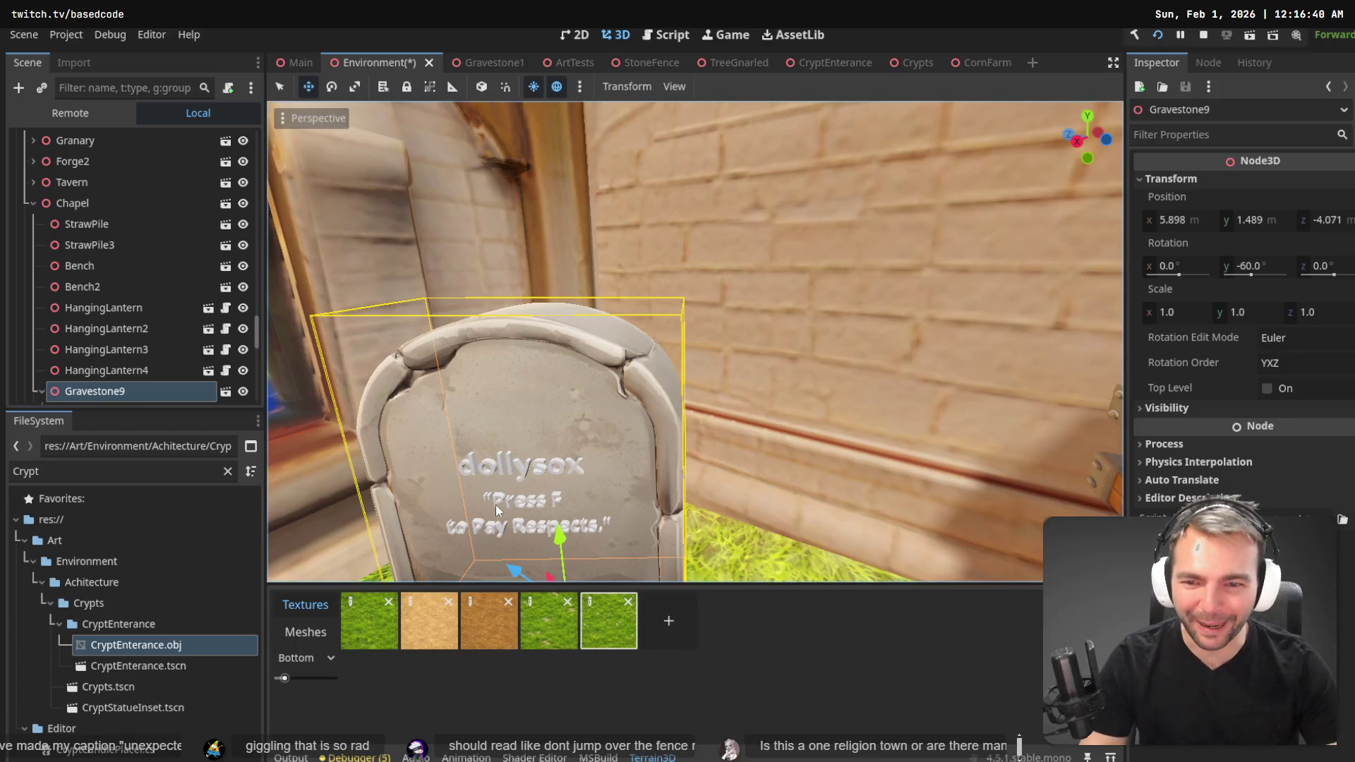
- Select Gravestone9's Epitaph node, expand its text mesh, then go to the gravestone notes board
{"action": "scroll", "coordinate": [86, 346], "scroll_direction": "down", "scroll_amount": 3}
{"action": "left_click", "coordinate": [88, 364]}
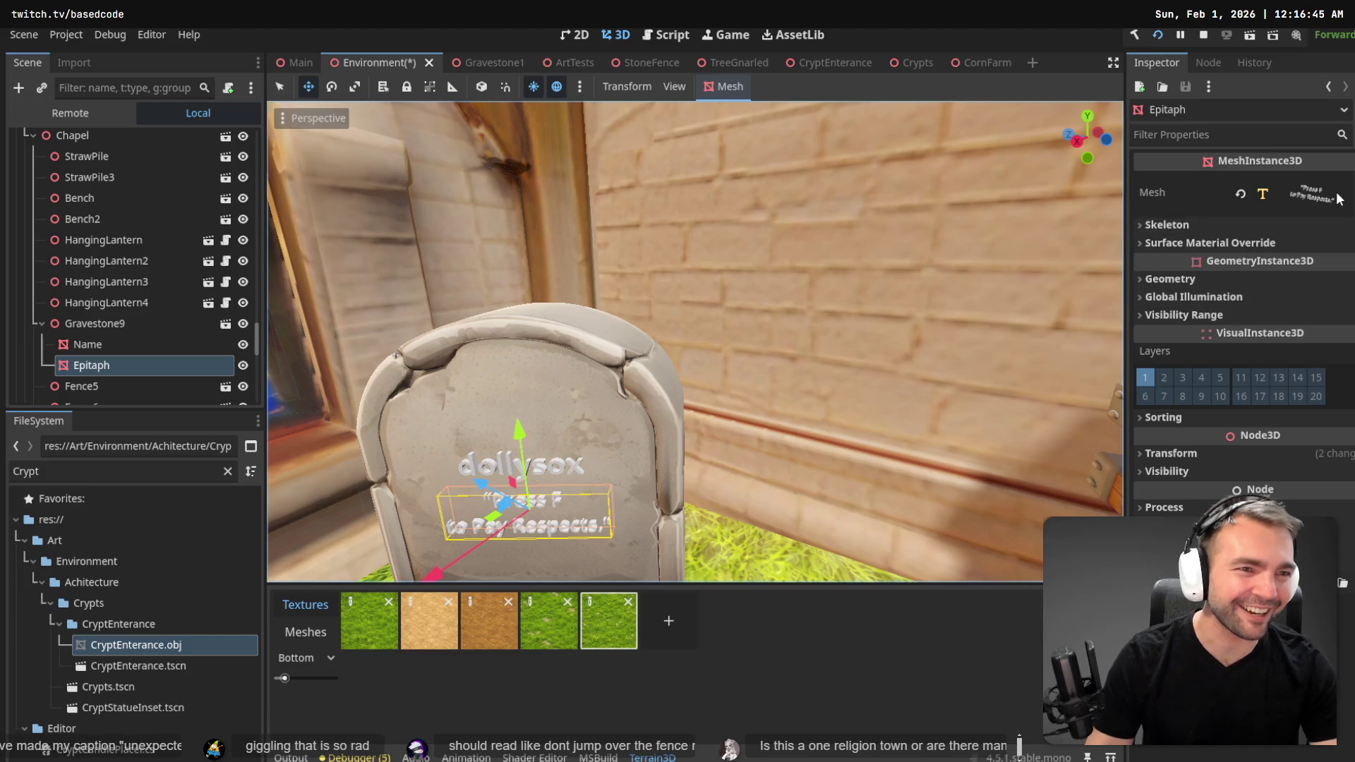
{"action": "left_click", "coordinate": [1306, 196]}
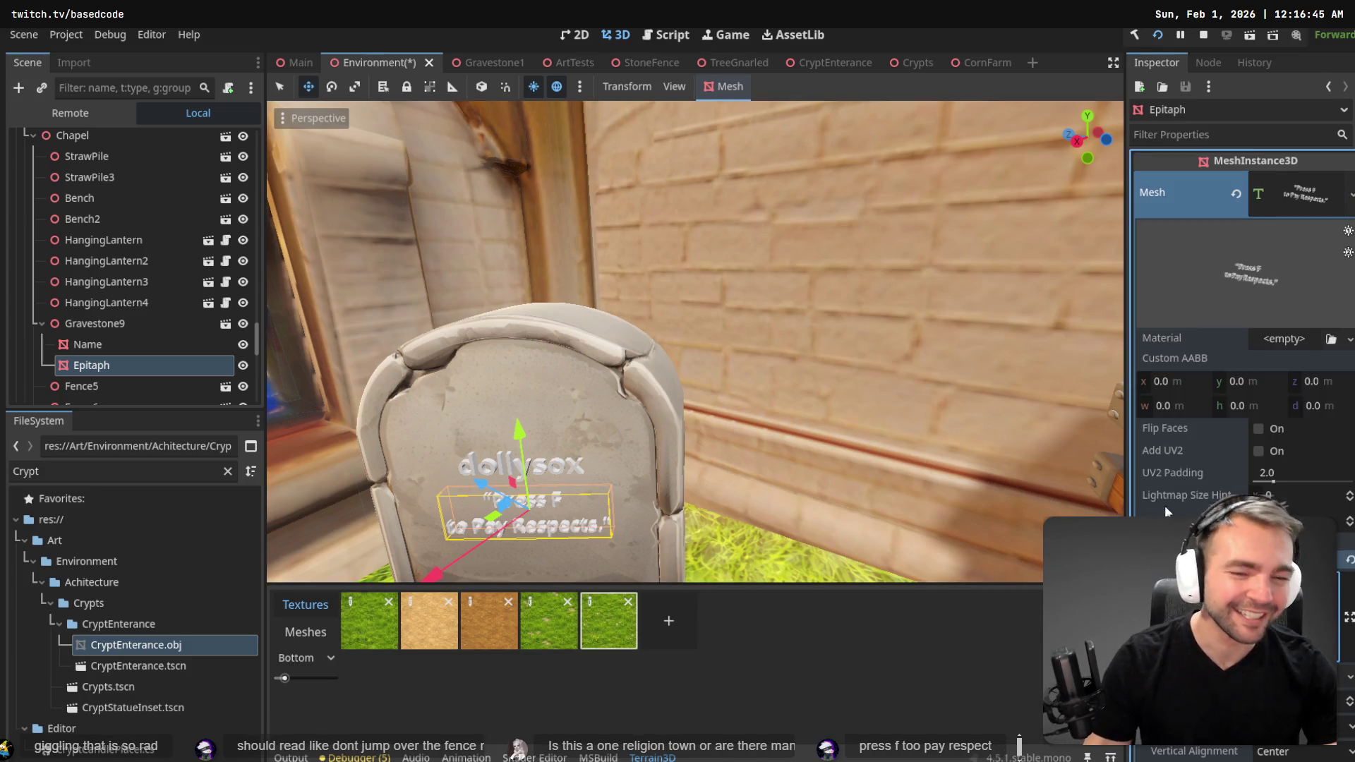
{"action": "key", "text": "alt+Tab"}
{"action": "key", "text": "ctrl+v"}
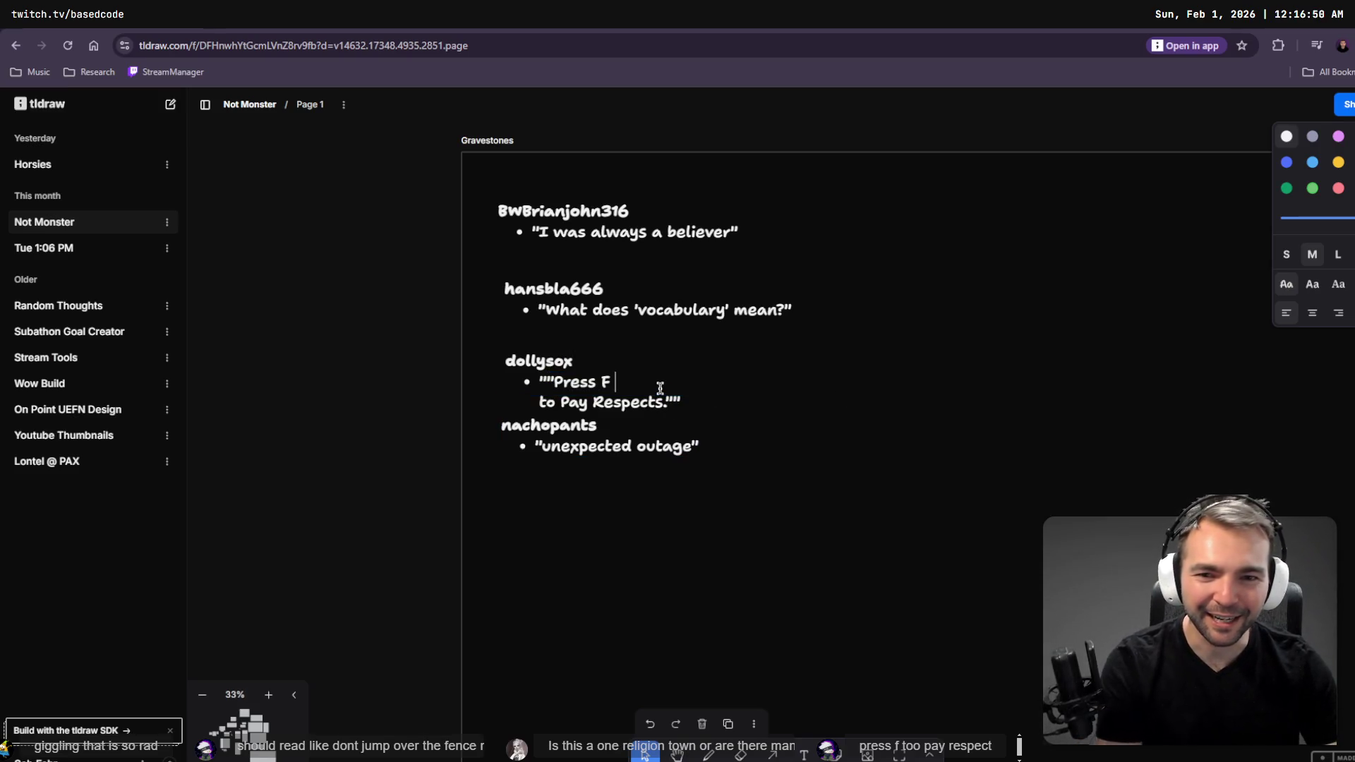
- Join 'Press F to Pay Respects.' onto one line and strip the doubled quotation marks
{"action": "key", "text": "Delete"}
{"action": "key", "text": "BackSpace"}
{"action": "left_click", "coordinate": [746, 382]}
{"action": "key", "text": "BackSpace"}
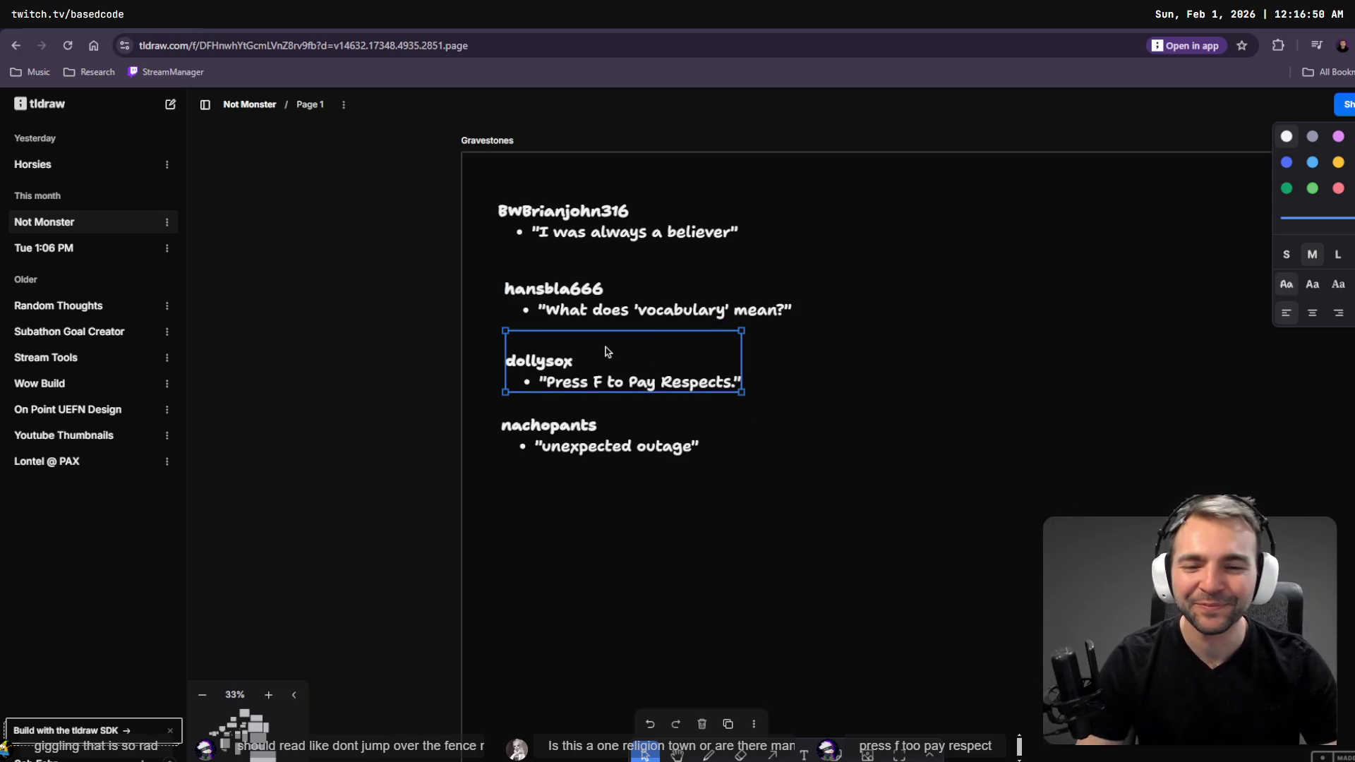
{"action": "left_click", "coordinate": [709, 317]}
{"action": "left_click", "coordinate": [865, 301]}
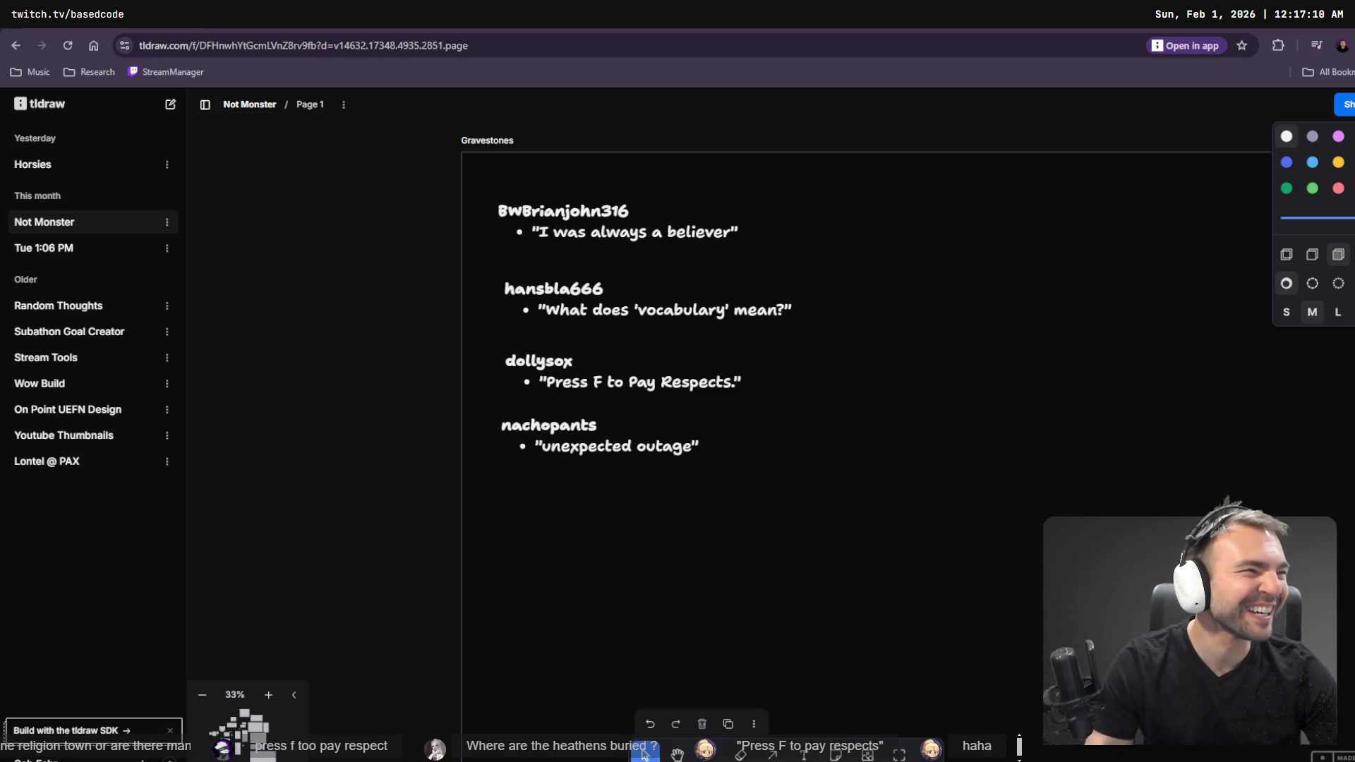
{"action": "key", "text": "alt+Tab"}
{"action": "key", "text": "f"}
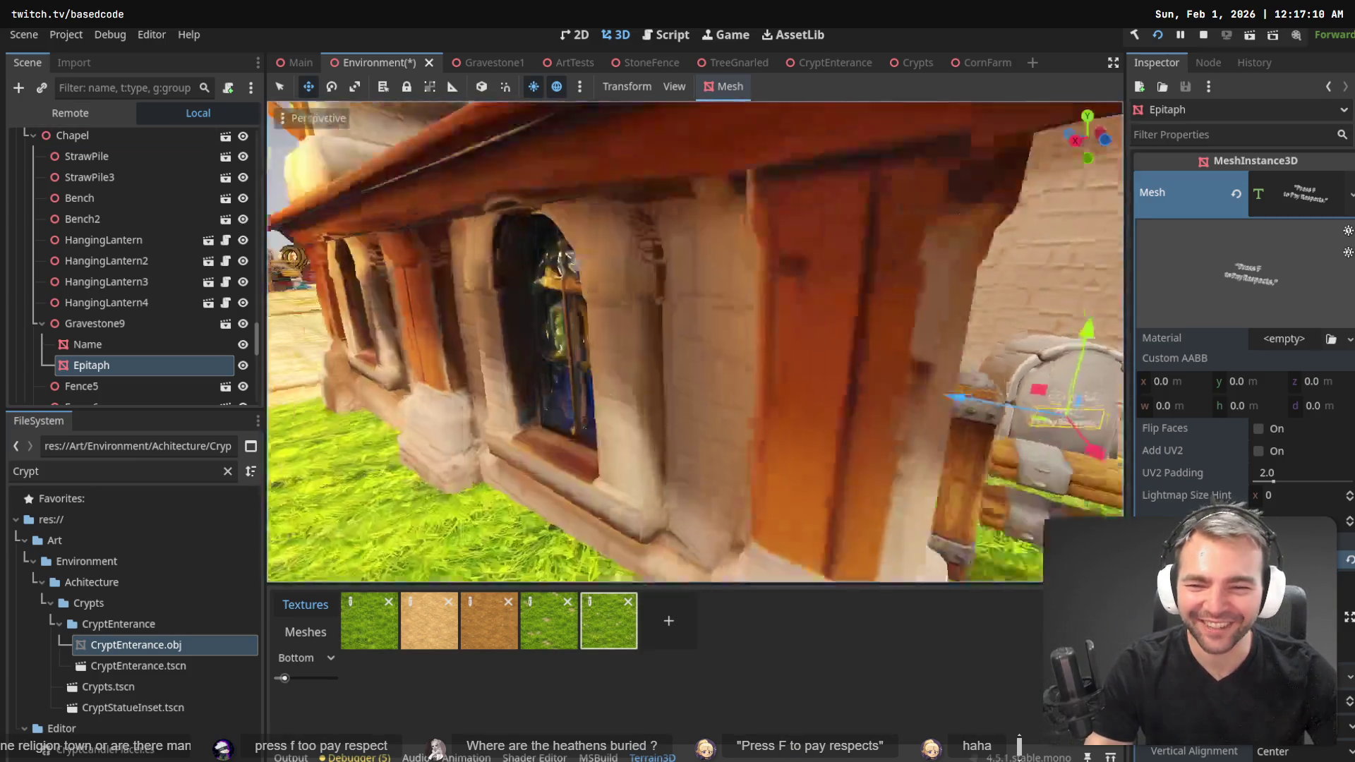
{"action": "key", "text": "w"}
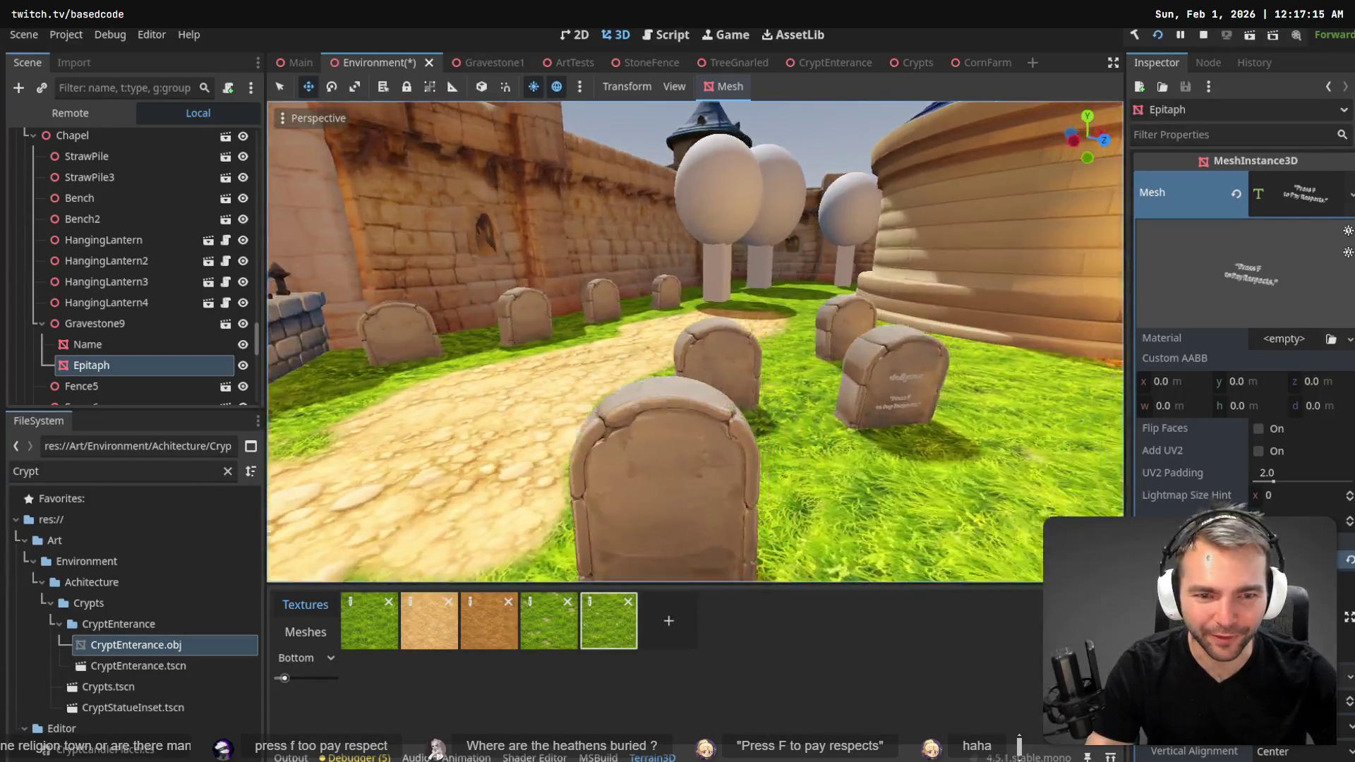
{"action": "key", "text": "w"}
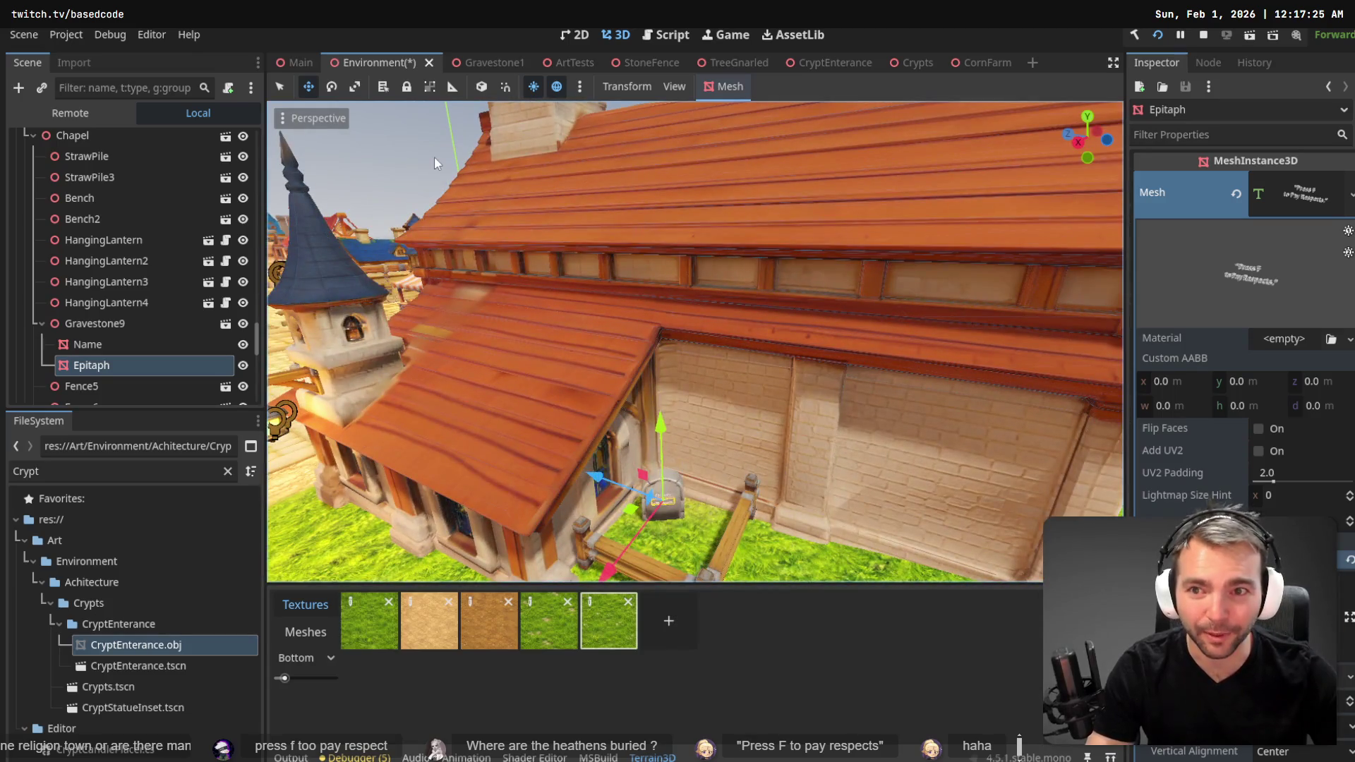
{"action": "left_click", "coordinate": [548, 192]}
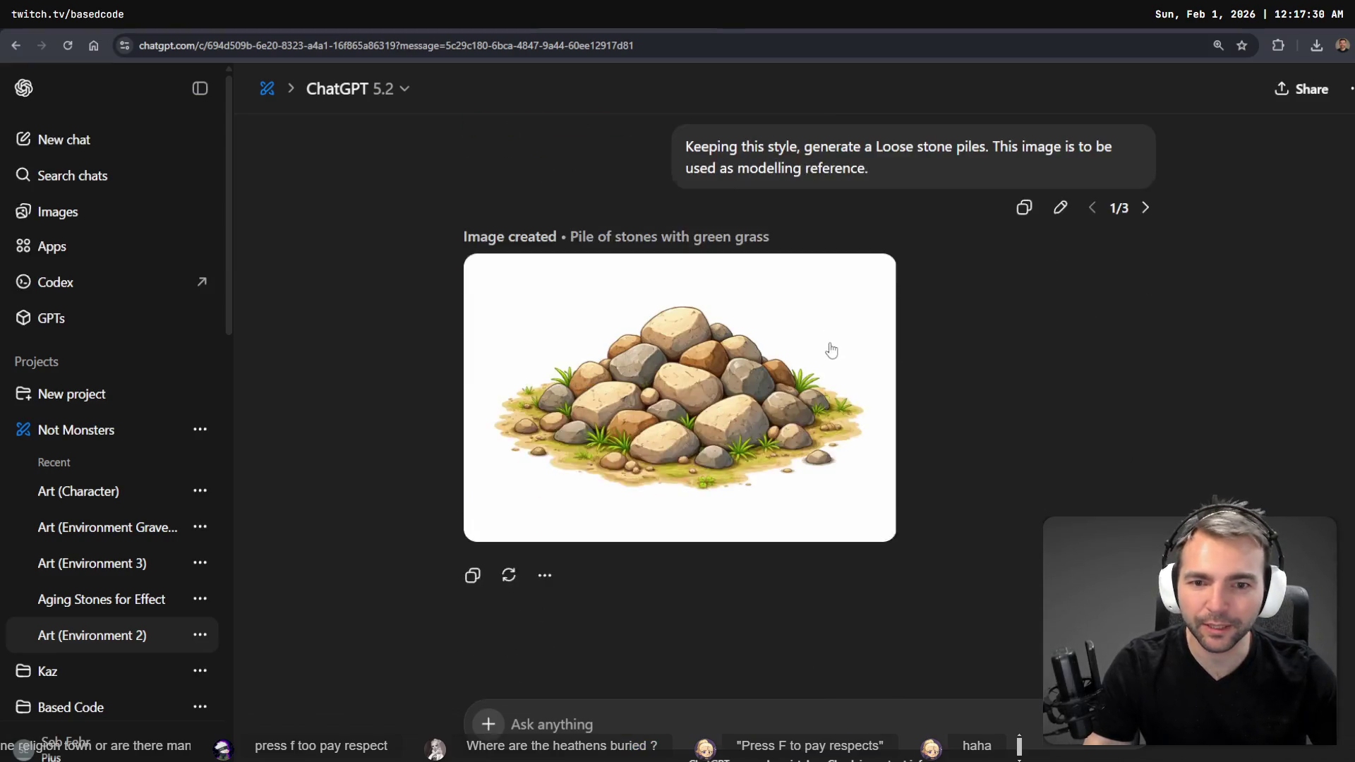
{"action": "scroll", "coordinate": [837, 338], "scroll_direction": "up", "scroll_amount": 8}
{"action": "scroll", "coordinate": [840, 329], "scroll_direction": "down", "scroll_amount": 6}
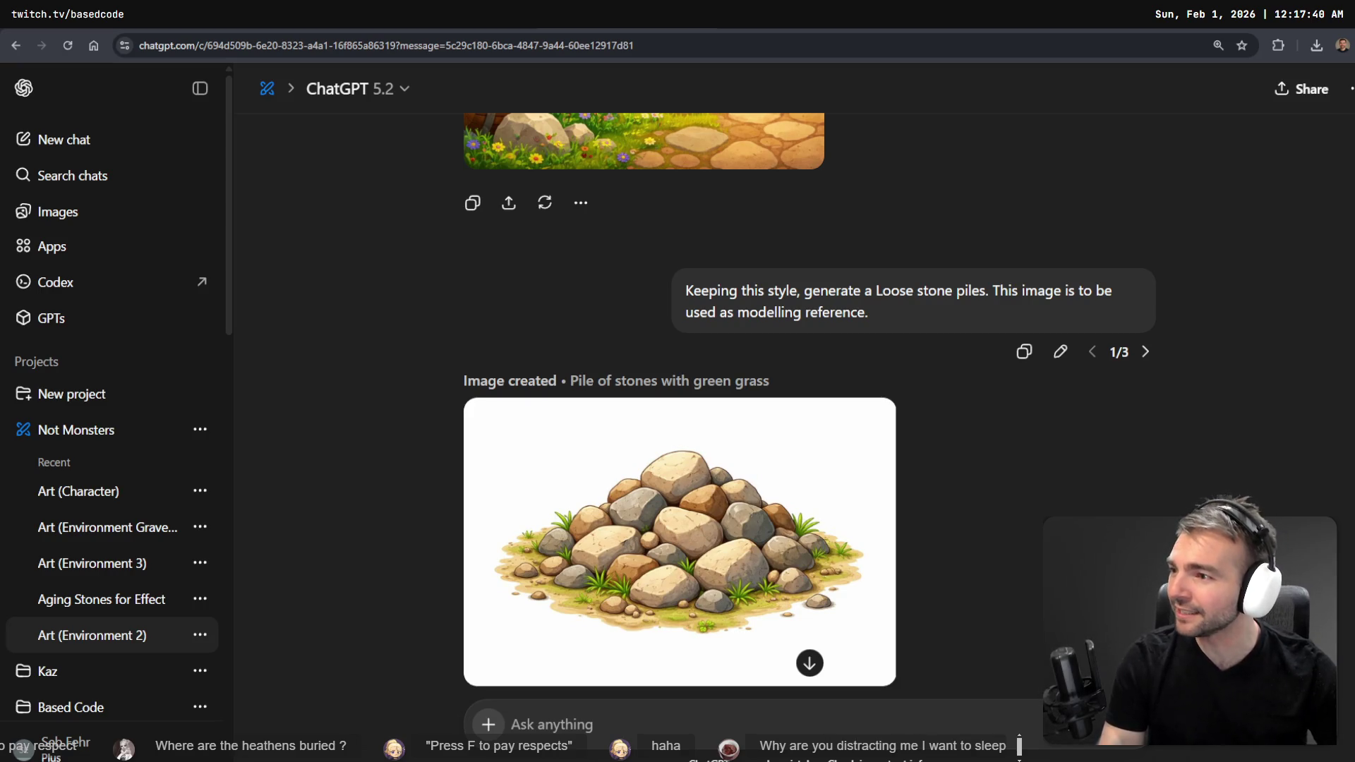
- Flip through the stone pile variants and the rock prompt's bush version
{"action": "scroll", "coordinate": [1137, 211], "scroll_direction": "down", "scroll_amount": 2}
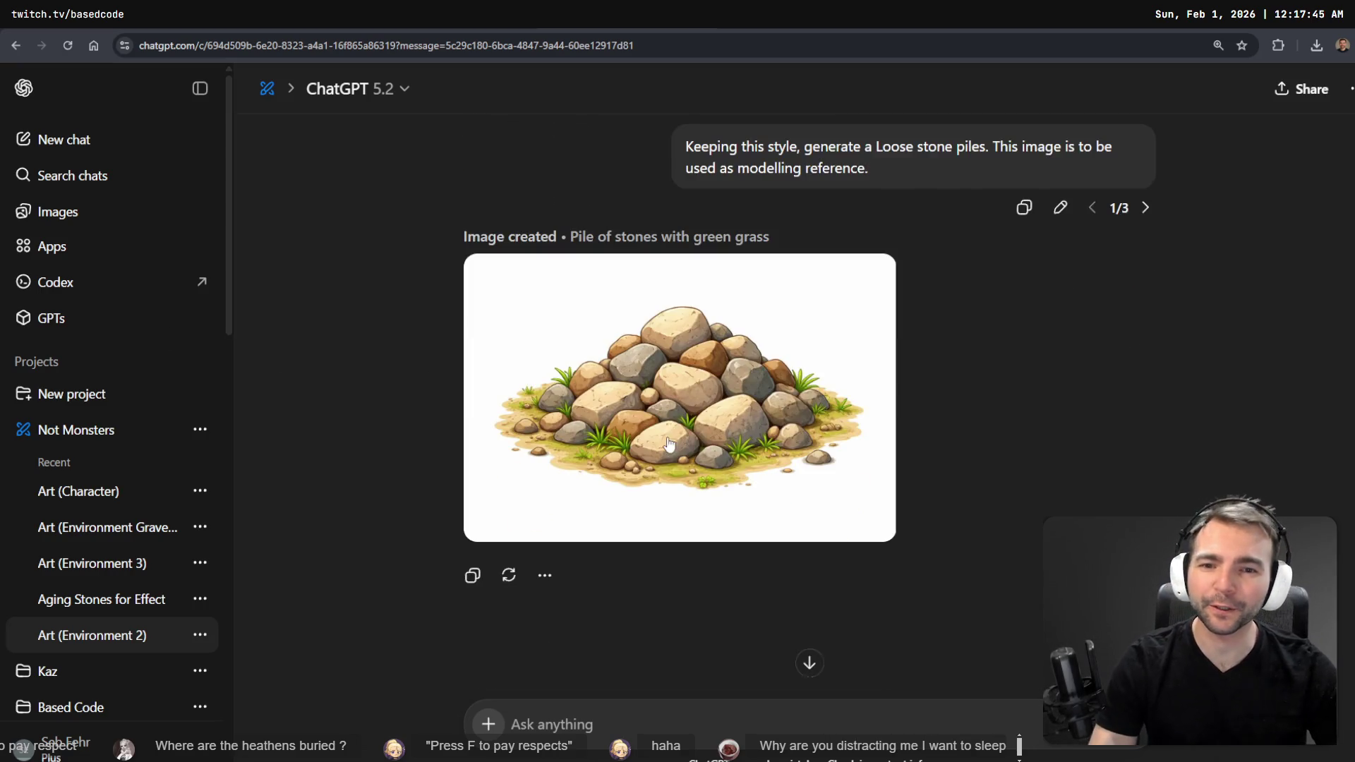
{"action": "left_click", "coordinate": [1144, 209]}
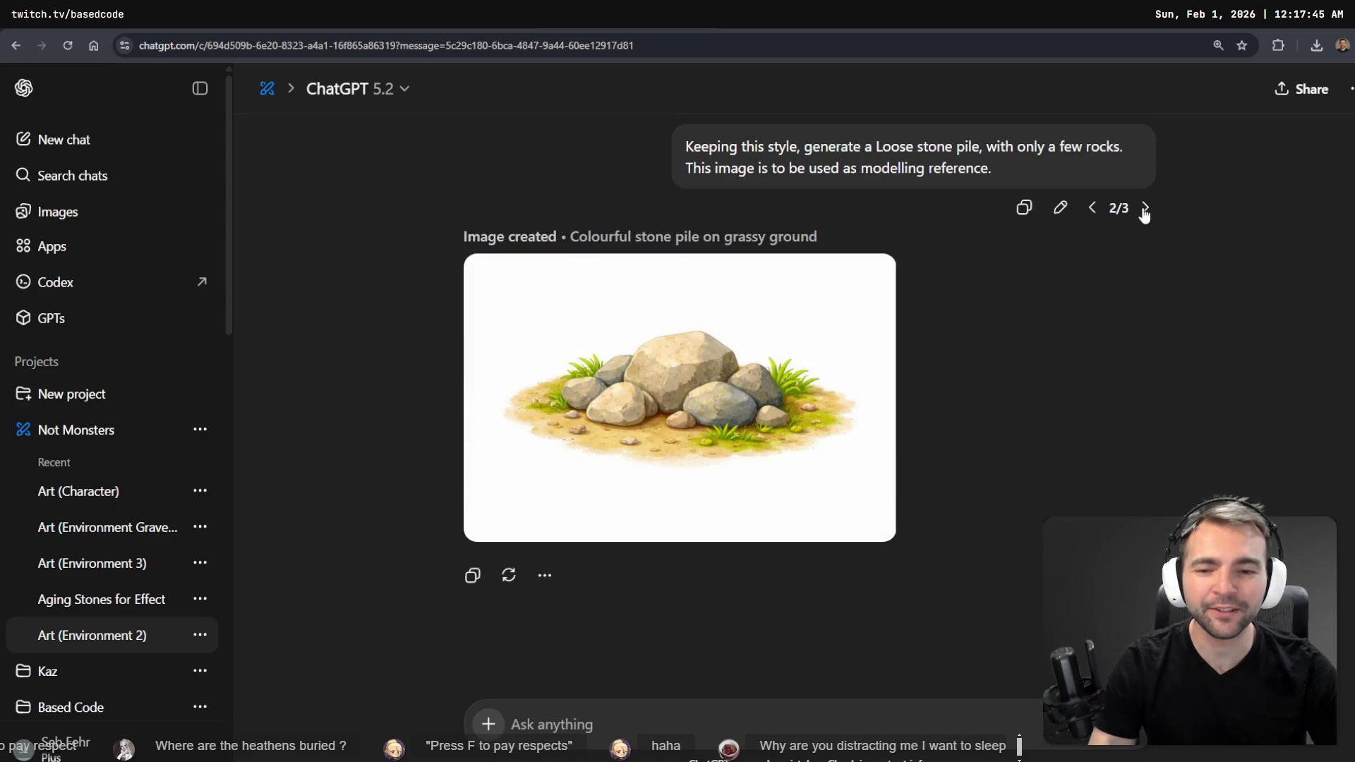
{"action": "scroll", "coordinate": [1131, 252], "scroll_direction": "up", "scroll_amount": 2}
{"action": "left_click", "coordinate": [1145, 351]}
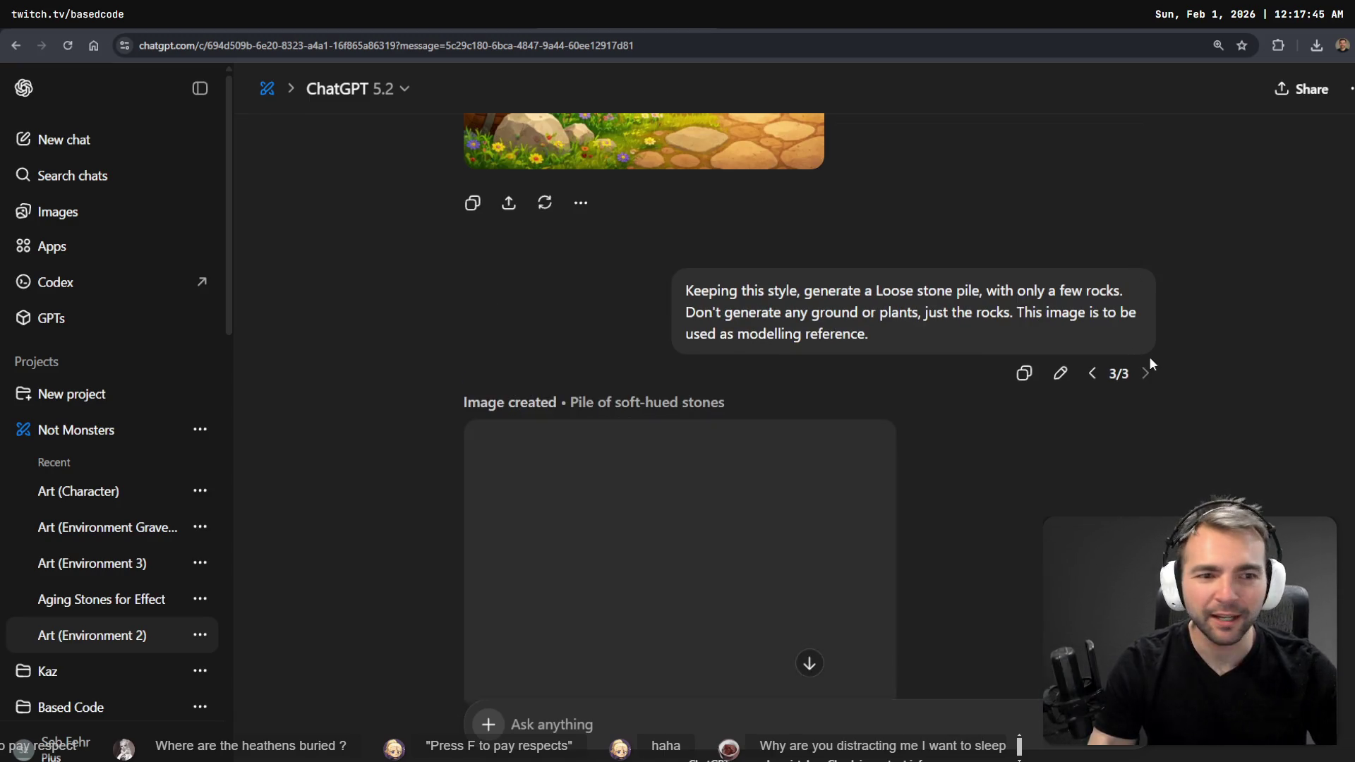
{"action": "scroll", "coordinate": [1148, 356], "scroll_direction": "up", "scroll_amount": 5}
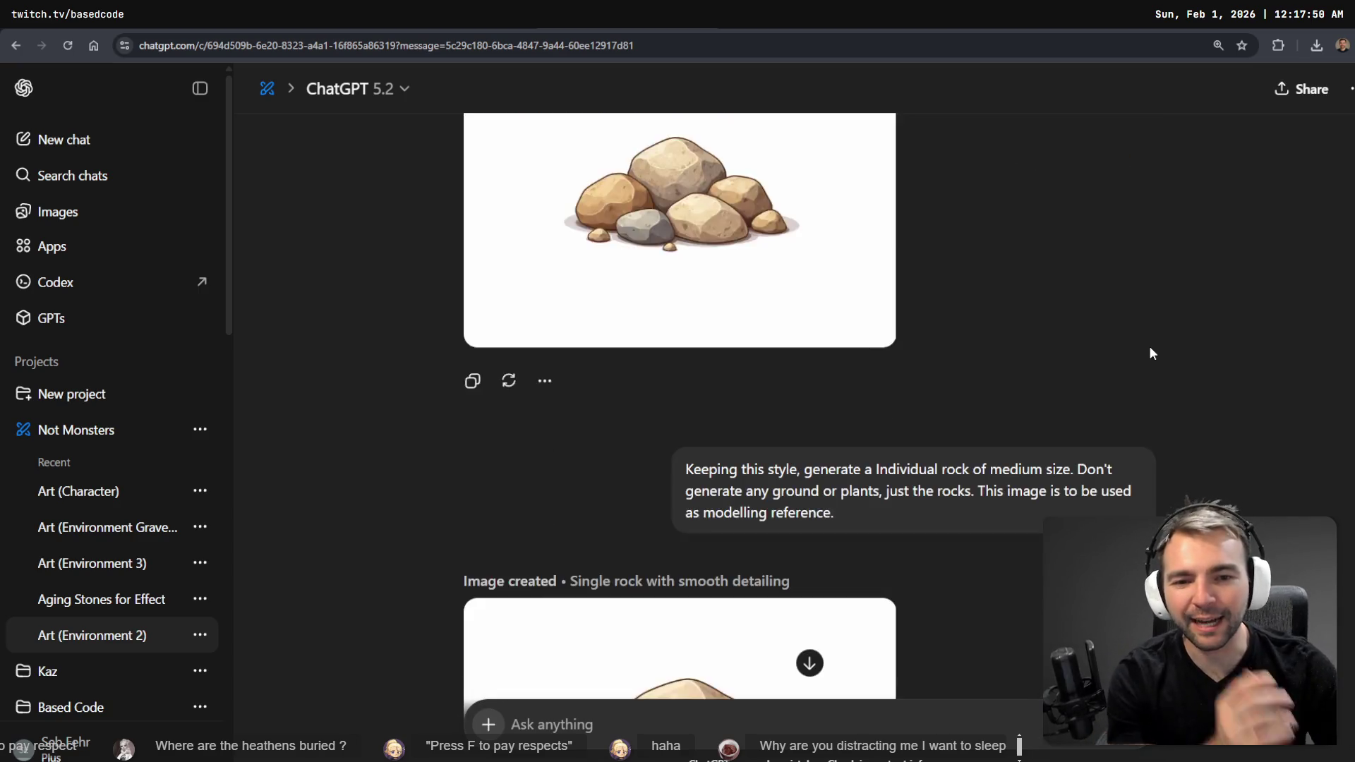
{"action": "scroll", "coordinate": [1148, 349], "scroll_direction": "down", "scroll_amount": 10}
{"action": "scroll", "coordinate": [1147, 343], "scroll_direction": "up", "scroll_amount": 2}
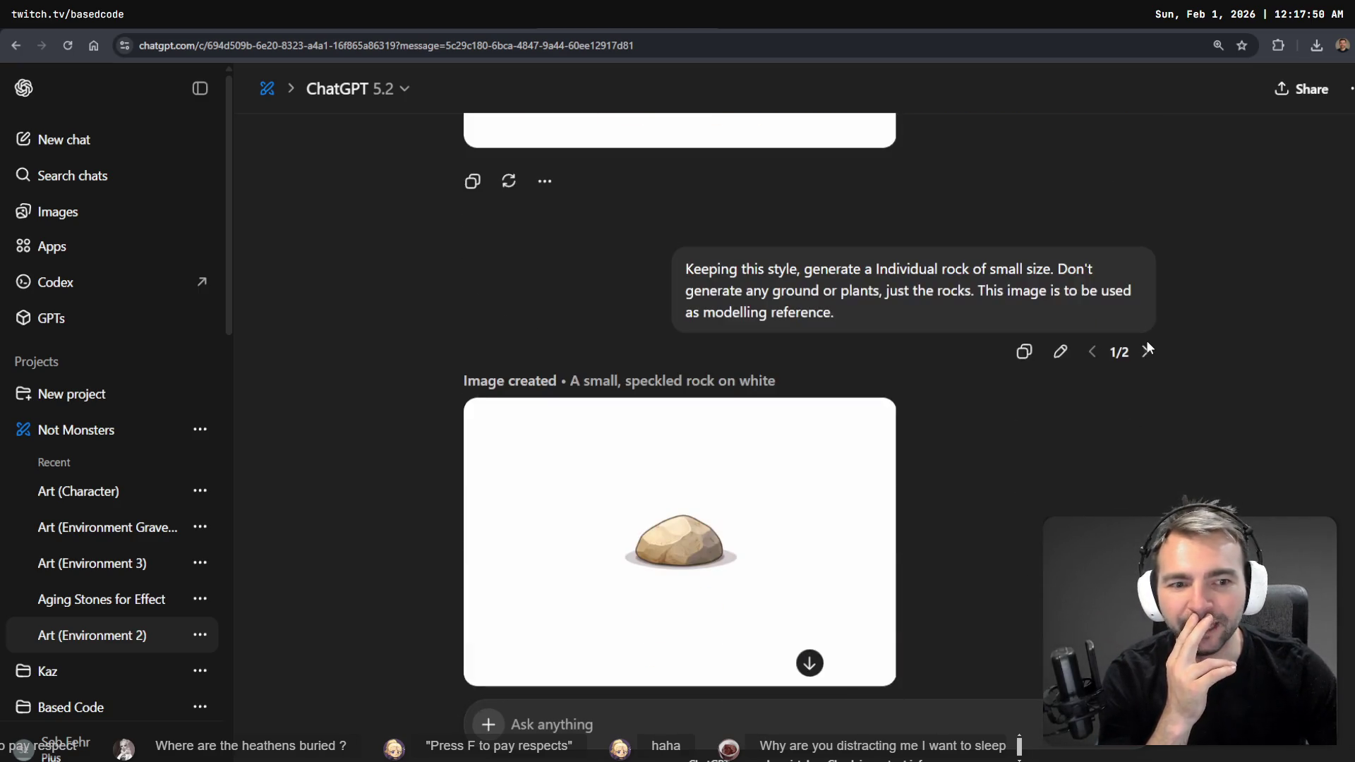
{"action": "left_click", "coordinate": [1145, 351]}
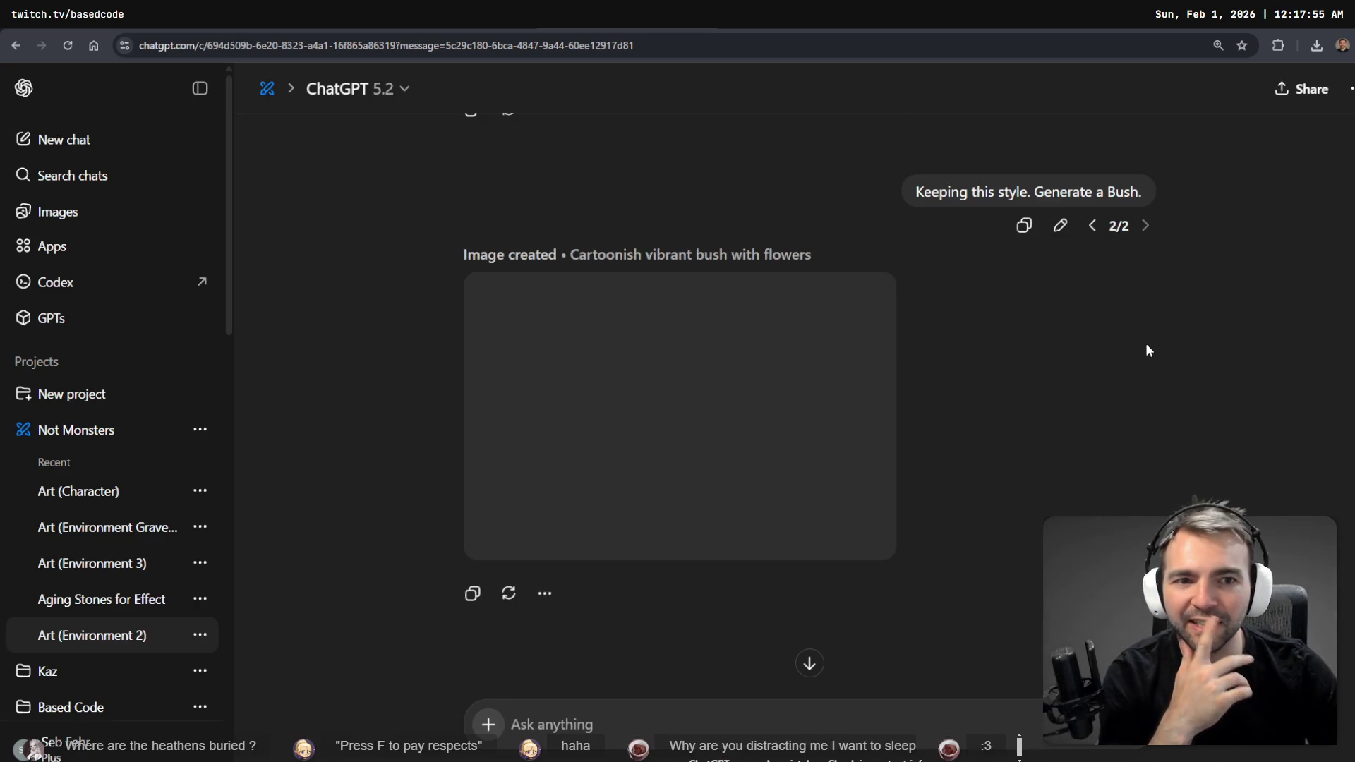
{"action": "scroll", "coordinate": [1132, 273], "scroll_direction": "up", "scroll_amount": 8}
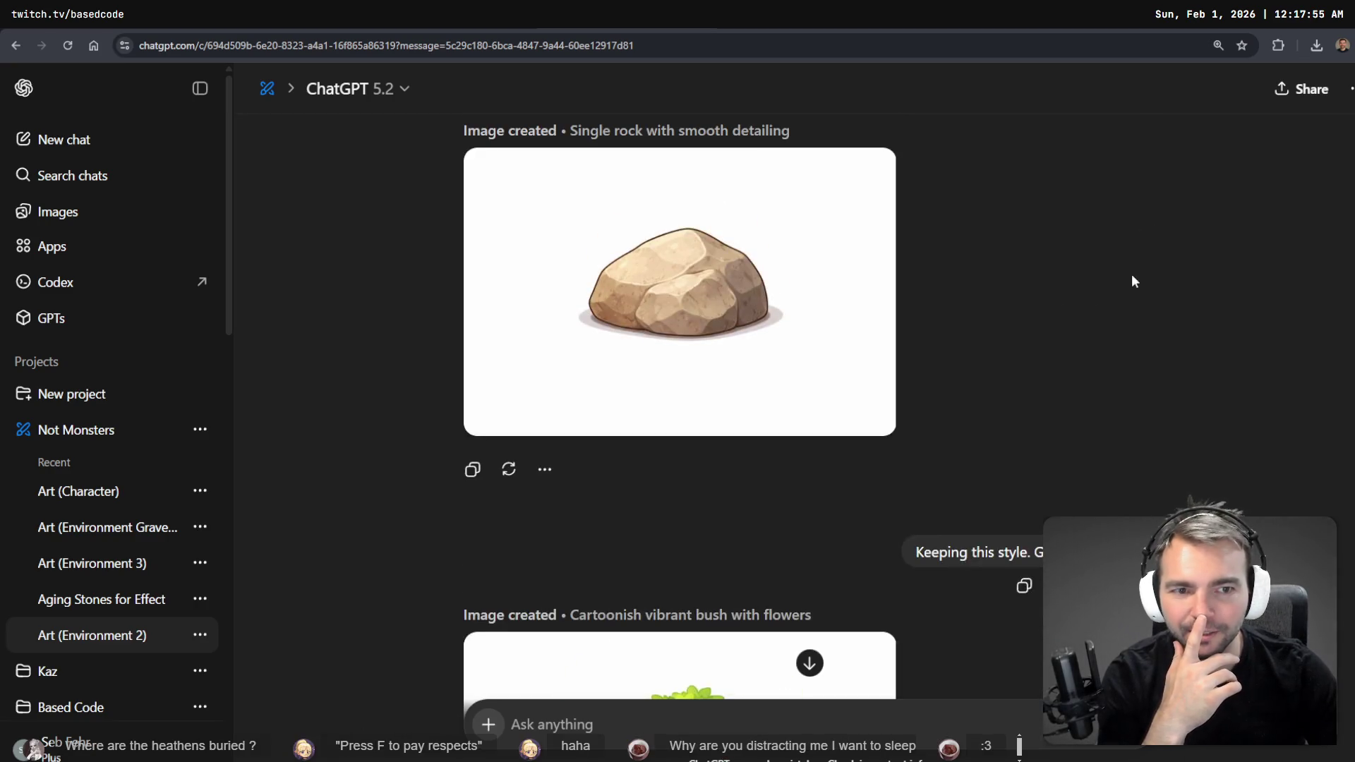
{"action": "left_click", "coordinate": [1092, 281]}
{"action": "scroll", "coordinate": [1086, 316], "scroll_direction": "up", "scroll_amount": 4}
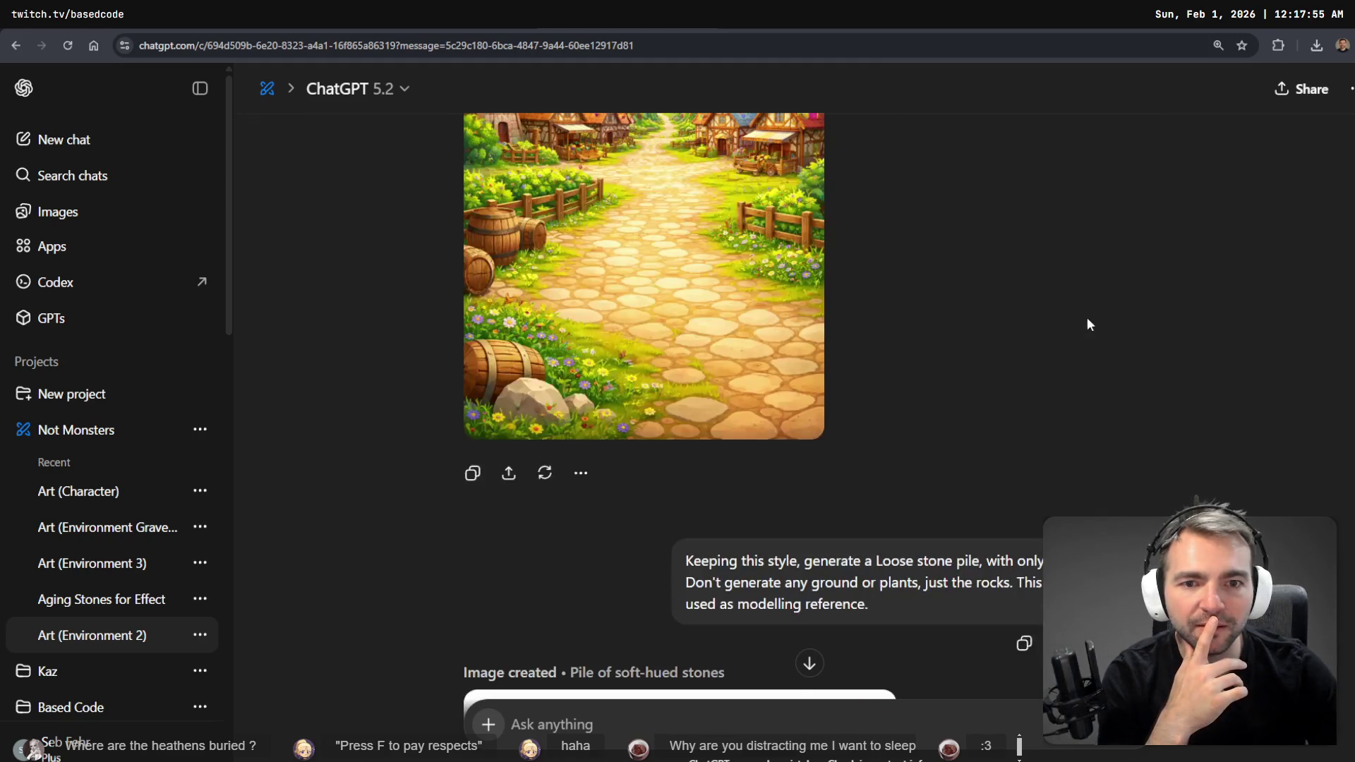
{"action": "left_click", "coordinate": [1087, 571]}
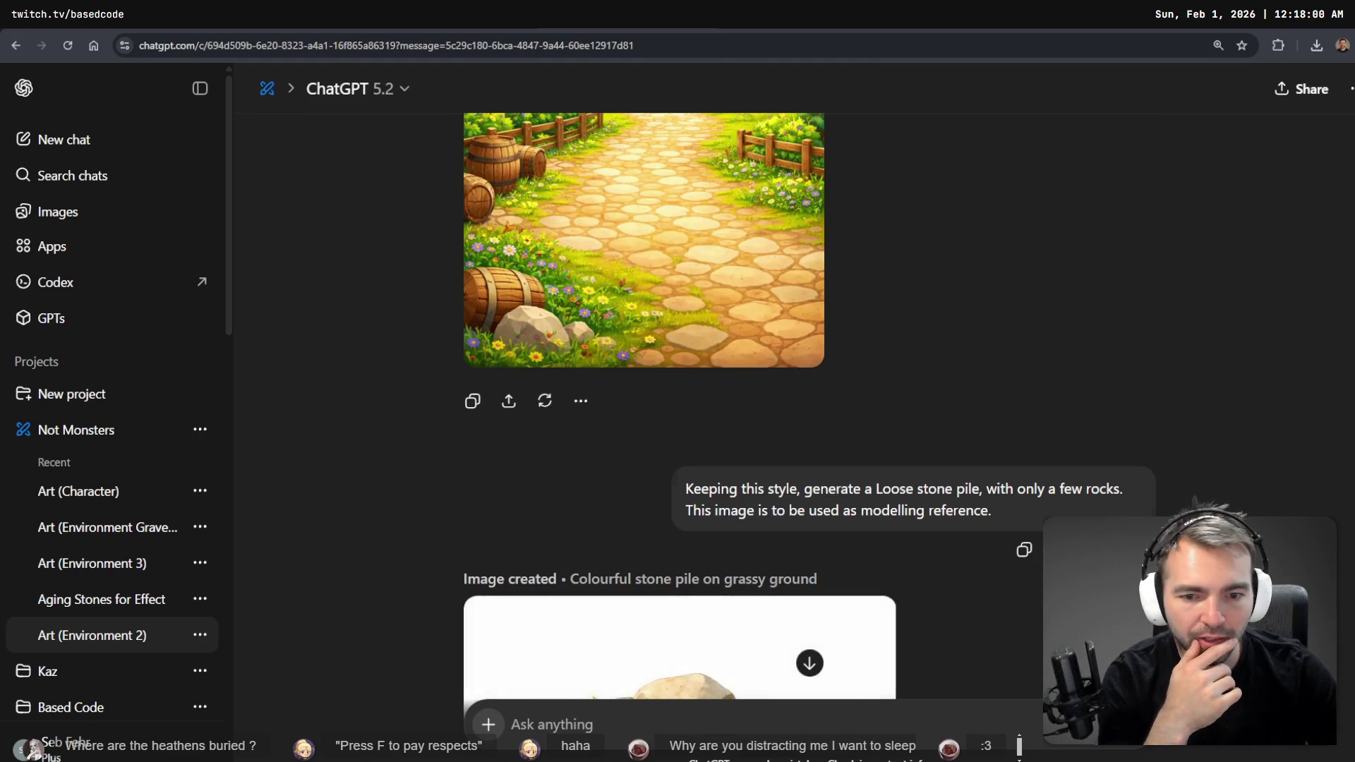
- Cycle the stone pile variants again and settle on the low-poly bush version 3/3
{"action": "scroll", "coordinate": [1087, 209], "scroll_direction": "down", "scroll_amount": 5}
{"action": "left_click", "coordinate": [1087, 208]}
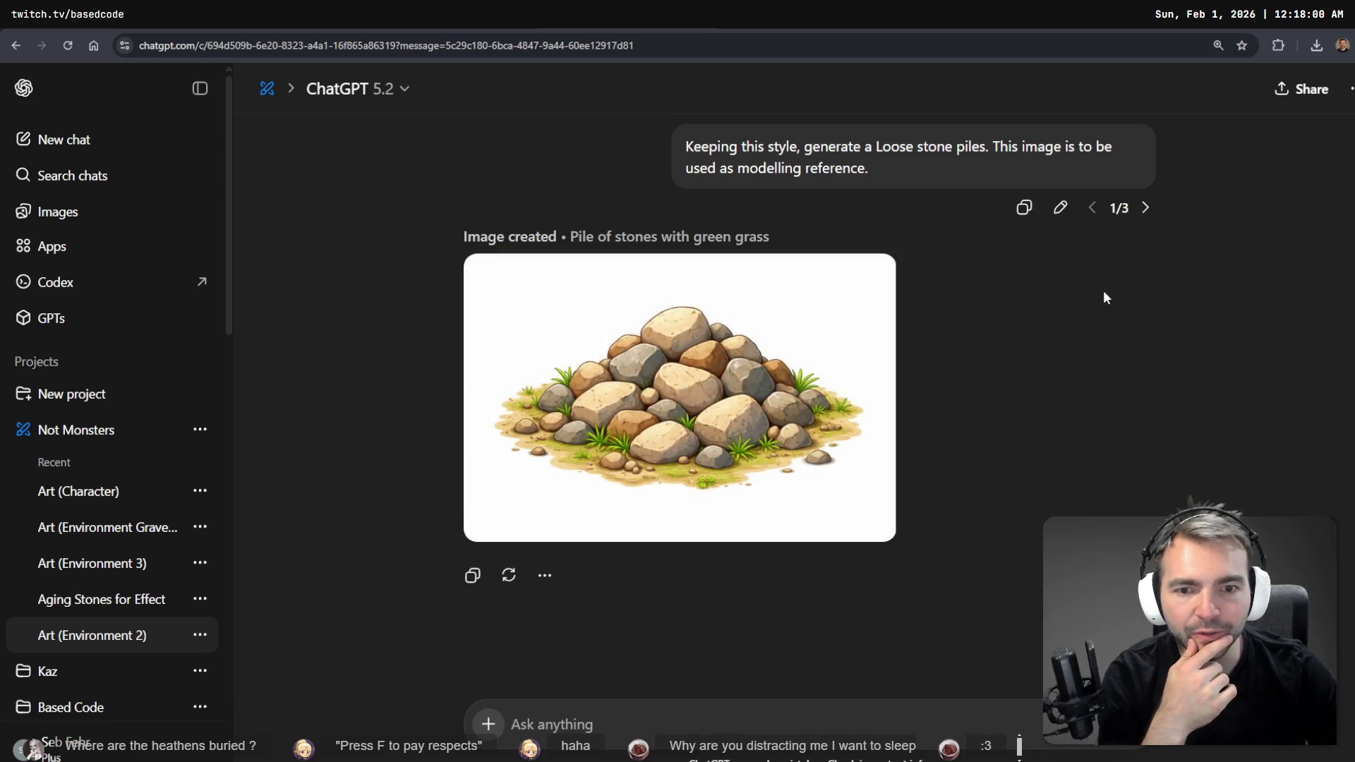
{"action": "left_click", "coordinate": [1144, 209]}
{"action": "left_click", "coordinate": [1144, 208]}
{"action": "scroll", "coordinate": [1156, 240], "scroll_direction": "down", "scroll_amount": 5}
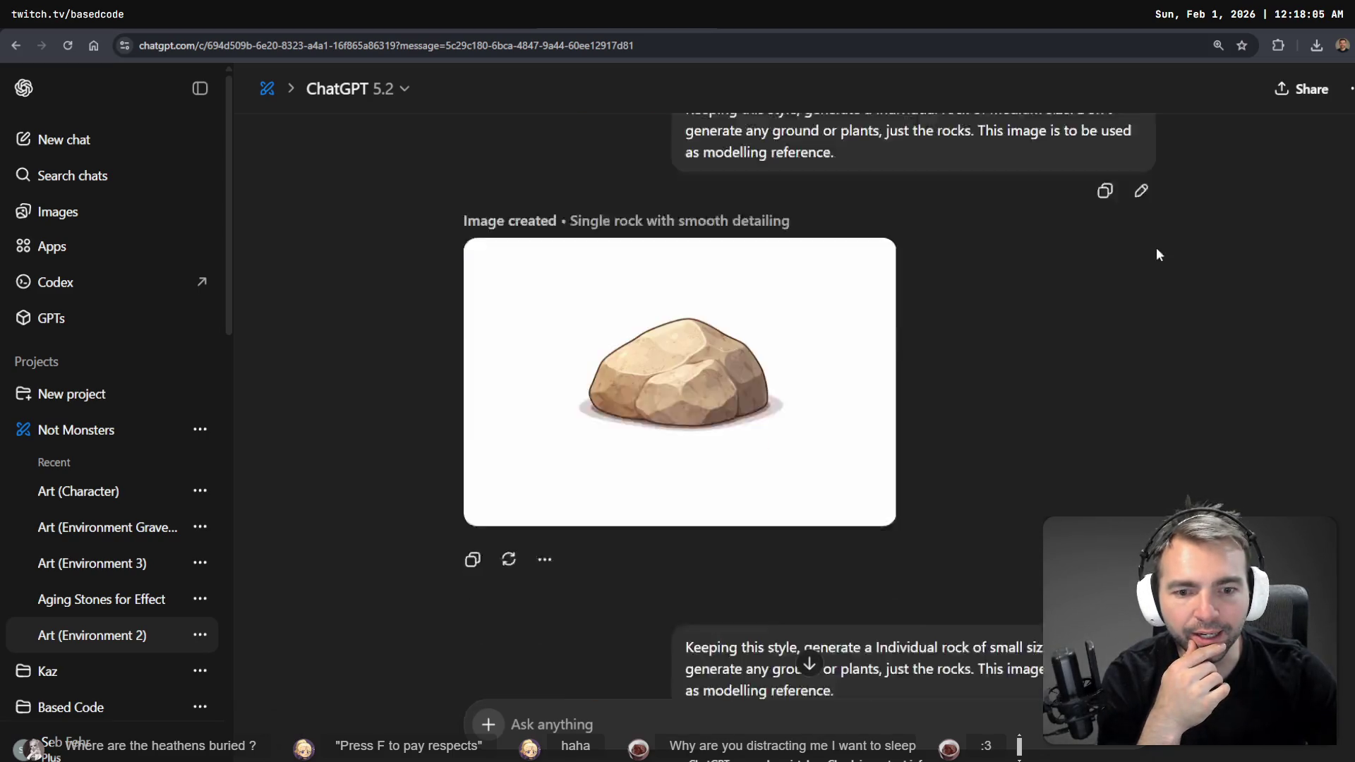
{"action": "left_click", "coordinate": [1145, 226]}
{"action": "scroll", "coordinate": [1154, 240], "scroll_direction": "down", "scroll_amount": 5}
{"action": "left_click", "coordinate": [1146, 208]}
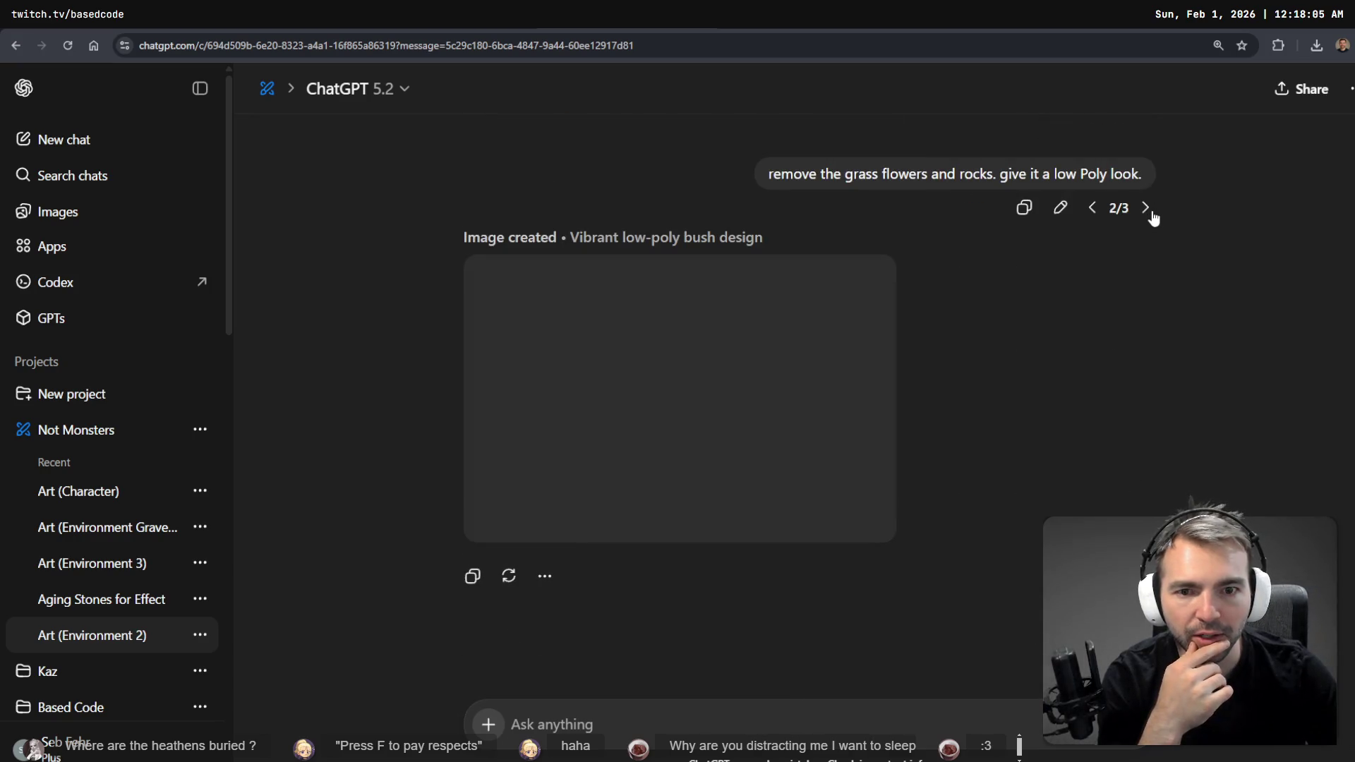
{"action": "left_click", "coordinate": [1145, 208]}
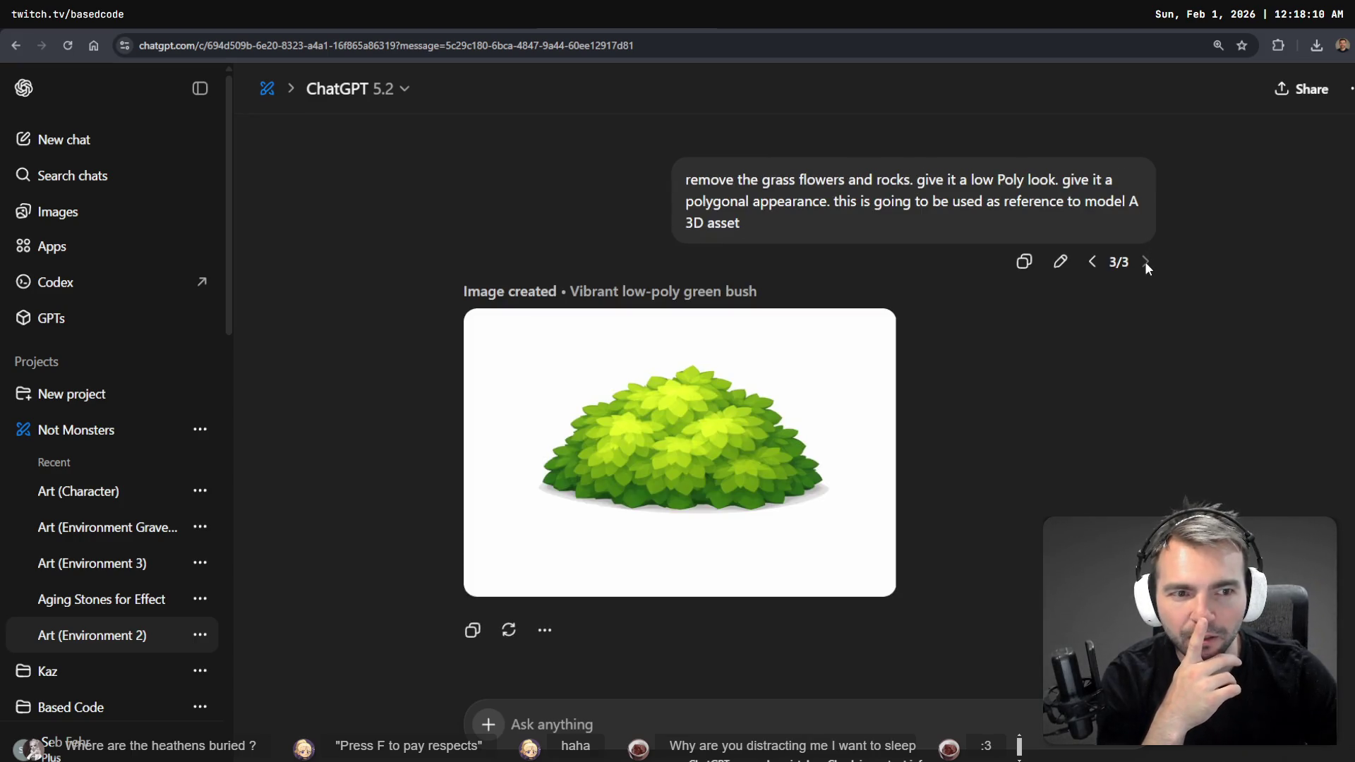
{"action": "scroll", "coordinate": [1132, 282], "scroll_direction": "up", "scroll_amount": 8}
{"action": "scroll", "coordinate": [1142, 270], "scroll_direction": "up", "scroll_amount": 20}
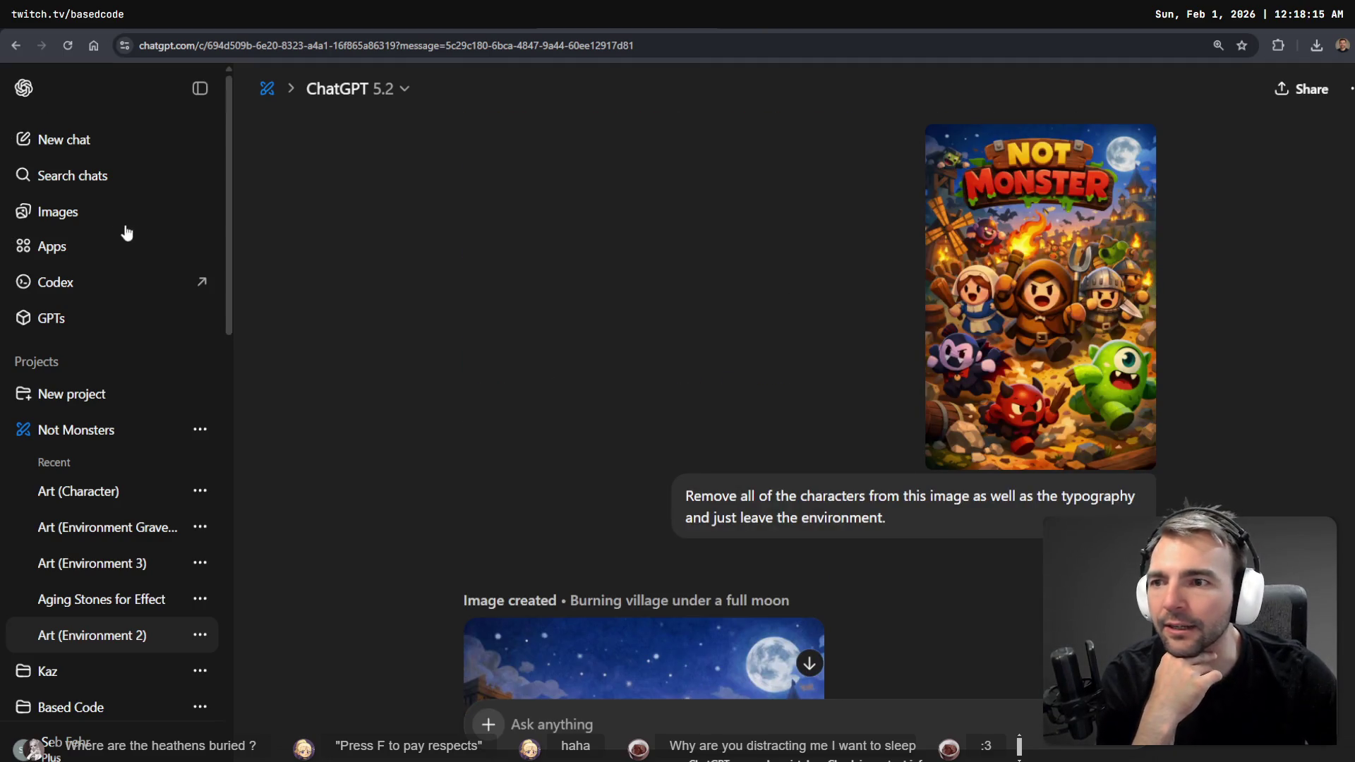
{"action": "left_click", "coordinate": [99, 212]}
- Browse the My images gallery and open the weathered tombstone image
{"action": "scroll", "coordinate": [693, 625], "scroll_direction": "down", "scroll_amount": 6}
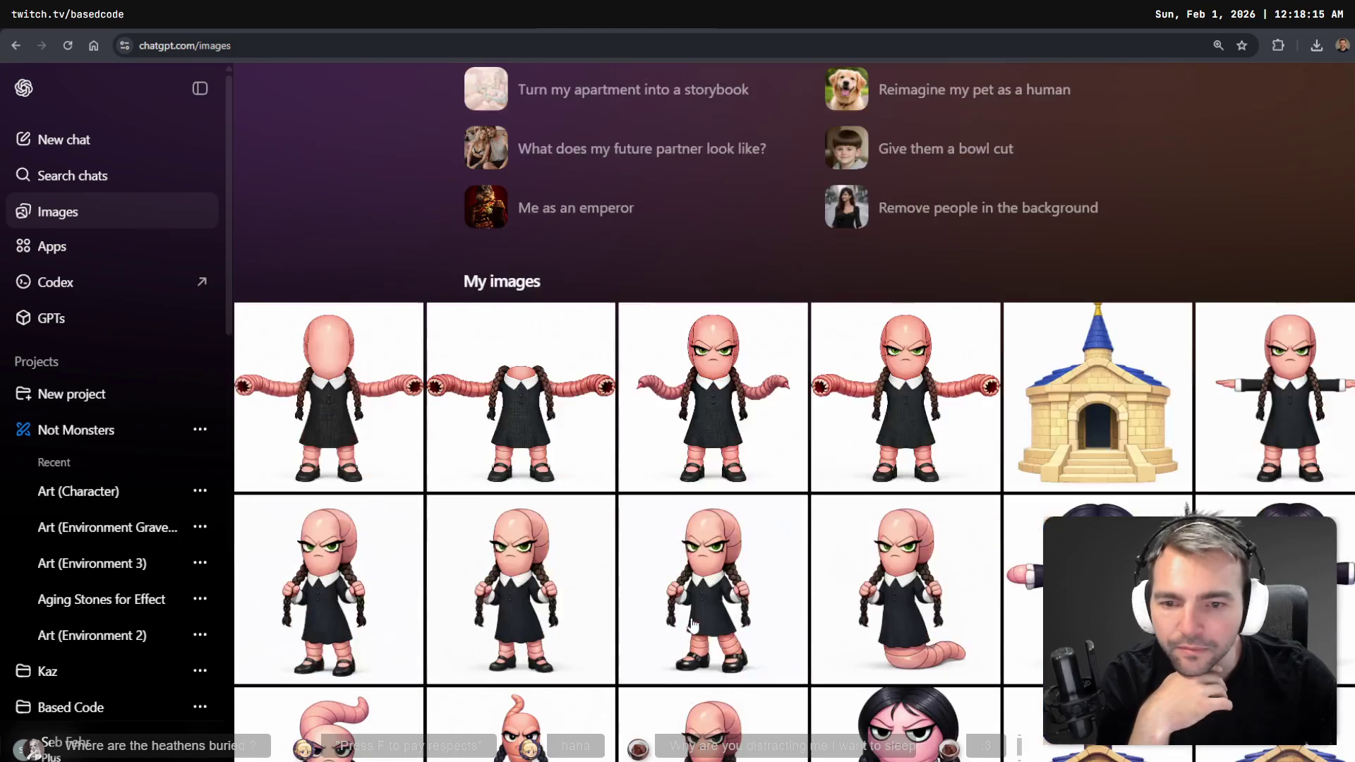
{"action": "scroll", "coordinate": [691, 625], "scroll_direction": "down", "scroll_amount": 20}
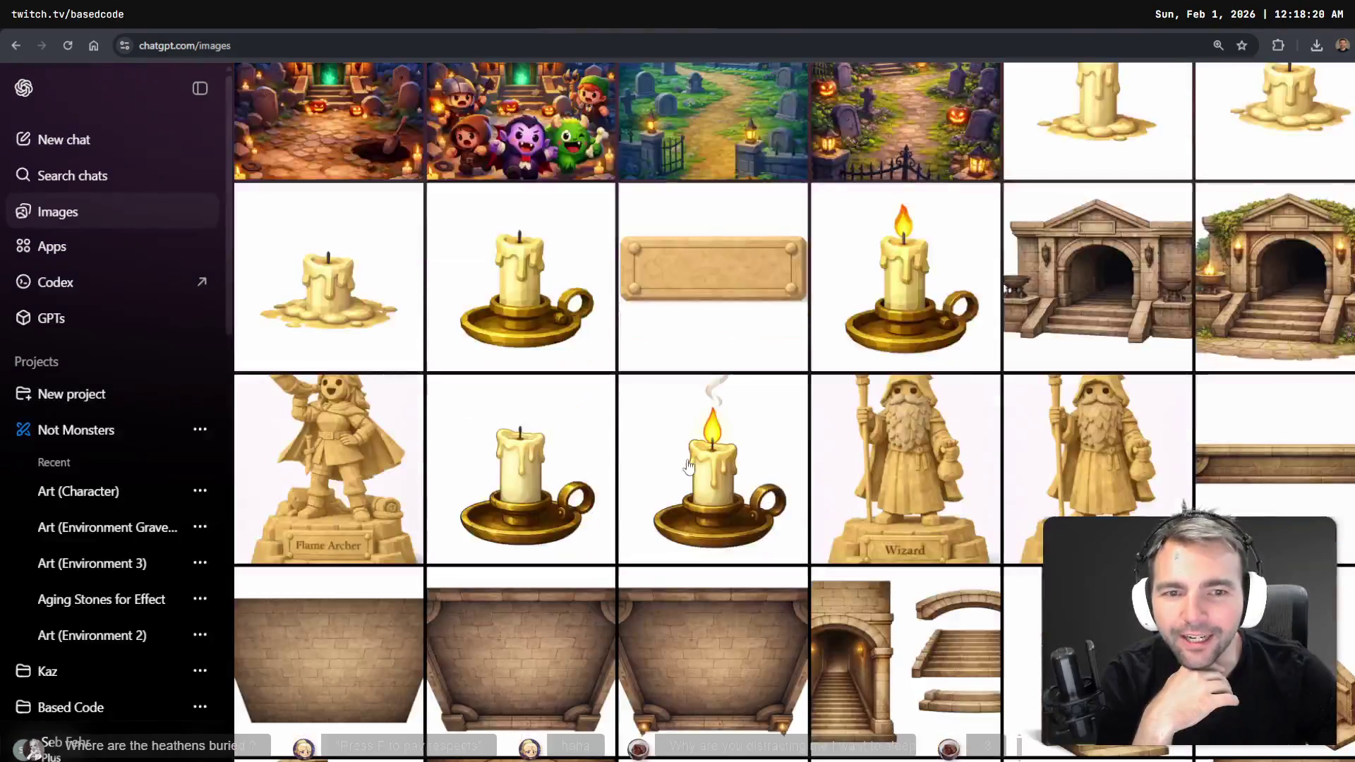
{"action": "scroll", "coordinate": [682, 464], "scroll_direction": "up", "scroll_amount": 20}
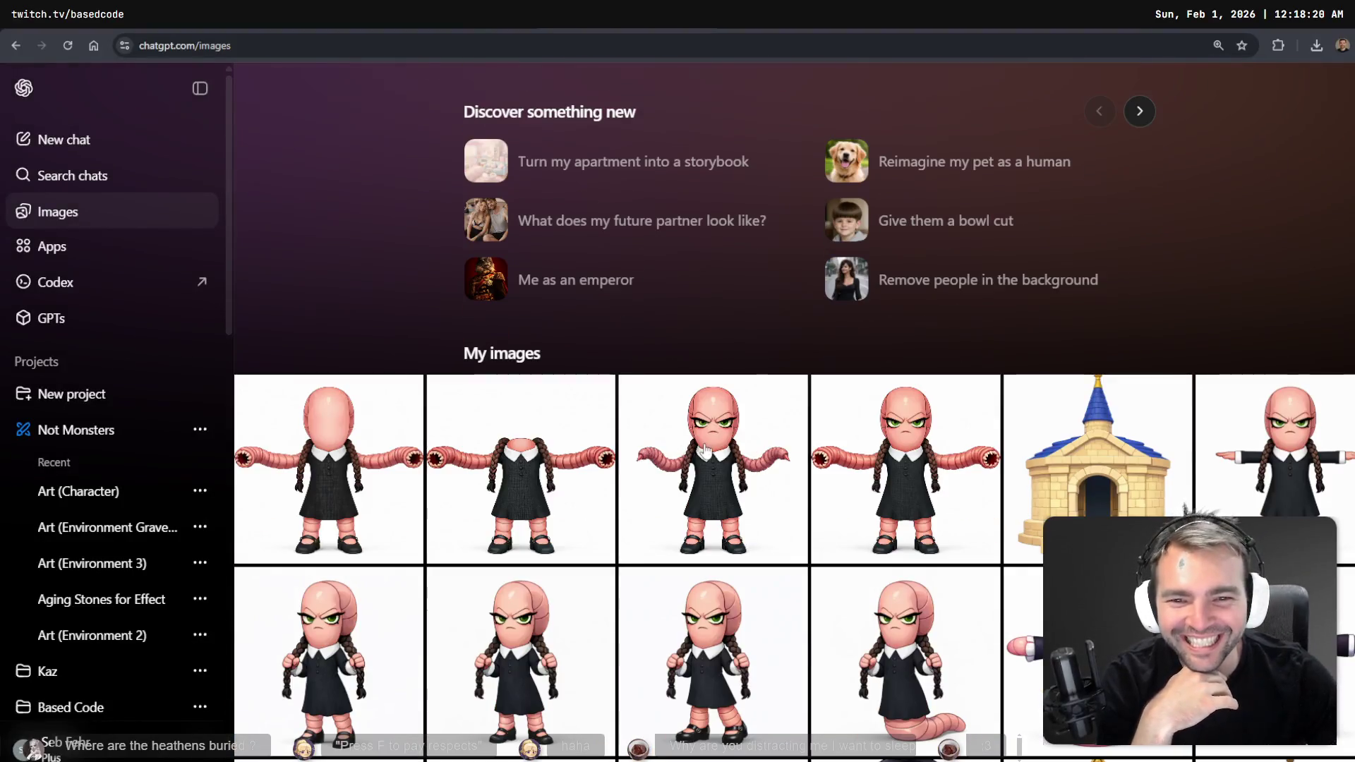
{"action": "left_click", "coordinate": [706, 450]}
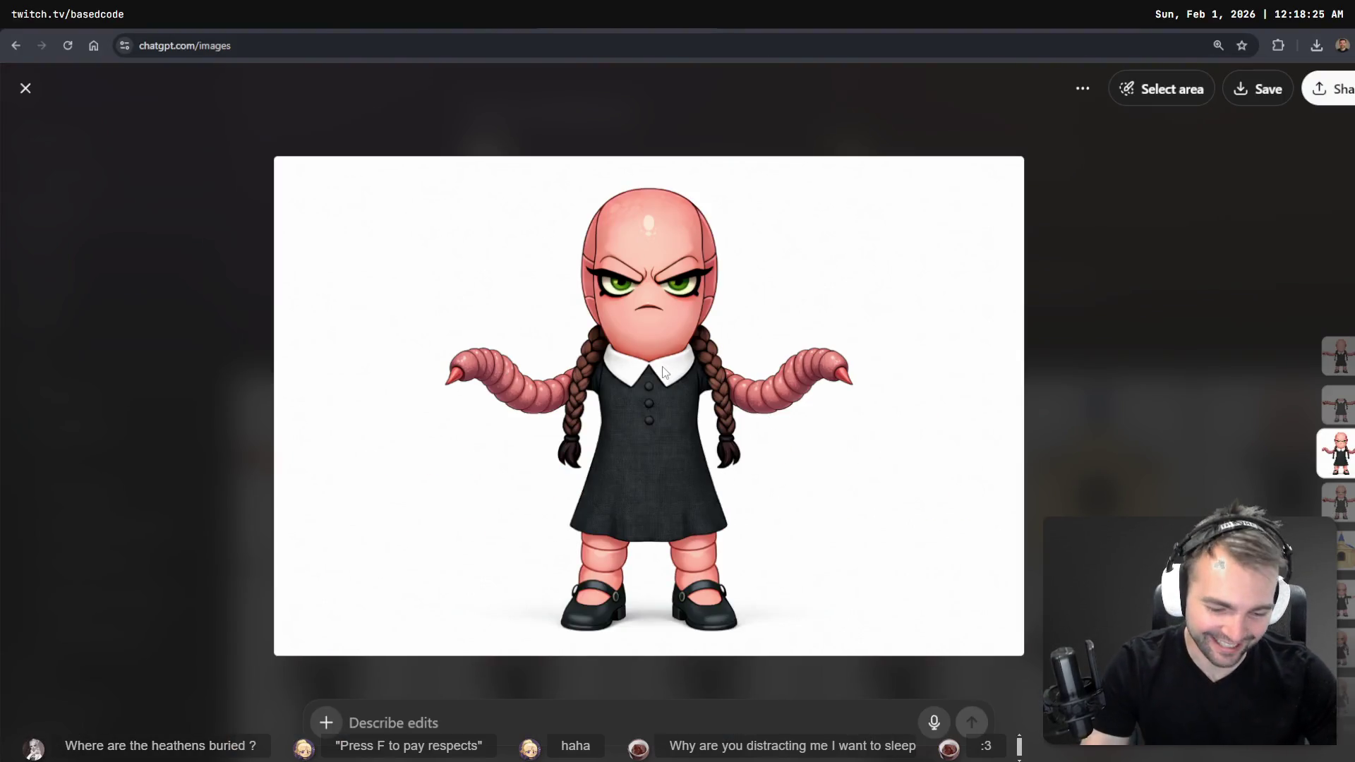
{"action": "scroll", "coordinate": [663, 372], "scroll_direction": "down", "scroll_amount": 1}
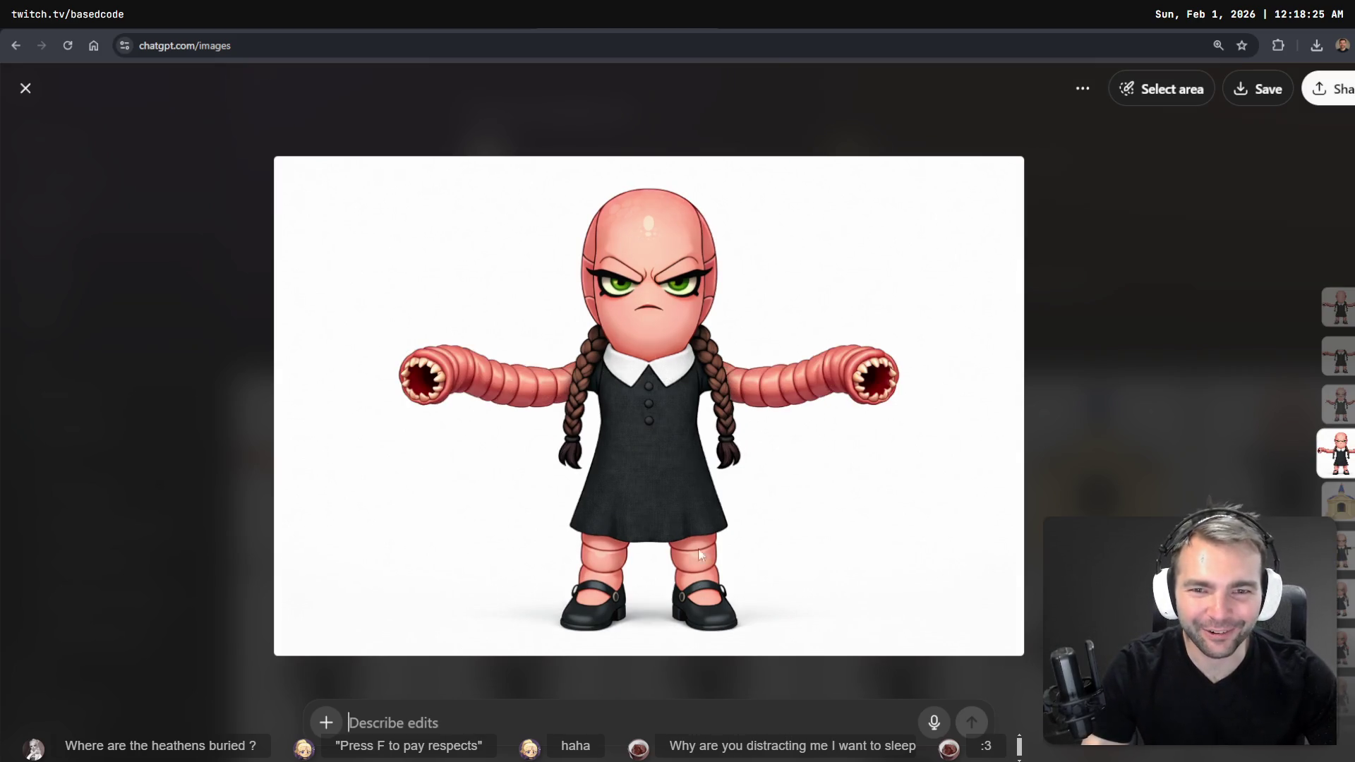
{"action": "key", "text": "Escape"}
{"action": "scroll", "coordinate": [781, 314], "scroll_direction": "down", "scroll_amount": 15}
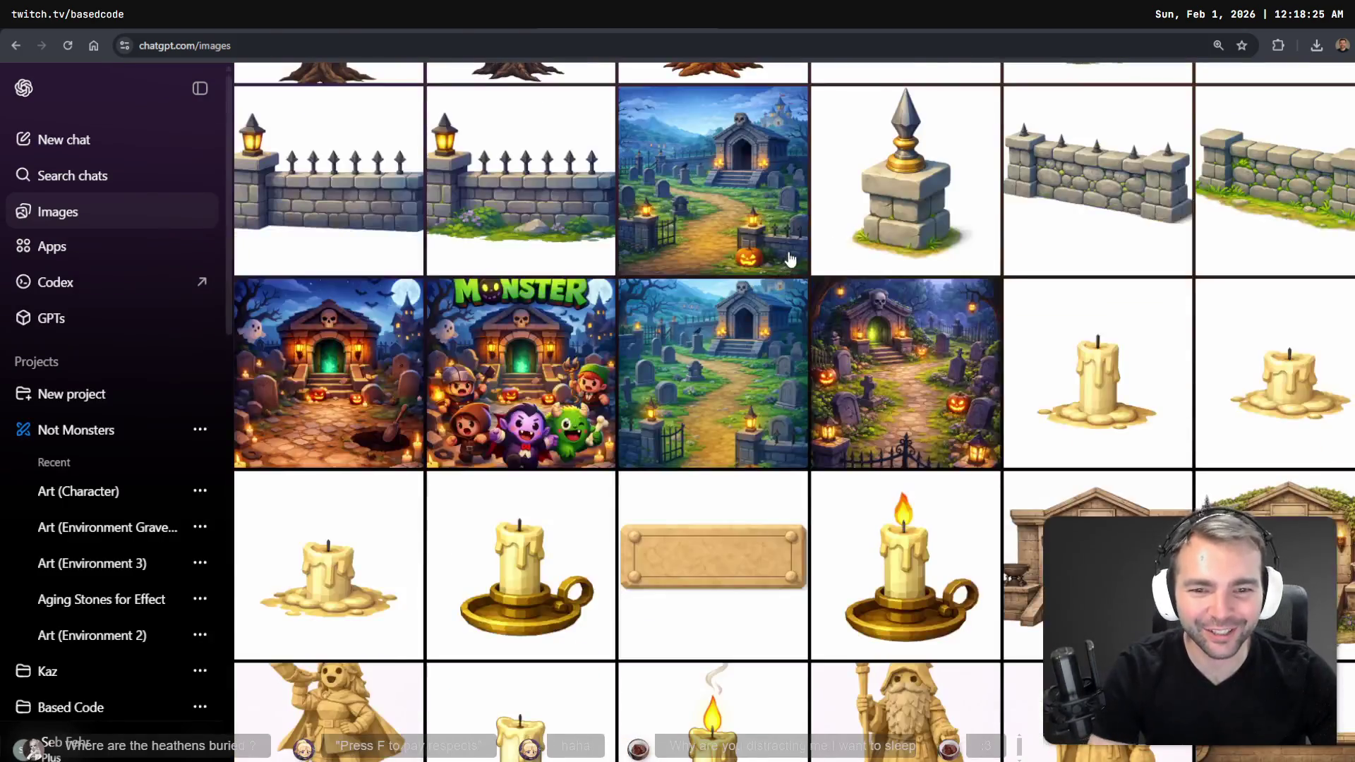
{"action": "scroll", "coordinate": [790, 259], "scroll_direction": "down", "scroll_amount": 20}
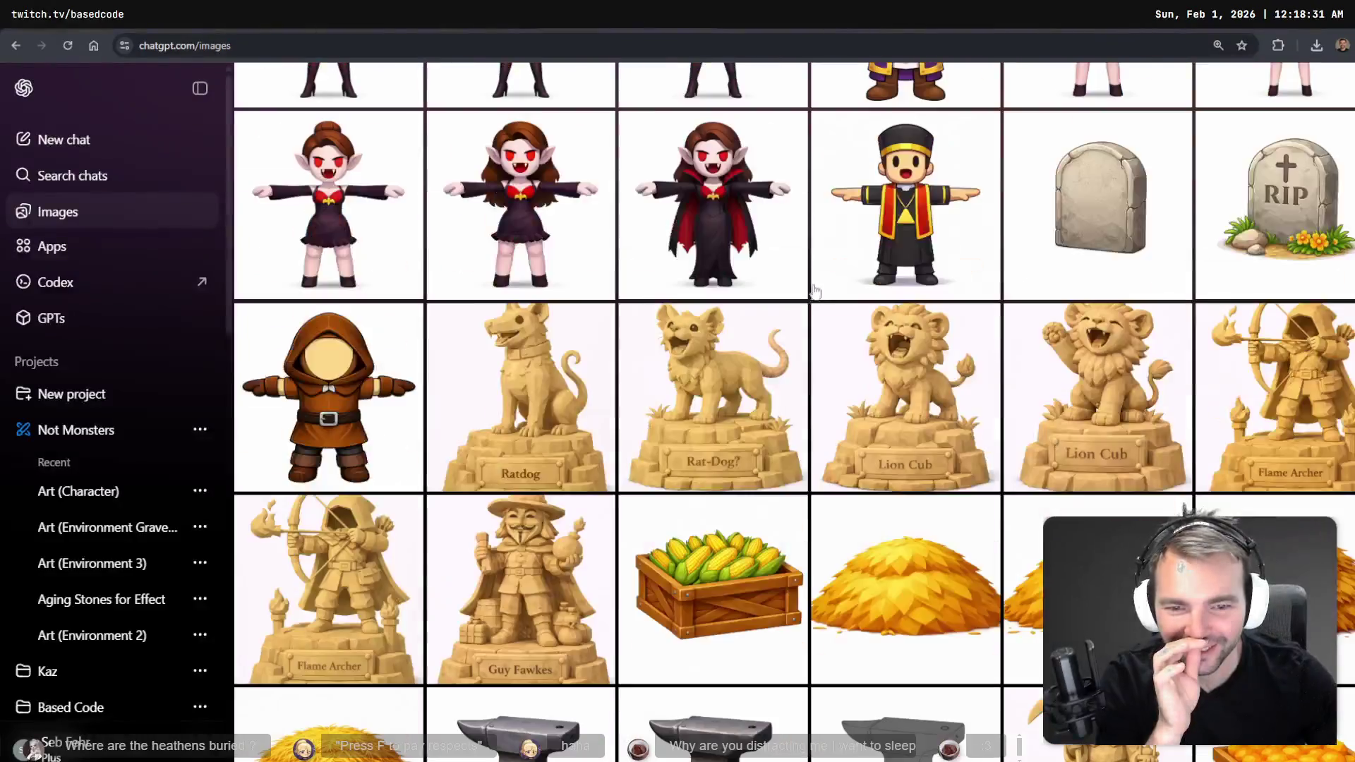
{"action": "scroll", "coordinate": [813, 292], "scroll_direction": "up", "scroll_amount": 3}
{"action": "left_click", "coordinate": [1166, 429]}
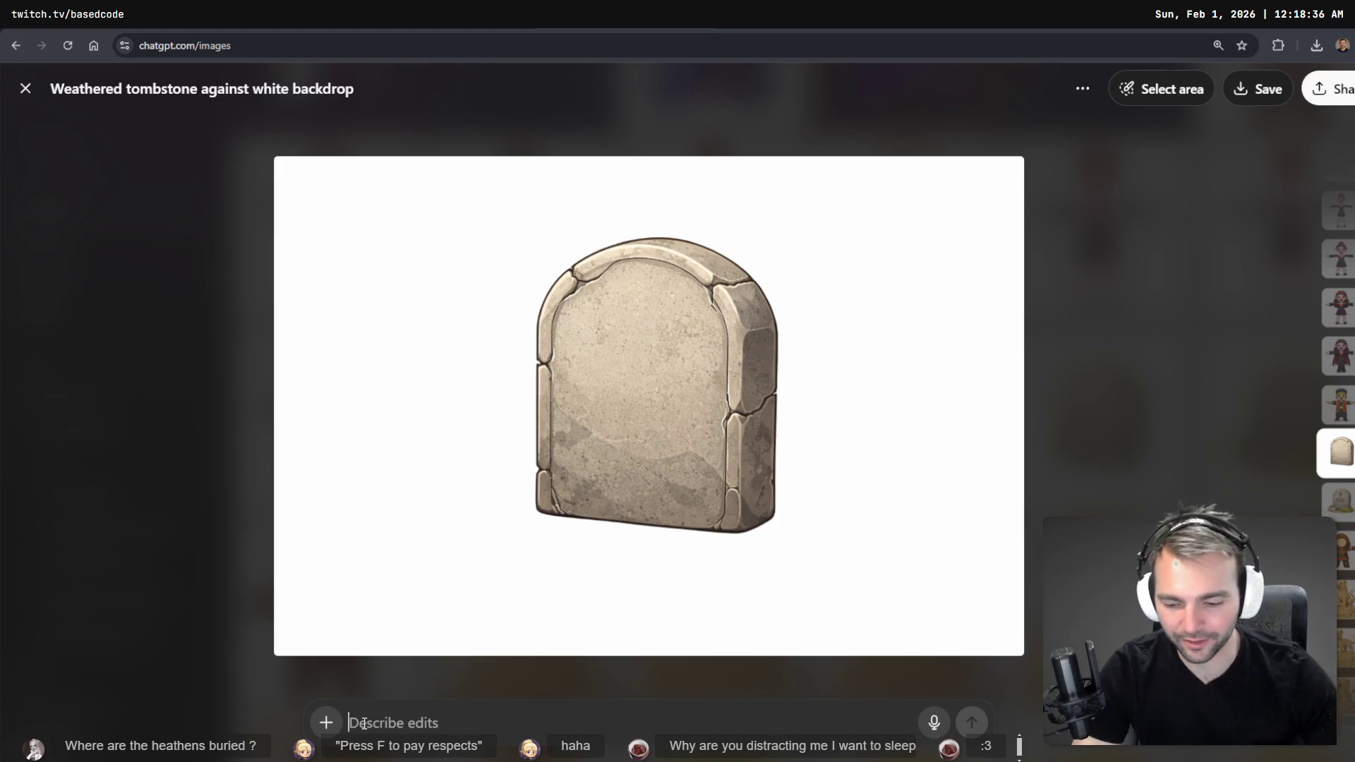
- Dictate a request for a different gravestone in the same art style and send it
{"action": "key", "text": "super+h"}
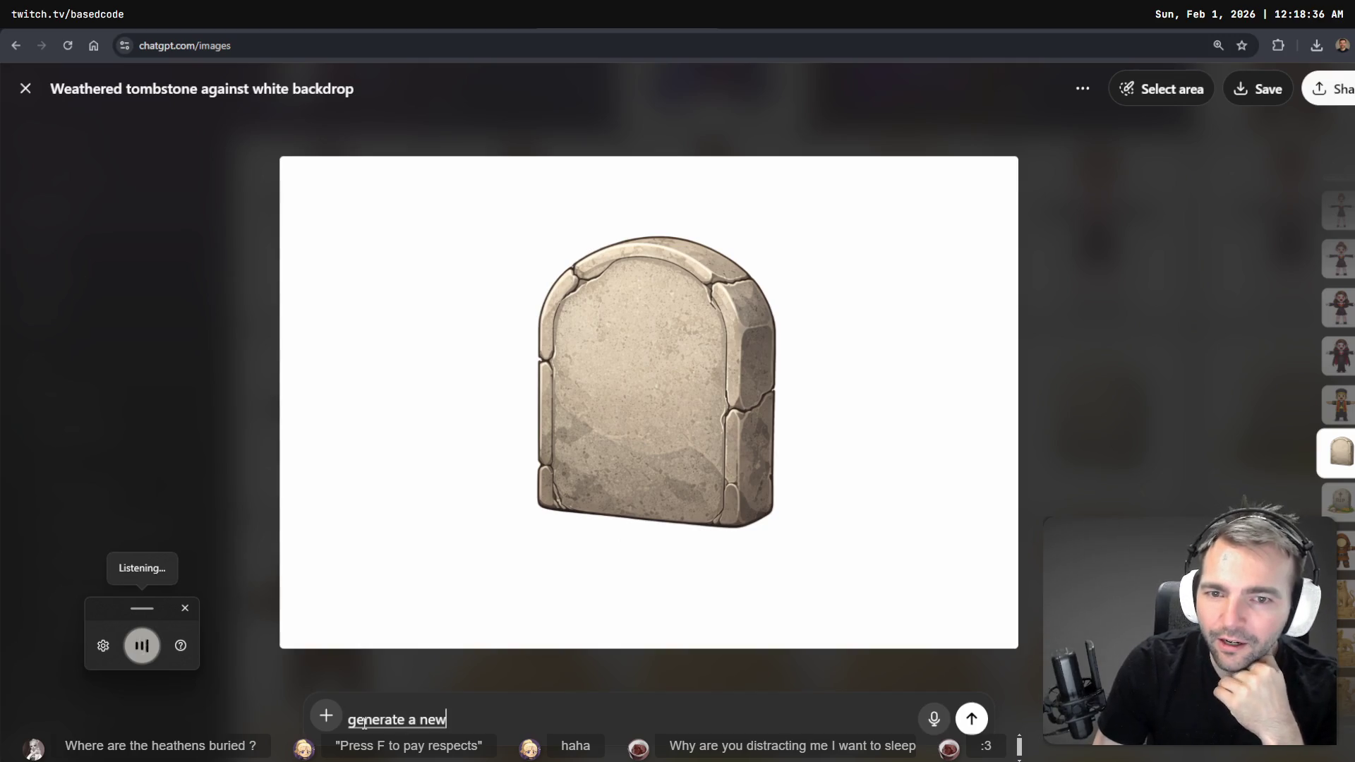
{"action": "key", "text": "ctrl+a"}
{"action": "key", "text": "BackSpace"}
{"action": "key", "text": "super+h"}
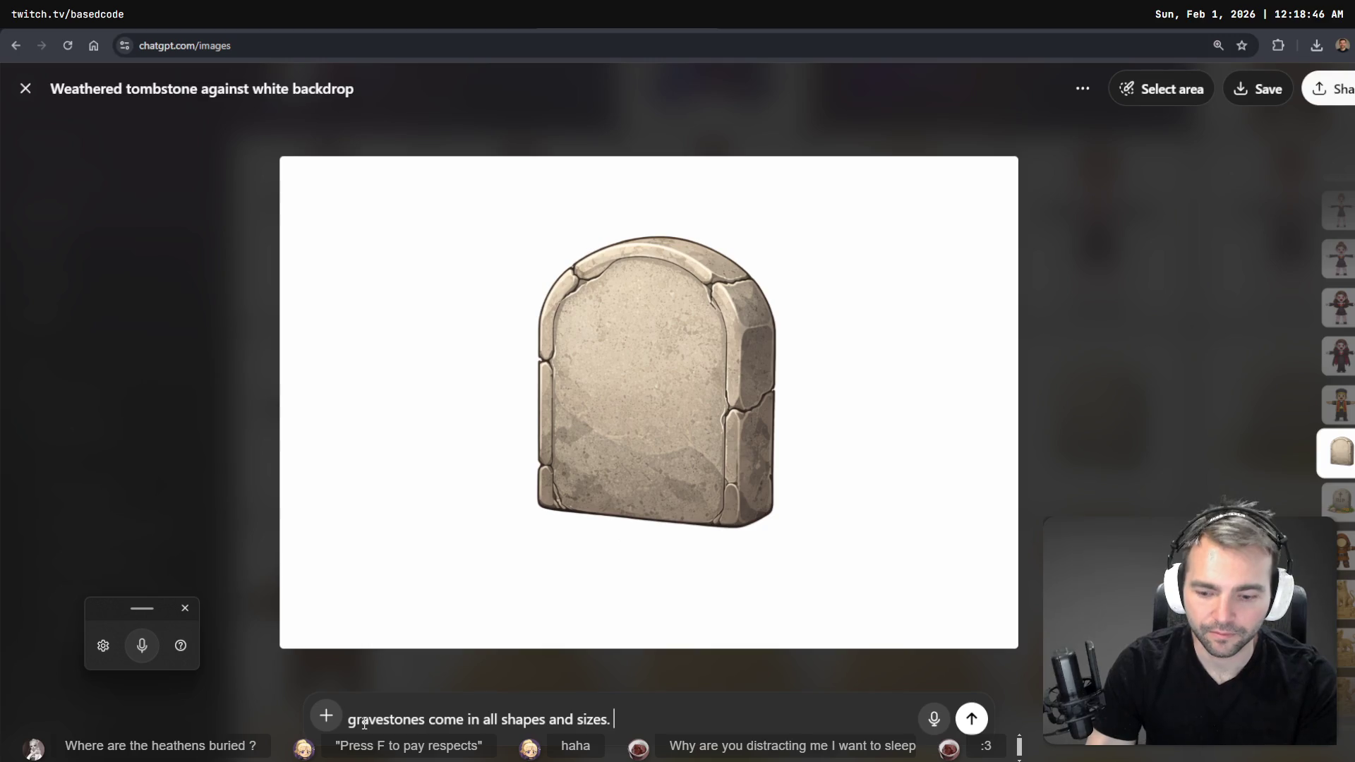
{"action": "key", "text": "super+h"}
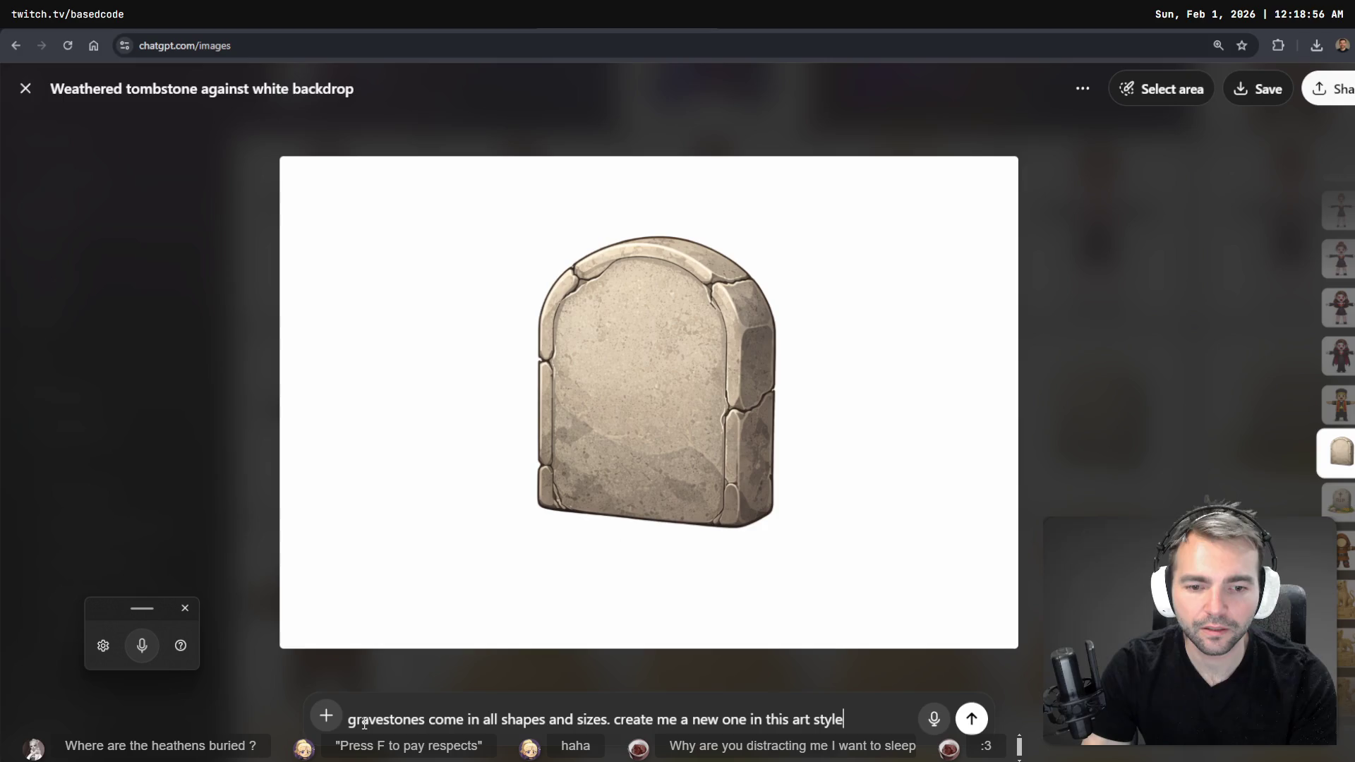
{"action": "key", "text": "super+h"}
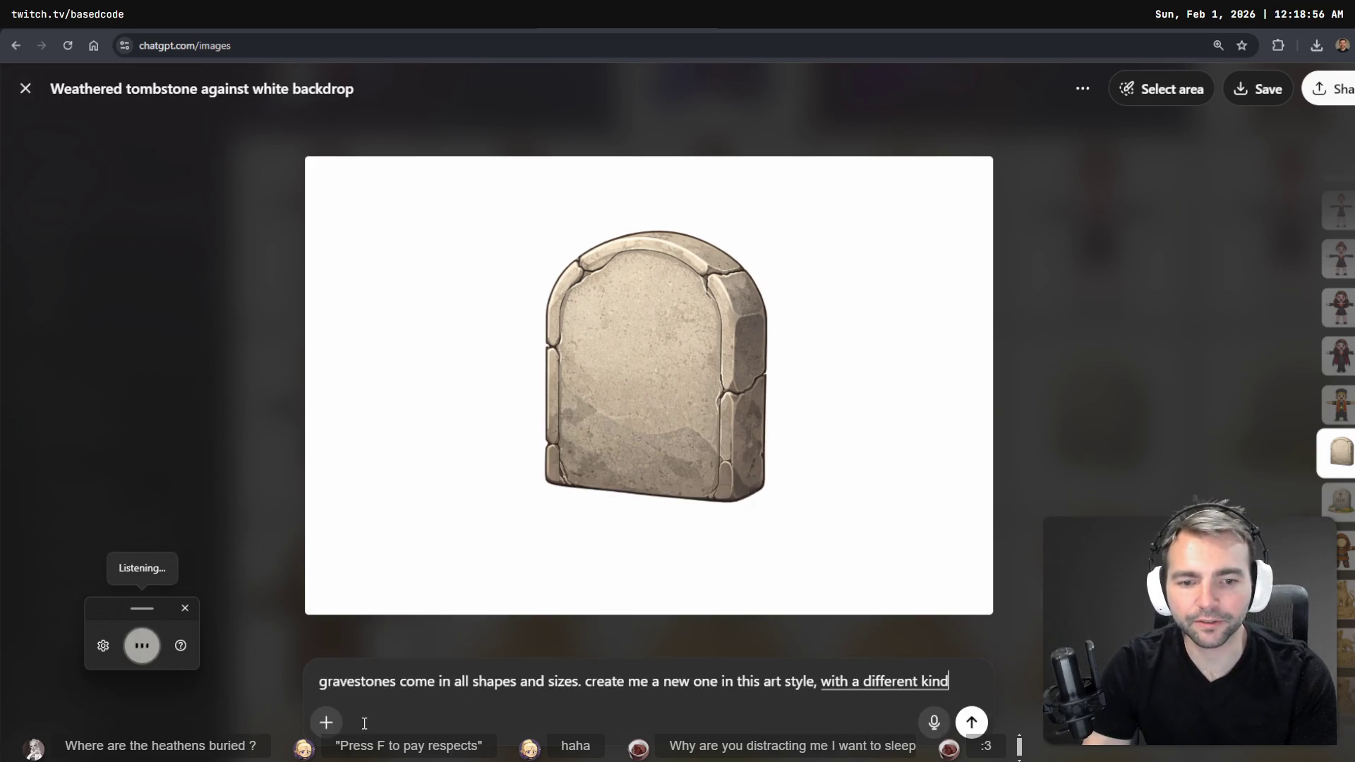
{"action": "key", "text": "Up"}
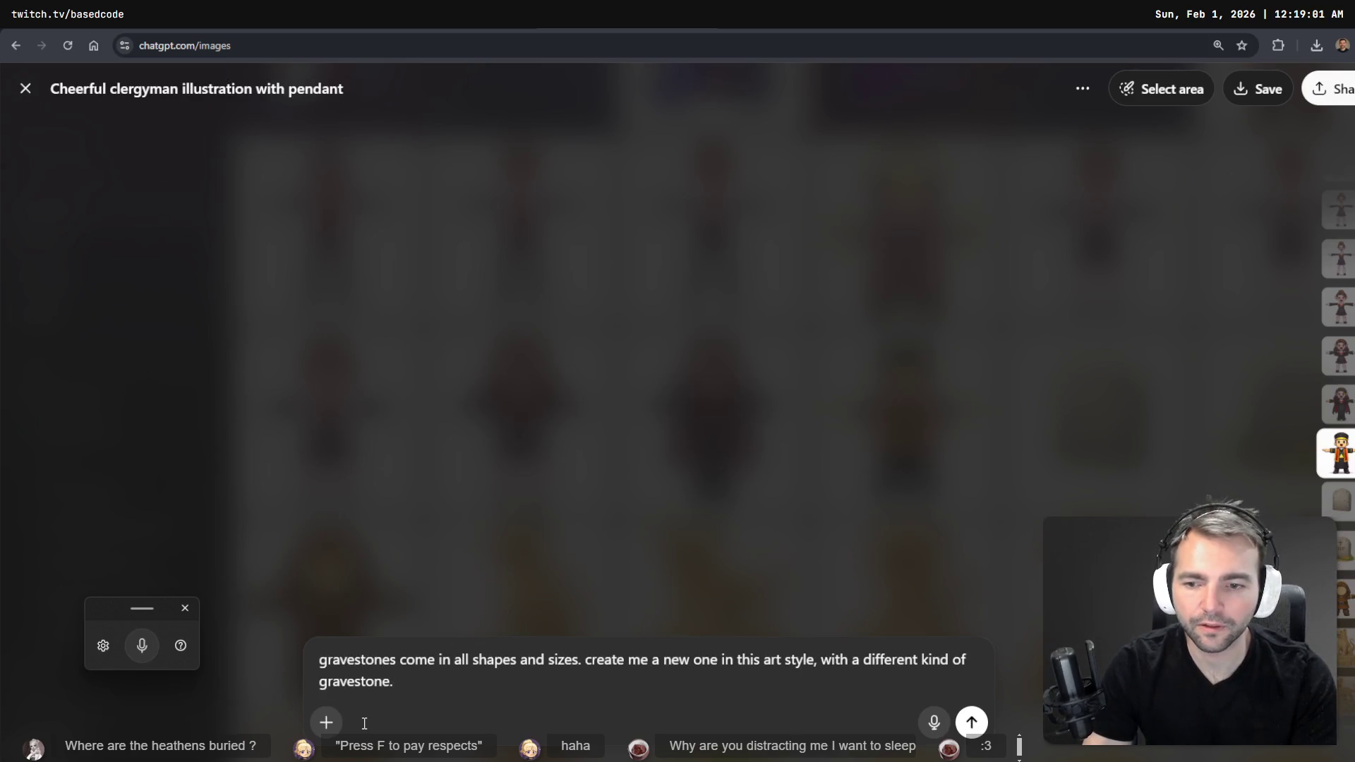
{"action": "key", "text": "Up"}
{"action": "key", "text": "Down"}
{"action": "key", "text": "Down"}
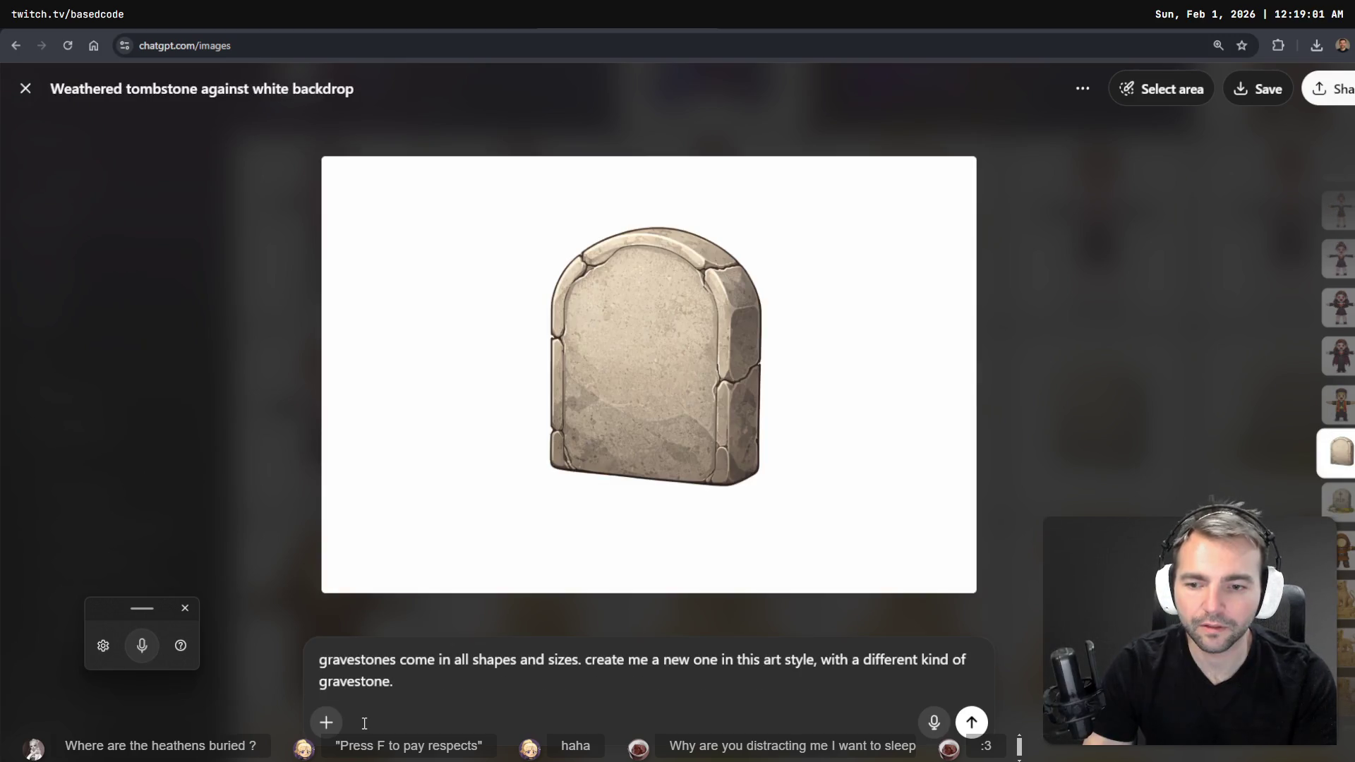
{"action": "key", "text": "Return"}
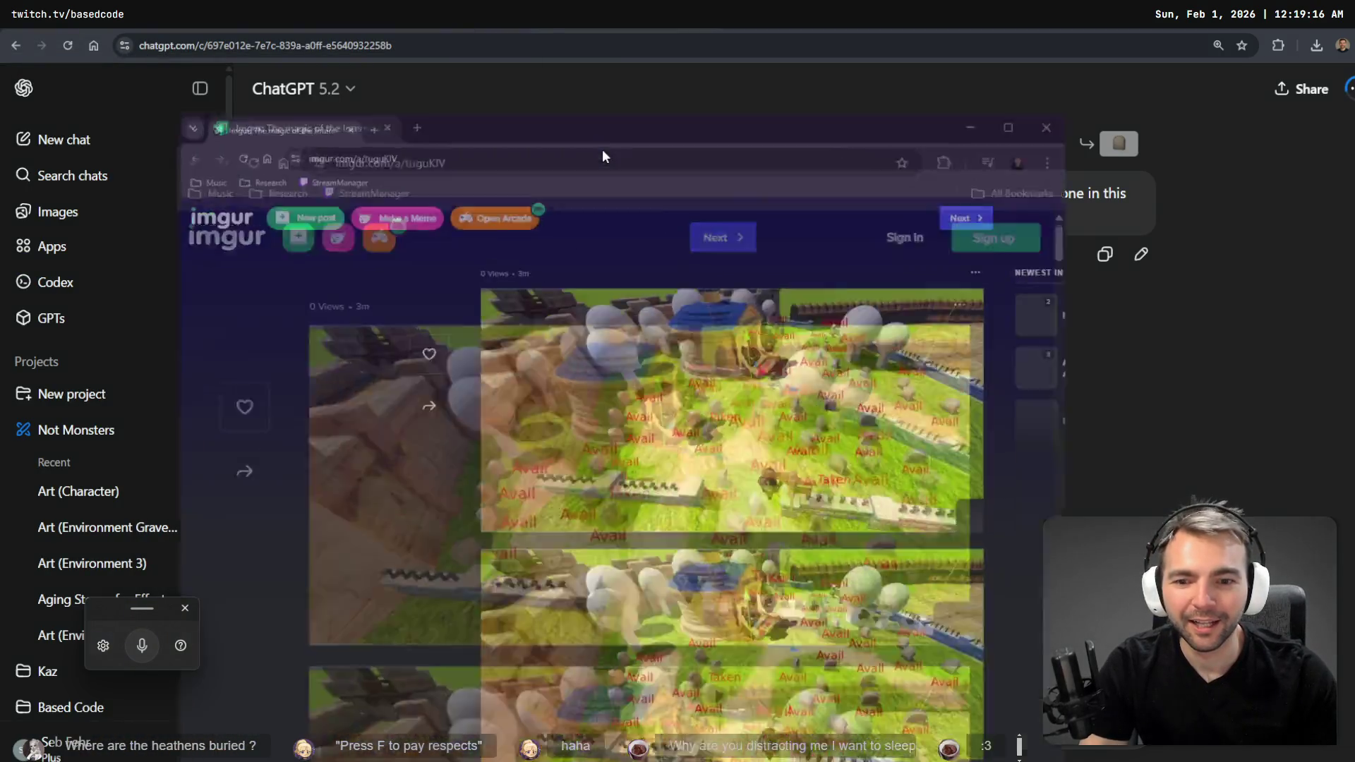
- Maximize the Imgur album and briefly enlarge the second Avail/Taken graveyard screenshot
{"action": "double_click", "coordinate": [602, 149]}
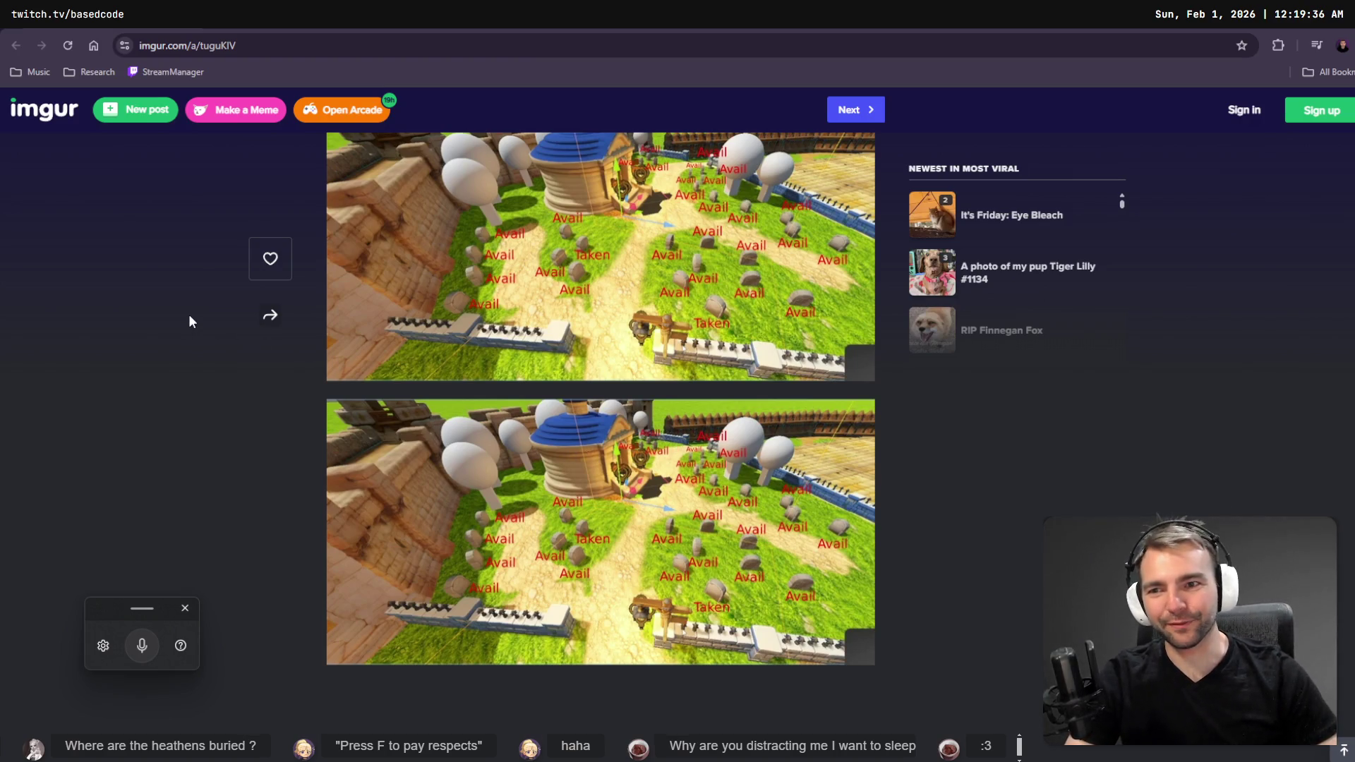
{"action": "left_click", "coordinate": [695, 563]}
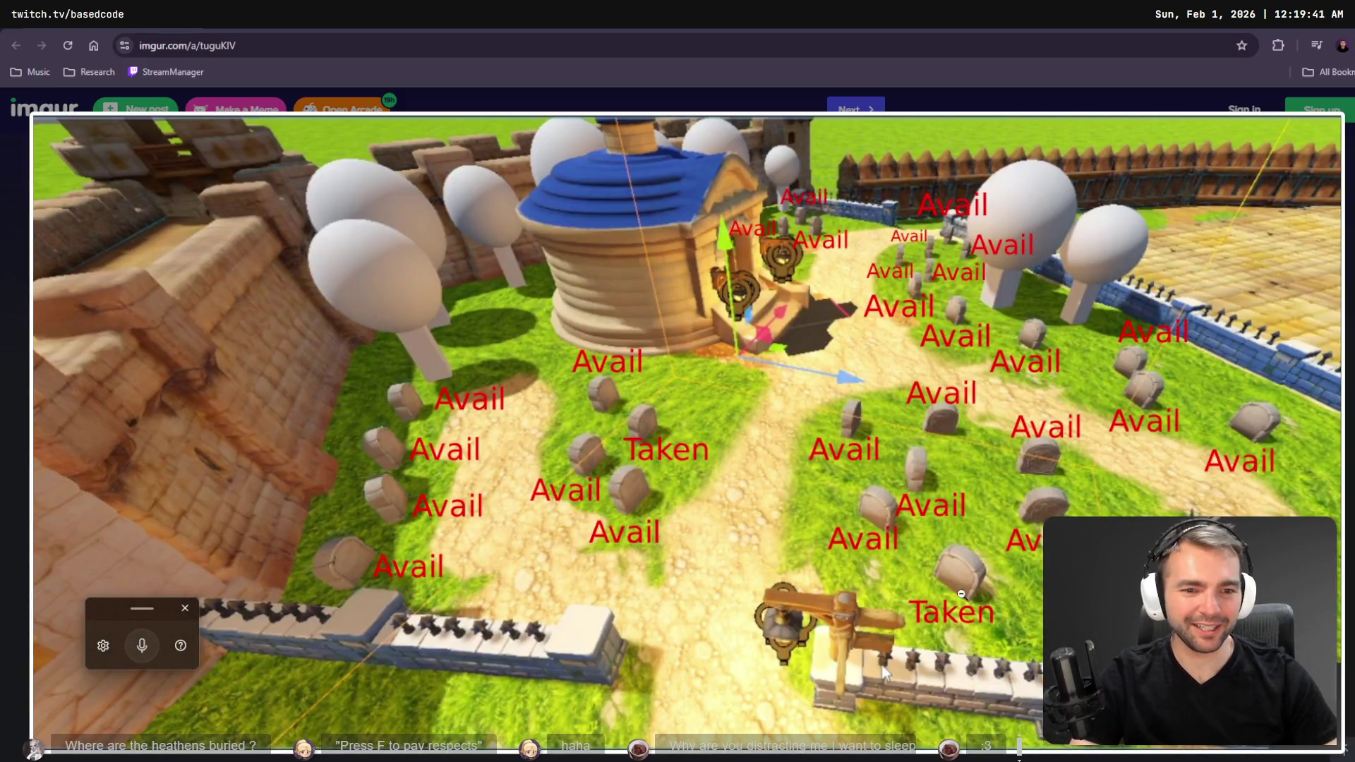
{"action": "left_click", "coordinate": [613, 341]}
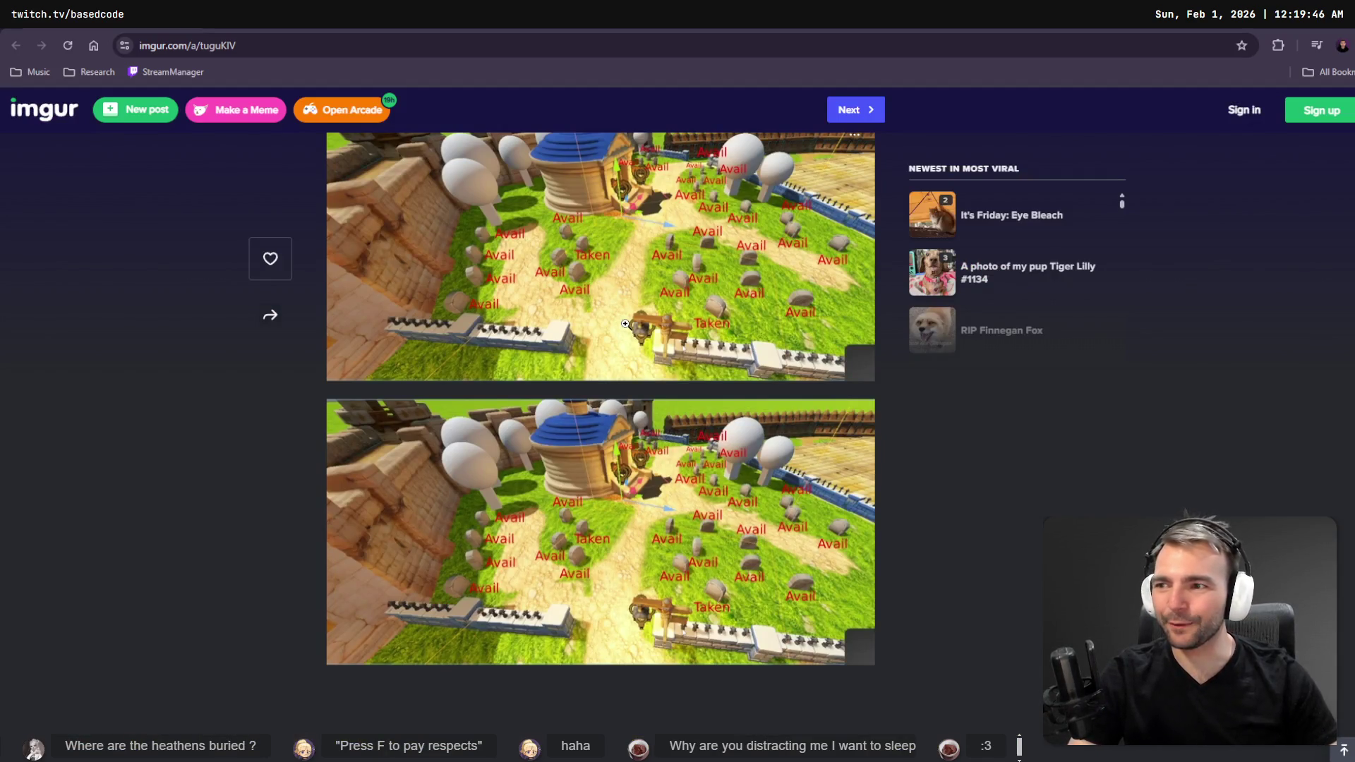
{"action": "key", "text": "alt+Tab"}
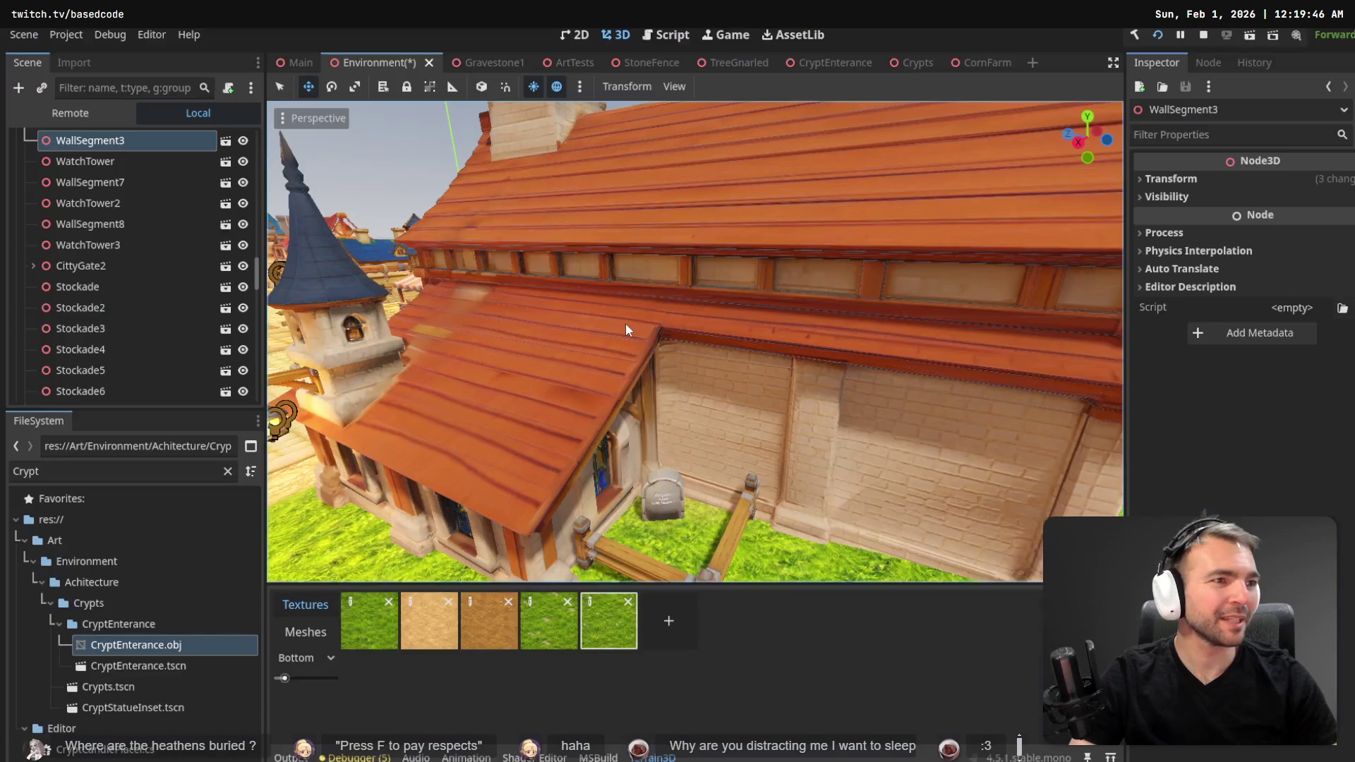
- Snip a top-down view of the walled graveyard and paste it onto the Gravestones board
{"action": "left_click_drag", "start_coordinate": [627, 328], "coordinate": [626, 328]}
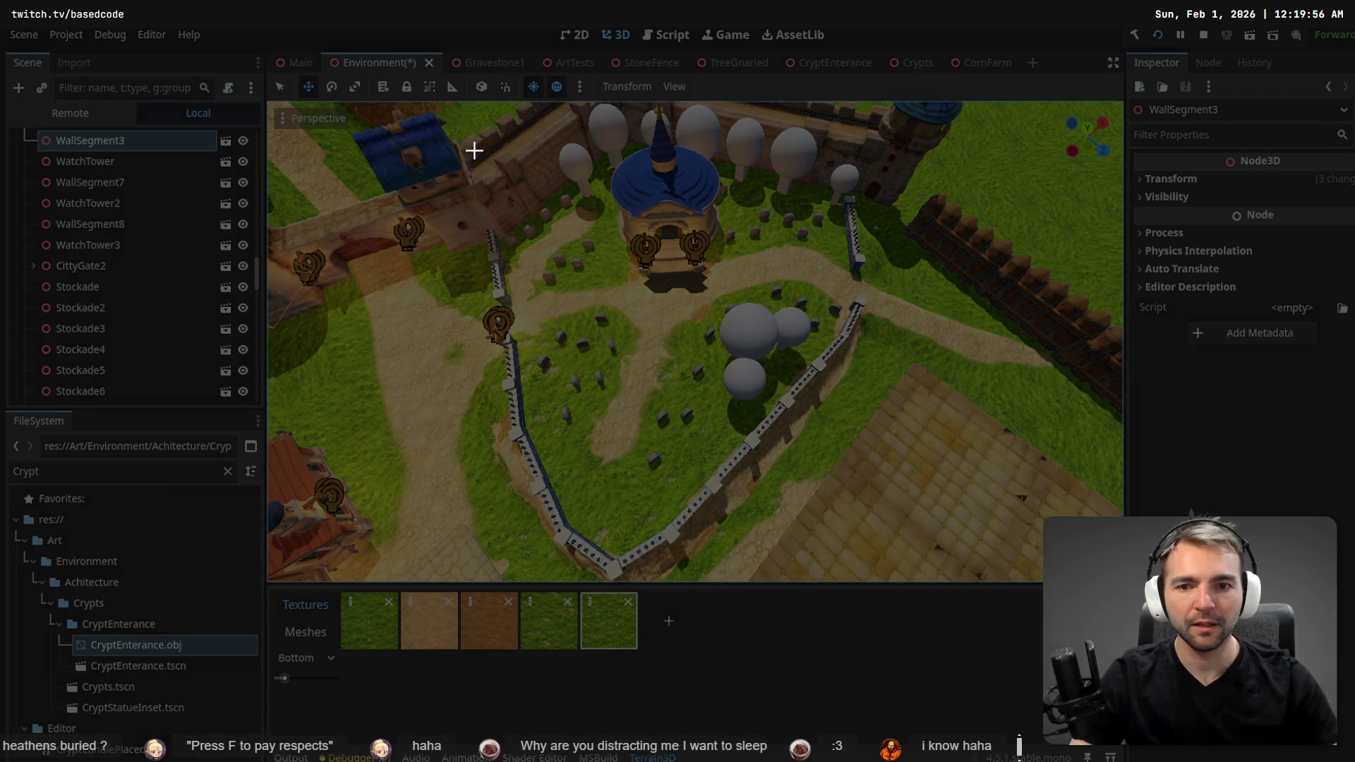
{"action": "mouse_move", "coordinate": [473, 151]}
{"action": "left_mouse_down"}
{"action": "mouse_move", "coordinate": [891, 469]}
{"action": "mouse_move", "coordinate": [891, 492]}
{"action": "mouse_move", "coordinate": [896, 456]}
{"action": "left_mouse_up"}
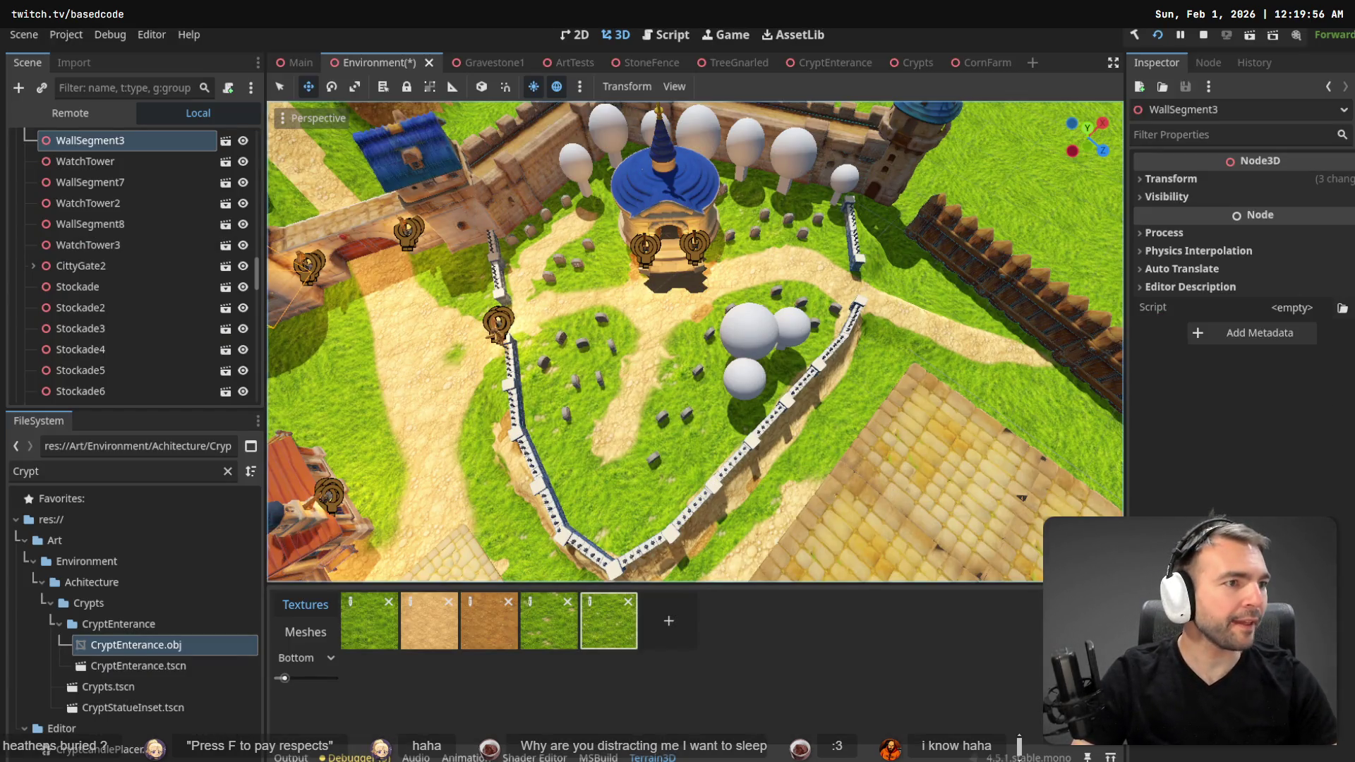
{"action": "key", "text": "alt+Tab"}
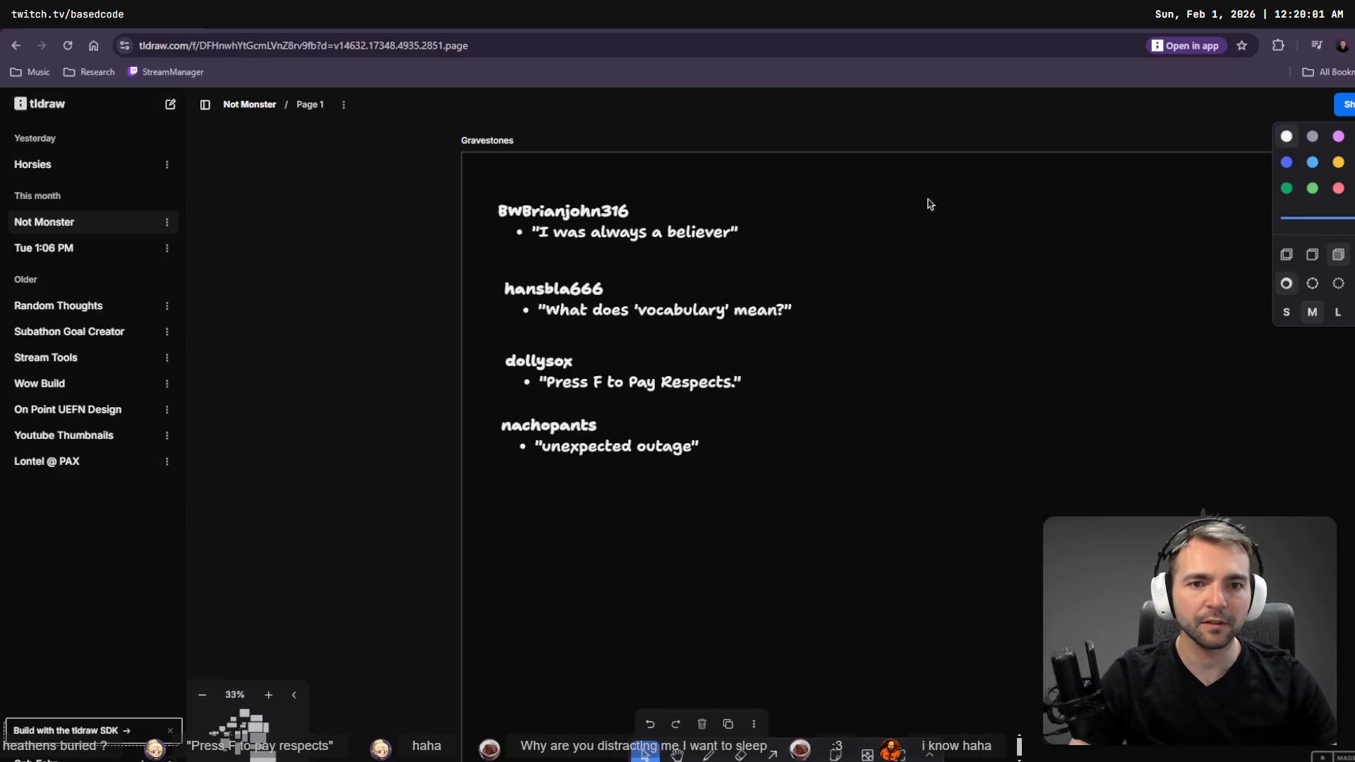
{"action": "key", "text": "ctrl+v"}
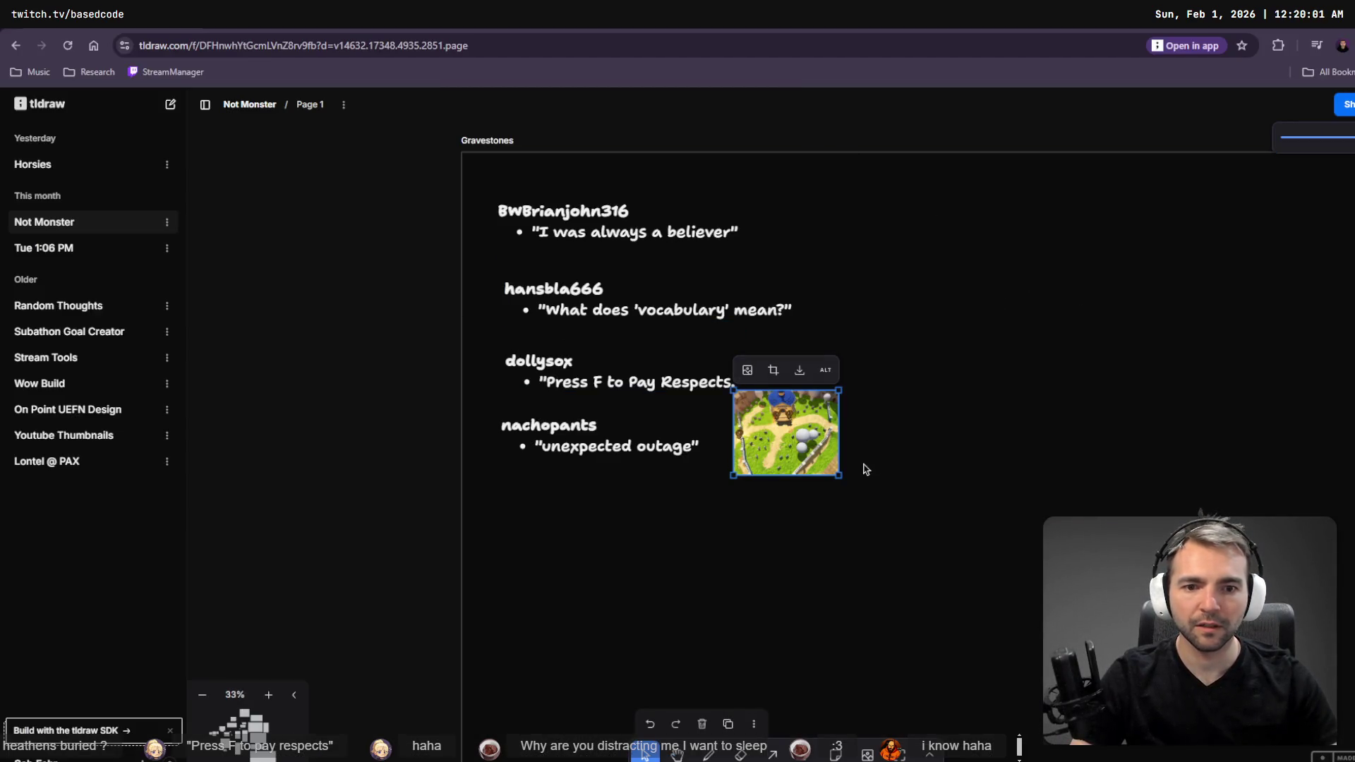
- Enlarge the graveyard snapshot and position it right of the names and epitaphs list
{"action": "left_click_drag", "start_coordinate": [839, 477], "coordinate": [1065, 659]}
{"action": "mouse_move", "coordinate": [858, 511]}
{"action": "left_mouse_down"}
{"action": "mouse_move", "coordinate": [1024, 355]}
{"action": "mouse_move", "coordinate": [997, 353]}
{"action": "mouse_move", "coordinate": [992, 338]}
{"action": "left_mouse_up"}
{"action": "key", "text": "t"}
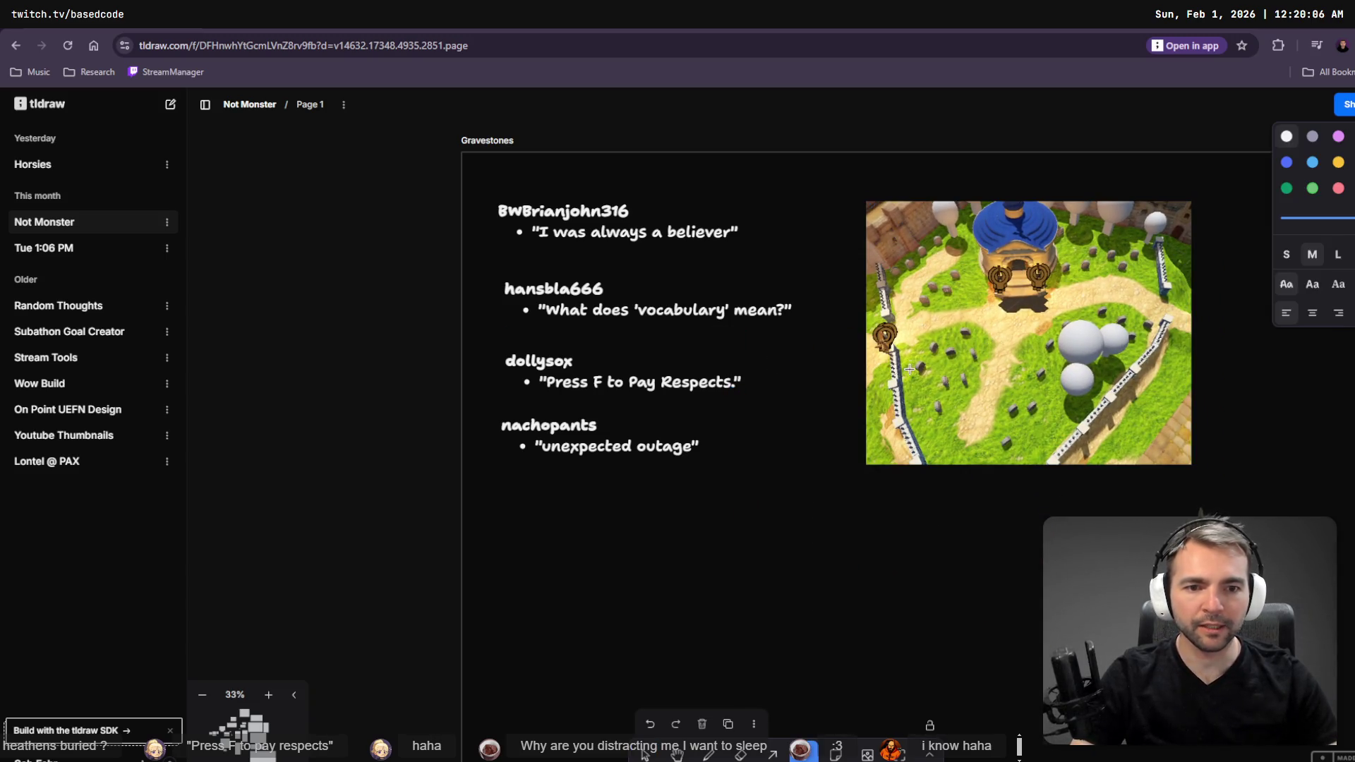
{"action": "key", "text": "v"}
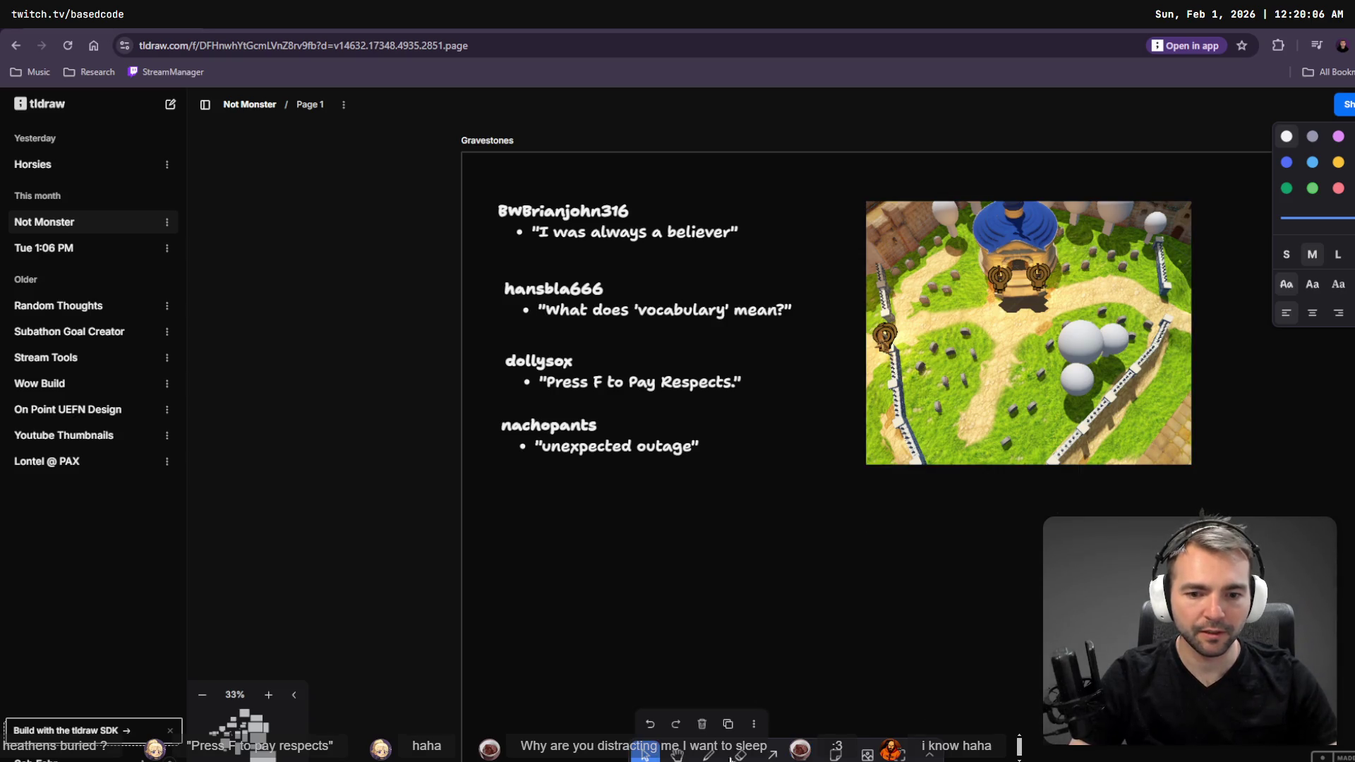
{"action": "left_click", "coordinate": [711, 754]}
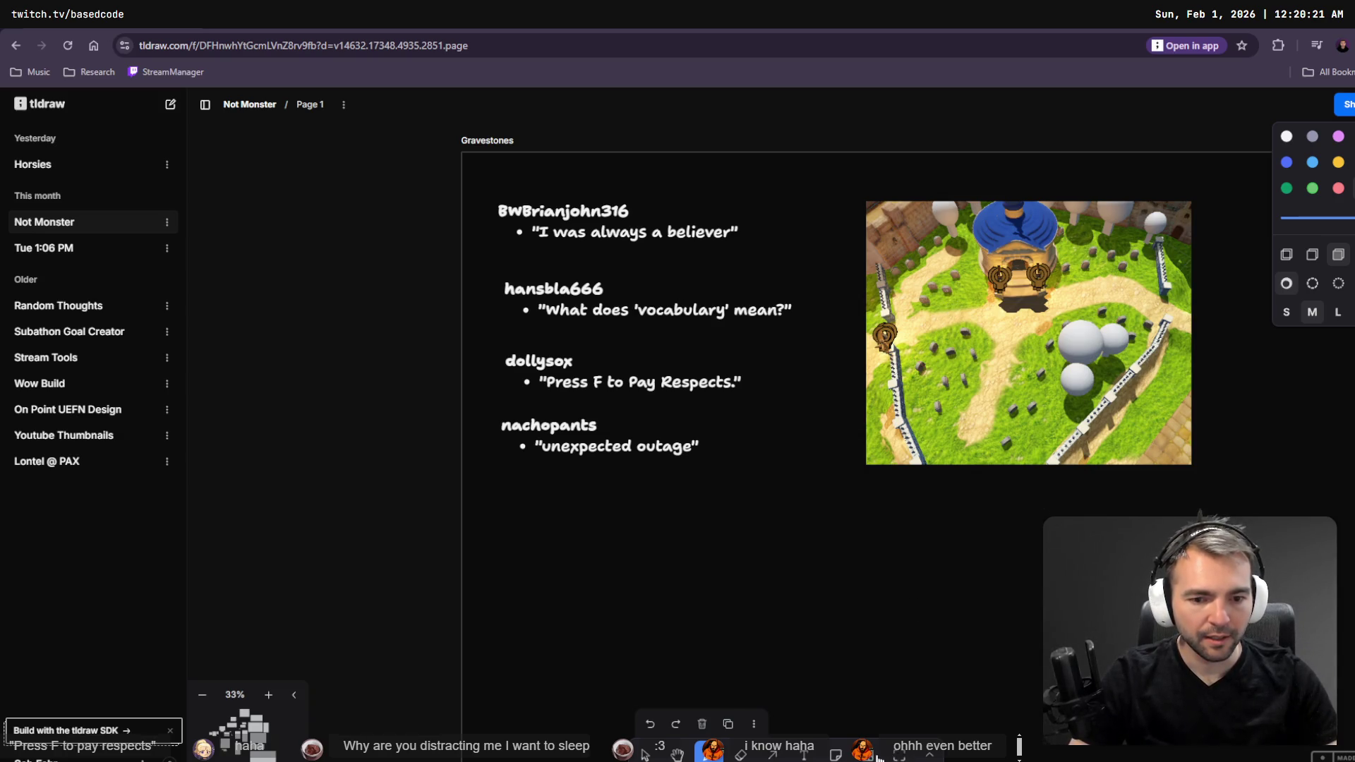
- Circle a gravestone on the left of the map with a small solid-outlined ellipse
{"action": "left_click", "coordinate": [926, 756]}
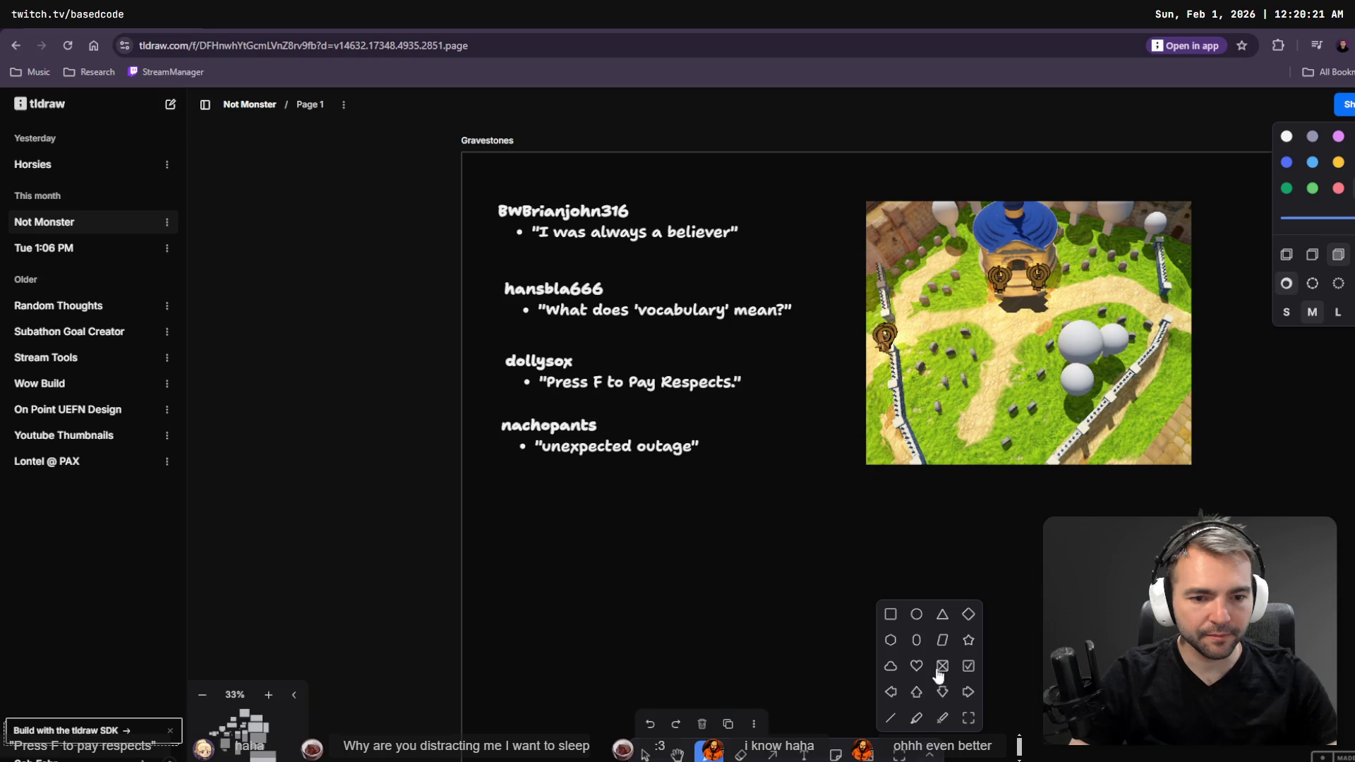
{"action": "left_click", "coordinate": [918, 616]}
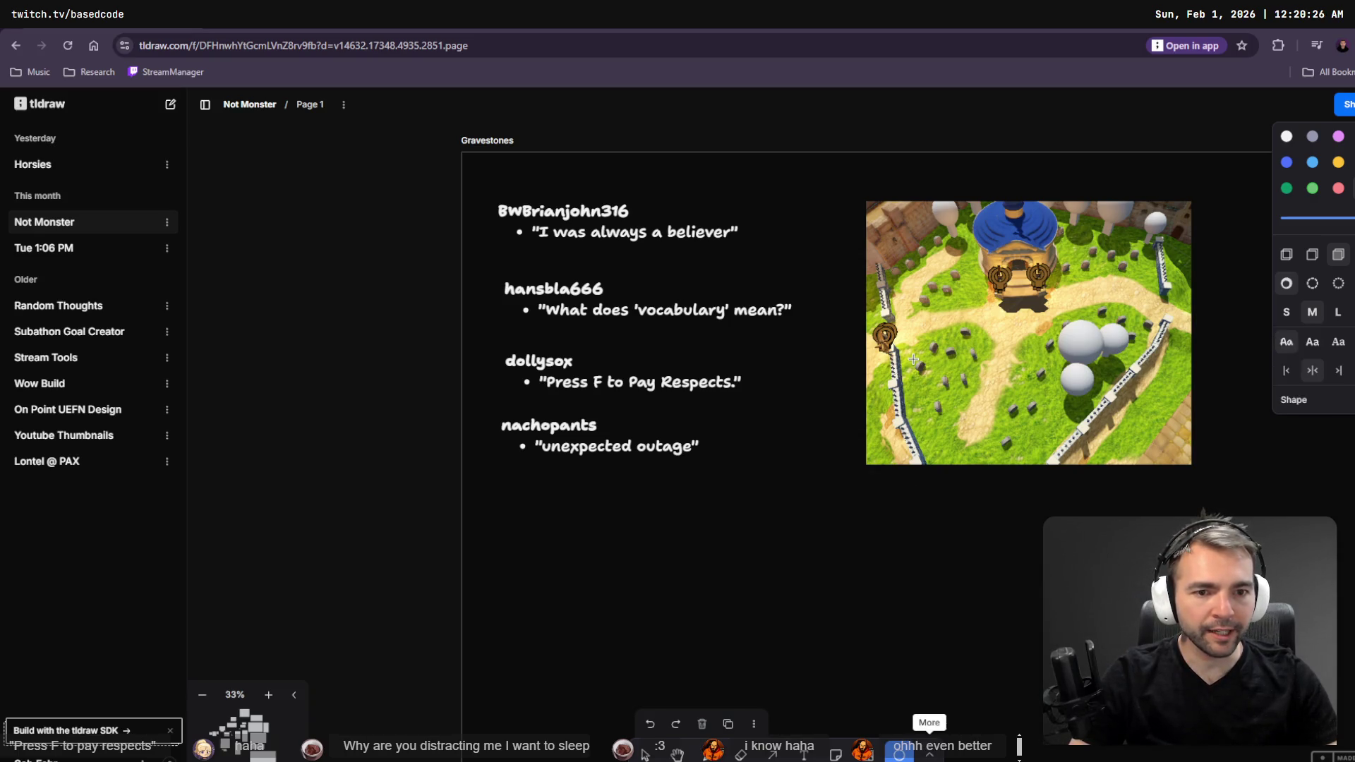
{"action": "left_click_drag", "start_coordinate": [913, 360], "coordinate": [927, 375]}
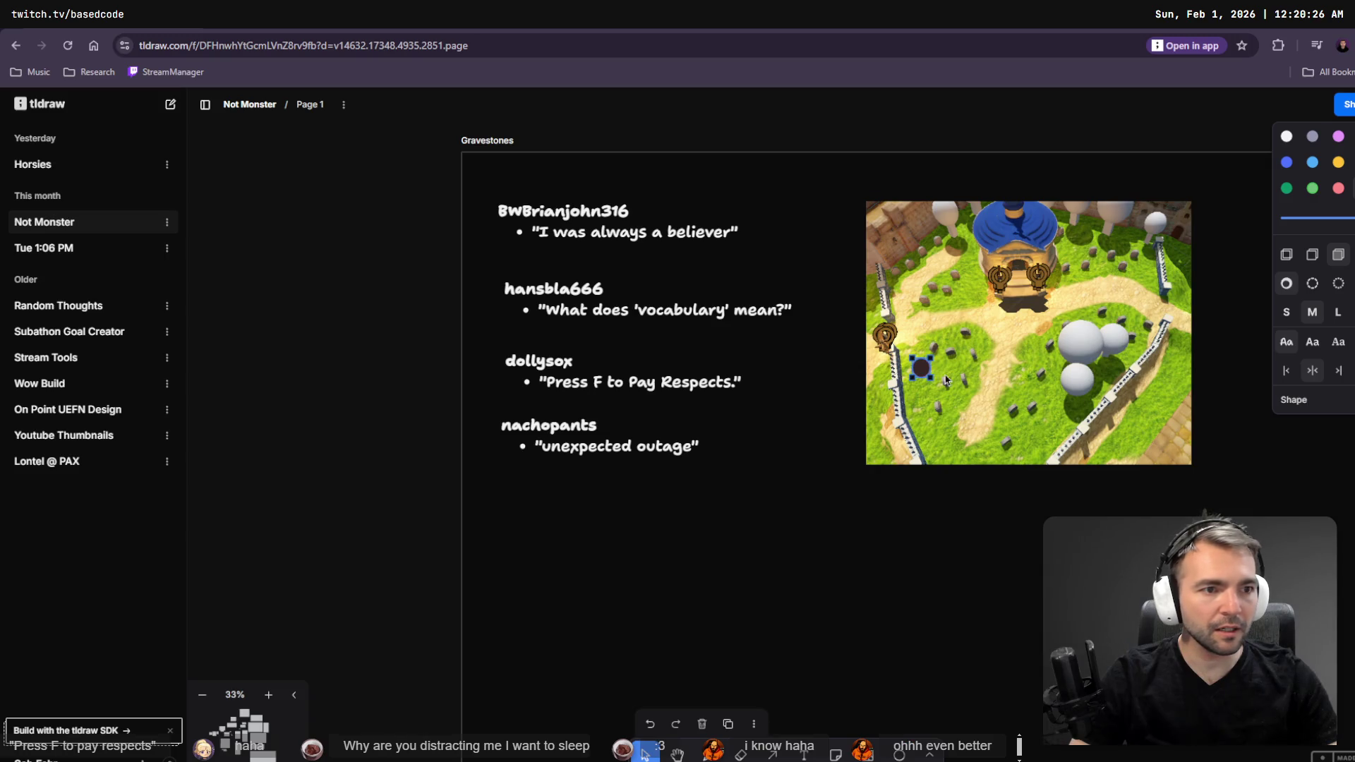
{"action": "left_click", "coordinate": [1312, 254]}
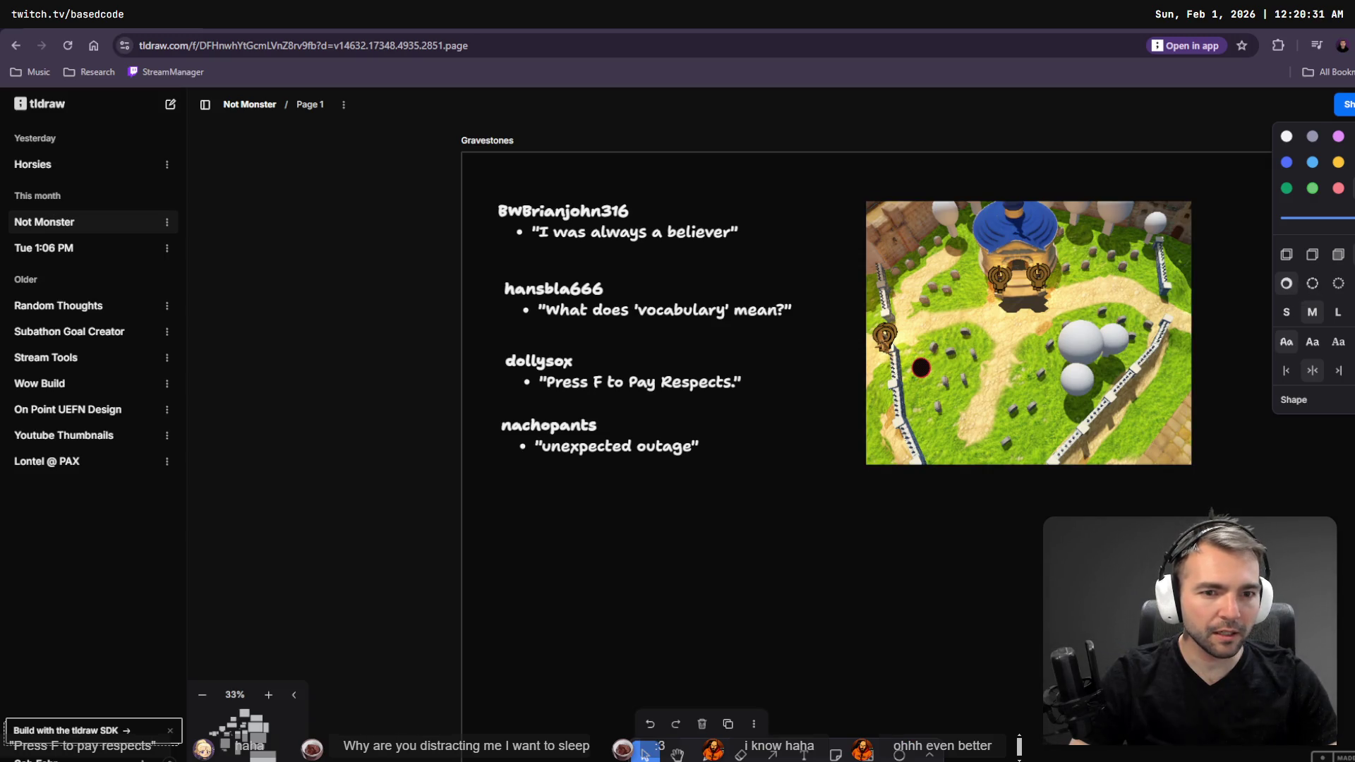
{"action": "left_click", "coordinate": [1346, 260]}
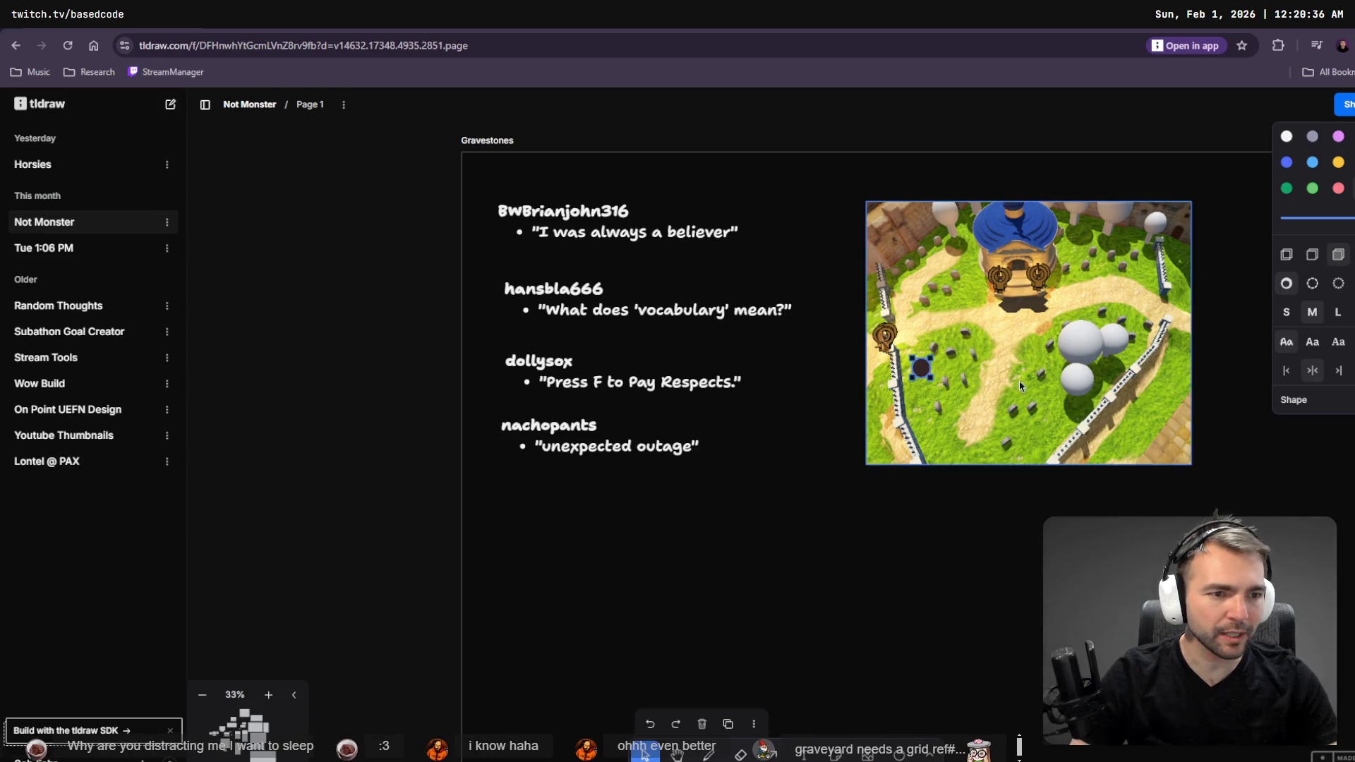
{"action": "left_click", "coordinate": [1339, 286]}
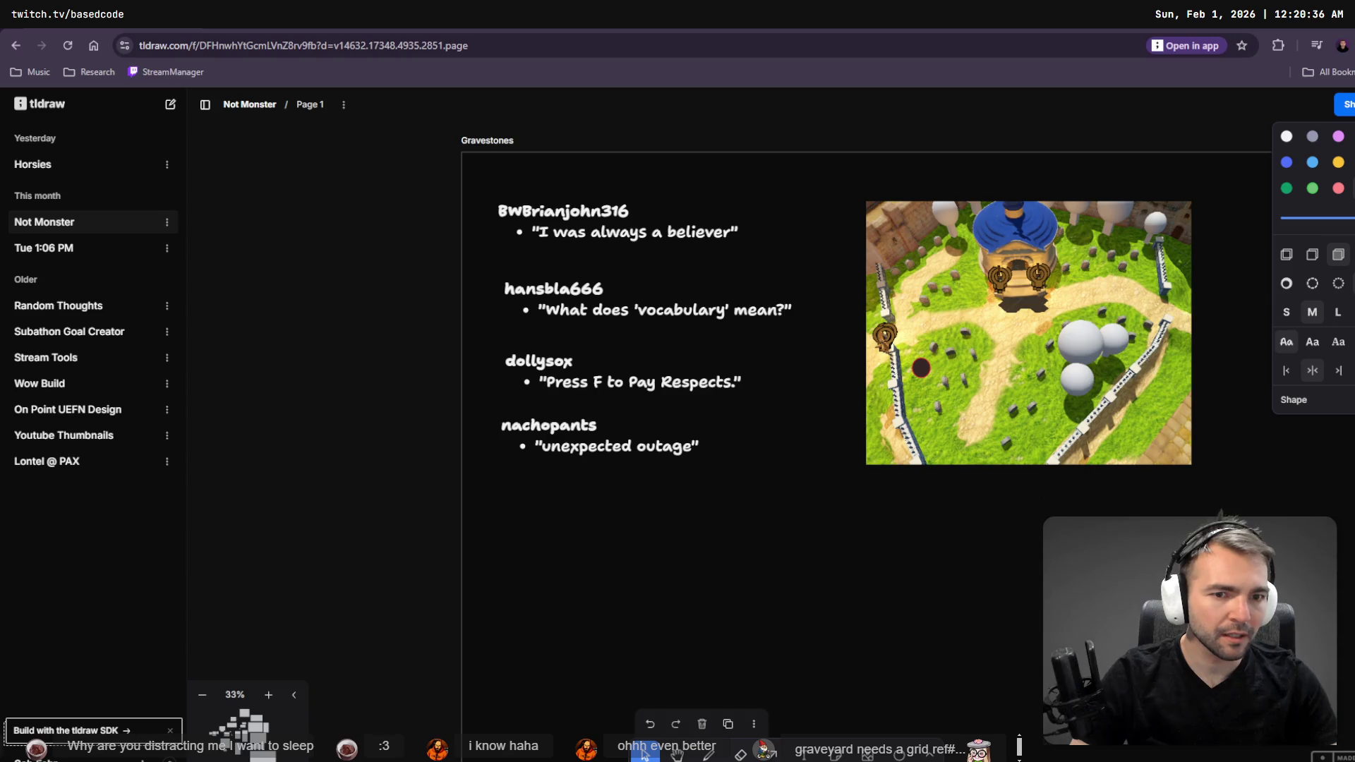
{"action": "left_click", "coordinate": [1286, 284]}
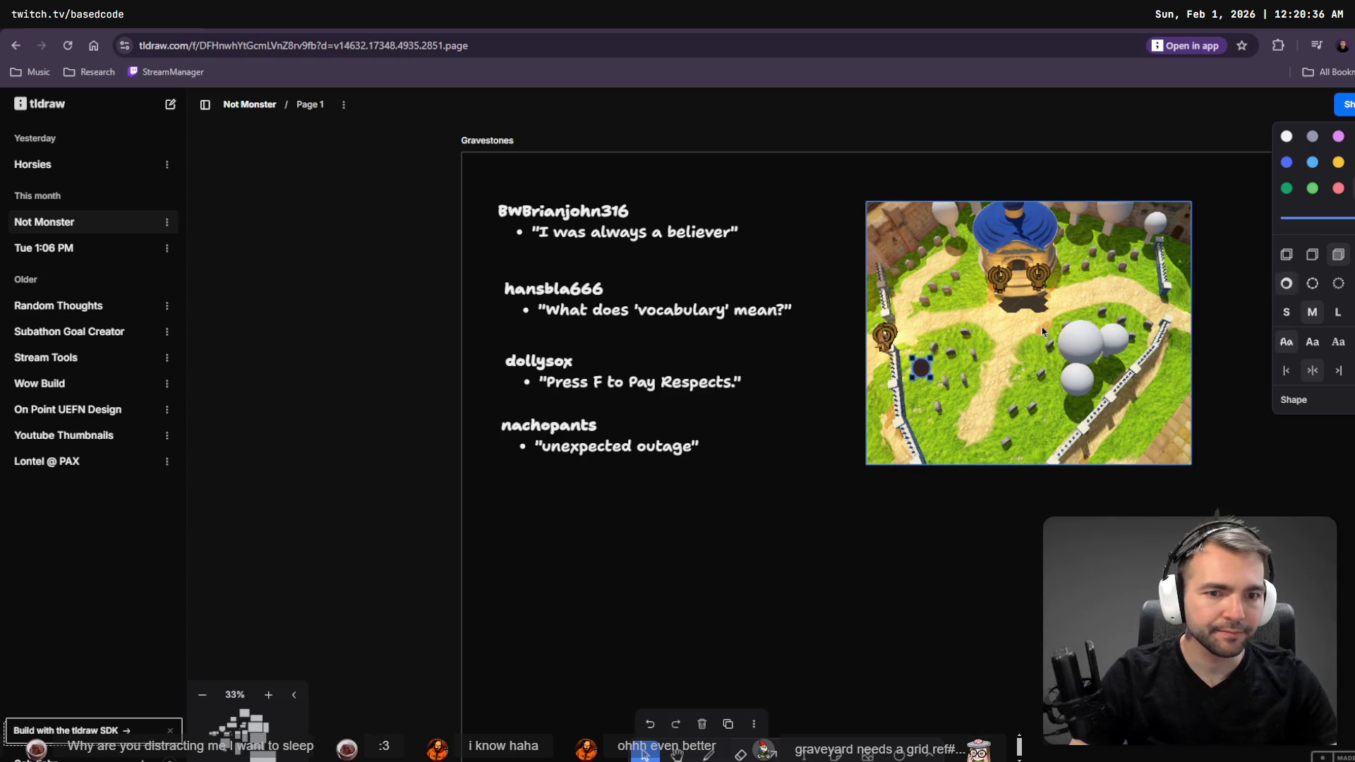
- Copy the red square from Monsters onto the map, shrink it and place it on gravestones
{"action": "scroll", "coordinate": [943, 383], "scroll_direction": "up", "scroll_amount": 5}
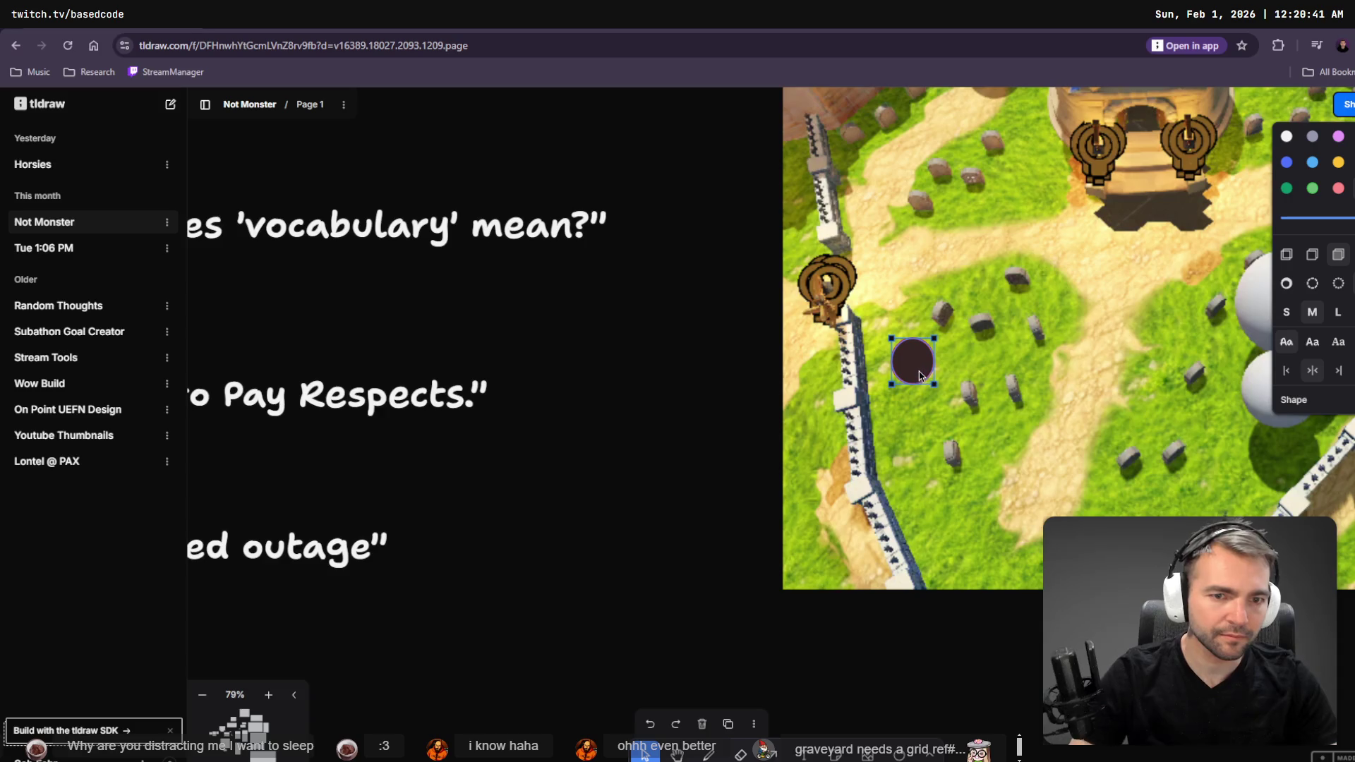
{"action": "scroll", "coordinate": [895, 359], "scroll_direction": "down", "scroll_amount": 10}
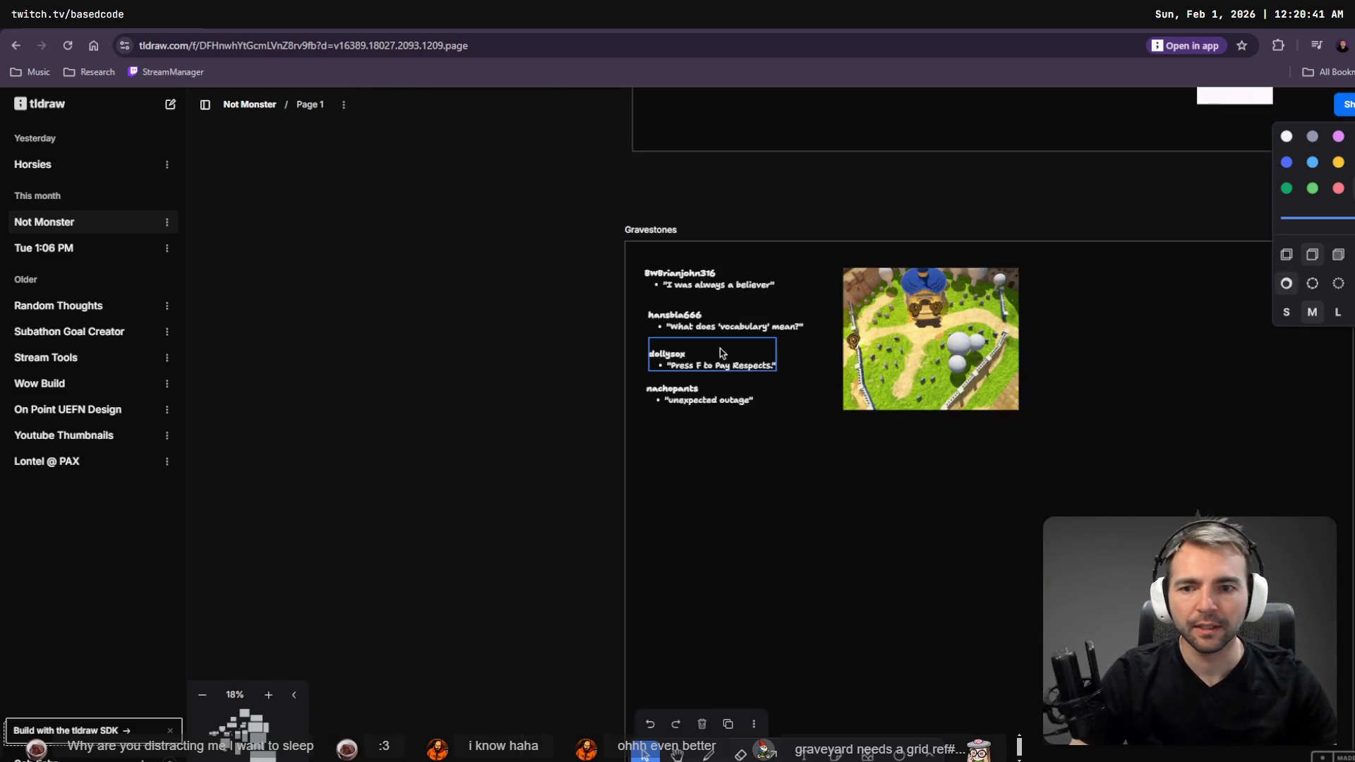
{"action": "scroll", "coordinate": [652, 360], "scroll_direction": "down", "scroll_amount": 3}
{"action": "left_click_drag", "start_coordinate": [652, 360], "coordinate": [985, 618]}
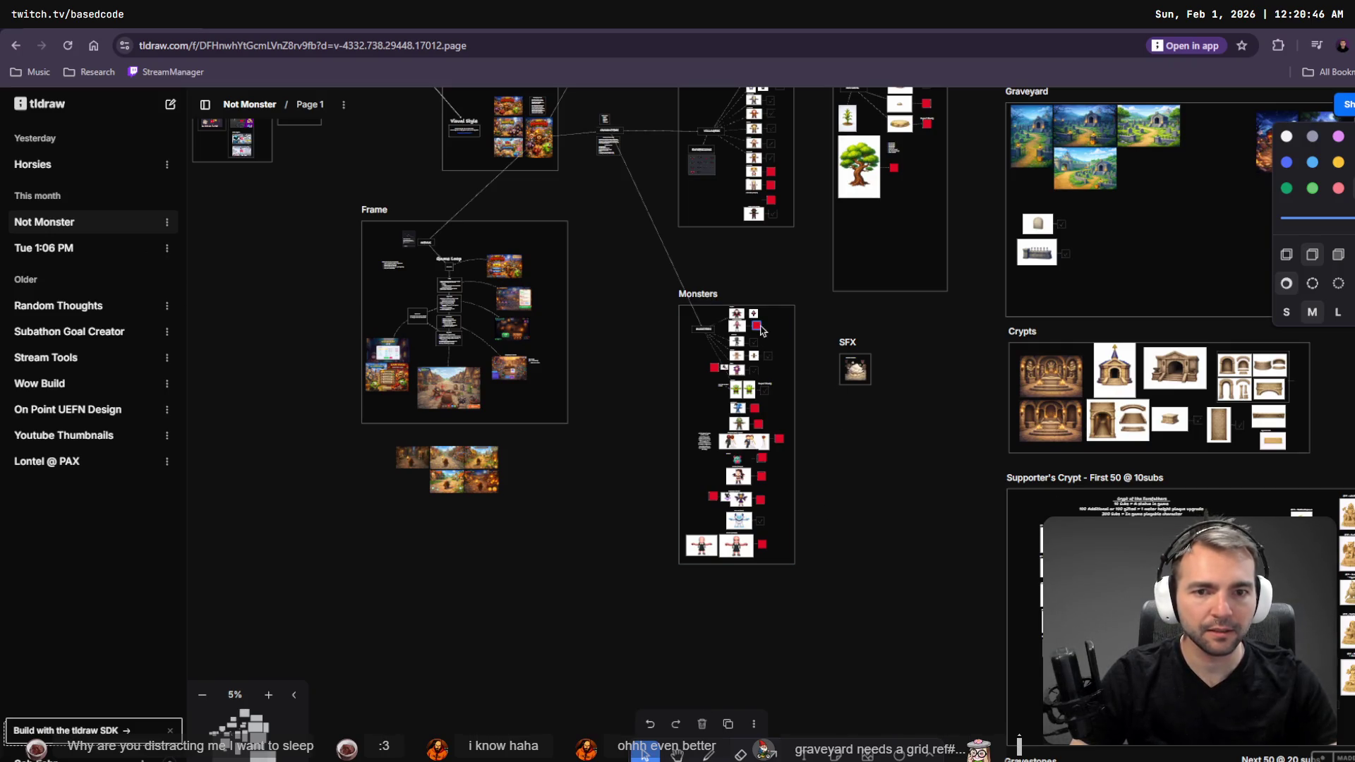
{"action": "left_click", "coordinate": [759, 326]}
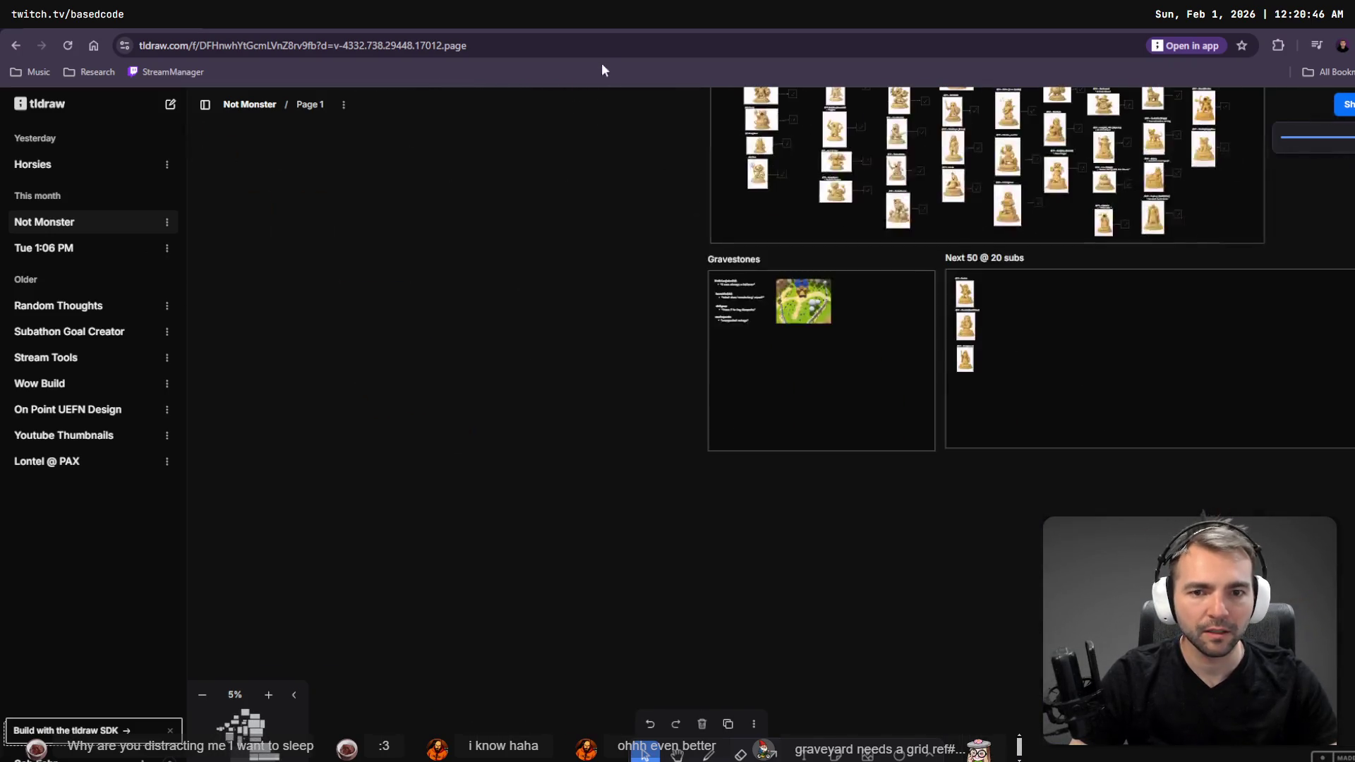
{"action": "key", "text": "ctrl+v"}
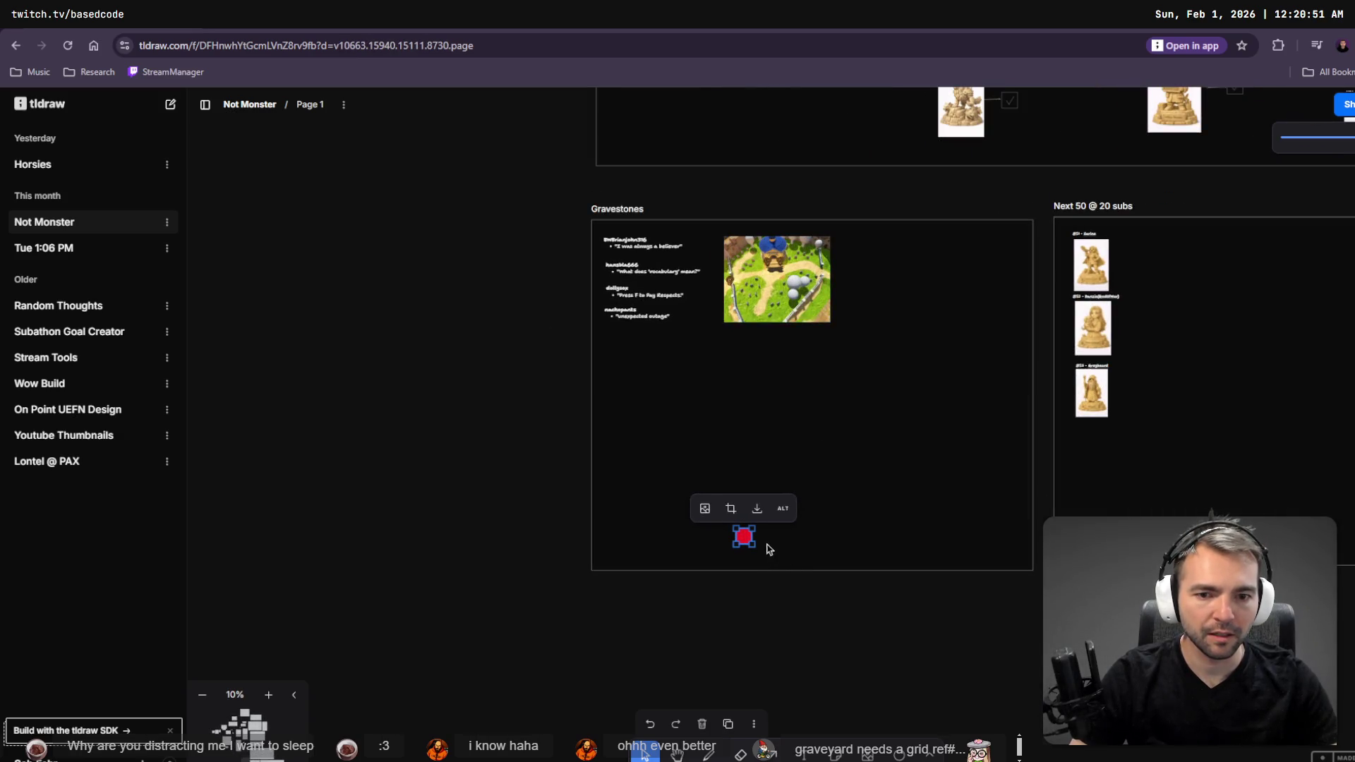
{"action": "mouse_move", "coordinate": [749, 542]}
{"action": "left_mouse_down"}
{"action": "mouse_move", "coordinate": [776, 304]}
{"action": "mouse_move", "coordinate": [753, 299]}
{"action": "left_mouse_up"}
{"action": "scroll", "coordinate": [753, 299], "scroll_direction": "up", "scroll_amount": 10}
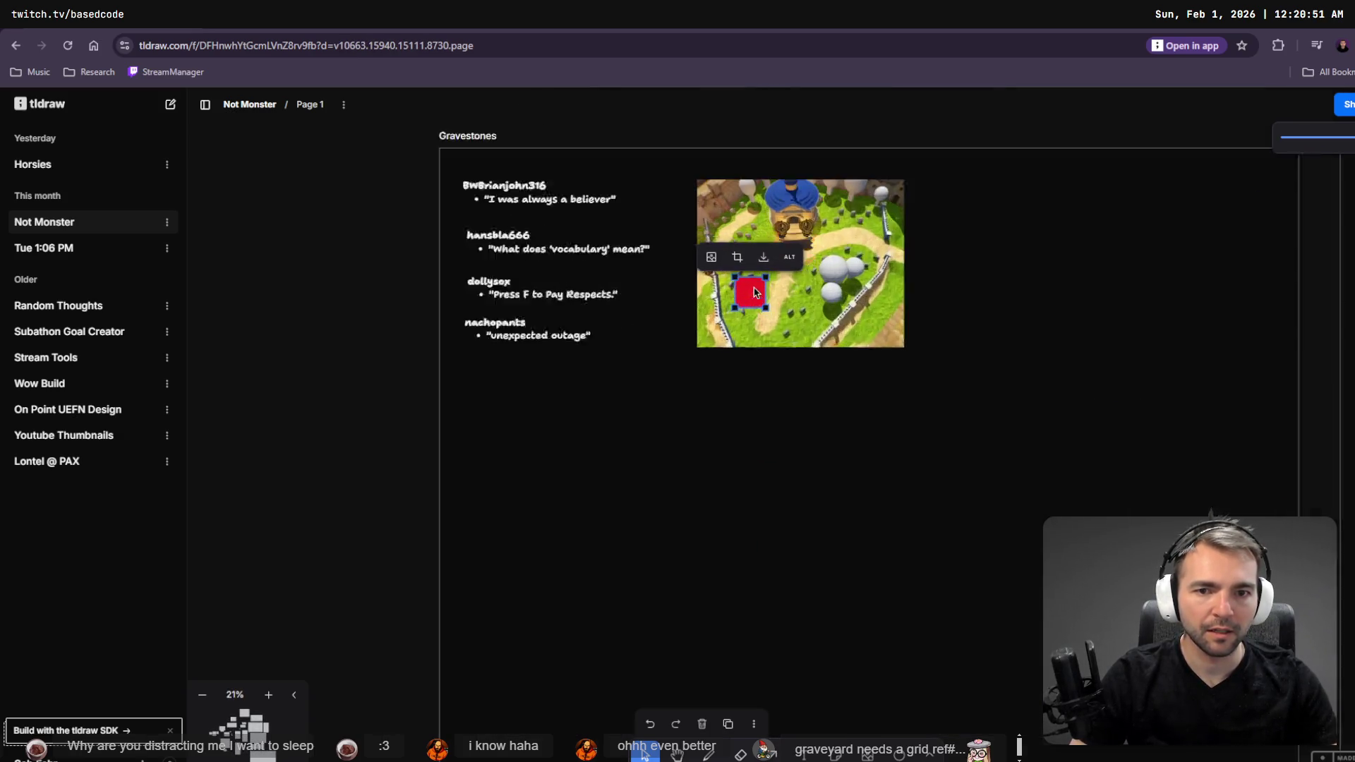
{"action": "mouse_move", "coordinate": [679, 363]}
{"action": "left_mouse_down"}
{"action": "mouse_move", "coordinate": [741, 309]}
{"action": "mouse_move", "coordinate": [657, 293]}
{"action": "left_mouse_up"}
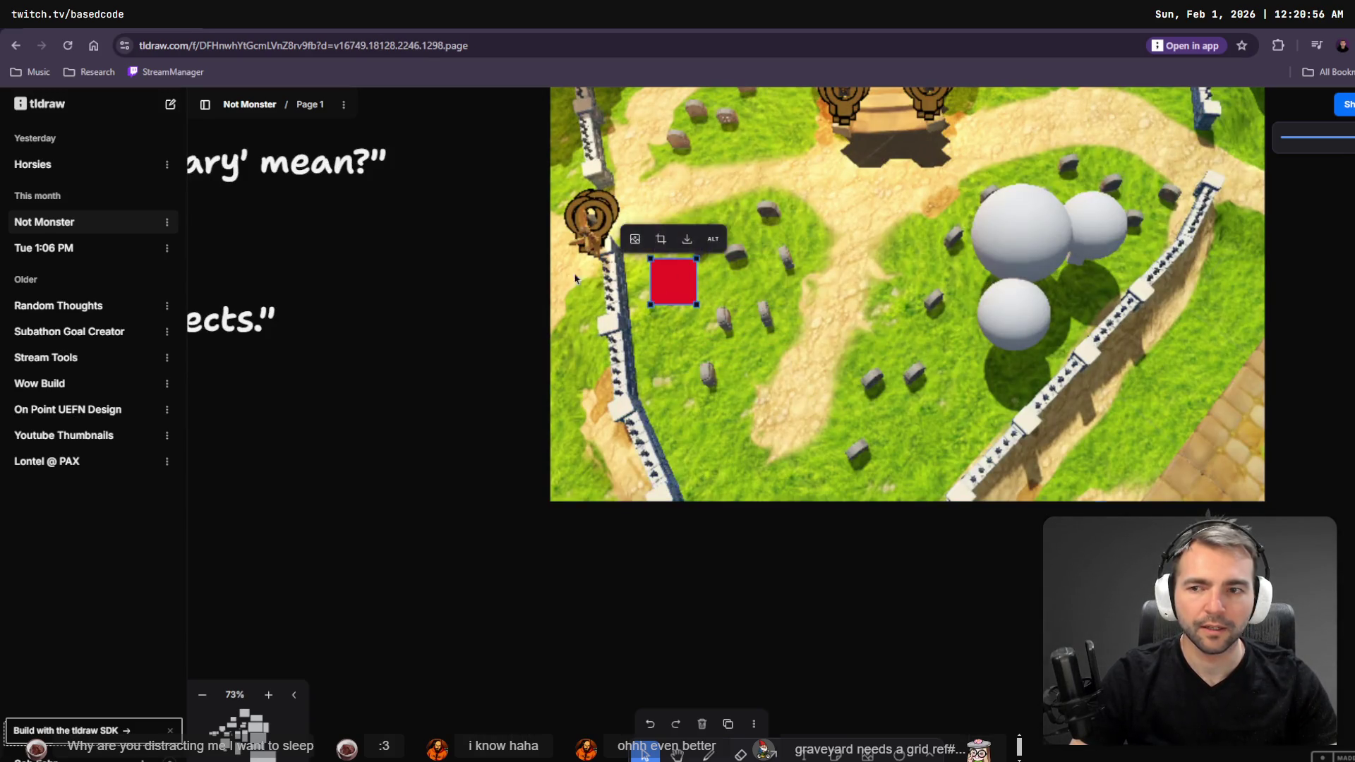
{"action": "scroll", "coordinate": [552, 325], "scroll_direction": "down", "scroll_amount": 5}
{"action": "left_click", "coordinate": [553, 325]}
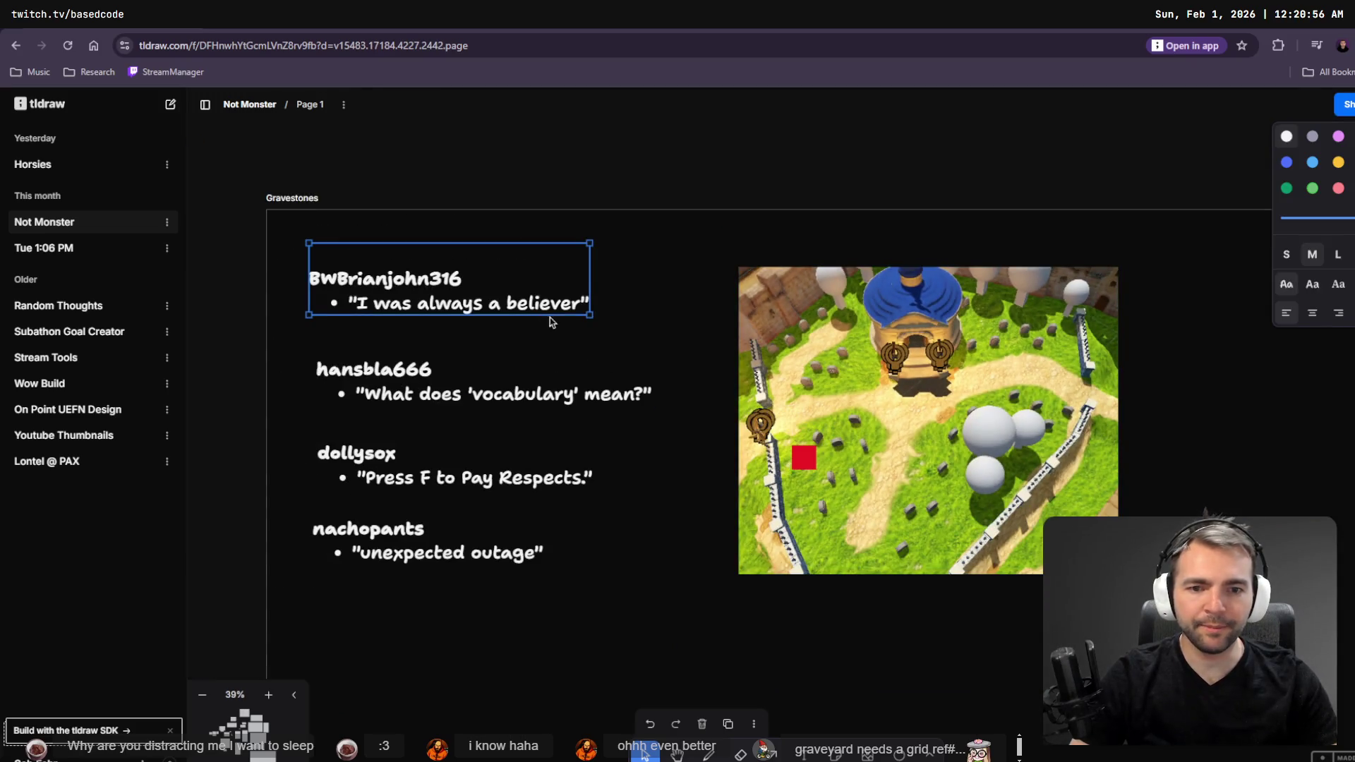
{"action": "left_click", "coordinate": [803, 464]}
{"action": "mouse_move", "coordinate": [808, 462]}
{"action": "left_mouse_down"}
{"action": "mouse_move", "coordinate": [752, 506]}
{"action": "mouse_move", "coordinate": [801, 459]}
{"action": "mouse_move", "coordinate": [834, 376]}
{"action": "mouse_move", "coordinate": [987, 366]}
{"action": "mouse_move", "coordinate": [966, 304]}
{"action": "left_mouse_up"}
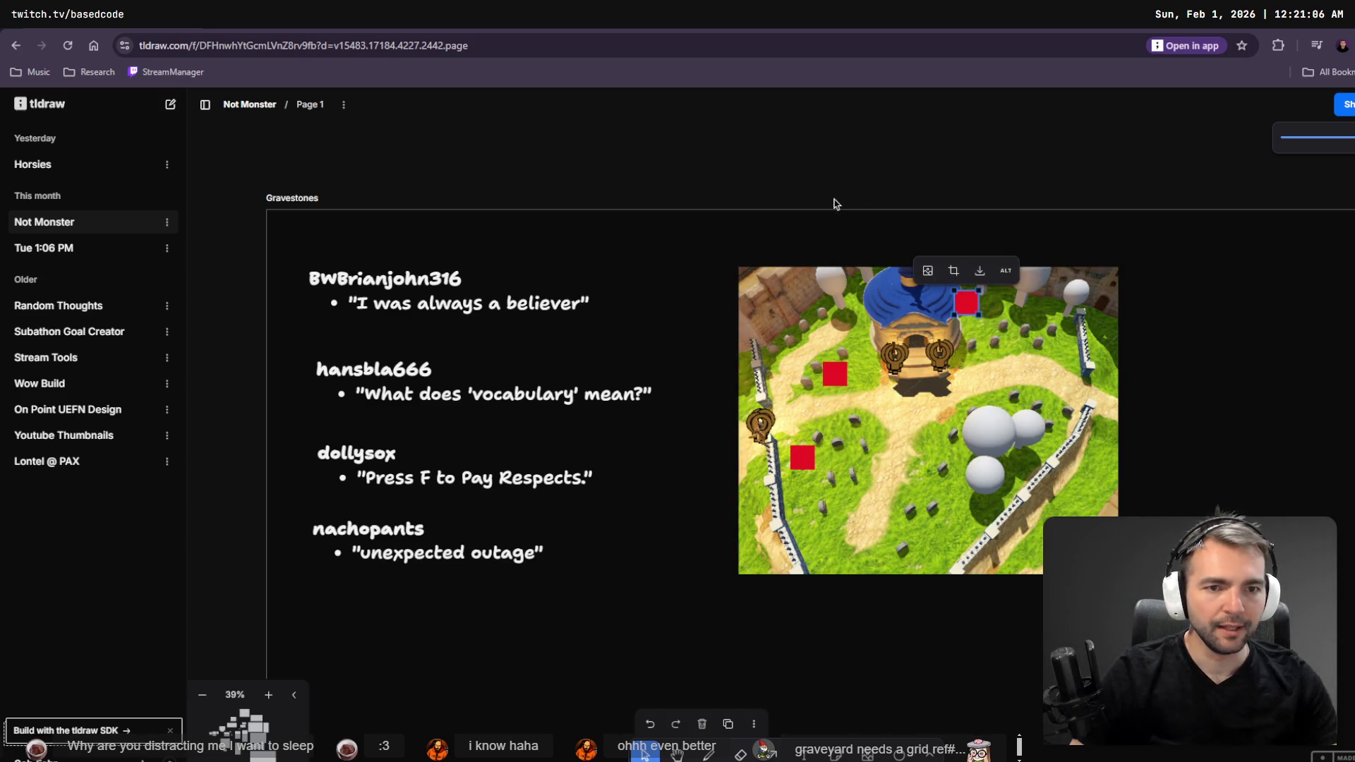
- Draw arrows from the first two viewer quotes to the lower and middle red squares
{"action": "left_click", "coordinate": [411, 294]}
{"action": "key", "text": "a"}
{"action": "mouse_move", "coordinate": [484, 282]}
{"action": "left_mouse_down"}
{"action": "mouse_move", "coordinate": [970, 752]}
{"action": "mouse_move", "coordinate": [984, 298]}
{"action": "mouse_move", "coordinate": [965, 297]}
{"action": "left_mouse_up"}
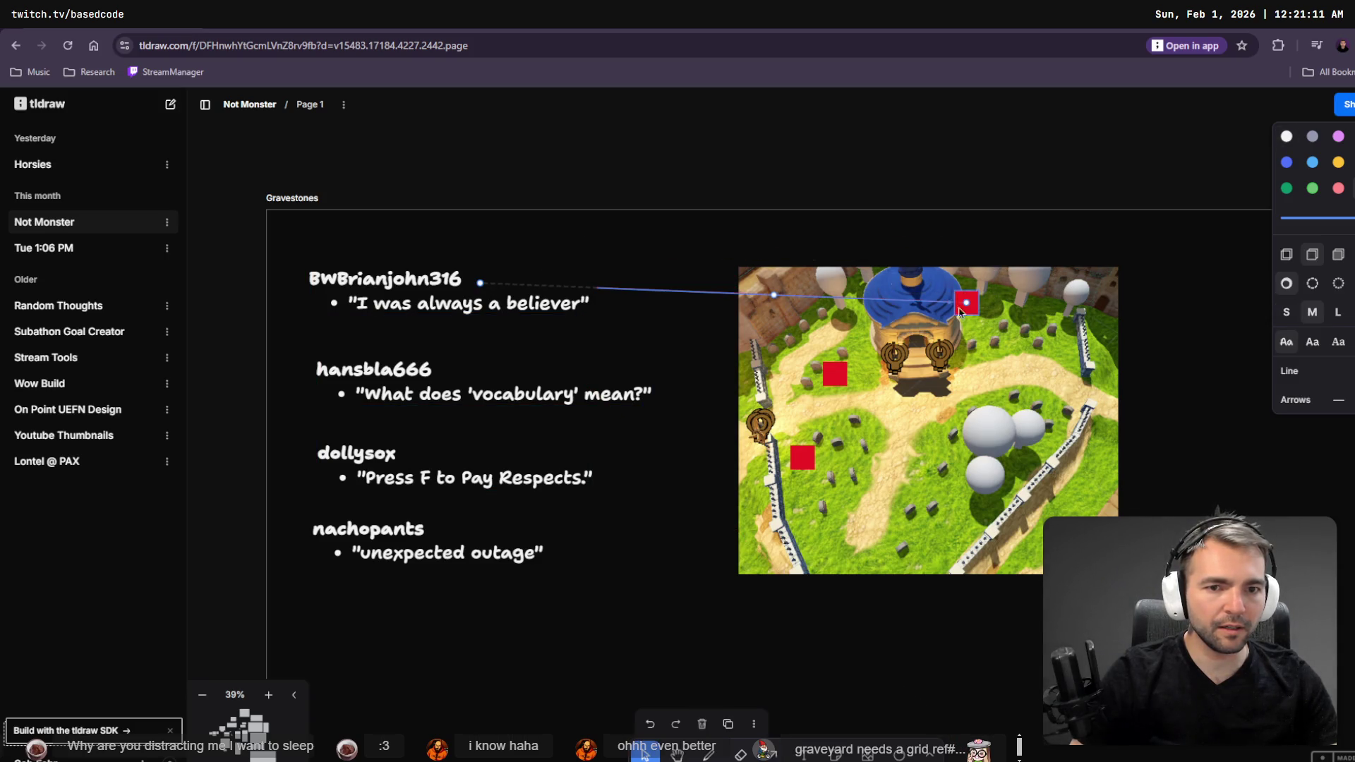
{"action": "mouse_move", "coordinate": [642, 402]}
{"action": "left_mouse_down"}
{"action": "mouse_move", "coordinate": [825, 408]}
{"action": "mouse_move", "coordinate": [834, 374]}
{"action": "left_mouse_up"}
{"action": "left_click", "coordinate": [913, 306]}
{"action": "mouse_move", "coordinate": [966, 305]}
{"action": "left_mouse_down"}
{"action": "mouse_move", "coordinate": [776, 423]}
{"action": "mouse_move", "coordinate": [802, 458]}
{"action": "left_mouse_up"}
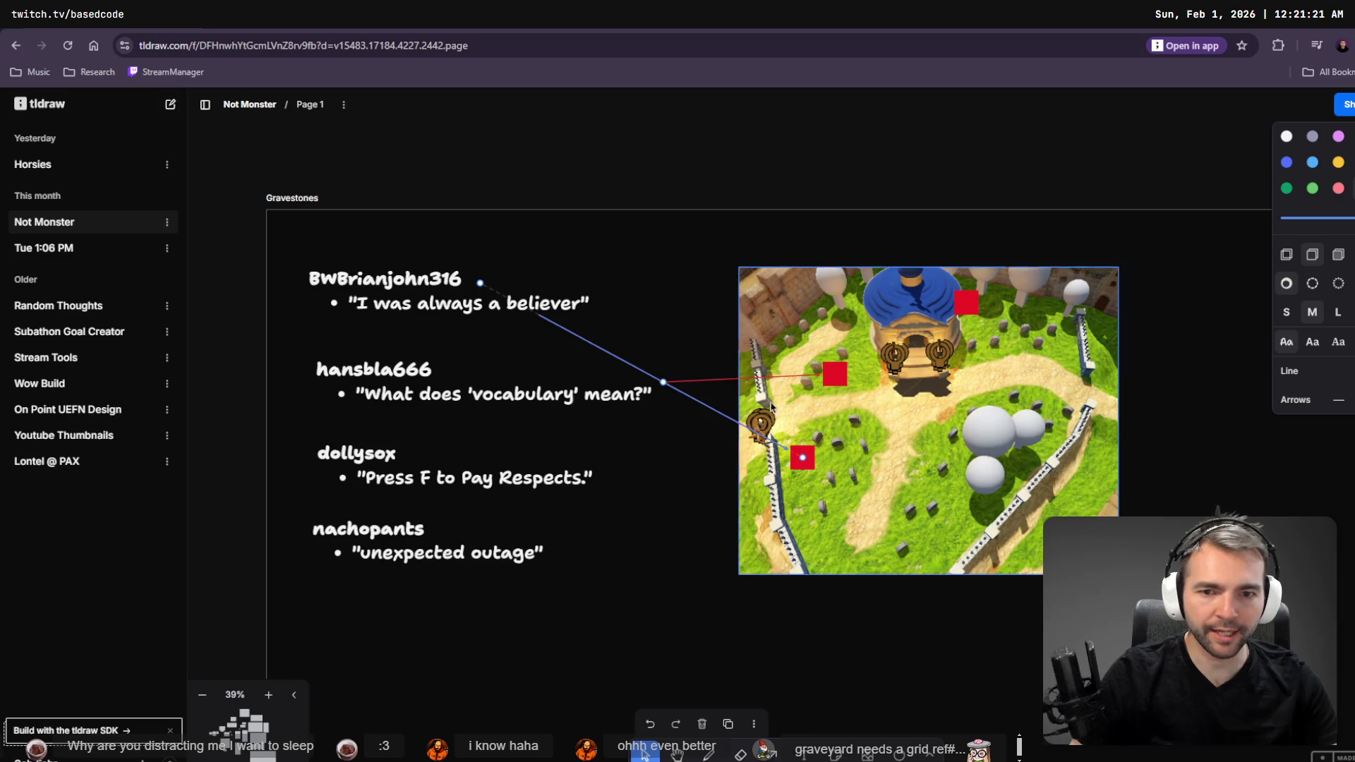
{"action": "key", "text": "Escape"}
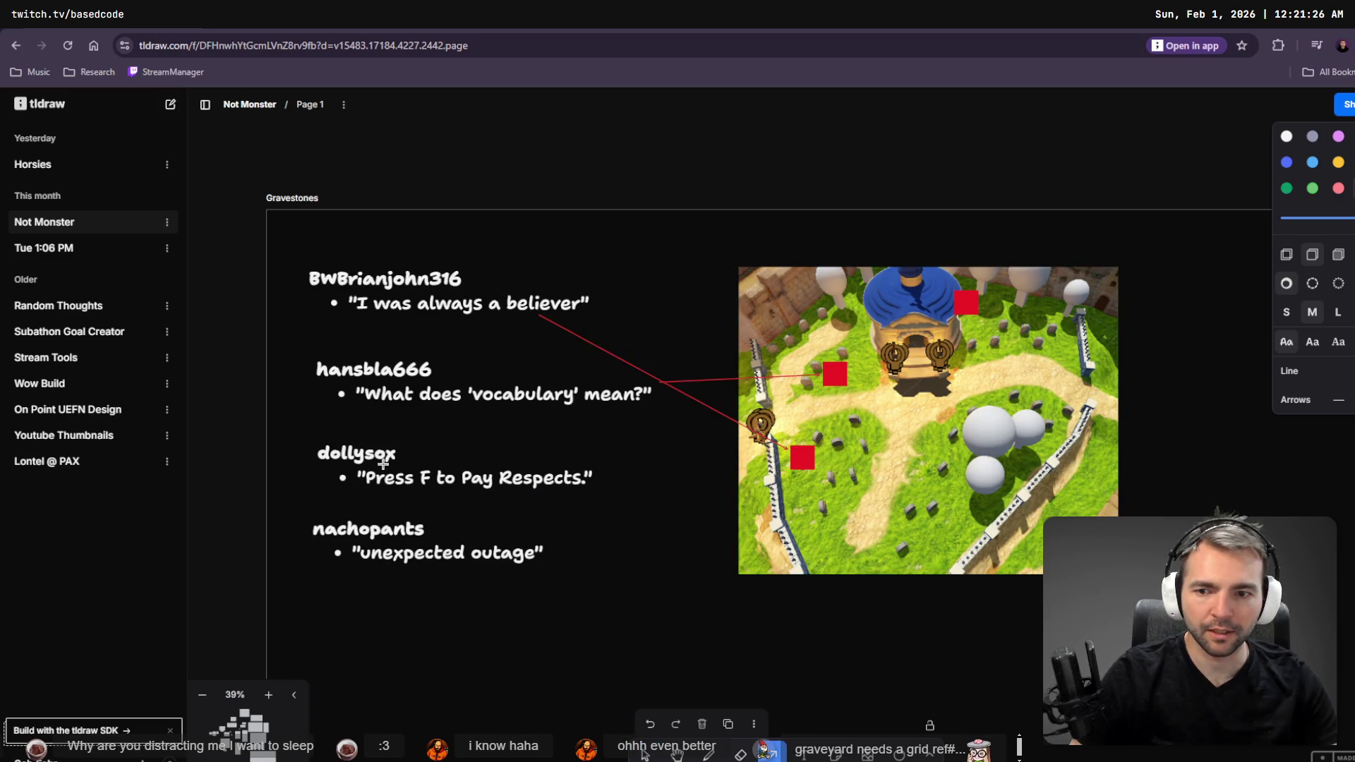
- Add an arrow from the Respects quote to the upper square and curve all three upward
{"action": "mouse_move", "coordinate": [505, 484]}
{"action": "left_mouse_down"}
{"action": "mouse_move", "coordinate": [736, 459]}
{"action": "mouse_move", "coordinate": [811, 371]}
{"action": "mouse_move", "coordinate": [965, 302]}
{"action": "left_mouse_up"}
{"action": "left_click_drag", "start_coordinate": [775, 378], "coordinate": [725, 252]}
{"action": "left_click", "coordinate": [740, 379]}
{"action": "mouse_move", "coordinate": [739, 379]}
{"action": "left_mouse_down"}
{"action": "mouse_move", "coordinate": [733, 272]}
{"action": "mouse_move", "coordinate": [738, 303]}
{"action": "left_mouse_up"}
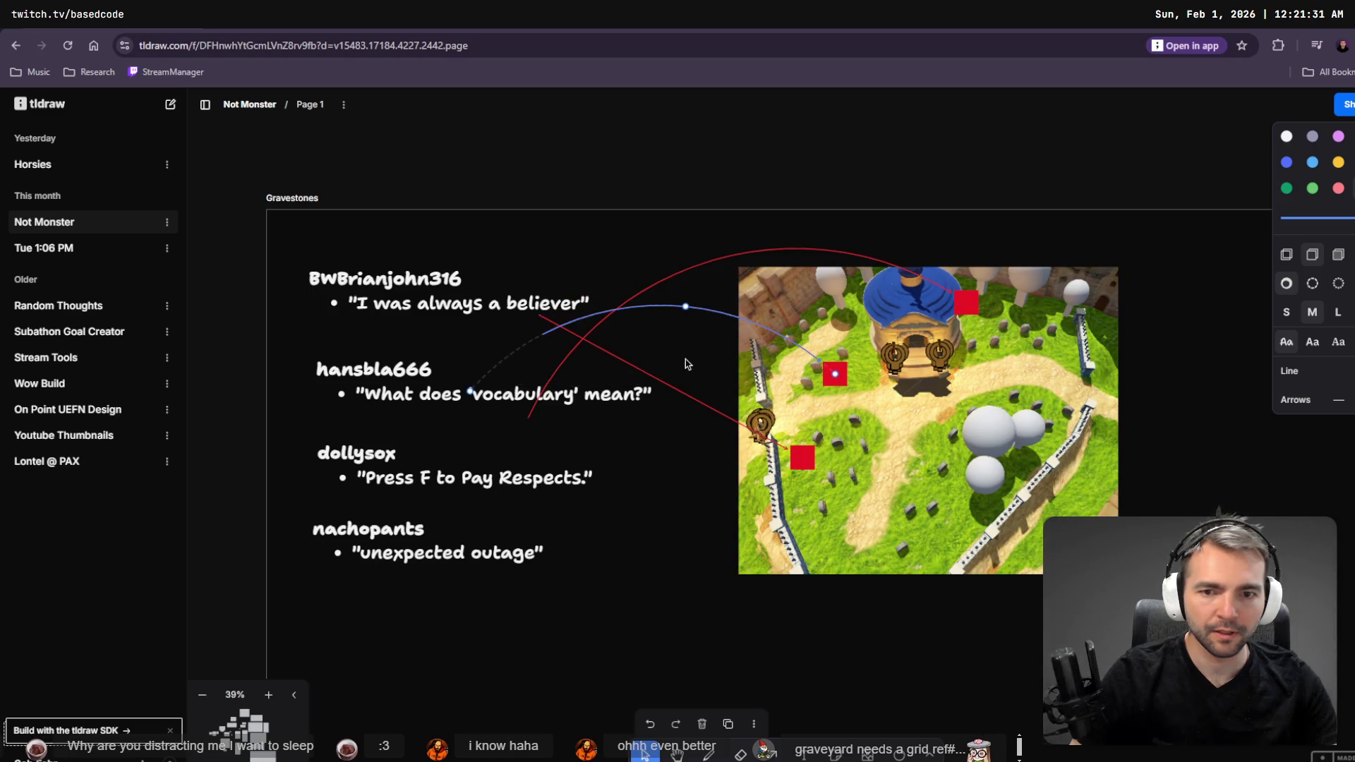
{"action": "left_click", "coordinate": [666, 383]}
{"action": "mouse_move", "coordinate": [663, 378]}
{"action": "left_mouse_down"}
{"action": "mouse_move", "coordinate": [687, 332]}
{"action": "mouse_move", "coordinate": [677, 321]}
{"action": "left_mouse_up"}
{"action": "left_click", "coordinate": [684, 426]}
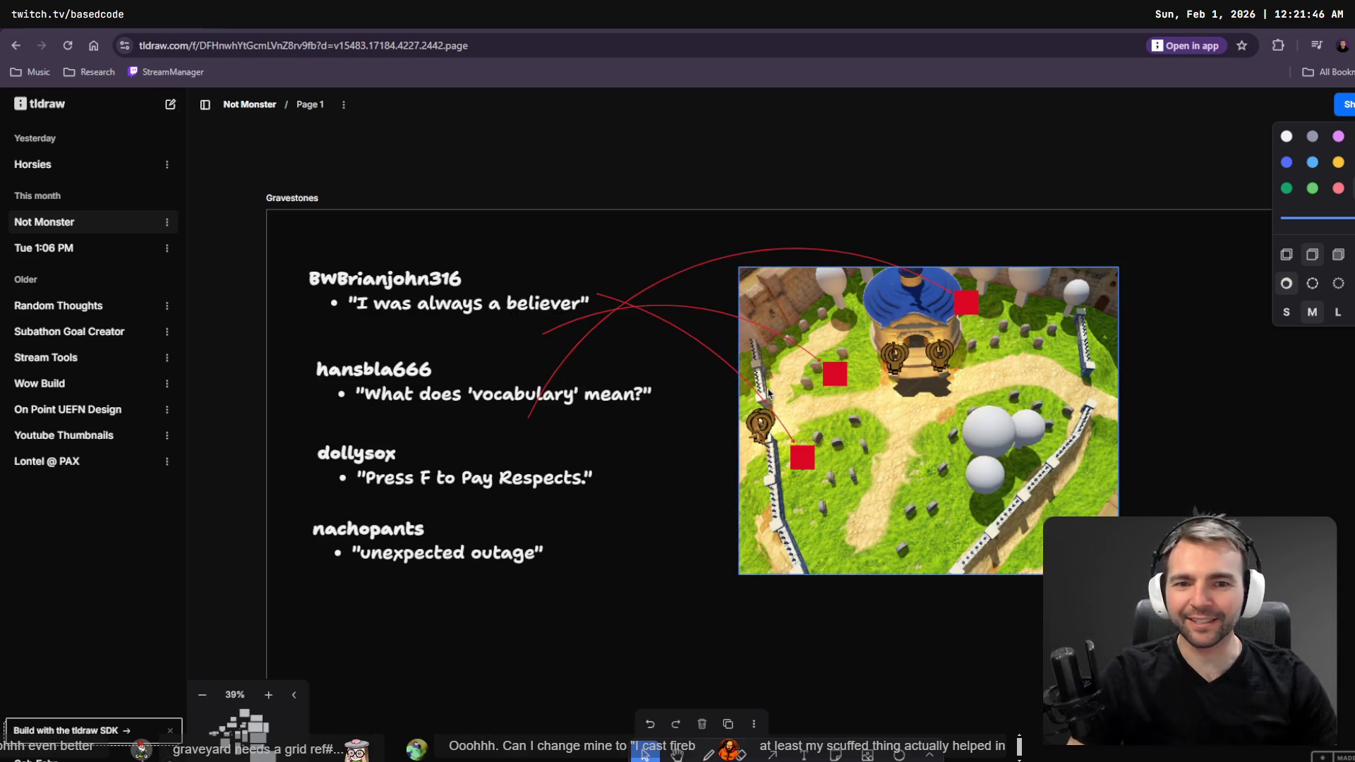
- Move the B label up and to the right on the map and change it to C
{"action": "scroll", "coordinate": [790, 359], "scroll_direction": "up", "scroll_amount": 5}
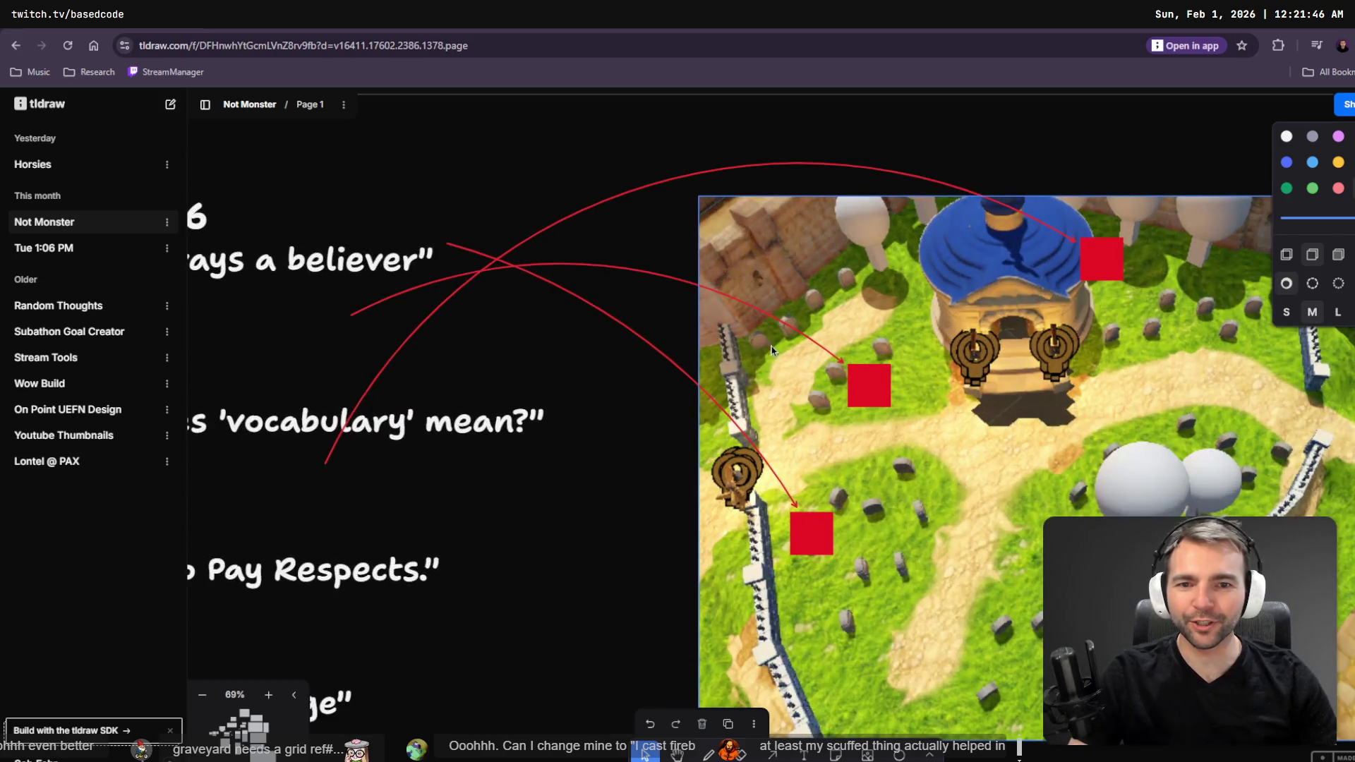
{"action": "left_click", "coordinate": [563, 590]}
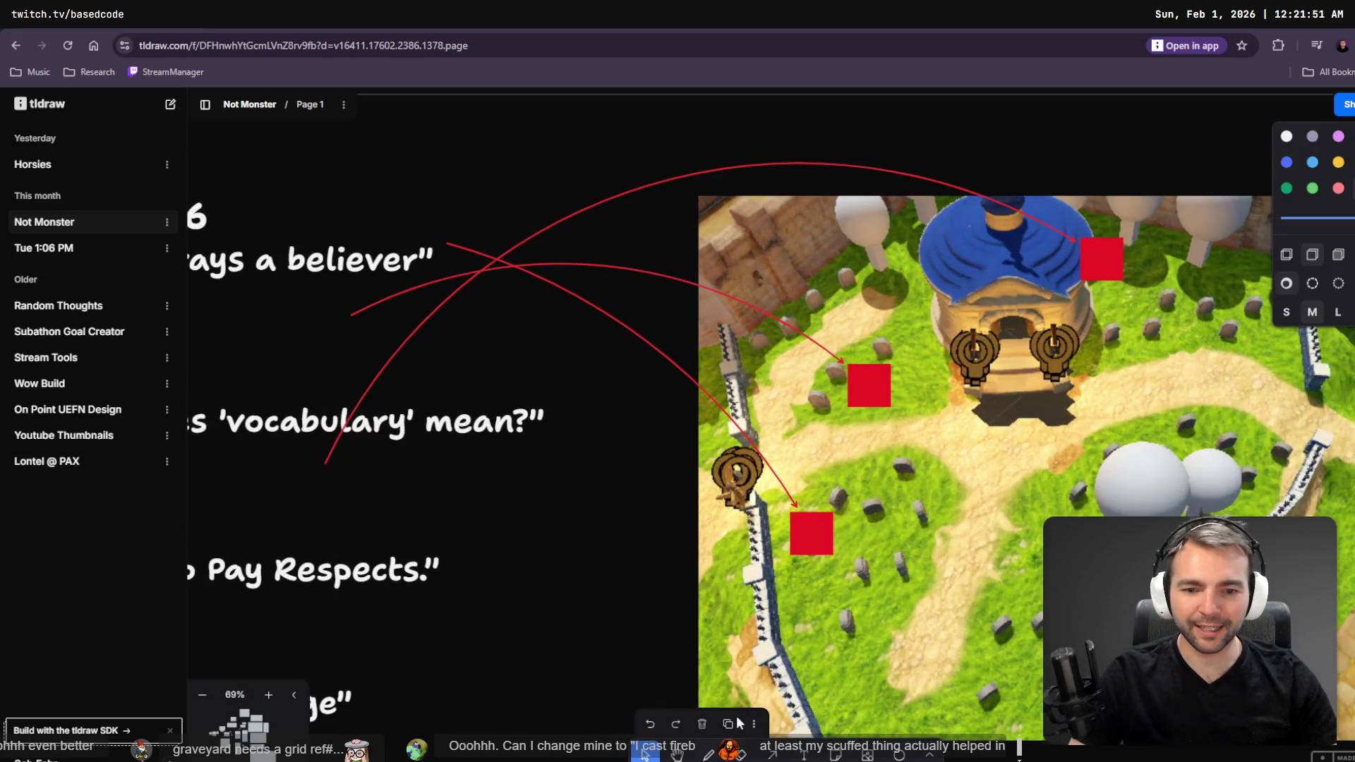
{"action": "key", "text": "t"}
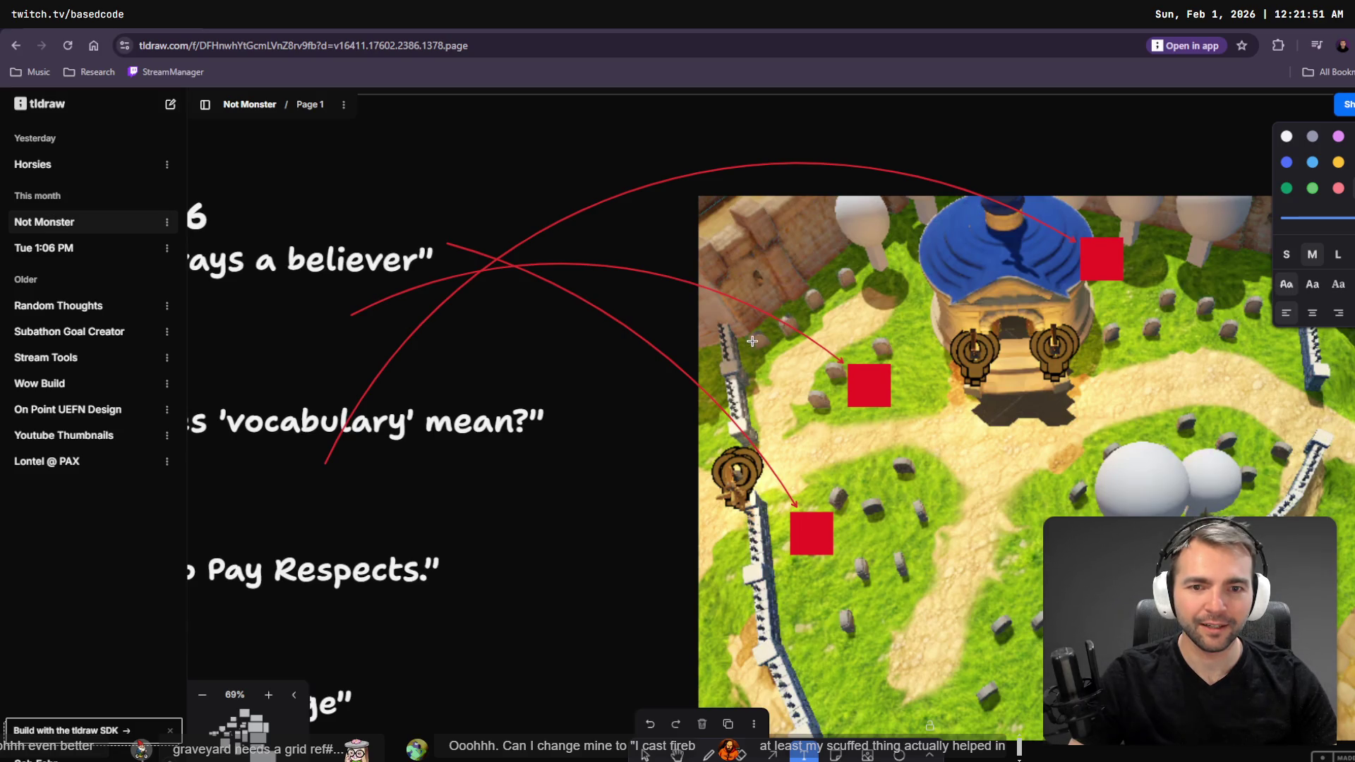
{"action": "left_click", "coordinate": [752, 341]}
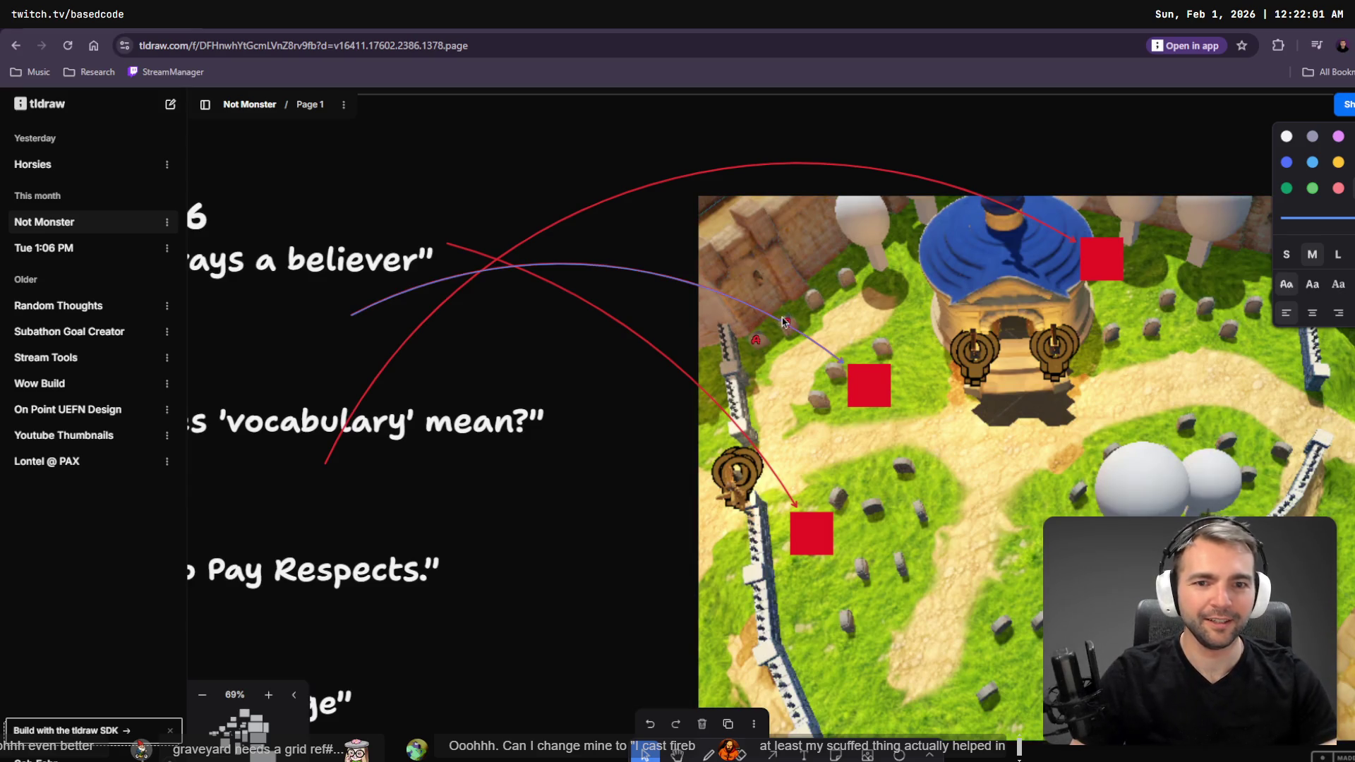
{"action": "left_click", "coordinate": [797, 326]}
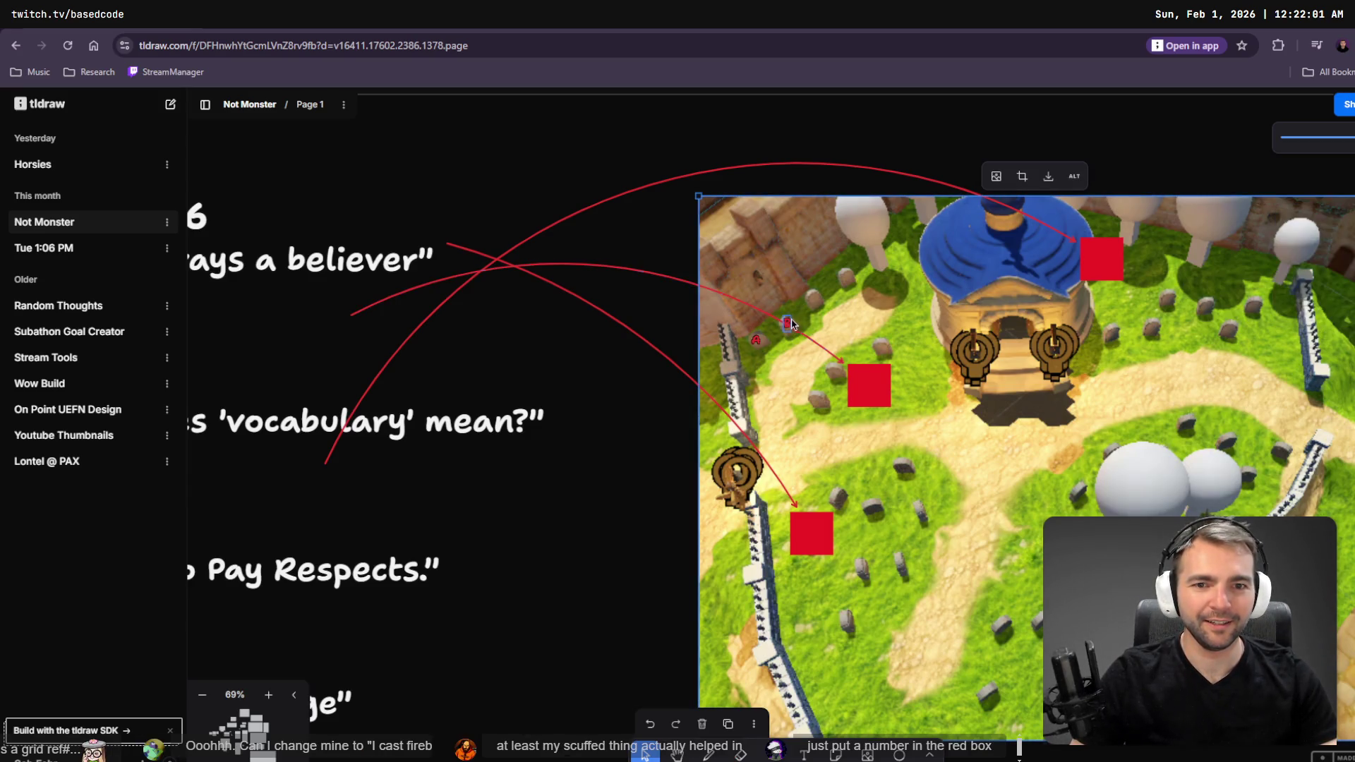
{"action": "left_click_drag", "start_coordinate": [792, 323], "coordinate": [803, 302]}
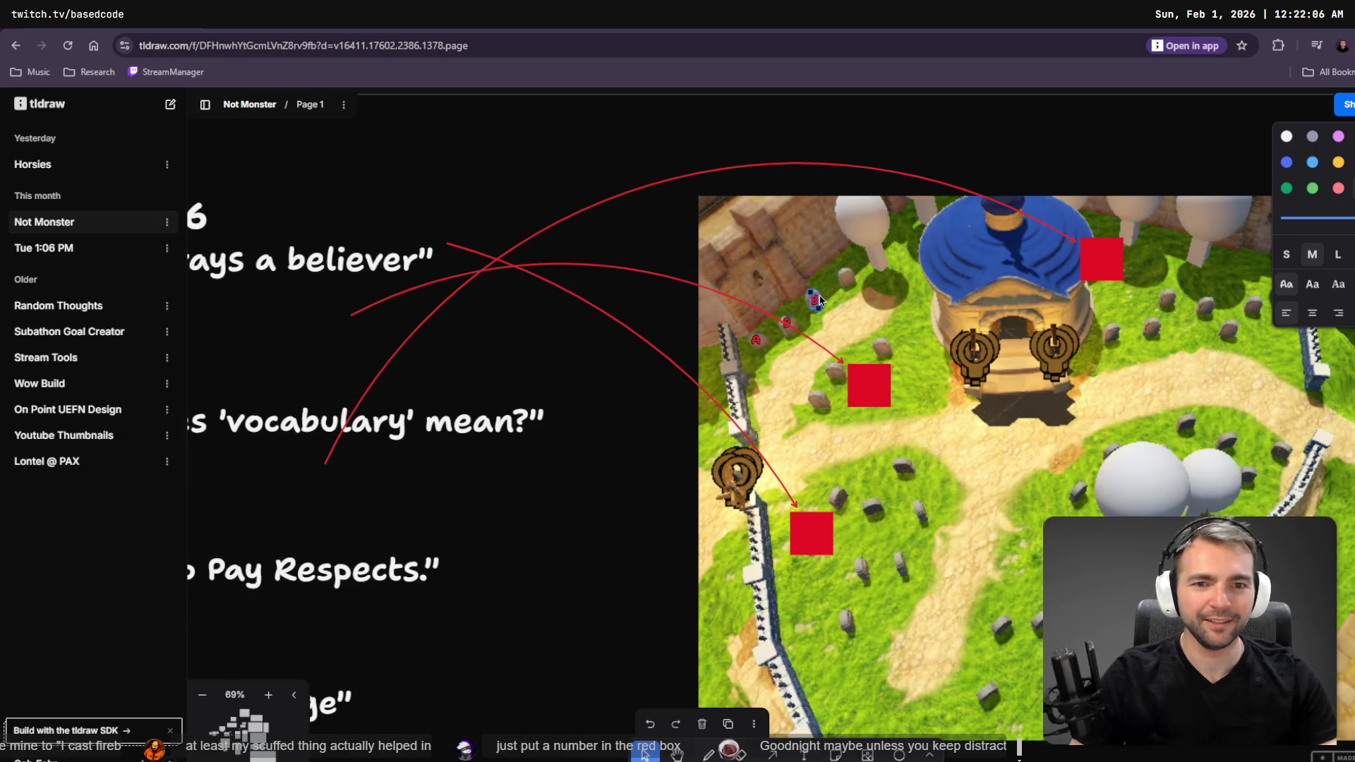
{"action": "double_click", "coordinate": [823, 301]}
{"action": "type", "text": "C"}
{"action": "key", "text": "Escape"}
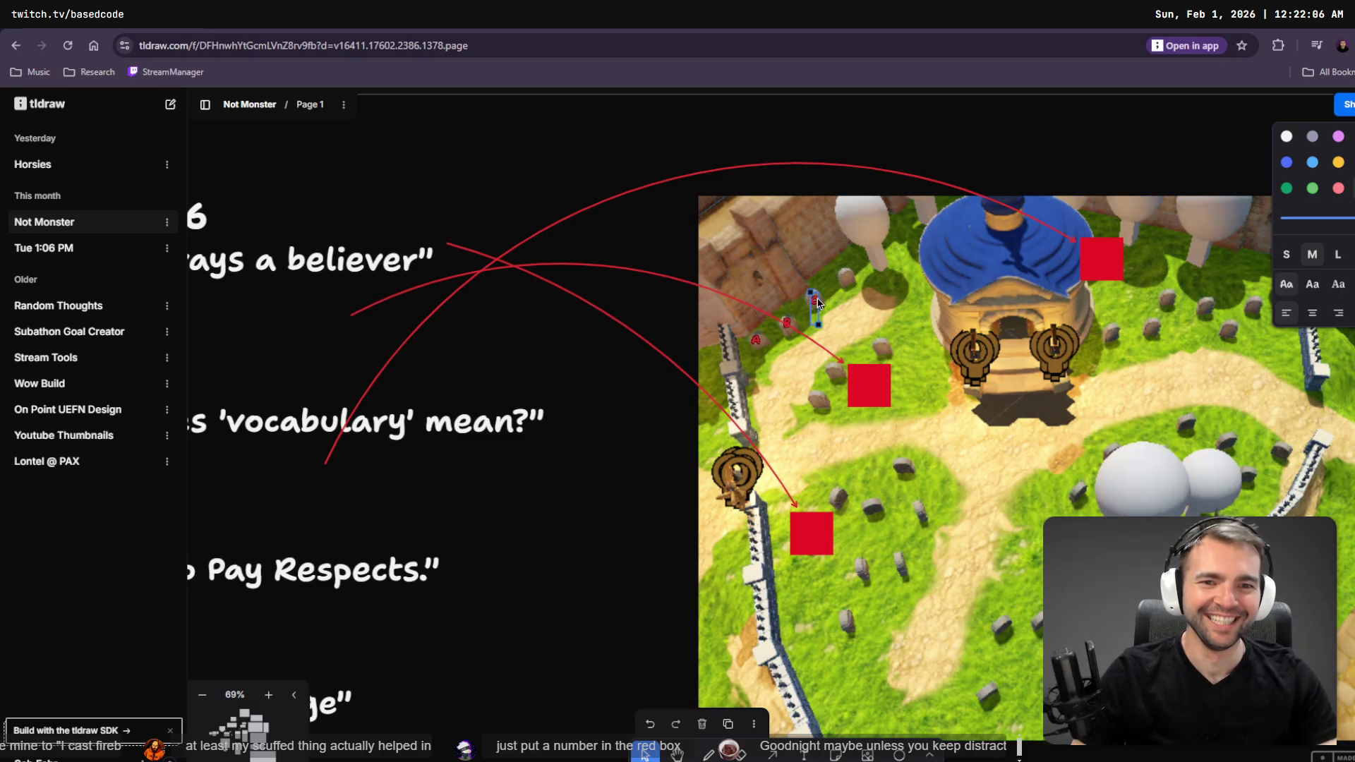
- Add D and E text labels on the graveyard map
{"action": "left_click", "coordinate": [848, 278]}
{"action": "type", "text": "D"}
{"action": "key", "text": "Escape"}
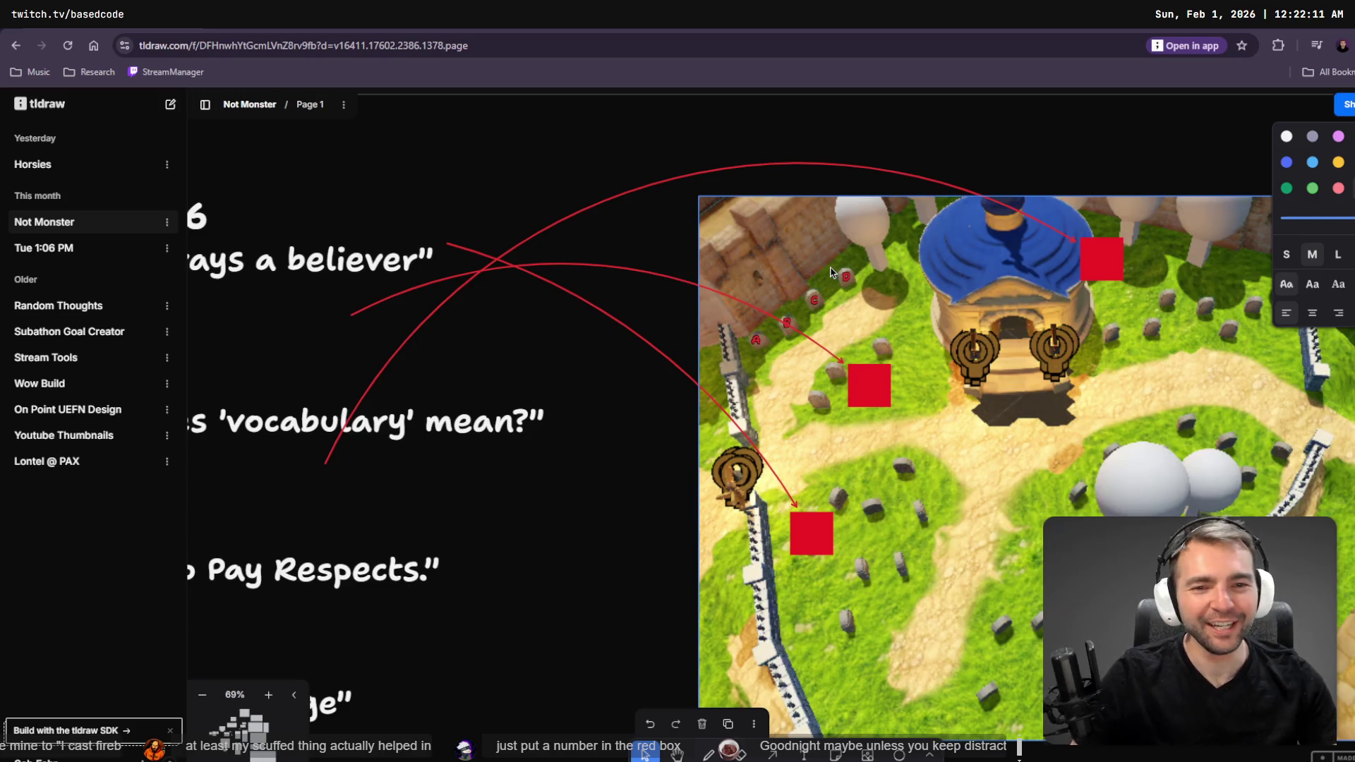
{"action": "left_click", "coordinate": [842, 277]}
{"action": "key", "text": "t"}
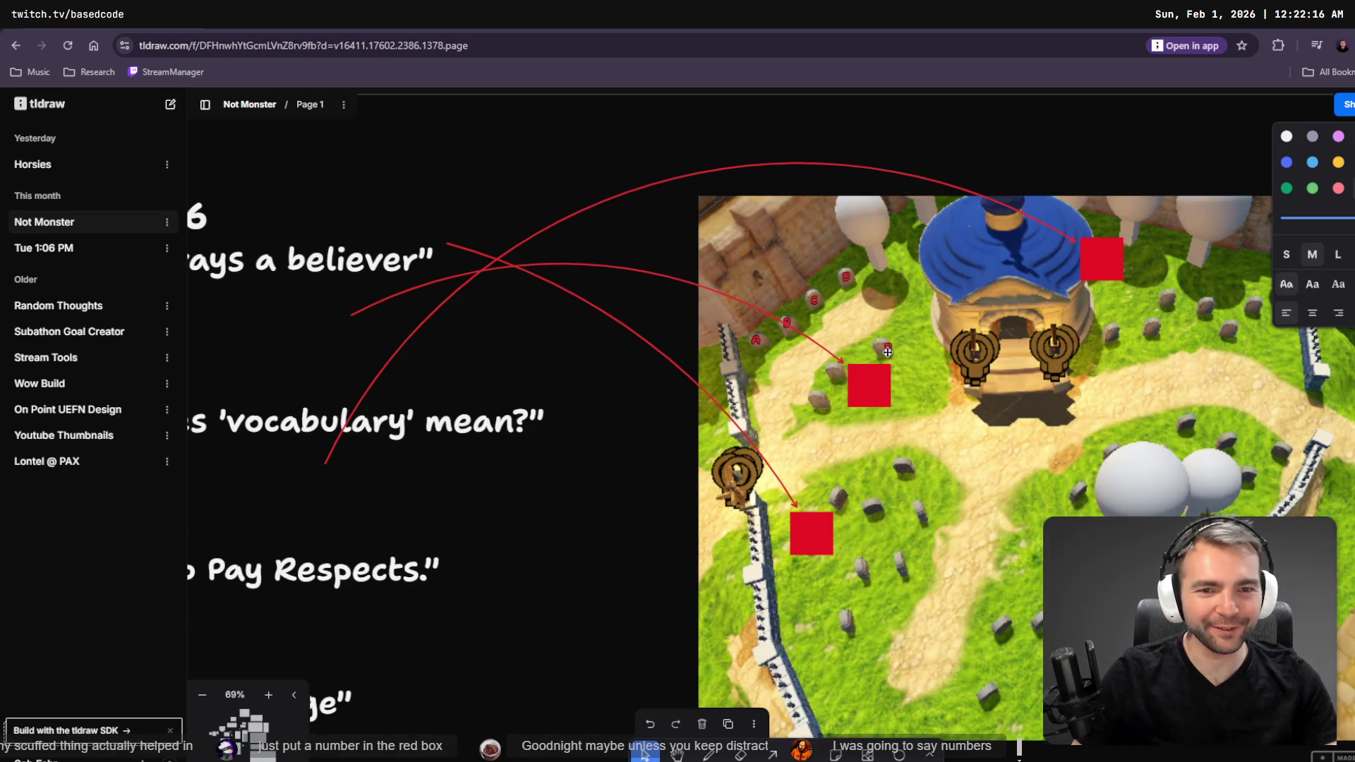
{"action": "type", "text": "E"}
{"action": "key", "text": "Escape"}
{"action": "left_click", "coordinate": [838, 387]}
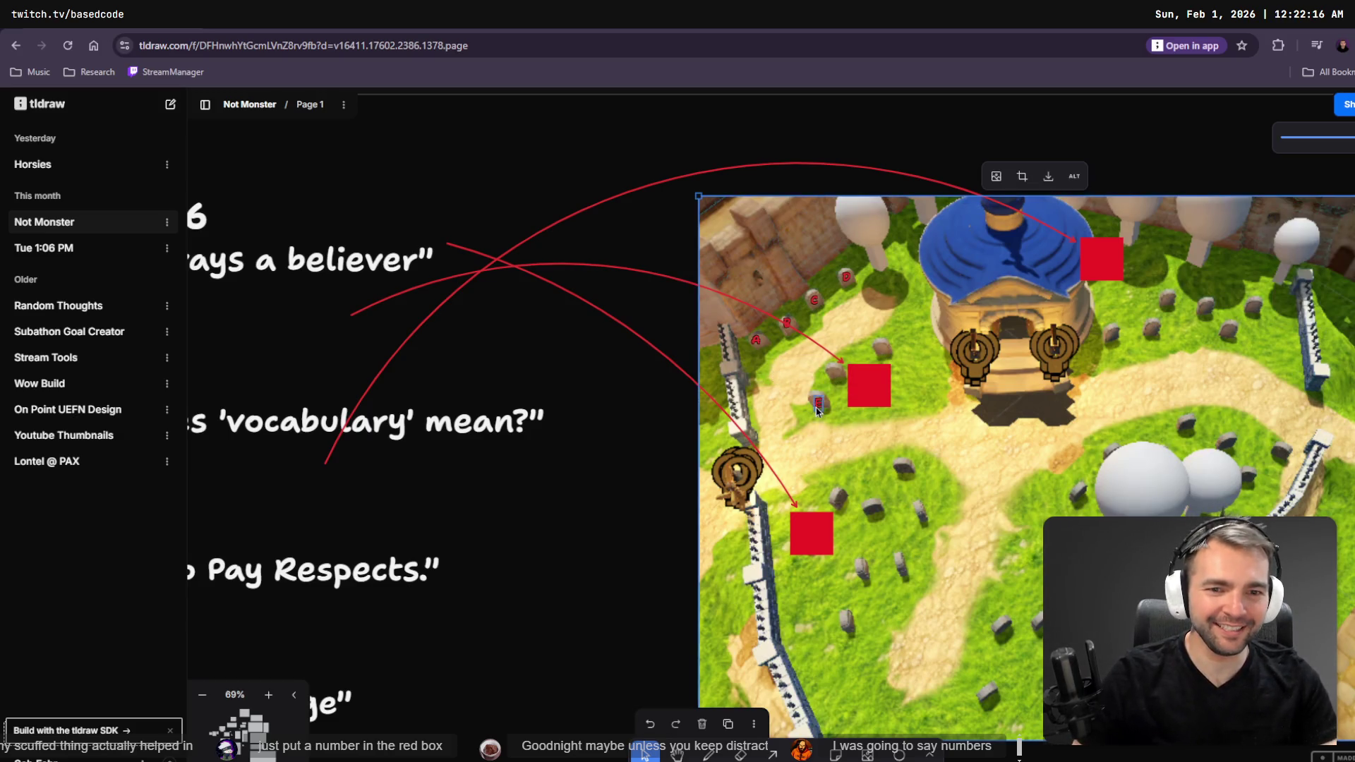
- Add F and G text labels beside the red square
{"action": "key", "text": "t"}
{"action": "left_click", "coordinate": [836, 374]}
{"action": "type", "text": "F"}
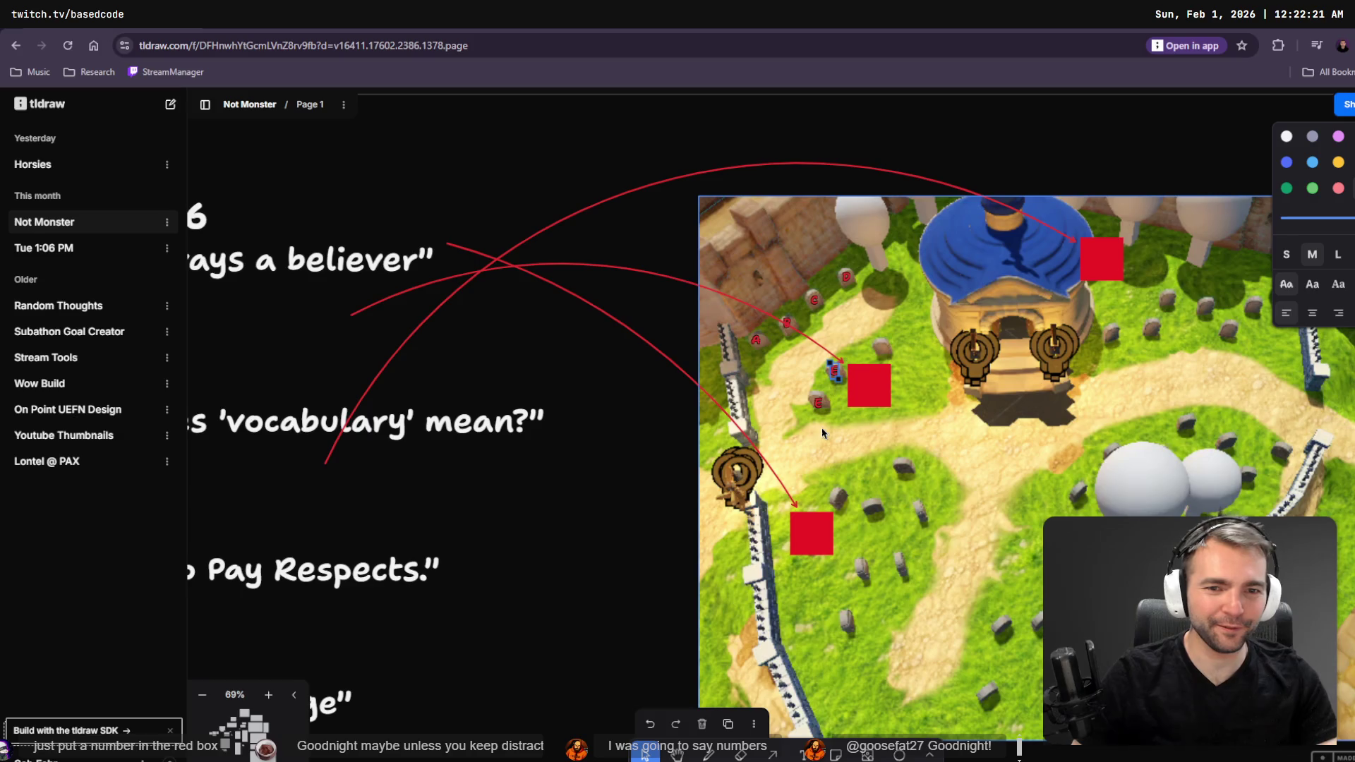
{"action": "key", "text": "Escape"}
{"action": "key", "text": "t"}
{"action": "left_click", "coordinate": [835, 371]}
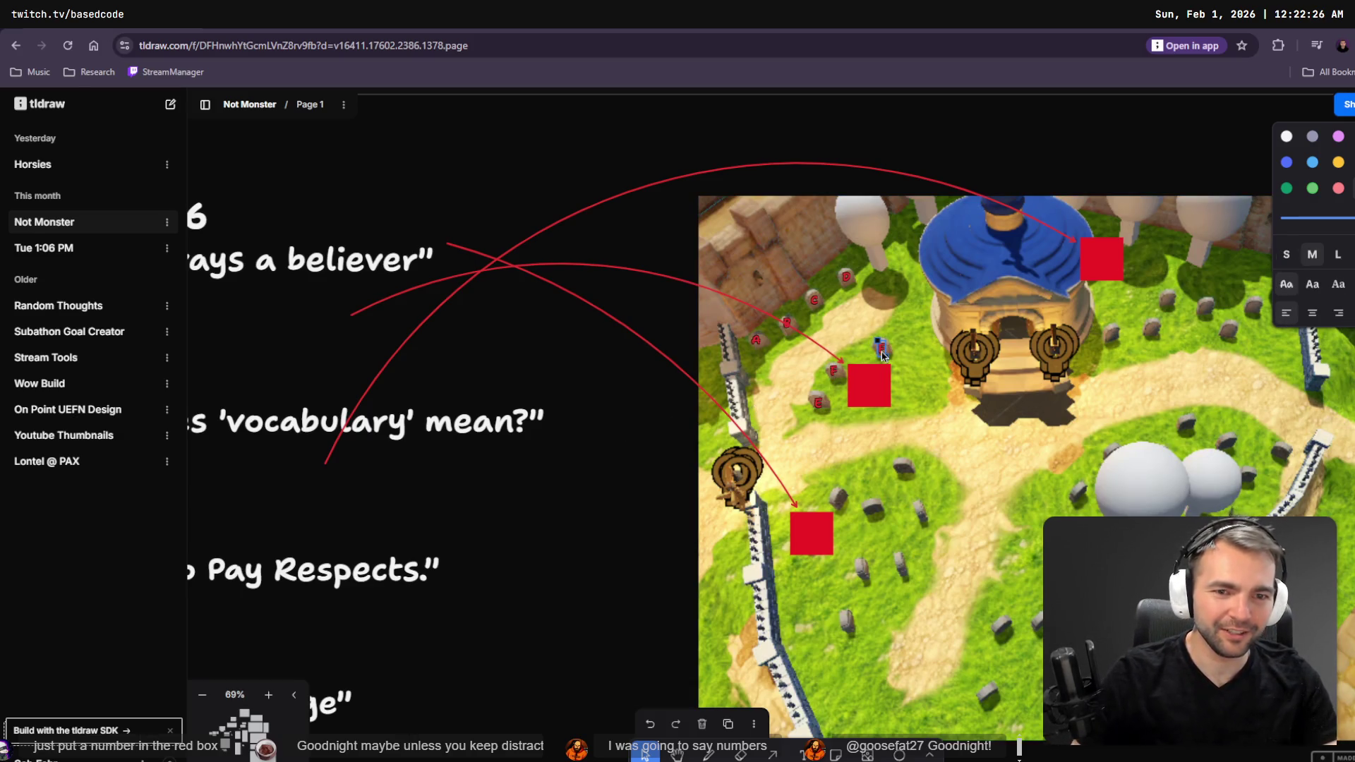
{"action": "type", "text": "G"}
{"action": "key", "text": "Escape"}
{"action": "key", "text": "Escape"}
- Reposition the middle red square so it sits beside F and G
{"action": "key", "text": "t"}
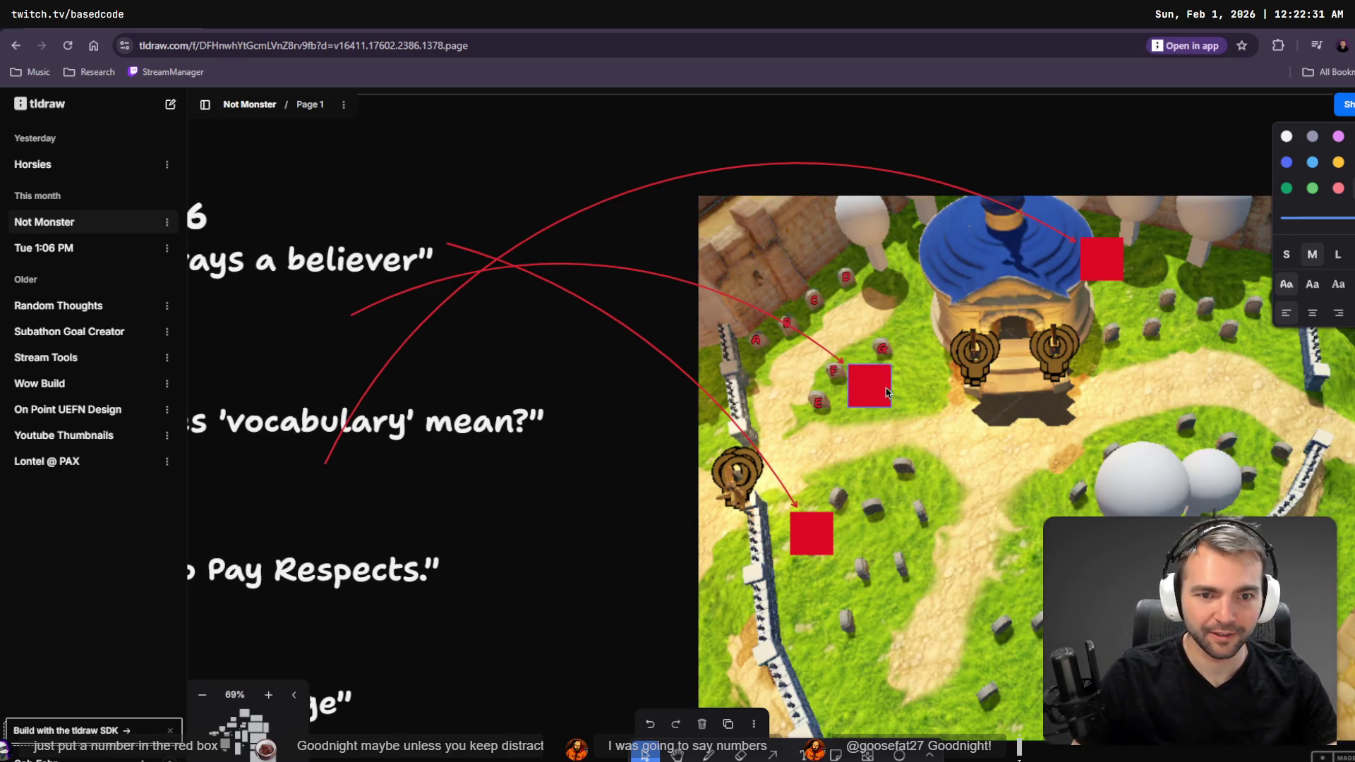
{"action": "left_click_drag", "start_coordinate": [884, 413], "coordinate": [849, 416]}
{"action": "key", "text": "t"}
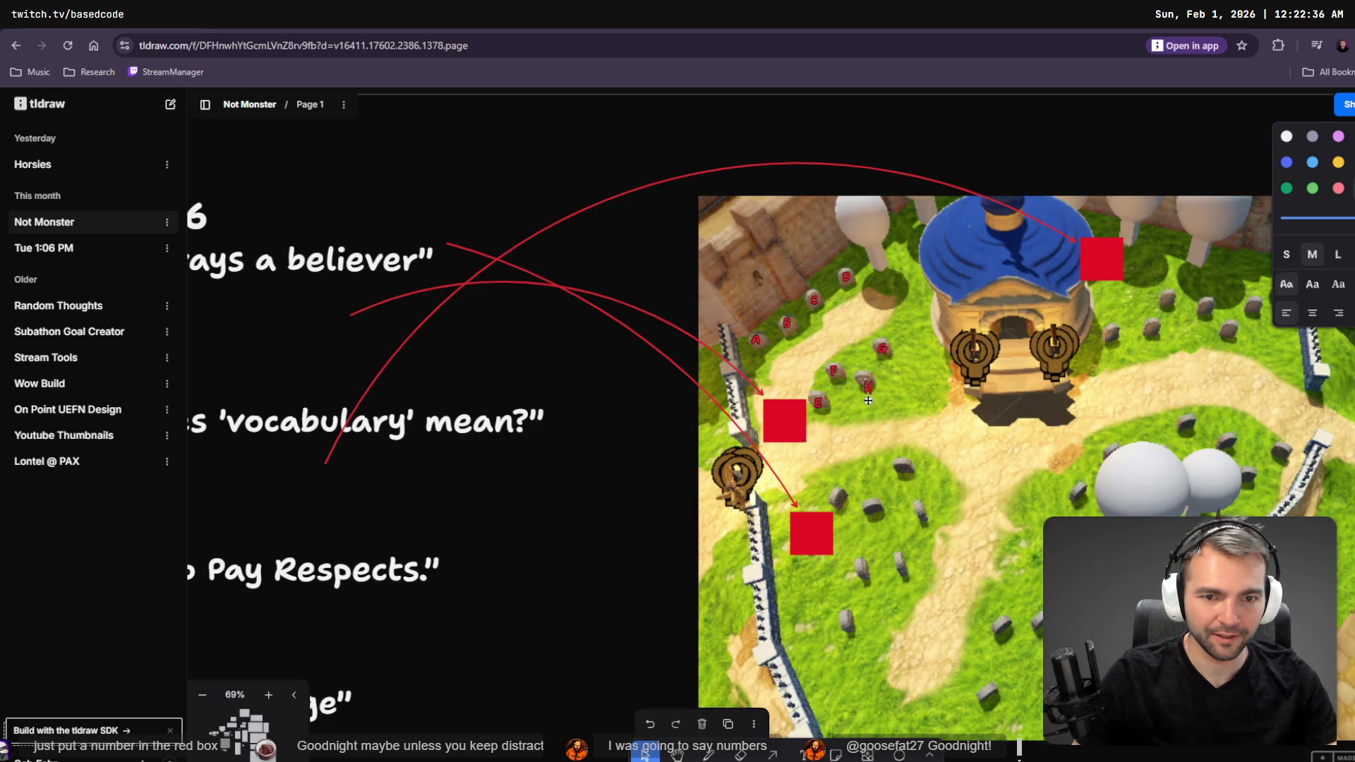
{"action": "left_click_drag", "start_coordinate": [777, 426], "coordinate": [866, 391]}
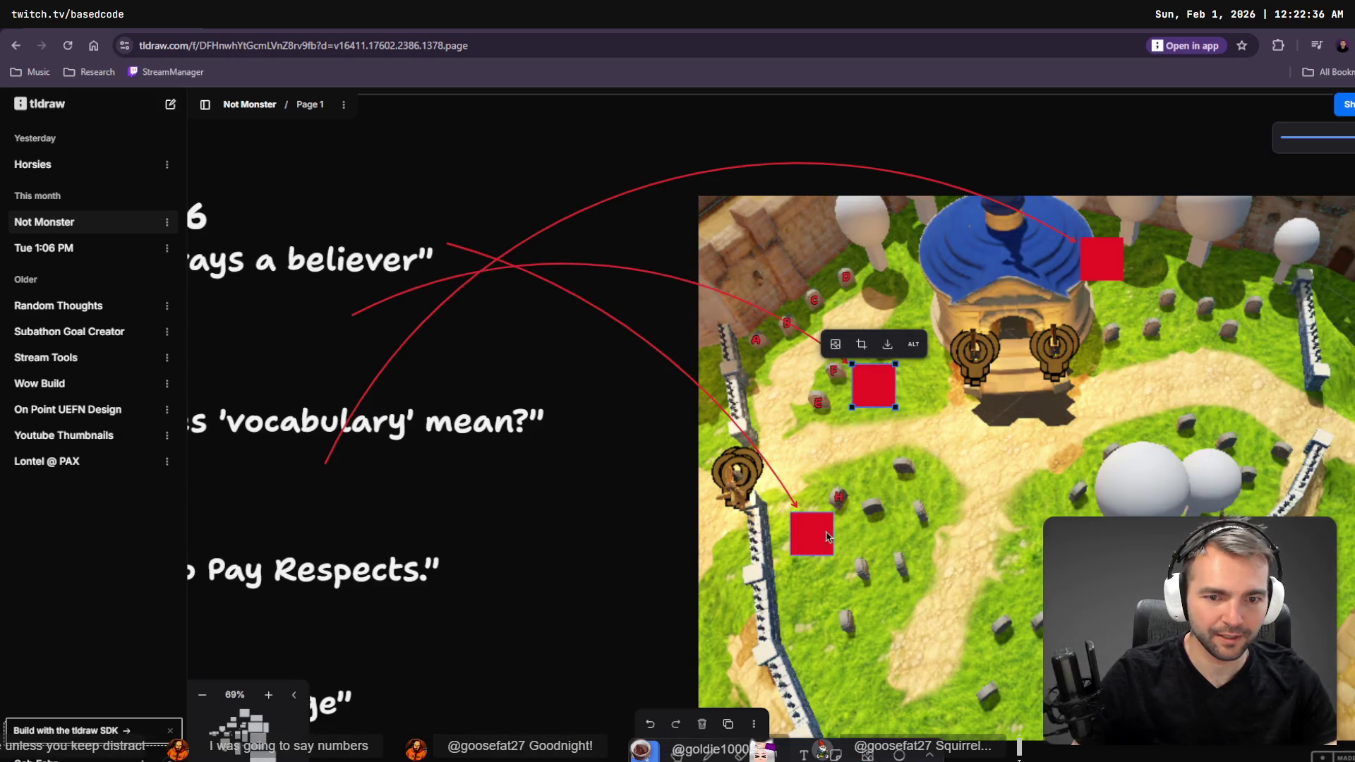
- Relabel the H gravestone marker as I and clear the selection
{"action": "double_click", "coordinate": [839, 500]}
{"action": "type", "text": "I"}
{"action": "key", "text": "Escape"}
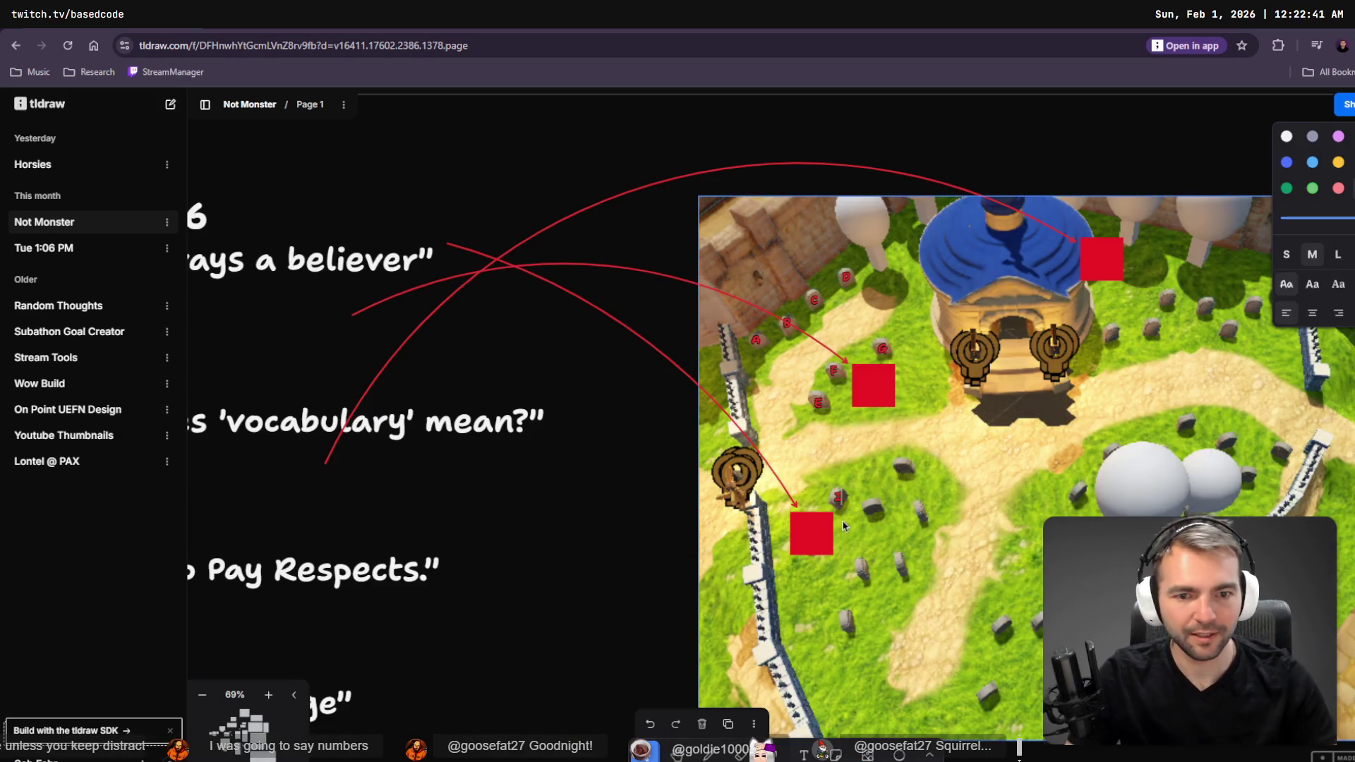
{"action": "left_click_drag", "start_coordinate": [443, 462], "coordinate": [186, 593]}
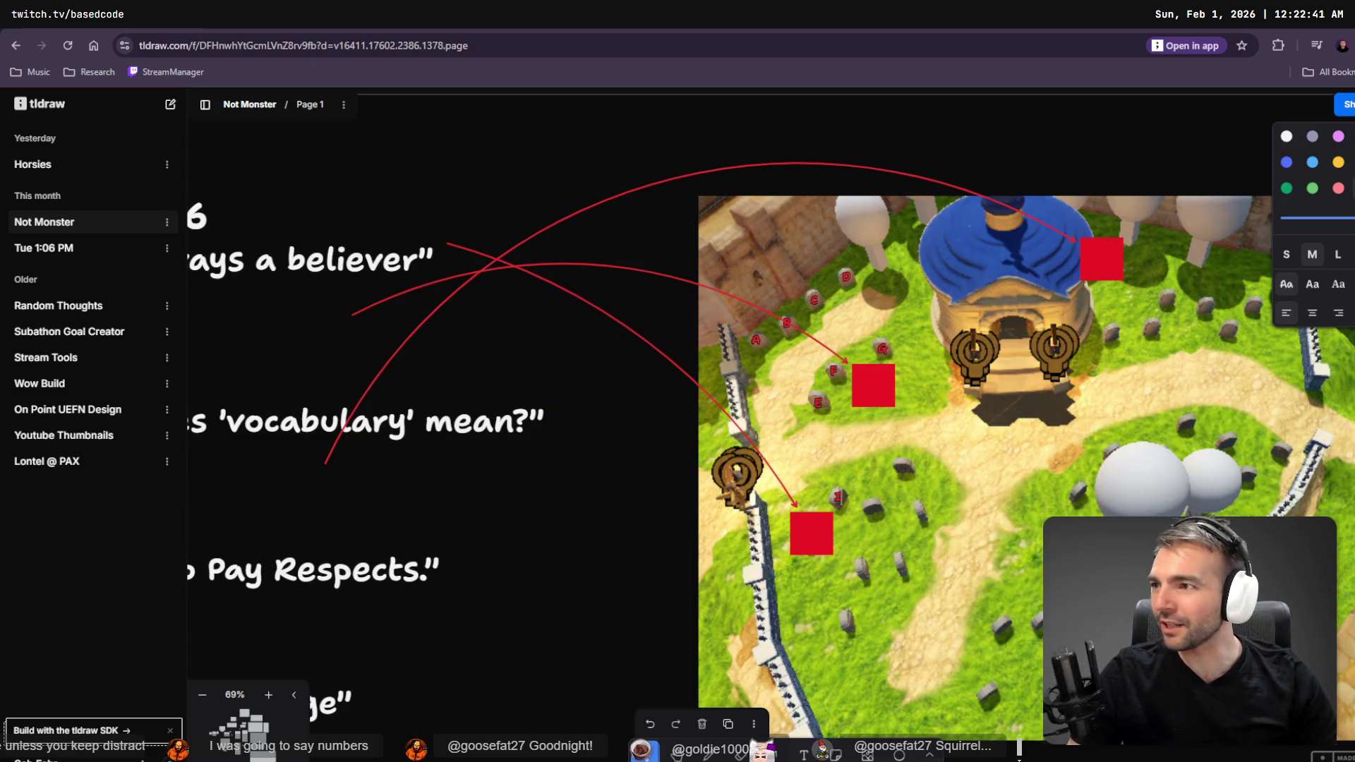
{"action": "left_click", "coordinate": [767, 541]}
{"action": "key", "text": "Escape"}
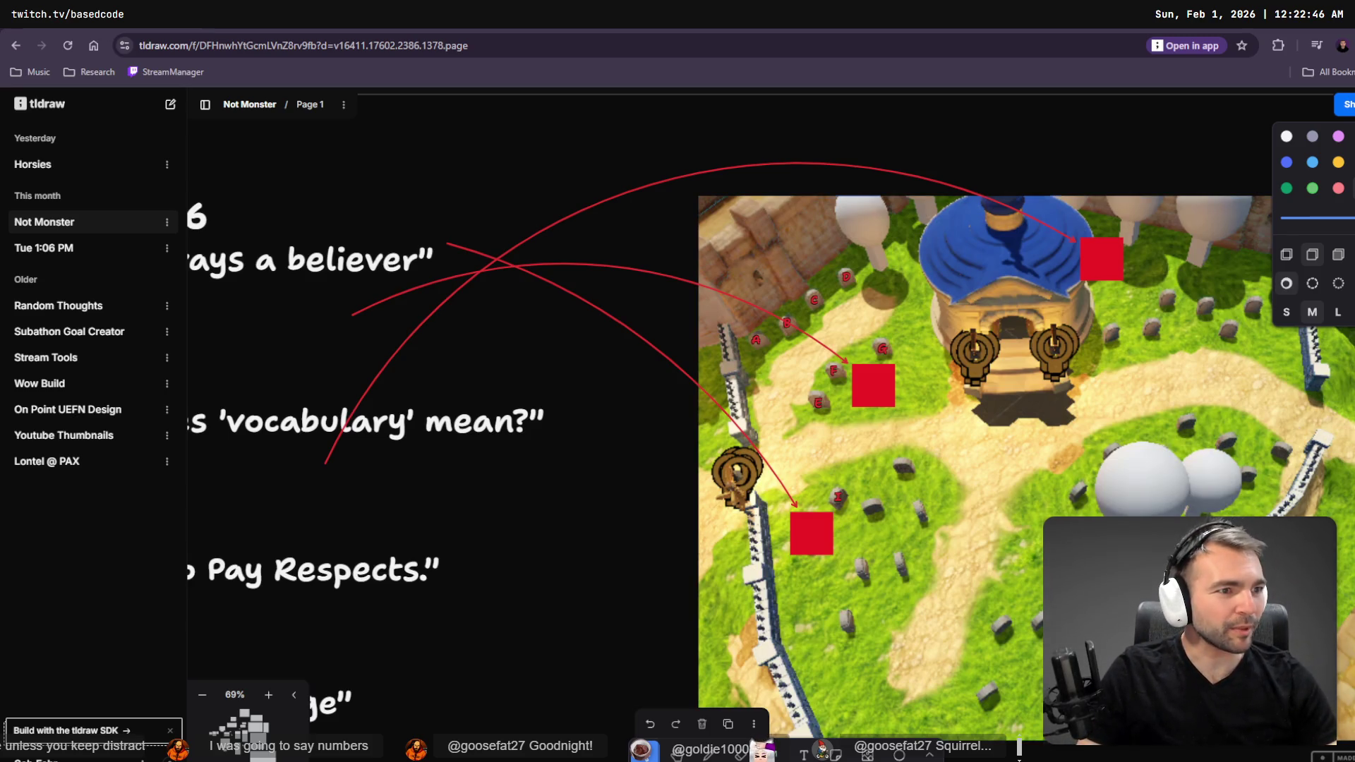
- Fly the Godot camera to the graveyard, then open the Celtic cross image in ChatGPT's editor
{"action": "key", "text": "alt+Tab"}
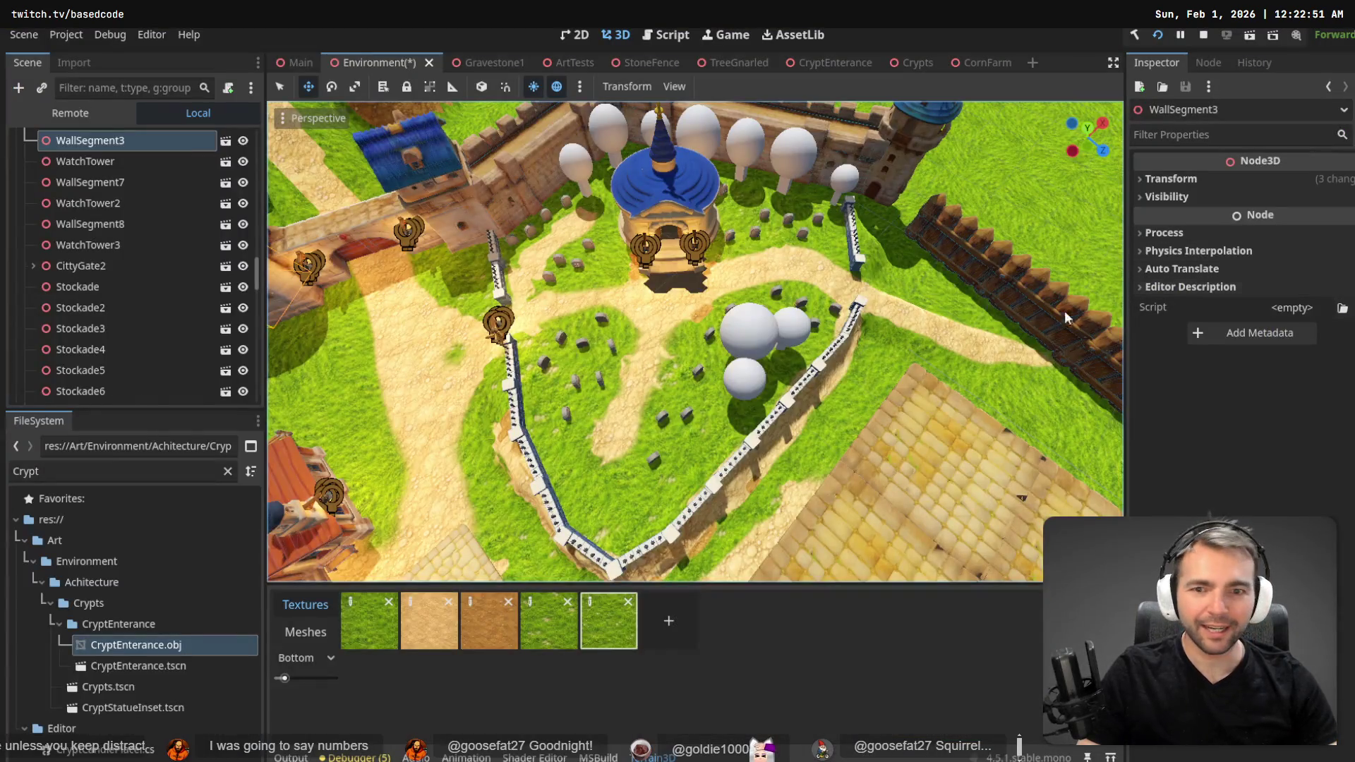
{"action": "key", "text": "w"}
{"action": "key", "text": "w"}
{"action": "key", "text": "w"}
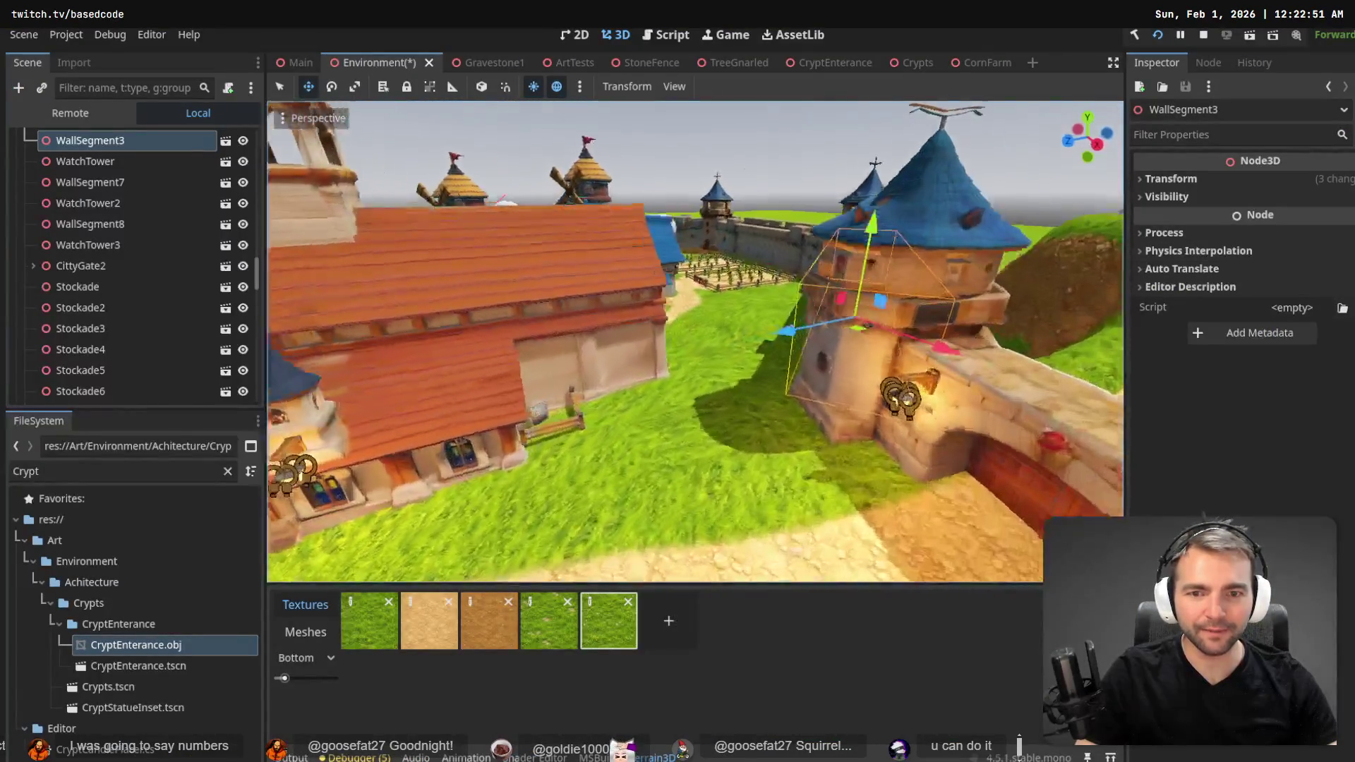
{"action": "key", "text": "w"}
{"action": "key", "text": "w"}
{"action": "key", "text": "w"}
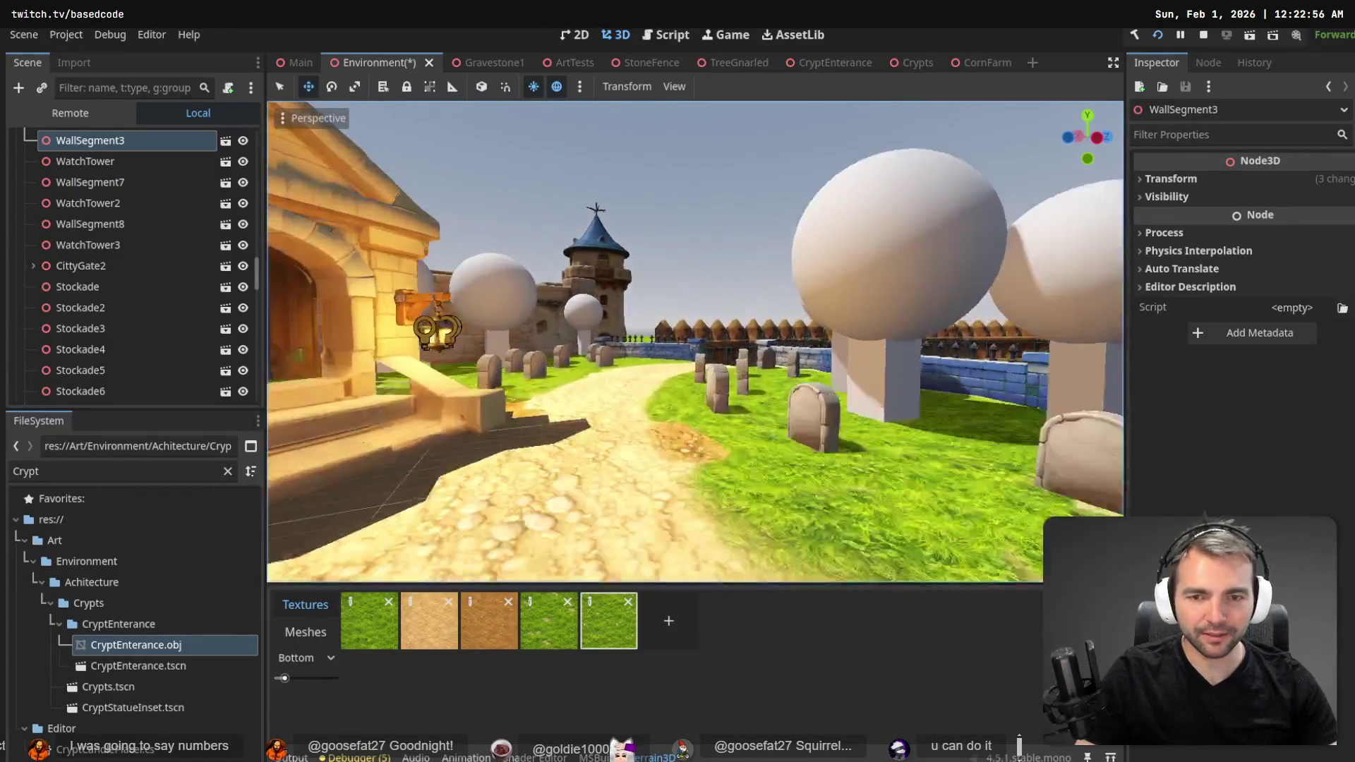
{"action": "key", "text": "alt+Tab"}
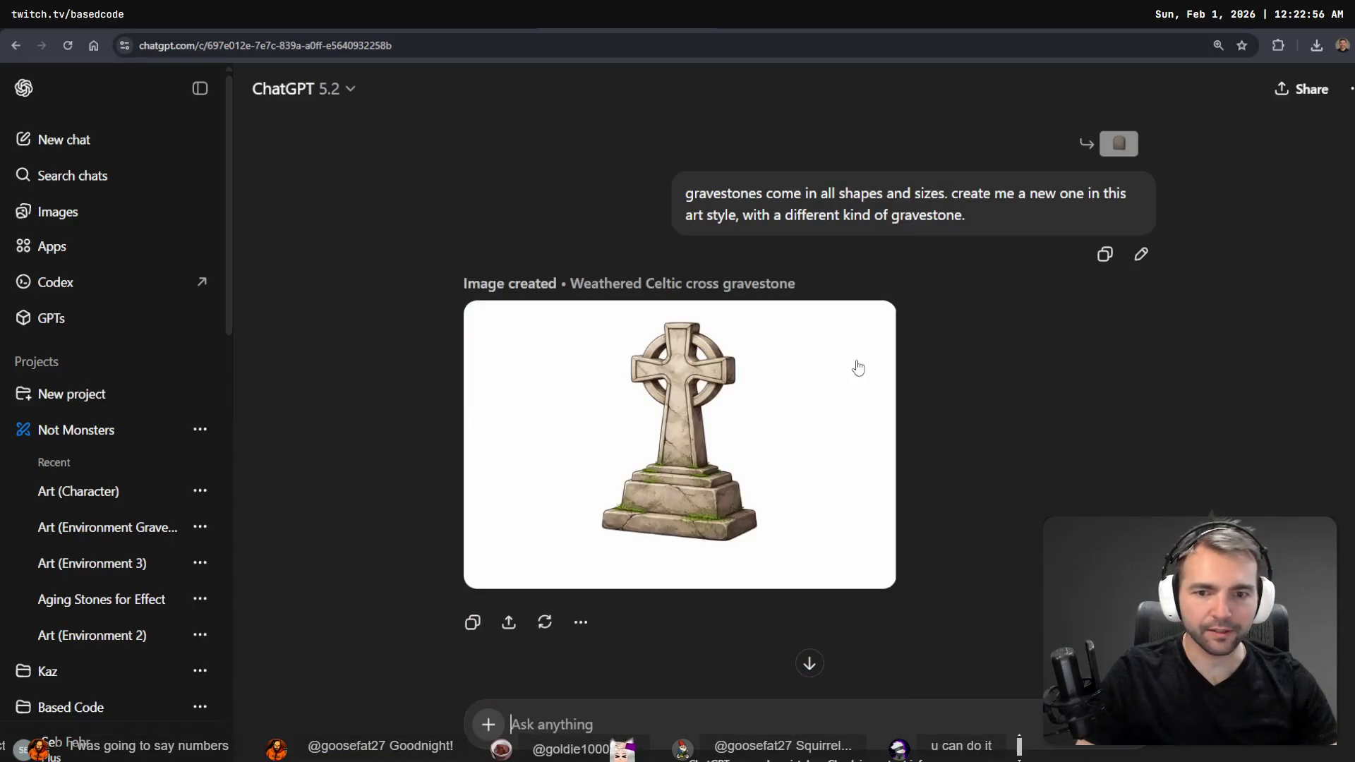
{"action": "left_click", "coordinate": [708, 401]}
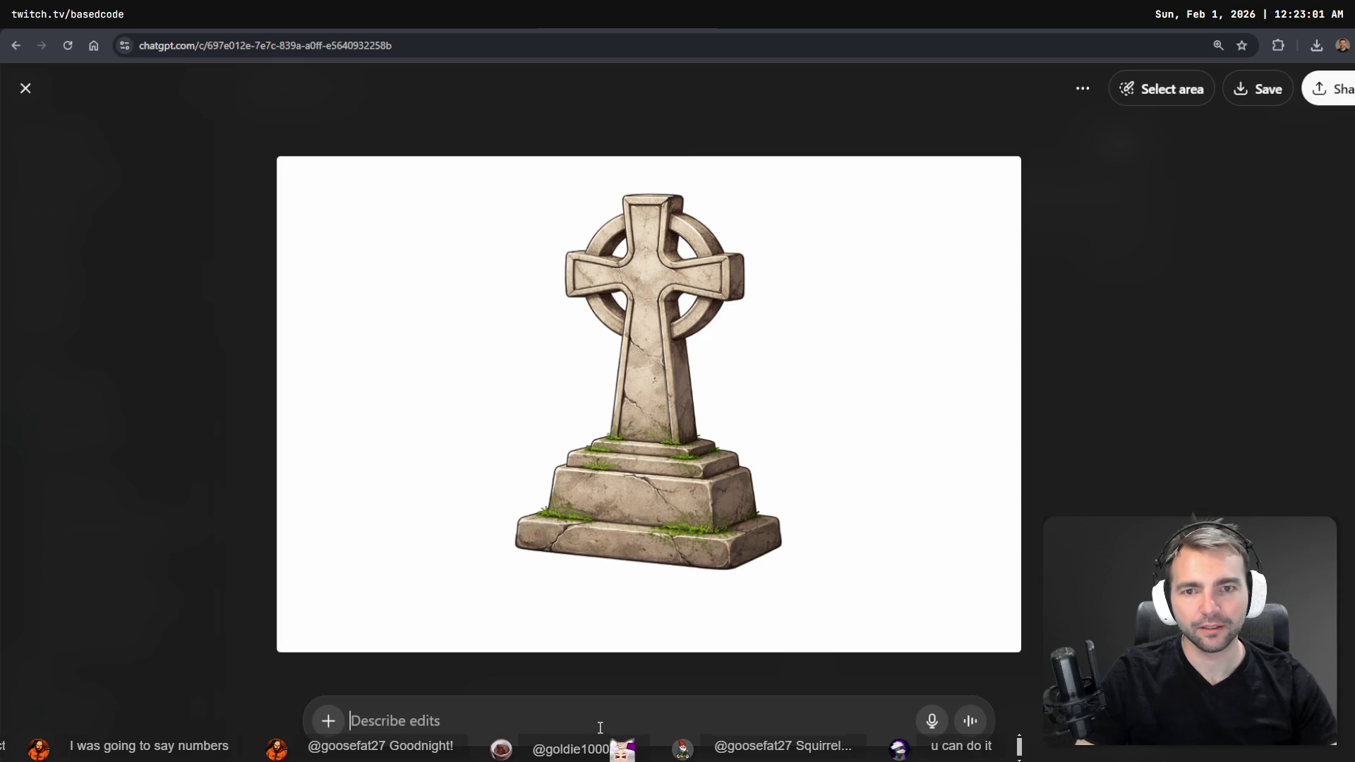
- Dictate and send a request for blank space for the deceased's name and a short sentence, without text
{"action": "key", "text": "super+h"}
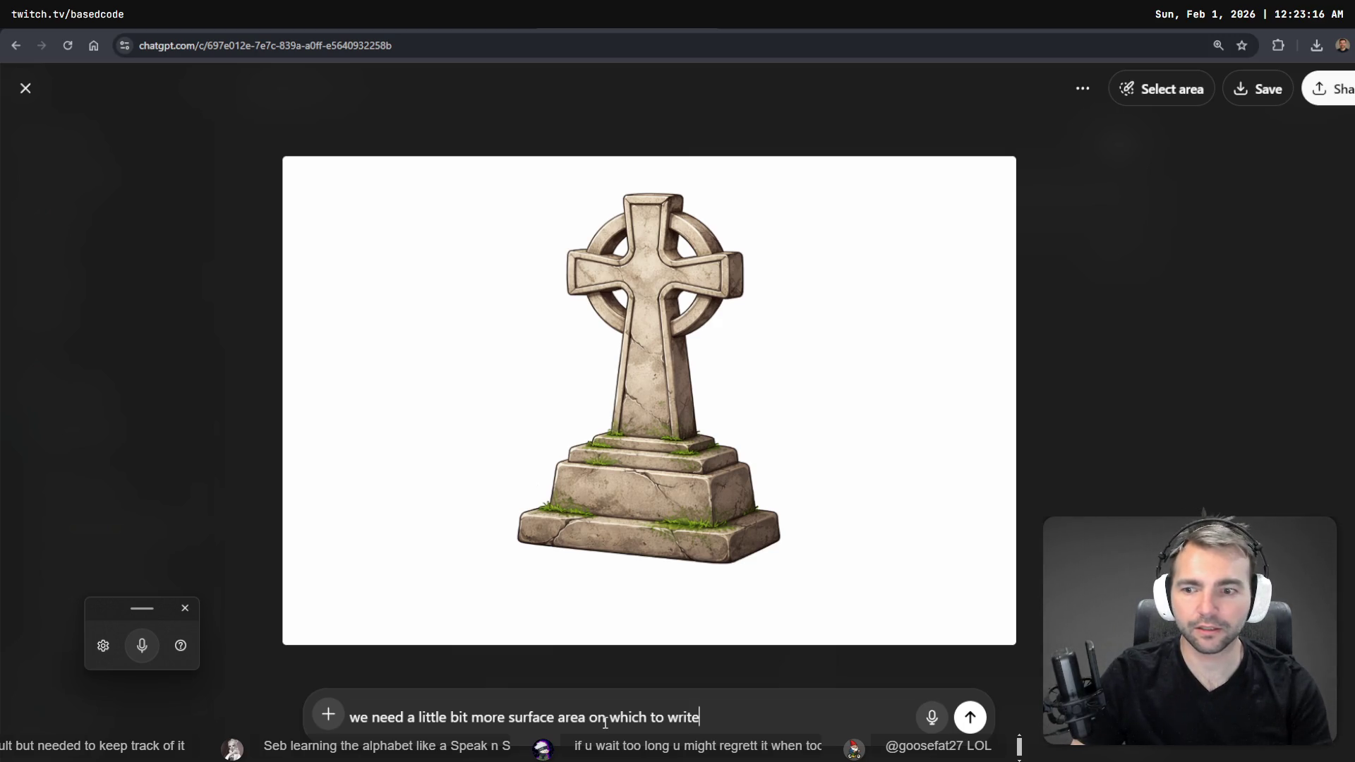
{"action": "key", "text": "super+h"}
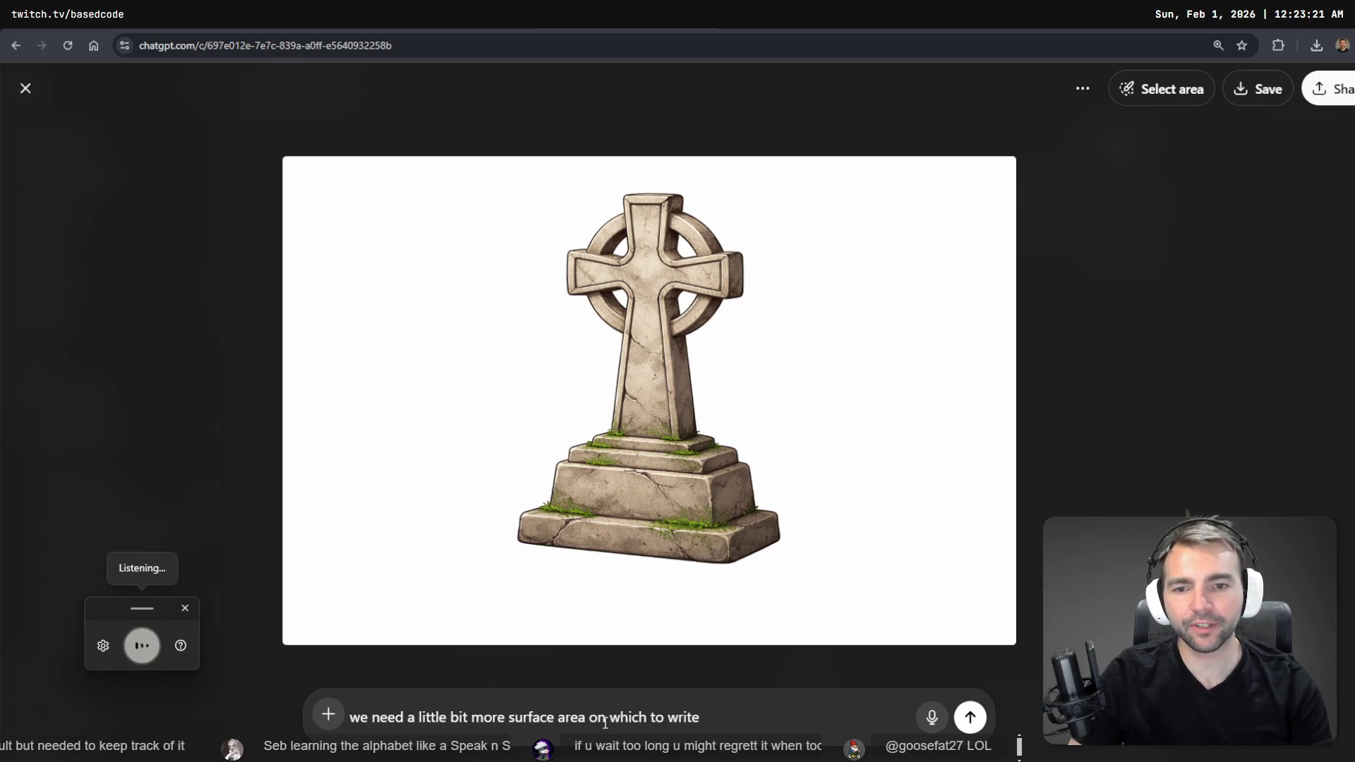
{"action": "type", "text": " the name of the deceased in a short sentence."}
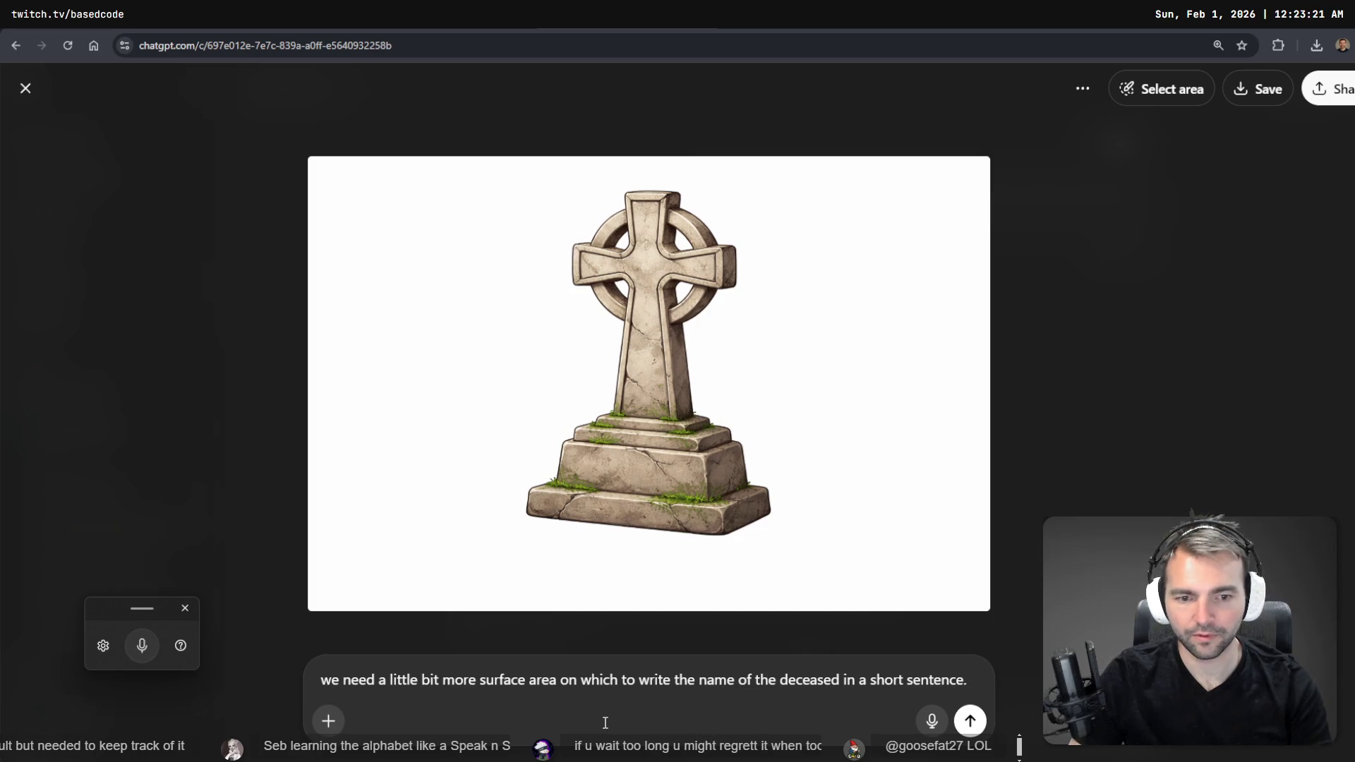
{"action": "key", "text": "super+h"}
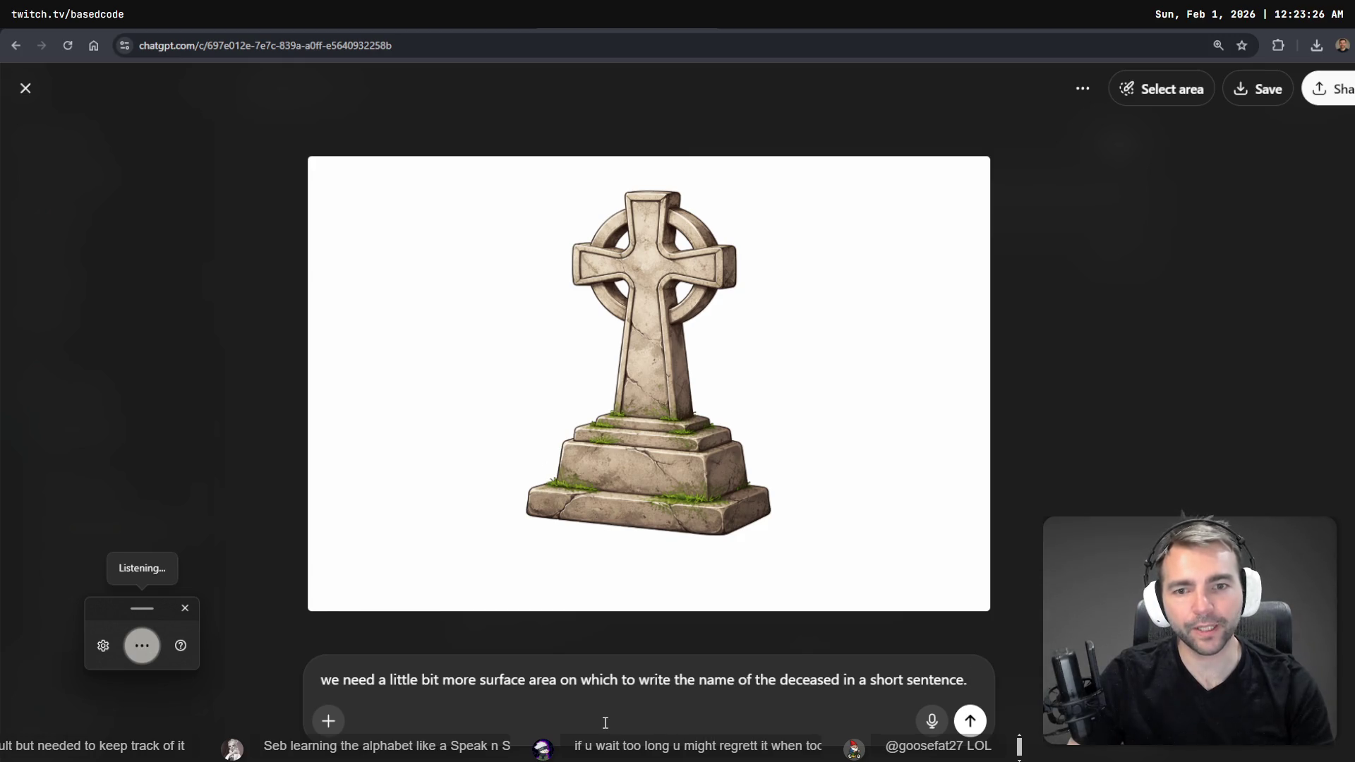
{"action": "type", "text": "don't put the text but create enough space."}
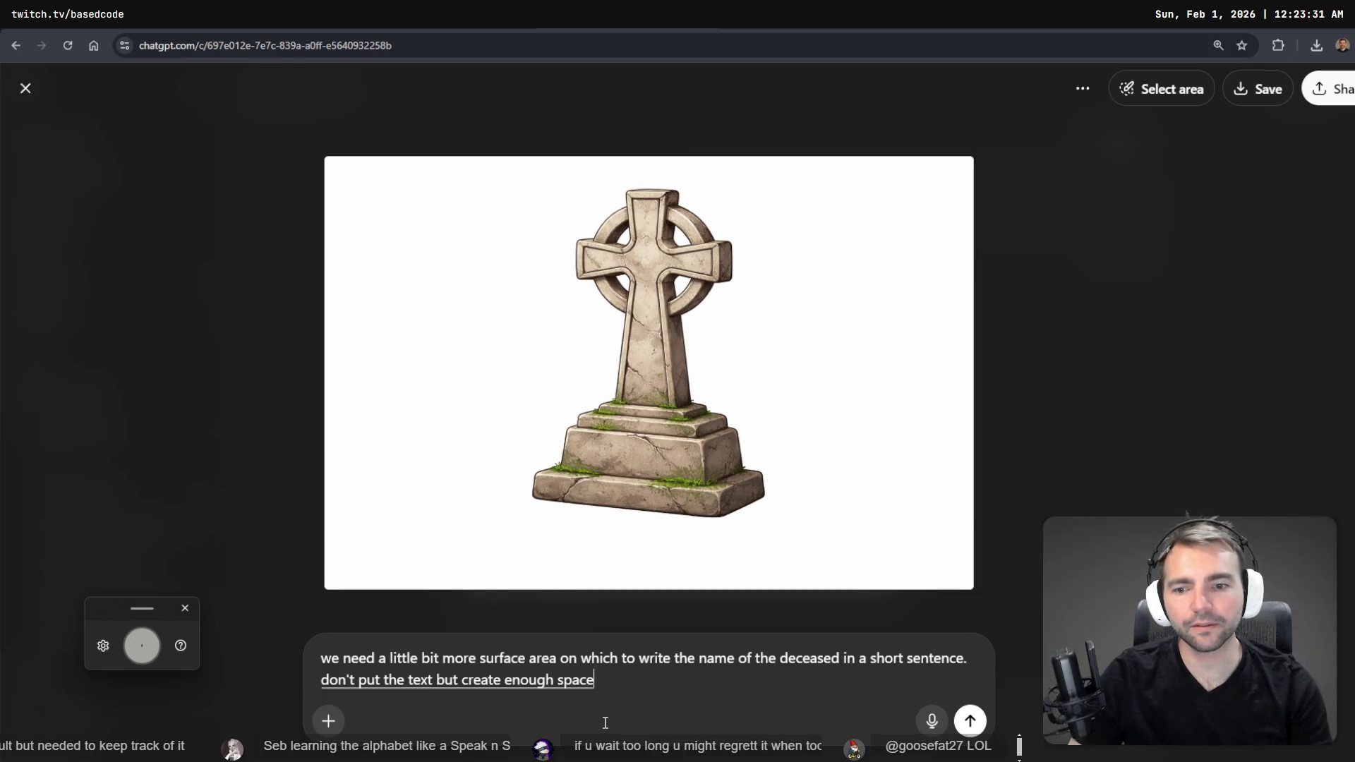
{"action": "type", "text": "W"}
{"action": "key", "text": "Delete"}
{"action": "key", "text": "Return"}
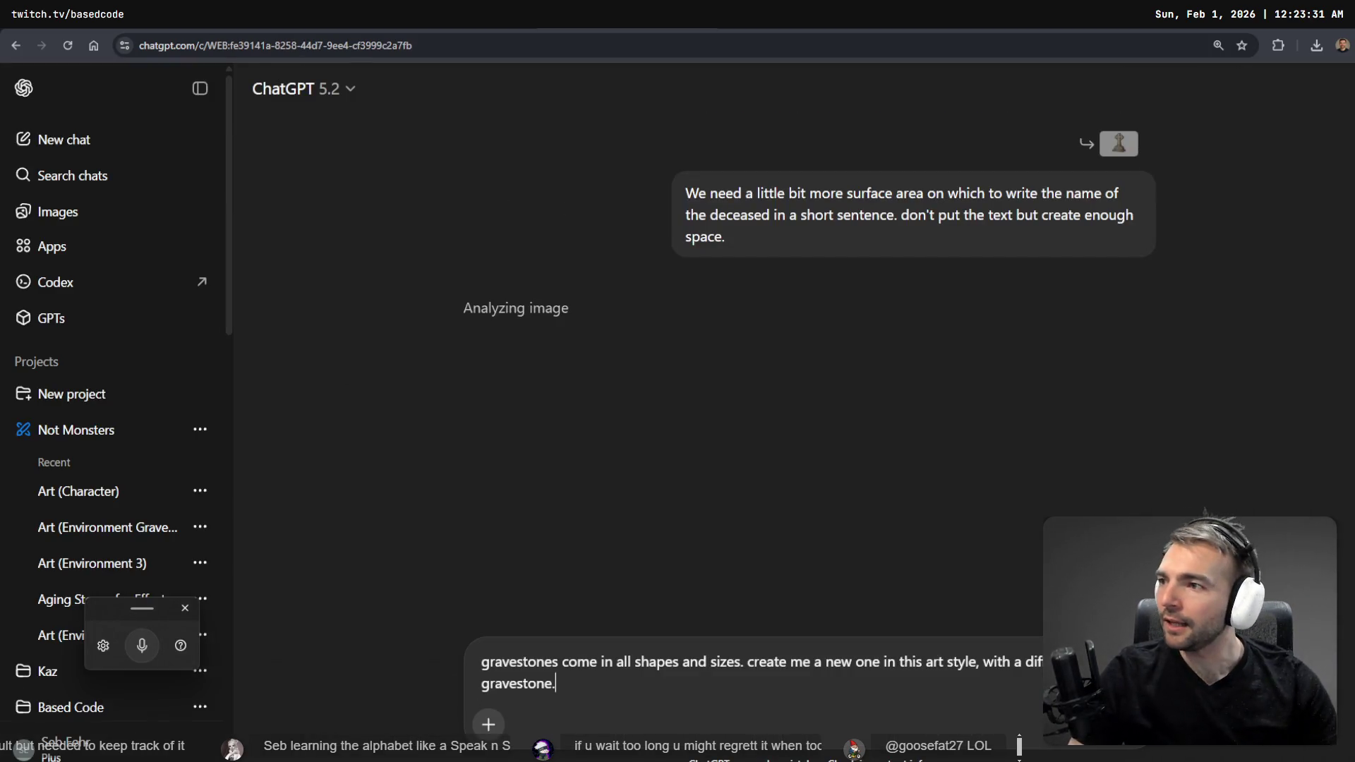
- Snap ChatGPT to the left half and the tldraw board to the right while two revised images generate
{"action": "key", "text": "alt+Tab"}
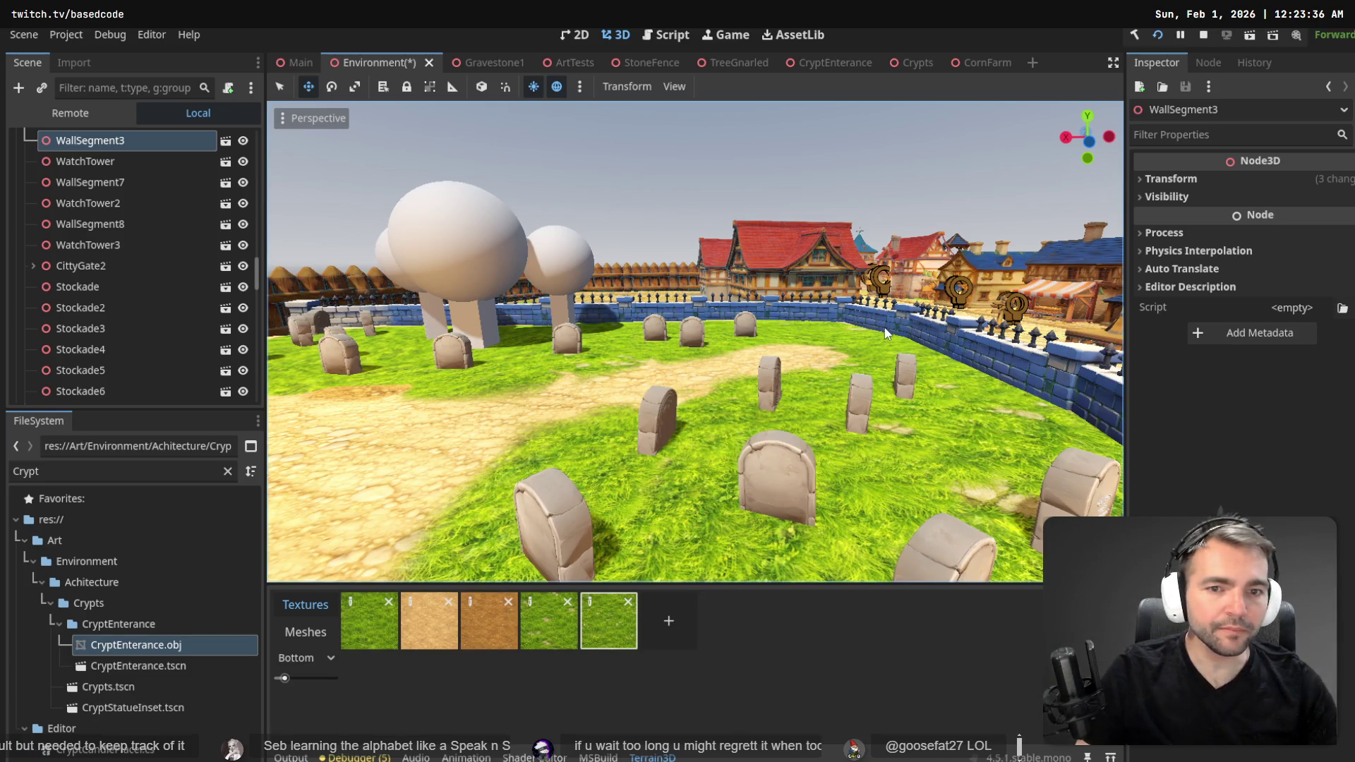
{"action": "key", "text": "alt+Tab"}
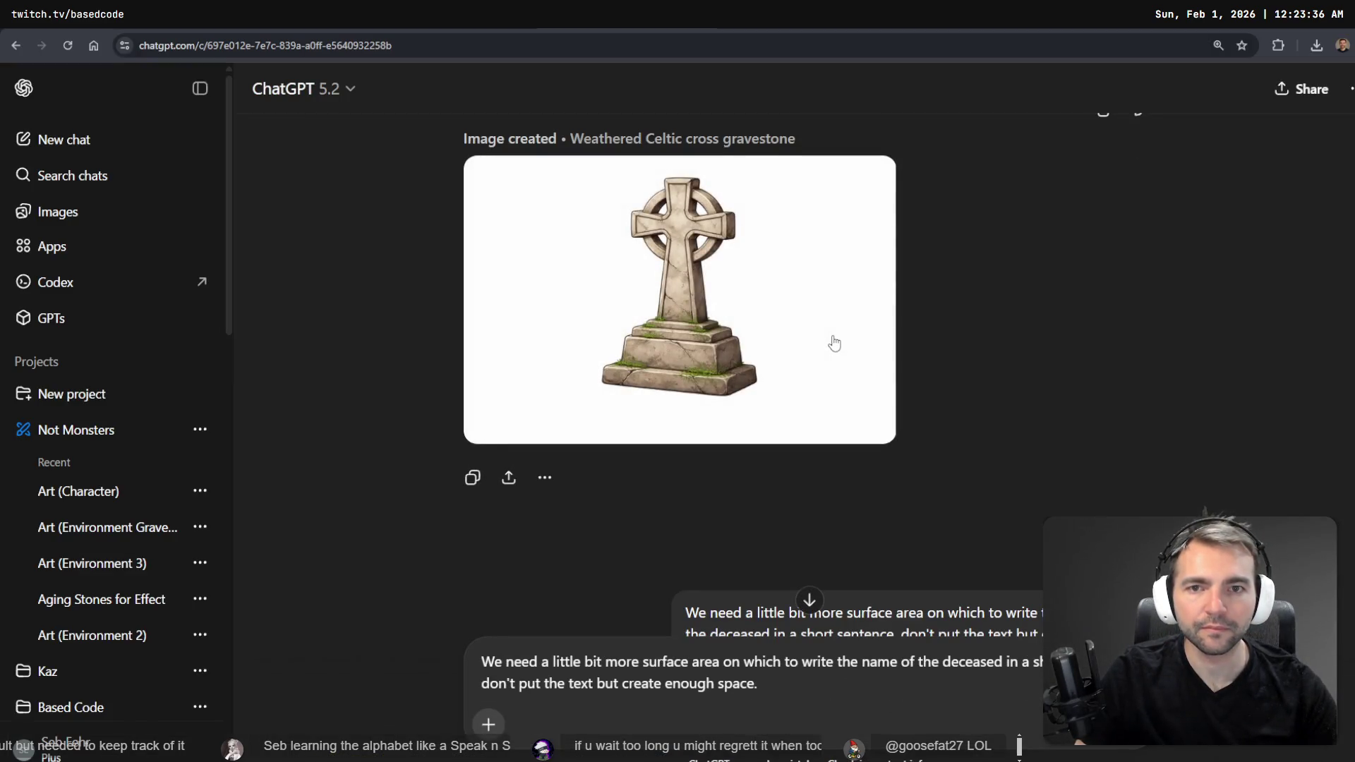
{"action": "key", "text": "super+Left"}
{"action": "key", "text": "Right"}
{"action": "key", "text": "Right"}
{"action": "key", "text": "Right"}
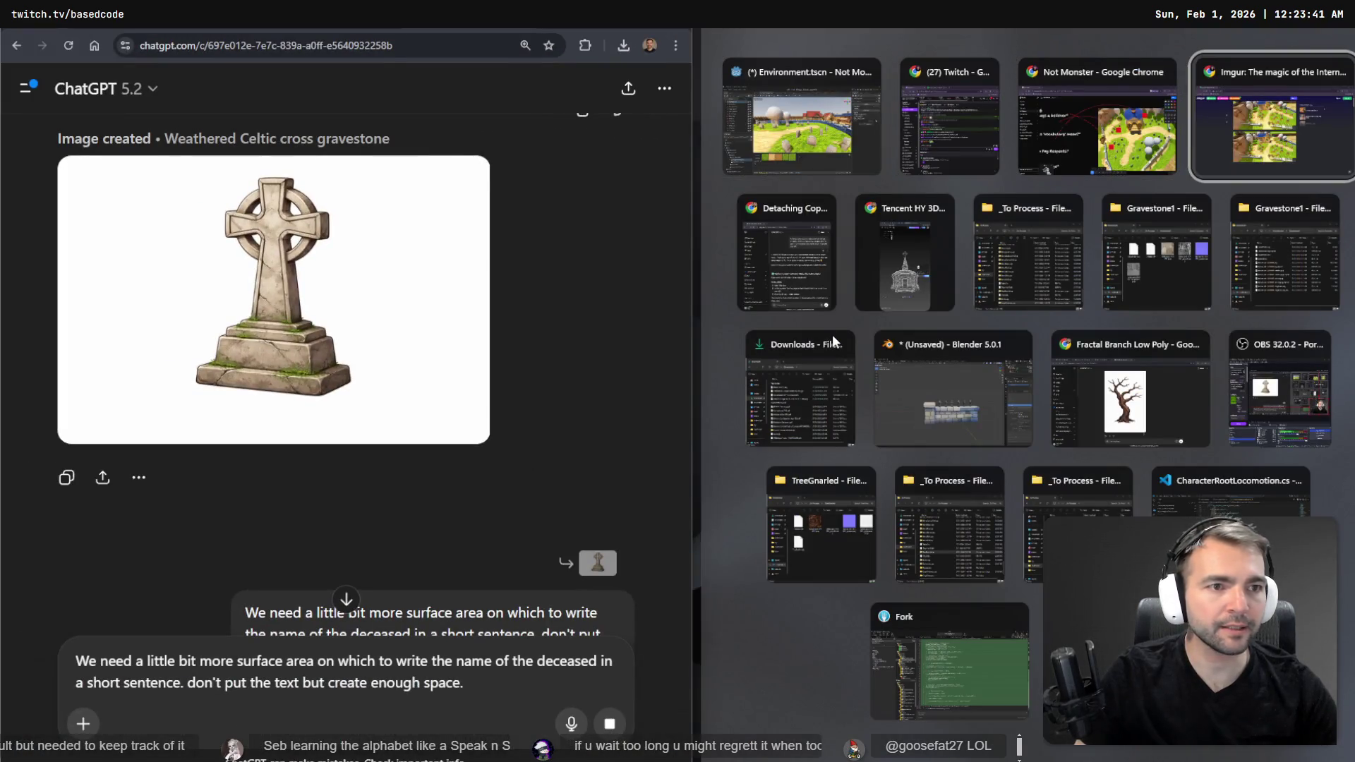
{"action": "key", "text": "Left"}
{"action": "key", "text": "Return"}
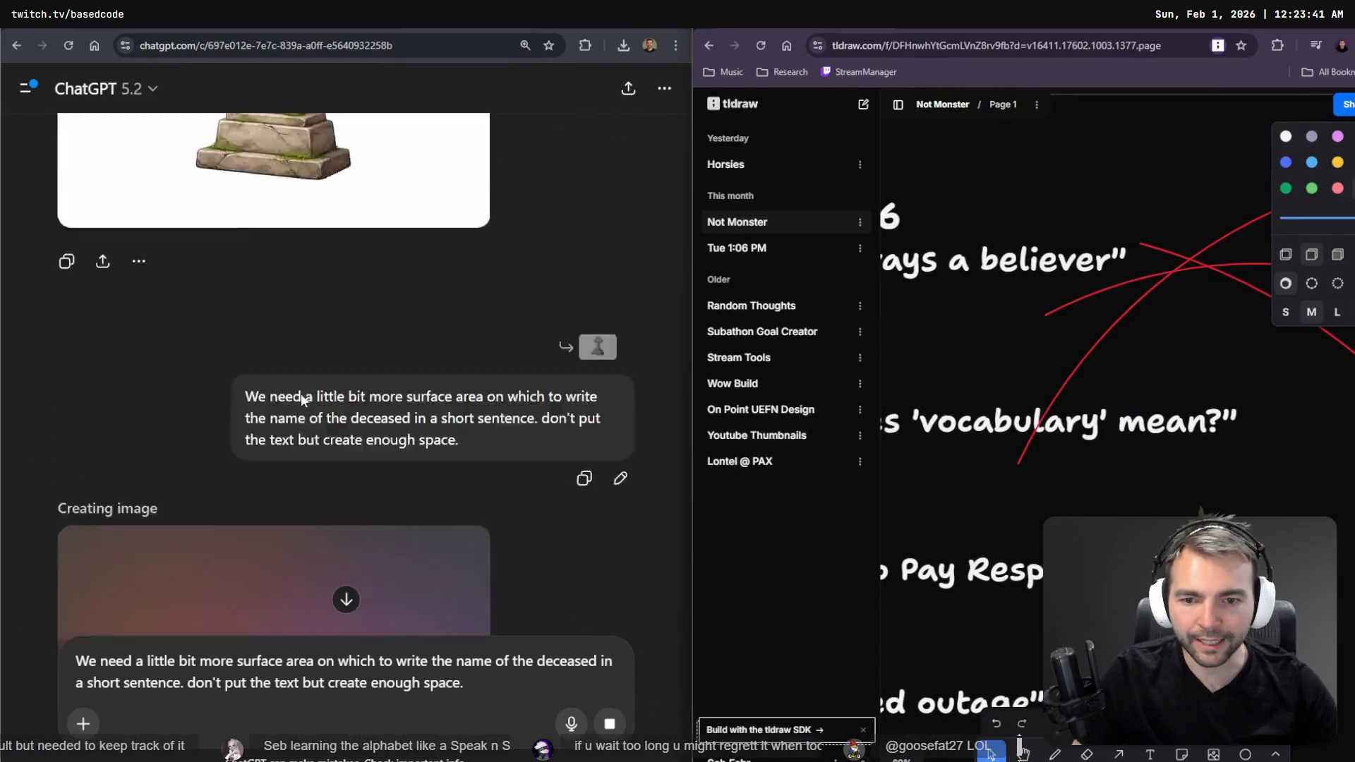
{"action": "scroll", "coordinate": [1043, 369], "scroll_direction": "down", "scroll_amount": 3}
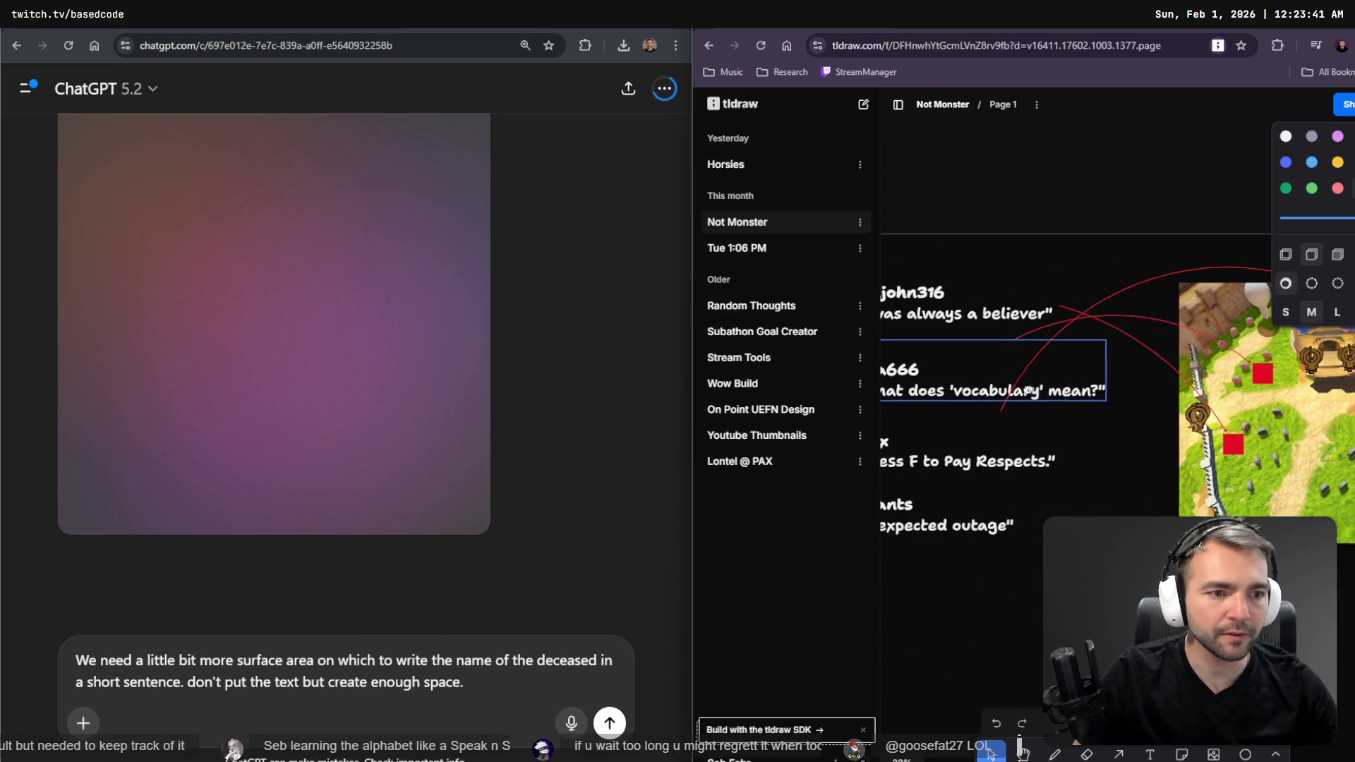
{"action": "scroll", "coordinate": [1099, 390], "scroll_direction": "up", "scroll_amount": 5}
{"action": "scroll", "coordinate": [1099, 390], "scroll_direction": "up", "scroll_amount": 4}
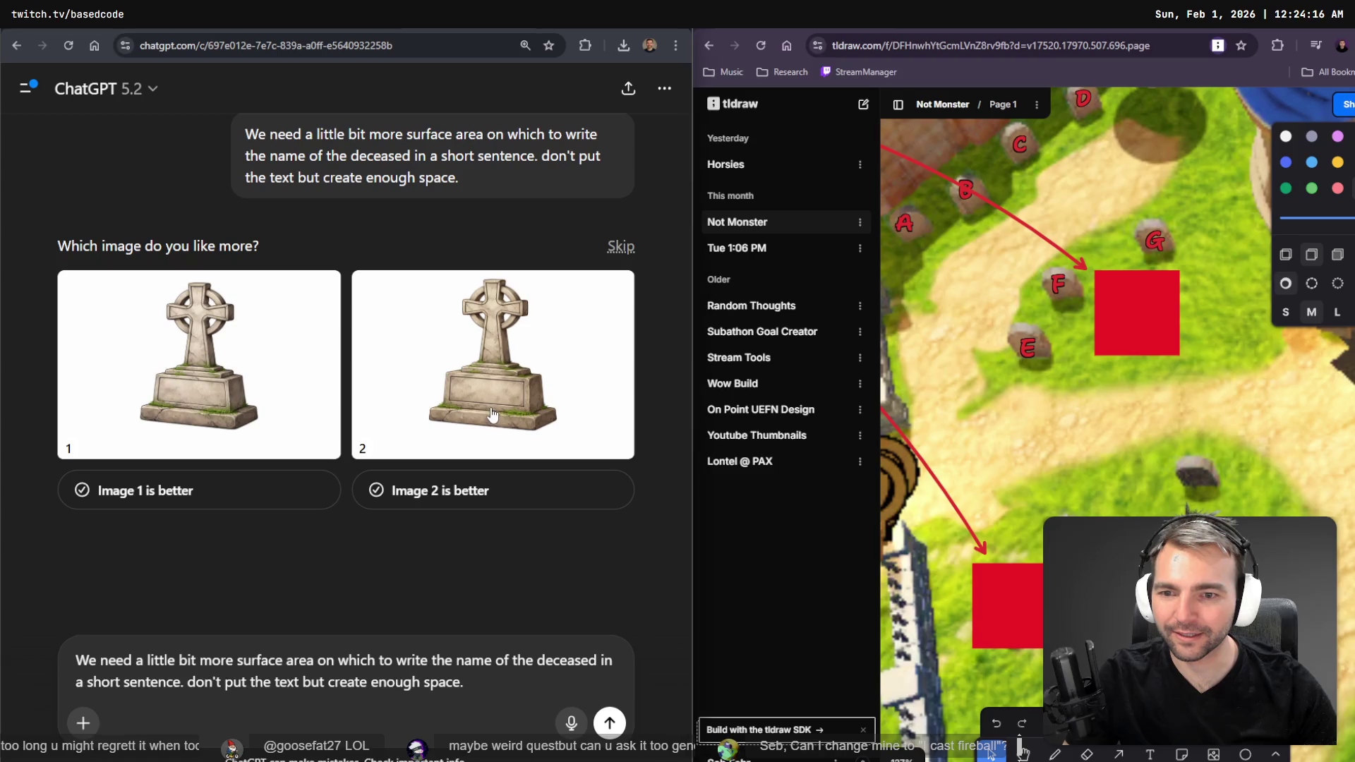
- Choose Image 2 and dictate 'generate another variant of a different gravestone with the same visual style'
{"action": "left_click", "coordinate": [457, 490]}
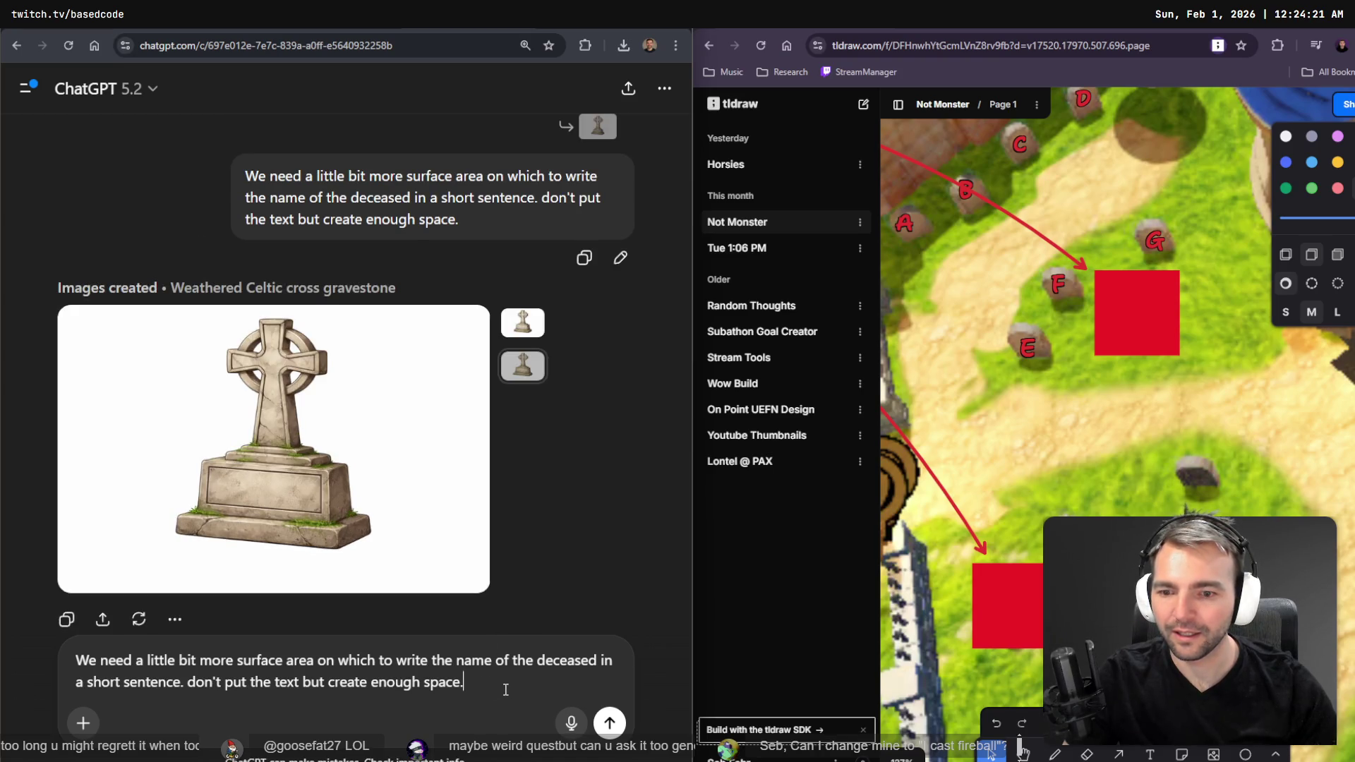
{"action": "key", "text": "ctrl+a"}
{"action": "key", "text": "super+h"}
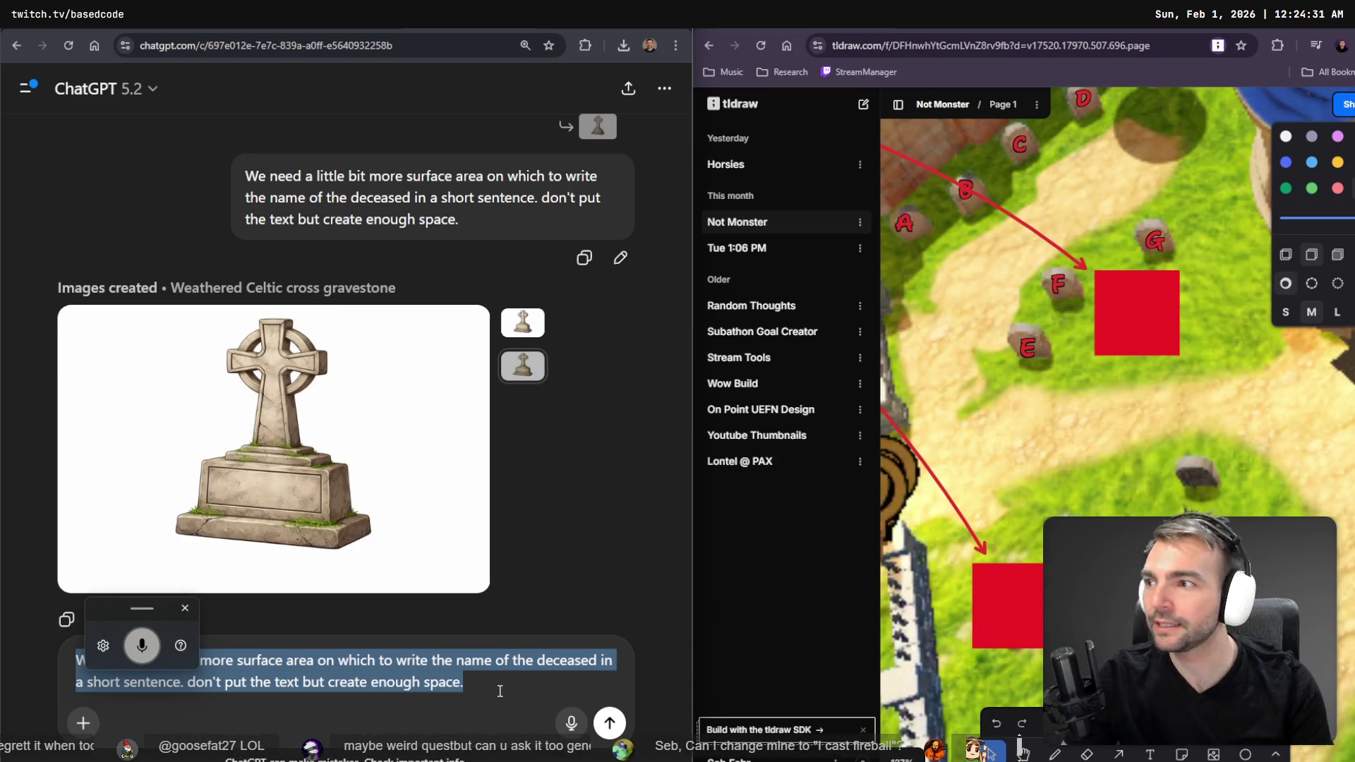
{"action": "type", "text": "generate another variant of a different gravestone with the same visual style."}
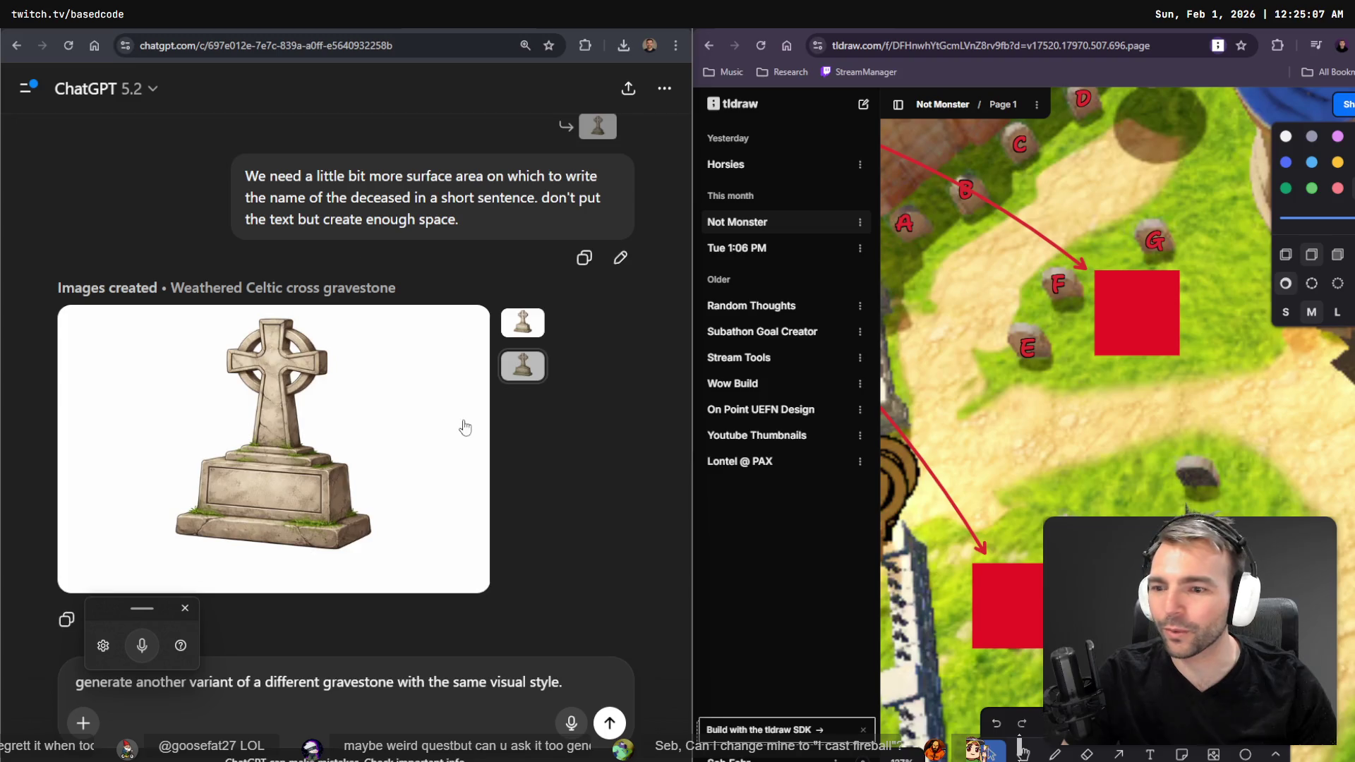
- Send the variant request, then move the lower red square down and paste I labels onto gravestones
{"action": "scroll", "coordinate": [433, 409], "scroll_direction": "down", "scroll_amount": 2}
{"action": "key", "text": "Return"}
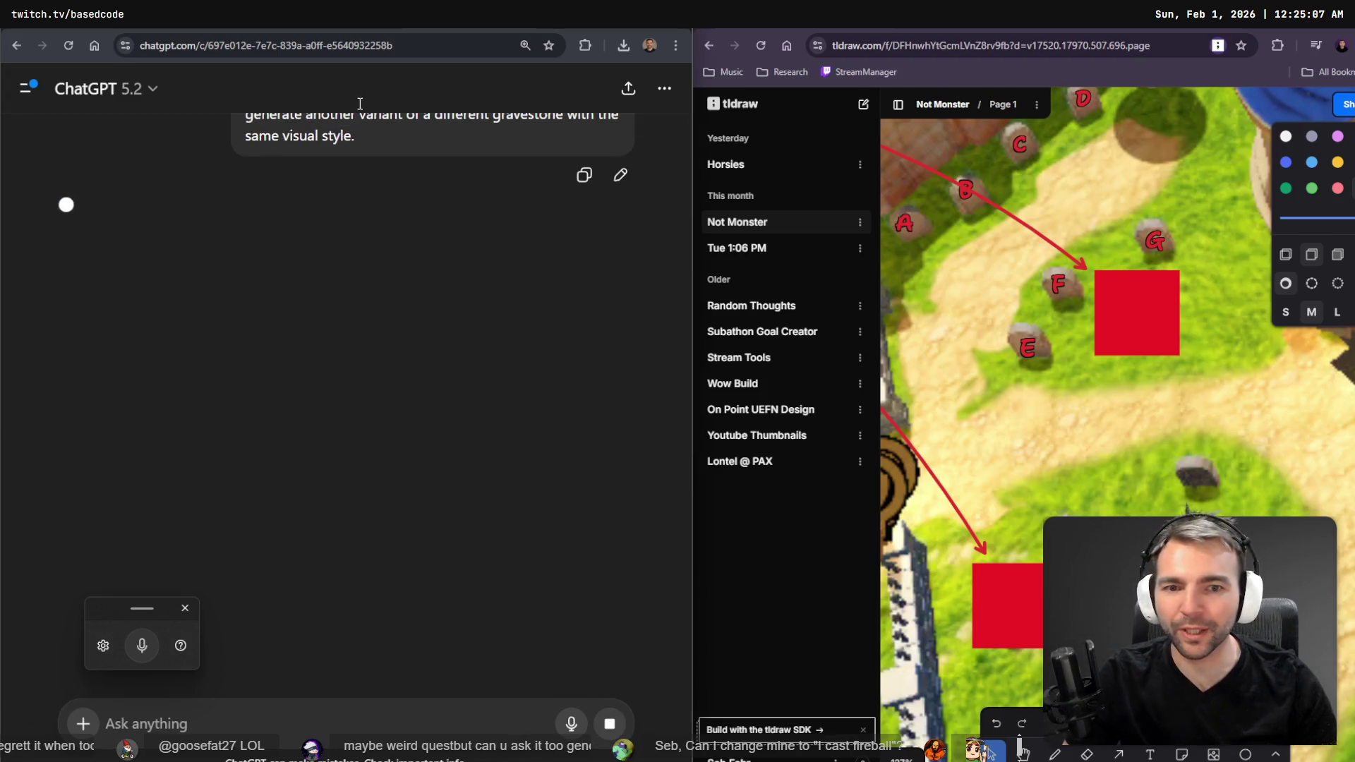
{"action": "key", "text": "shift+2"}
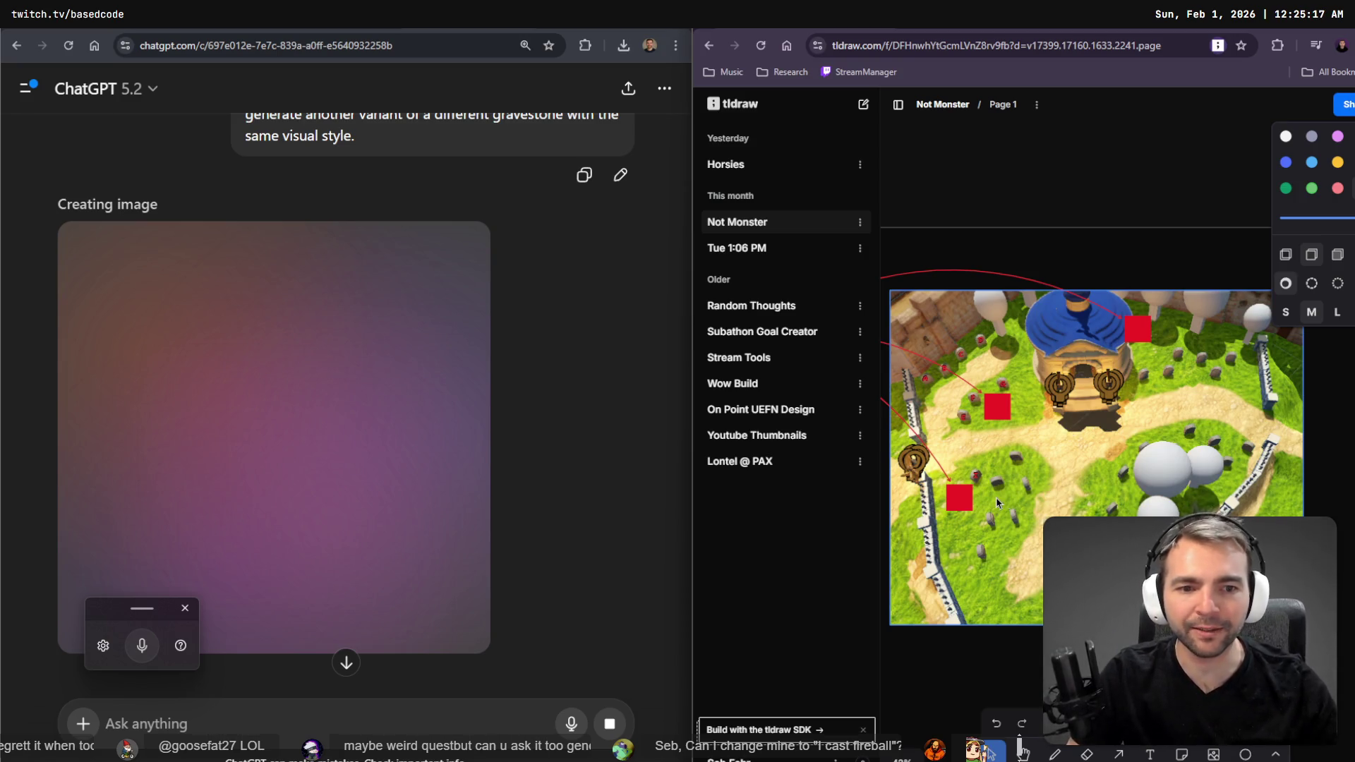
{"action": "scroll", "coordinate": [986, 492], "scroll_direction": "up", "scroll_amount": 5}
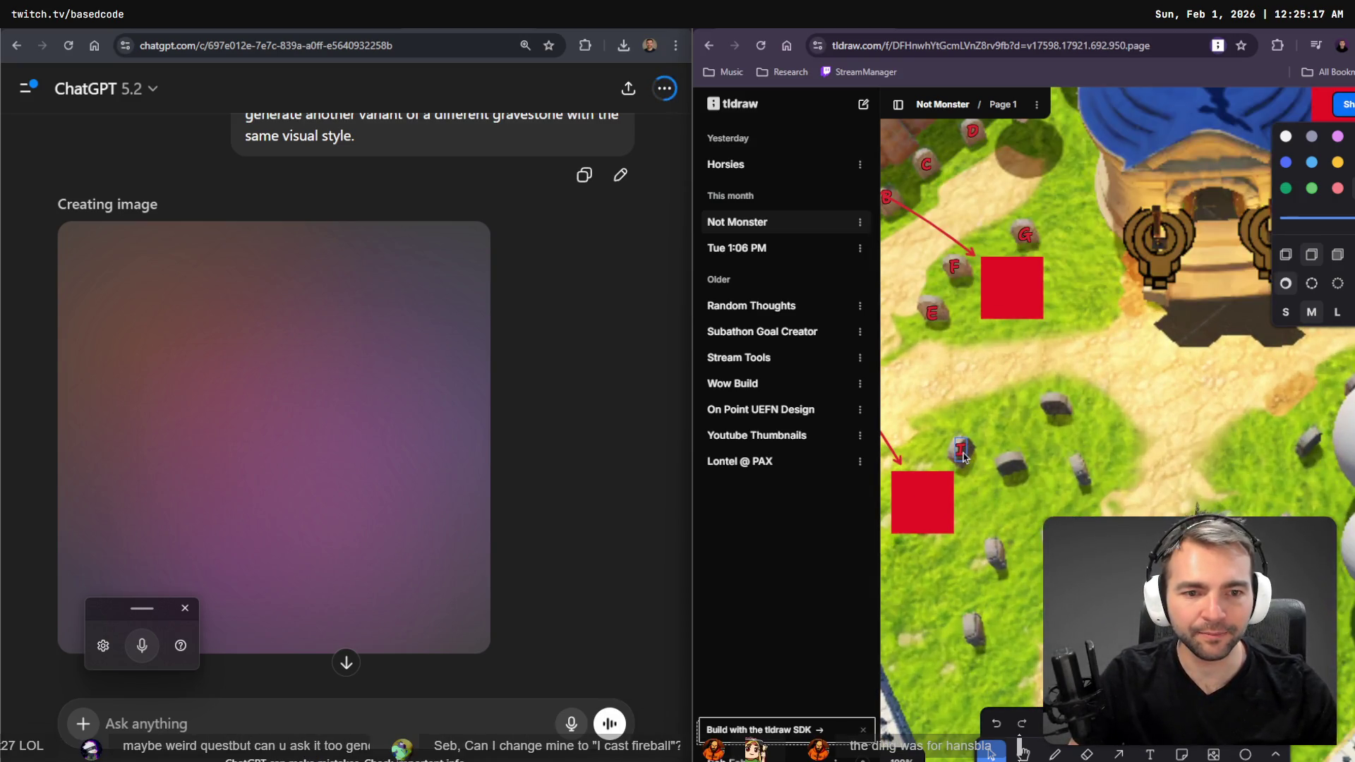
{"action": "left_click_drag", "start_coordinate": [939, 498], "coordinate": [958, 604]}
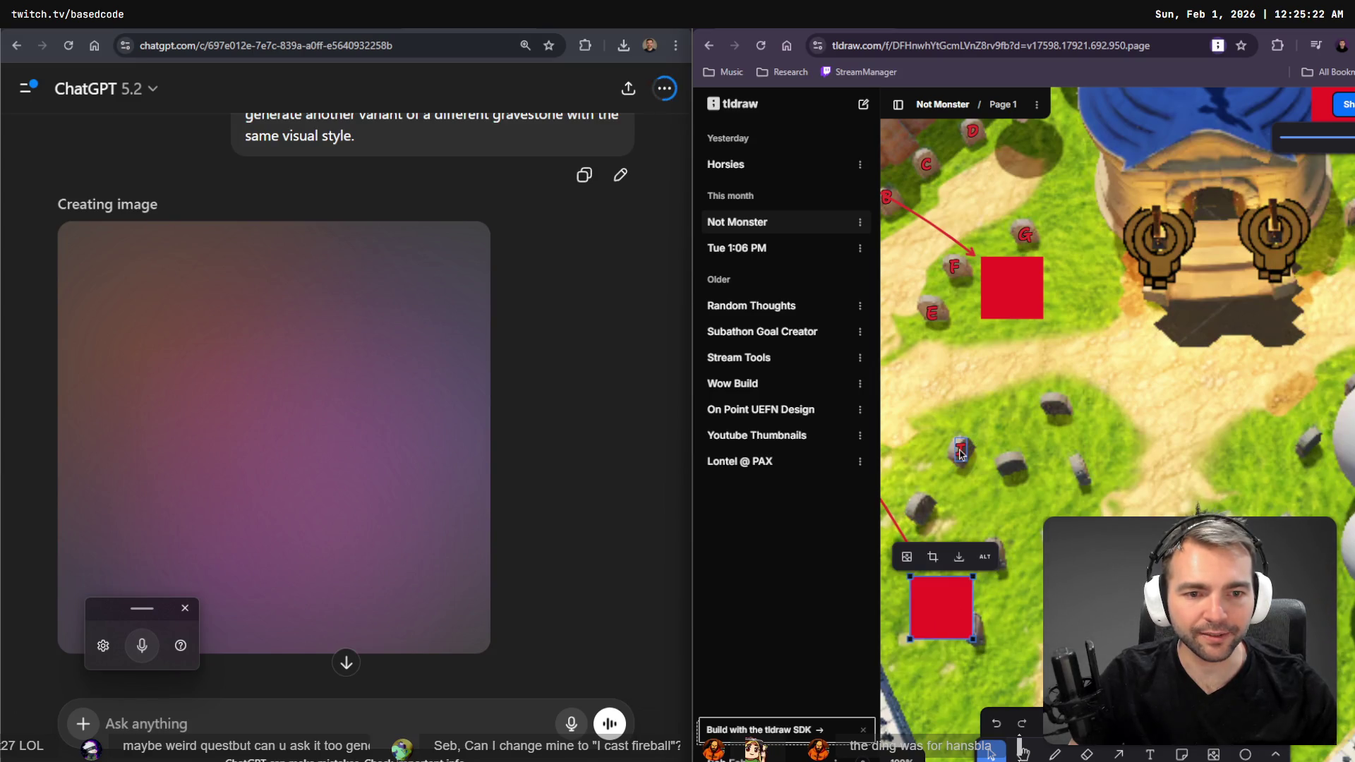
{"action": "key", "text": "ctrl+v"}
{"action": "key", "text": "ctrl+v"}
{"action": "key", "text": "ctrl+v"}
{"action": "key", "text": "ctrl+v"}
{"action": "key", "text": "ctrl+v"}
{"action": "mouse_move", "coordinate": [1000, 553]}
{"action": "left_mouse_down"}
{"action": "mouse_move", "coordinate": [981, 556]}
{"action": "mouse_move", "coordinate": [1035, 552]}
{"action": "mouse_move", "coordinate": [999, 561]}
{"action": "left_mouse_up"}
{"action": "key", "text": "ctrl+v"}
- Relabel three gravestone I labels on the map as j, k and l
{"action": "double_click", "coordinate": [919, 509]}
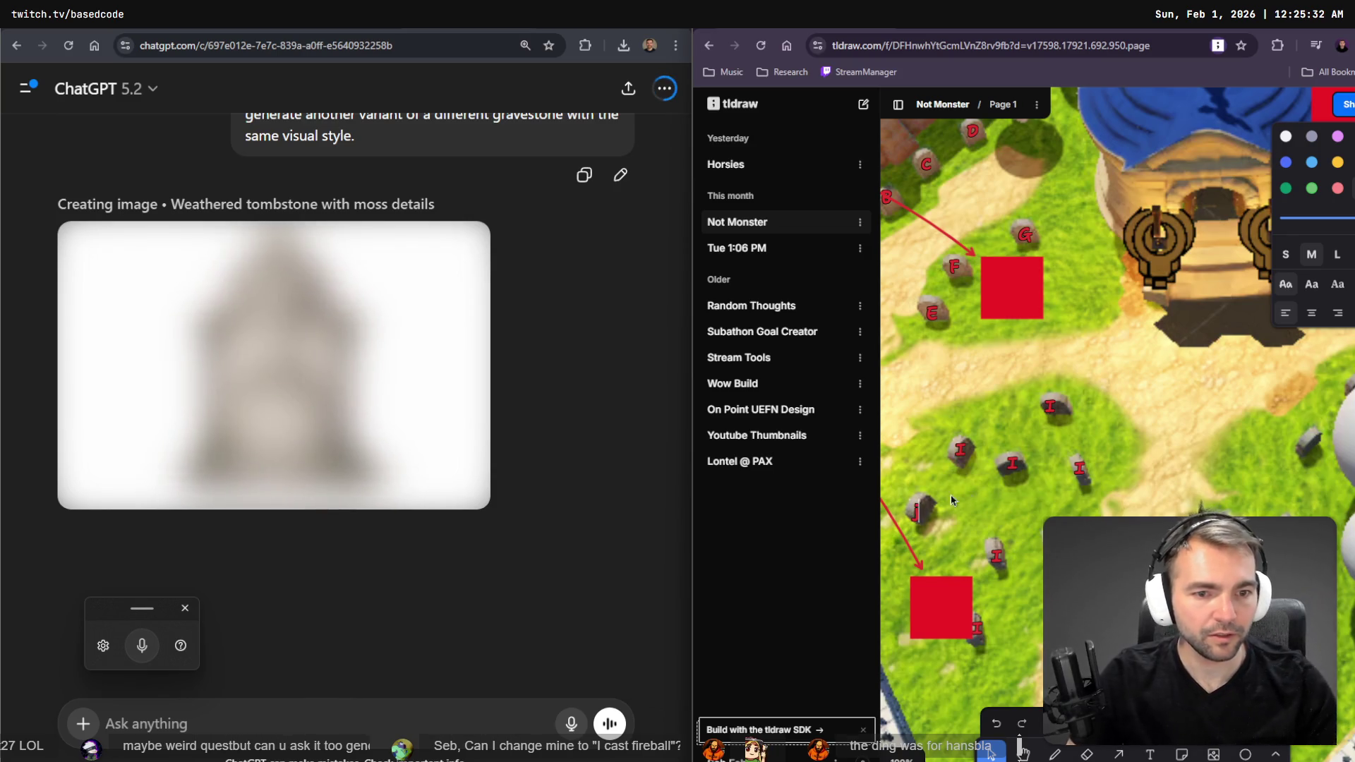
{"action": "type", "text": "j"}
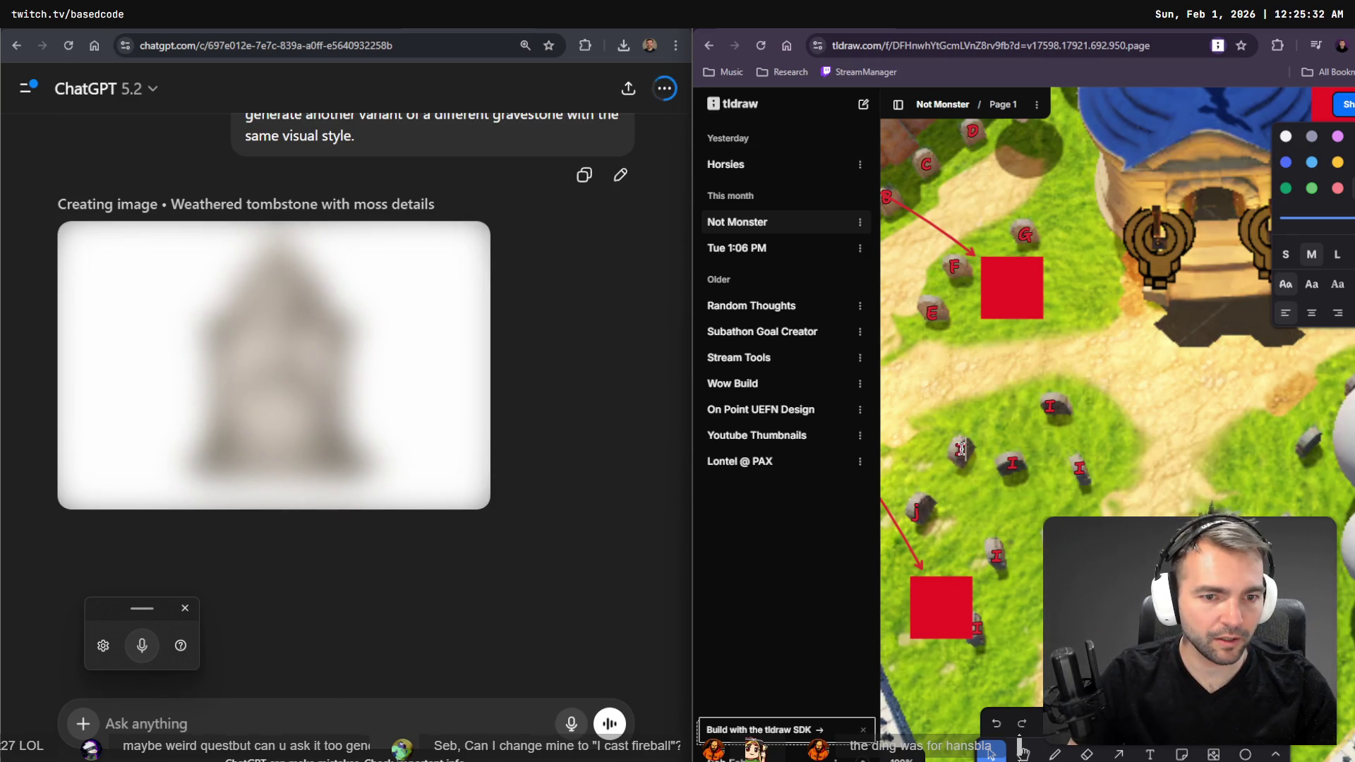
{"action": "double_click", "coordinate": [961, 449]}
{"action": "type", "text": "k"}
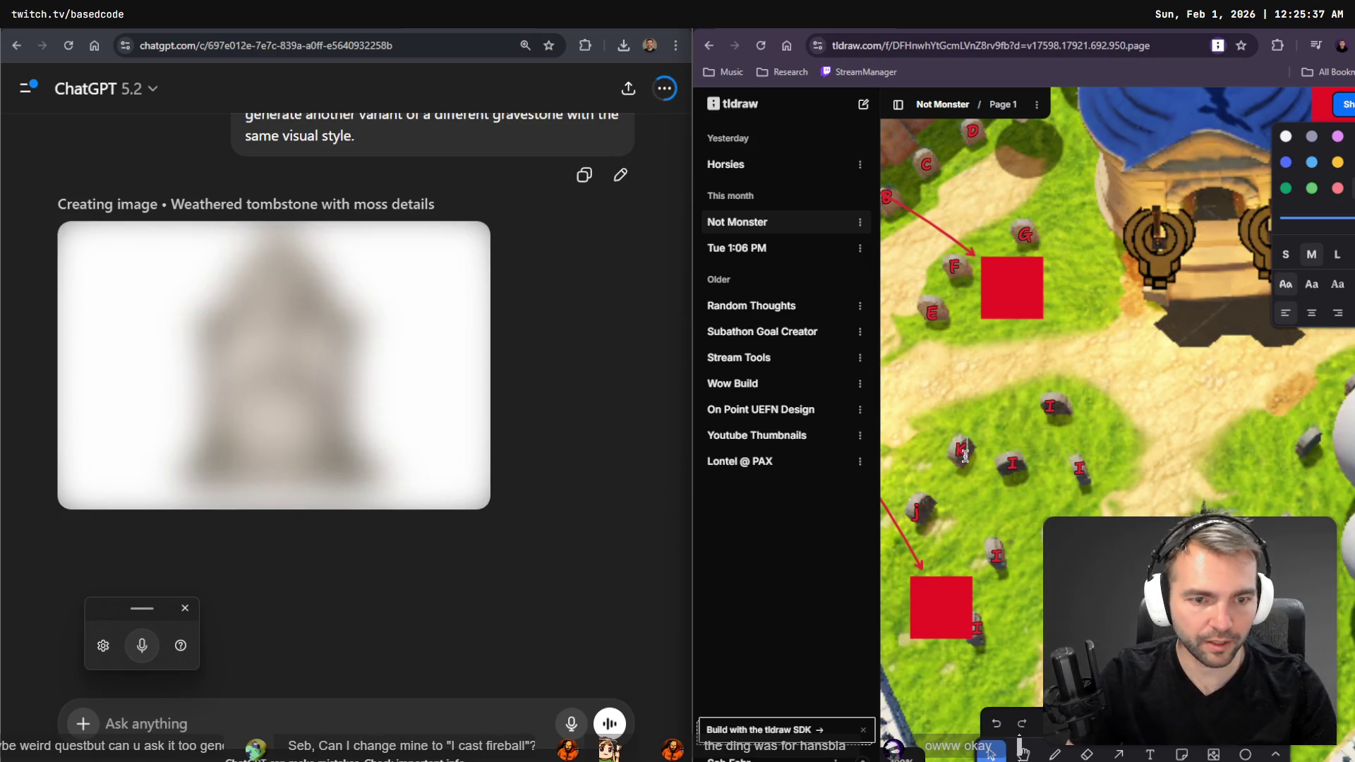
{"action": "double_click", "coordinate": [1049, 406]}
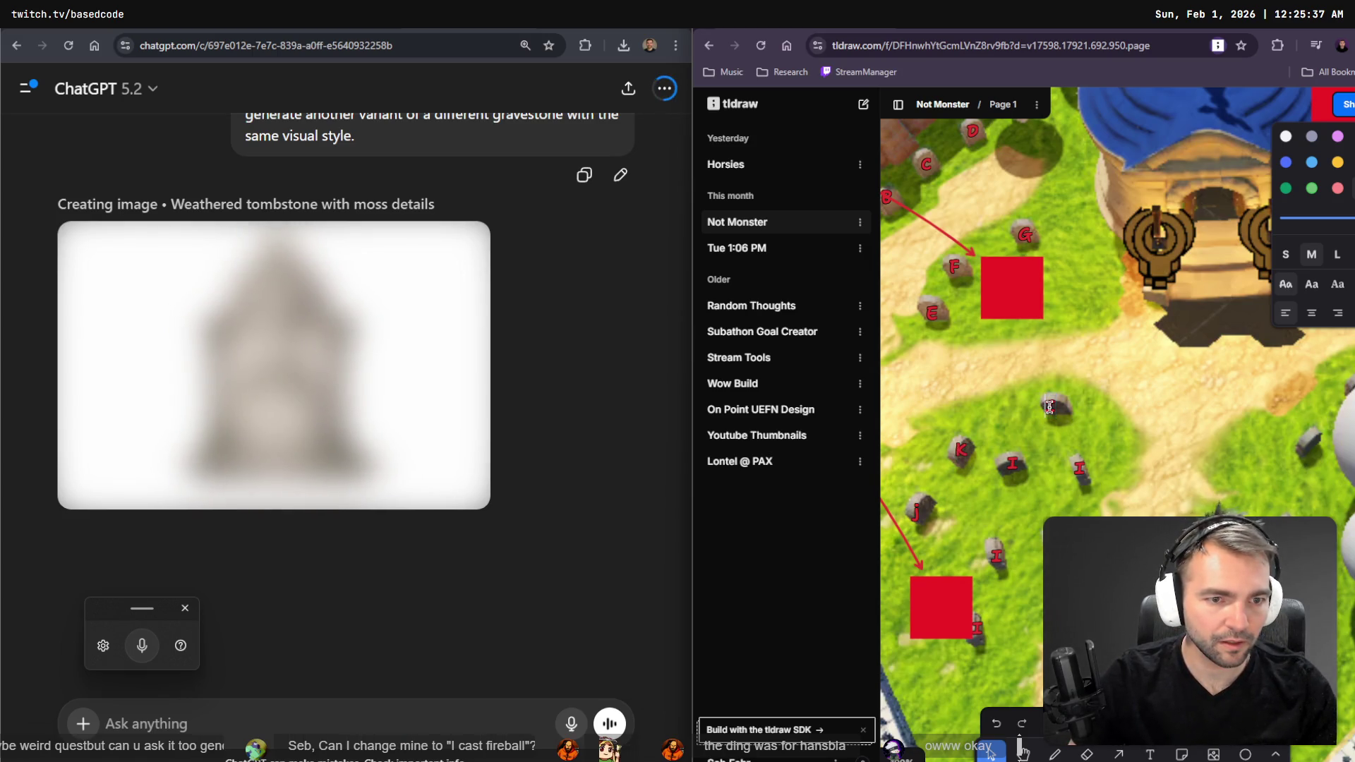
{"action": "double_click", "coordinate": [1049, 407]}
{"action": "type", "text": "l"}
{"action": "key", "text": "Escape"}
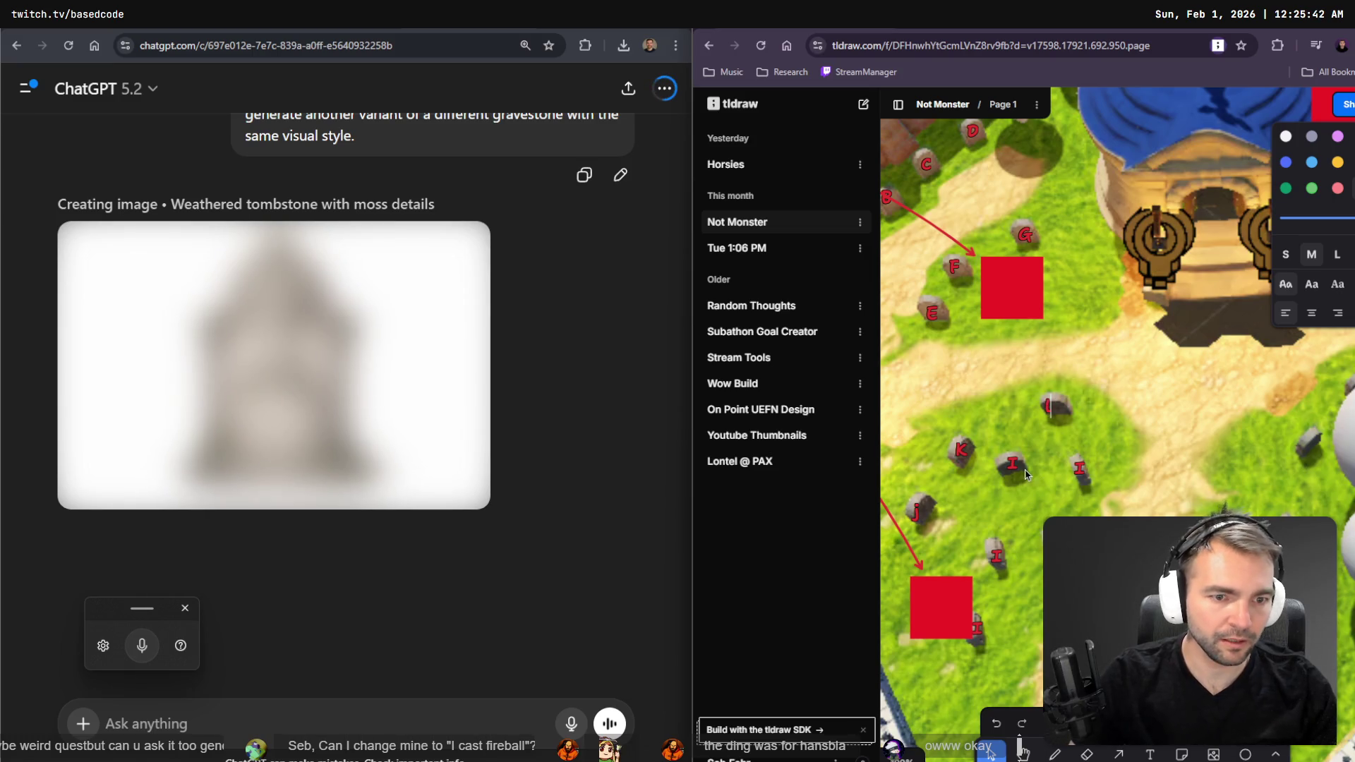
- Relabel the next three gravestones m, n and o, leaving the remaining I label unchanged
{"action": "double_click", "coordinate": [1012, 462]}
{"action": "type", "text": "m"}
{"action": "key", "text": "Escape"}
{"action": "double_click", "coordinate": [1078, 466]}
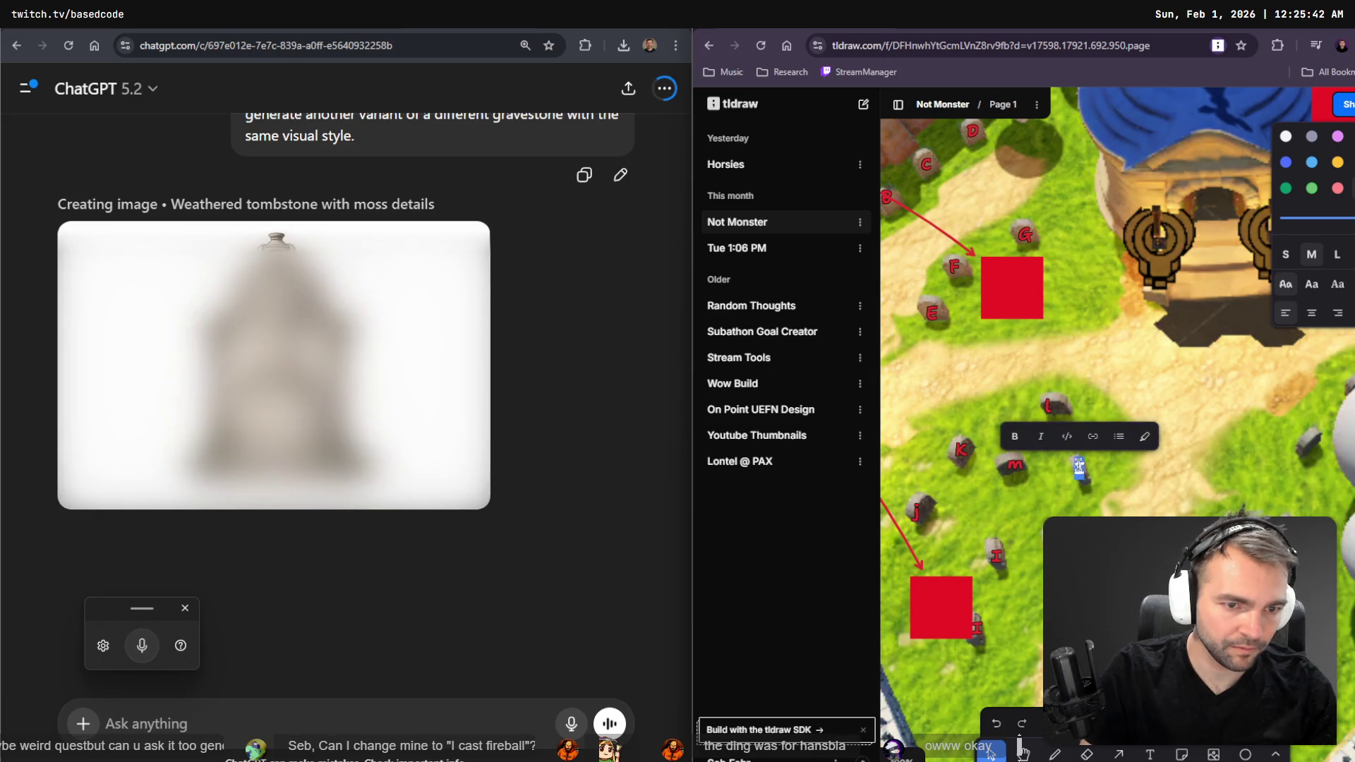
{"action": "type", "text": "n"}
{"action": "key", "text": "Escape"}
{"action": "double_click", "coordinate": [996, 556]}
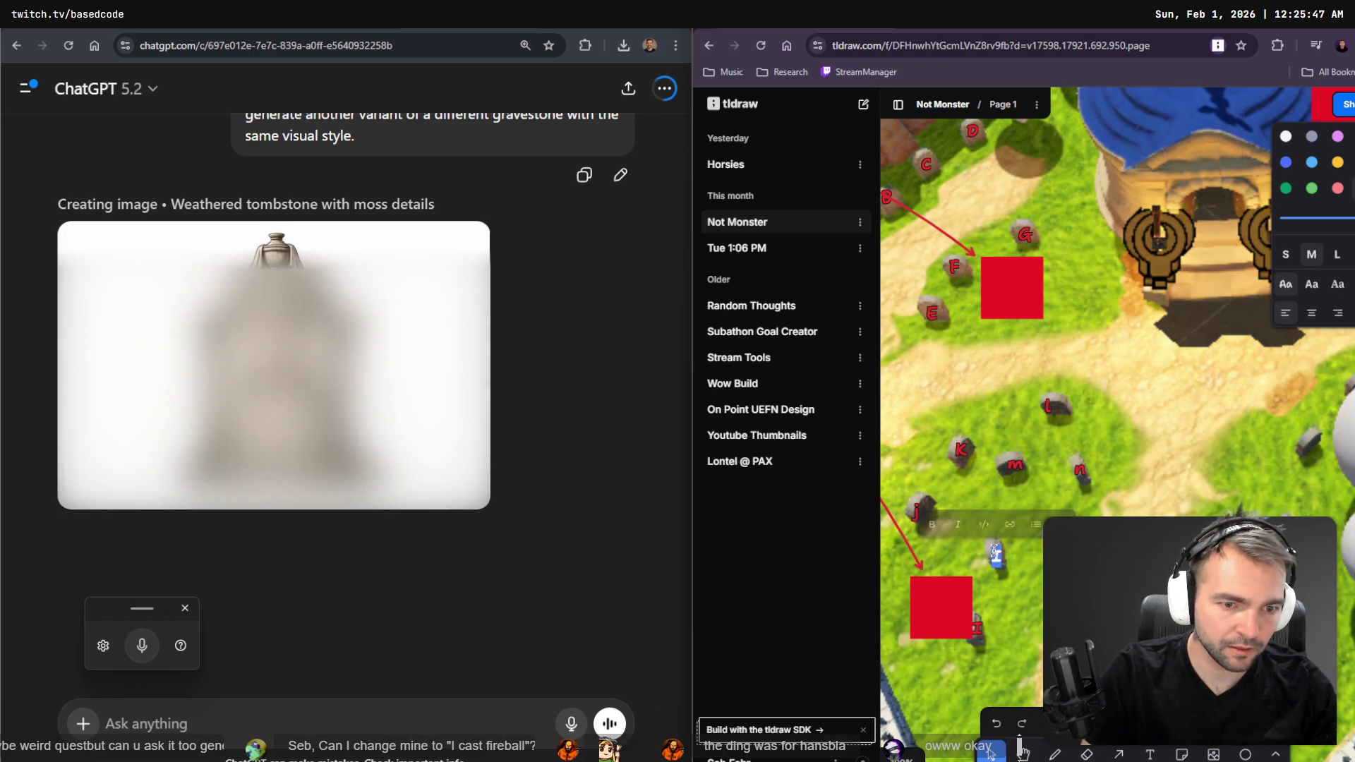
{"action": "type", "text": "o"}
{"action": "key", "text": "Escape"}
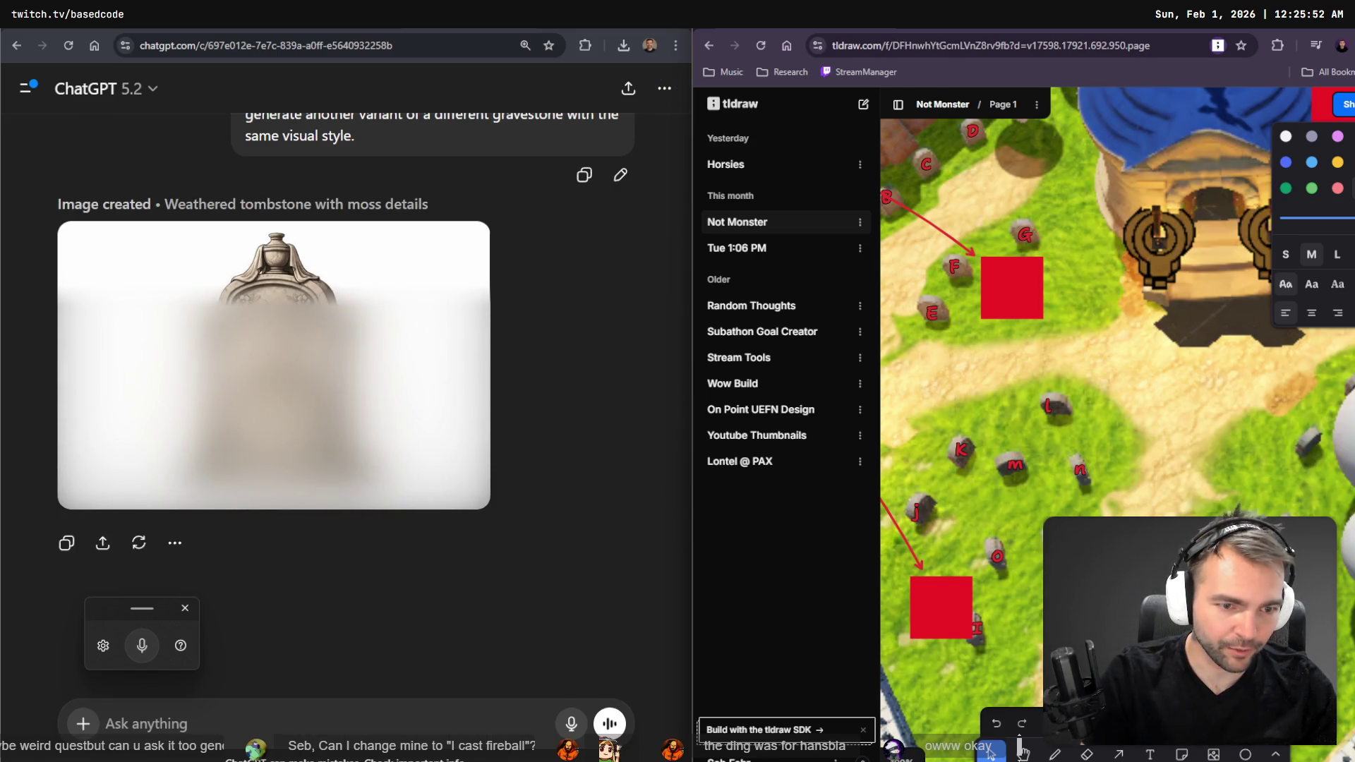
{"action": "key", "text": "Return"}
{"action": "key", "text": "Escape"}
{"action": "left_click", "coordinate": [977, 627]}
{"action": "double_click", "coordinate": [979, 629]}
{"action": "key", "text": "Escape"}
{"action": "key", "text": "Escape"}
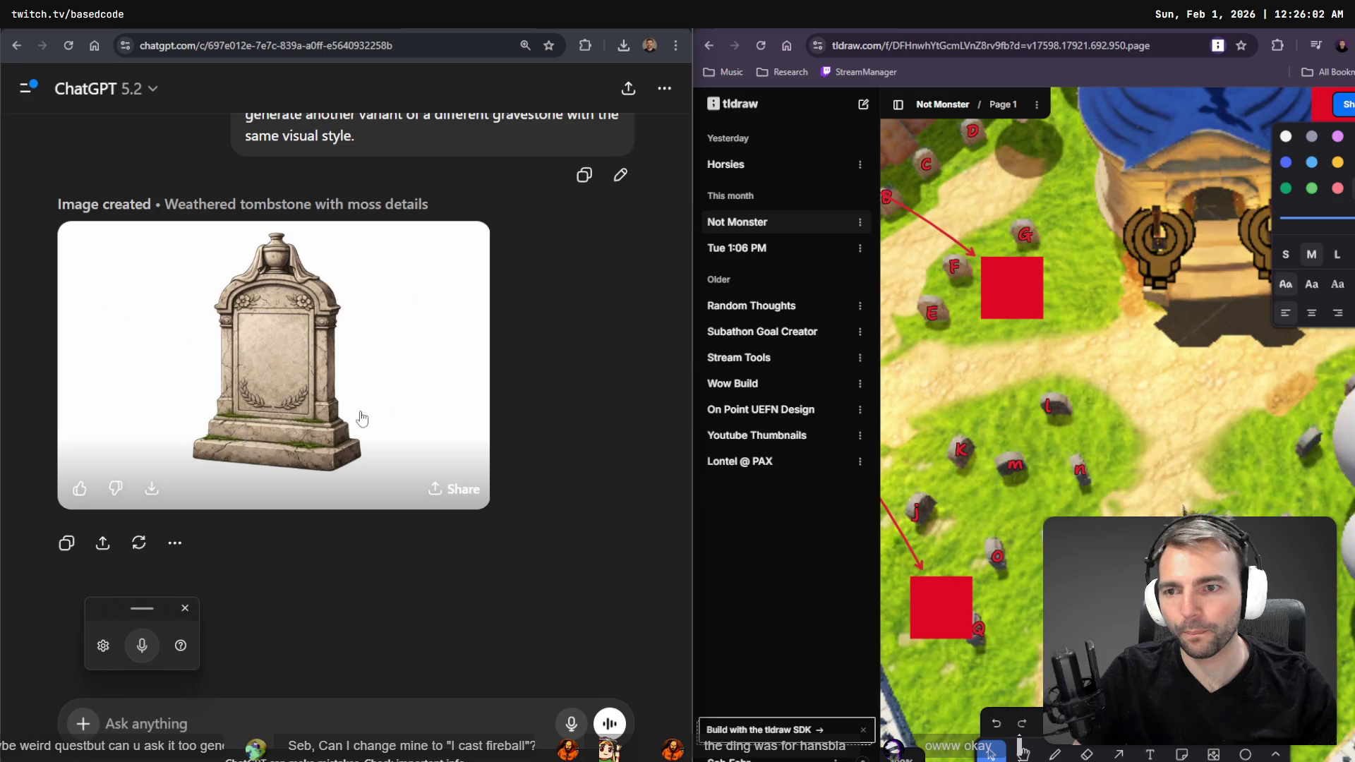
{"action": "scroll", "coordinate": [383, 183], "scroll_direction": "up", "scroll_amount": 1}
- Paste and resend the gravestone-variant prompt in ChatGPT
{"action": "left_click_drag", "start_coordinate": [374, 198], "coordinate": [237, 165]}
{"action": "key", "text": "ctrl+c"}
{"action": "left_click", "coordinate": [194, 723]}
{"action": "key", "text": "ctrl+v"}
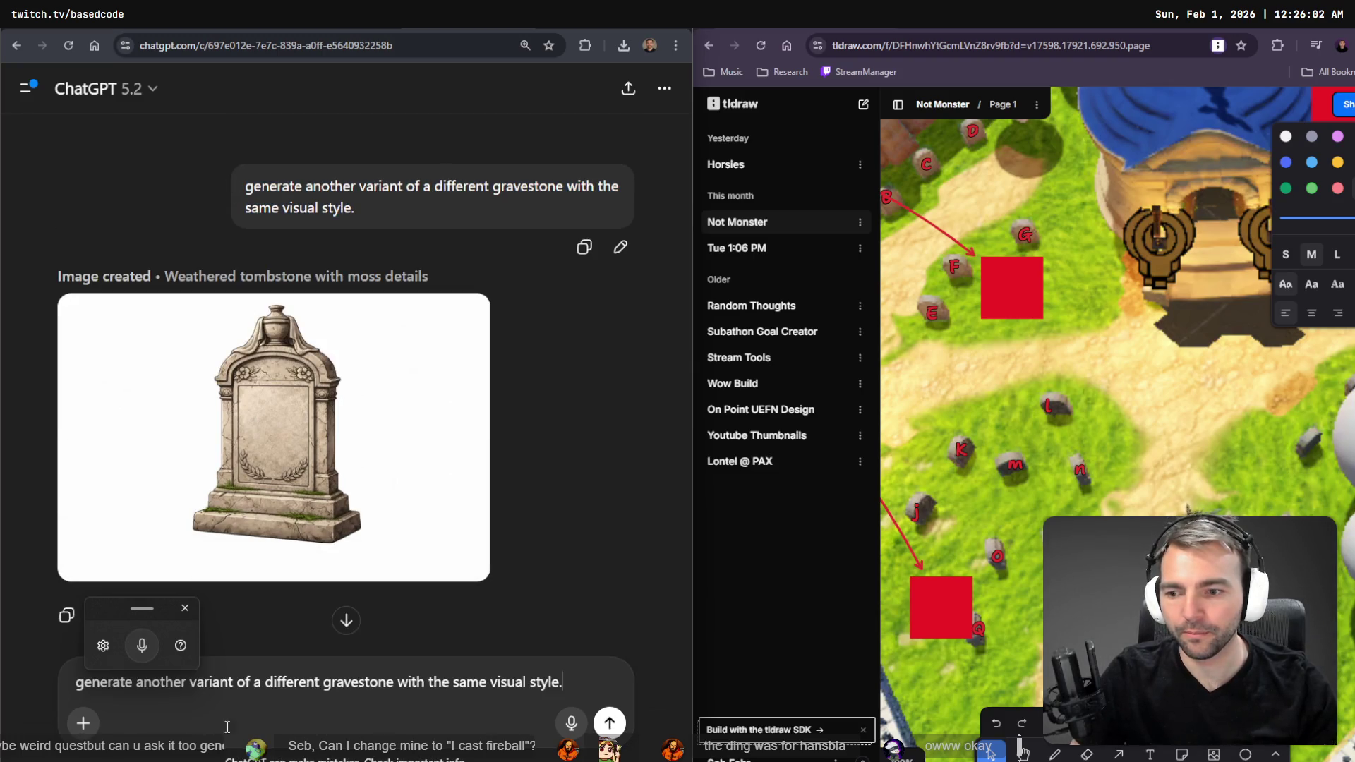
{"action": "key", "text": "Return"}
{"action": "scroll", "coordinate": [381, 332], "scroll_direction": "up", "scroll_amount": 8}
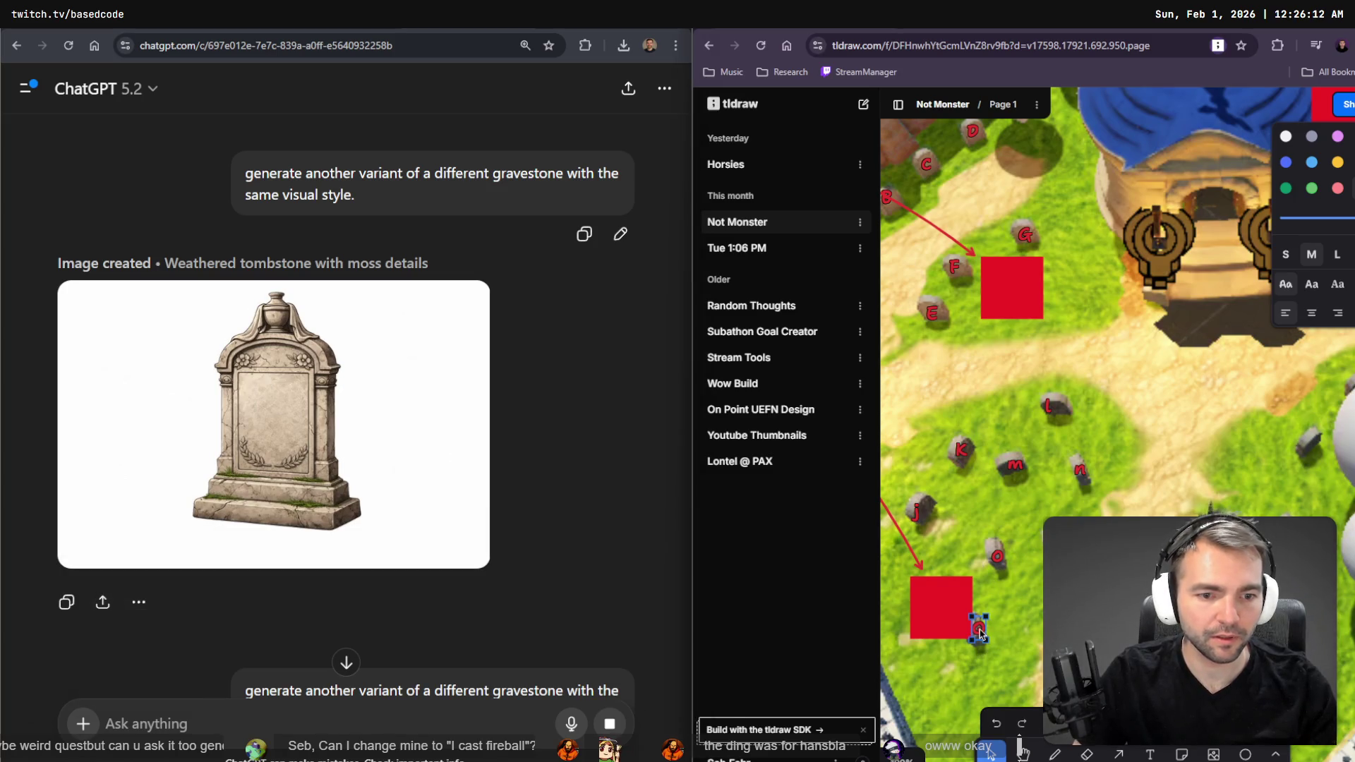
{"action": "scroll", "coordinate": [1115, 423], "scroll_direction": "down", "scroll_amount": 2}
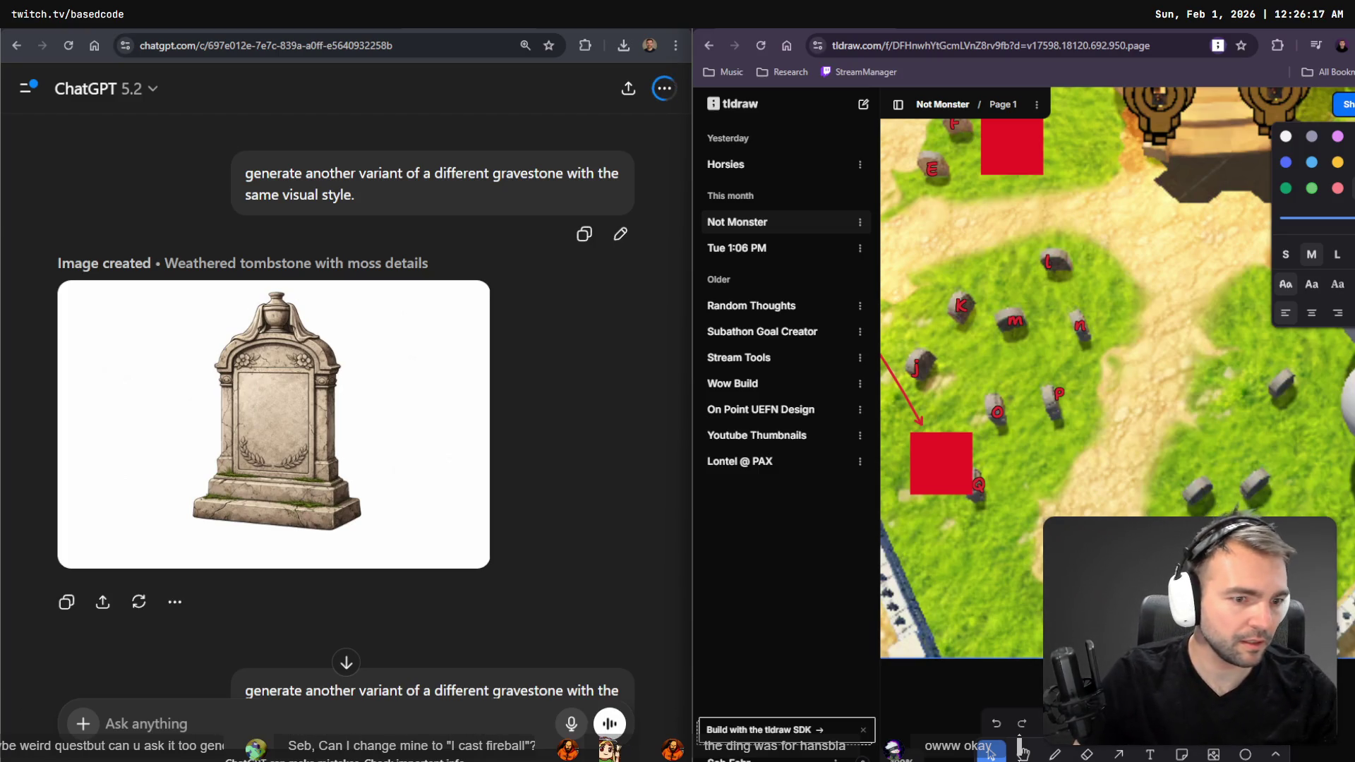
{"action": "key", "text": "Escape"}
- Label two more map gravestones s and t
{"action": "double_click", "coordinate": [1193, 491]}
{"action": "type", "text": "r"}
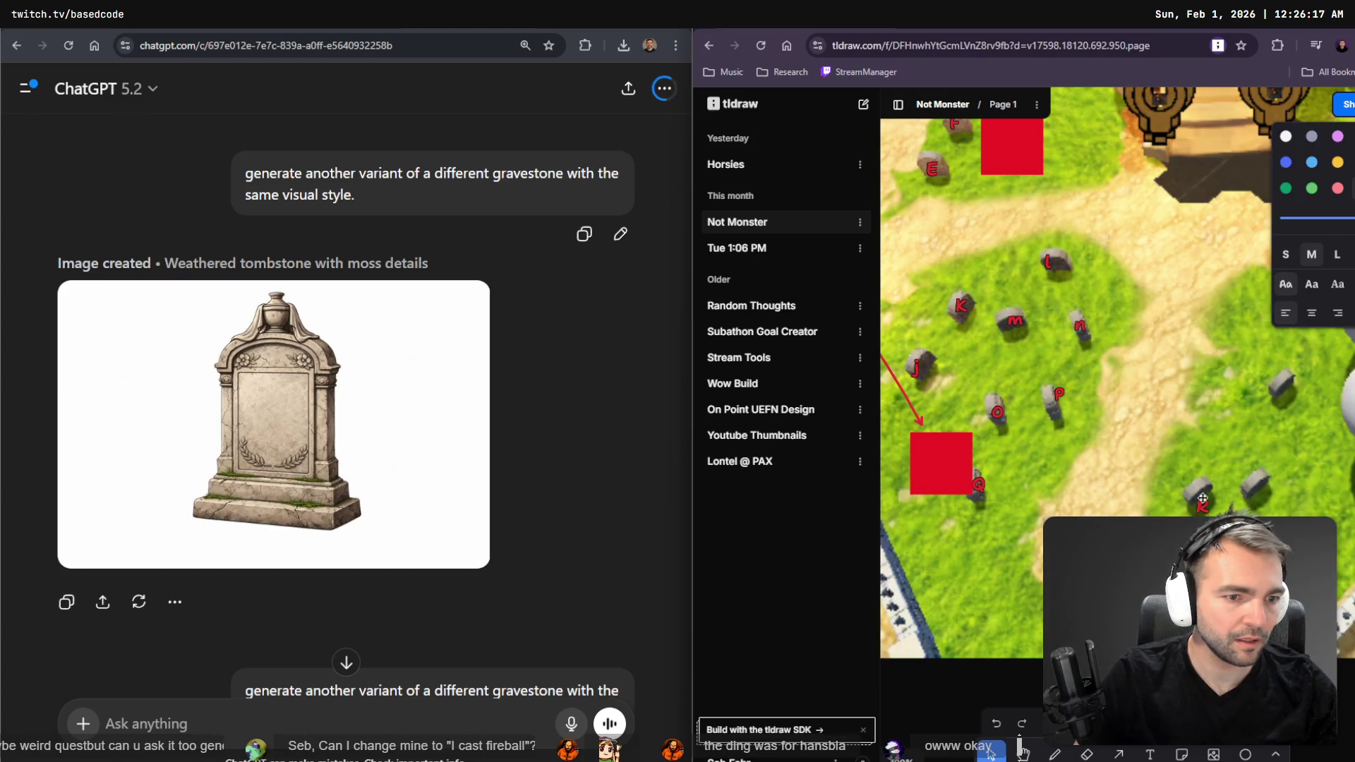
{"action": "type", "text": "s"}
{"action": "double_click", "coordinate": [1234, 484]}
{"action": "type", "text": "s"}
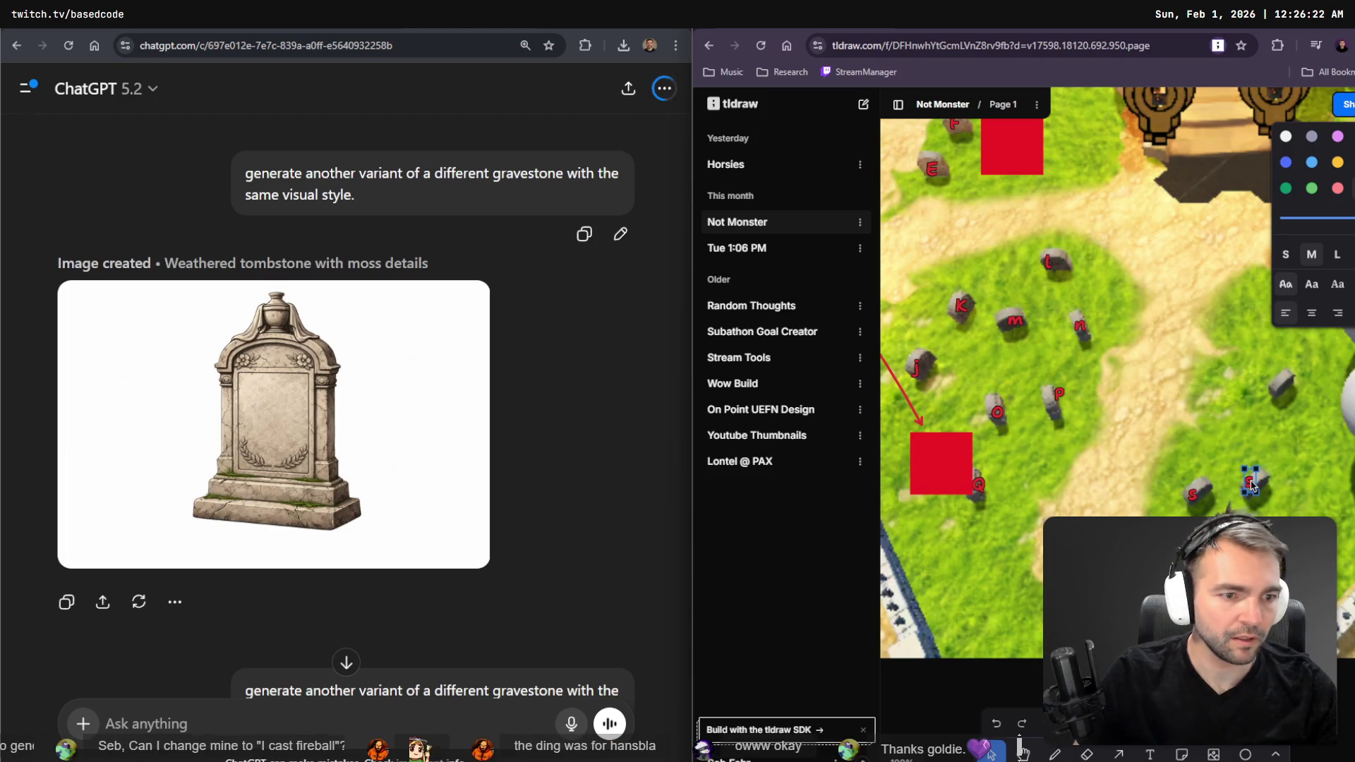
{"action": "key", "text": "BackSpace"}
{"action": "type", "text": "t"}
{"action": "key", "text": "Escape"}
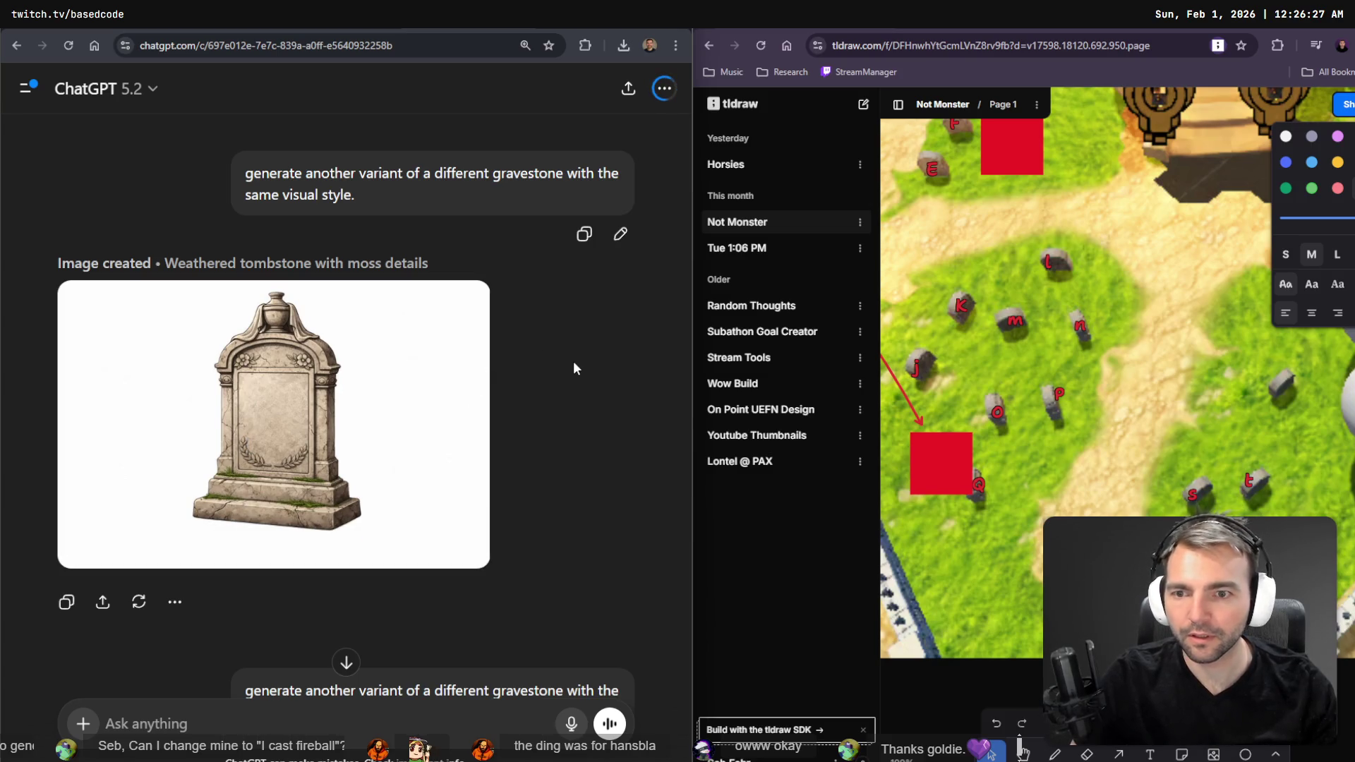
{"action": "key", "text": "super+Up"}
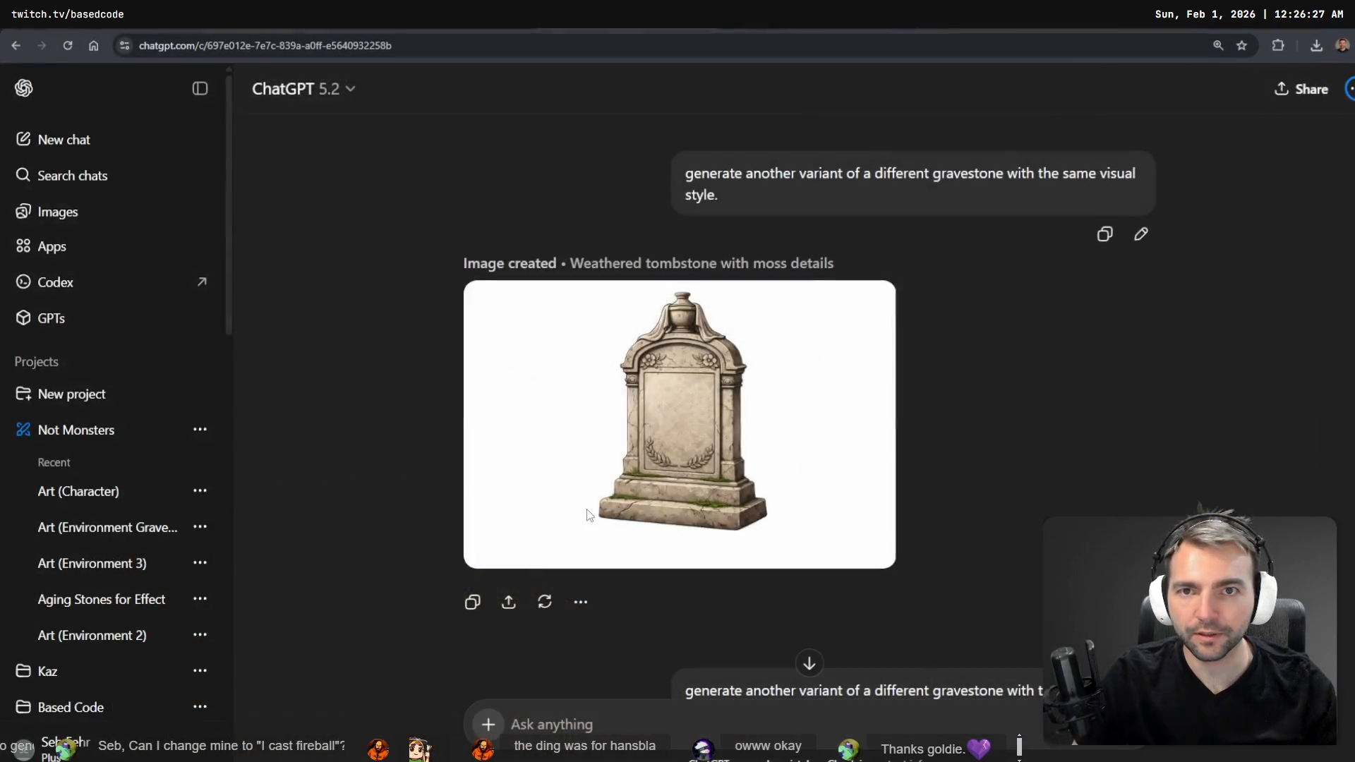
- Copy the ornate weathered tombstone image from the viewer and return to the tombstone chat
{"action": "left_click", "coordinate": [814, 451]}
{"action": "right_click", "coordinate": [654, 339]}
{"action": "key", "text": "Escape"}
{"action": "key", "text": "Down"}
{"action": "key", "text": "Down"}
{"action": "key", "text": "Down"}
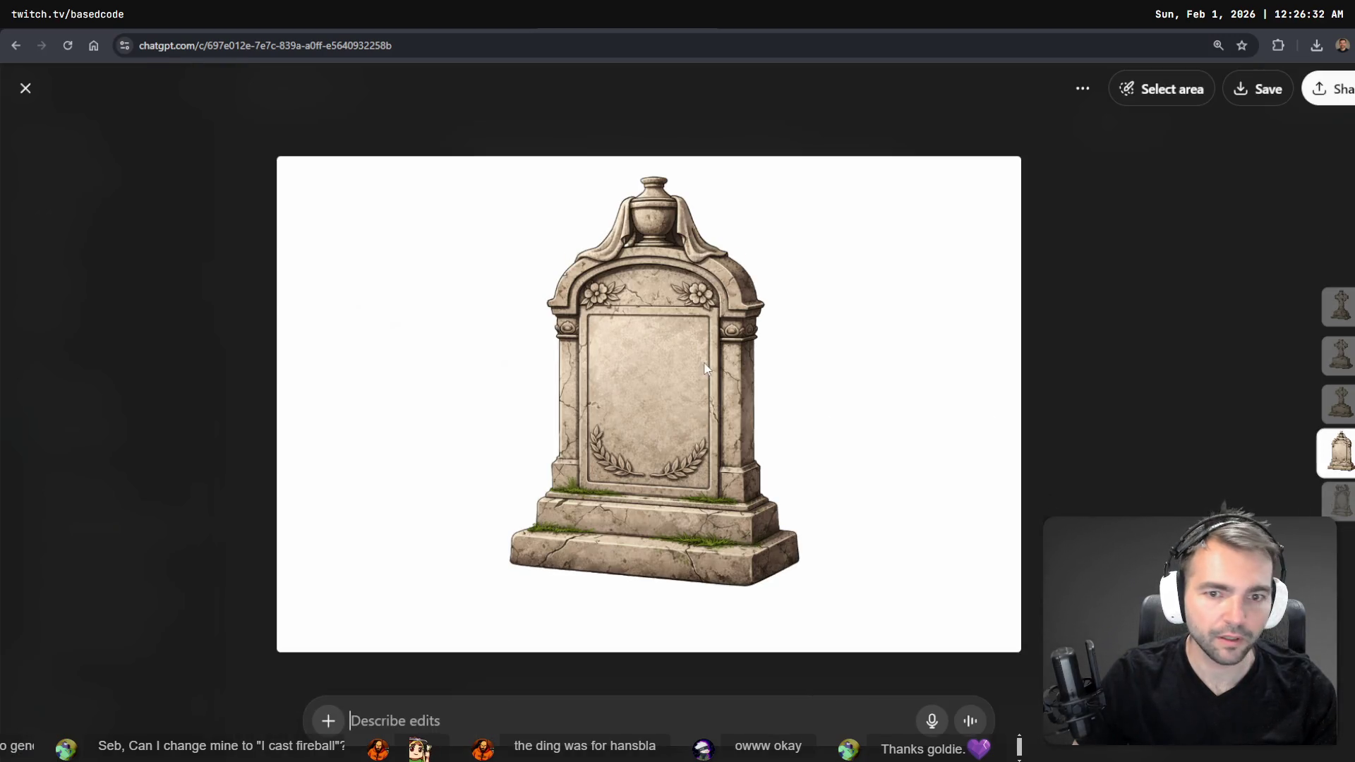
{"action": "right_click", "coordinate": [705, 364]}
{"action": "left_click", "coordinate": [793, 428]}
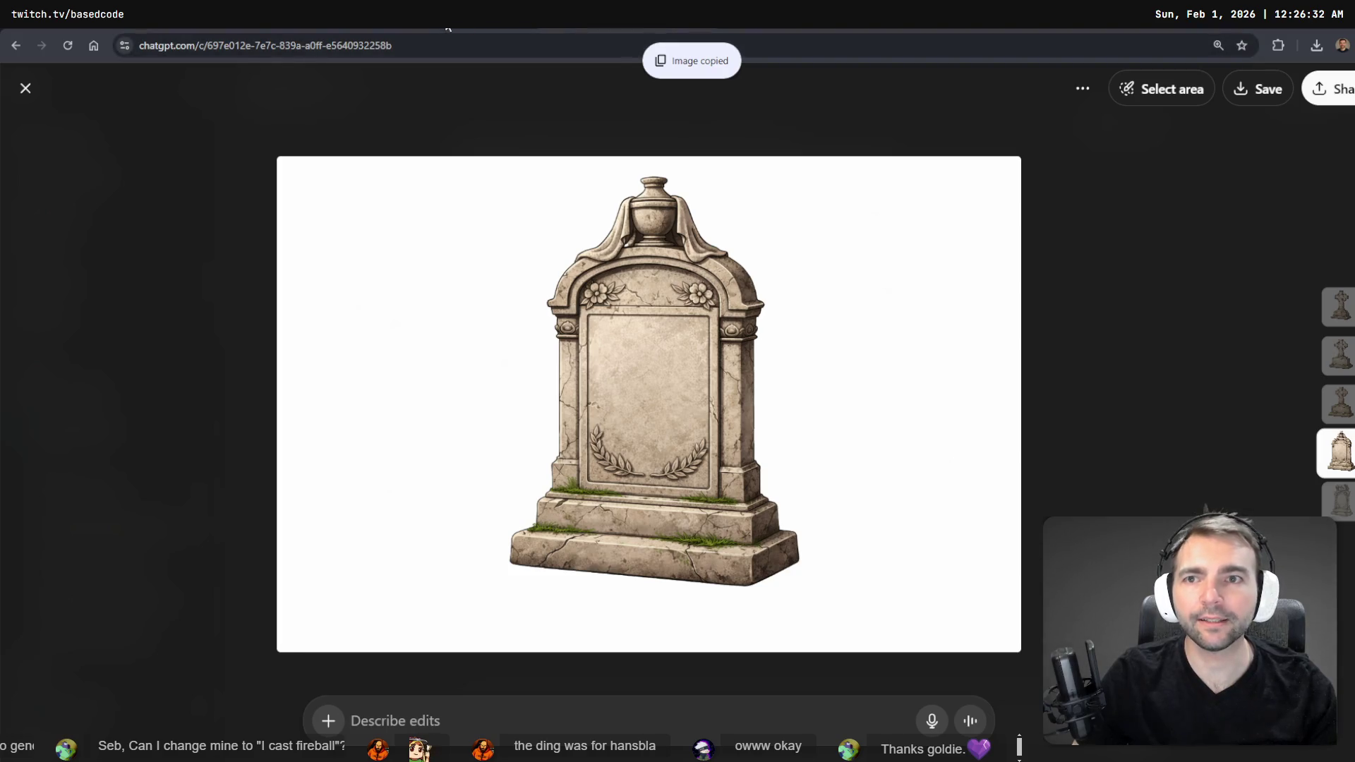
{"action": "key", "text": "alt+Tab"}
{"action": "key", "text": "alt+Tab"}
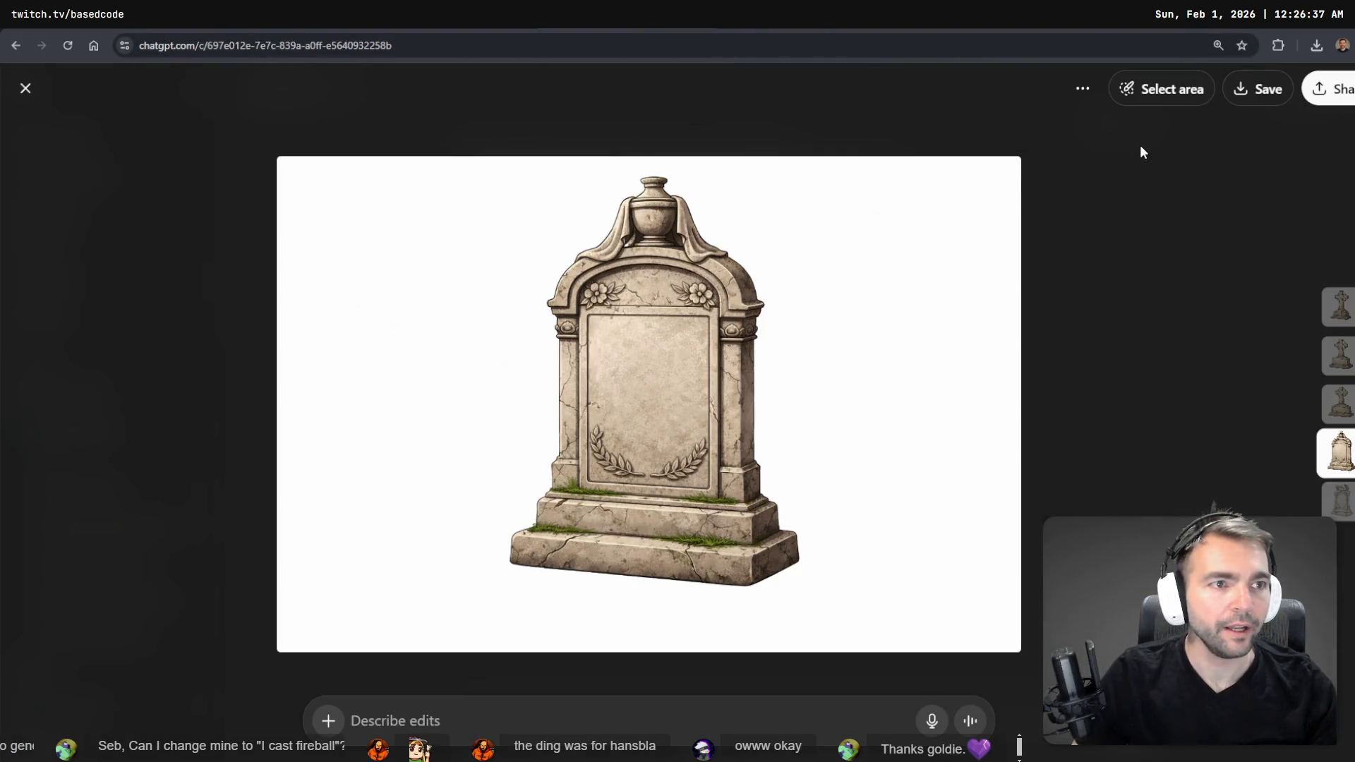
{"action": "key", "text": "Escape"}
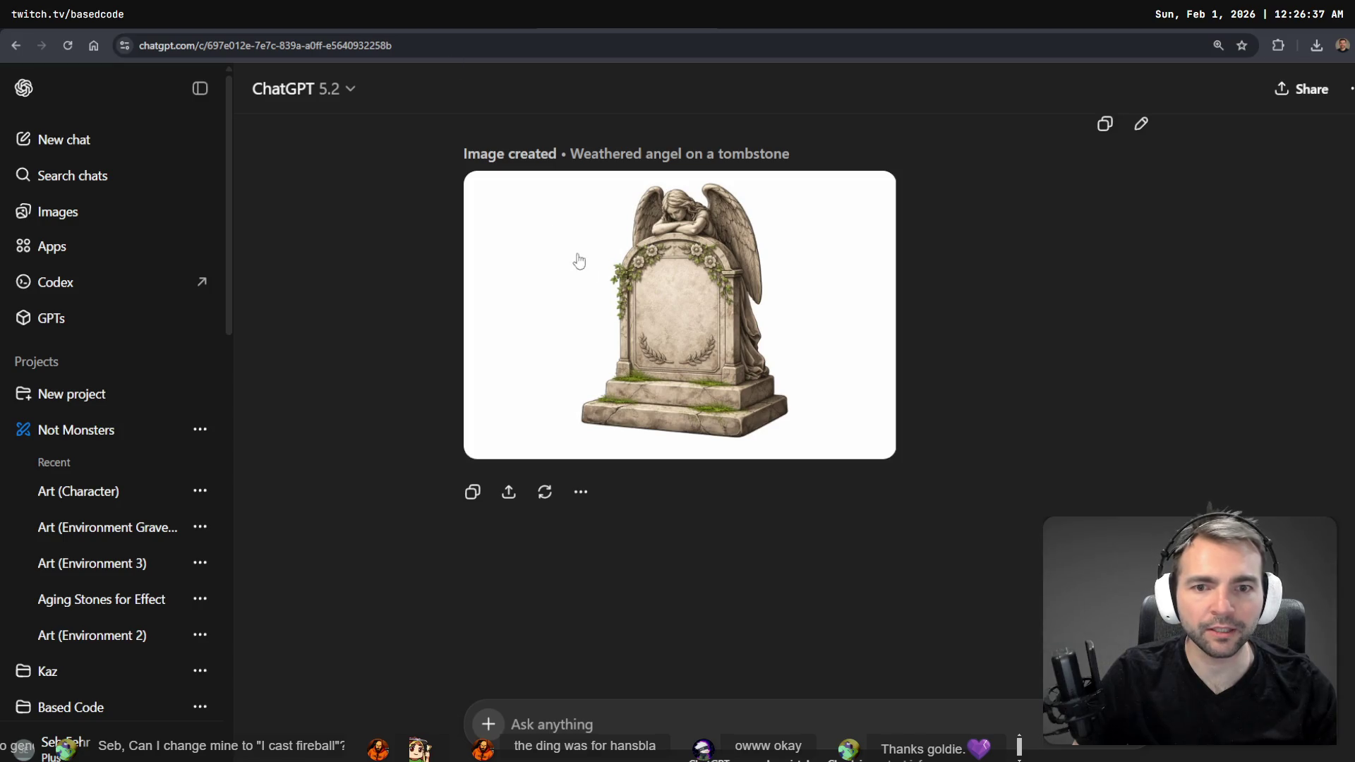
{"action": "scroll", "coordinate": [572, 255], "scroll_direction": "up", "scroll_amount": 5}
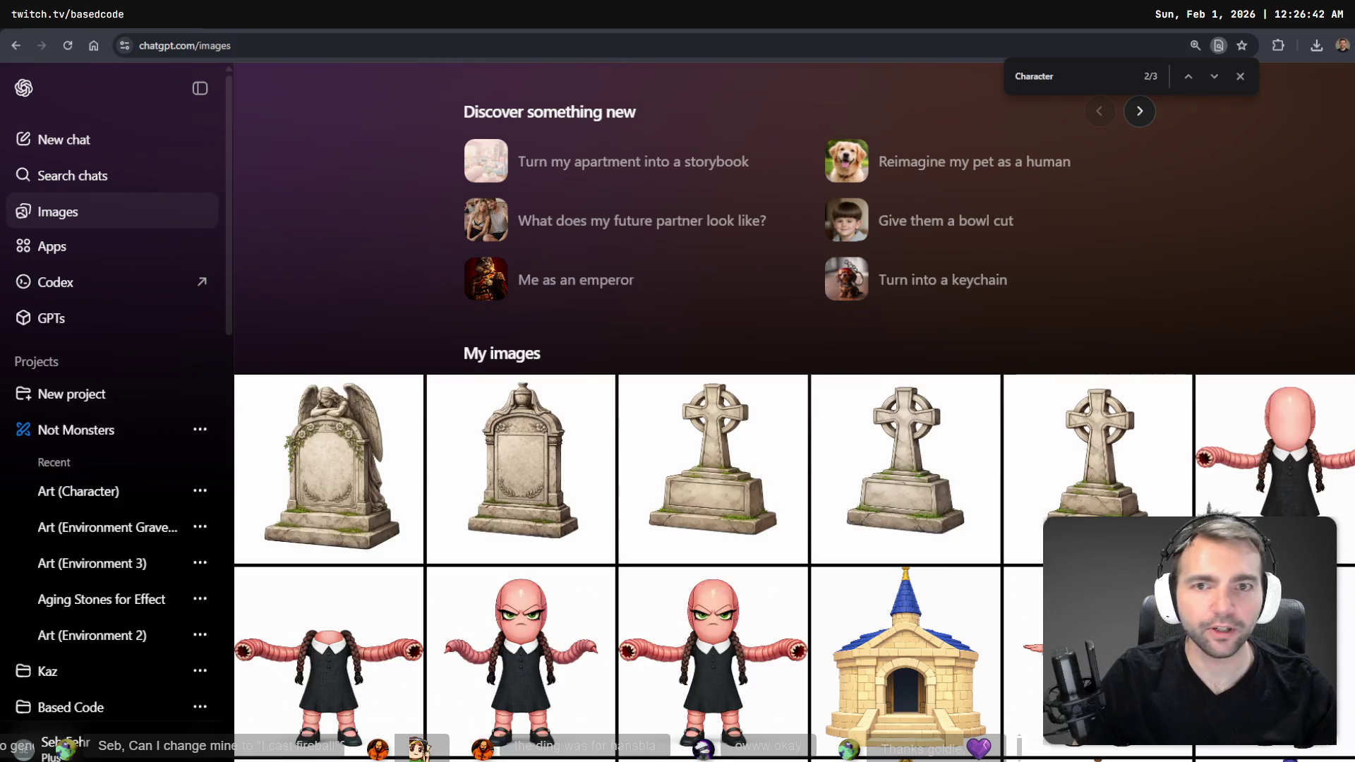
{"action": "left_click", "coordinate": [521, 469]}
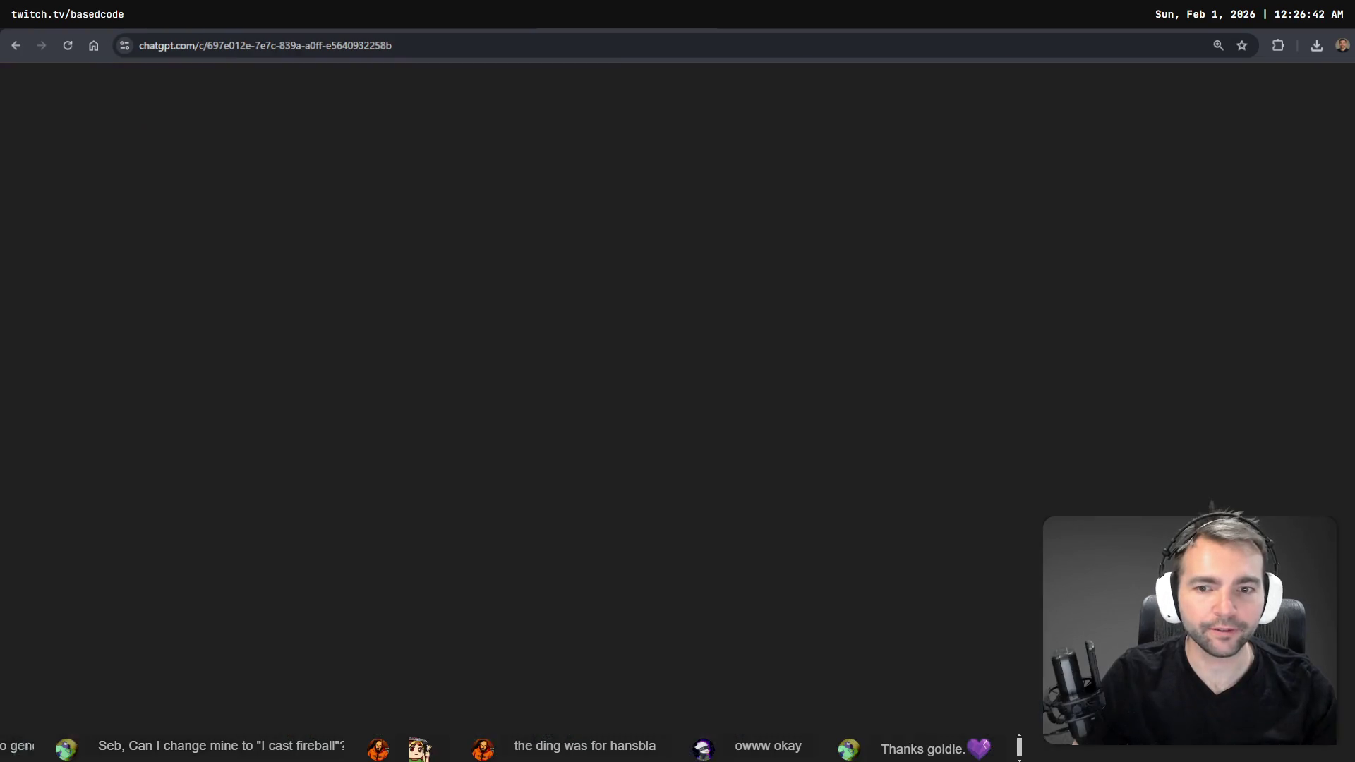
{"action": "scroll", "coordinate": [827, 421], "scroll_direction": "down", "scroll_amount": 4}
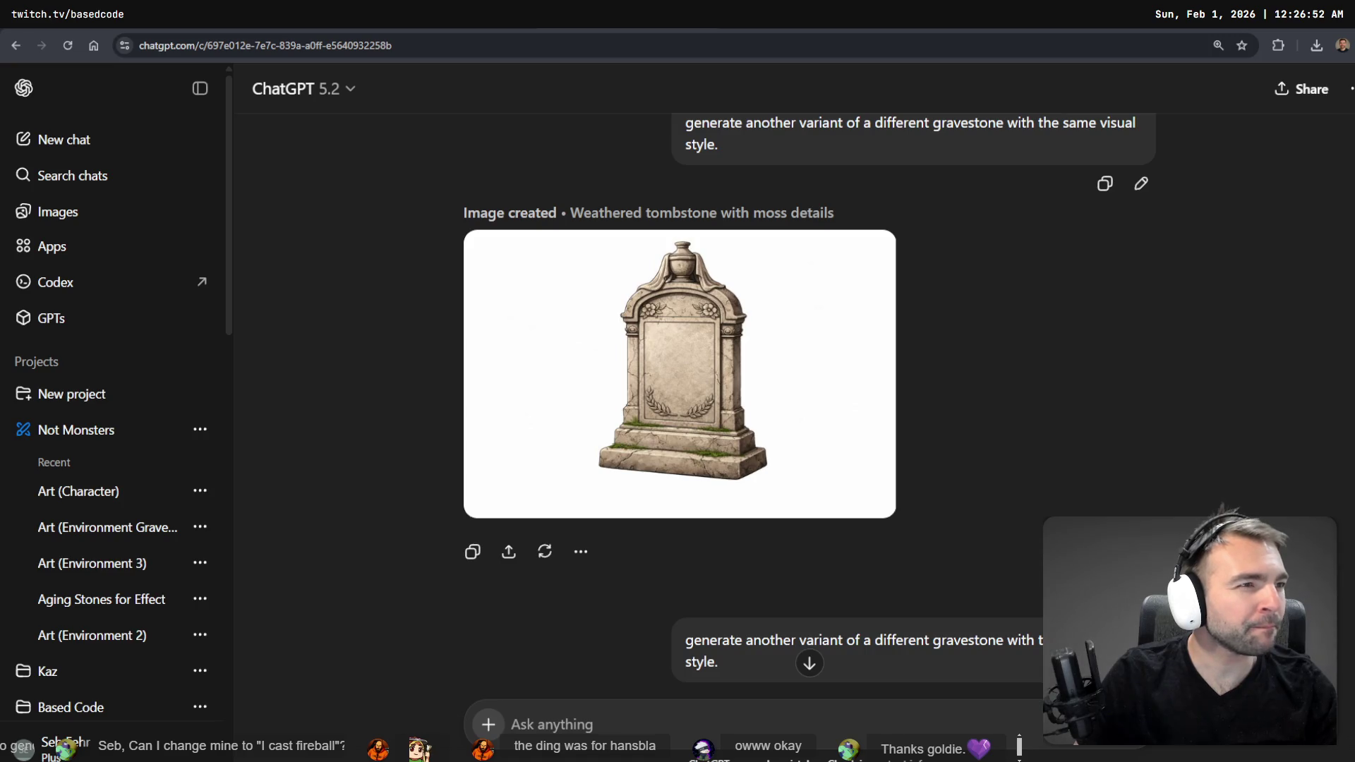
- Paste the ornate tombstone image onto the tldraw board right of the map
{"action": "key", "text": "alt+Tab"}
{"action": "scroll", "coordinate": [1055, 443], "scroll_direction": "down", "scroll_amount": 5}
{"action": "scroll", "coordinate": [1055, 442], "scroll_direction": "down", "scroll_amount": 5}
{"action": "scroll", "coordinate": [1065, 423], "scroll_direction": "up", "scroll_amount": 3}
{"action": "mouse_move", "coordinate": [1081, 444]}
{"action": "left_mouse_down"}
{"action": "mouse_move", "coordinate": [1081, 350]}
{"action": "mouse_move", "coordinate": [1035, 431]}
{"action": "left_mouse_up"}
{"action": "key", "text": "ctrl+v"}
{"action": "mouse_move", "coordinate": [1131, 432]}
{"action": "left_mouse_down"}
{"action": "mouse_move", "coordinate": [1180, 330]}
{"action": "mouse_move", "coordinate": [1161, 311]}
{"action": "left_mouse_up"}
- Move the small plain tombstone out of the Graveyard section into the Gravestones area
{"action": "scroll", "coordinate": [1192, 290], "scroll_direction": "down", "scroll_amount": 5}
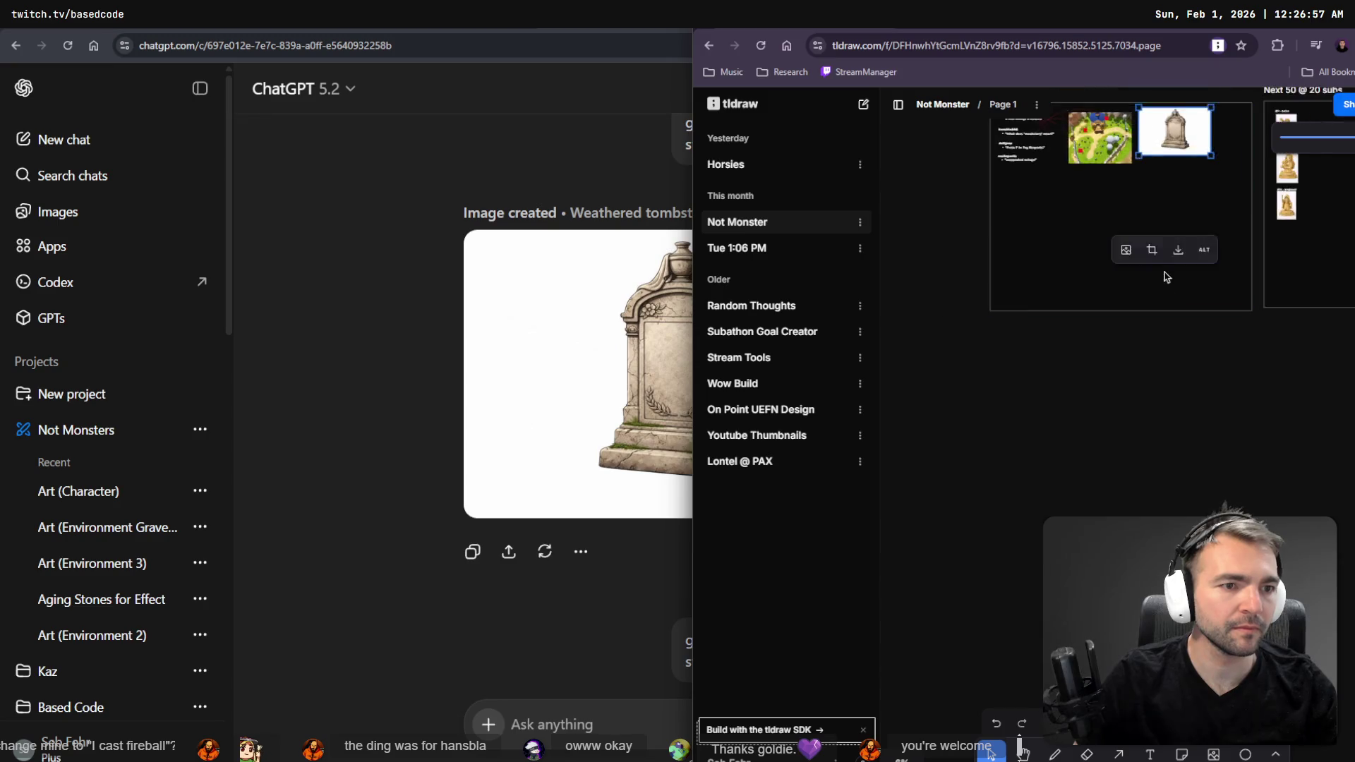
{"action": "key", "text": "ctrl+minus"}
{"action": "left_click_drag", "start_coordinate": [1070, 365], "coordinate": [1080, 399]}
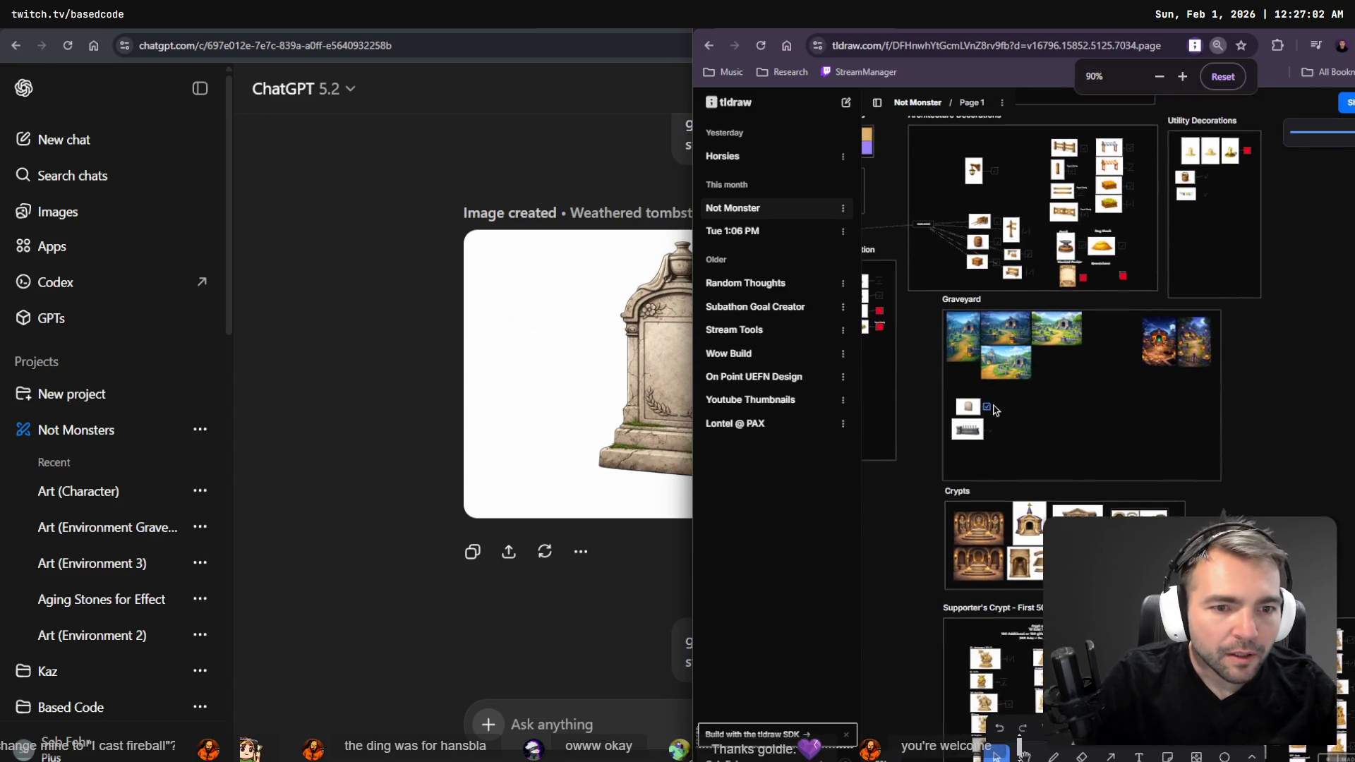
{"action": "left_click", "coordinate": [967, 406]}
{"action": "key", "text": "Delete"}
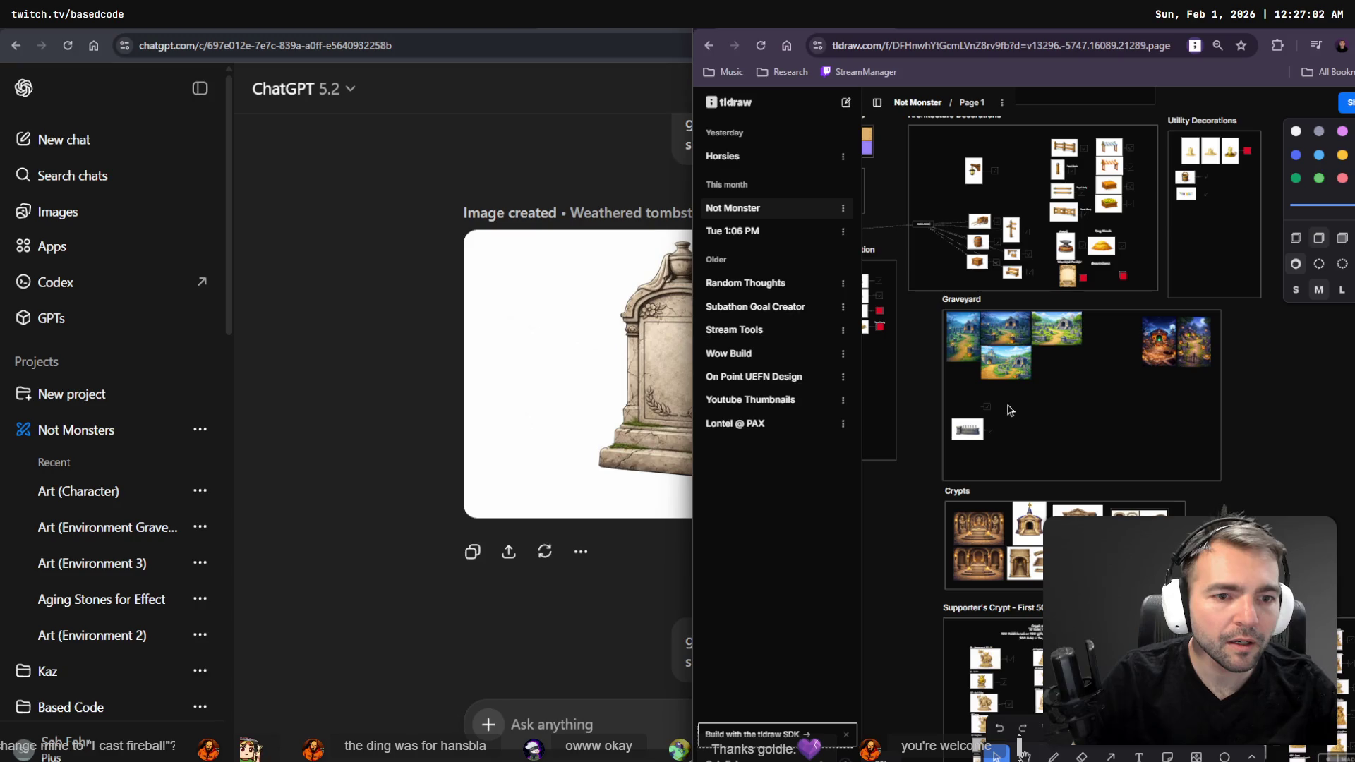
{"action": "scroll", "coordinate": [1076, 254], "scroll_direction": "down", "scroll_amount": 7}
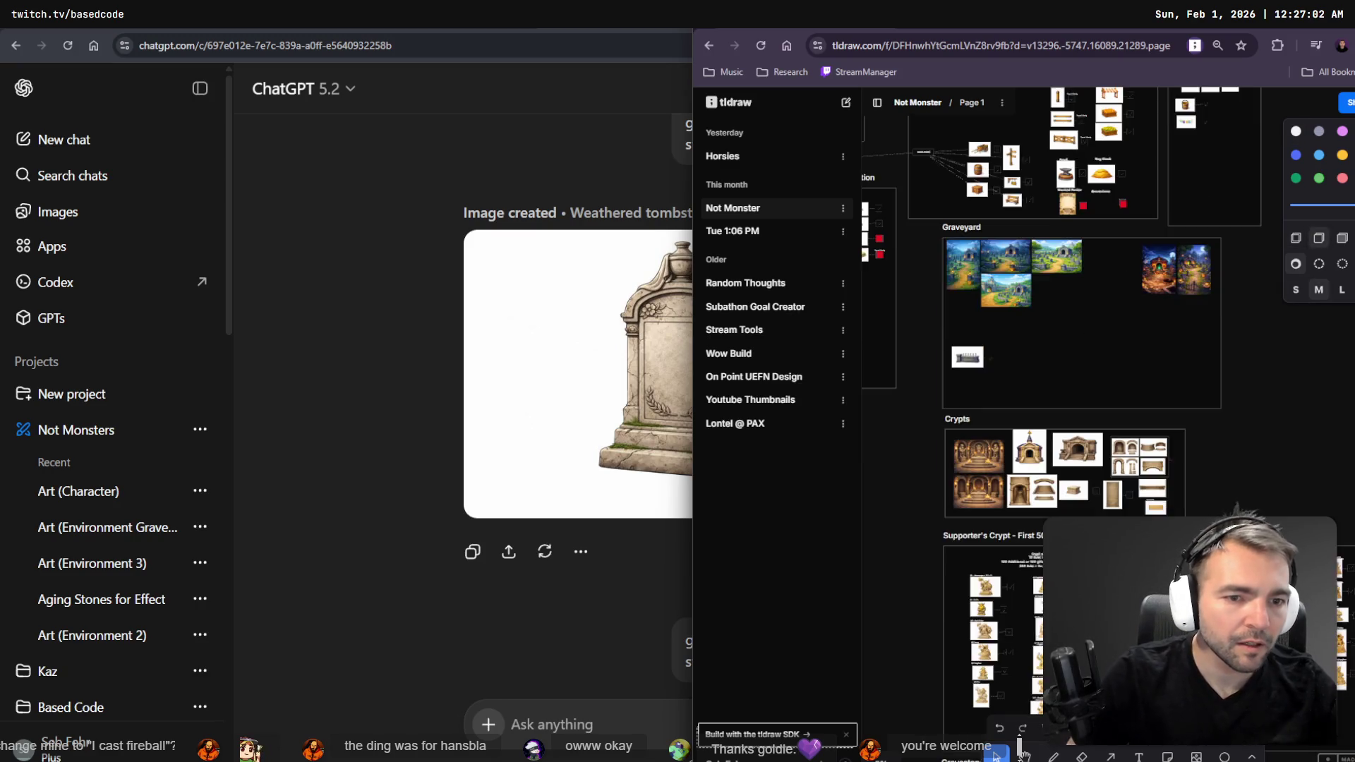
{"action": "scroll", "coordinate": [1025, 296], "scroll_direction": "up", "scroll_amount": 5}
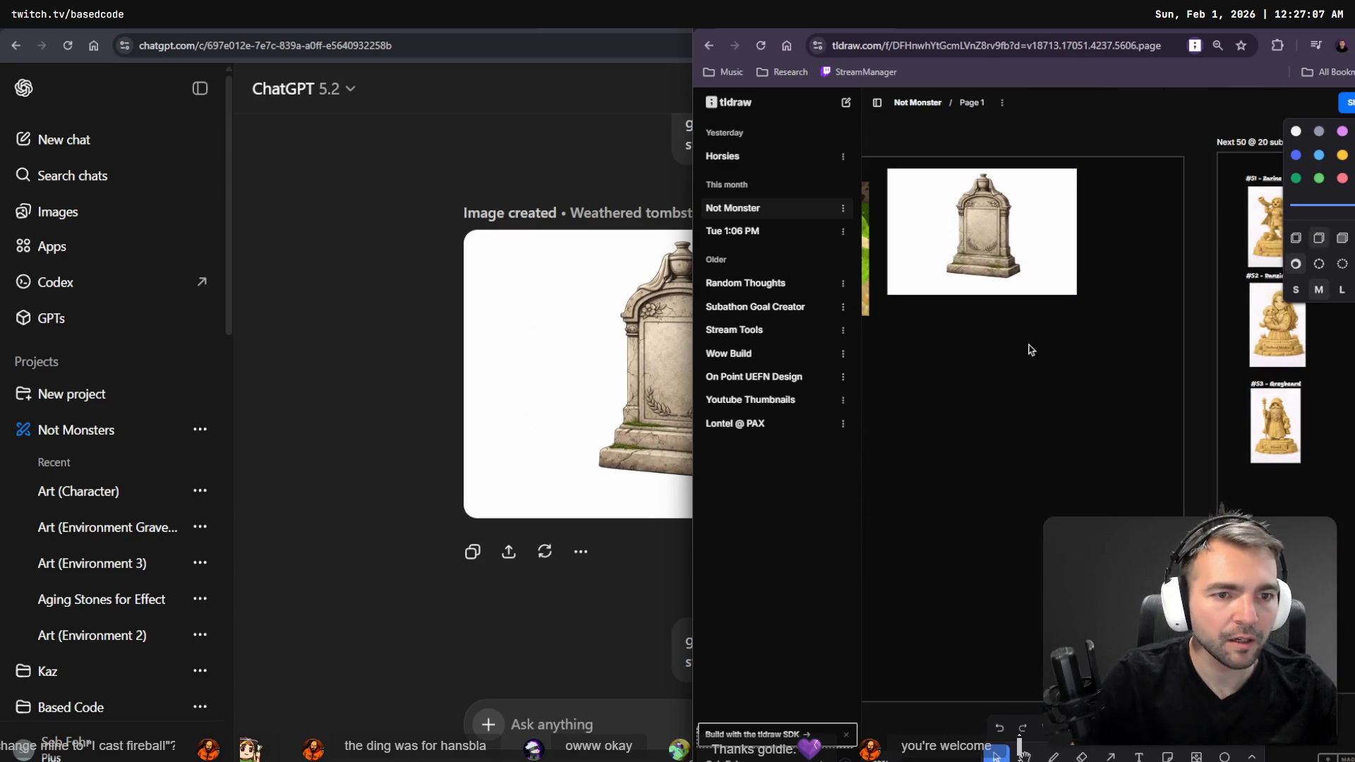
{"action": "key", "text": "ctrl+v"}
- Shrink the ornate tombstone and place the small one beside it at similar size
{"action": "left_click", "coordinate": [1050, 295]}
{"action": "left_click_drag", "start_coordinate": [1074, 291], "coordinate": [994, 239]}
{"action": "mouse_move", "coordinate": [1117, 440]}
{"action": "left_mouse_down"}
{"action": "mouse_move", "coordinate": [1037, 228]}
{"action": "mouse_move", "coordinate": [1042, 206]}
{"action": "left_mouse_up"}
{"action": "left_click", "coordinate": [989, 238]}
{"action": "mouse_move", "coordinate": [993, 243]}
{"action": "left_mouse_down"}
{"action": "mouse_move", "coordinate": [981, 231]}
{"action": "mouse_move", "coordinate": [1020, 211]}
{"action": "left_mouse_up"}
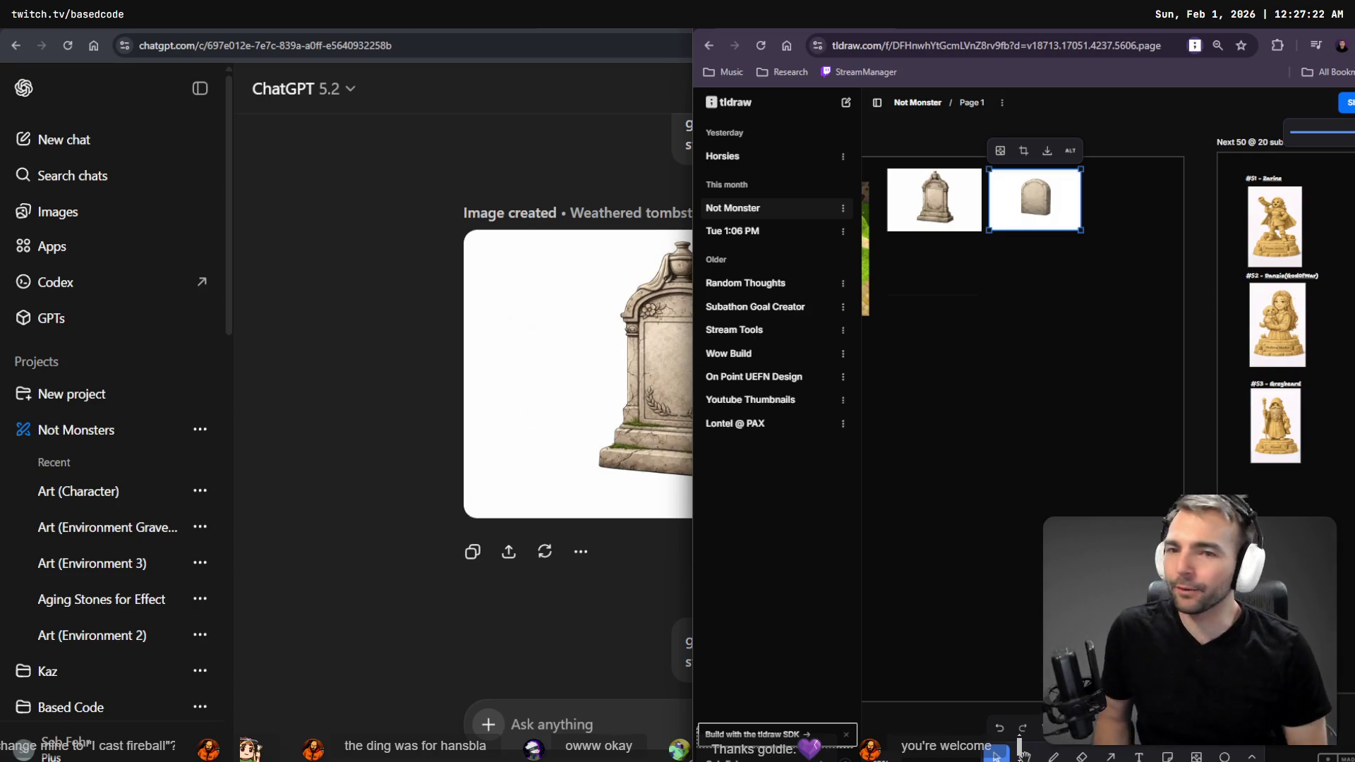
{"action": "scroll", "coordinate": [1000, 315], "scroll_direction": "left", "scroll_amount": 10}
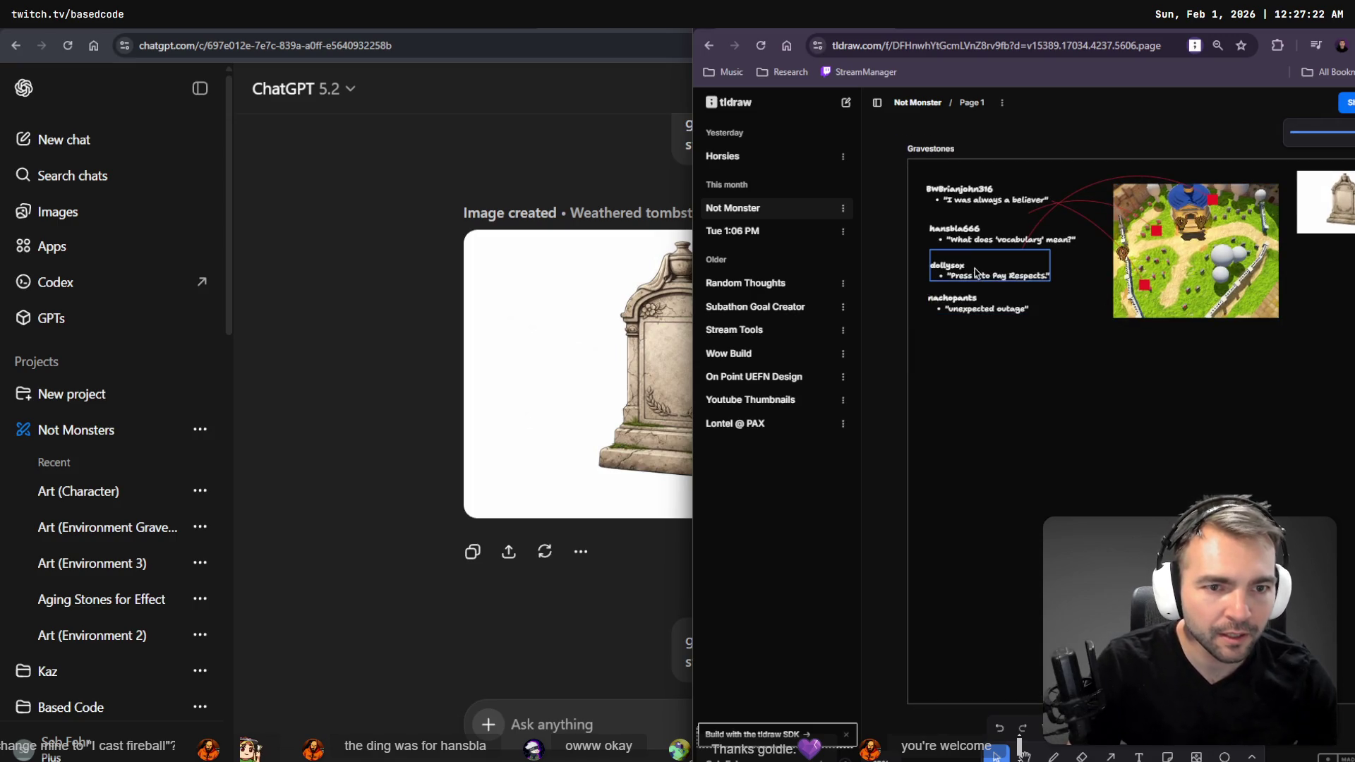
- Change the quote under the second viewer's name on the tldraw board to 'I cast fireball'
{"action": "scroll", "coordinate": [984, 246], "scroll_direction": "up", "scroll_amount": 5}
{"action": "double_click", "coordinate": [909, 240]}
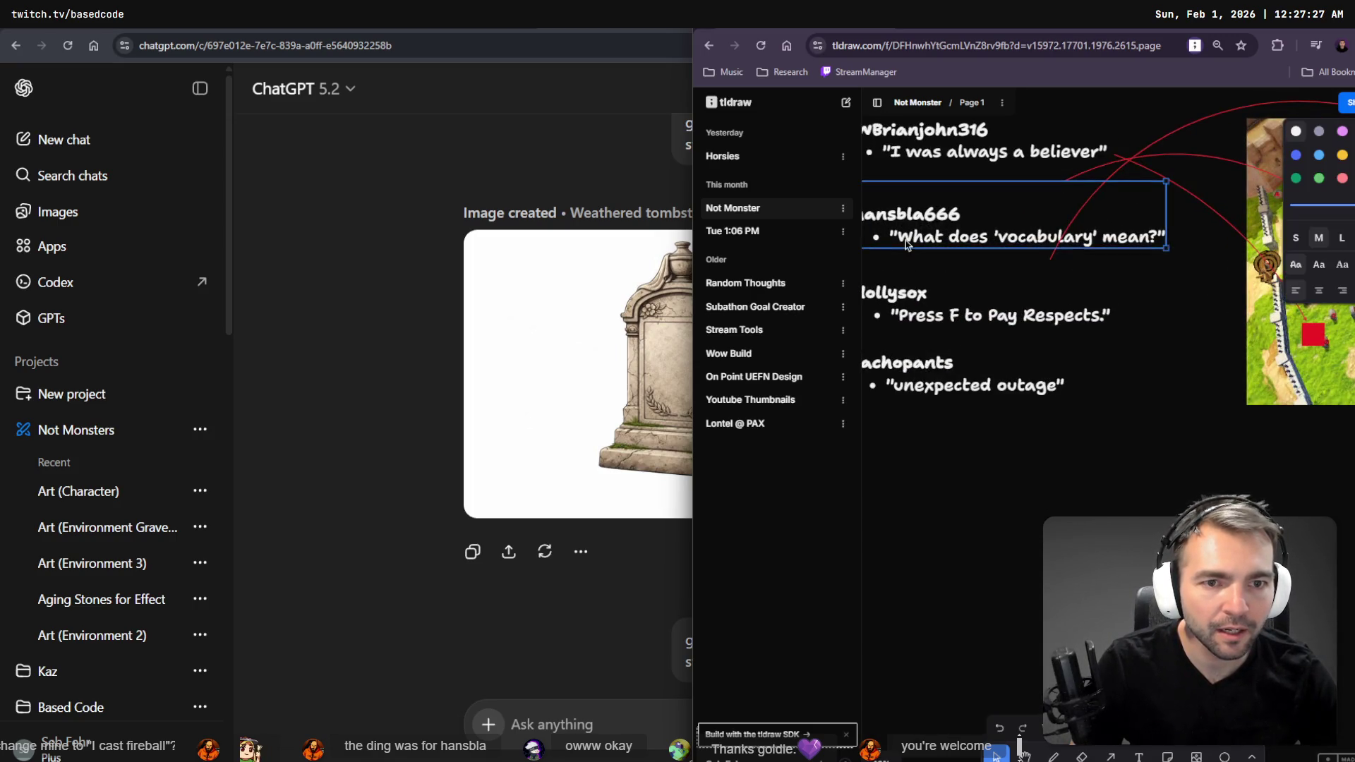
{"action": "left_click", "coordinate": [898, 237]}
{"action": "left_click", "coordinate": [1157, 239], "text": "shift"}
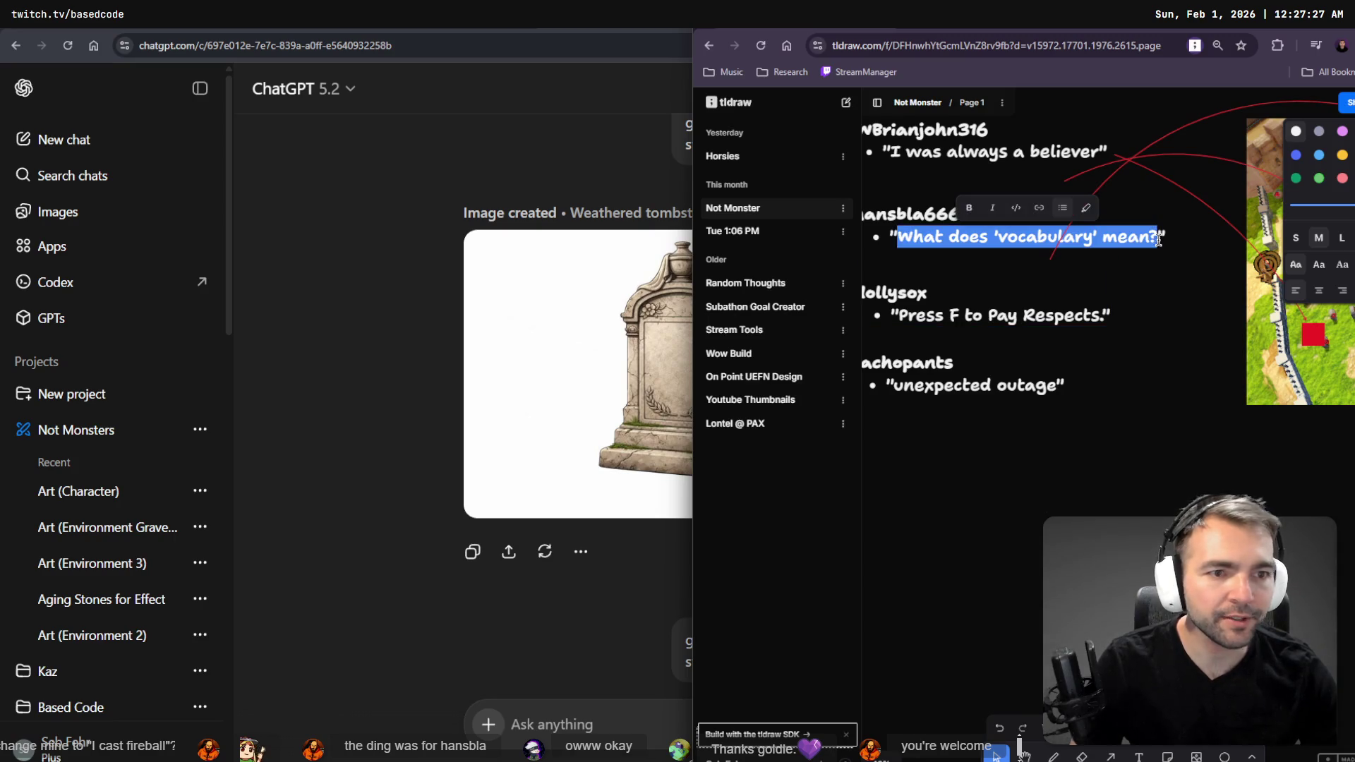
{"action": "type", "text": "i"}
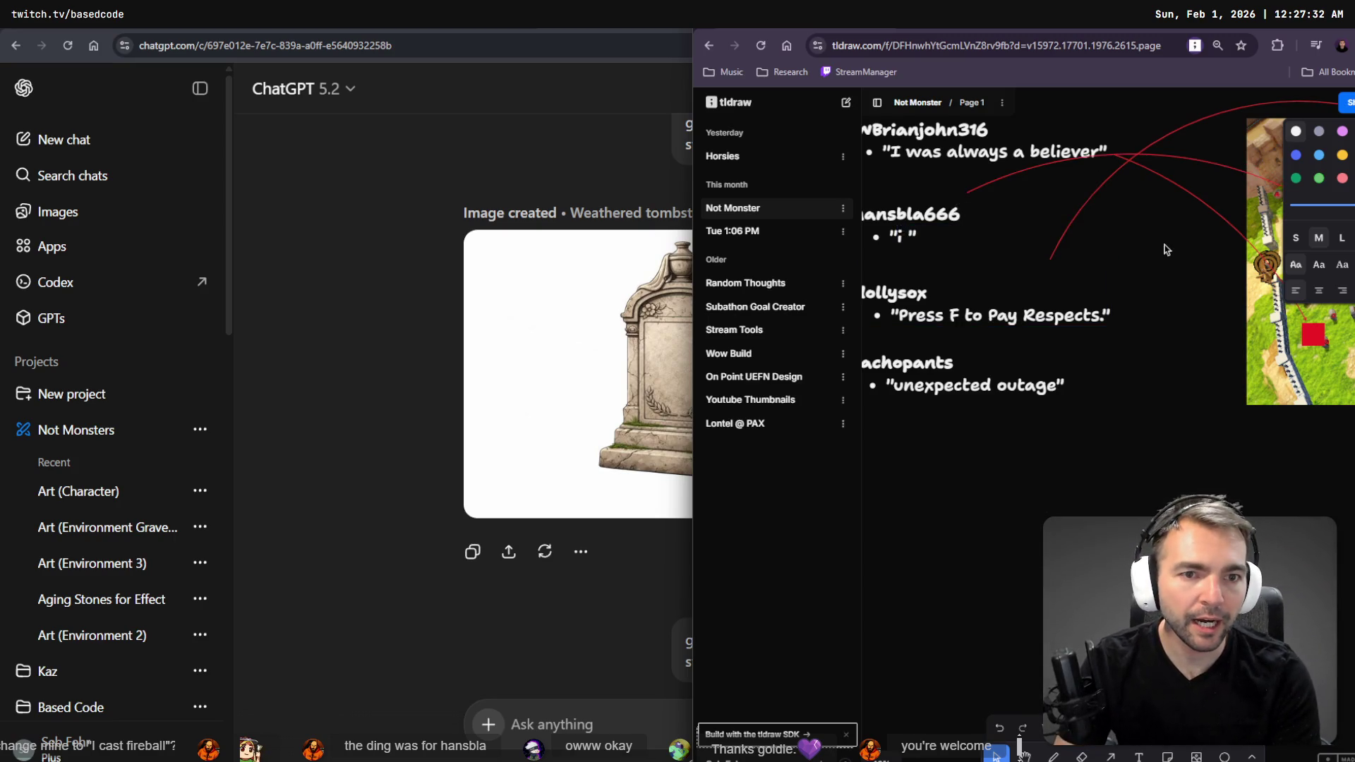
{"action": "type", "text": " Cast"}
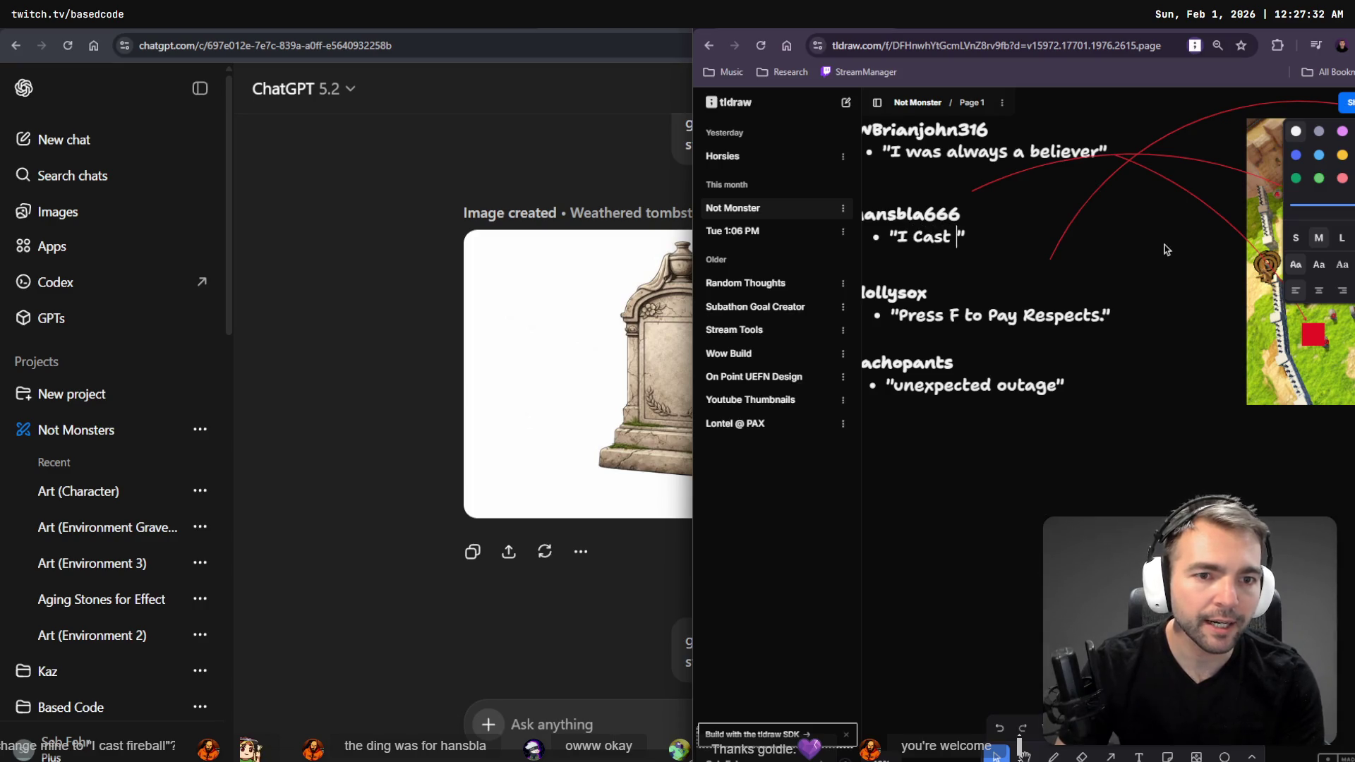
{"action": "key", "text": "BackSpace"}
{"action": "key", "text": "BackSpace"}
{"action": "key", "text": "BackSpace"}
{"action": "type", "text": "cast fireball"}
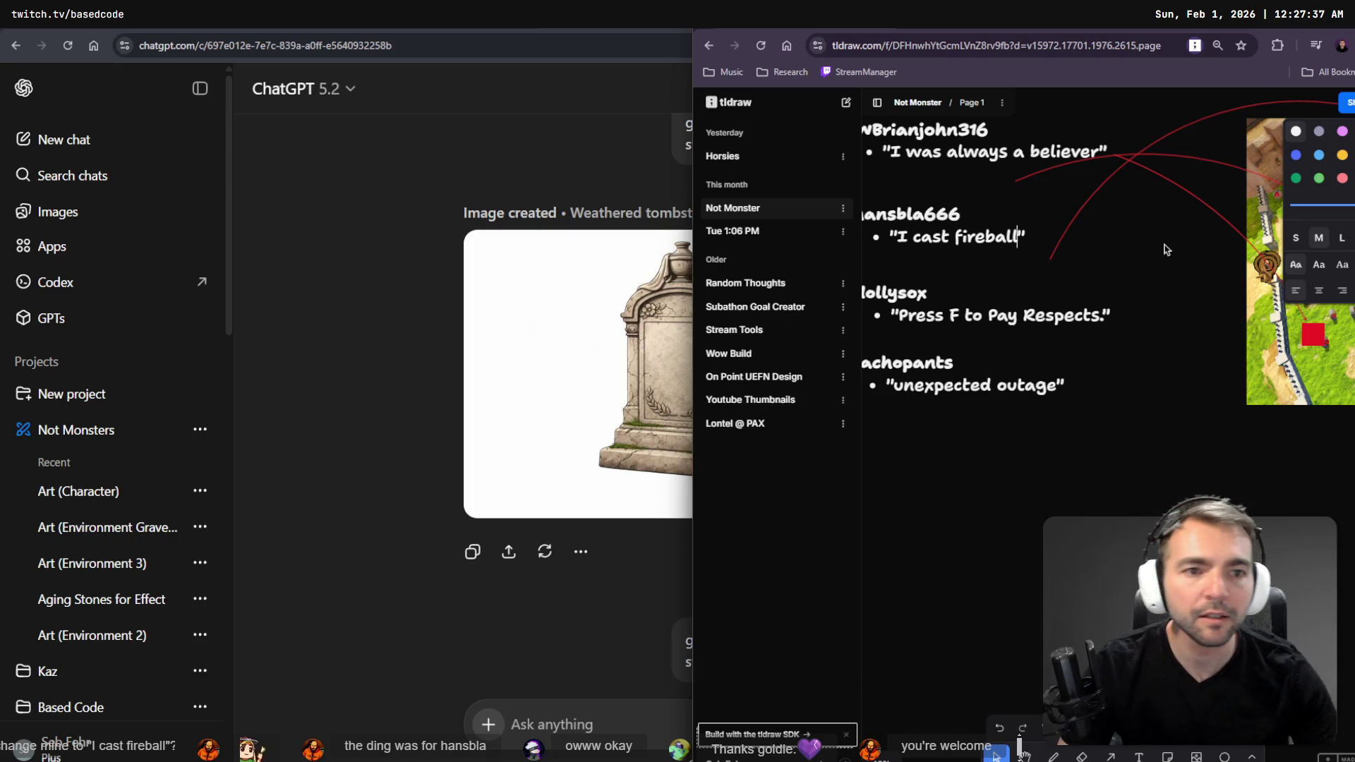
{"action": "left_click", "coordinate": [1088, 409]}
{"action": "scroll", "coordinate": [1059, 459], "scroll_direction": "right", "scroll_amount": 5}
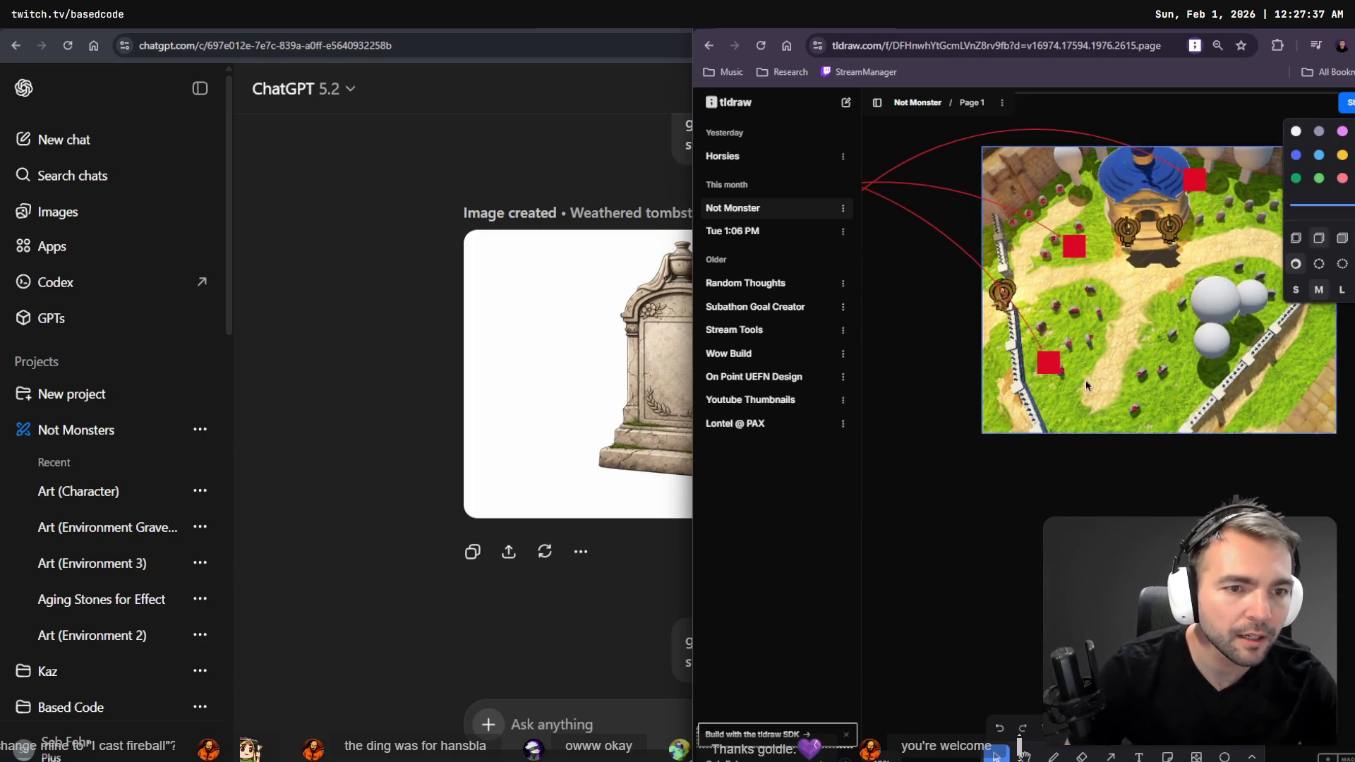
- Label the next tombstones on the map u, v and w in red text
{"action": "scroll", "coordinate": [1099, 381], "scroll_direction": "up", "scroll_amount": 5}
{"action": "scroll", "coordinate": [1164, 406], "scroll_direction": "down", "scroll_amount": 2}
{"action": "left_click", "coordinate": [1153, 376]}
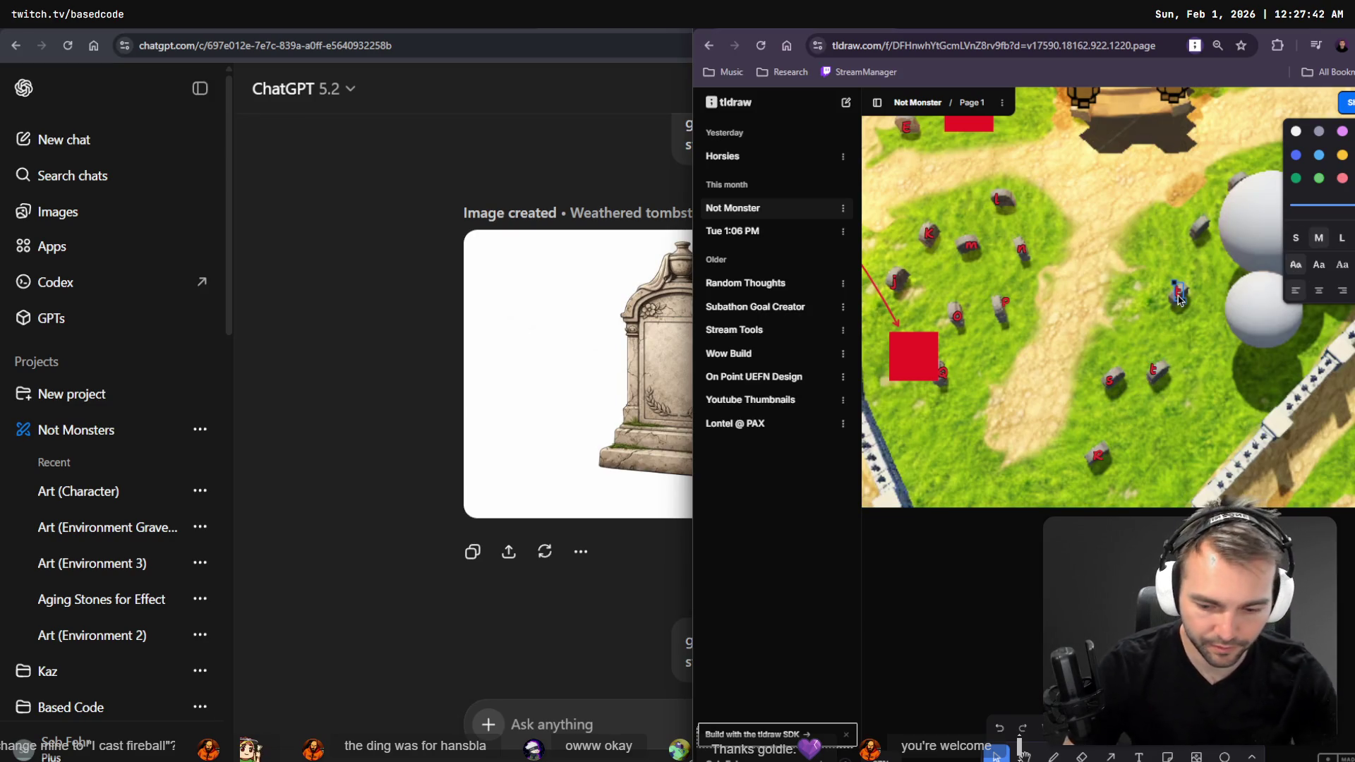
{"action": "type", "text": "u"}
{"action": "left_click", "coordinate": [1192, 319]}
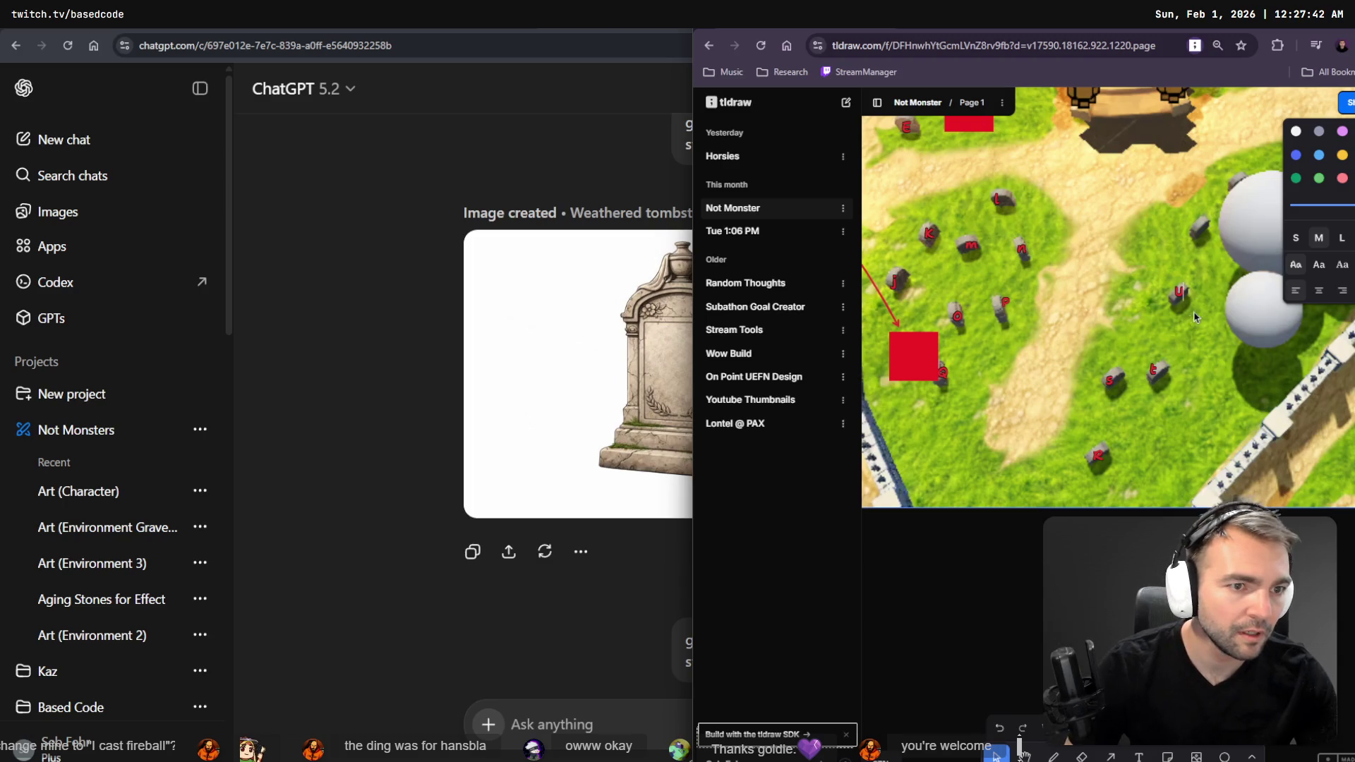
{"action": "left_click", "coordinate": [1182, 295]}
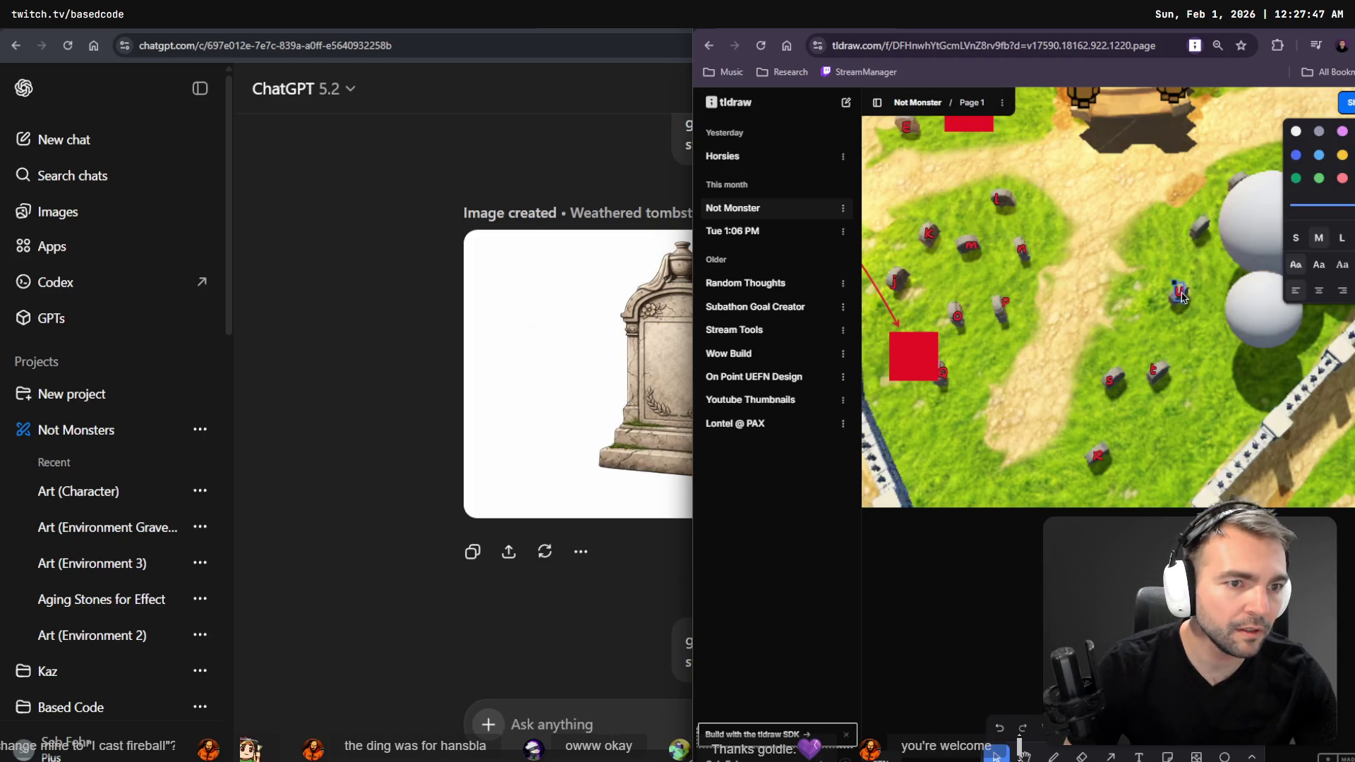
{"action": "left_click", "coordinate": [1201, 224]}
{"action": "type", "text": "v"}
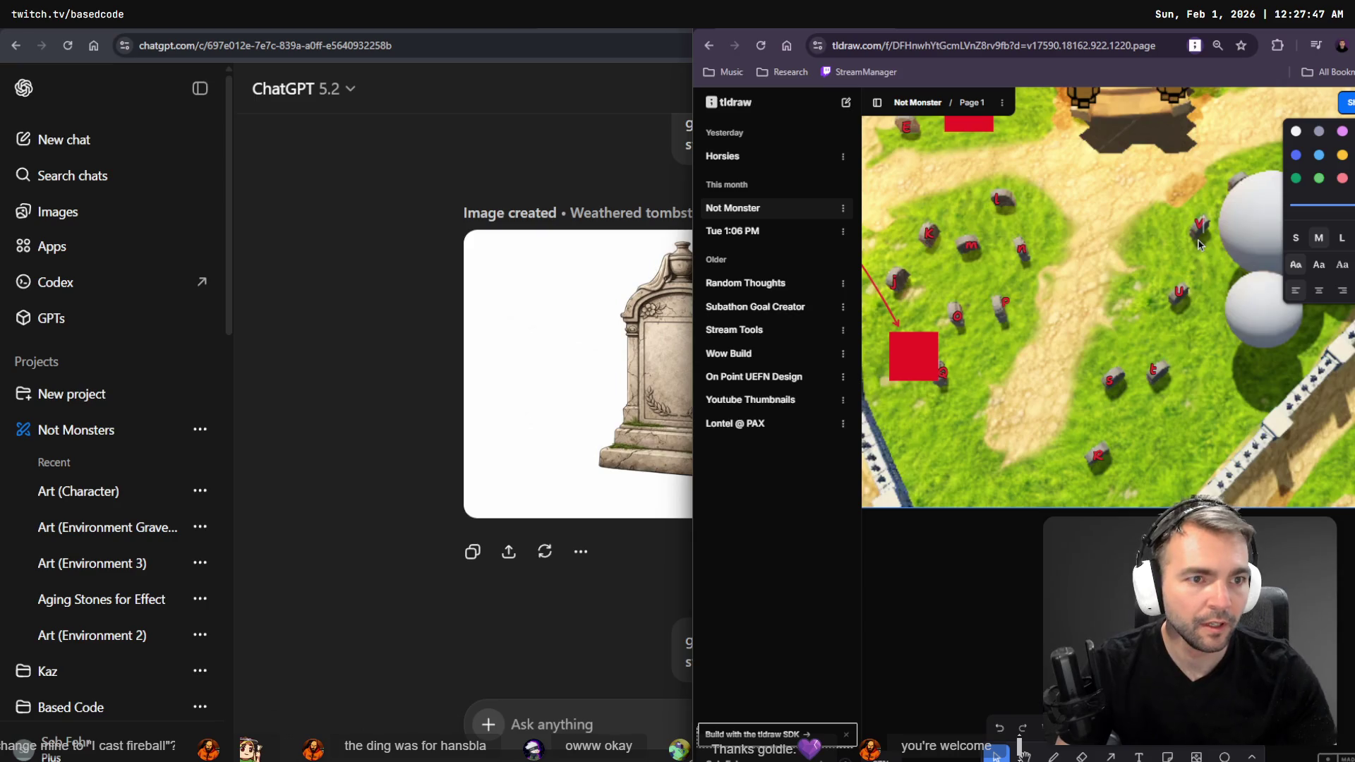
{"action": "left_click_drag", "start_coordinate": [1199, 224], "coordinate": [1066, 305]}
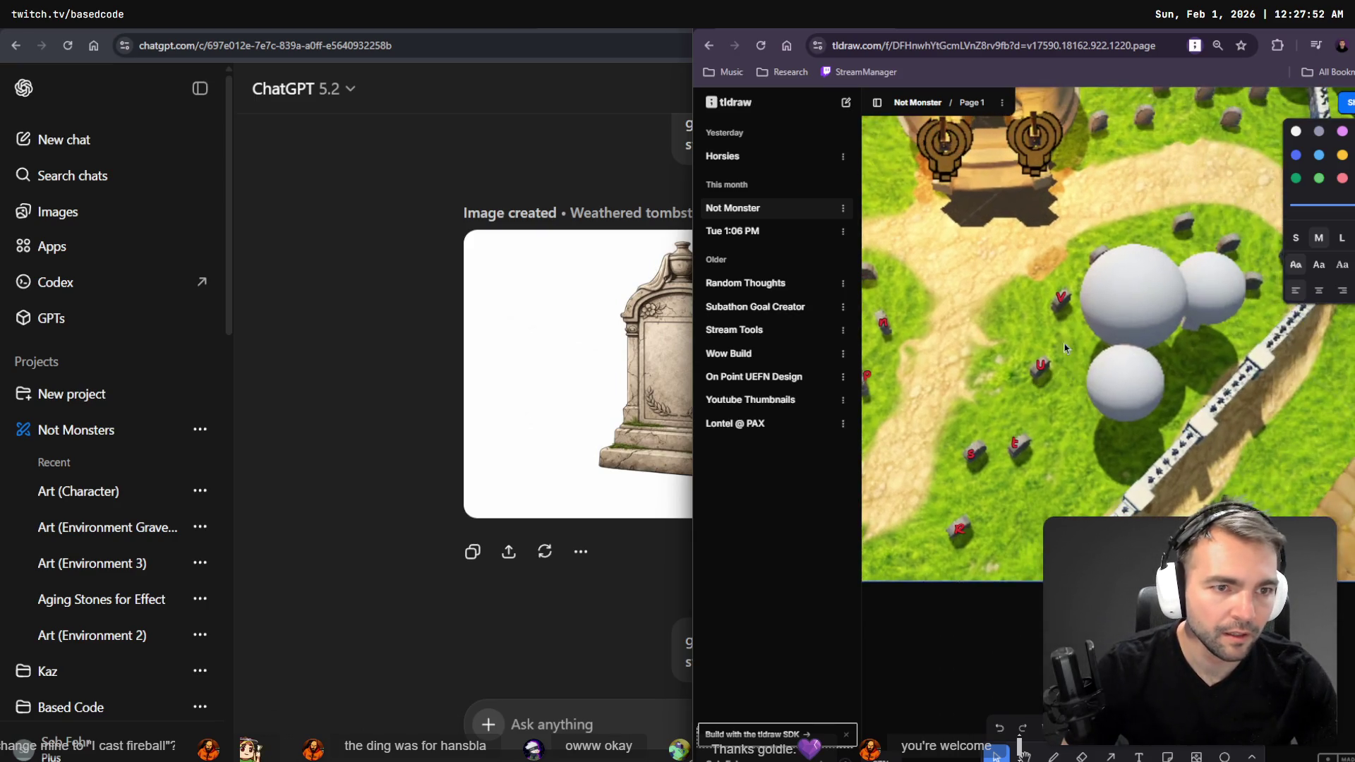
{"action": "left_click", "coordinate": [1087, 268]}
{"action": "type", "text": "v"}
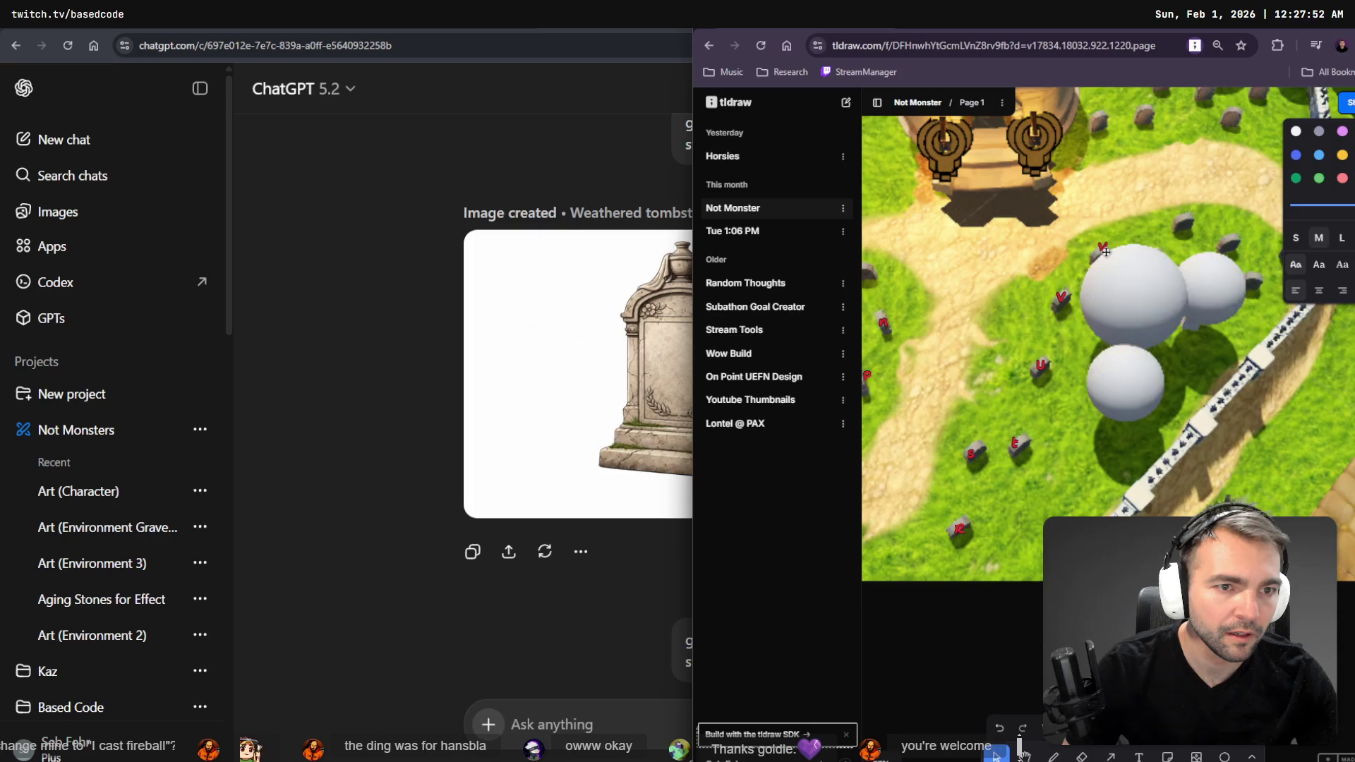
{"action": "key", "text": "Escape"}
- Copy labels onto further tombstones and letter them x, y and z
{"action": "left_click", "coordinate": [1092, 262]}
{"action": "left_click_drag", "start_coordinate": [1099, 251], "coordinate": [1183, 217]}
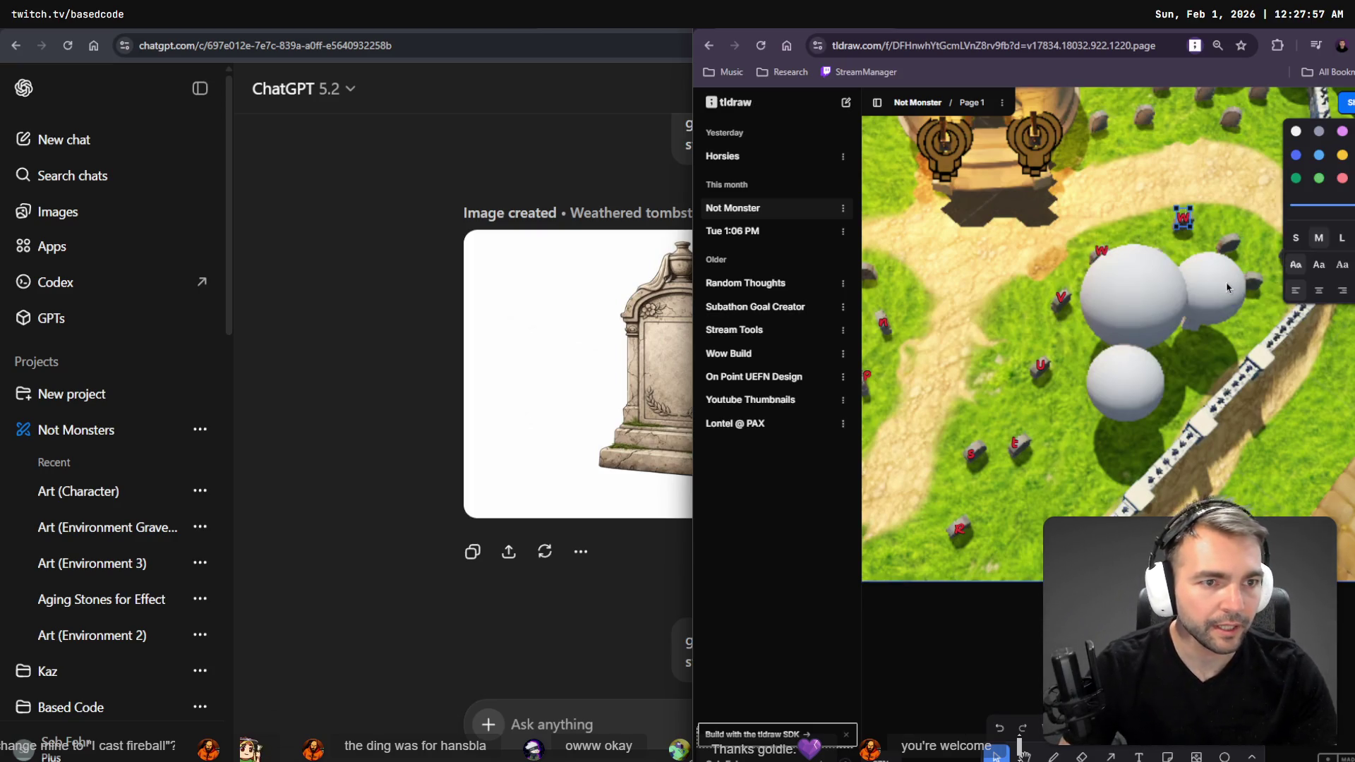
{"action": "key", "text": "Return"}
{"action": "type", "text": "x"}
{"action": "key", "text": "Escape"}
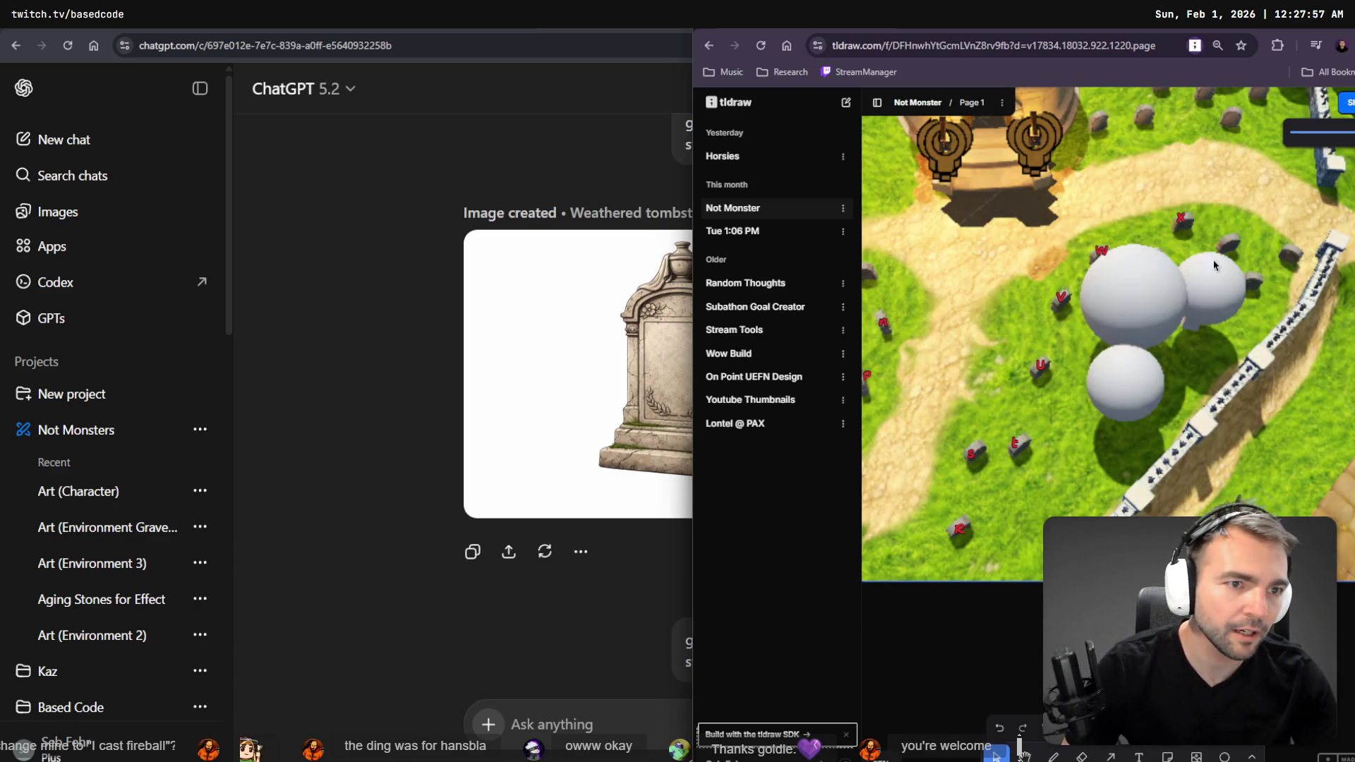
{"action": "left_click", "coordinate": [1182, 219]}
{"action": "left_click", "coordinate": [1237, 242]}
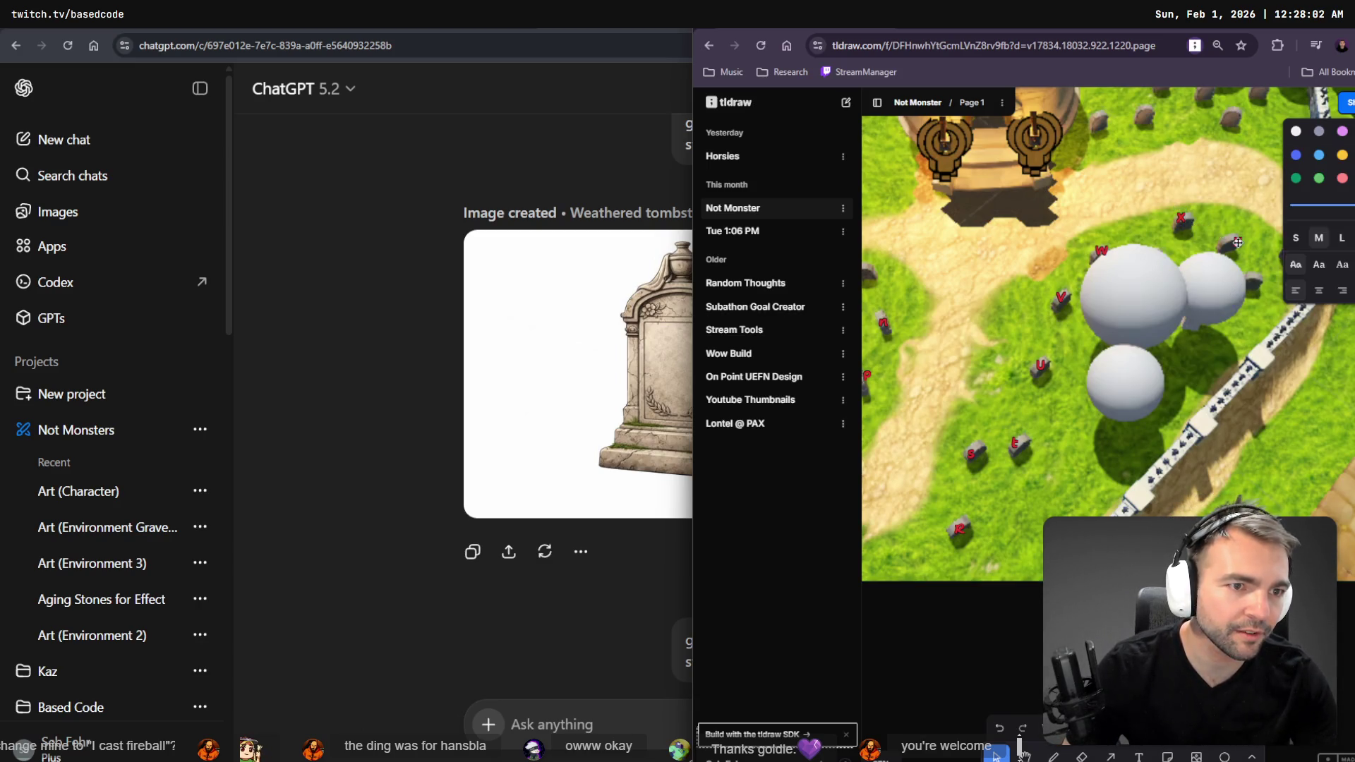
{"action": "left_click", "coordinate": [1229, 242]}
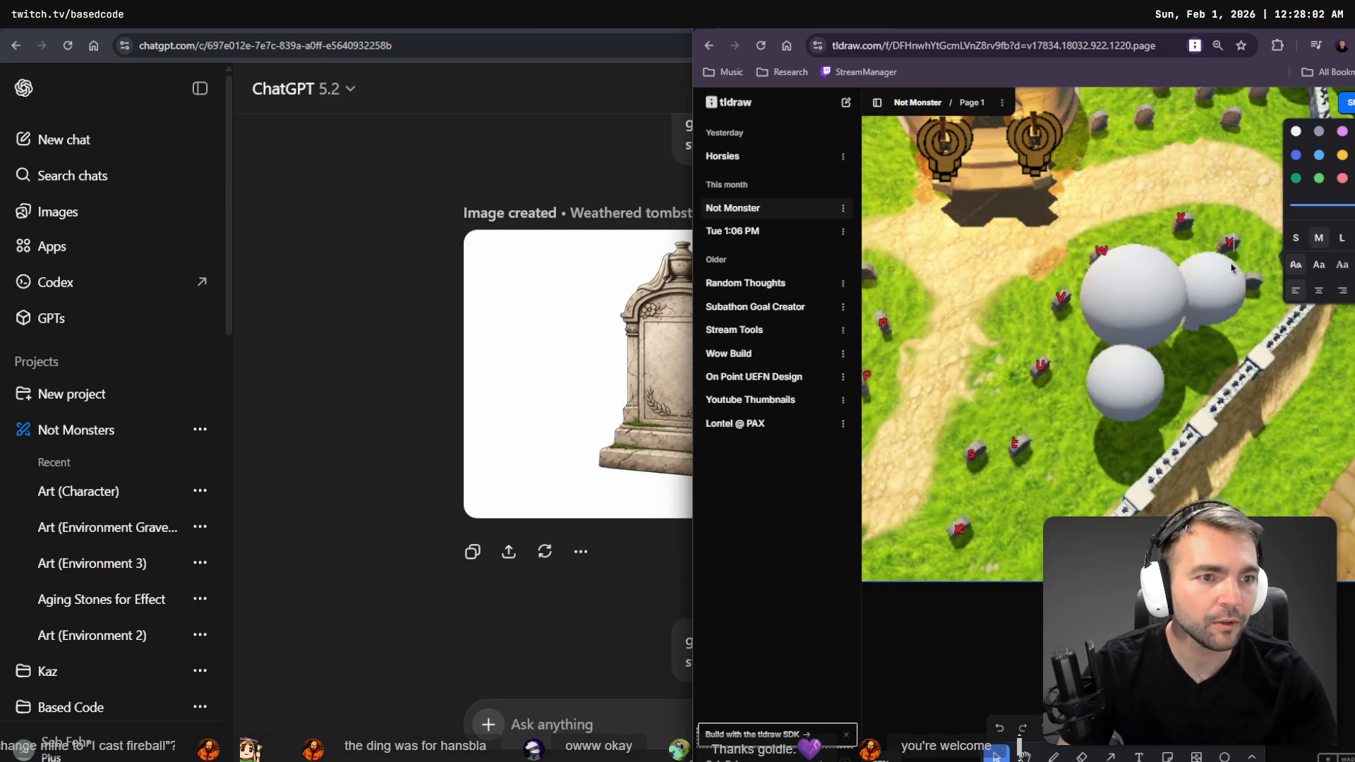
{"action": "type", "text": "y"}
{"action": "double_click", "coordinate": [1229, 243]}
{"action": "left_click_drag", "start_coordinate": [1253, 280], "coordinate": [1118, 269]}
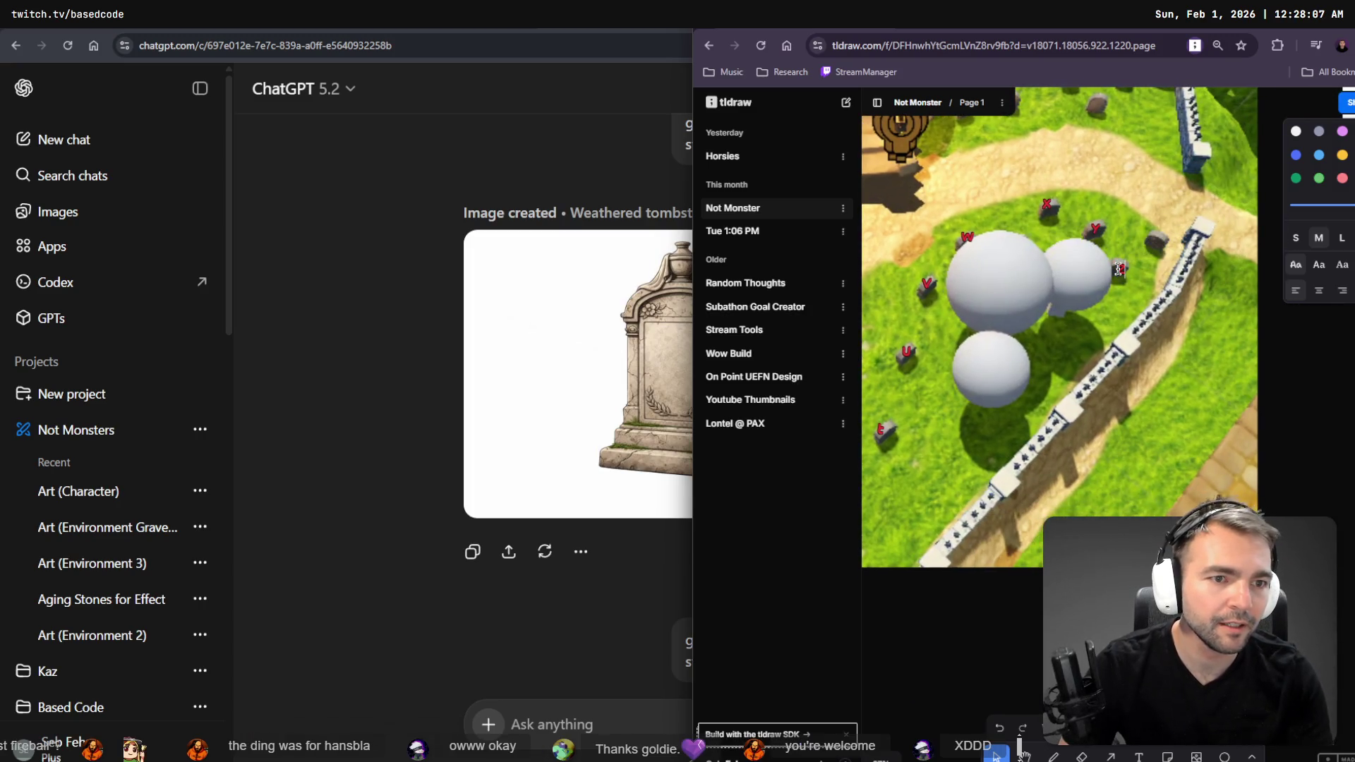
{"action": "type", "text": "z"}
{"action": "key", "text": "Escape"}
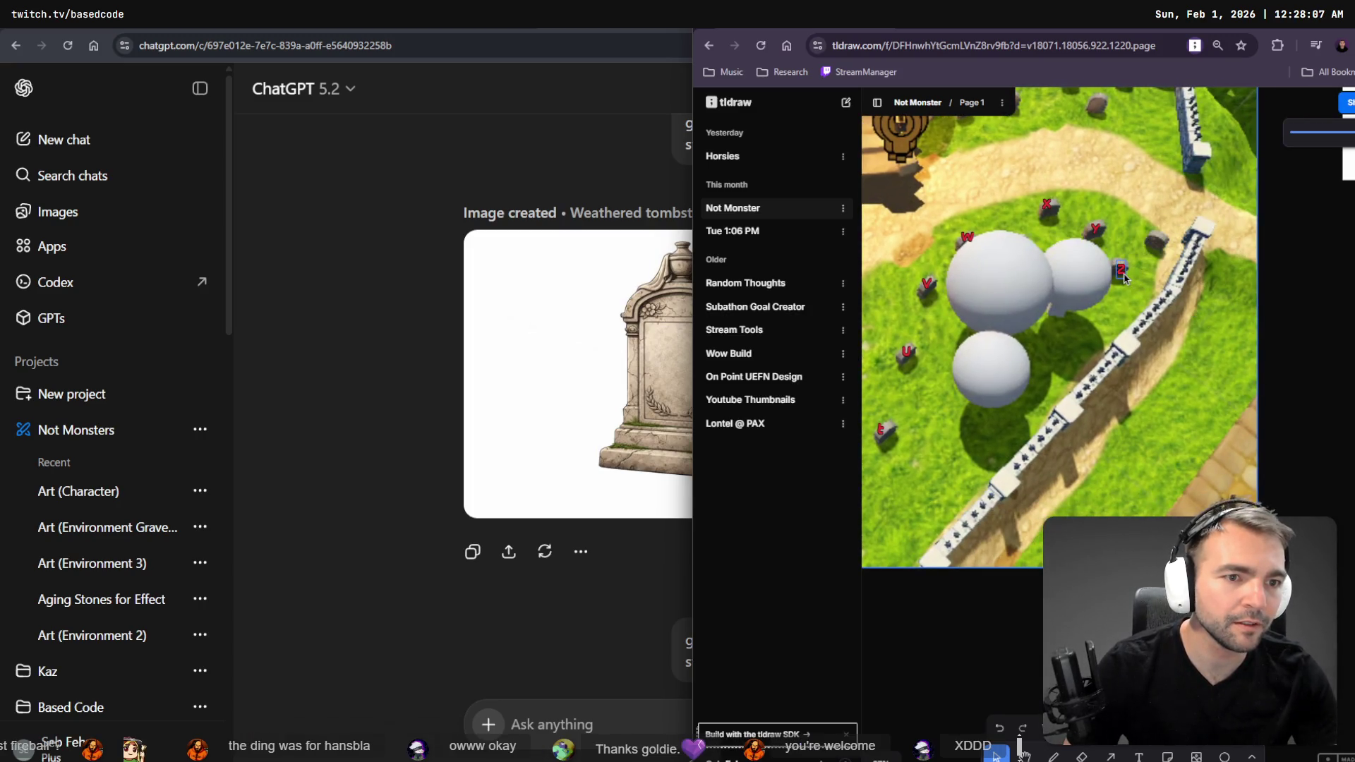
- Add labels AA, AC and AD to tombstones near the top of the map
{"action": "key", "text": "t"}
{"action": "left_click", "coordinate": [1158, 243]}
{"action": "type", "text": "AA"}
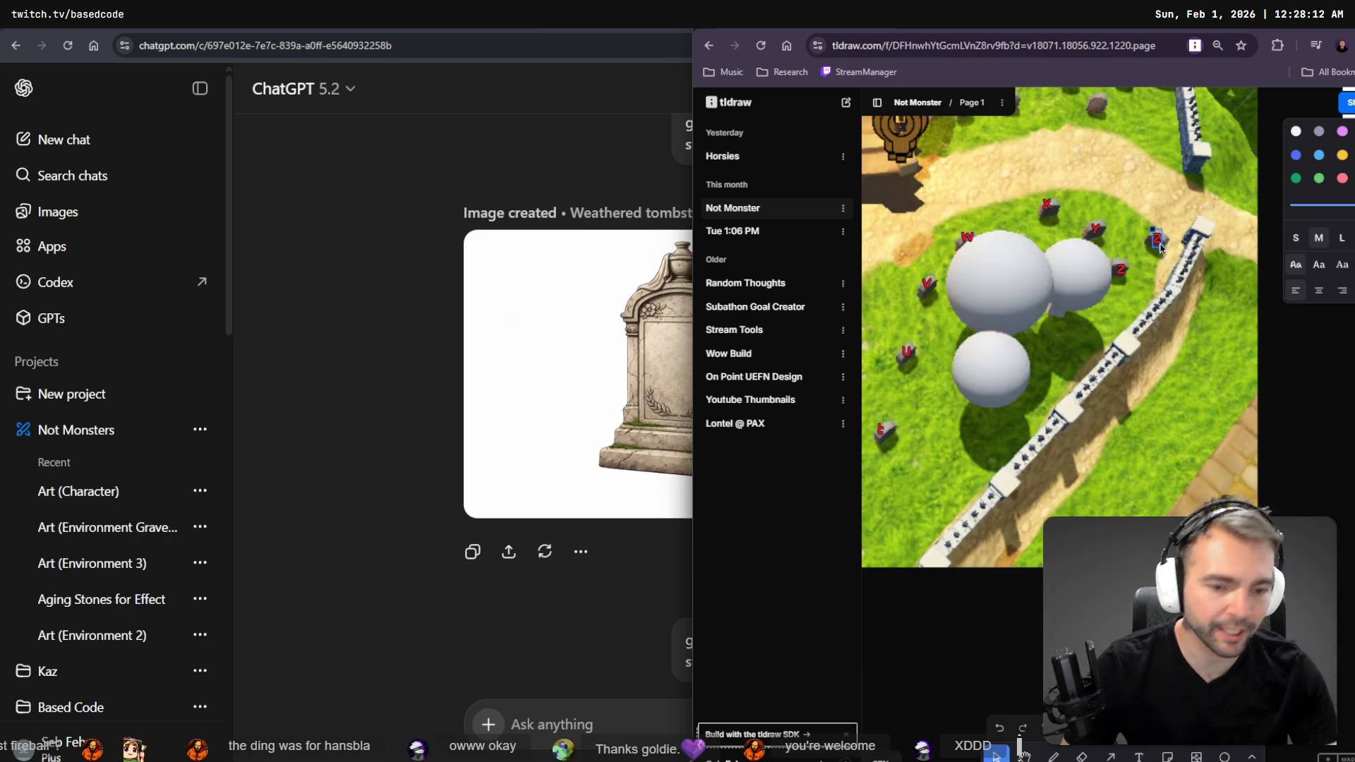
{"action": "key", "text": "Escape"}
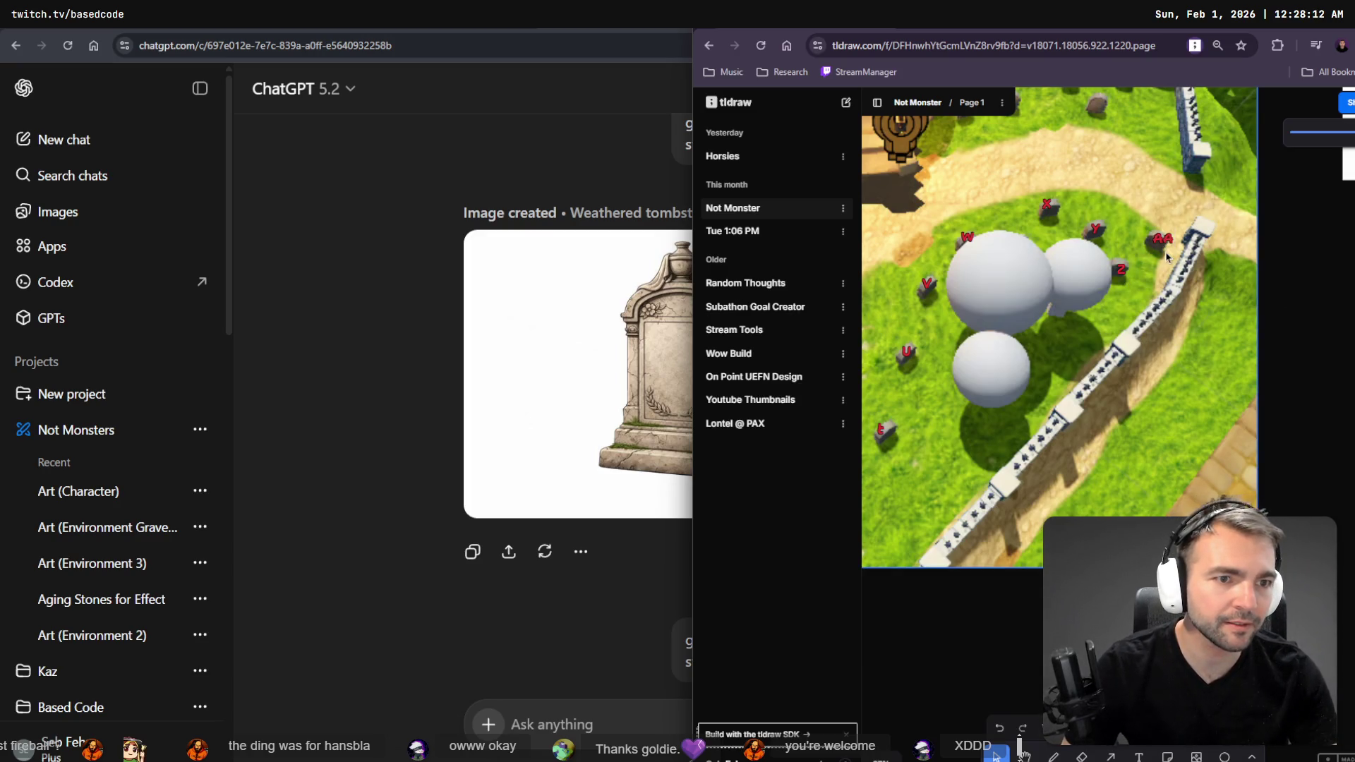
{"action": "scroll", "coordinate": [1150, 339], "scroll_direction": "up", "scroll_amount": 3}
{"action": "key", "text": "t"}
{"action": "left_click", "coordinate": [964, 230]}
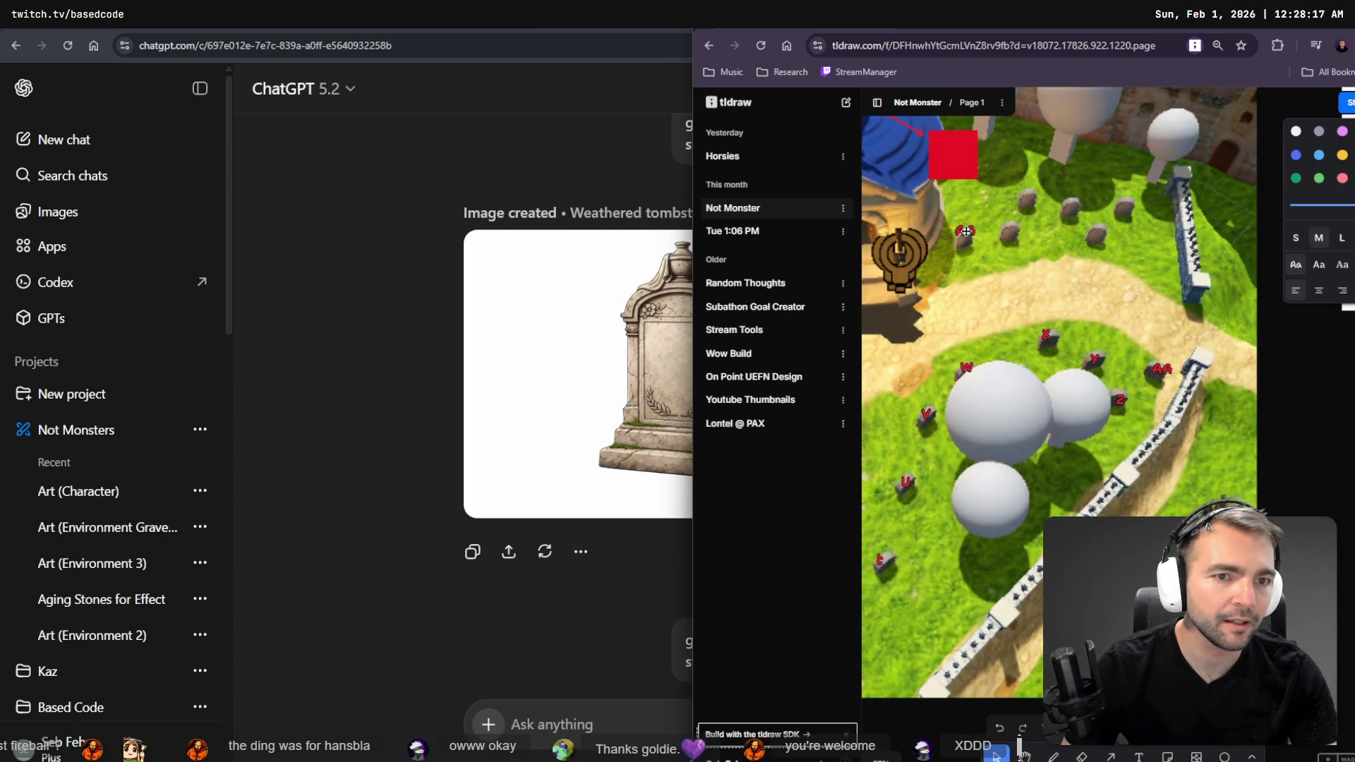
{"action": "left_click", "coordinate": [982, 275]}
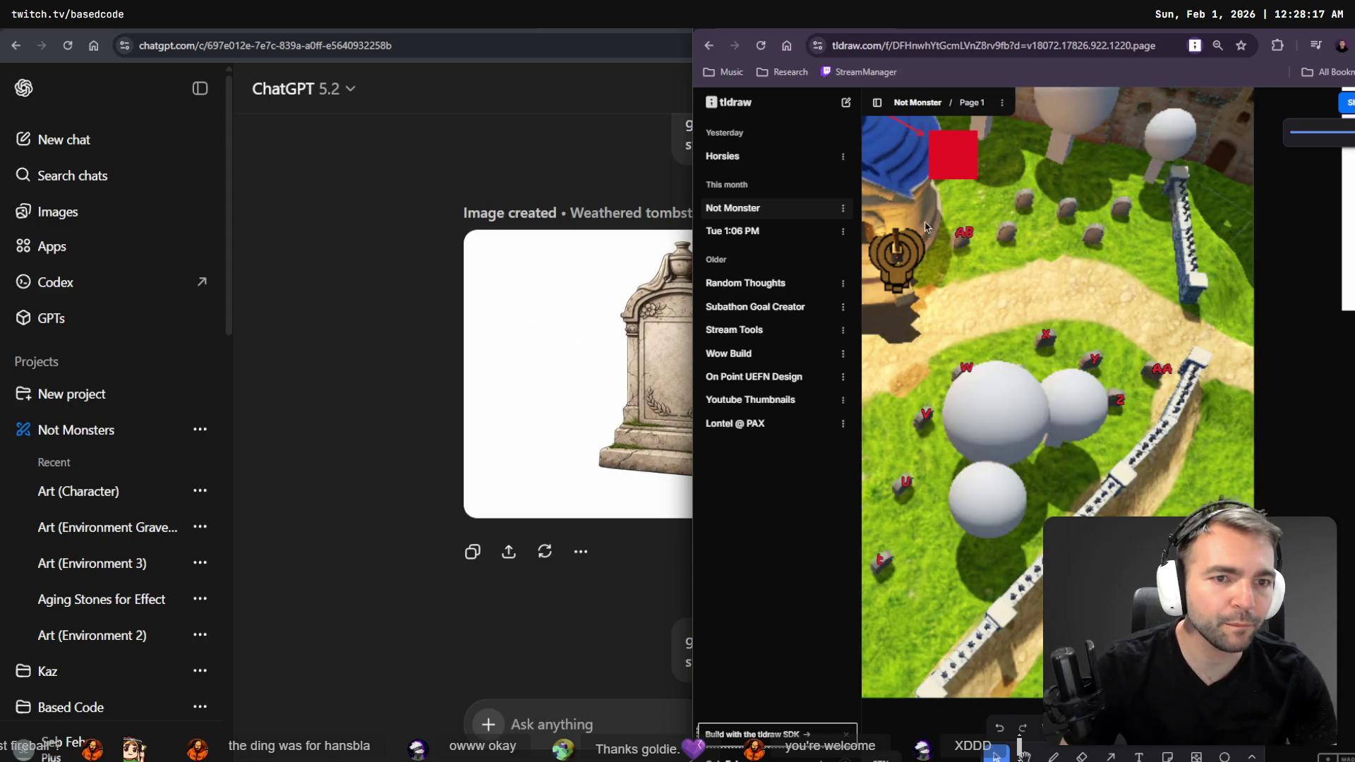
{"action": "key", "text": "t"}
{"action": "left_click", "coordinate": [1002, 237]}
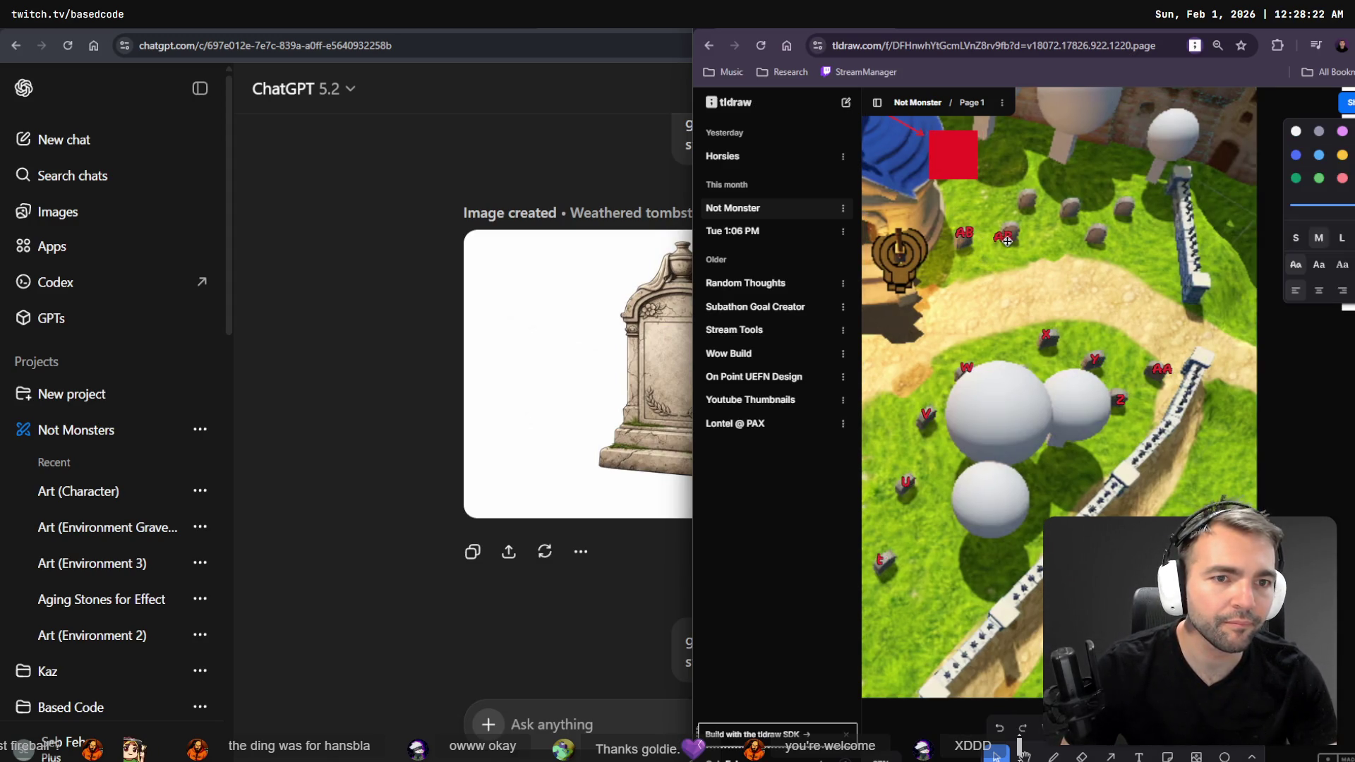
{"action": "left_click_drag", "start_coordinate": [1008, 234], "coordinate": [1018, 244]}
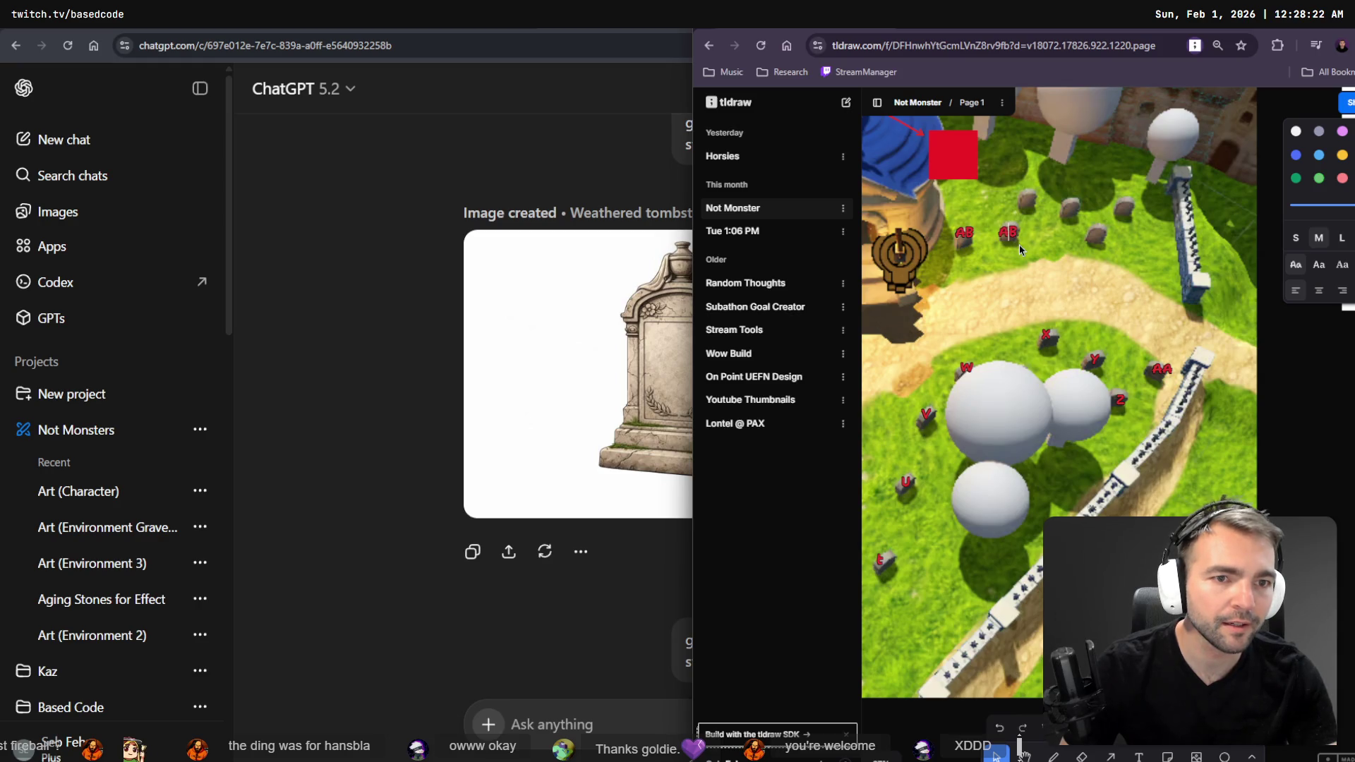
{"action": "type", "text": "C"}
{"action": "key", "text": "Escape"}
{"action": "left_click_drag", "start_coordinate": [1009, 233], "coordinate": [1025, 204]}
{"action": "double_click", "coordinate": [1028, 199]}
{"action": "type", "text": "AD"}
{"action": "key", "text": "Escape"}
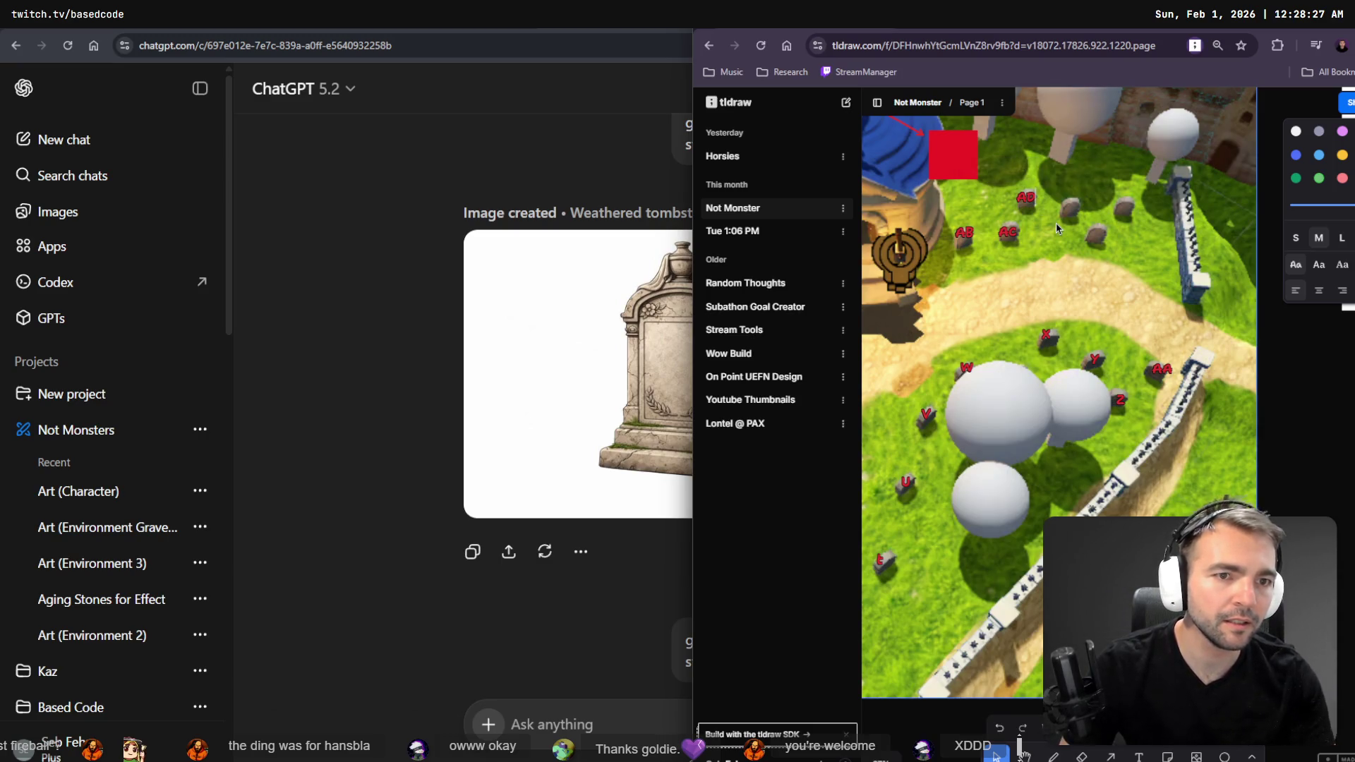
{"action": "key", "text": "Escape"}
- Copy labels onto two more tombstones and letter them AE and AG
{"action": "left_click_drag", "start_coordinate": [1027, 200], "coordinate": [1072, 210]}
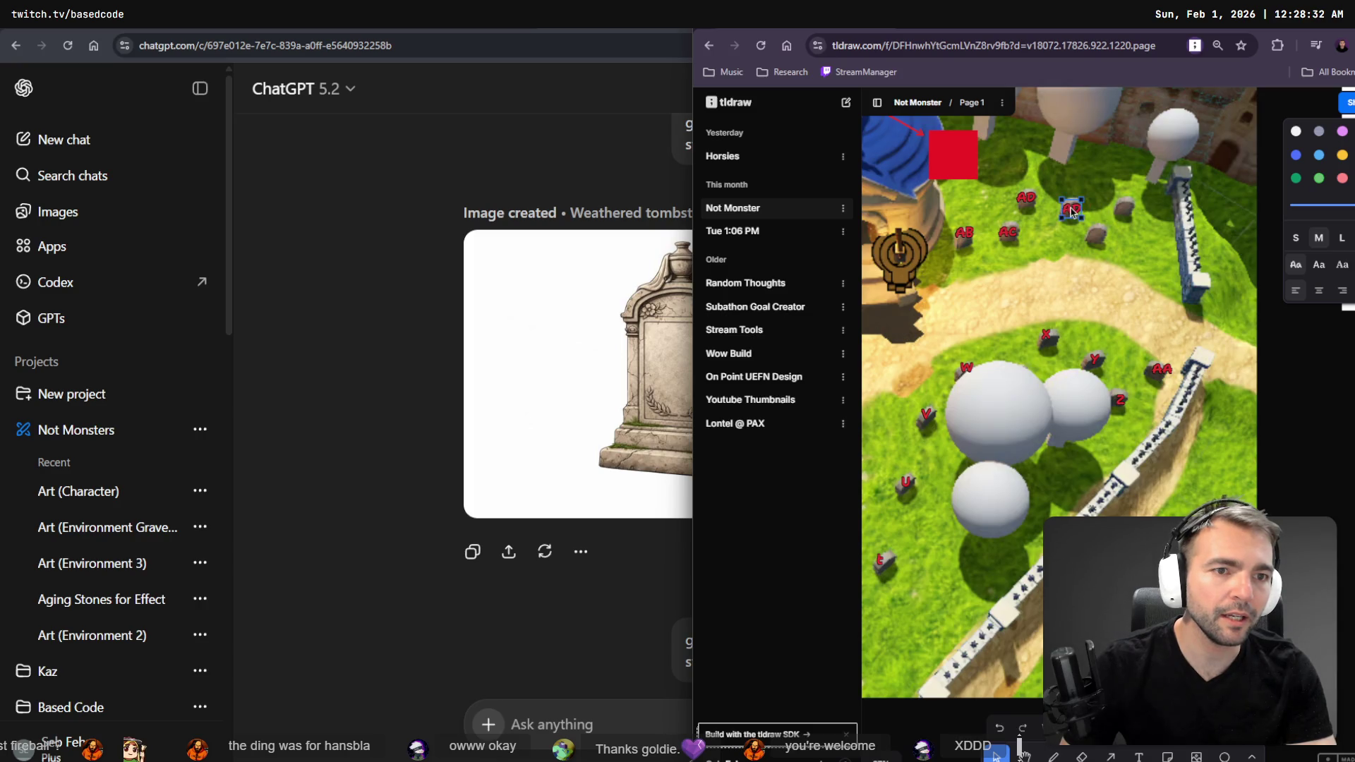
{"action": "key", "text": "Return"}
{"action": "type", "text": "AE"}
{"action": "key", "text": "Escape"}
{"action": "key", "text": "Escape"}
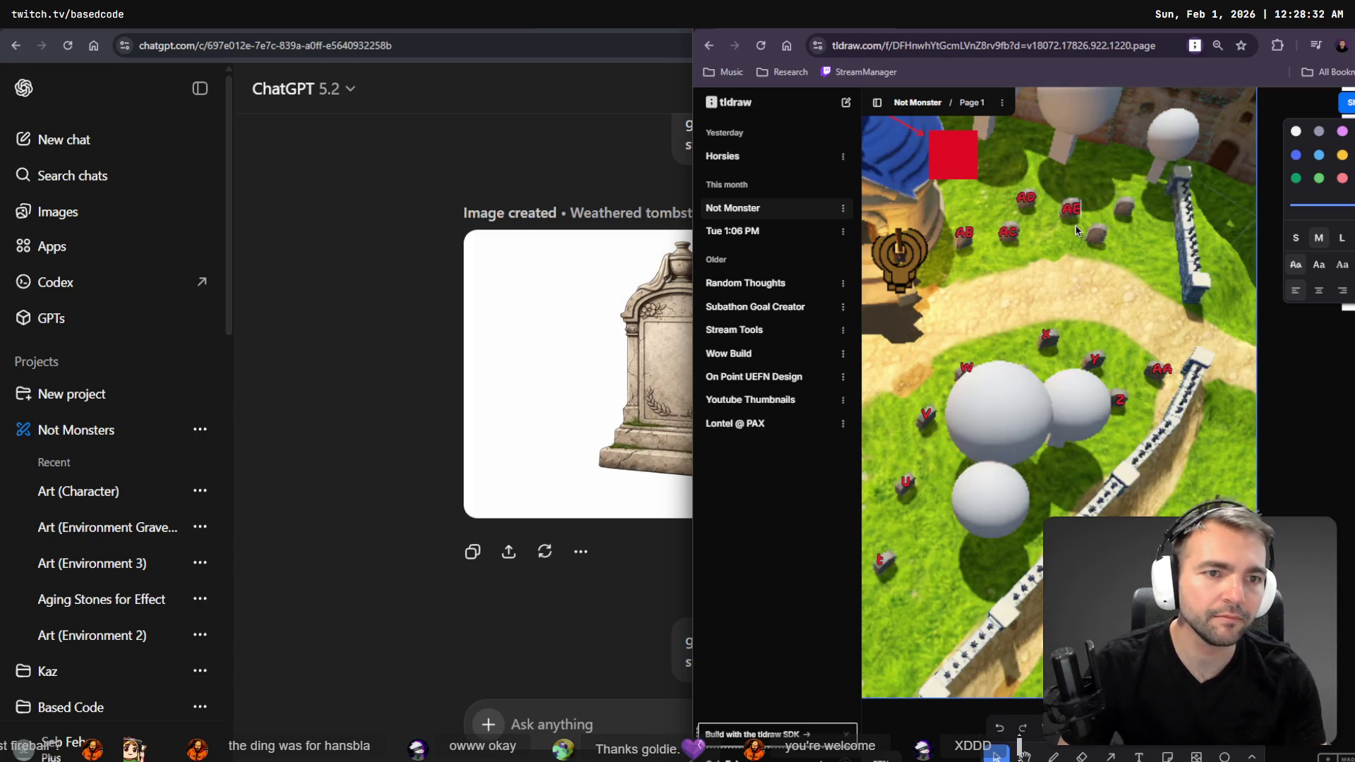
{"action": "left_click_drag", "start_coordinate": [1070, 212], "coordinate": [1094, 250]}
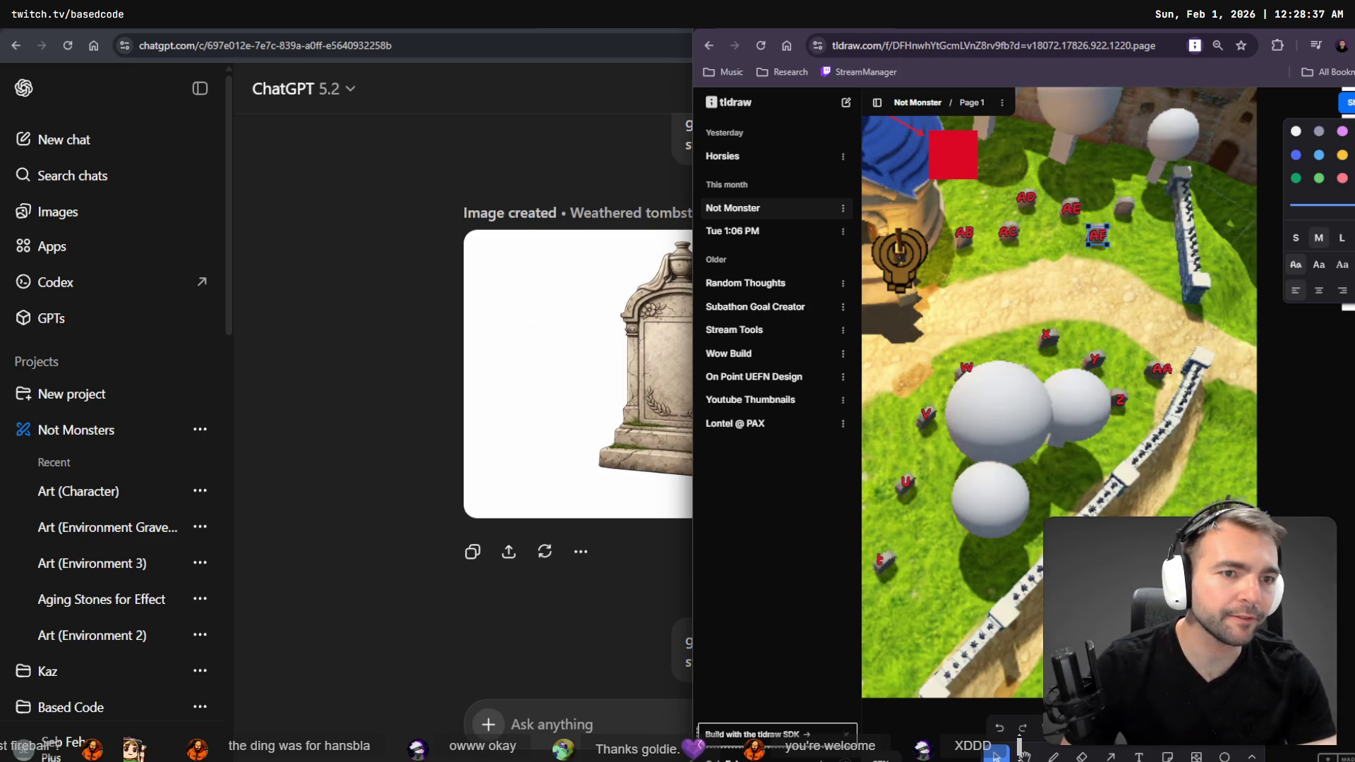
{"action": "double_click", "coordinate": [1124, 203]}
{"action": "type", "text": "AG"}
{"action": "key", "text": "Escape"}
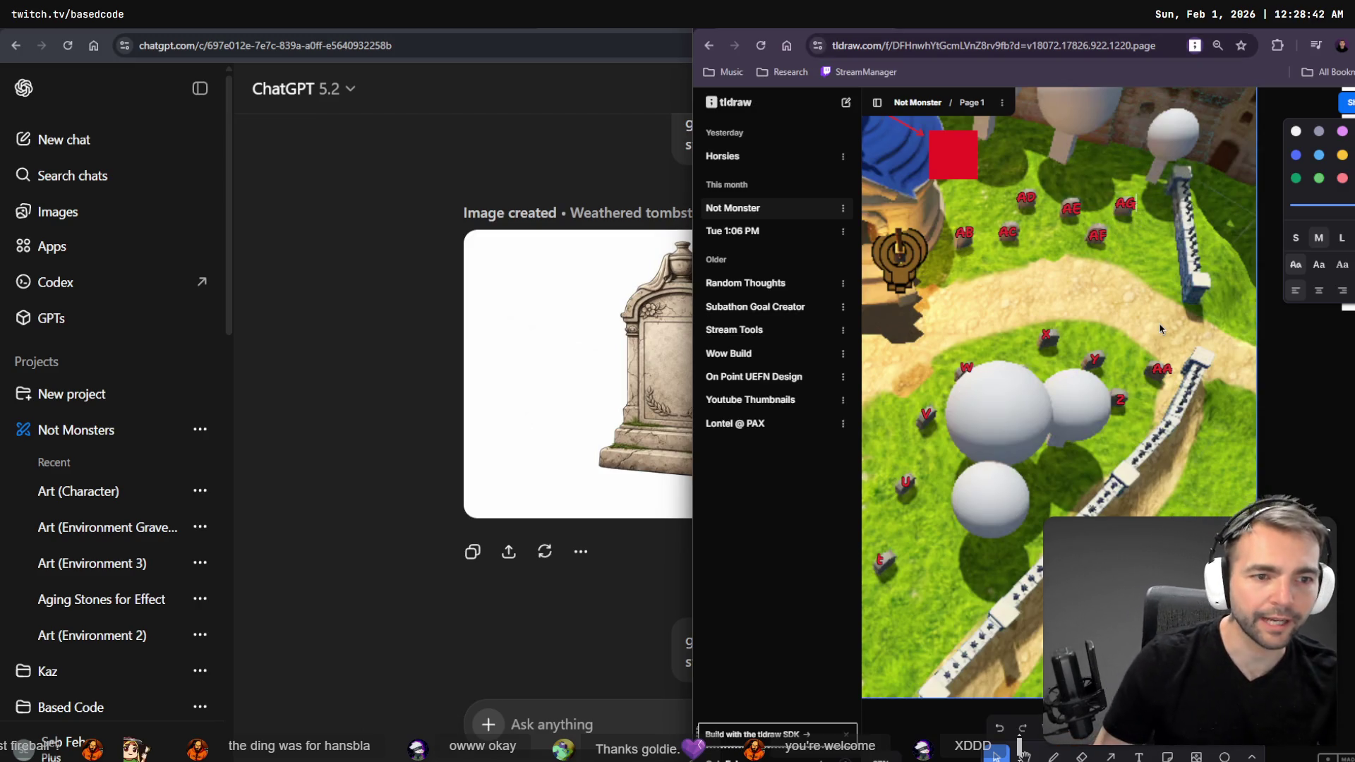
{"action": "left_click", "coordinate": [1132, 247]}
{"action": "scroll", "coordinate": [1131, 274], "scroll_direction": "down", "scroll_amount": 3}
{"action": "scroll", "coordinate": [1130, 275], "scroll_direction": "left", "scroll_amount": 3}
{"action": "scroll", "coordinate": [1130, 275], "scroll_direction": "up", "scroll_amount": 1}
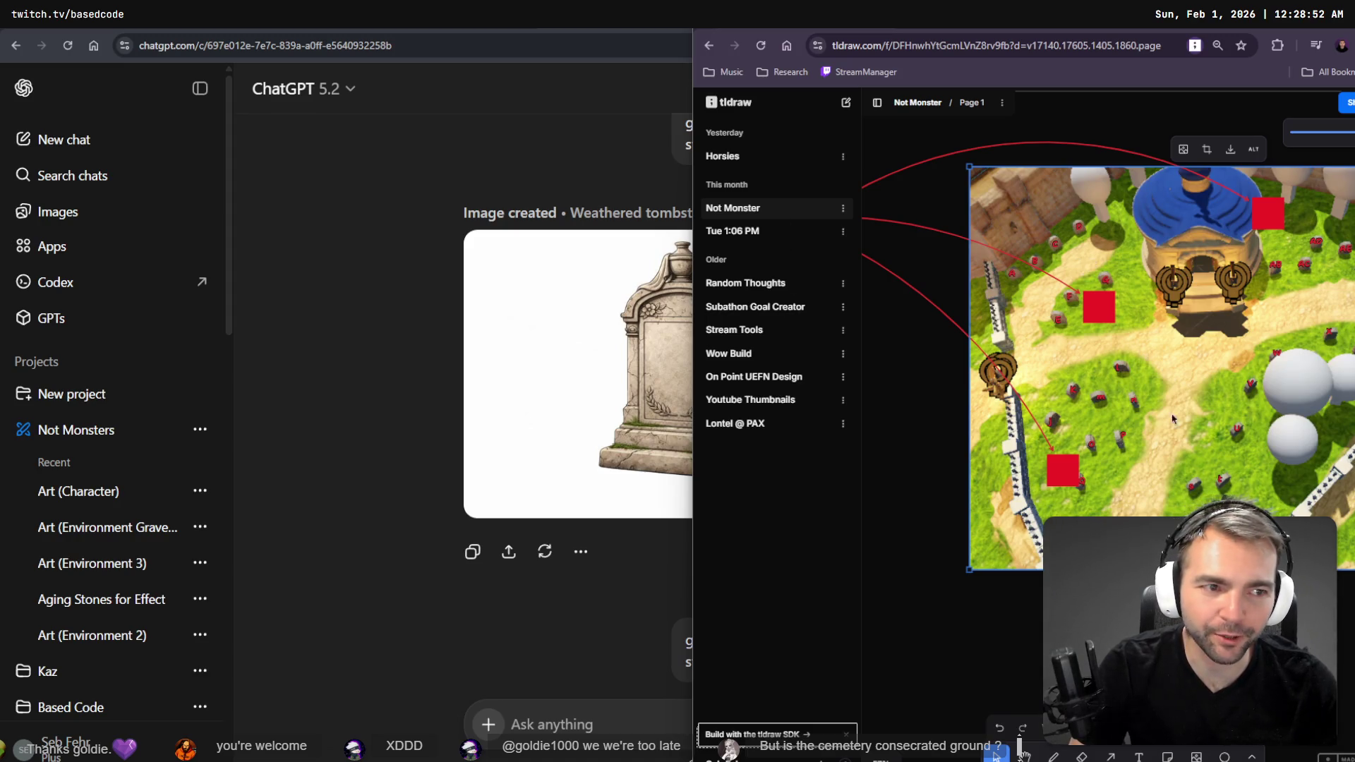
- Bring the ChatGPT gravestone image chat in front of the tldraw board
{"action": "scroll", "coordinate": [1164, 420], "scroll_direction": "down", "scroll_amount": 3}
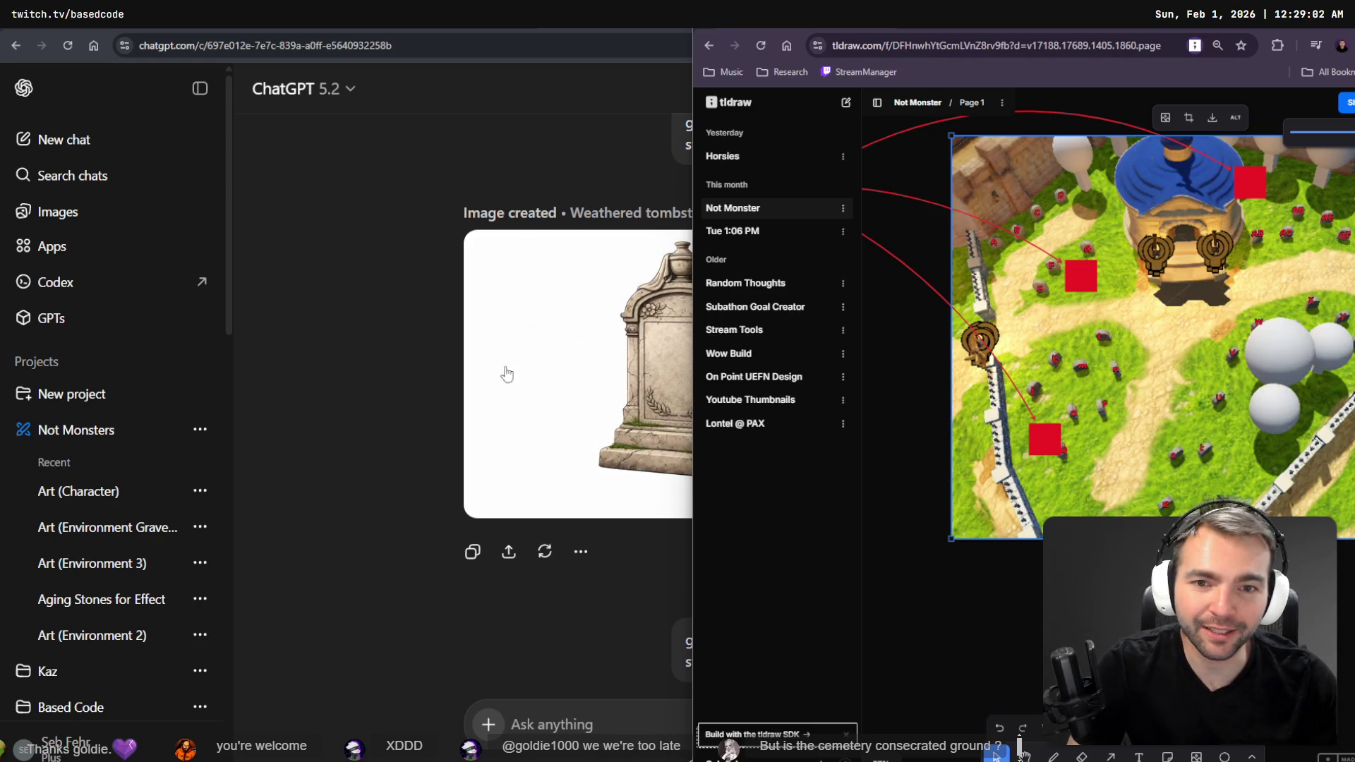
{"action": "left_click", "coordinate": [468, 337]}
{"action": "scroll", "coordinate": [494, 332], "scroll_direction": "down", "scroll_amount": 5}
- Resend the gravestone variant prompt with ' Keep the designs simple.' appended to it
{"action": "scroll", "coordinate": [745, 388], "scroll_direction": "up", "scroll_amount": 1}
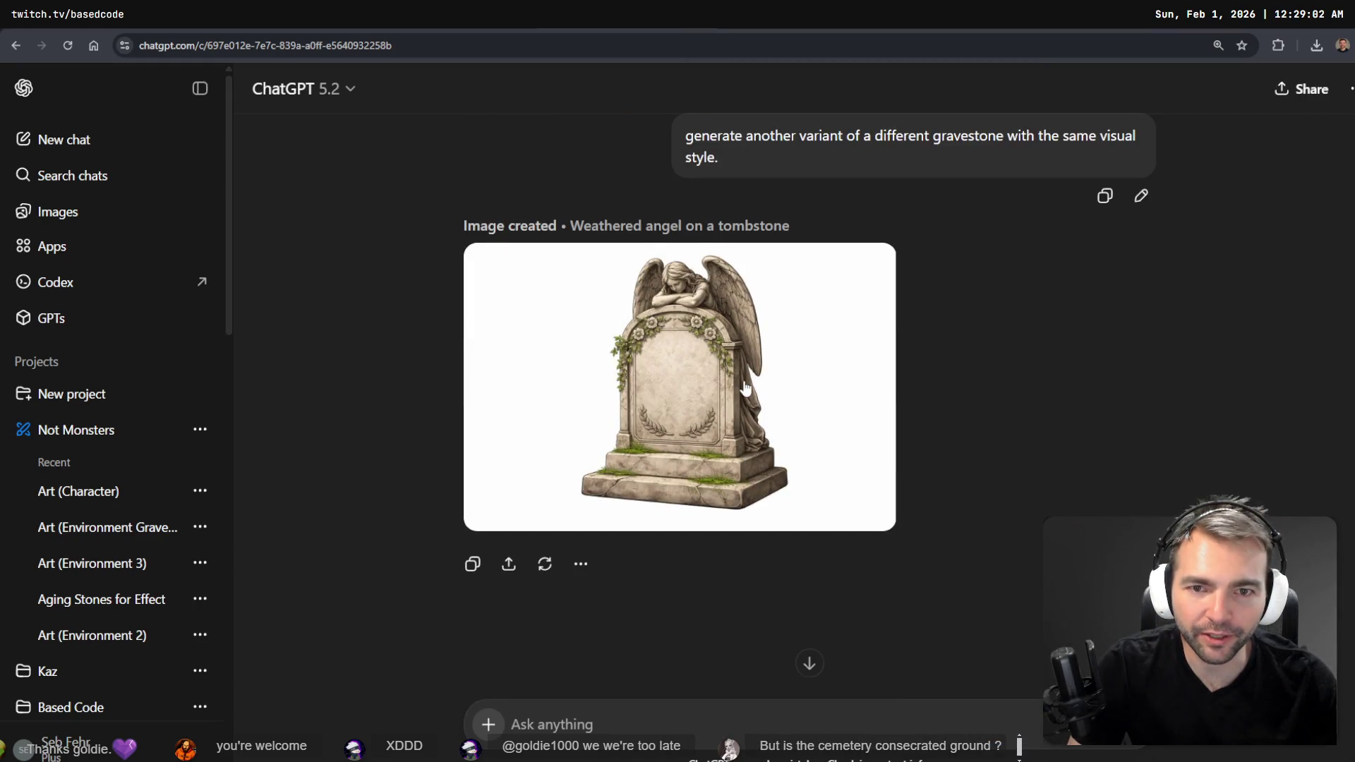
{"action": "scroll", "coordinate": [838, 411], "scroll_direction": "up", "scroll_amount": 10}
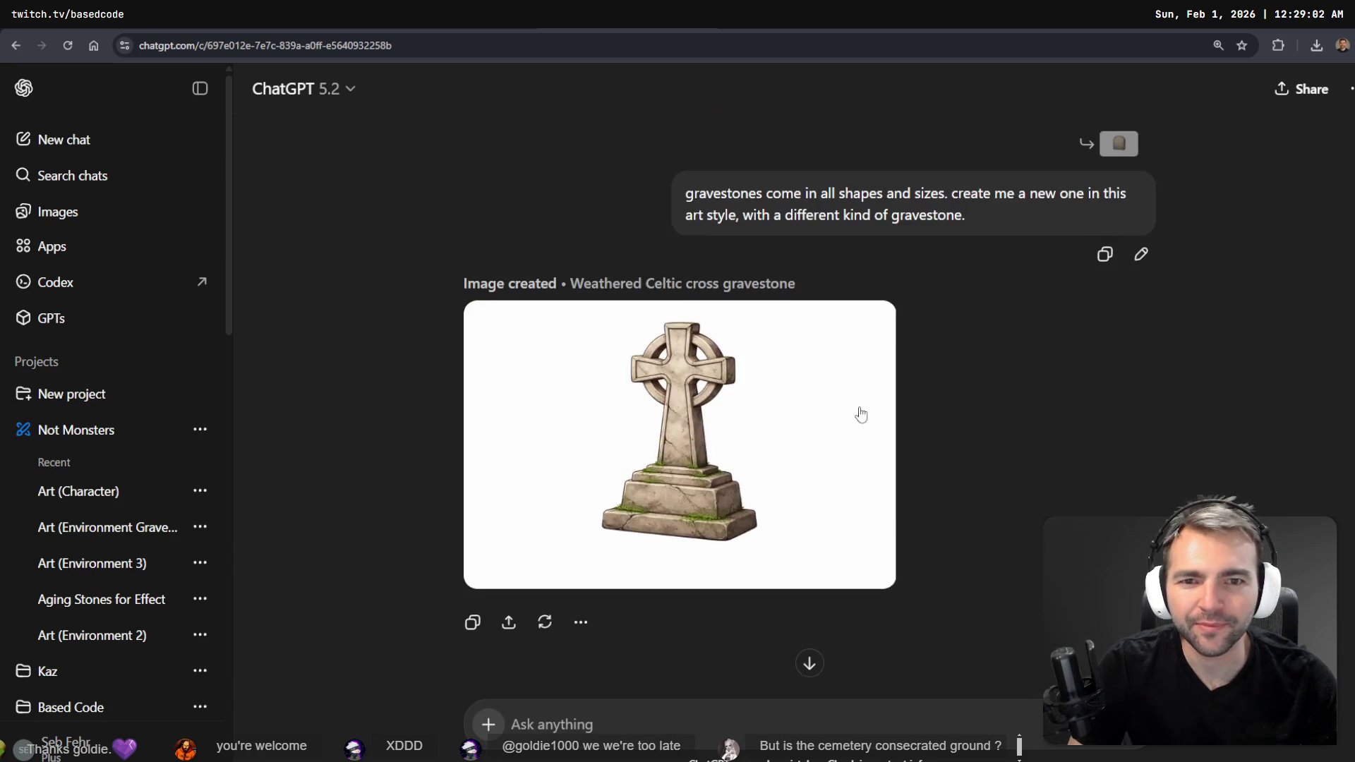
{"action": "scroll", "coordinate": [951, 384], "scroll_direction": "down", "scroll_amount": 7}
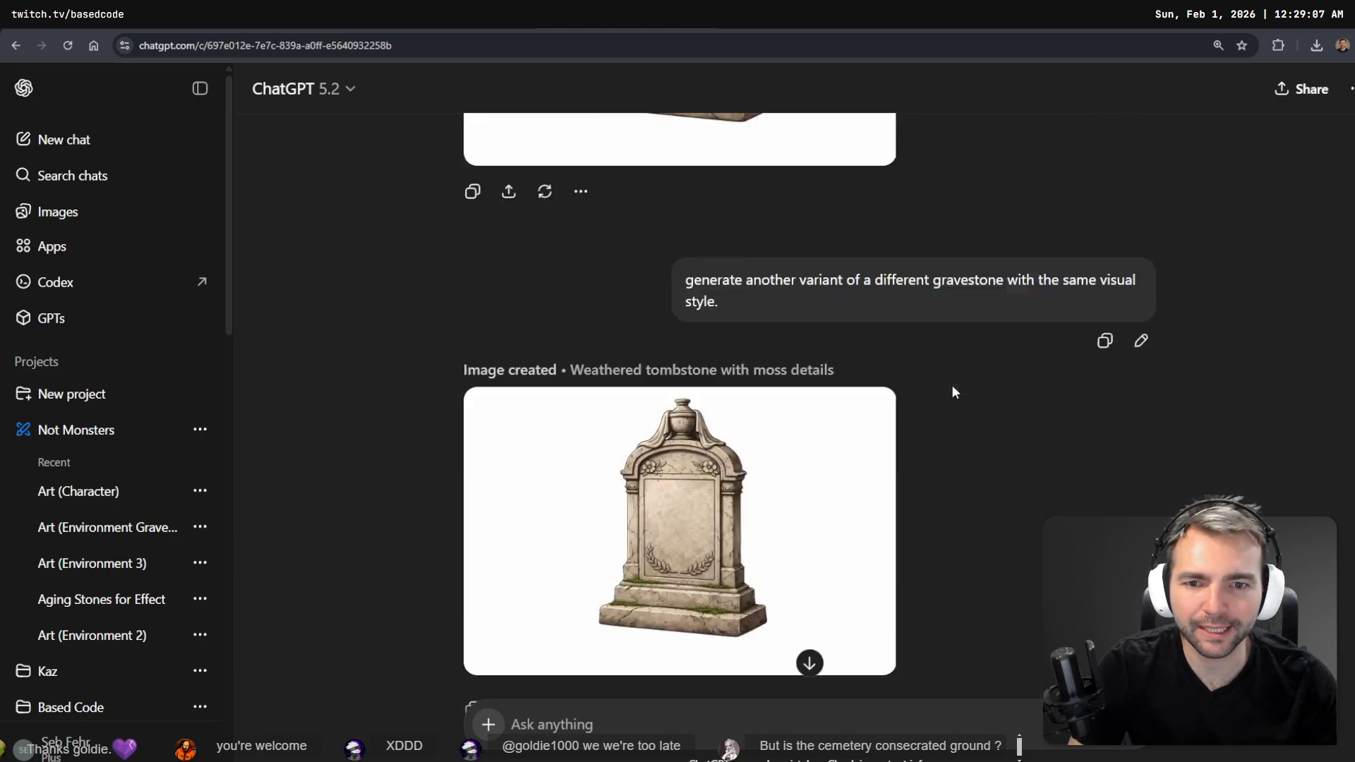
{"action": "scroll", "coordinate": [975, 378], "scroll_direction": "up", "scroll_amount": 10}
{"action": "scroll", "coordinate": [983, 369], "scroll_direction": "down", "scroll_amount": 9}
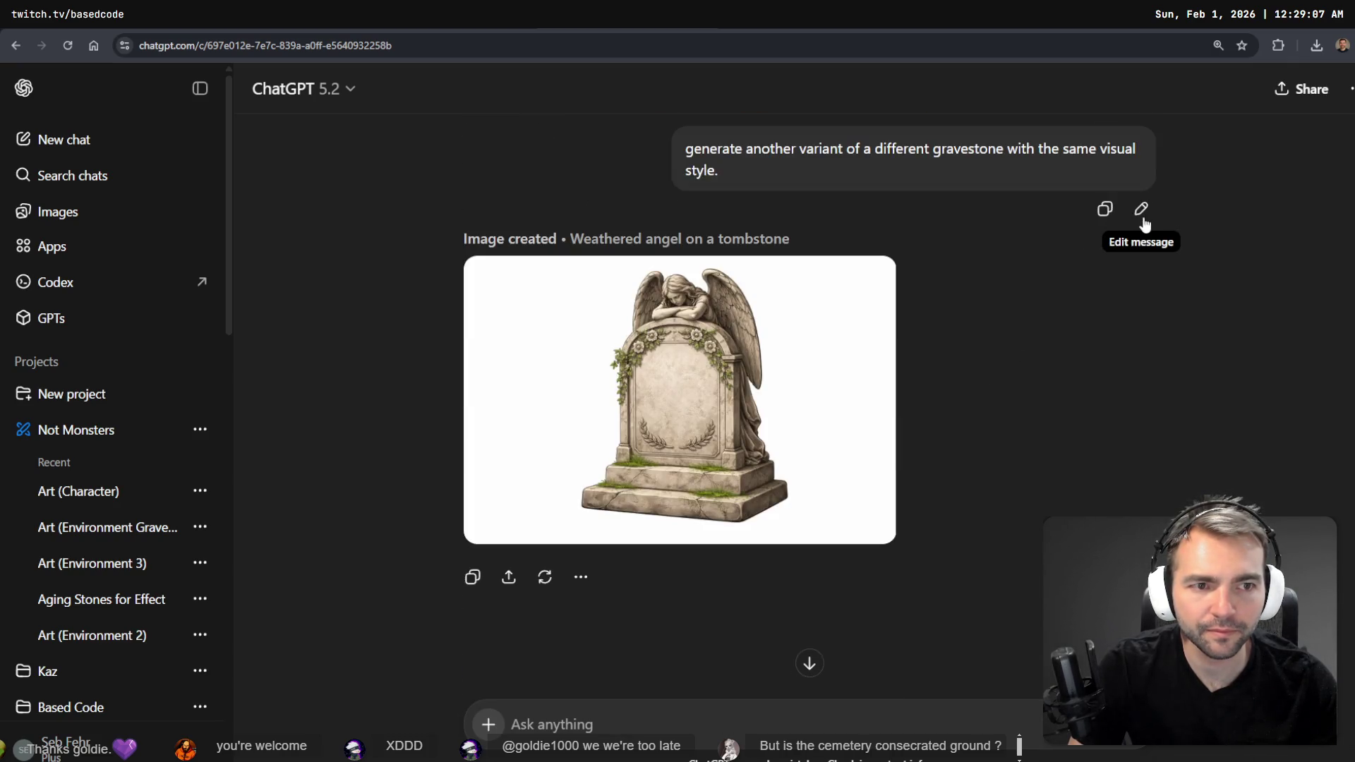
{"action": "left_click", "coordinate": [1141, 209]}
{"action": "key", "text": "ctrl+a"}
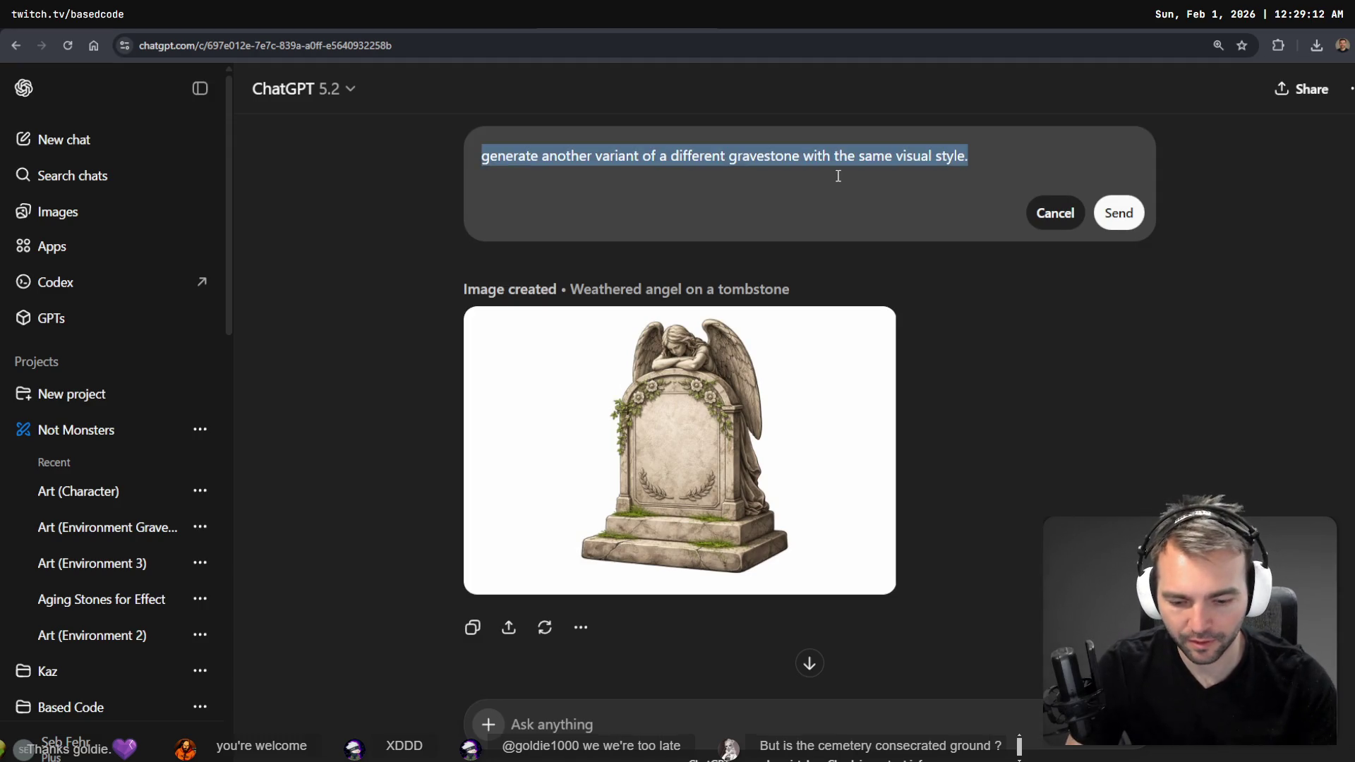
{"action": "key", "text": "End"}
{"action": "type", "text": "Keep t"}
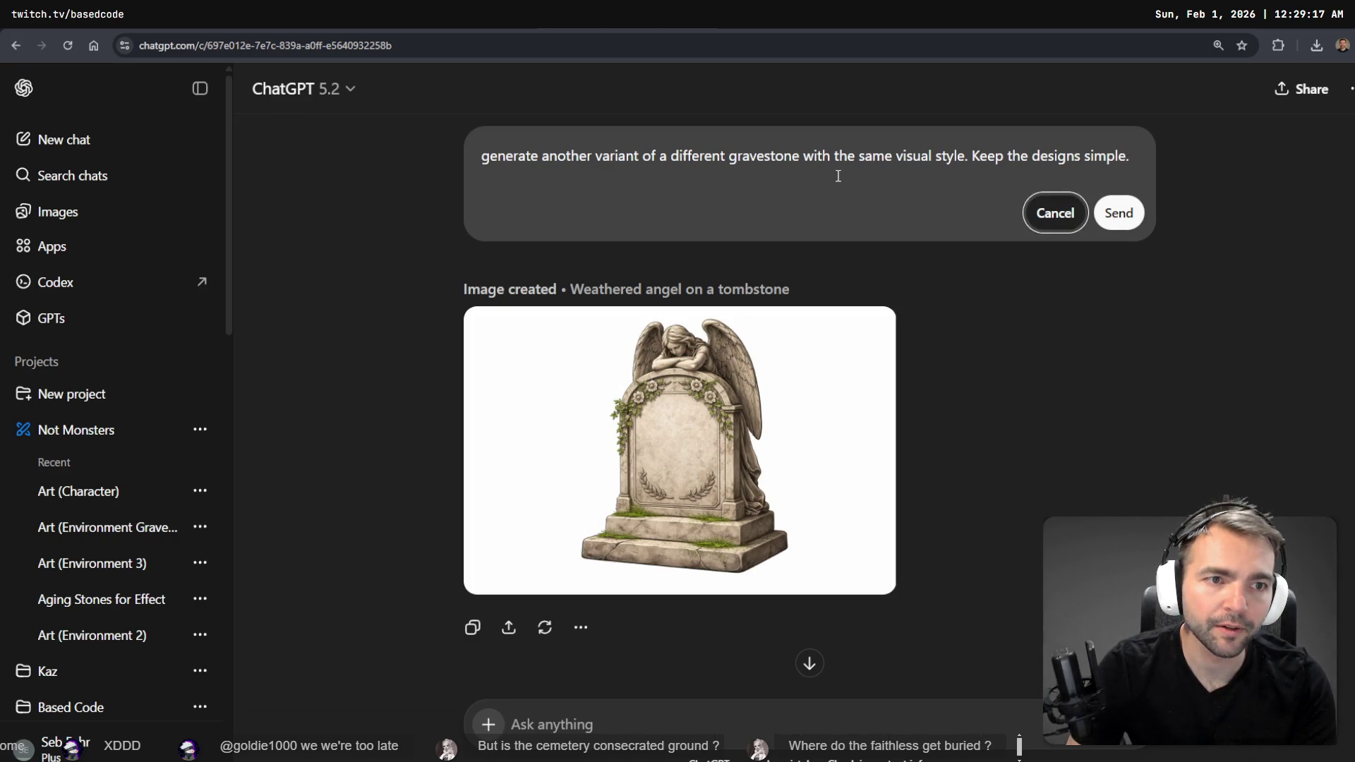
{"action": "key", "text": "Return"}
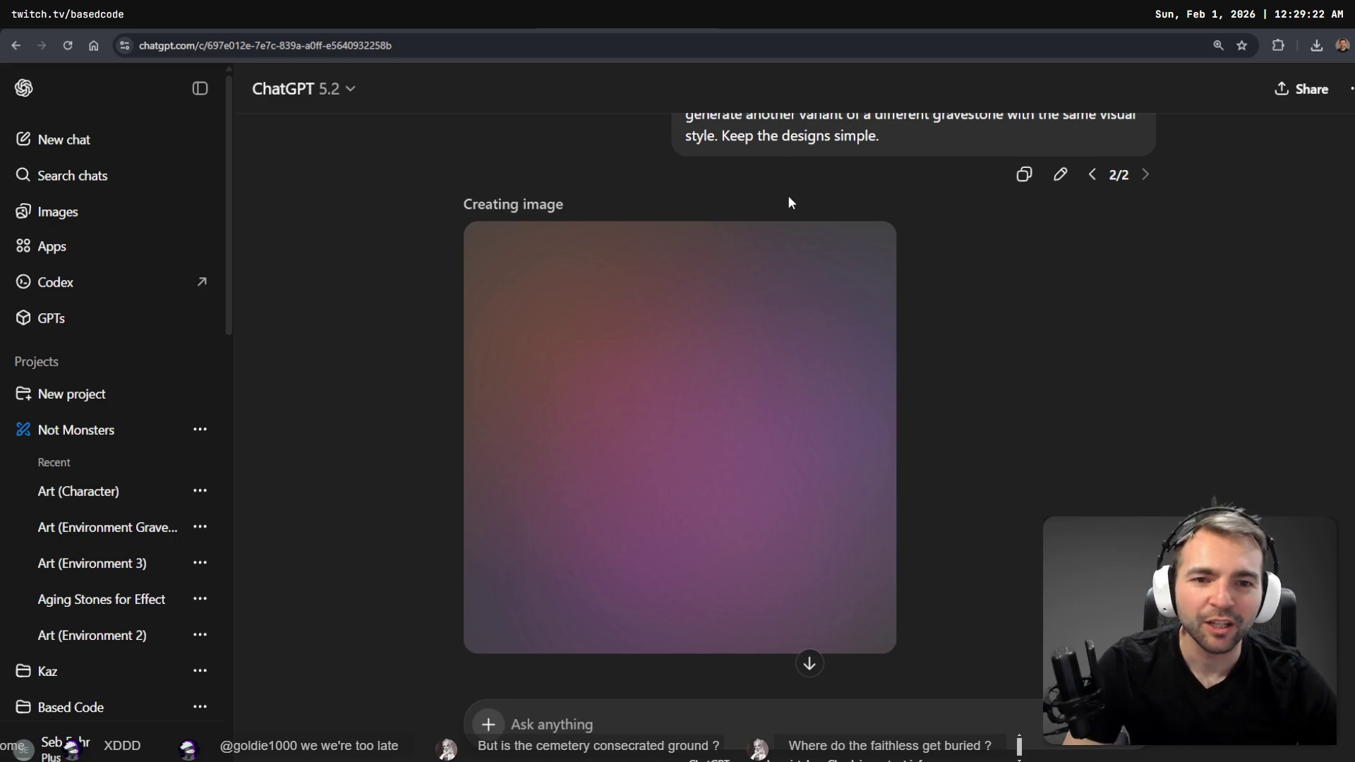
{"action": "key", "text": "alt+Tab"}
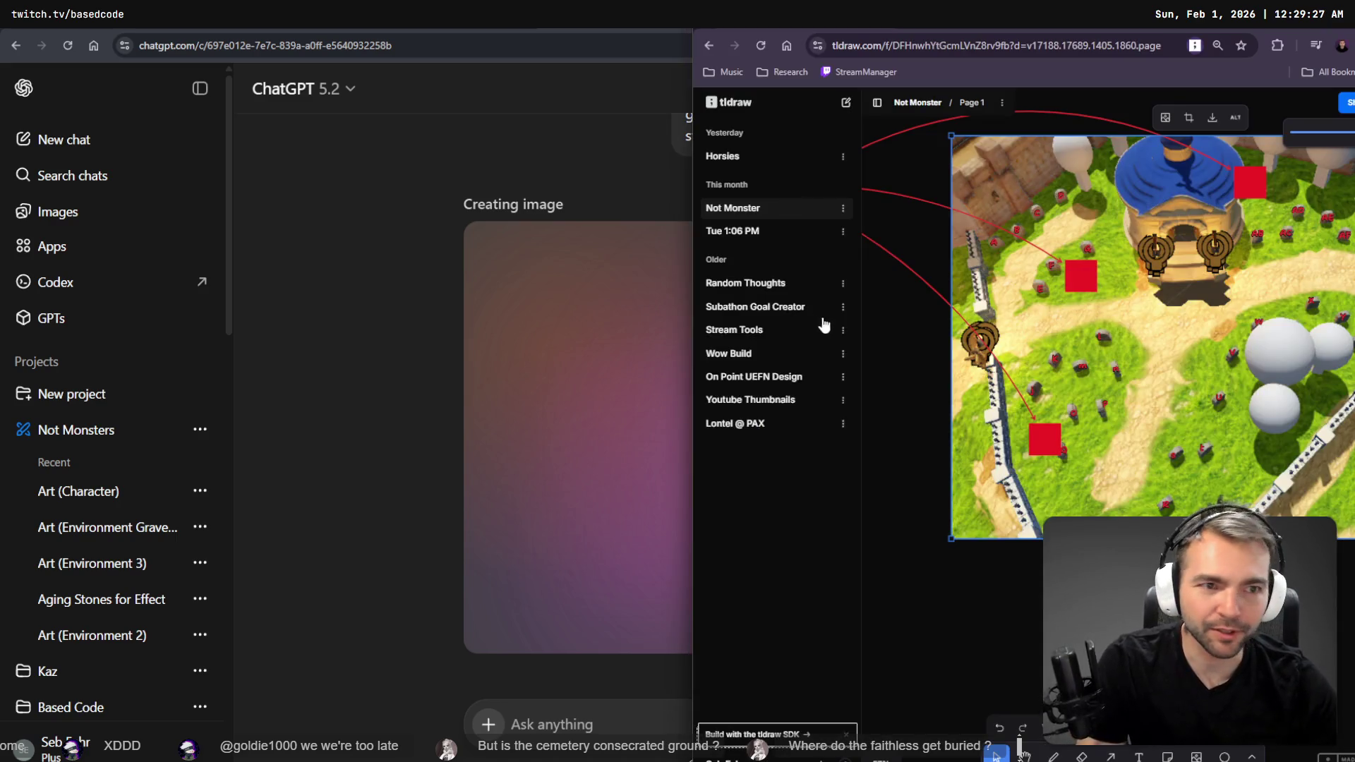
- Maximize tldraw, hide the file list, and select the plain rounded gravestone reference image
{"action": "key", "text": "super+Up"}
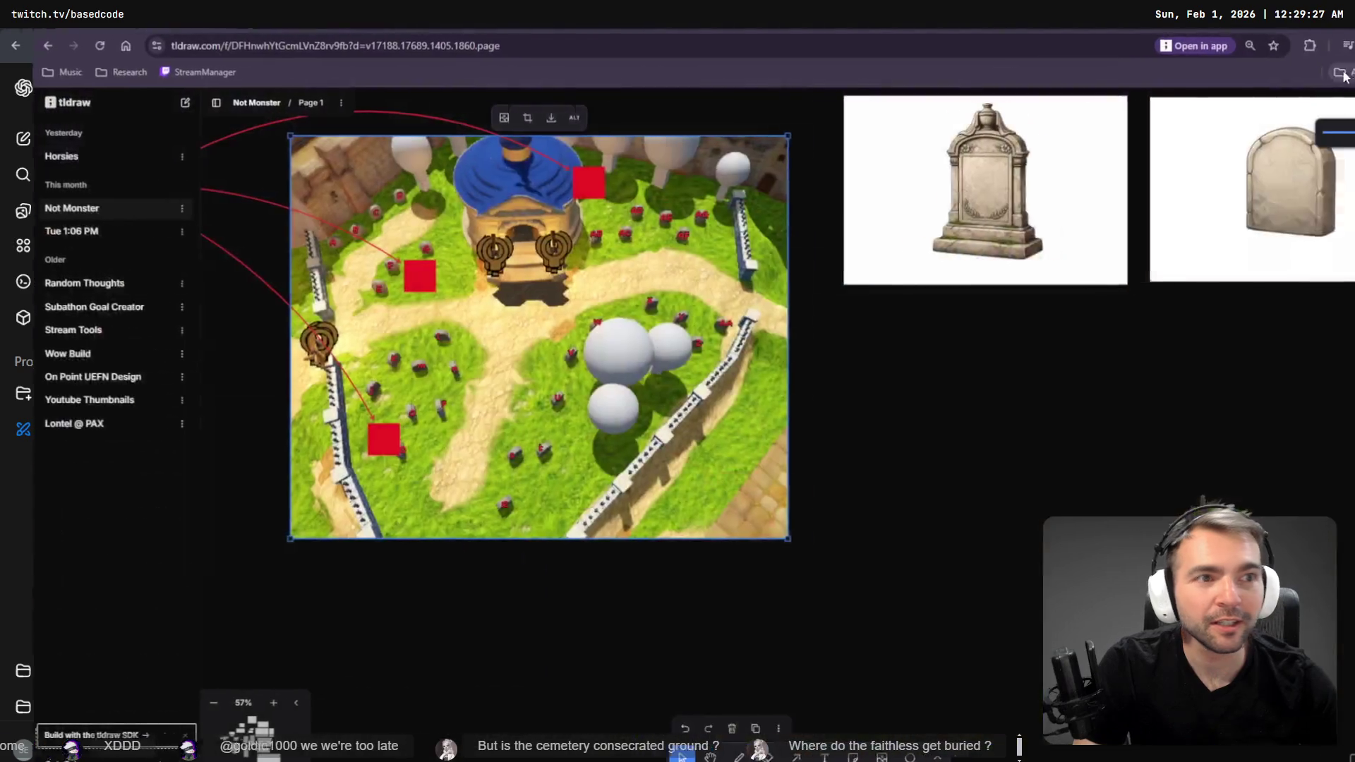
{"action": "left_click", "coordinate": [182, 104]}
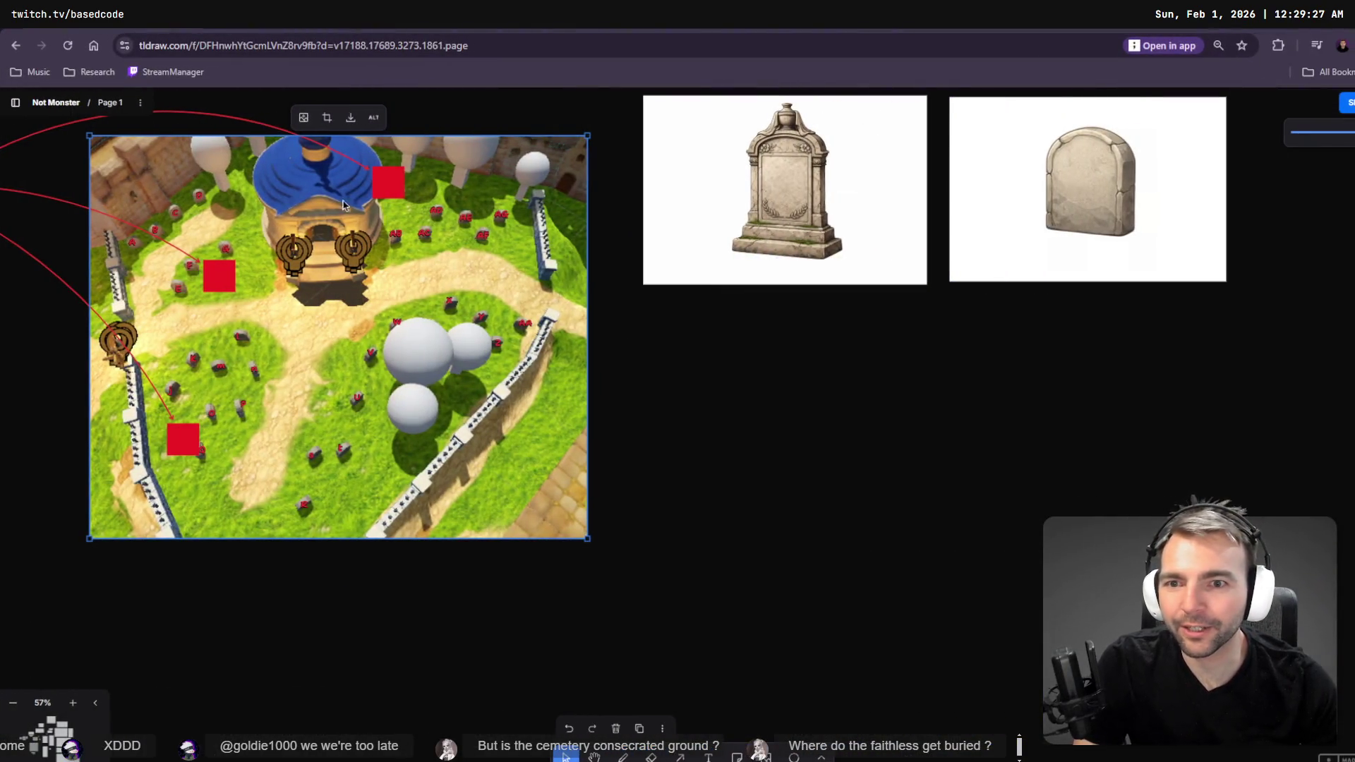
{"action": "scroll", "coordinate": [546, 330], "scroll_direction": "down", "scroll_amount": 10}
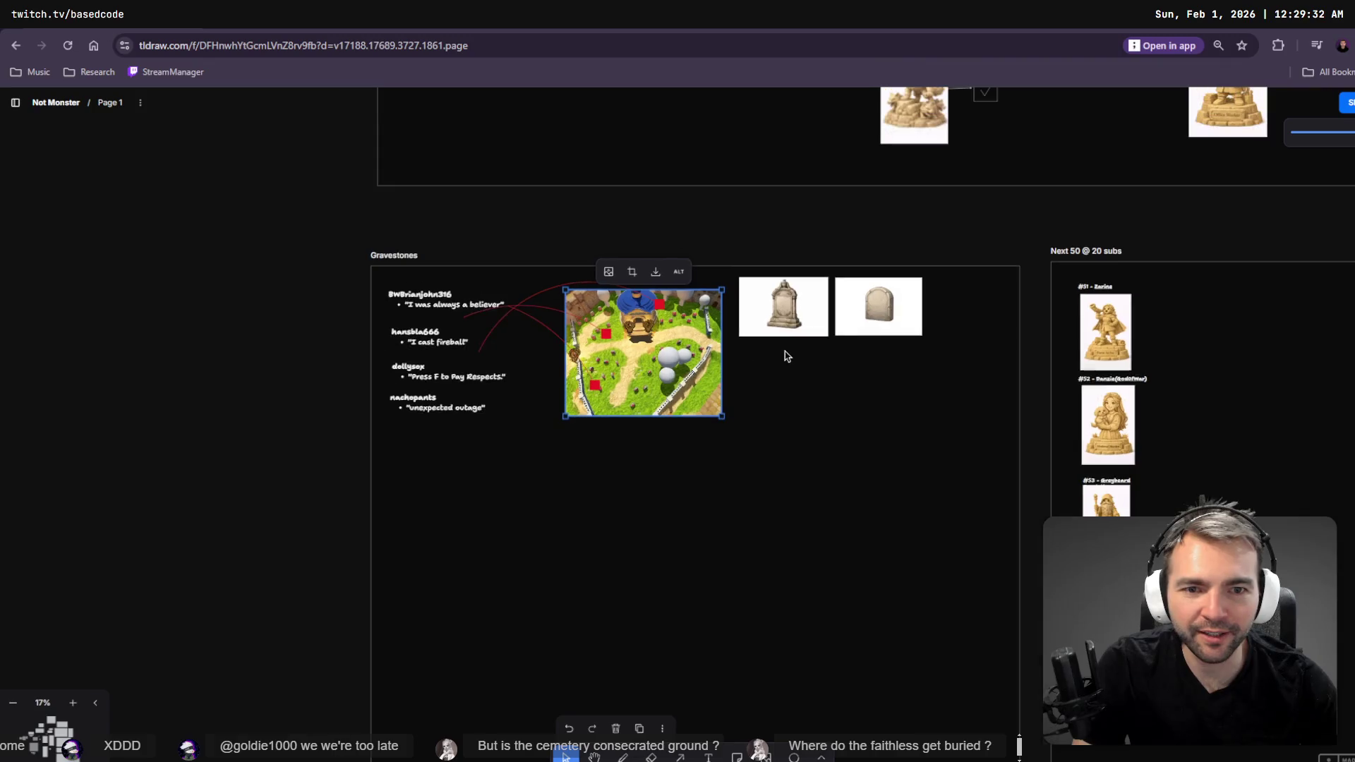
{"action": "left_click", "coordinate": [838, 304]}
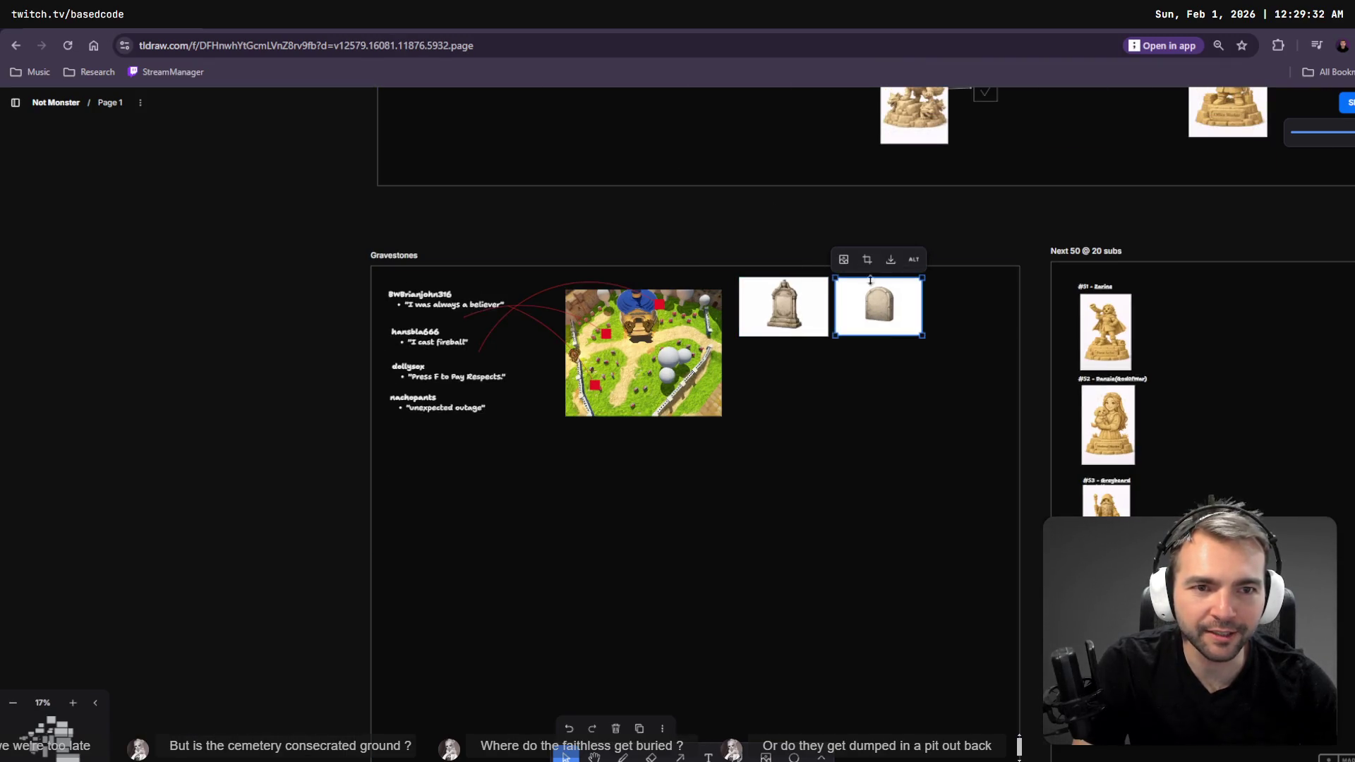
{"action": "scroll", "coordinate": [892, 452], "scroll_direction": "up", "scroll_amount": 15}
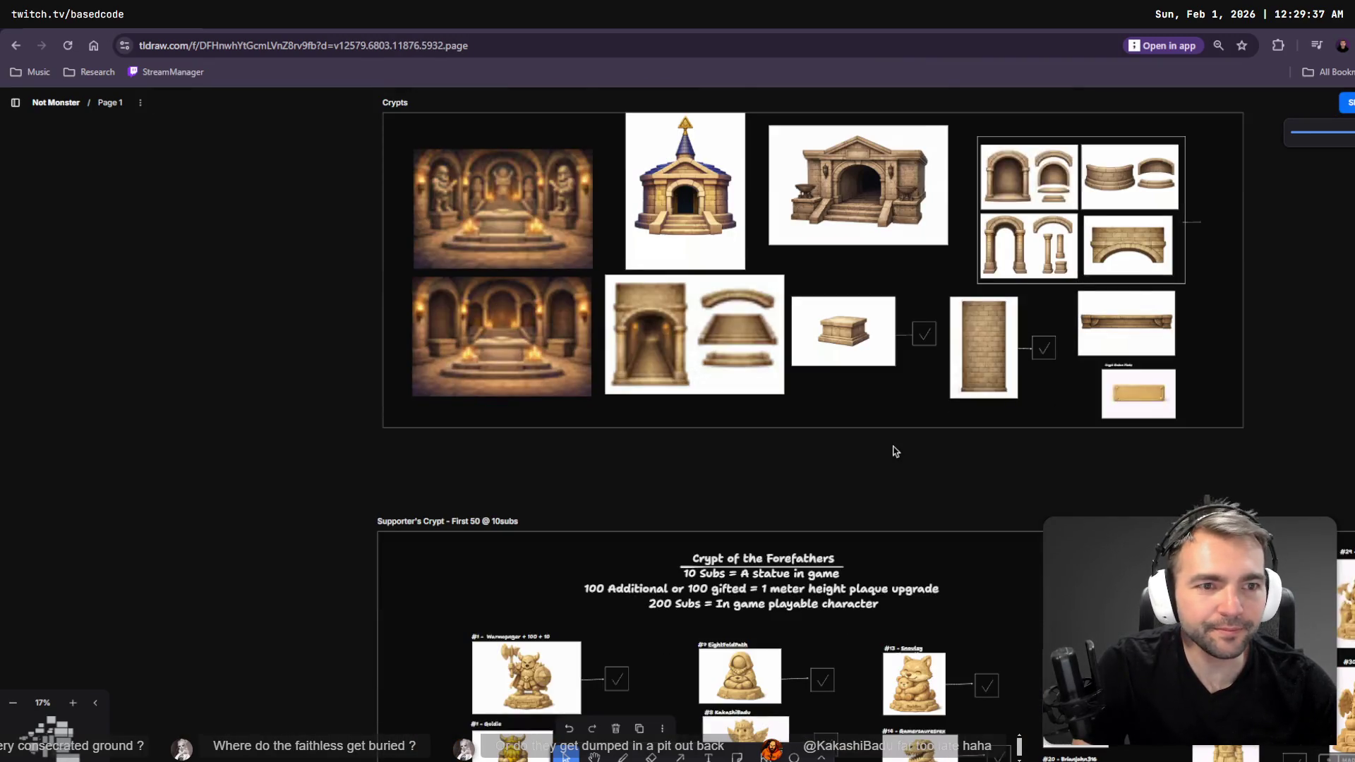
{"action": "scroll", "coordinate": [892, 451], "scroll_direction": "down", "scroll_amount": 15}
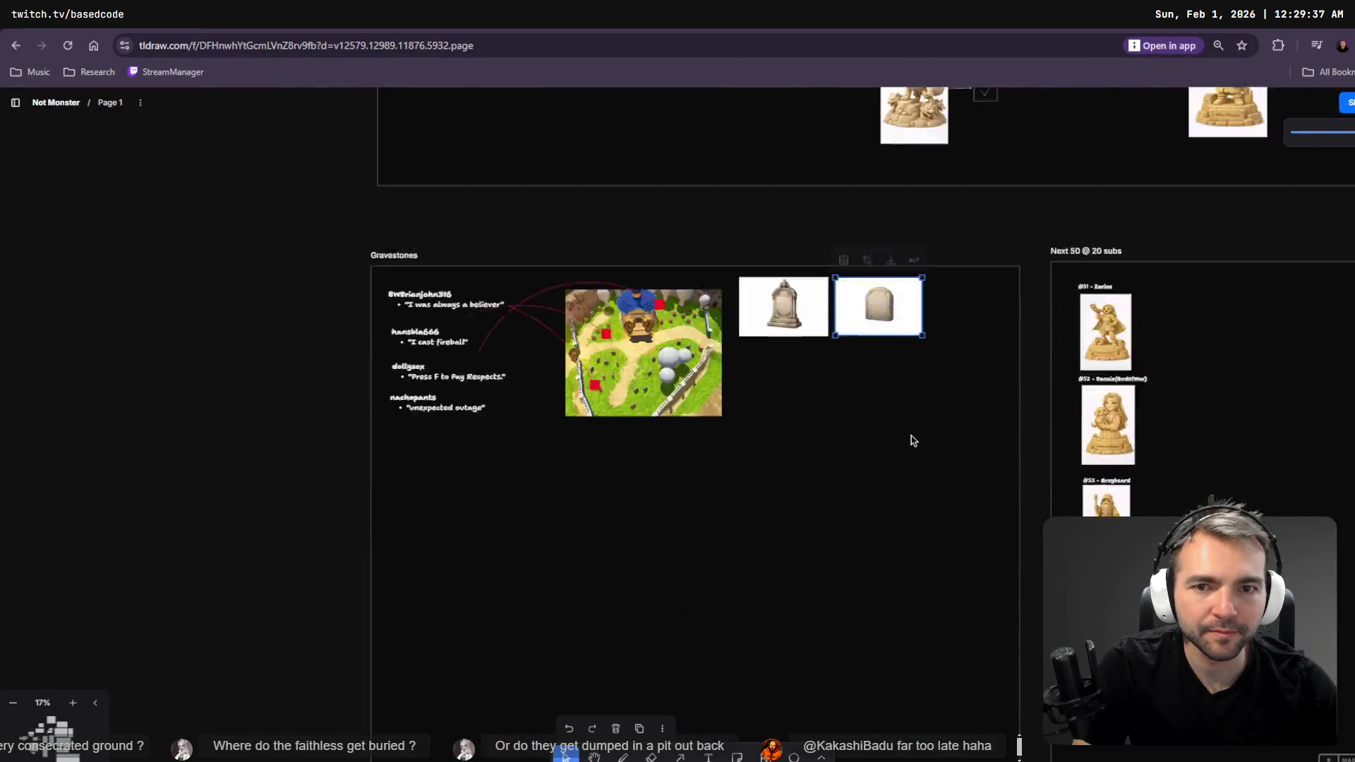
- Fly the Godot camera through the graveyard, then return to the detaching-copies chat
{"action": "scroll", "coordinate": [913, 440], "scroll_direction": "up", "scroll_amount": 5}
{"action": "key", "text": "alt+Tab"}
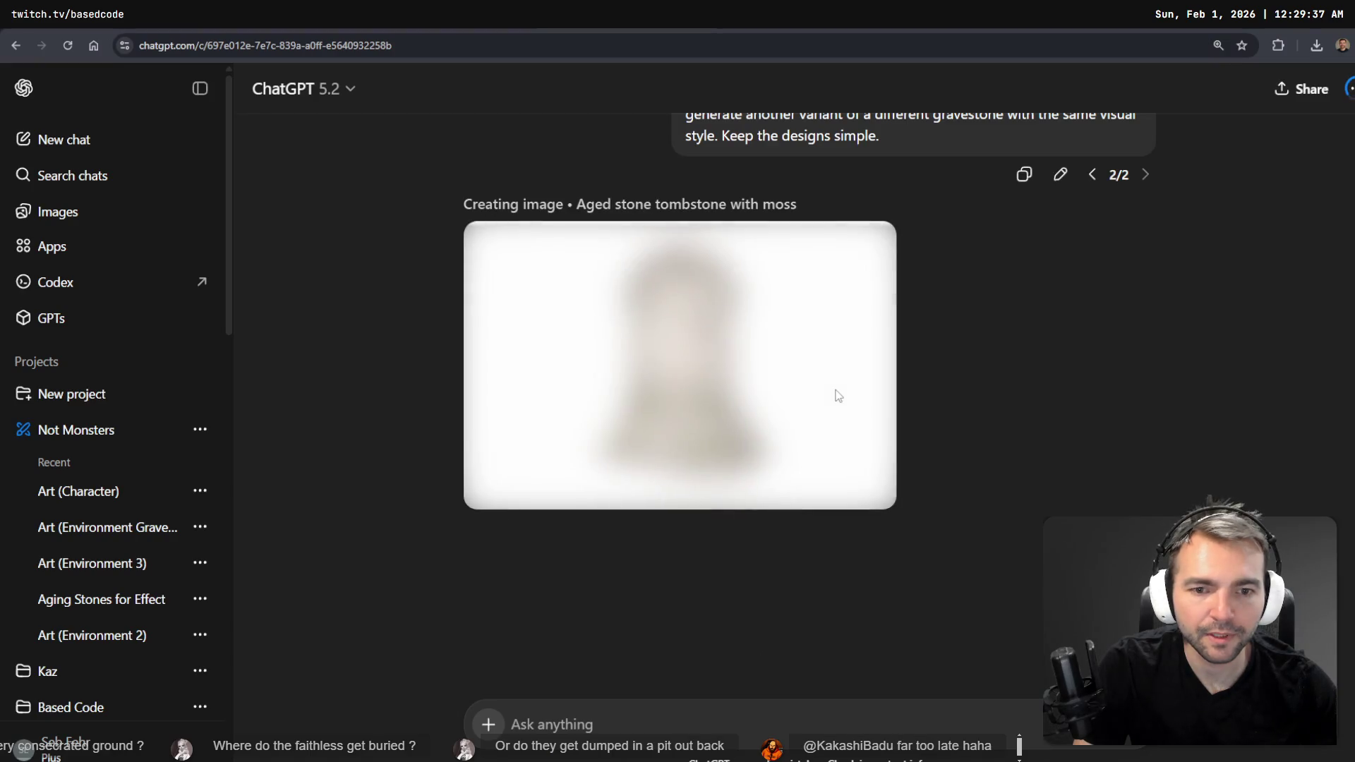
{"action": "key", "text": "alt+Tab"}
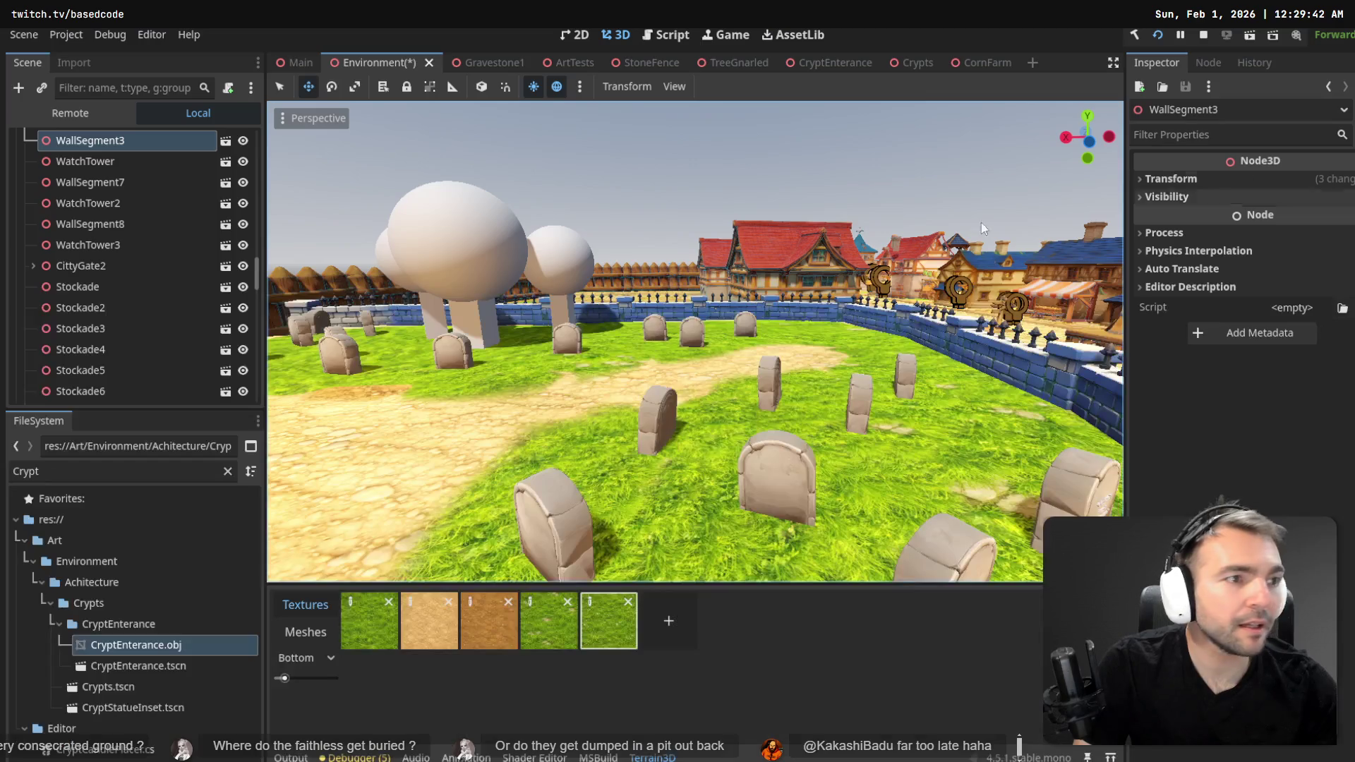
{"action": "key", "text": "w"}
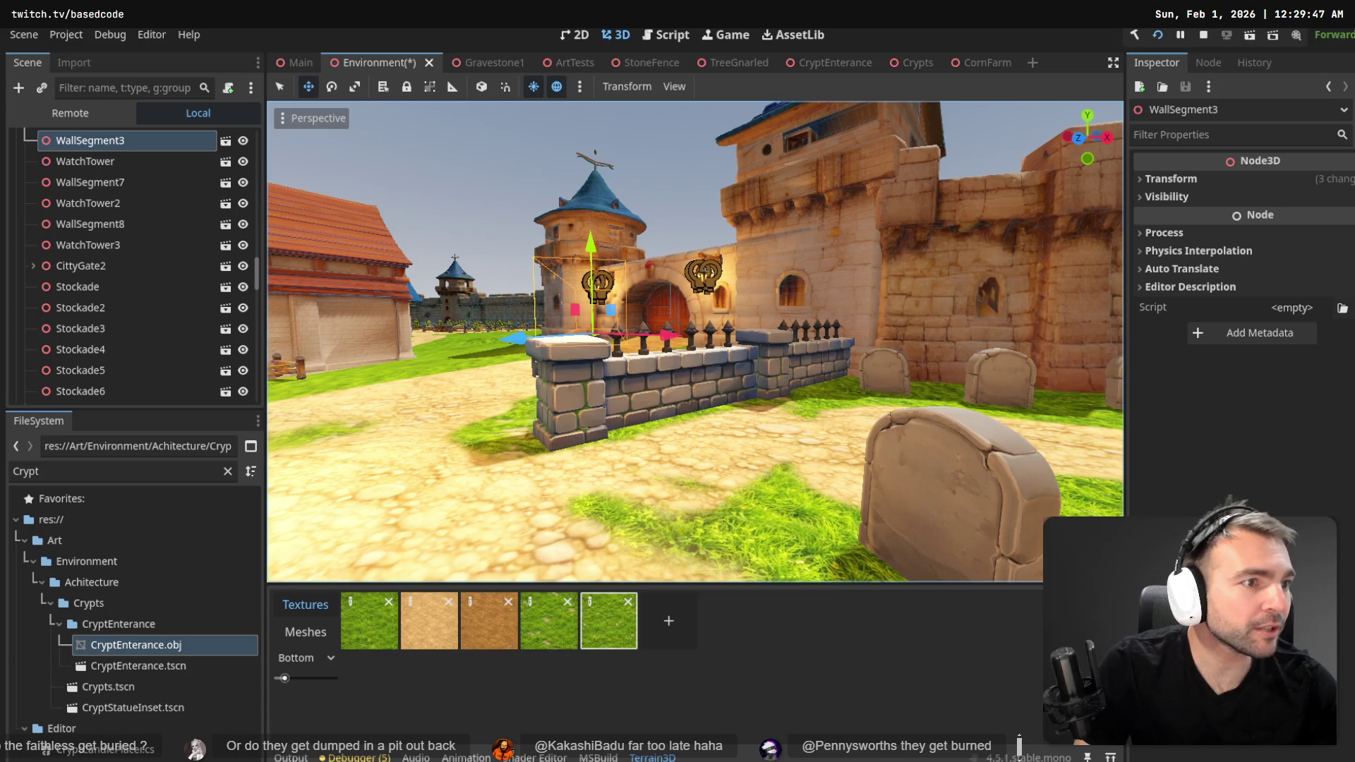
{"action": "key", "text": "alt+Tab"}
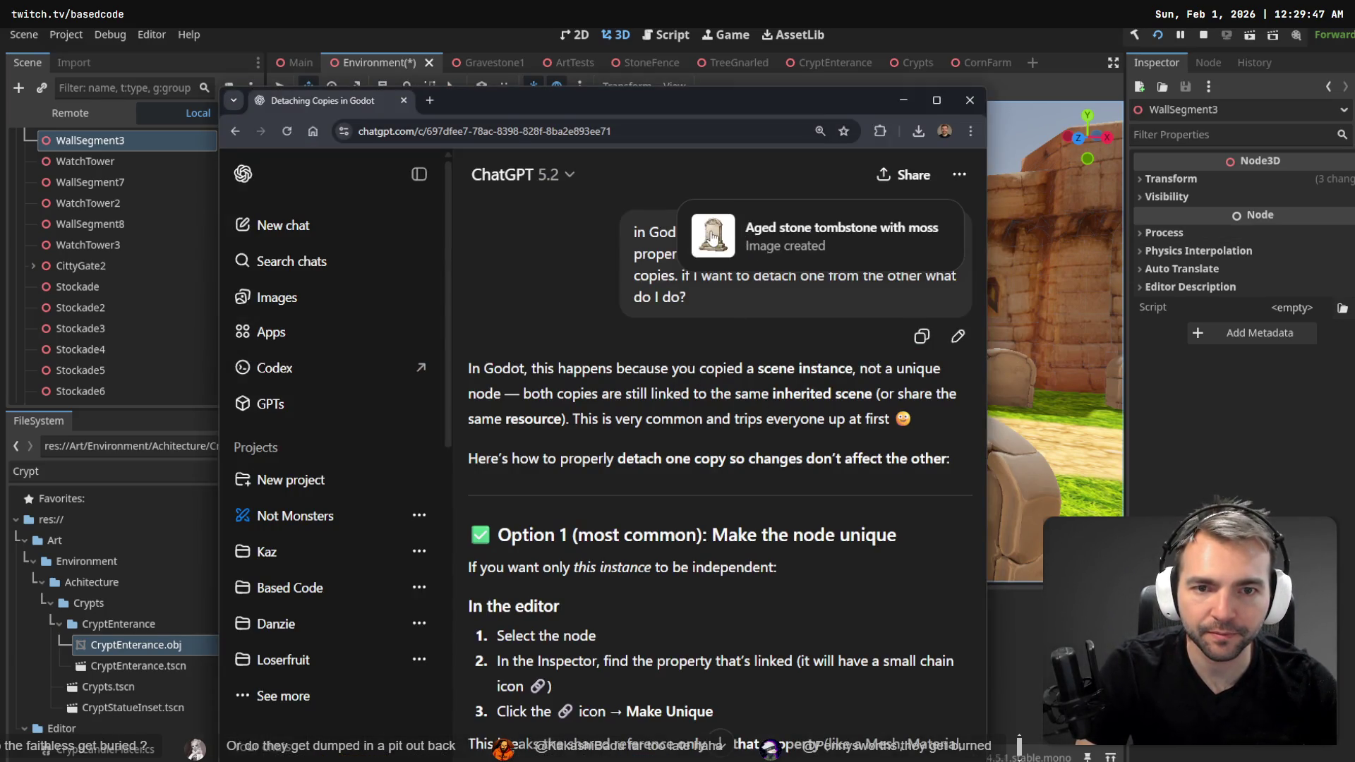
- Read Options 2–4 of the detaching answer, then fly Godot's camera to a headstone
{"action": "scroll", "coordinate": [743, 345], "scroll_direction": "down", "scroll_amount": 7}
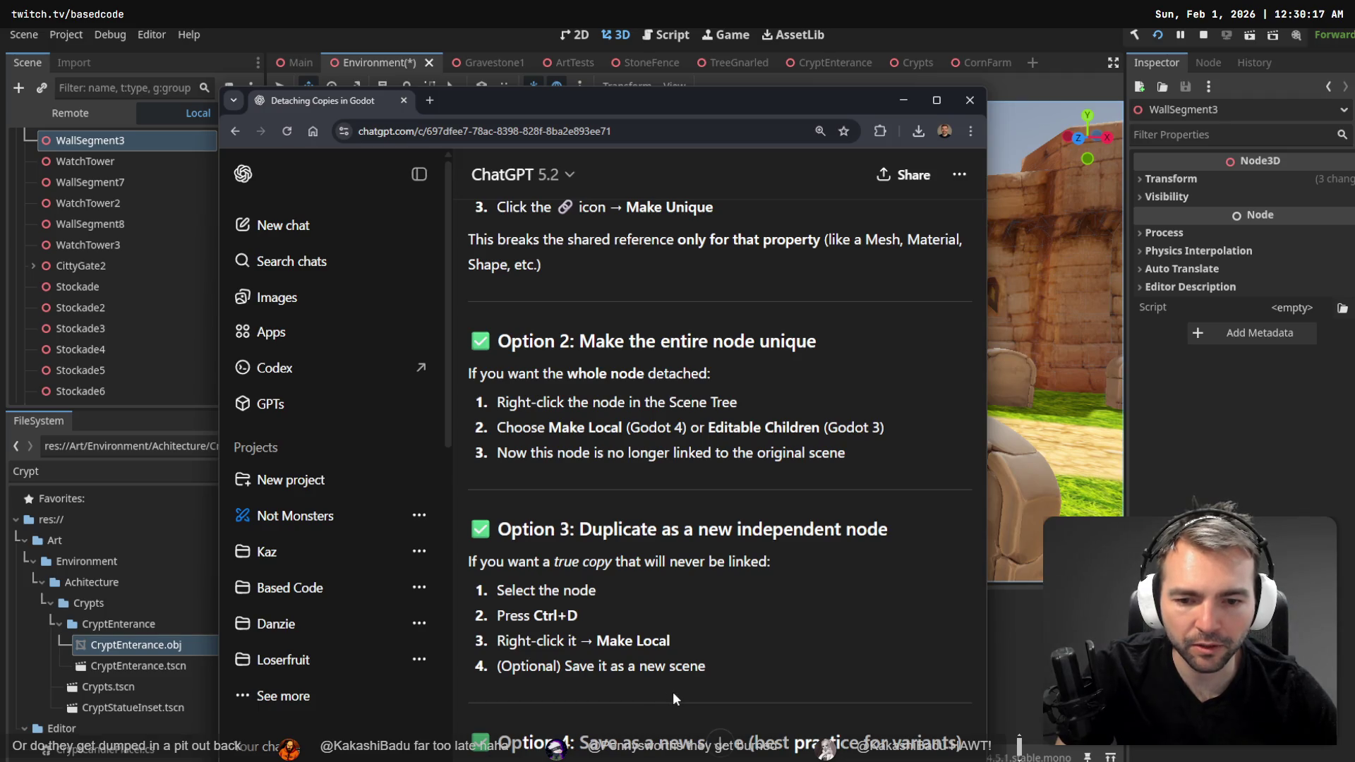
{"action": "scroll", "coordinate": [671, 692], "scroll_direction": "down", "scroll_amount": 4}
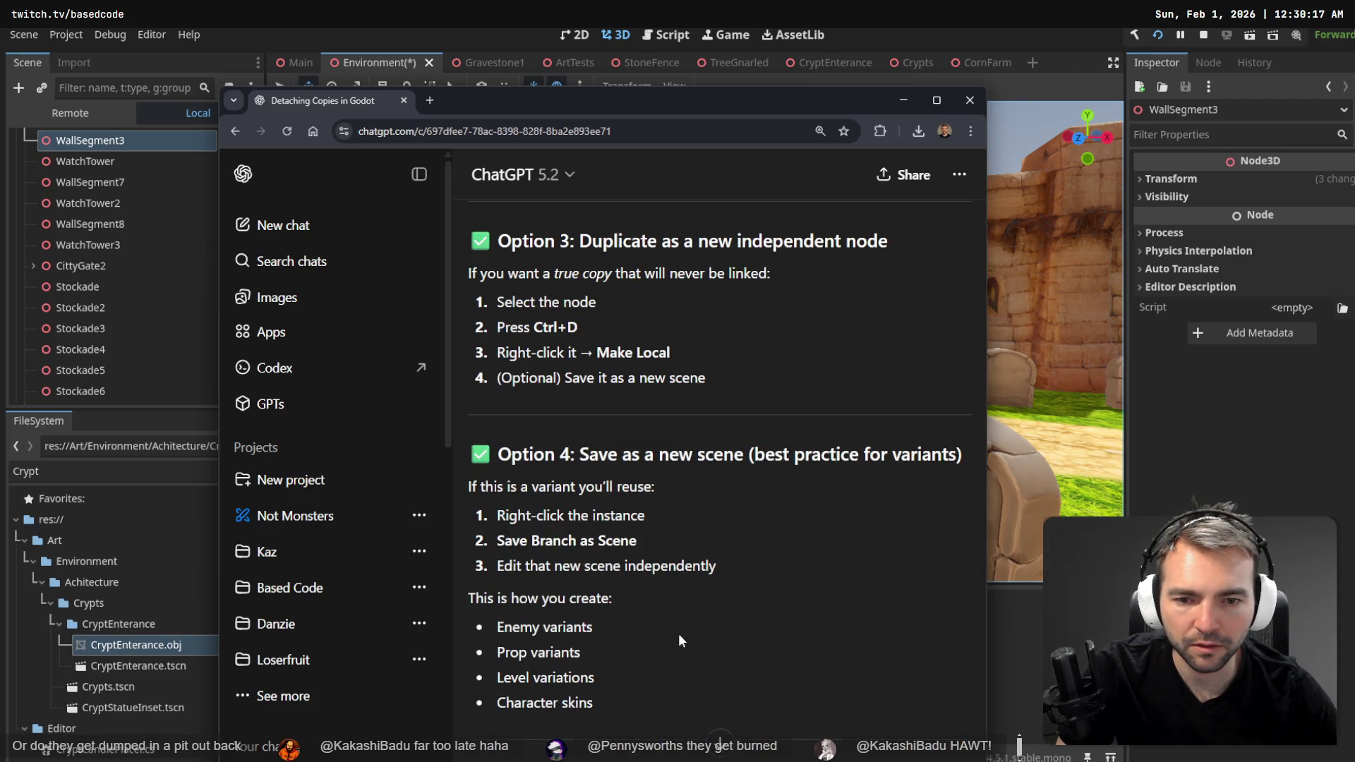
{"action": "key", "text": "alt+Tab"}
{"action": "key", "text": "w"}
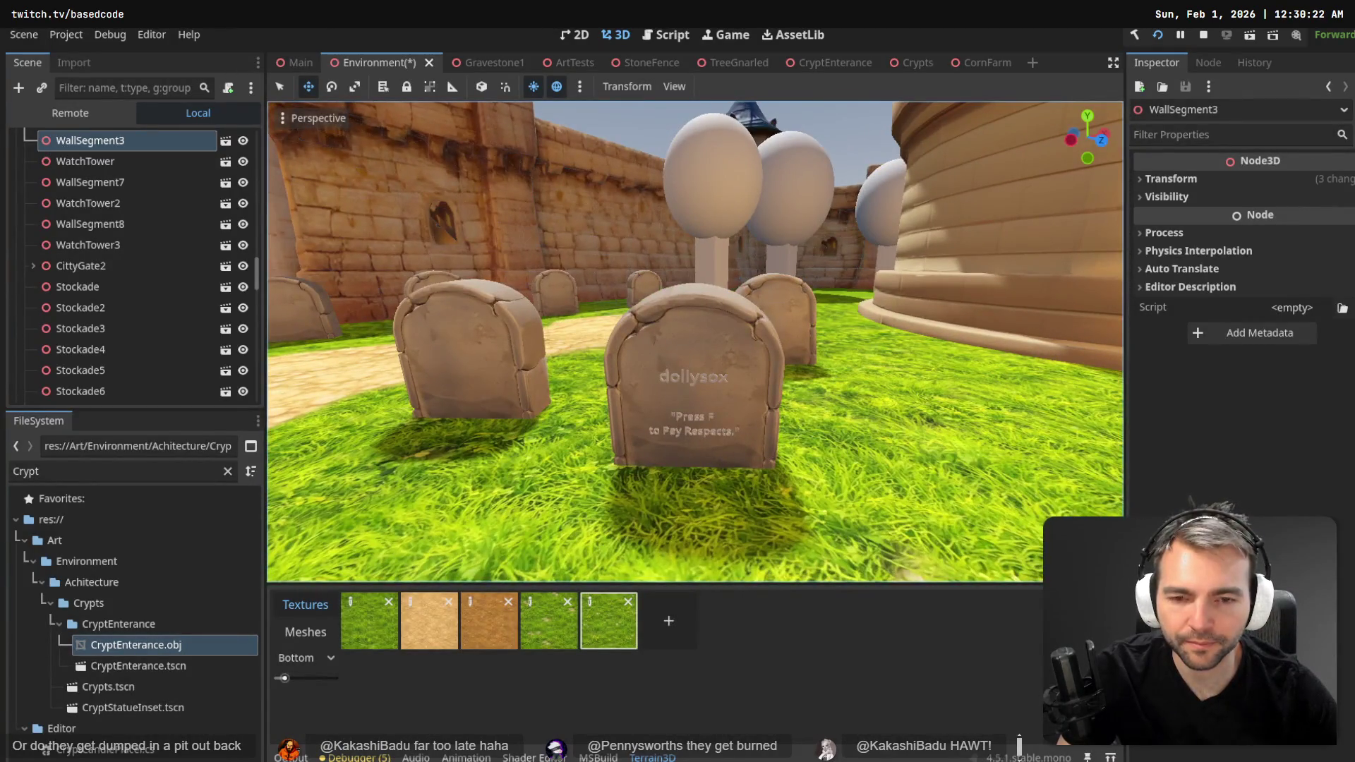
- Select Gravestone34's Name text node, trying a duplicate and then undoing it
{"action": "key", "text": "w"}
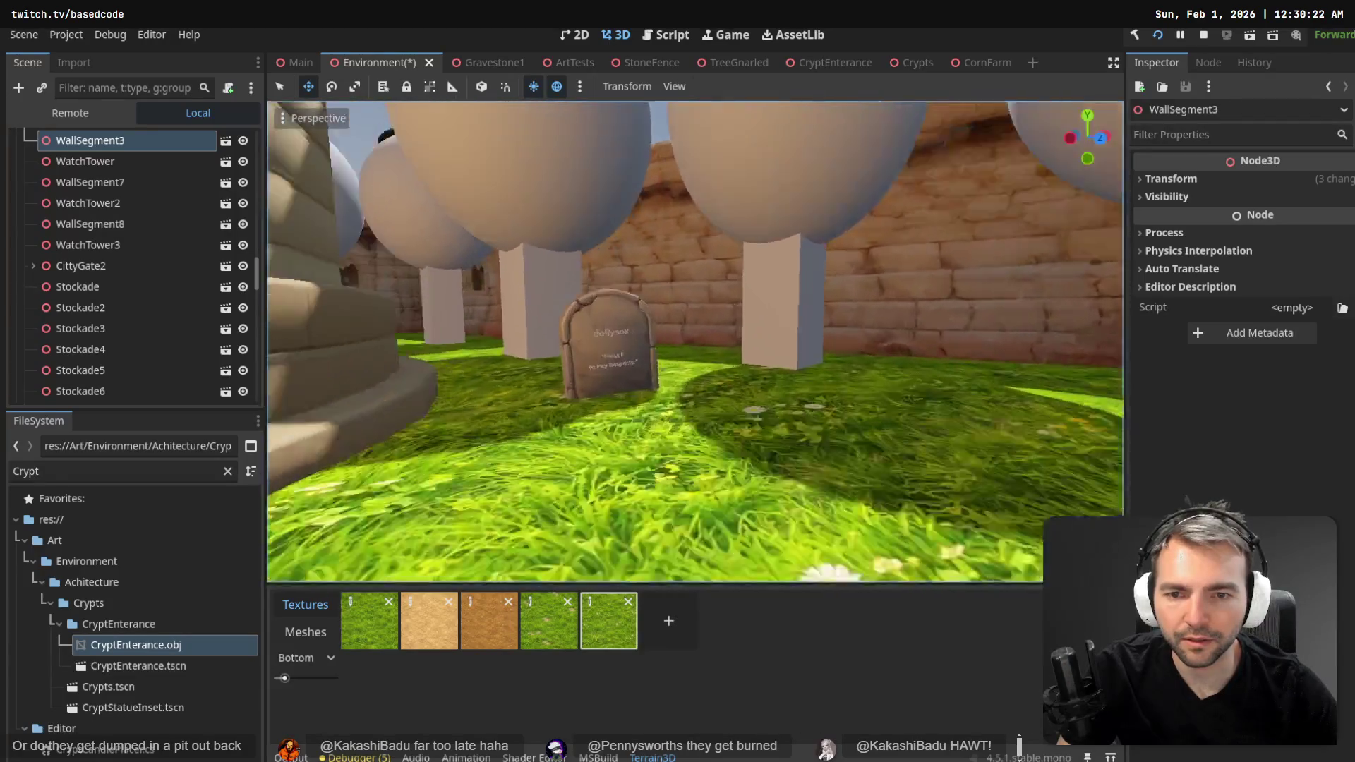
{"action": "left_click", "coordinate": [670, 342]}
{"action": "left_click", "coordinate": [669, 337]}
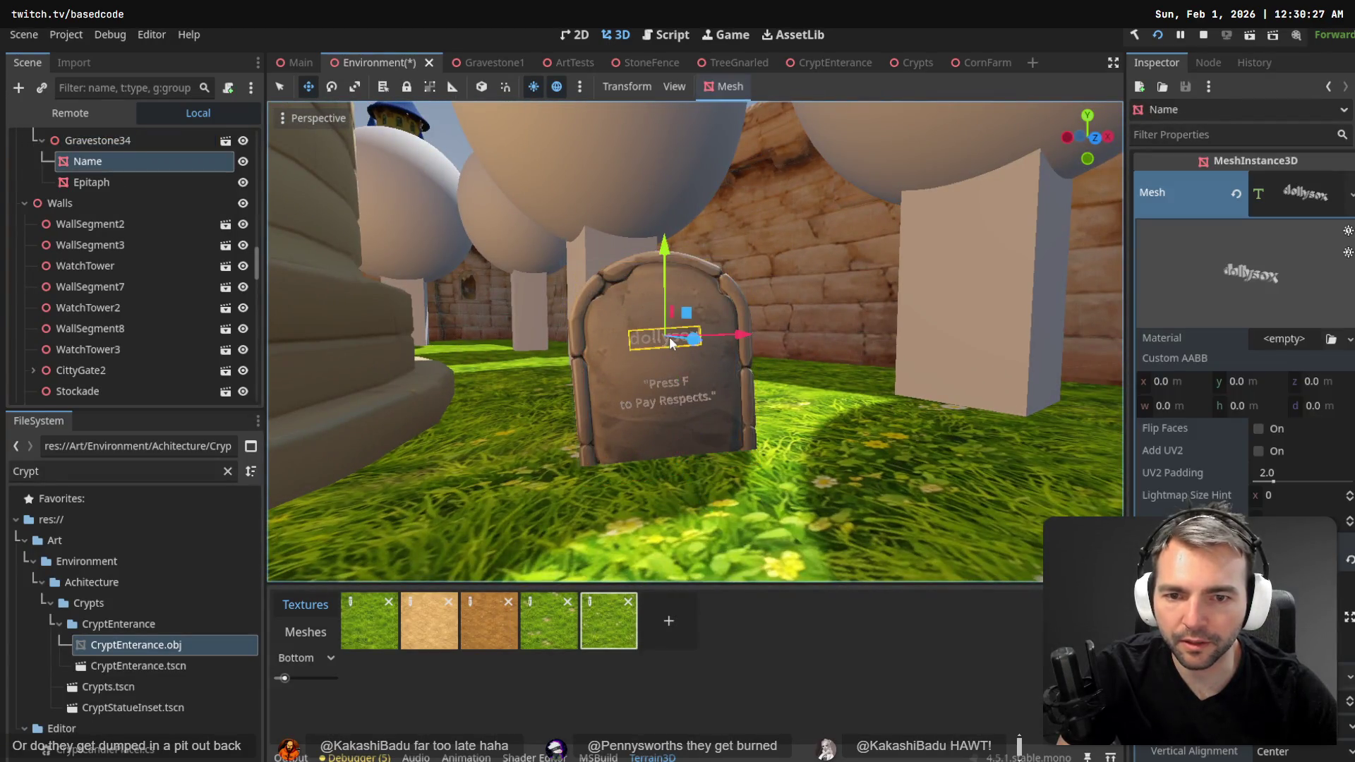
{"action": "right_click", "coordinate": [85, 157]}
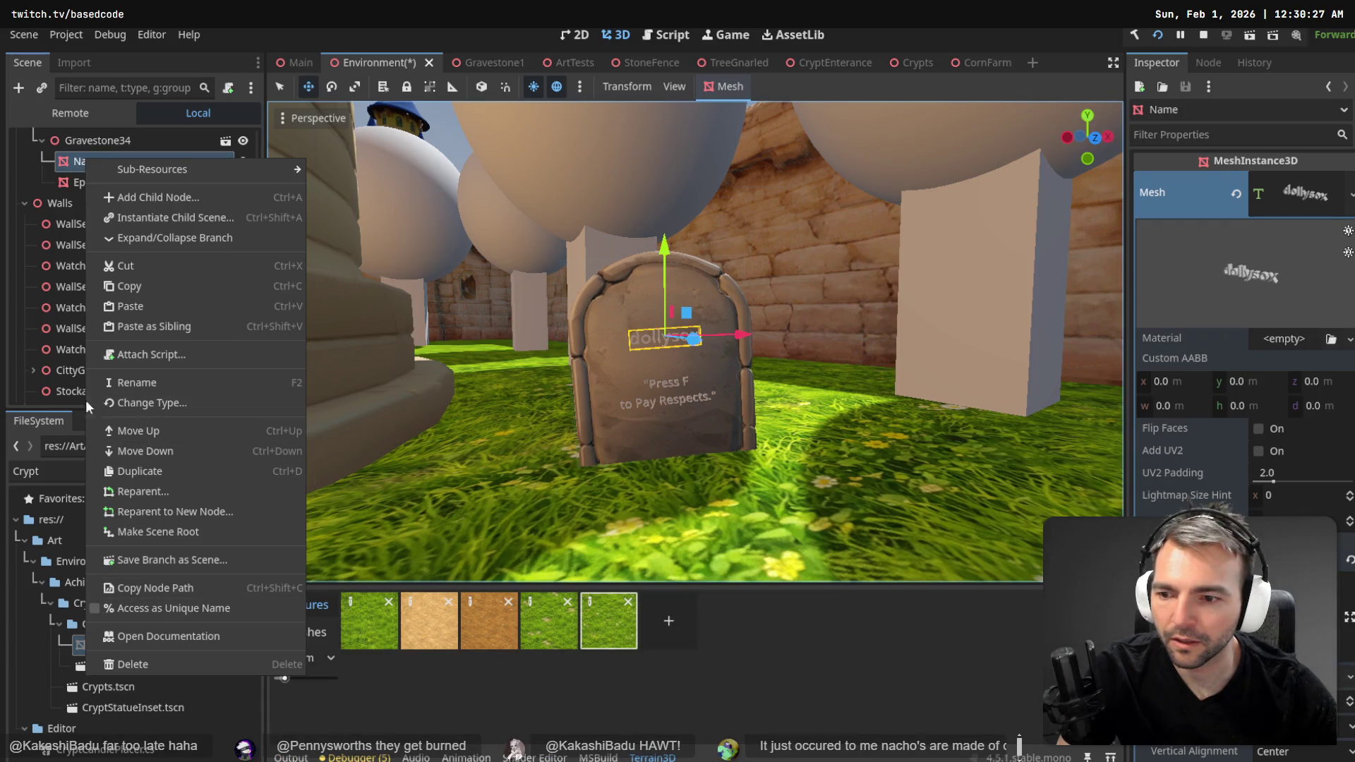
{"action": "left_click", "coordinate": [76, 157]}
{"action": "key", "text": "ctrl+d"}
{"action": "key", "text": "ctrl+z"}
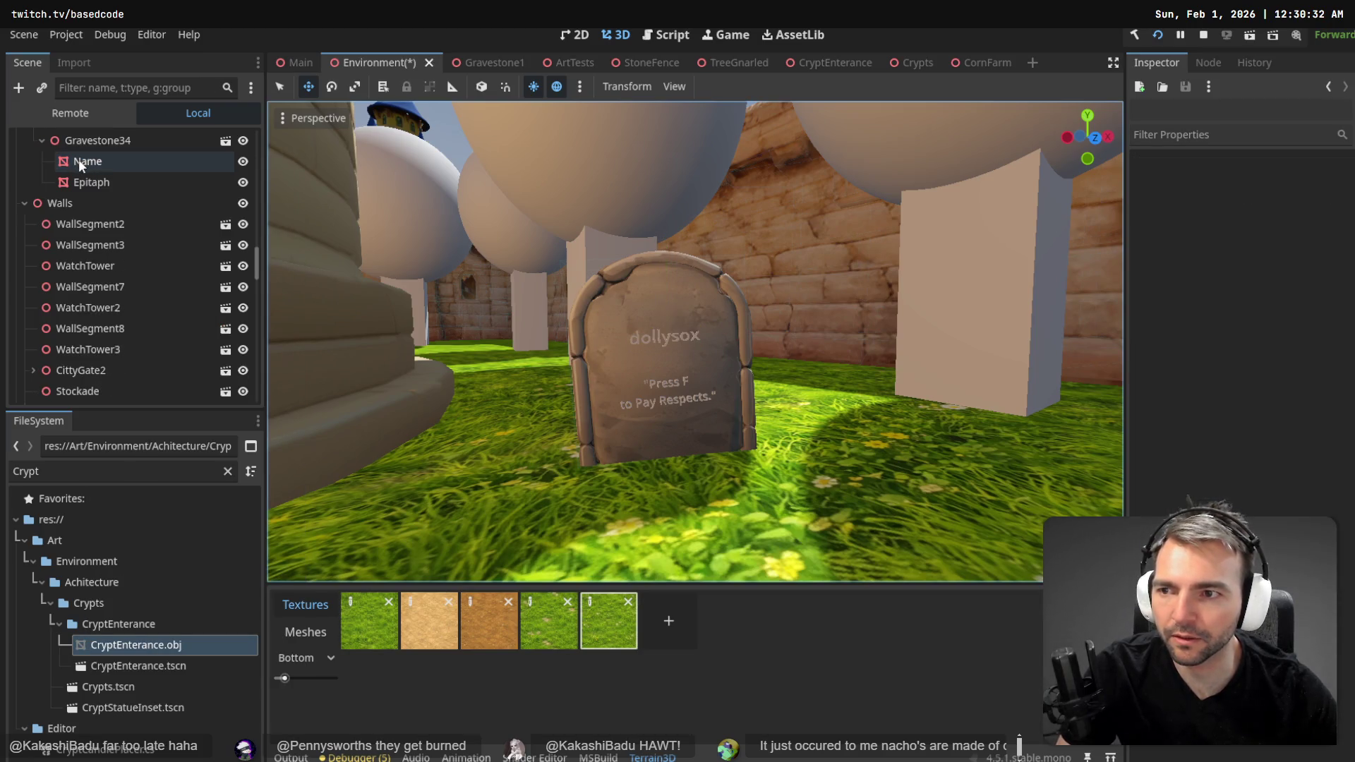
{"action": "left_click", "coordinate": [78, 160]}
- Check the Make Local step, select Name with Epitaph, and open Gravestone34's scene
{"action": "key", "text": "alt+Tab"}
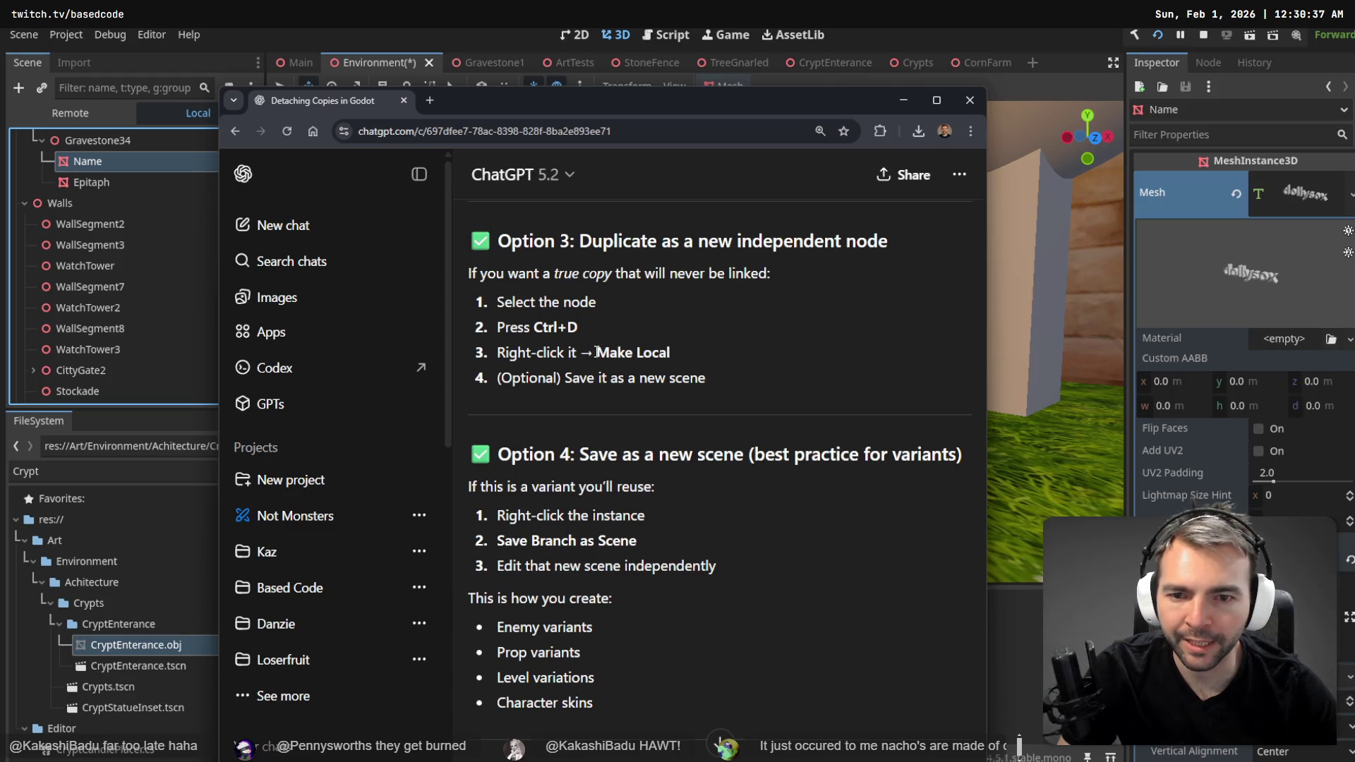
{"action": "left_click_drag", "start_coordinate": [596, 352], "coordinate": [688, 353]}
{"action": "key", "text": "alt+Tab"}
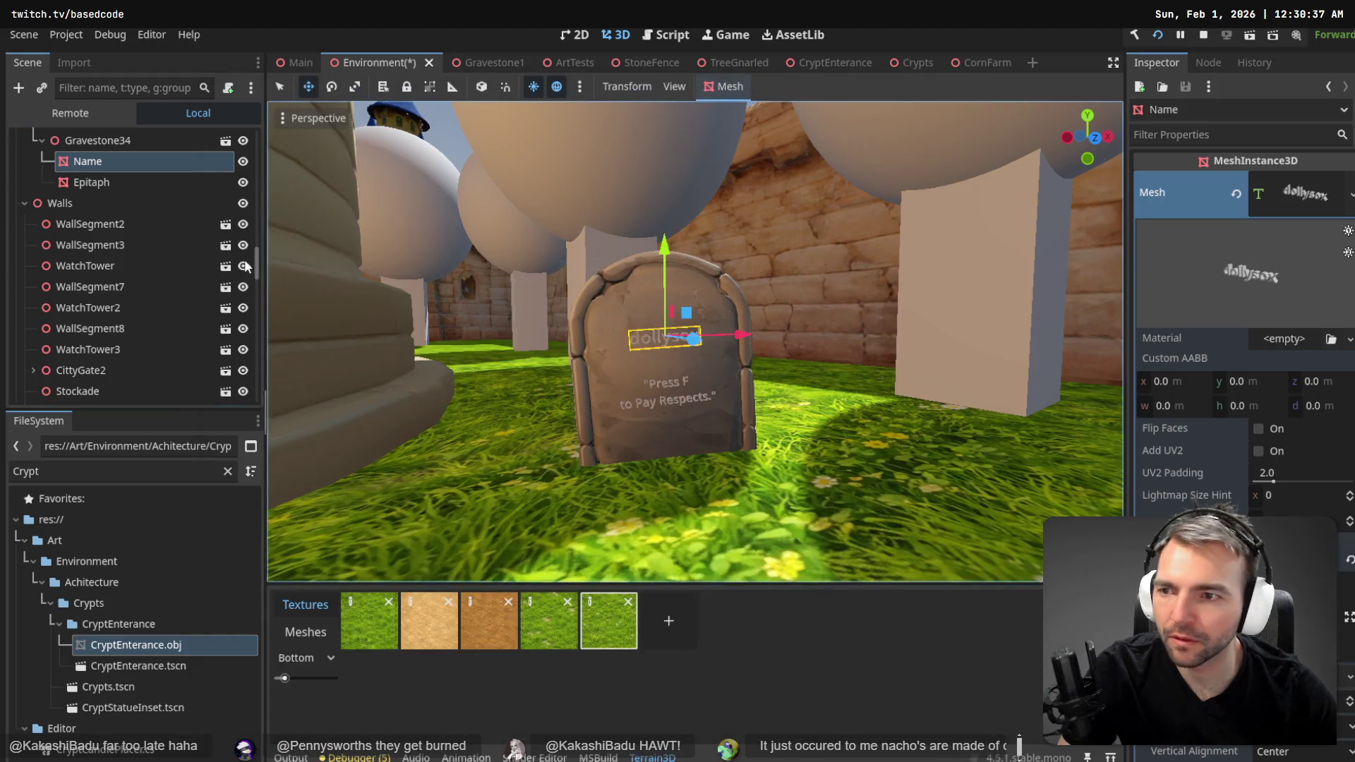
{"action": "right_click", "coordinate": [116, 159]}
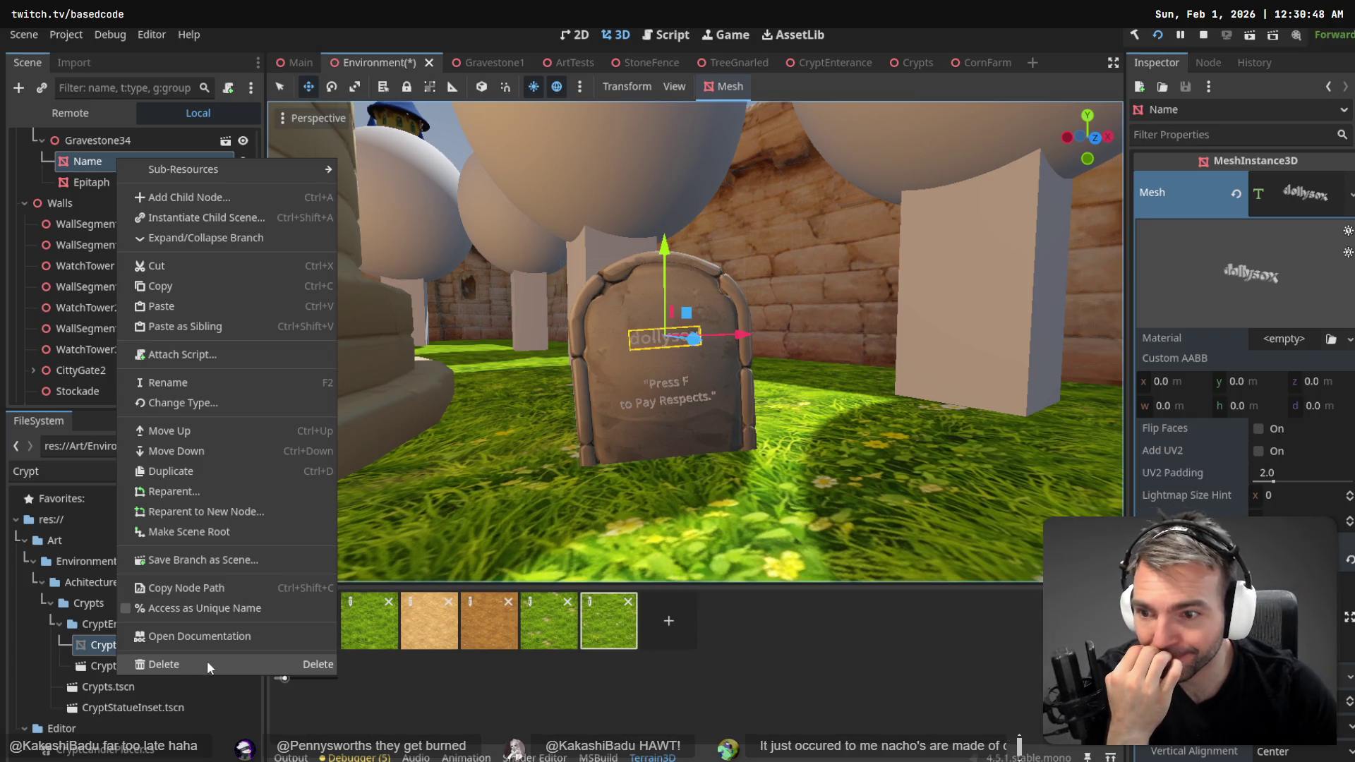
{"action": "left_click", "coordinate": [88, 141]}
{"action": "left_click", "coordinate": [92, 182], "text": "ctrl"}
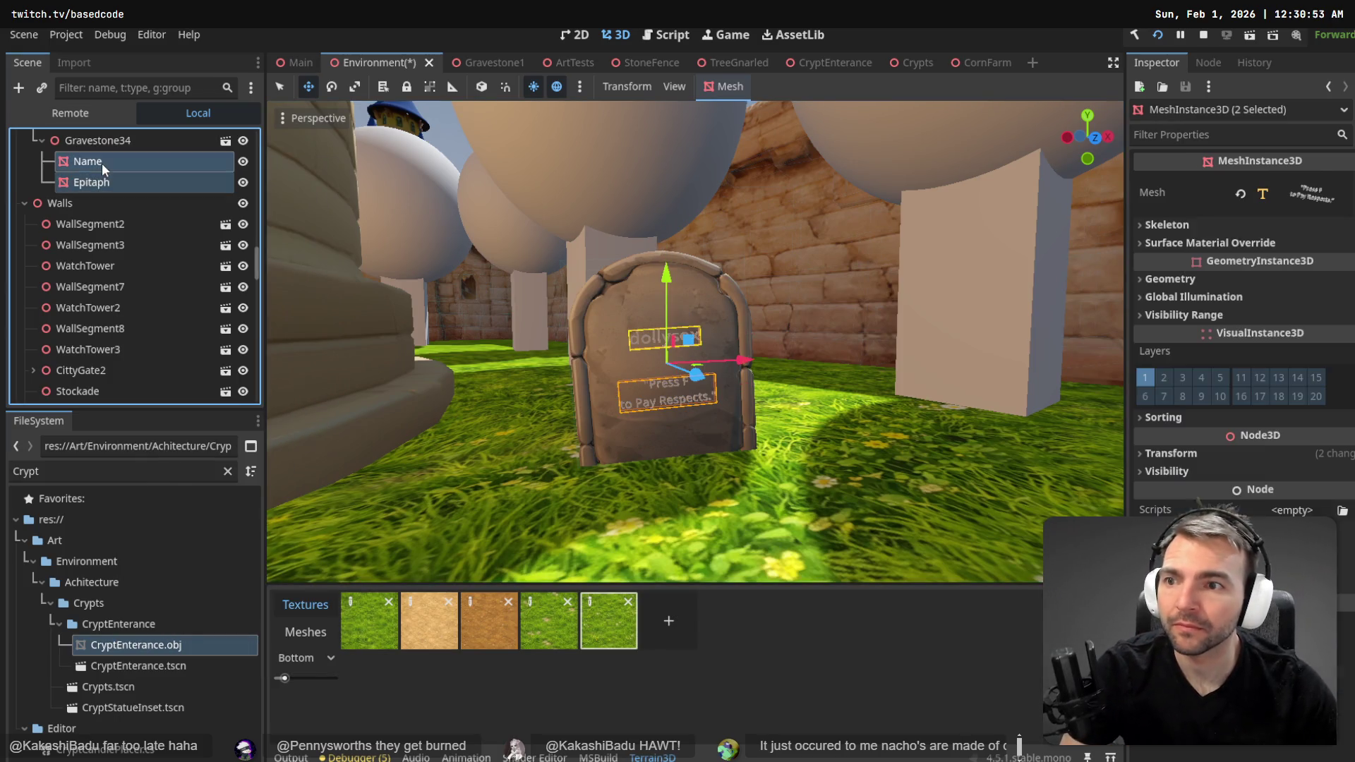
{"action": "left_click", "coordinate": [225, 140]}
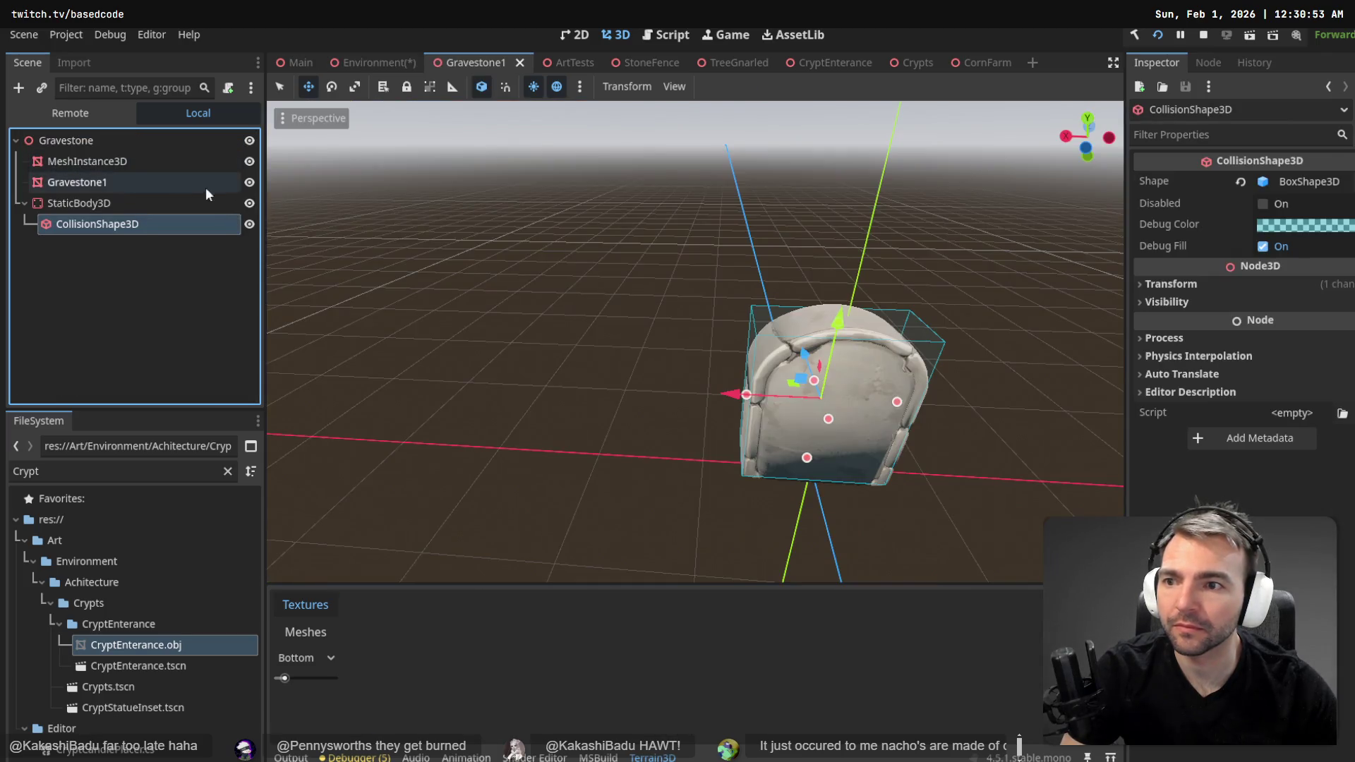
- Paste Name and Epitaph under the Gravestone root and add a new MeshInstance3D child
{"action": "left_click", "coordinate": [83, 141]}
{"action": "key", "text": "ctrl+v"}
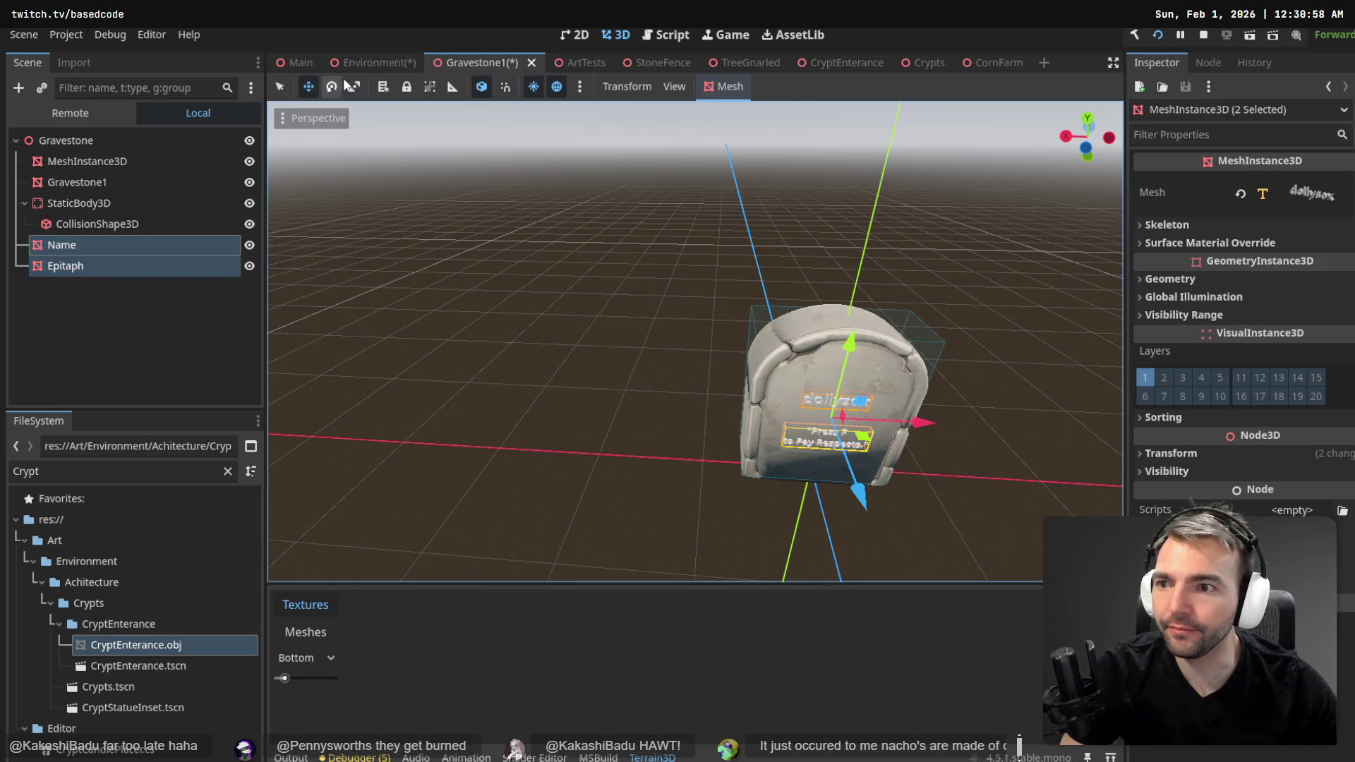
{"action": "left_click", "coordinate": [78, 141]}
{"action": "right_click", "coordinate": [78, 142]}
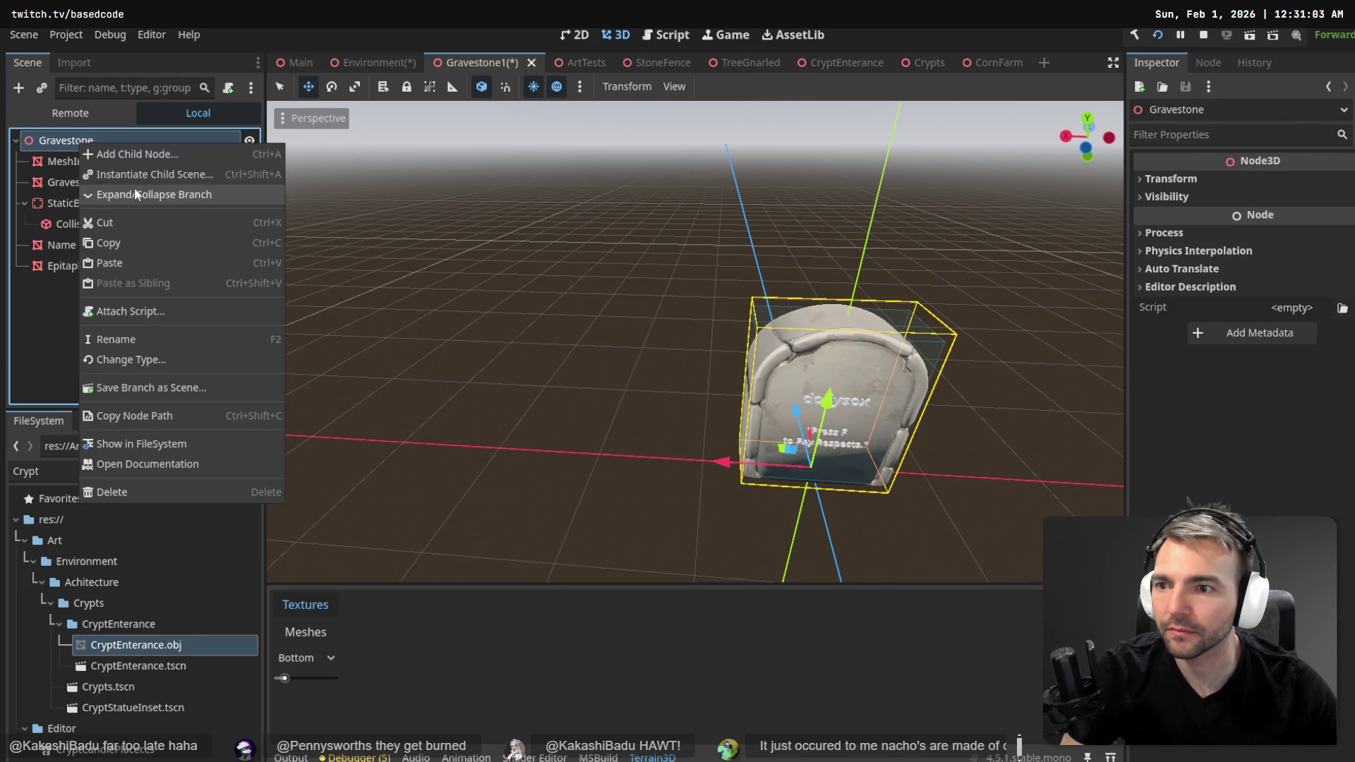
{"action": "left_click", "coordinate": [131, 149]}
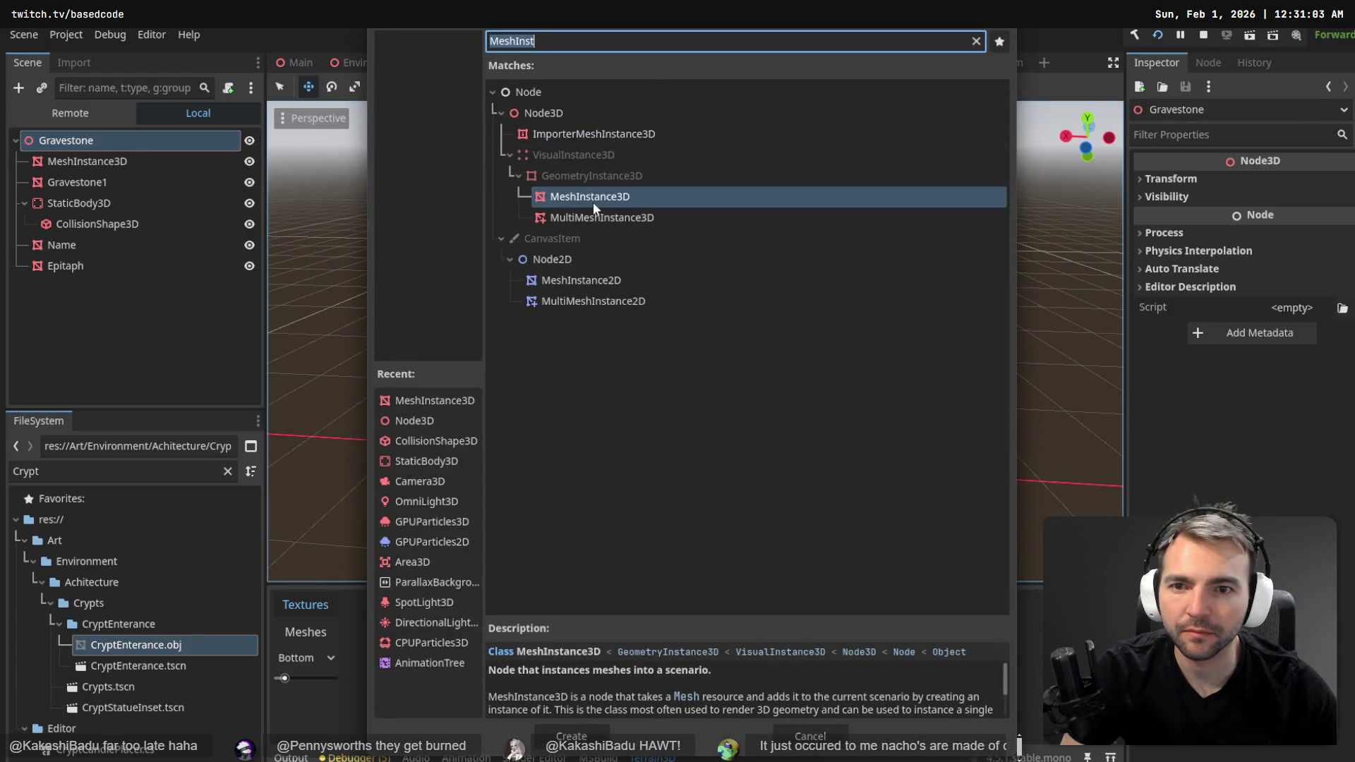
{"action": "left_click", "coordinate": [593, 202]}
{"action": "double_click", "coordinate": [593, 202]}
{"action": "double_click", "coordinate": [77, 290]}
{"action": "type", "text": "Prompt"}
{"action": "key", "text": "ctrl+BackSpace"}
{"action": "key", "text": "Return"}
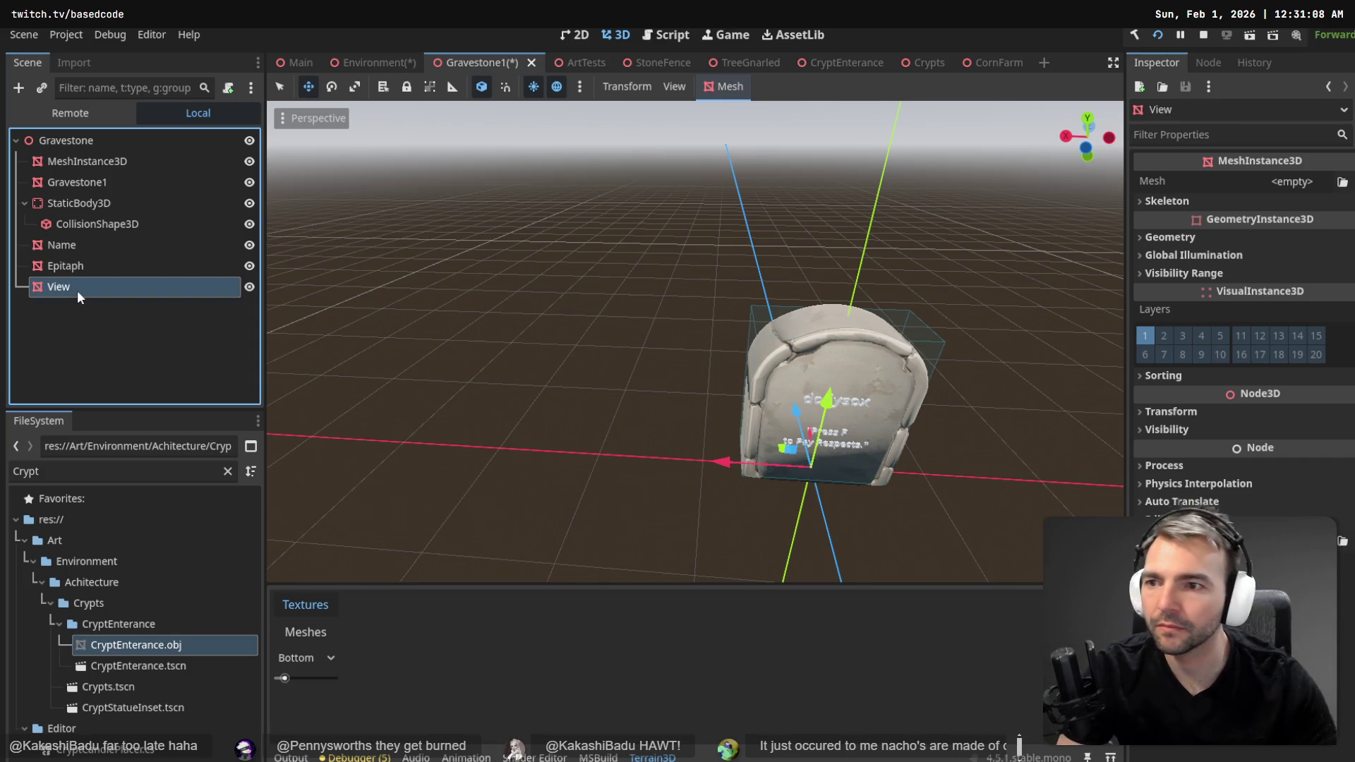
- Move the mesh, StaticBody3D, CollisionShape3D and Gravestone1 nodes under it, rename it Model, and save
{"action": "left_click", "coordinate": [59, 143]}
{"action": "left_click", "coordinate": [69, 165]}
{"action": "left_click", "coordinate": [78, 203], "text": "ctrl"}
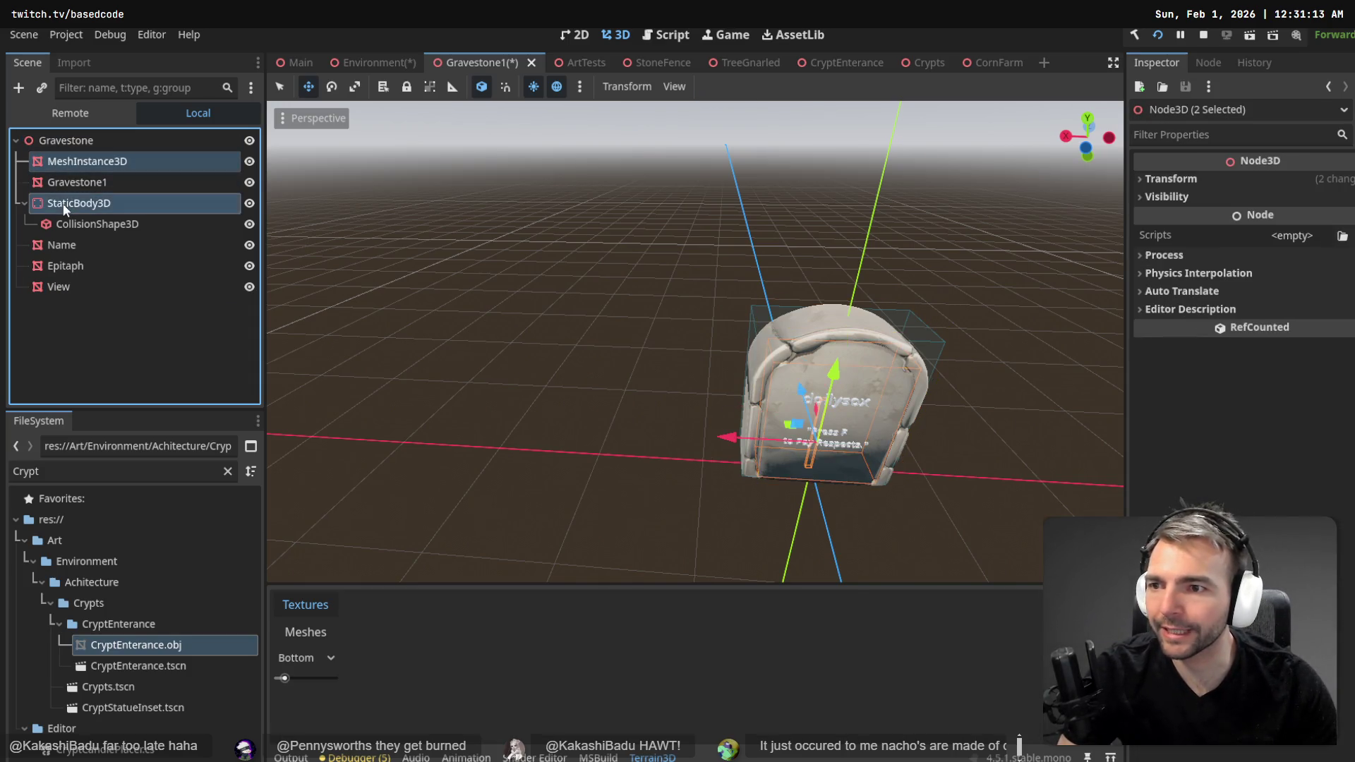
{"action": "left_click", "coordinate": [85, 224], "text": "ctrl"}
{"action": "left_click", "coordinate": [73, 183], "text": "ctrl"}
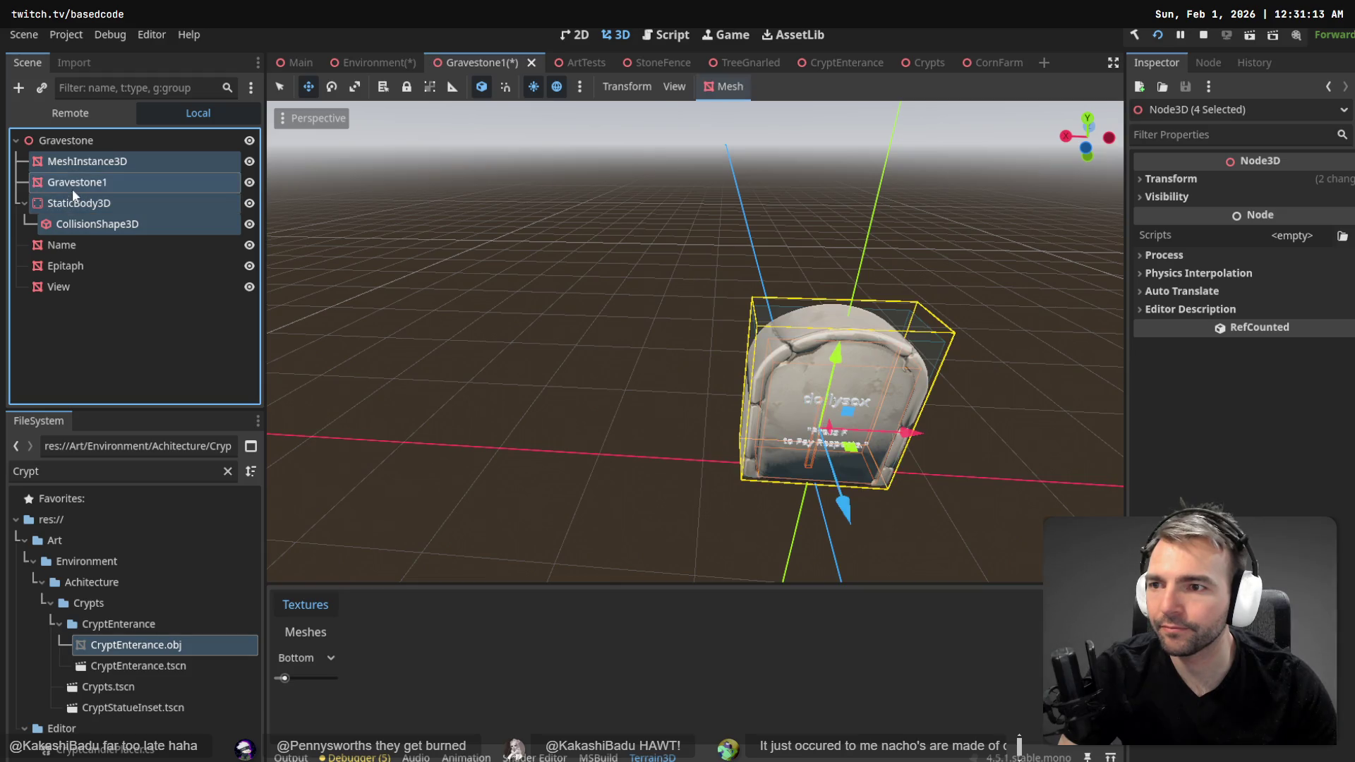
{"action": "left_click_drag", "start_coordinate": [72, 185], "coordinate": [58, 286]}
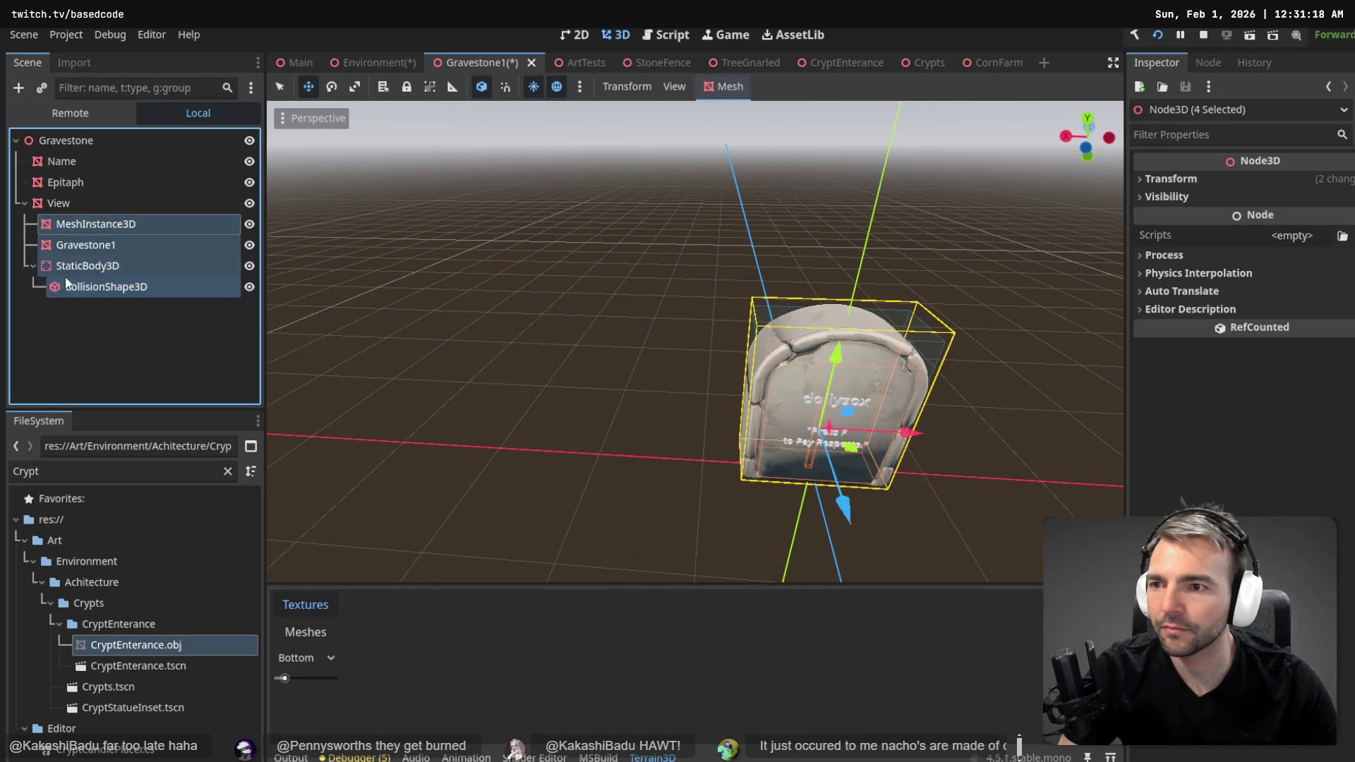
{"action": "left_click", "coordinate": [62, 205]}
{"action": "left_click", "coordinate": [23, 202]}
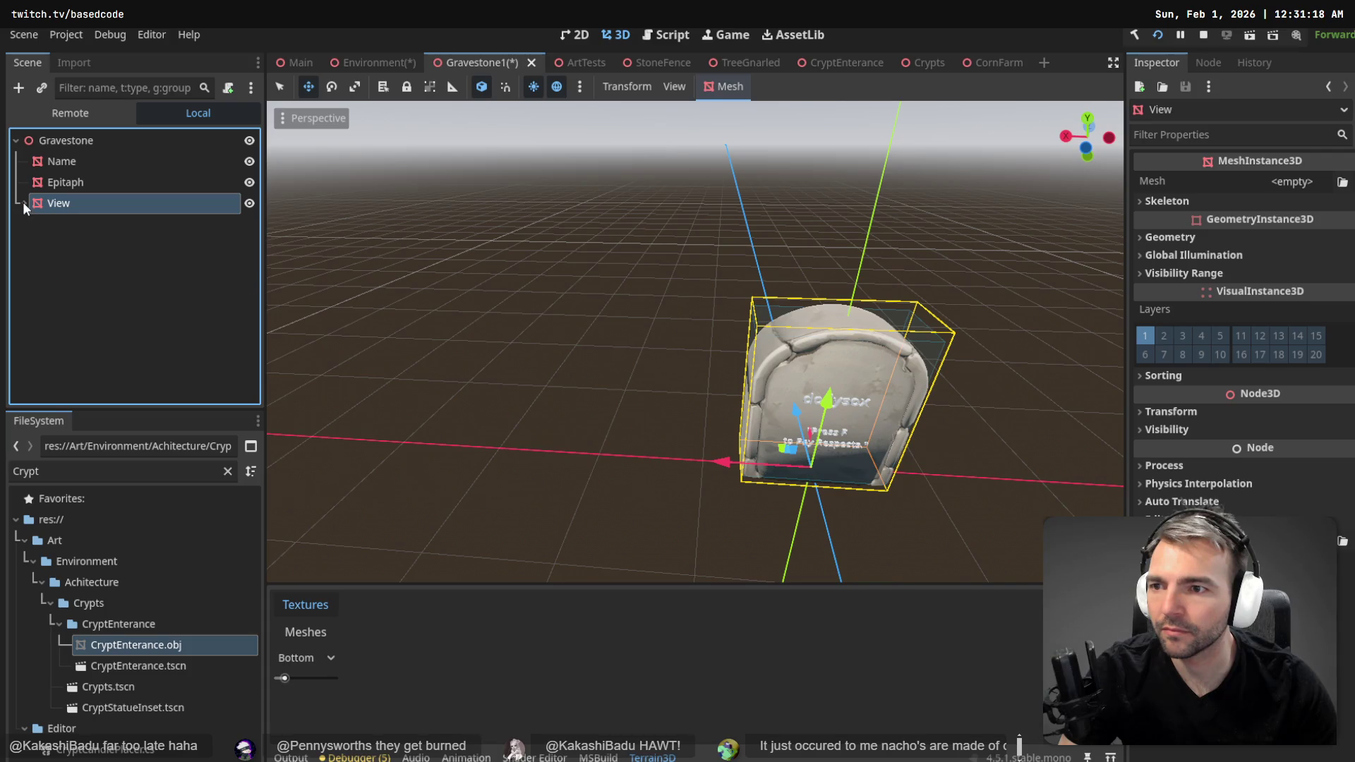
{"action": "left_click", "coordinate": [52, 206]}
{"action": "type", "text": "Modew"}
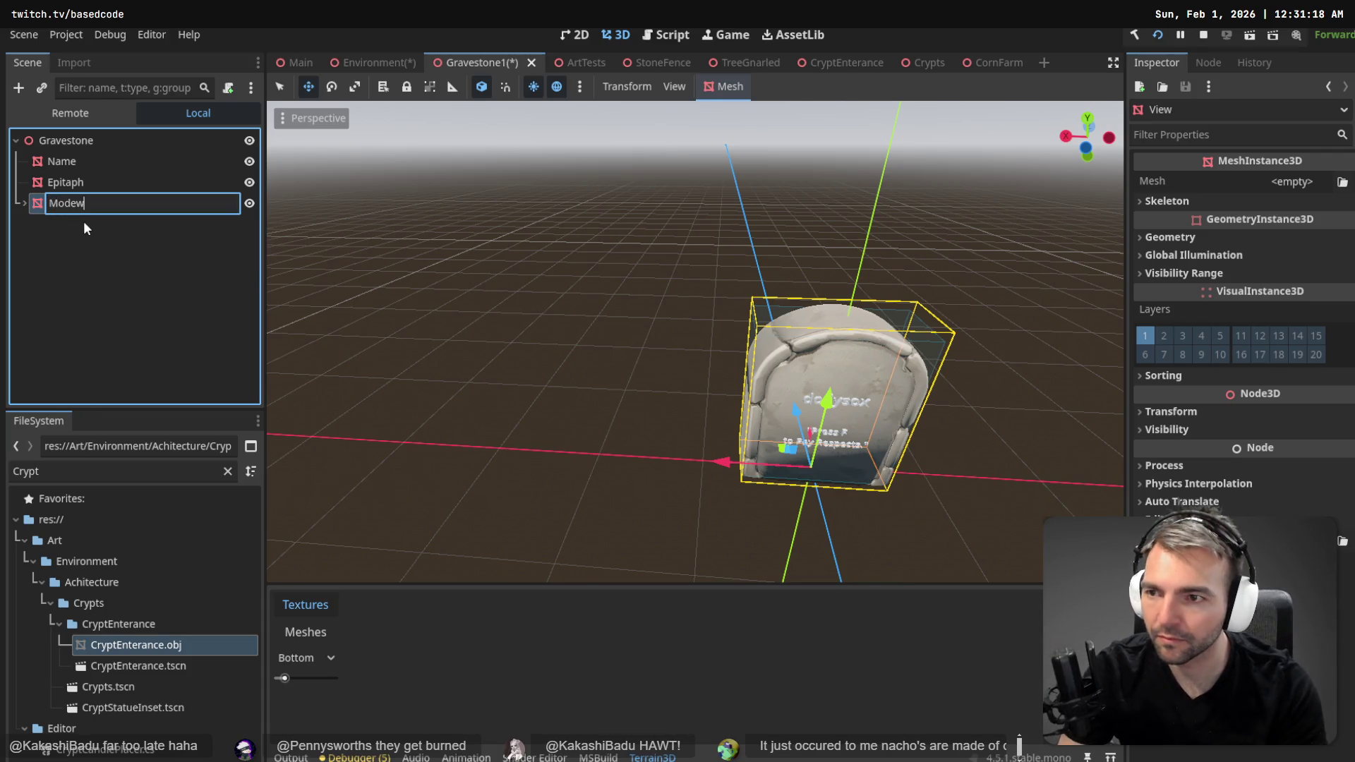
{"action": "key", "text": "BackSpace"}
{"action": "type", "text": "l"}
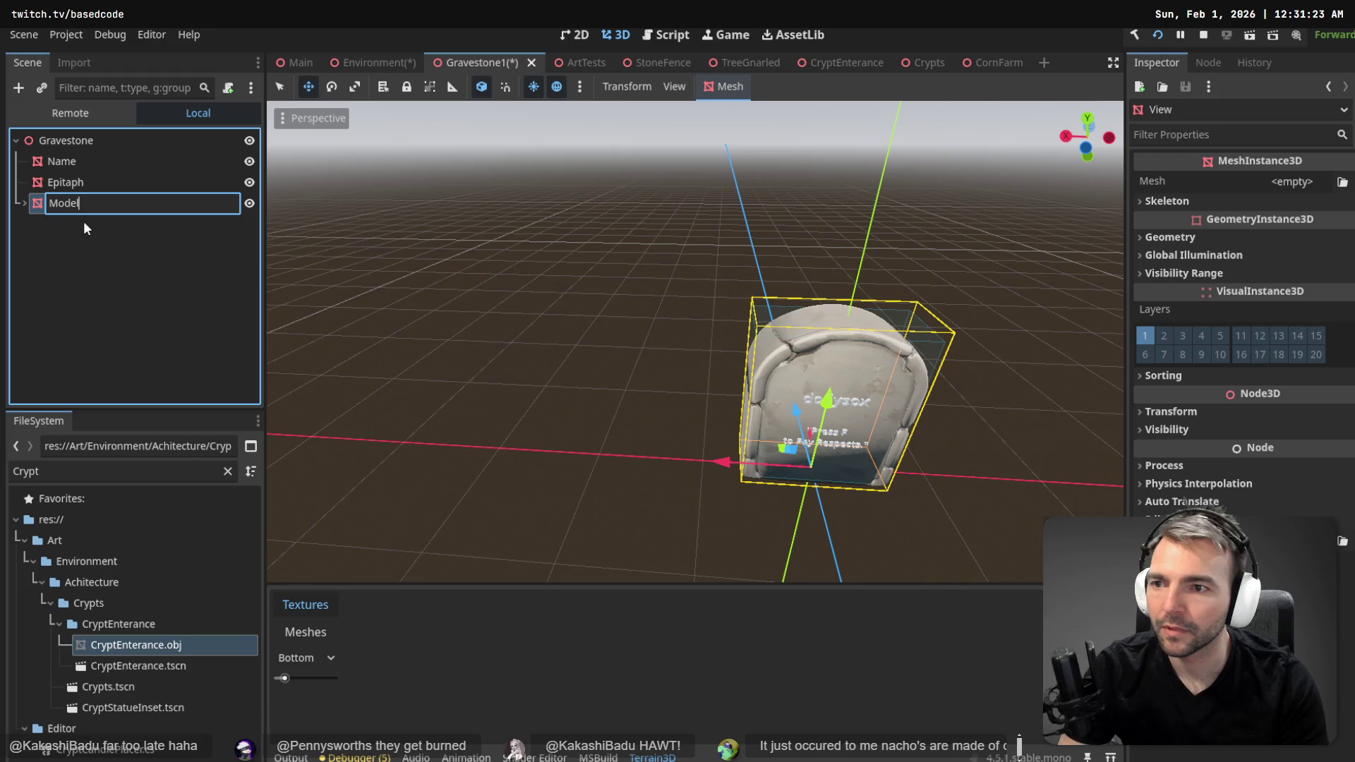
{"action": "key", "text": "Return"}
{"action": "key", "text": "ctrl+s"}
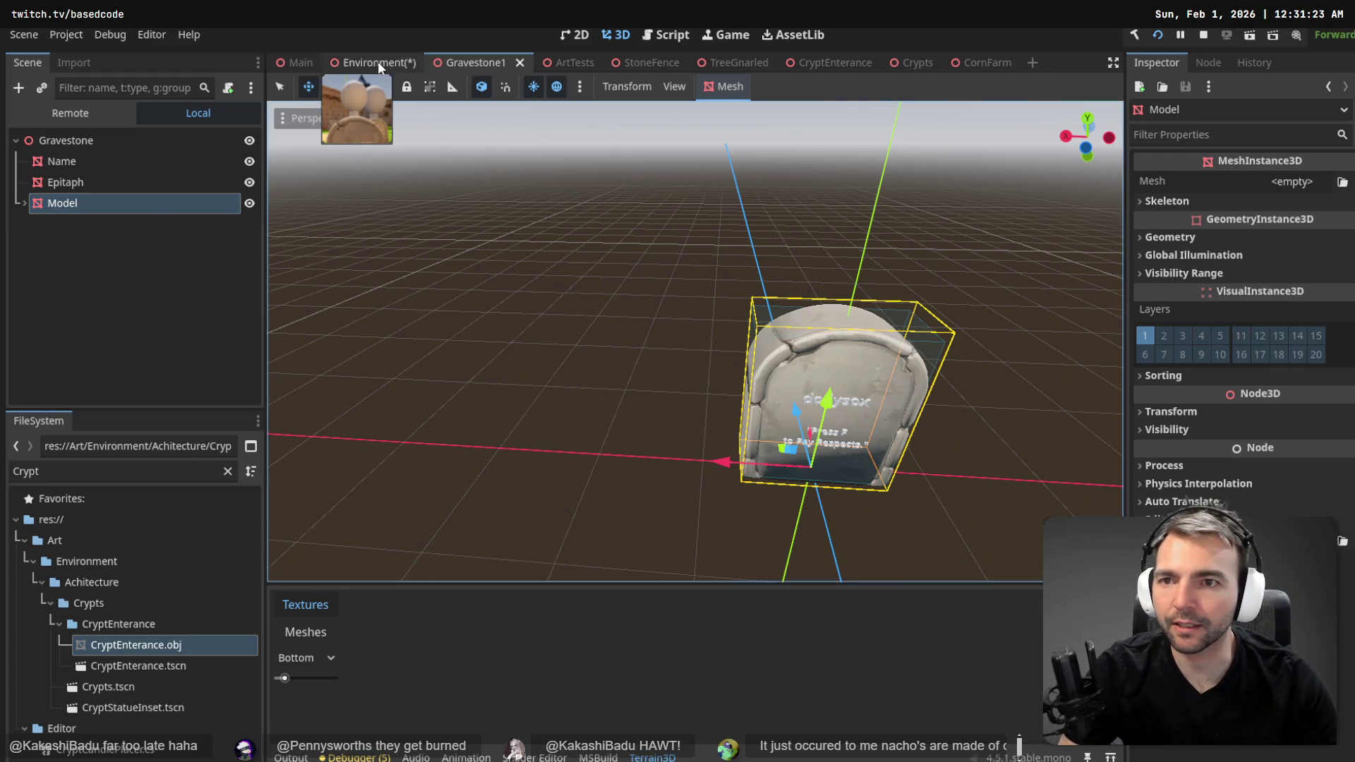
{"action": "left_click", "coordinate": [378, 61]}
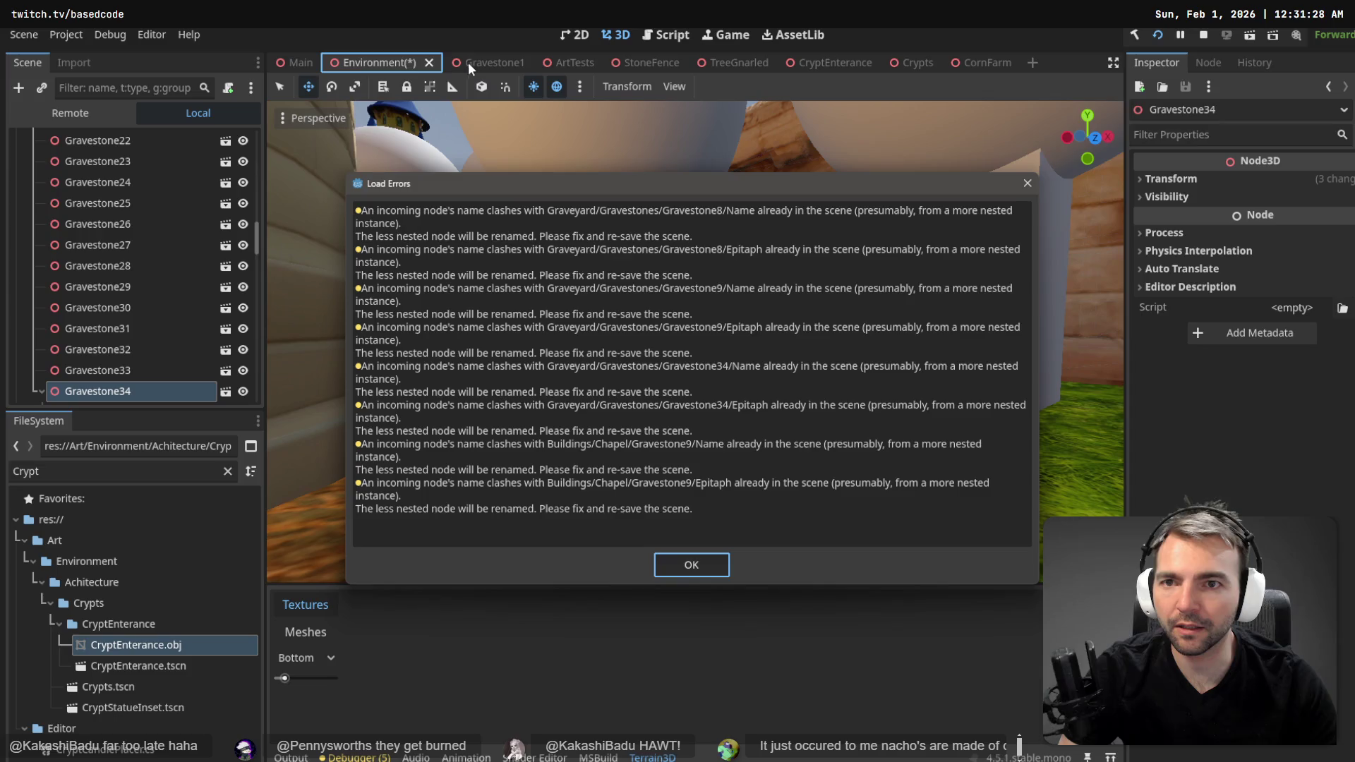
{"action": "left_click", "coordinate": [690, 568]}
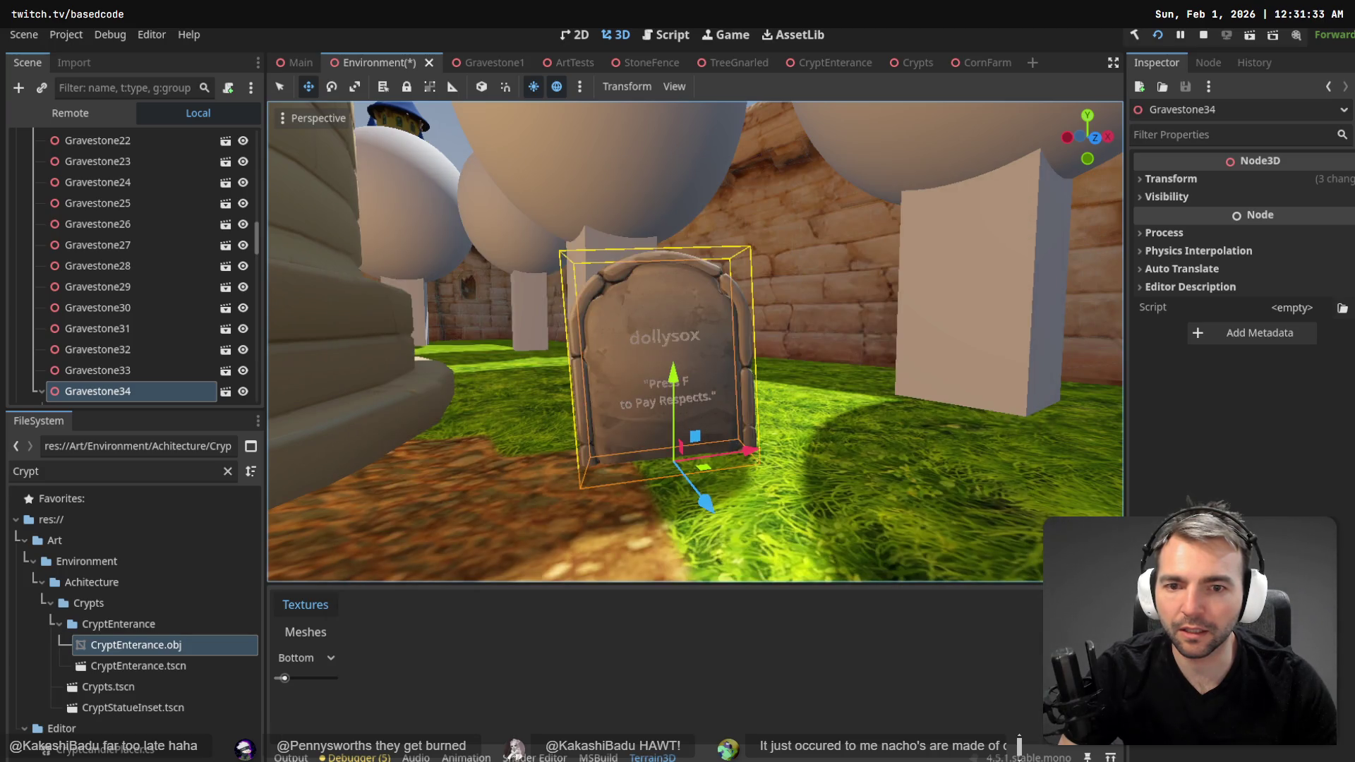
{"action": "key", "text": "s"}
{"action": "key", "text": "w"}
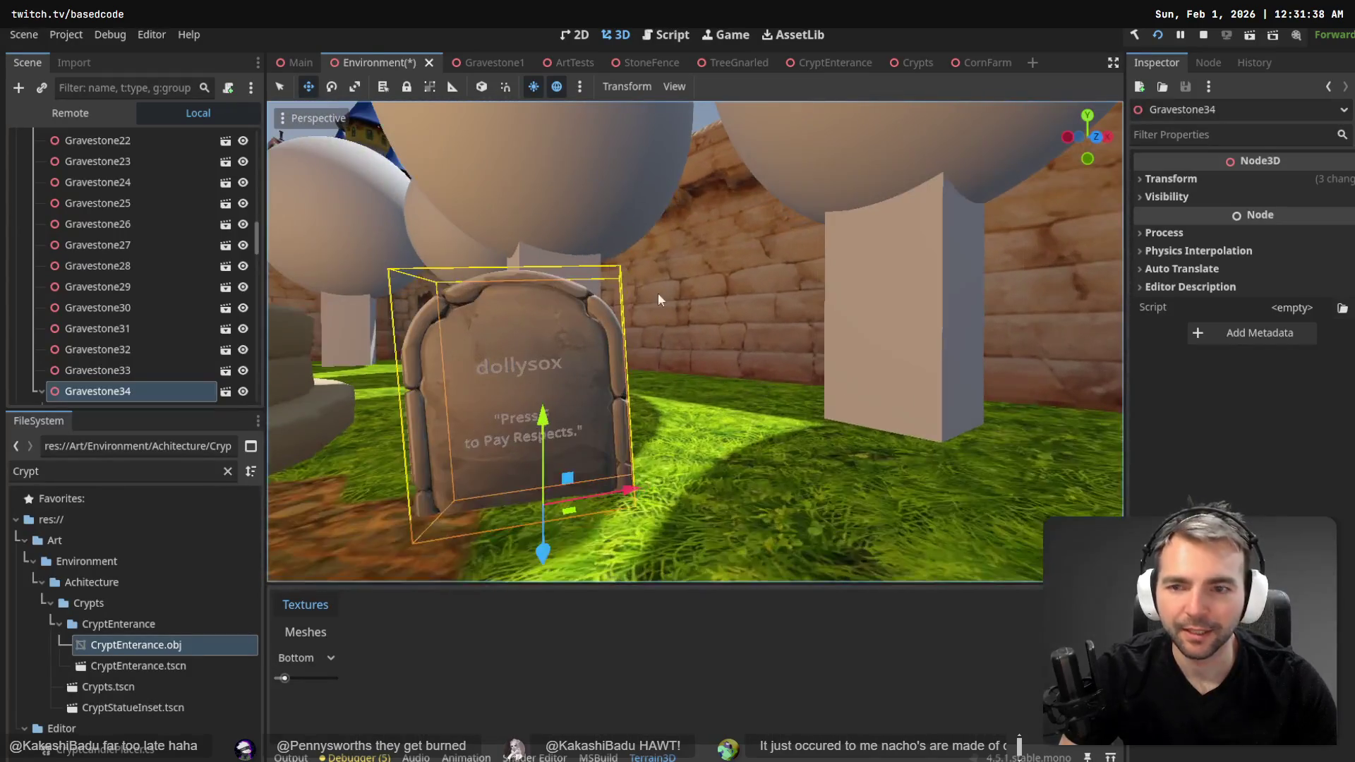
{"action": "left_click", "coordinate": [502, 62]}
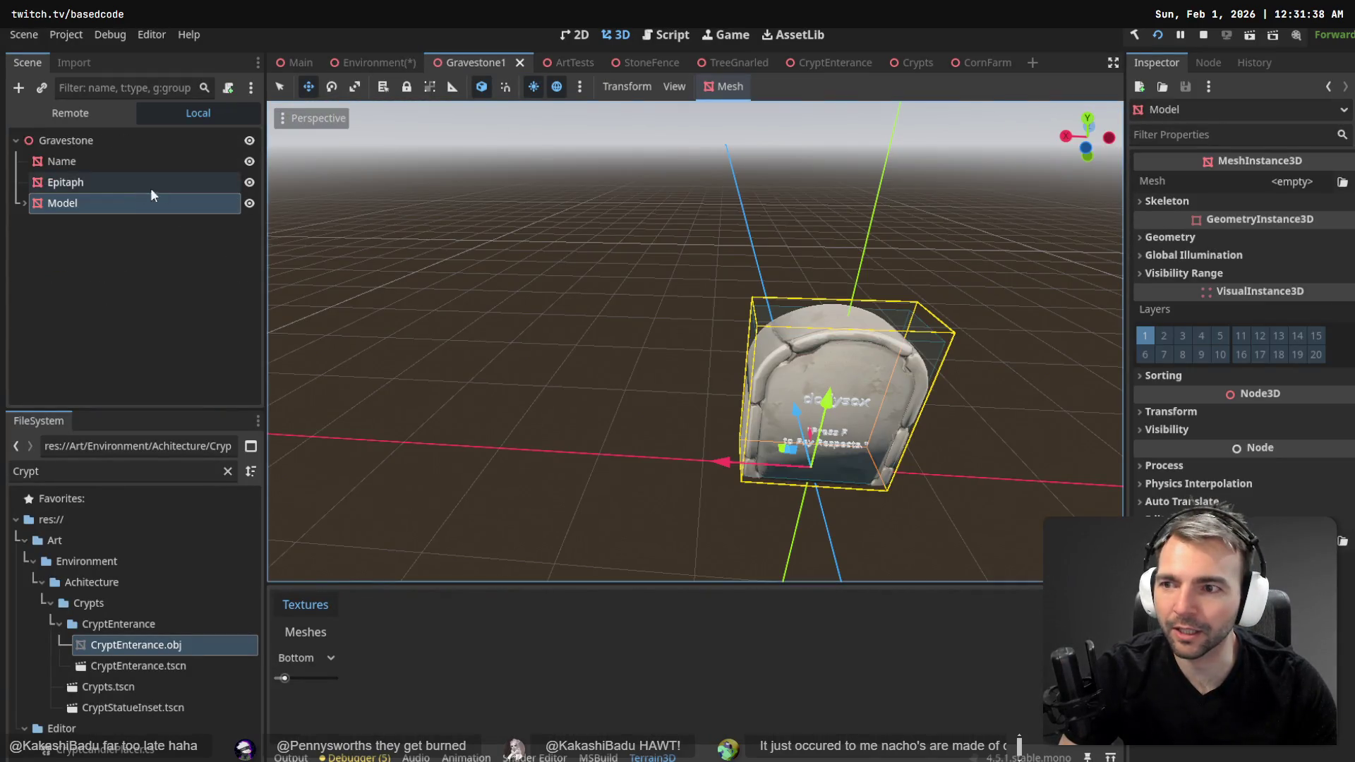
- Check the Model's MeshInstance3D, then set the Name label's TextMesh text to 'Name'
{"action": "left_click", "coordinate": [25, 203]}
{"action": "left_click", "coordinate": [103, 224]}
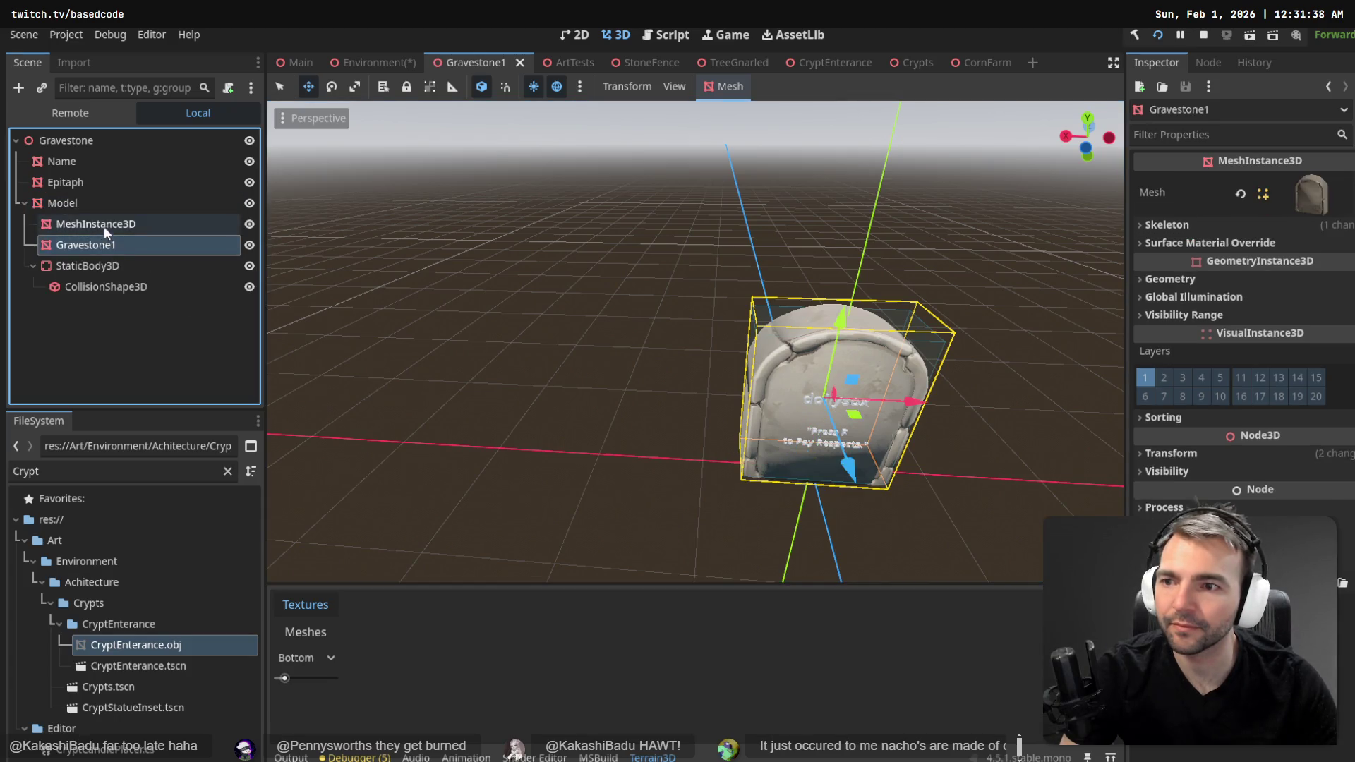
{"action": "left_click", "coordinate": [26, 202]}
{"action": "left_click", "coordinate": [70, 160]}
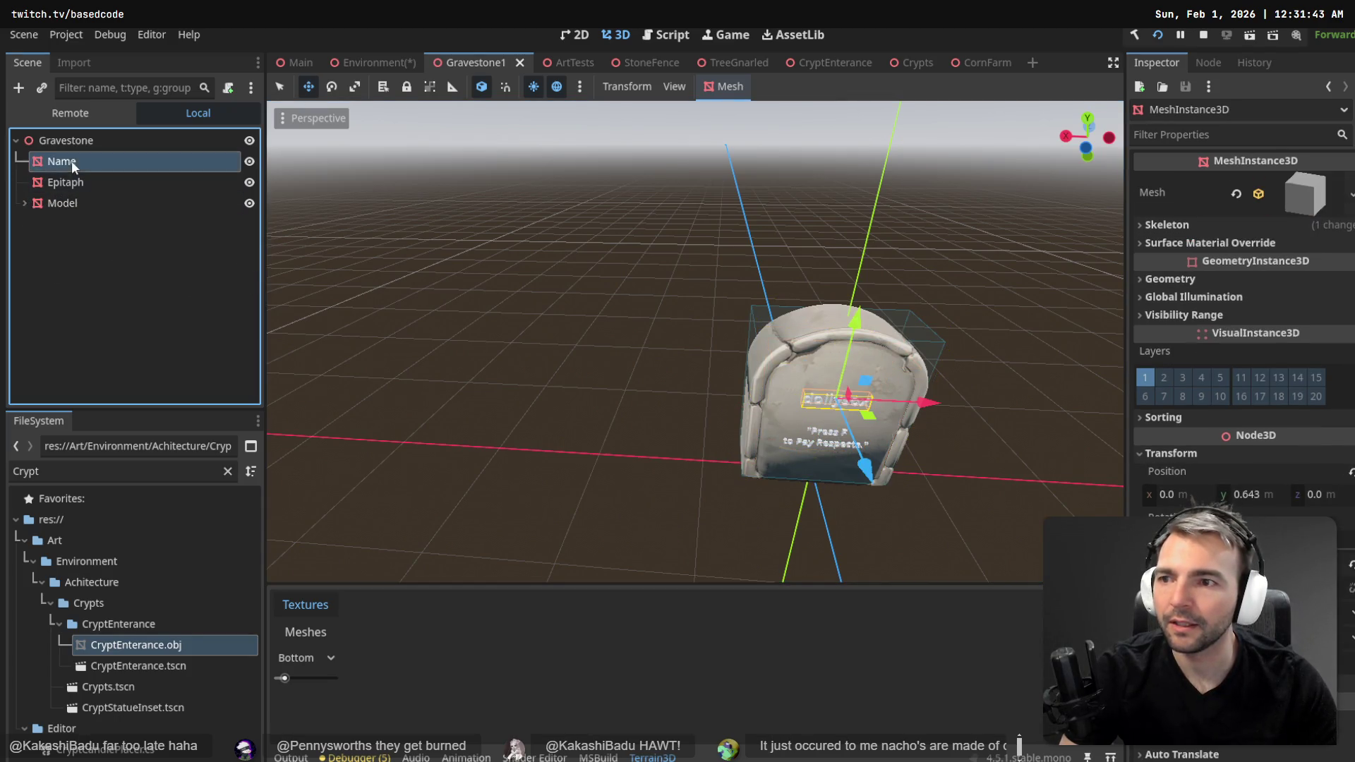
{"action": "left_click", "coordinate": [1279, 198]}
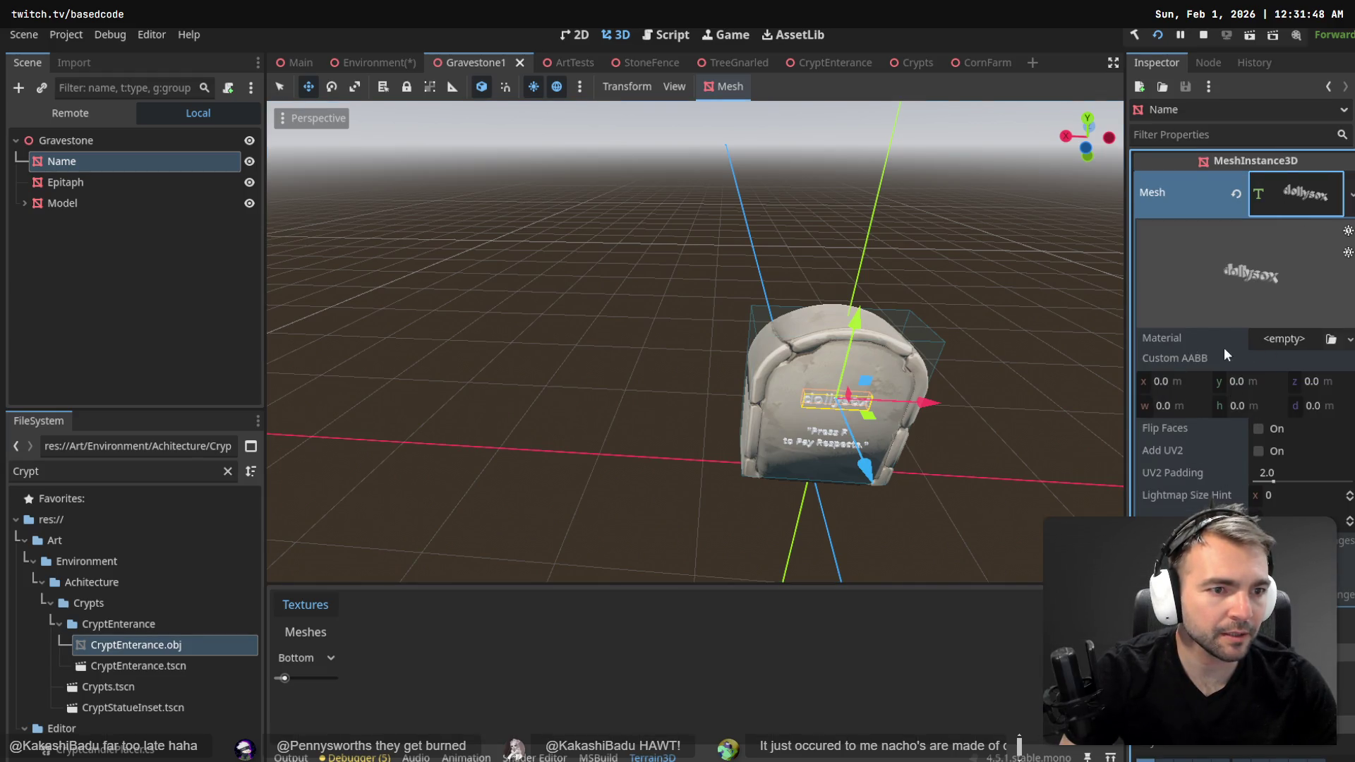
{"action": "left_click", "coordinate": [1234, 614]}
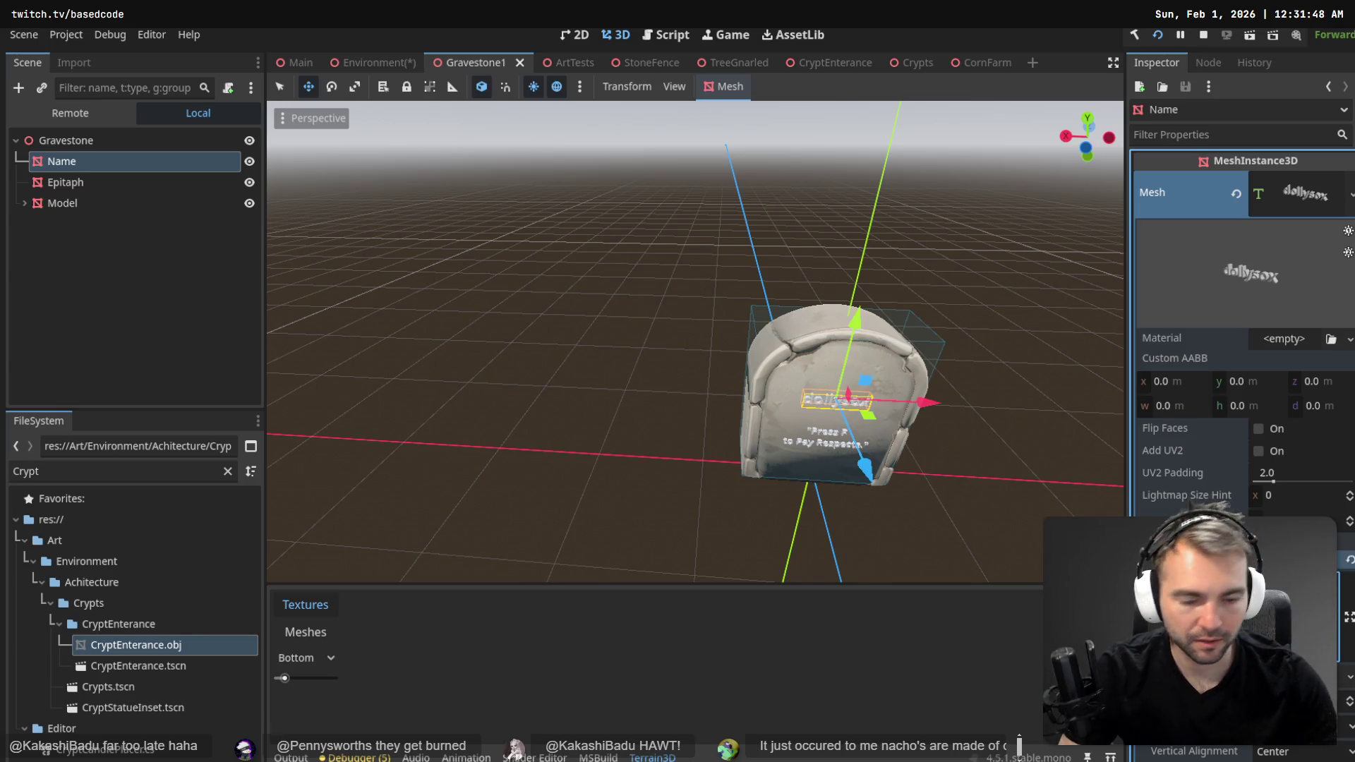
{"action": "type", "text": "Name"}
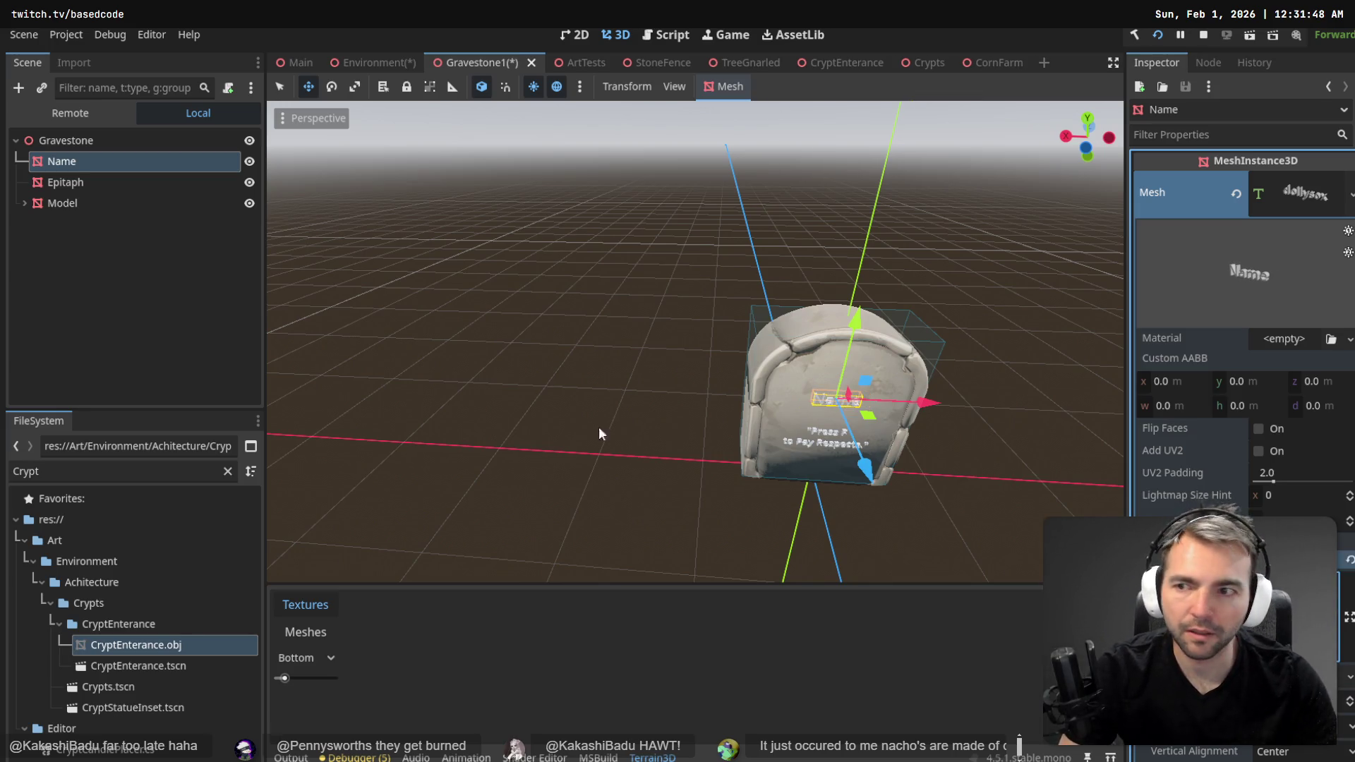
- Replace the Epitaph label's TextMesh text with 'Epitaph A'
{"action": "left_click", "coordinate": [94, 183]}
{"action": "left_click", "coordinate": [94, 184]}
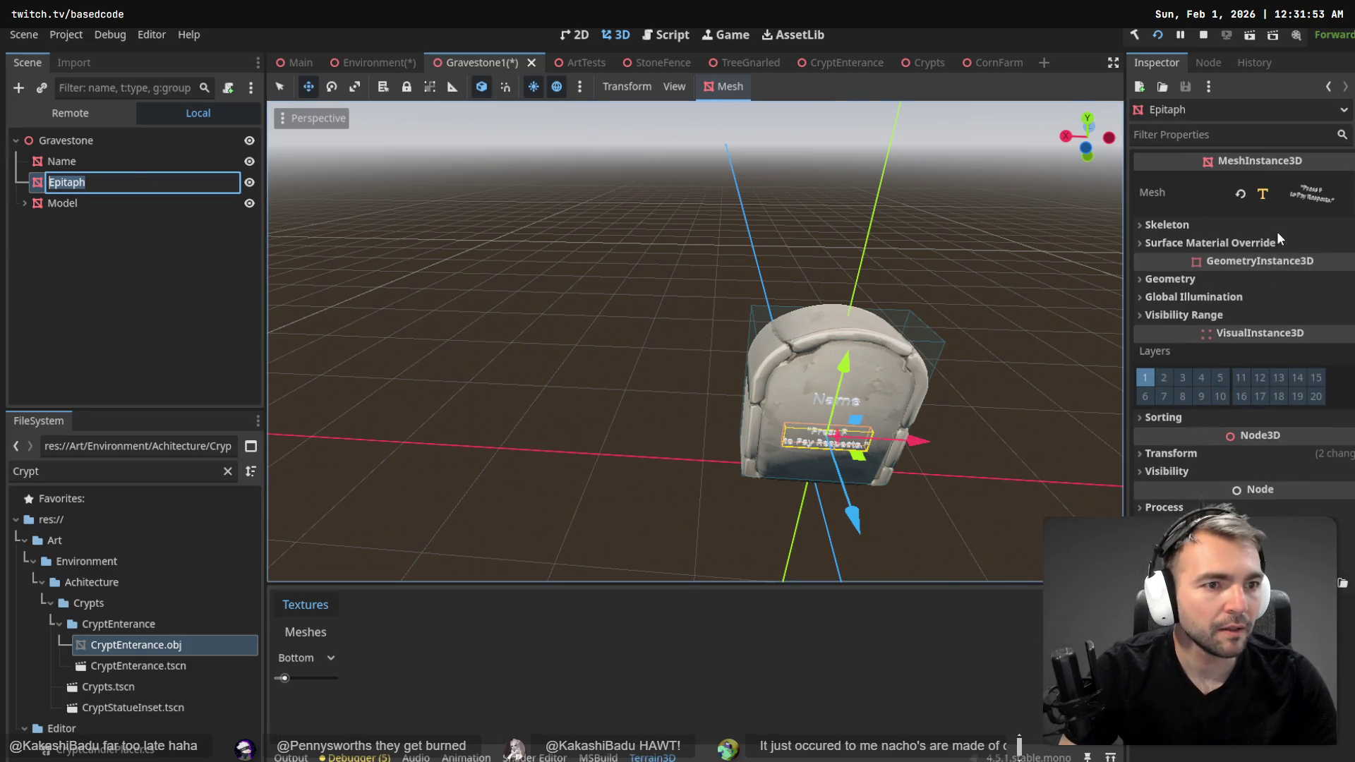
{"action": "left_click", "coordinate": [1305, 195]}
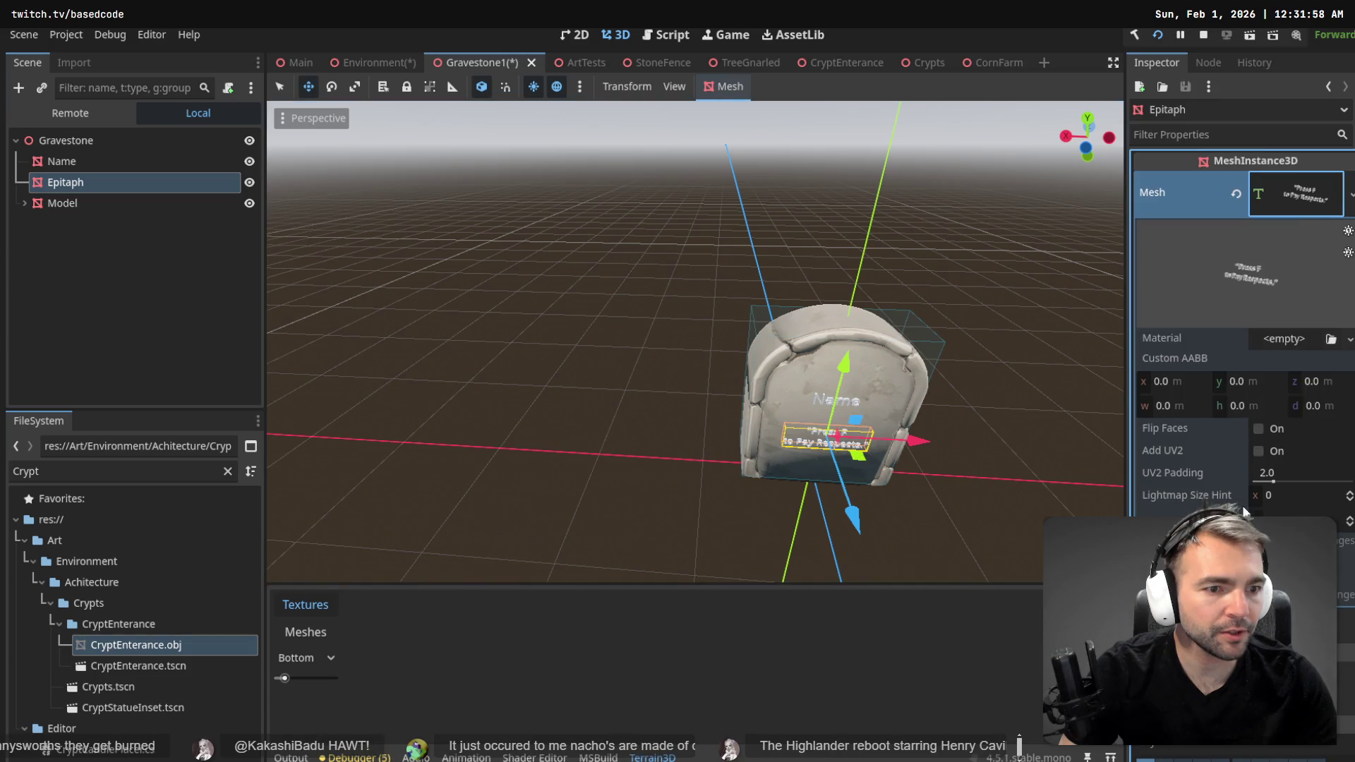
{"action": "left_click", "coordinate": [1305, 614]}
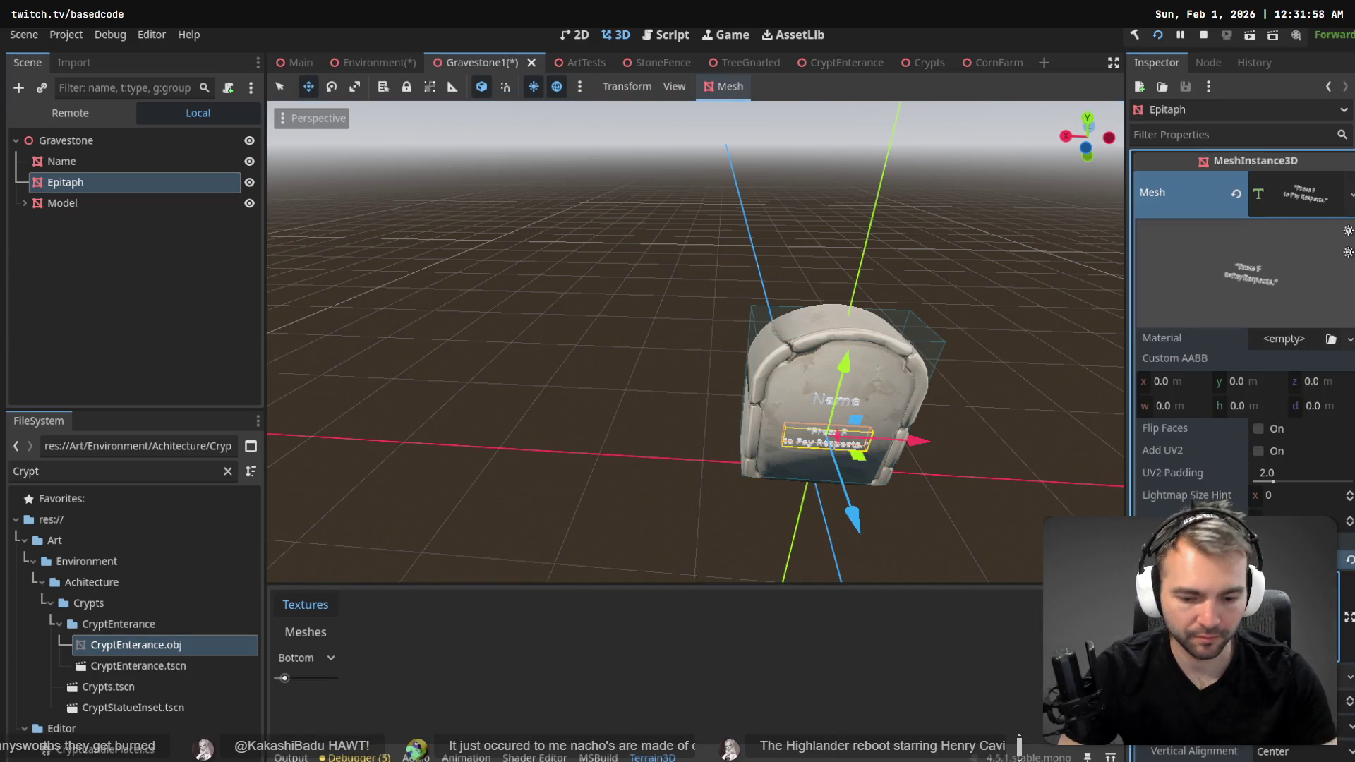
{"action": "key", "text": "ctrl+a"}
{"action": "type", "text": "Epitaph A"}
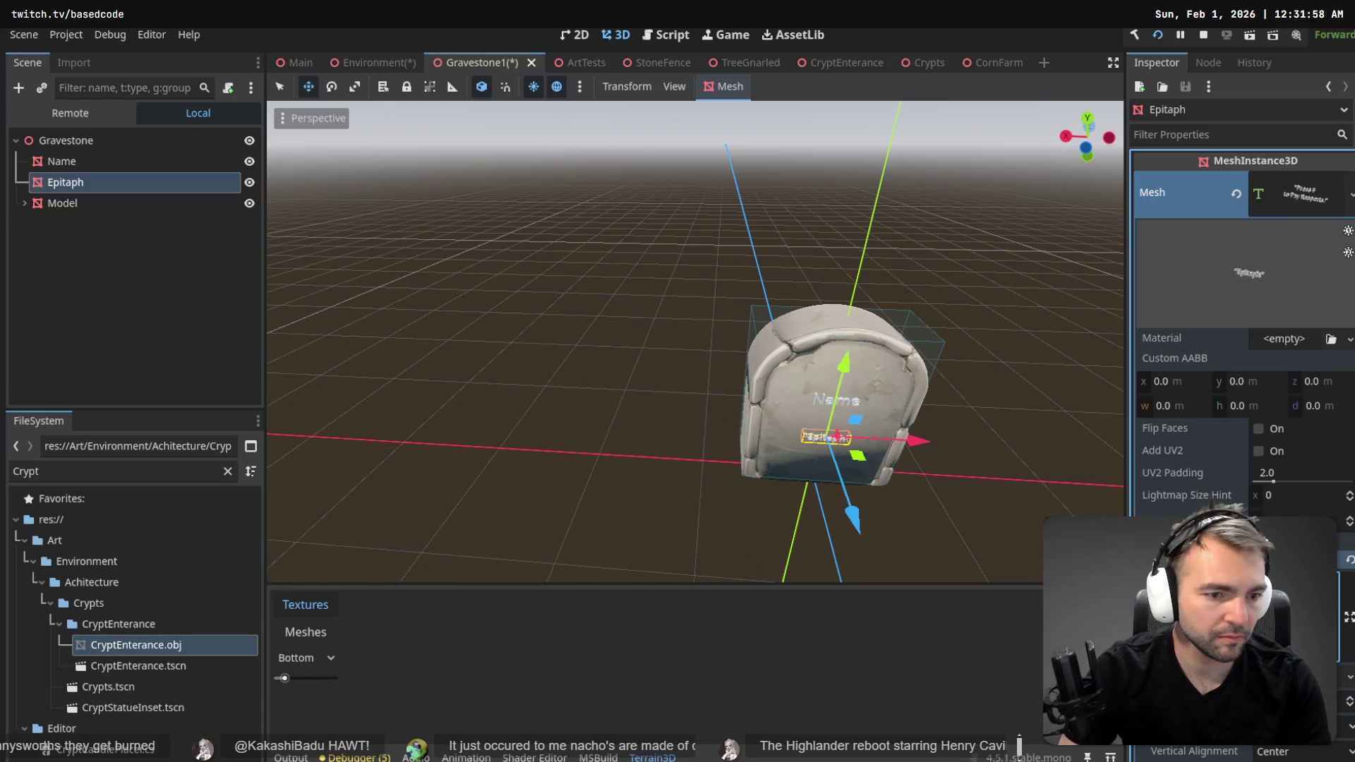
- Save the gravestone scene and go back to the graveyard Environment scene
{"action": "left_click", "coordinate": [101, 337]}
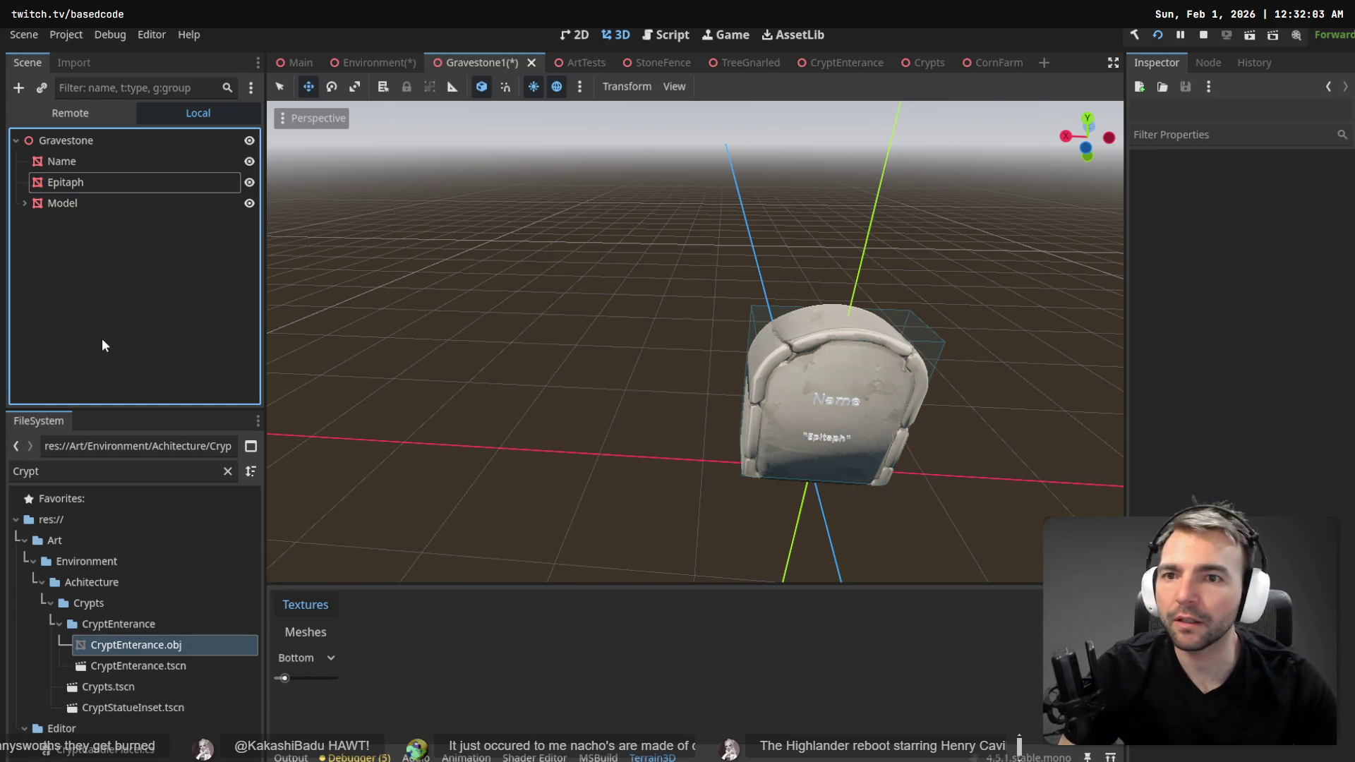
{"action": "key", "text": "ctrl+s"}
{"action": "left_click", "coordinate": [374, 63]}
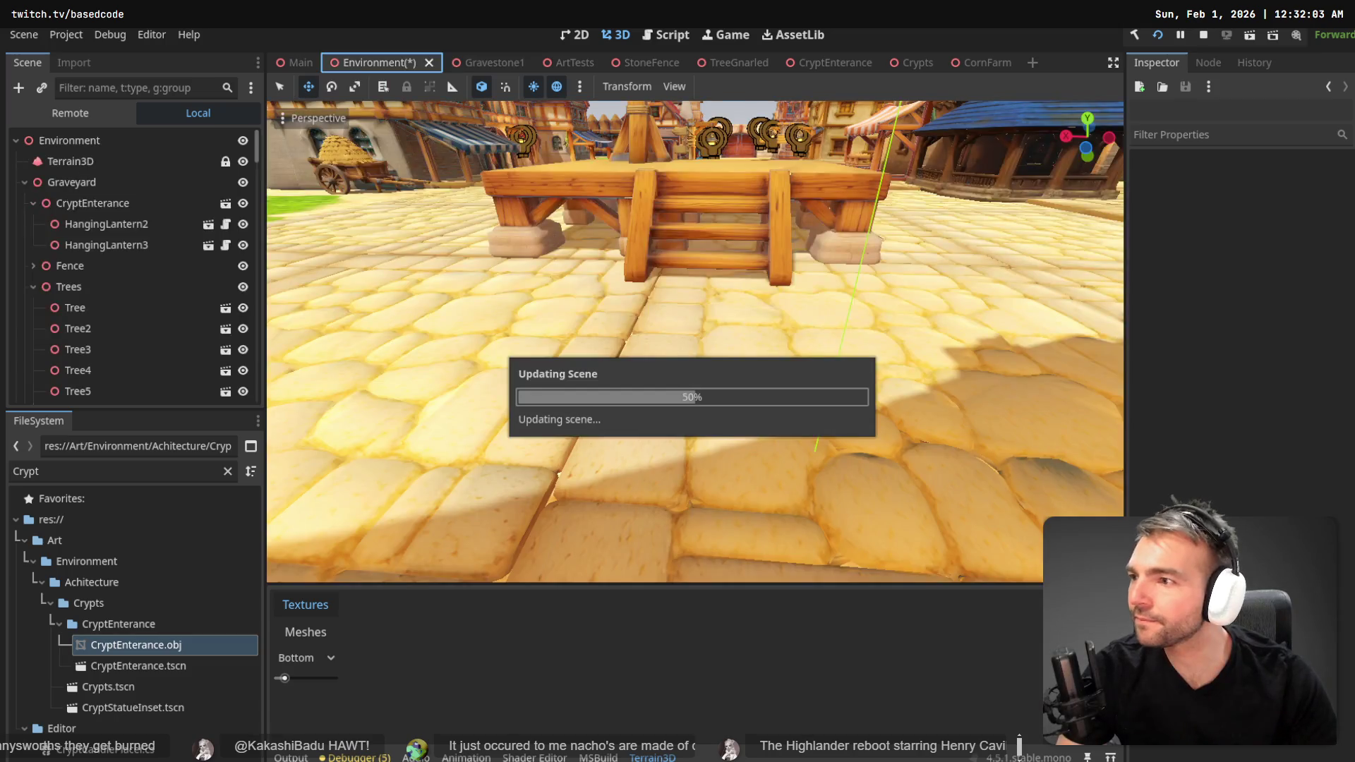
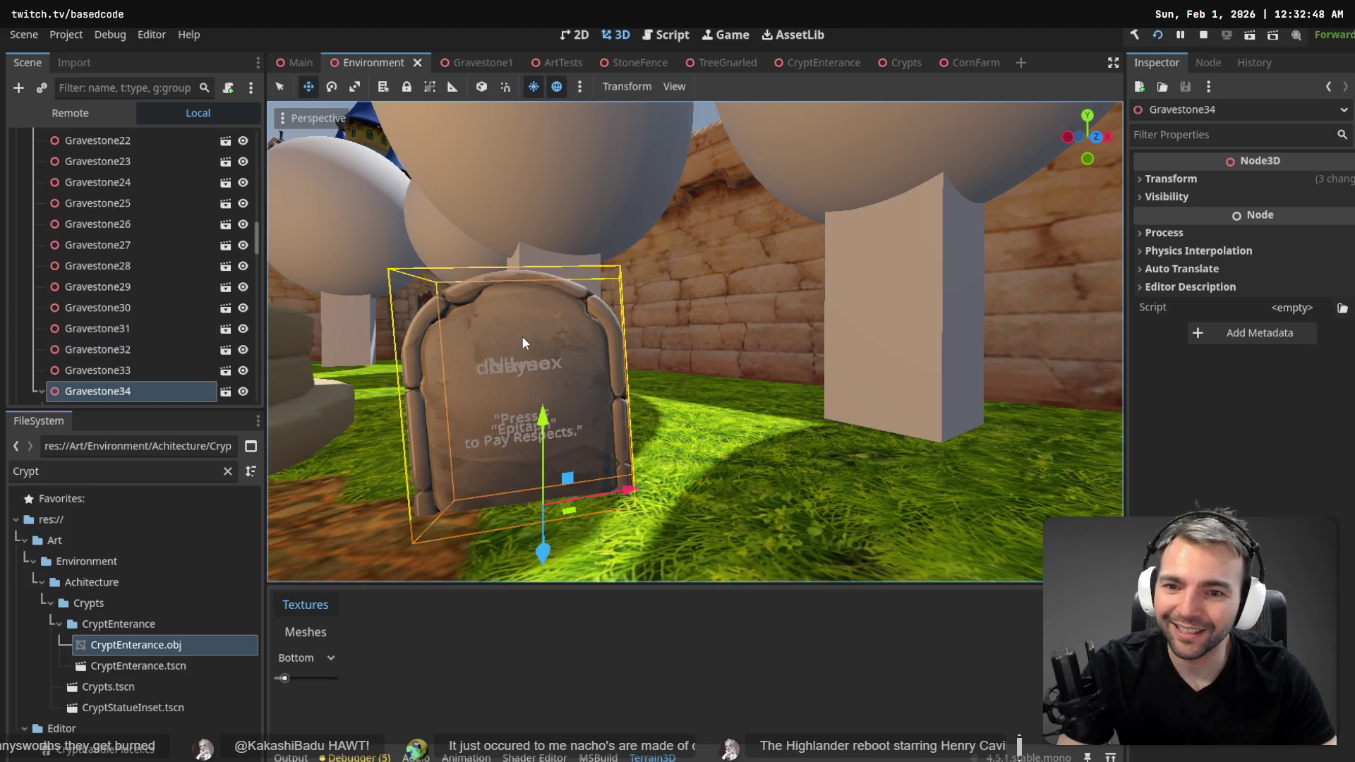
- Delete Gravestone34's duplicate Name2 and Epitaph2 text nodes, then reselect the tombstone
{"action": "left_click_drag", "start_coordinate": [552, 319], "coordinate": [526, 286]}
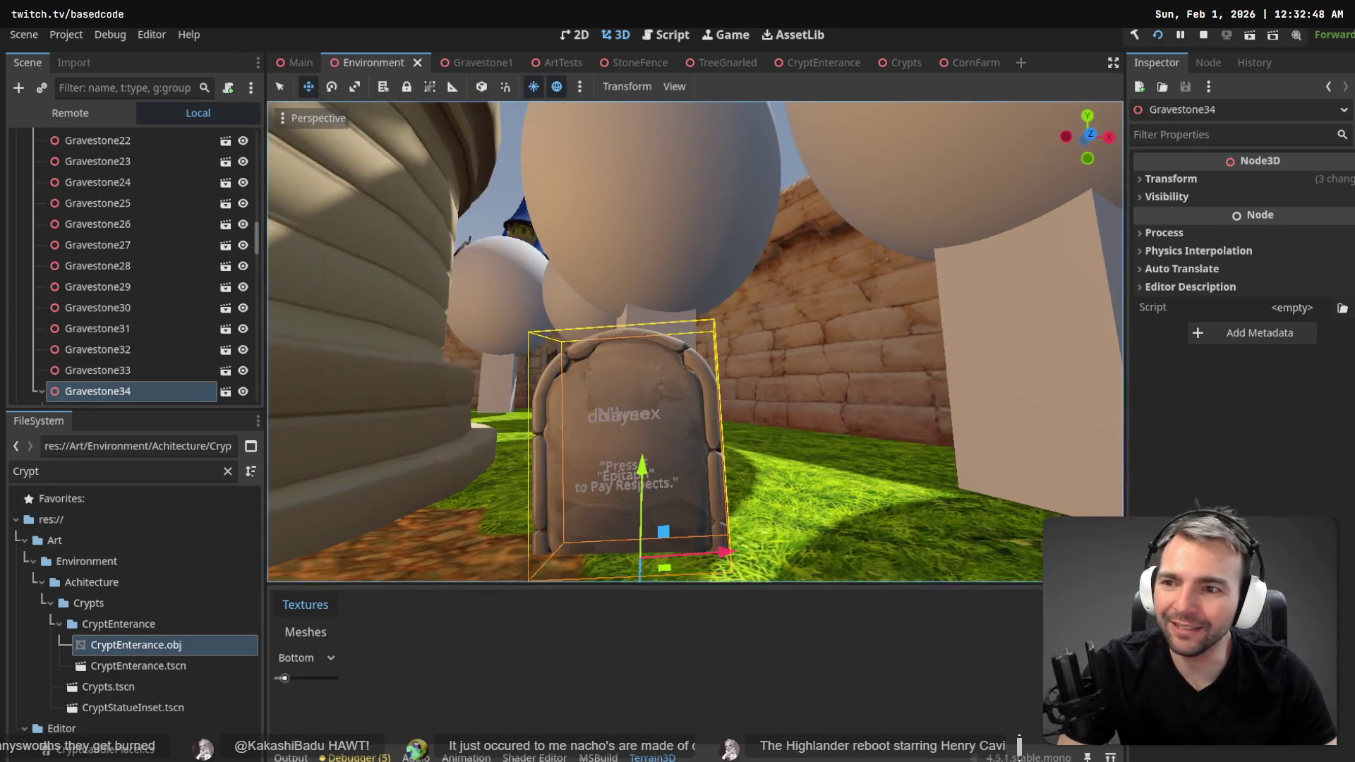
{"action": "scroll", "coordinate": [95, 352], "scroll_direction": "down", "scroll_amount": 3}
{"action": "left_click", "coordinate": [109, 313]}
{"action": "key", "text": "Delete"}
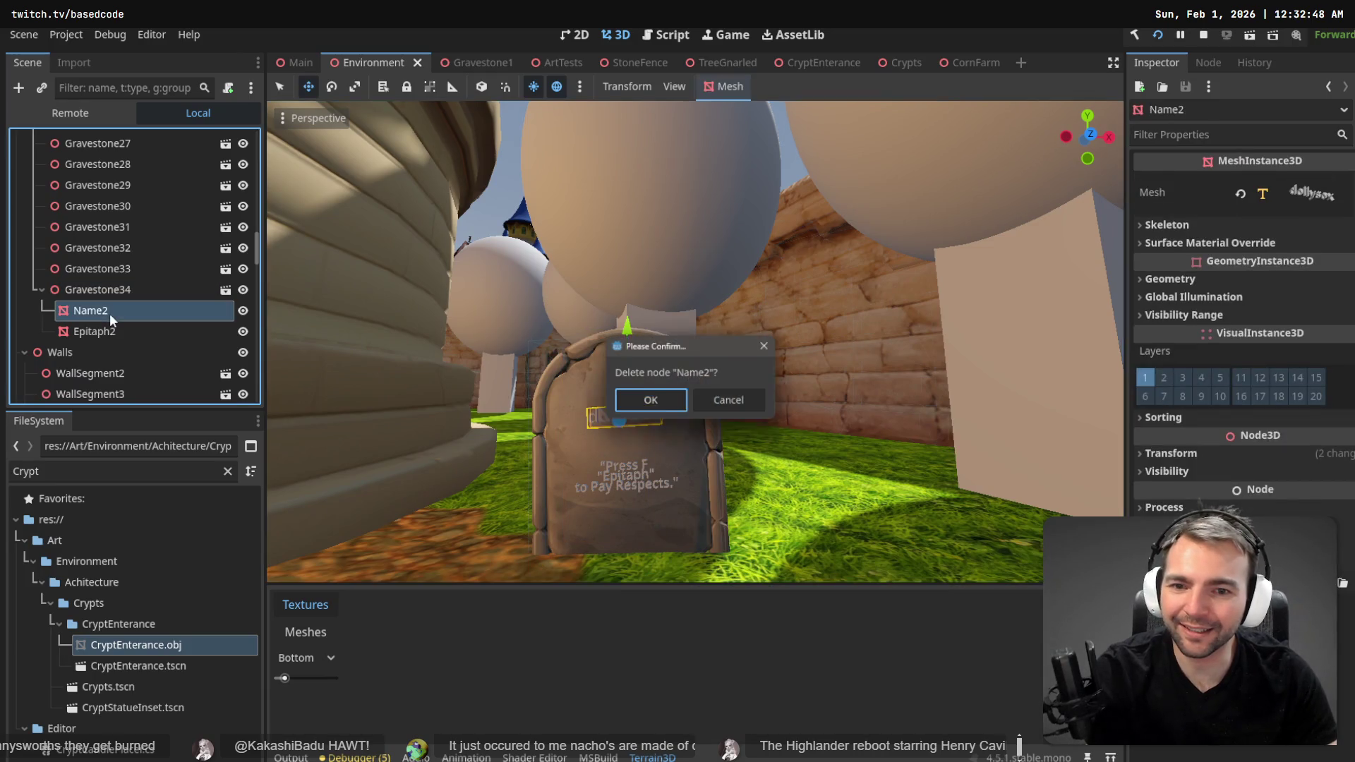
{"action": "key", "text": "Return"}
{"action": "left_click", "coordinate": [108, 313]}
{"action": "key", "text": "Delete"}
{"action": "key", "text": "Return"}
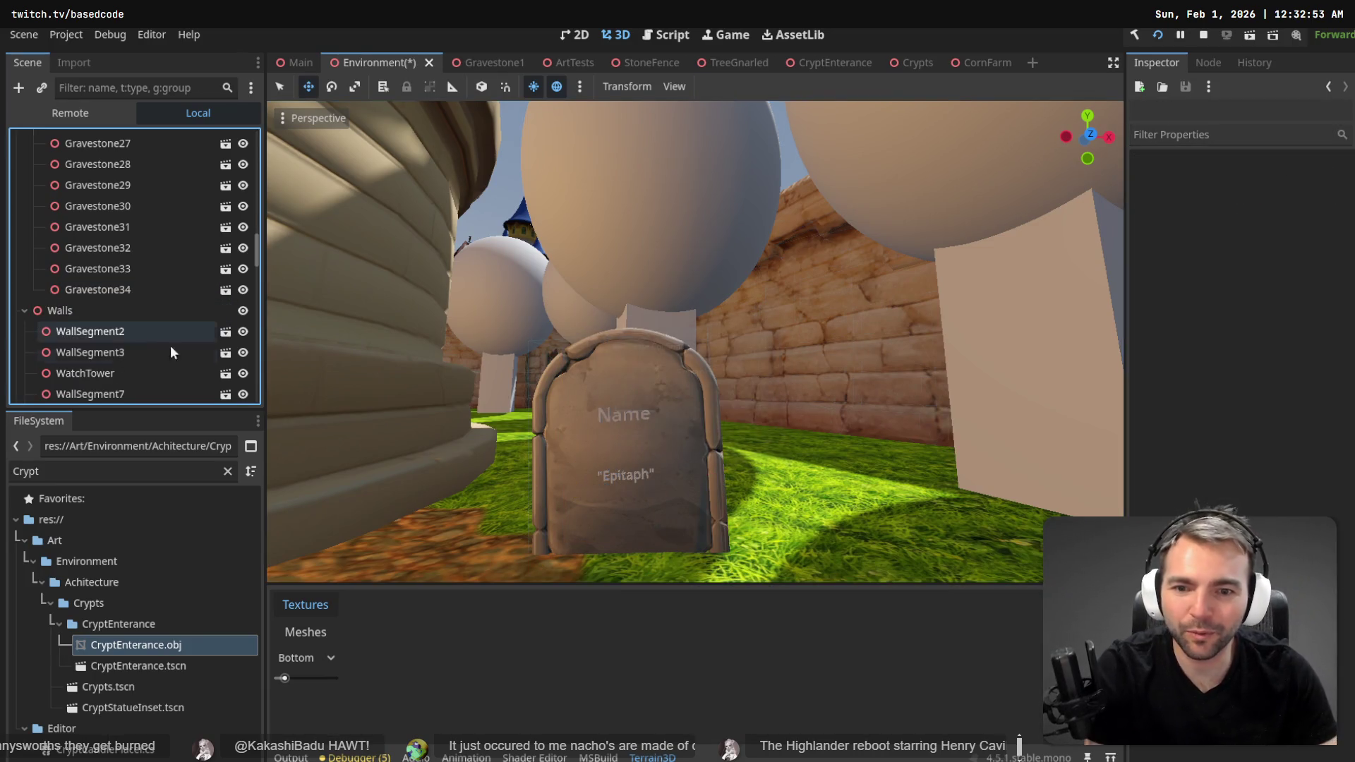
{"action": "mouse_move", "coordinate": [779, 316]}
{"action": "left_mouse_down"}
{"action": "mouse_move", "coordinate": [762, 310]}
{"action": "mouse_move", "coordinate": [747, 317]}
{"action": "mouse_move", "coordinate": [769, 321]}
{"action": "mouse_move", "coordinate": [651, 374]}
{"action": "left_mouse_up"}
{"action": "left_click", "coordinate": [650, 376]}
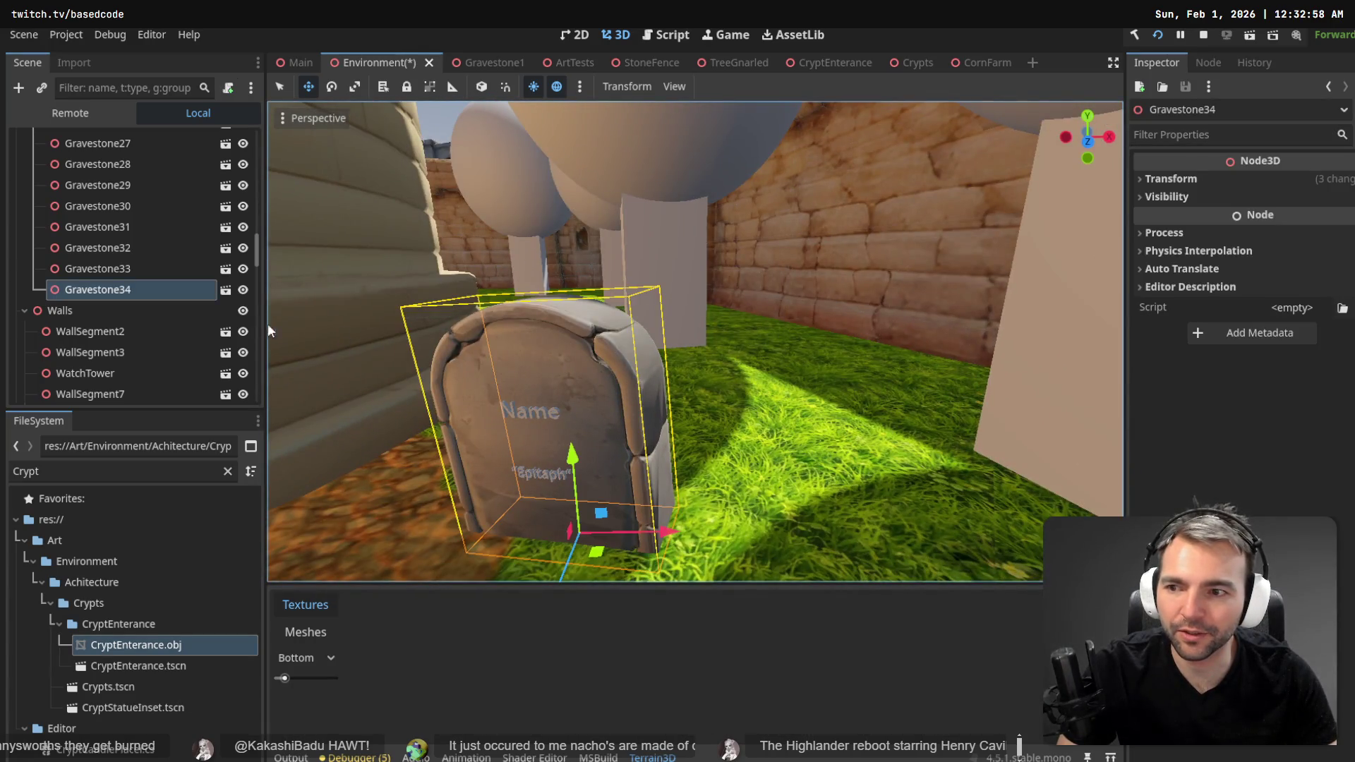
- Make Gravestone34 local and open its Name TextMesh resource in the Inspector
{"action": "right_click", "coordinate": [79, 283]}
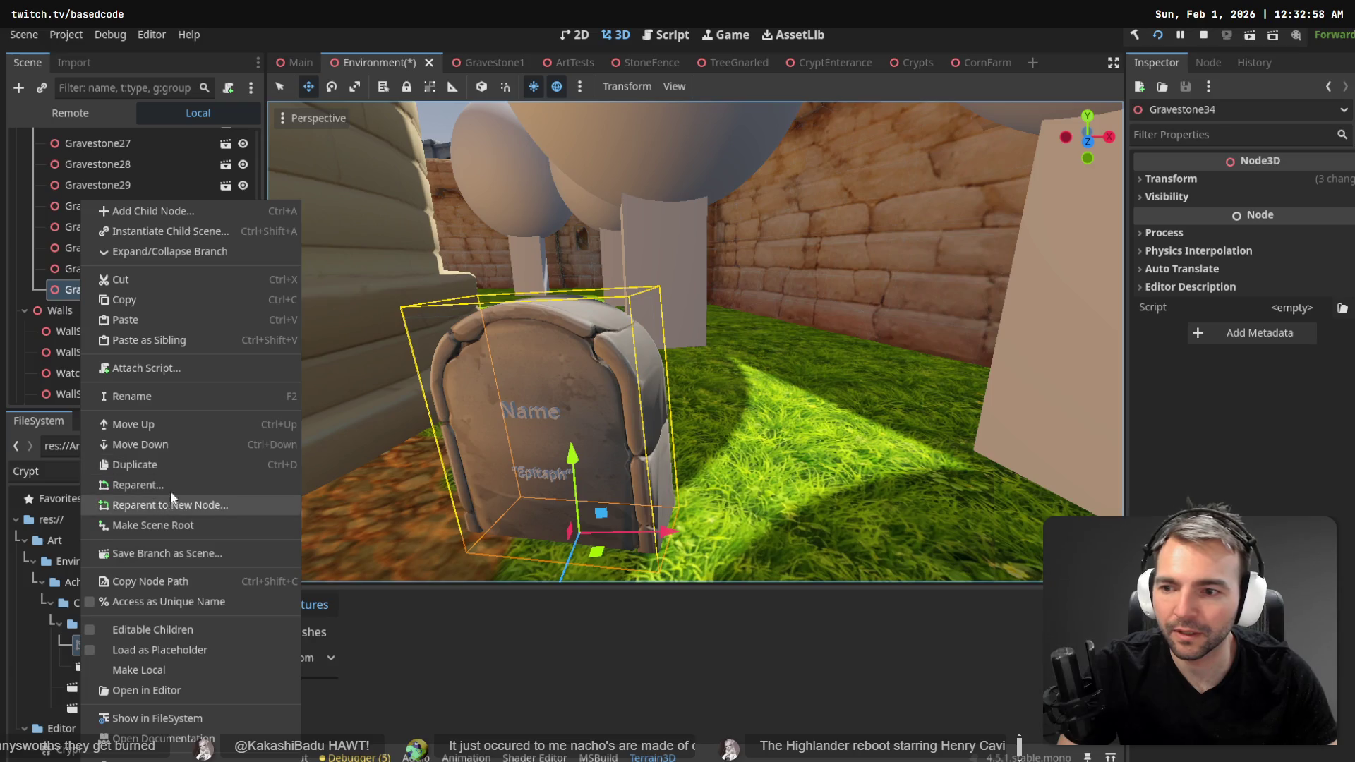
{"action": "left_click", "coordinate": [190, 670]}
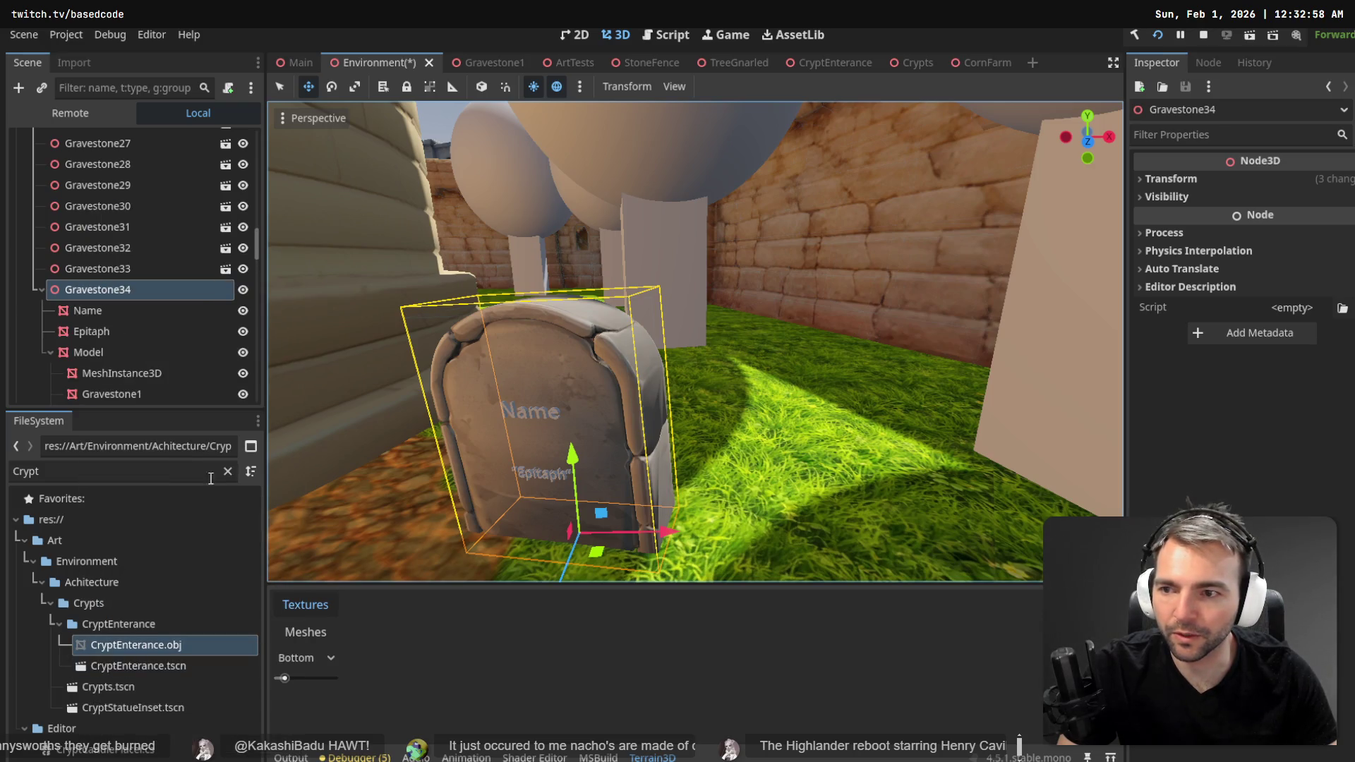
{"action": "left_click", "coordinate": [76, 309]}
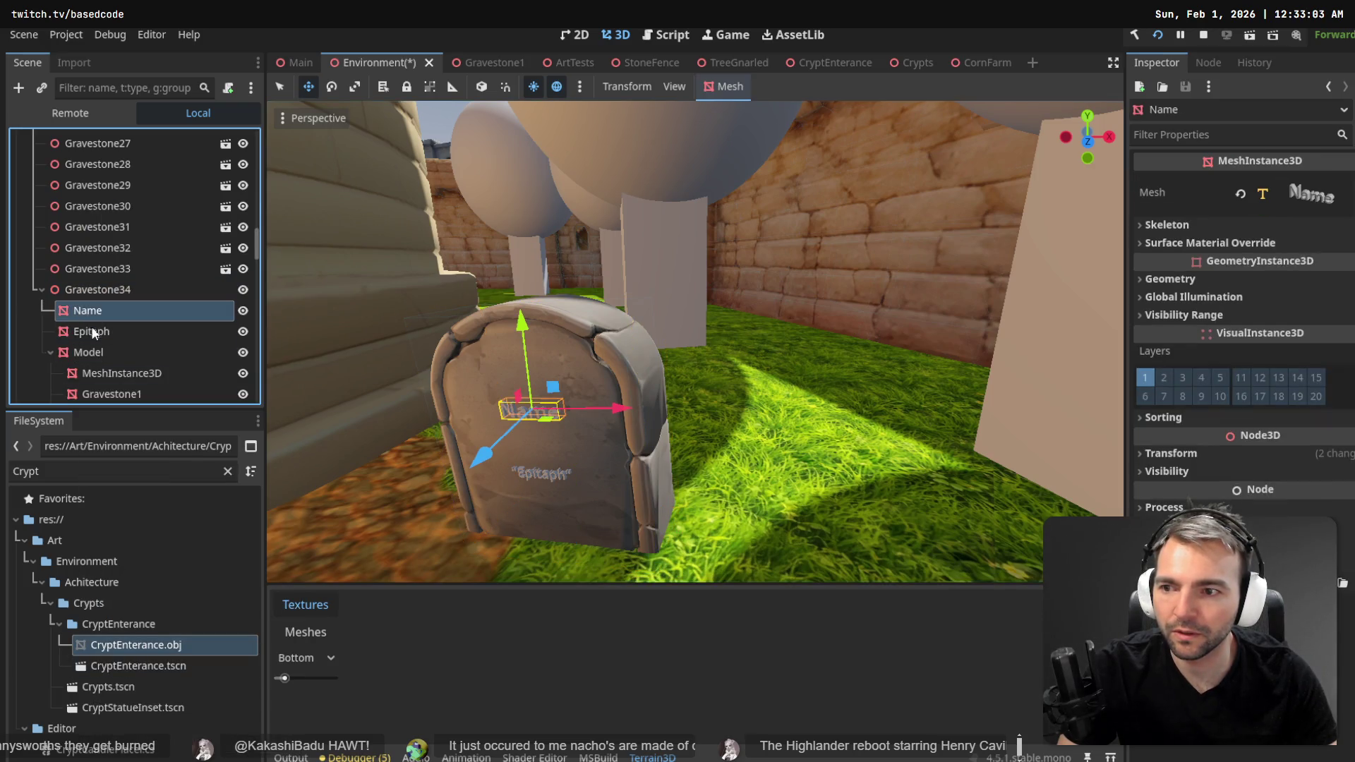
{"action": "left_click", "coordinate": [50, 350]}
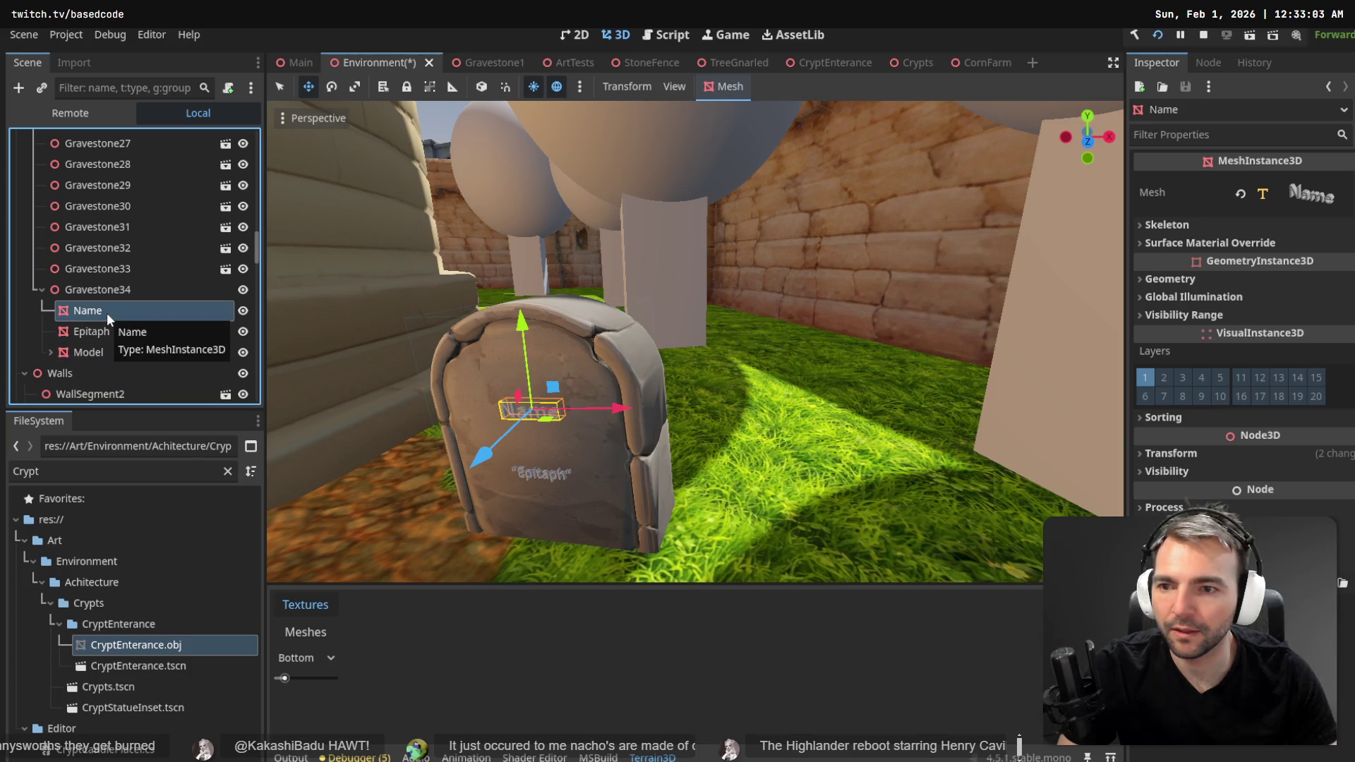
{"action": "left_click", "coordinate": [1200, 223]}
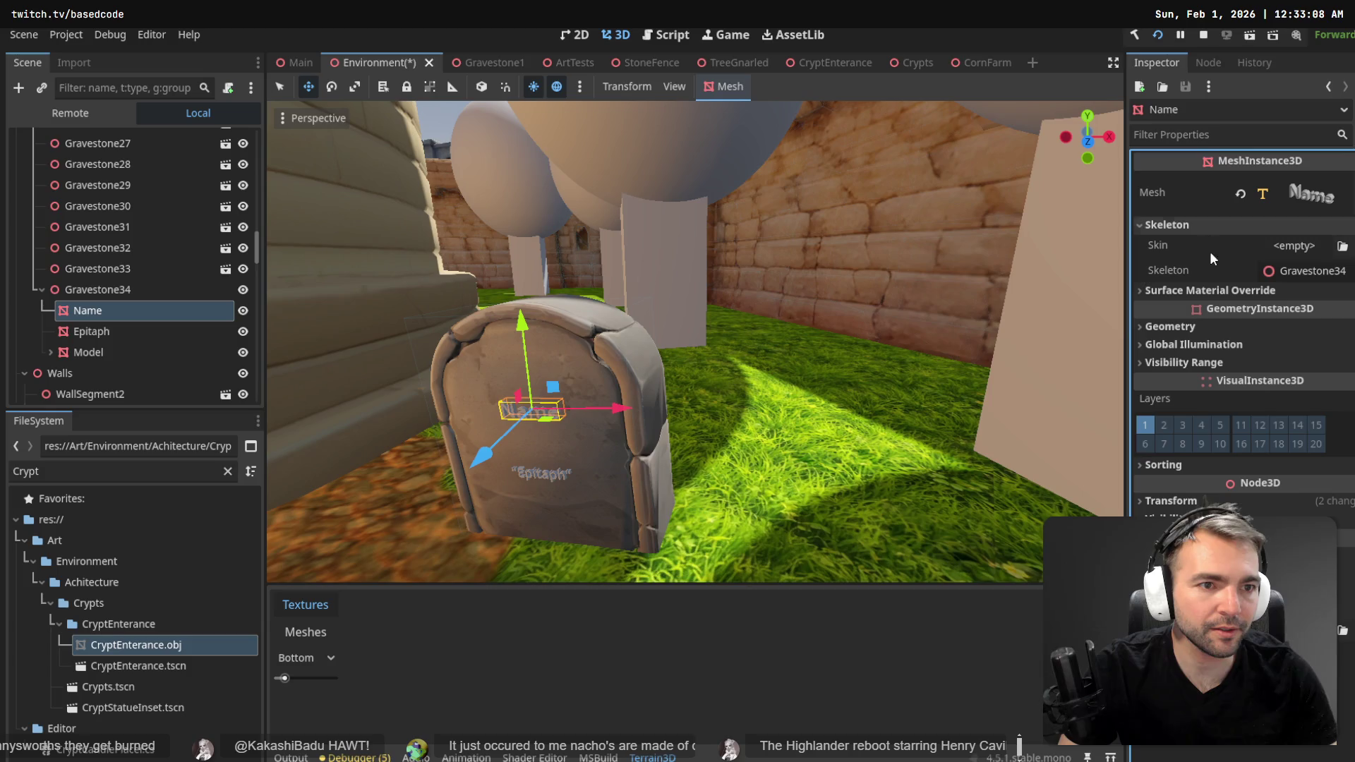
{"action": "left_click", "coordinate": [1307, 194]}
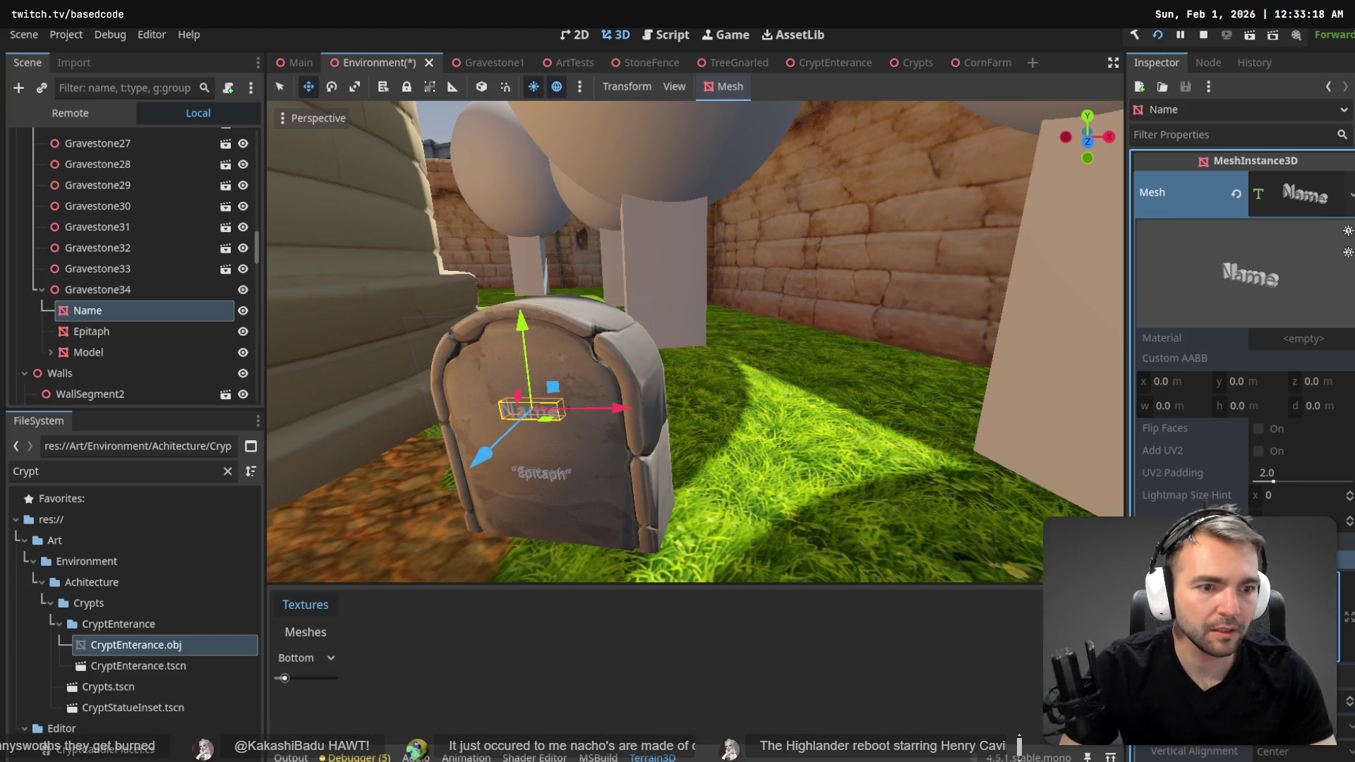
- Open the Epitaph text mesh's TextMesh resource settings in the Inspector
{"action": "right_click", "coordinate": [141, 309]}
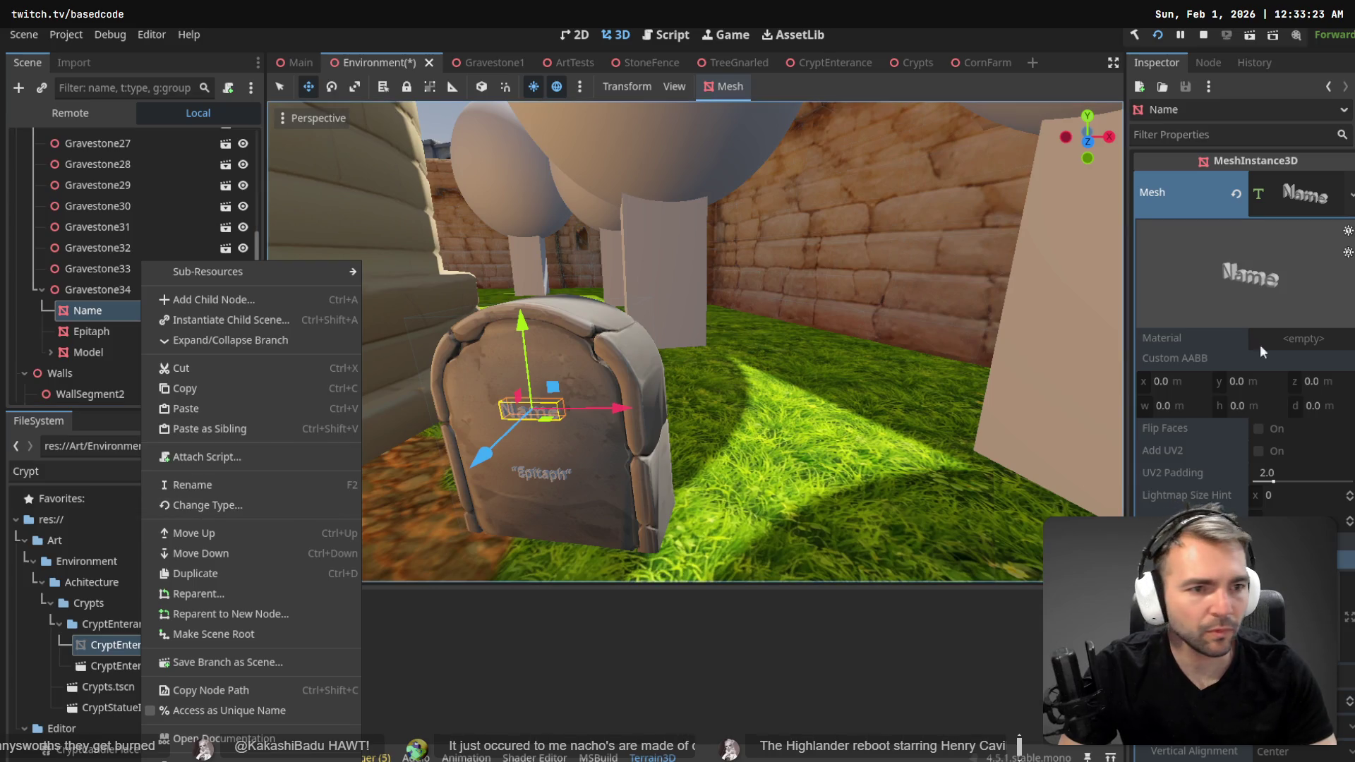
{"action": "left_click", "coordinate": [908, 530]}
{"action": "left_click", "coordinate": [125, 326]}
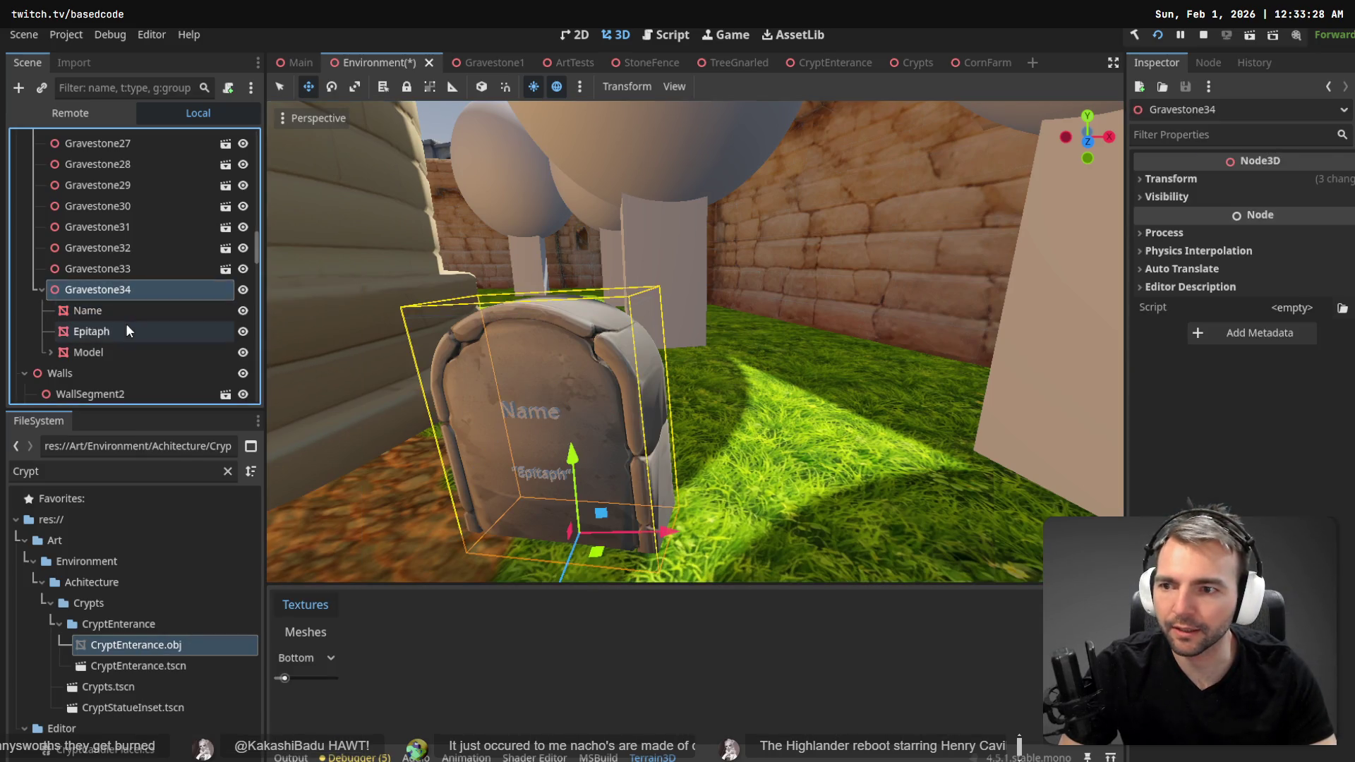
{"action": "left_click", "coordinate": [1295, 201]}
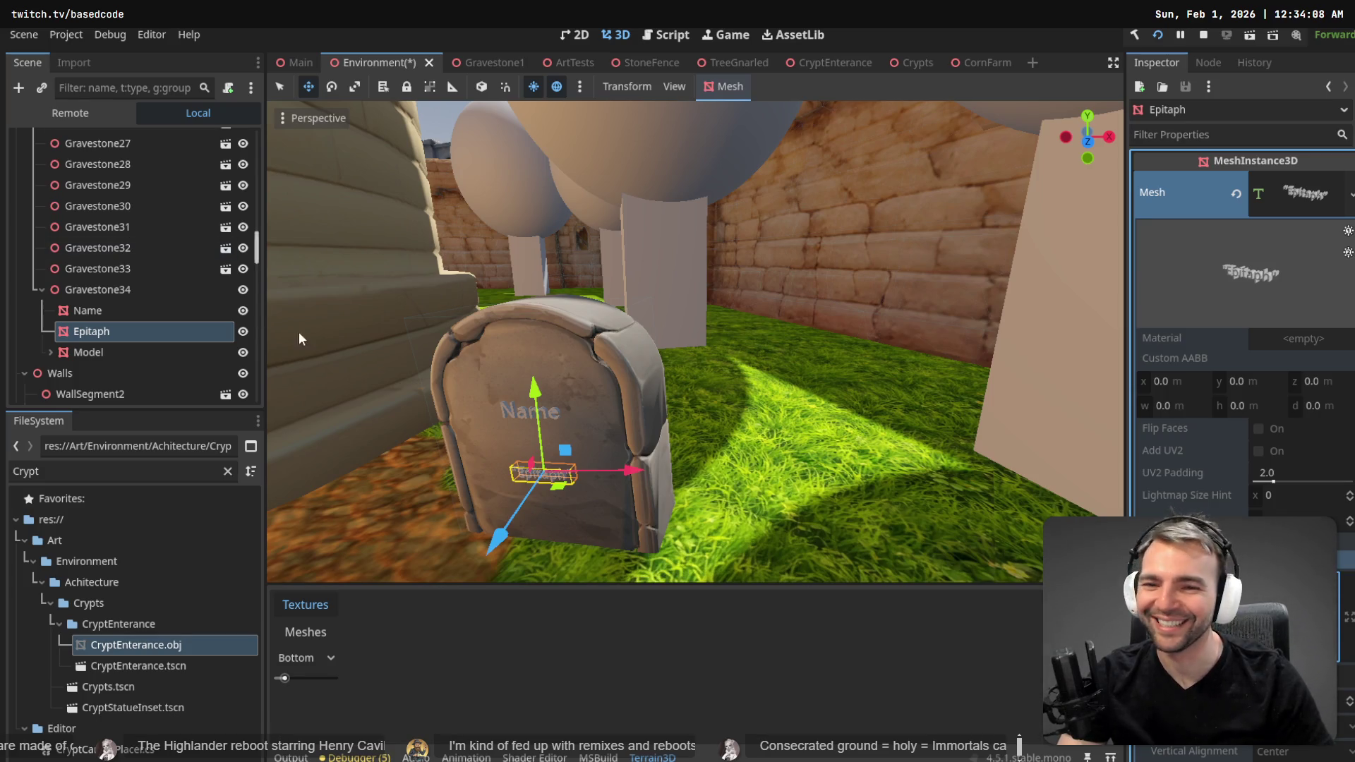
{"action": "left_click", "coordinate": [88, 331]}
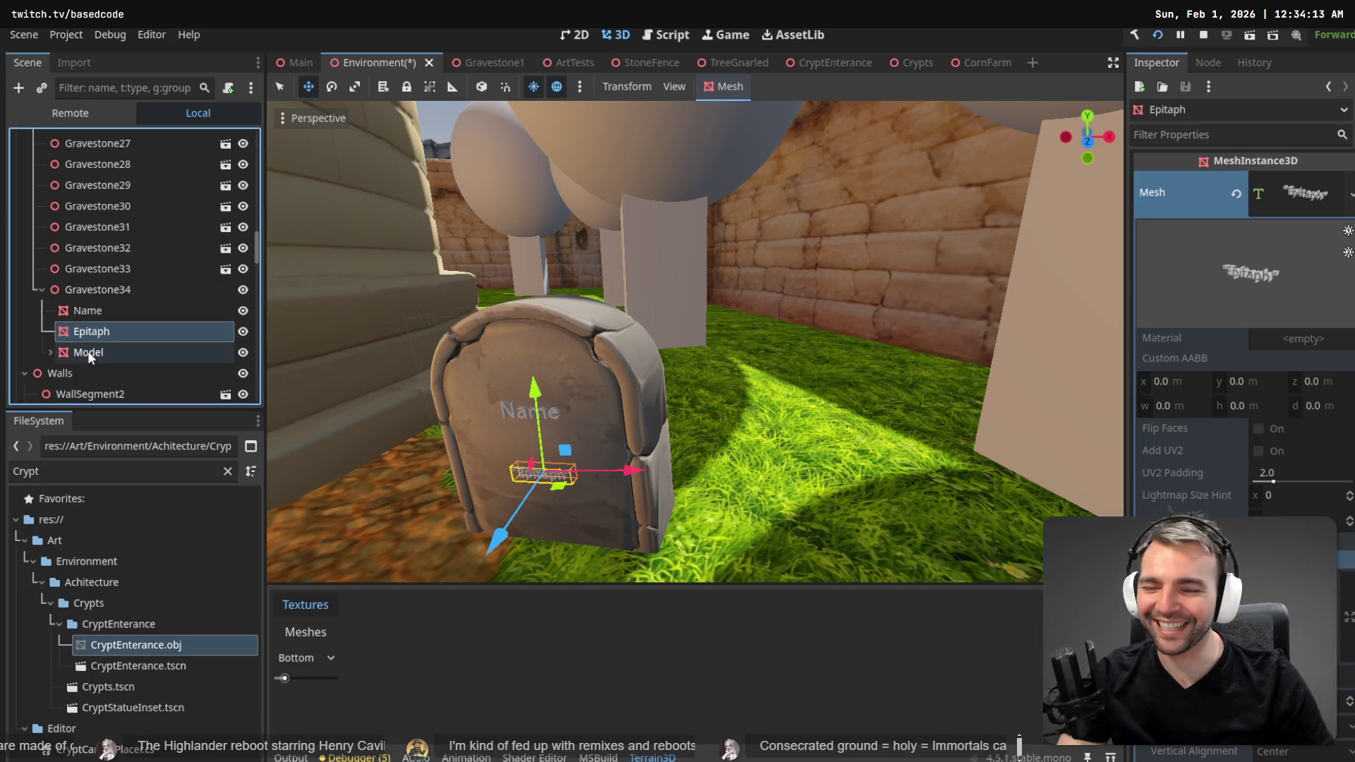
{"action": "left_click", "coordinate": [502, 407]}
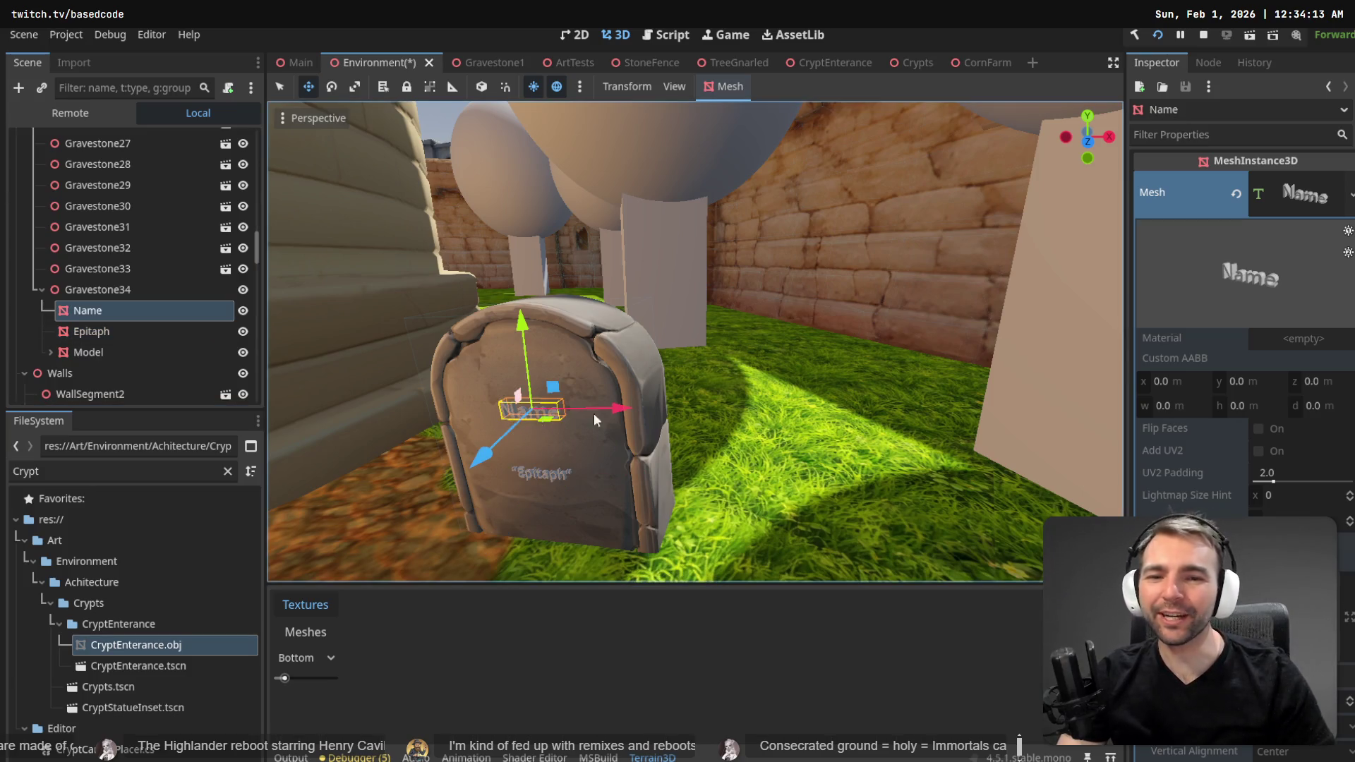
{"action": "left_click", "coordinate": [1200, 559]}
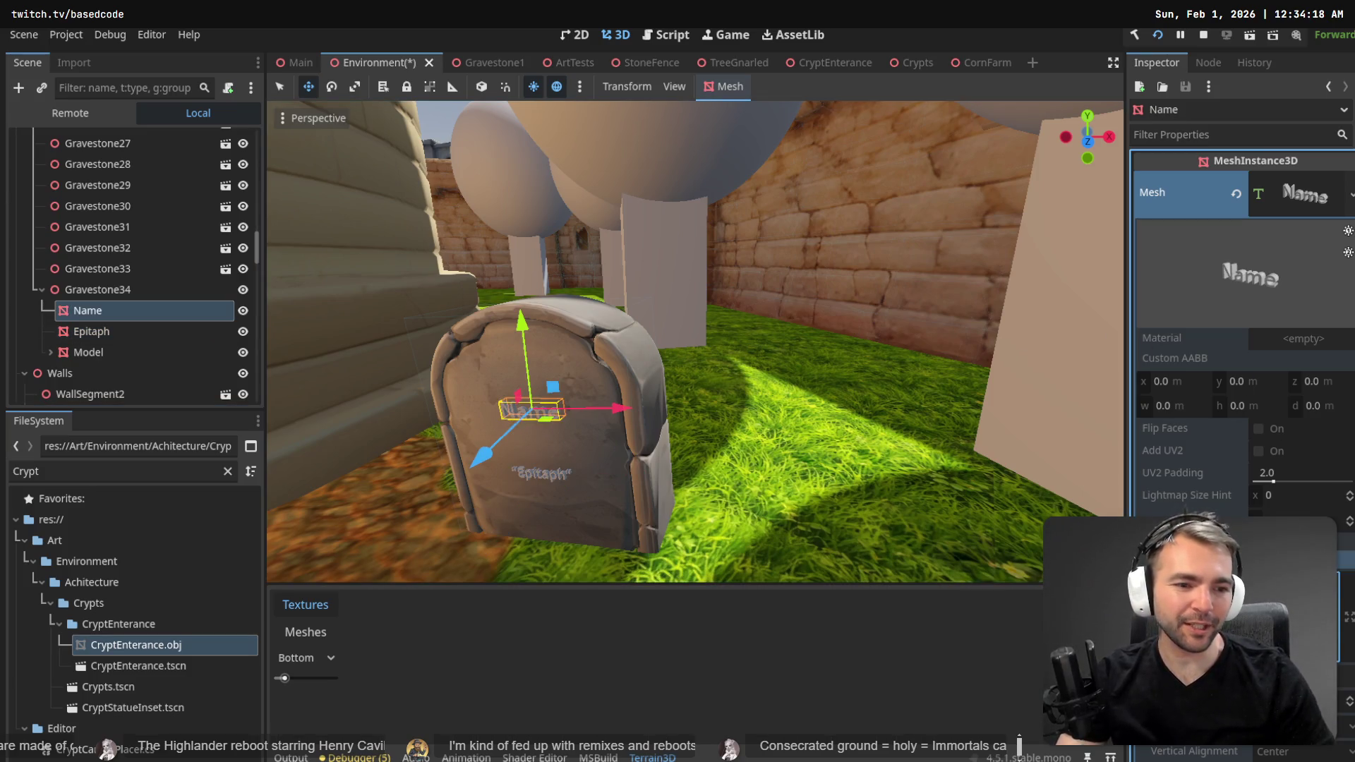
{"action": "left_click", "coordinate": [87, 331]}
{"action": "left_click", "coordinate": [88, 352]}
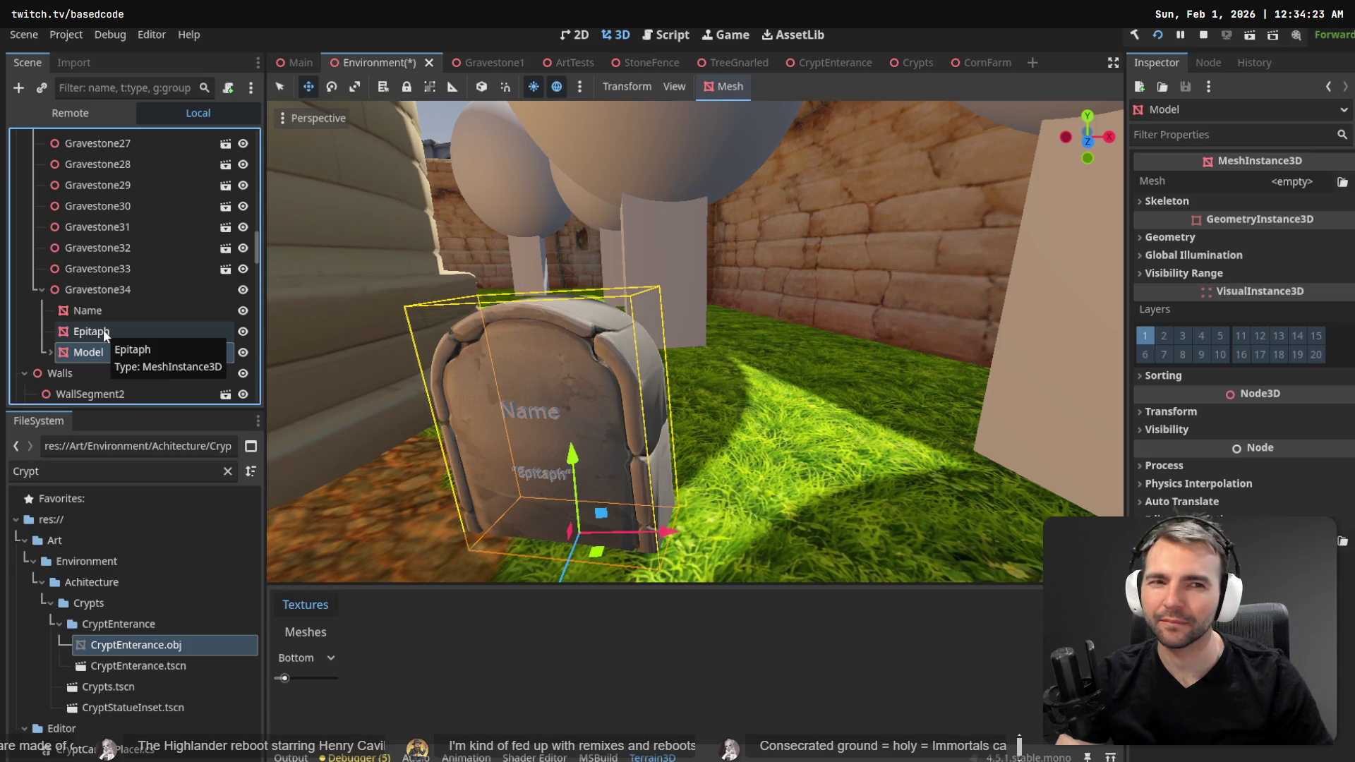
{"action": "left_click", "coordinate": [104, 309]}
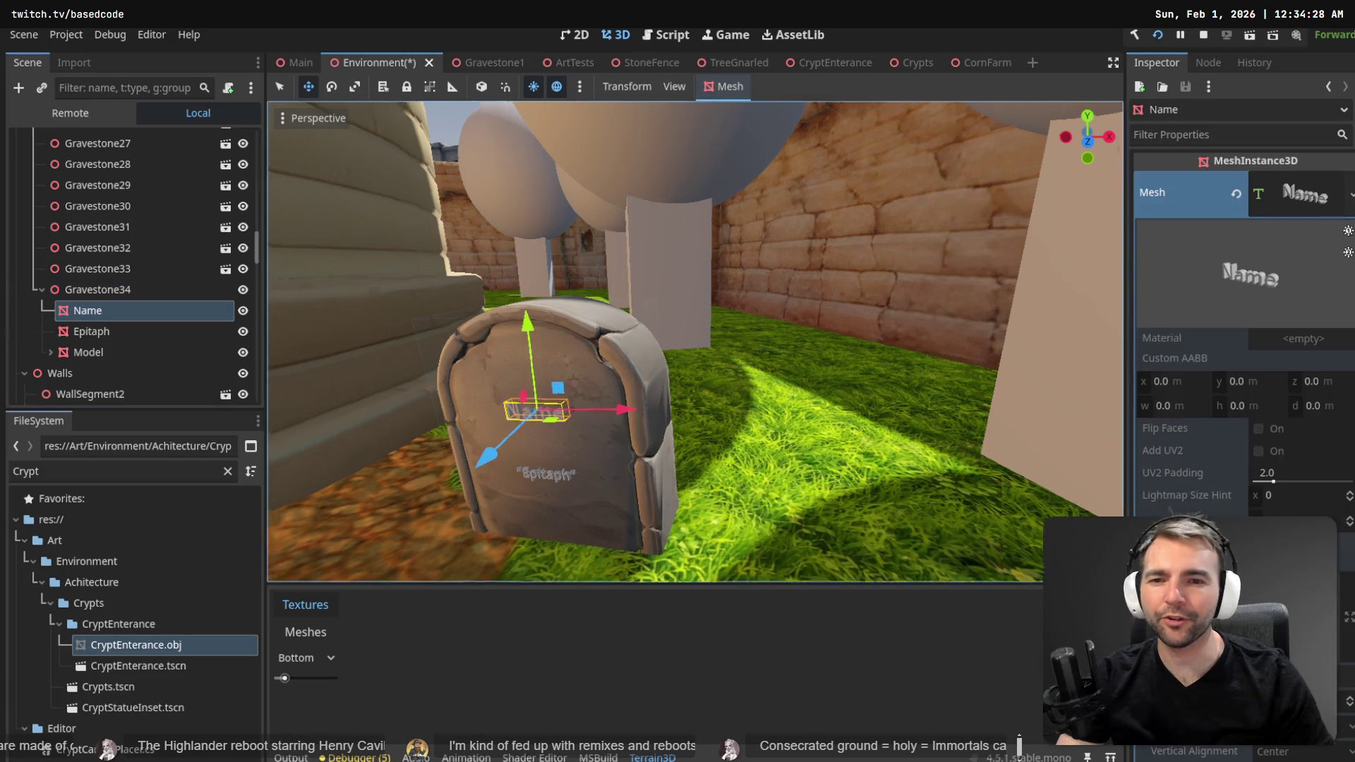
{"action": "key", "text": "f"}
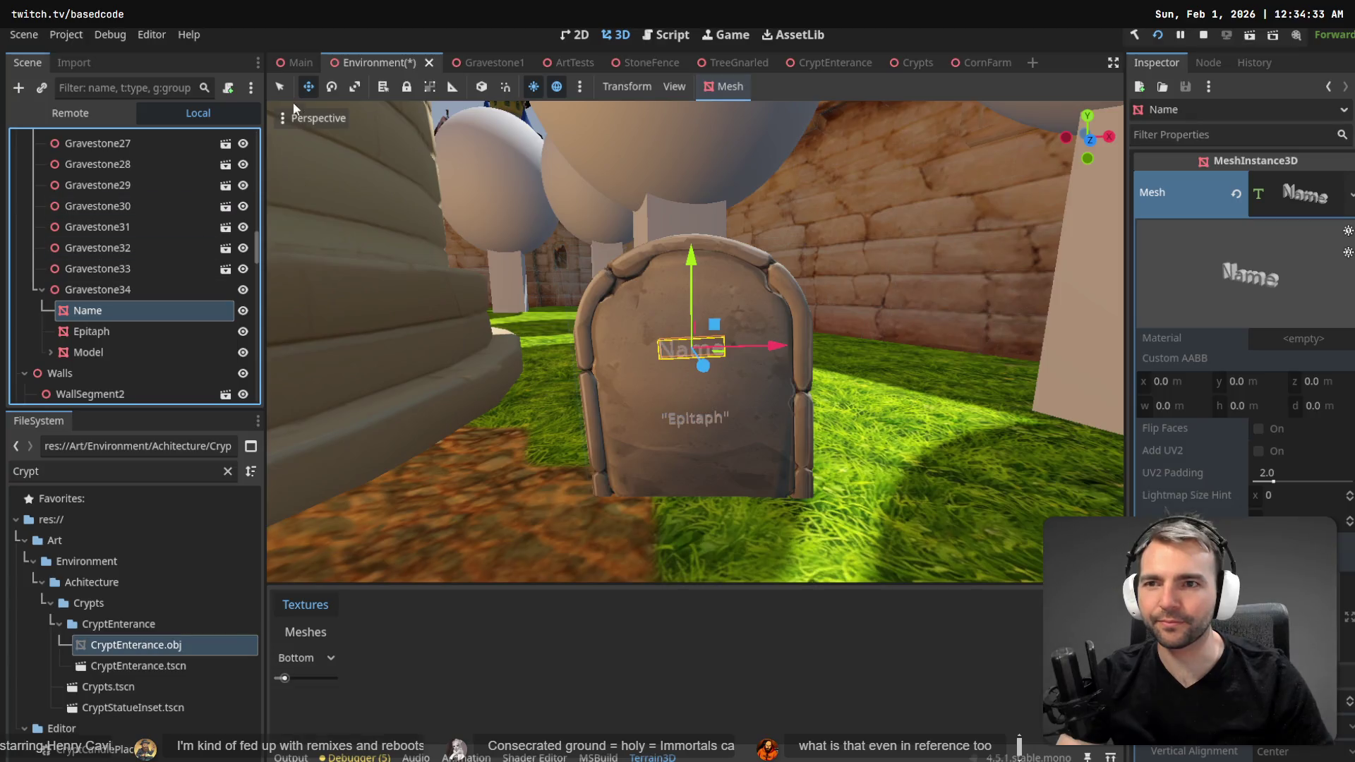
- Switch to the Crypts scene and inspect the Warmonger plaque's Text mesh settings
{"action": "left_click", "coordinate": [919, 70]}
{"action": "left_click", "coordinate": [133, 202]}
{"action": "left_click", "coordinate": [103, 225]}
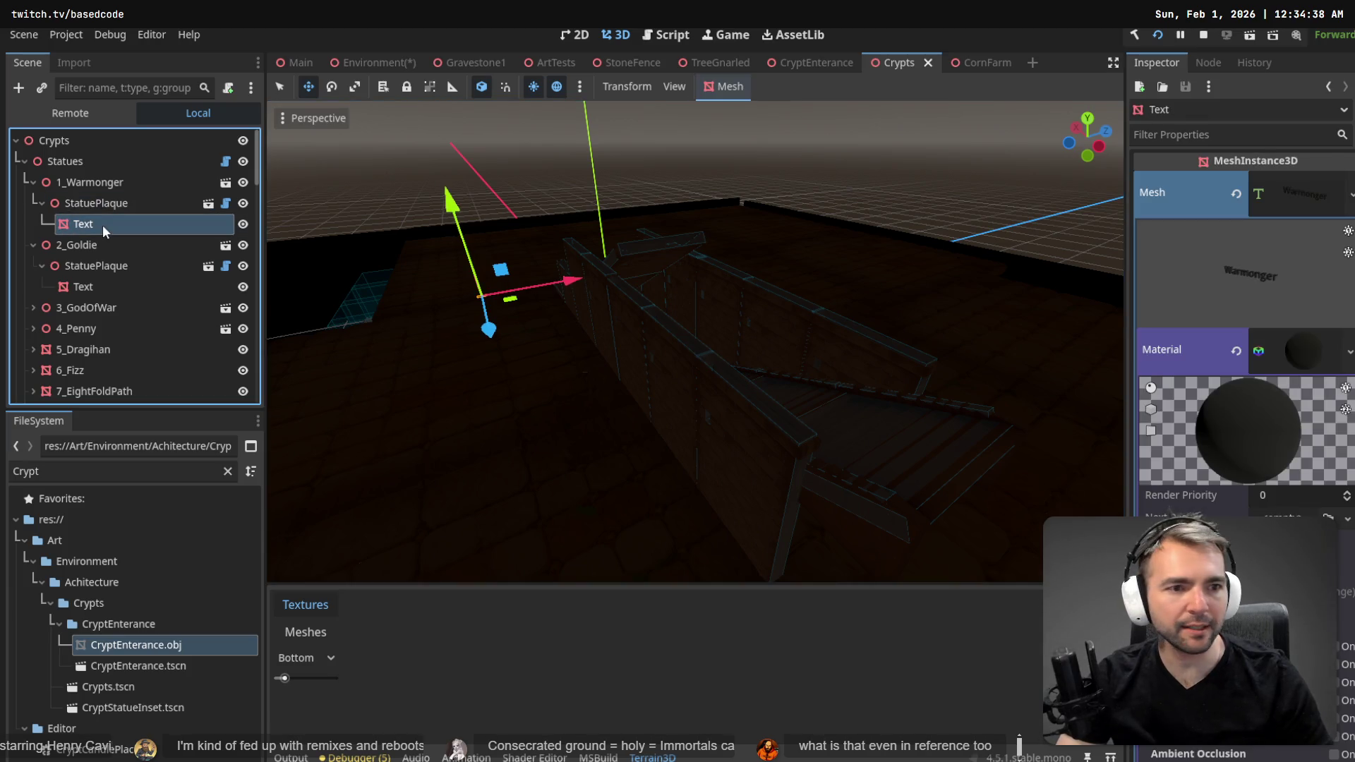
{"action": "left_click", "coordinate": [1315, 188]}
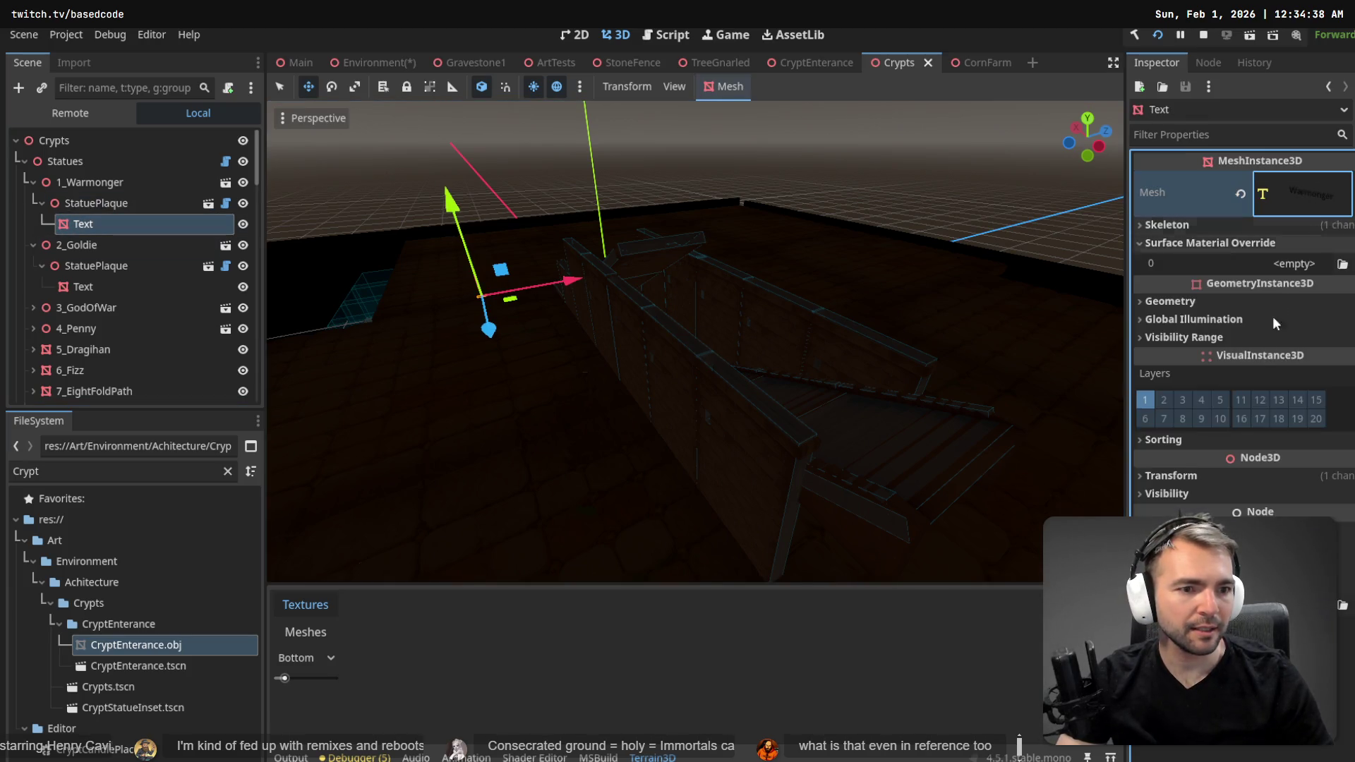
{"action": "left_click", "coordinate": [1293, 206]}
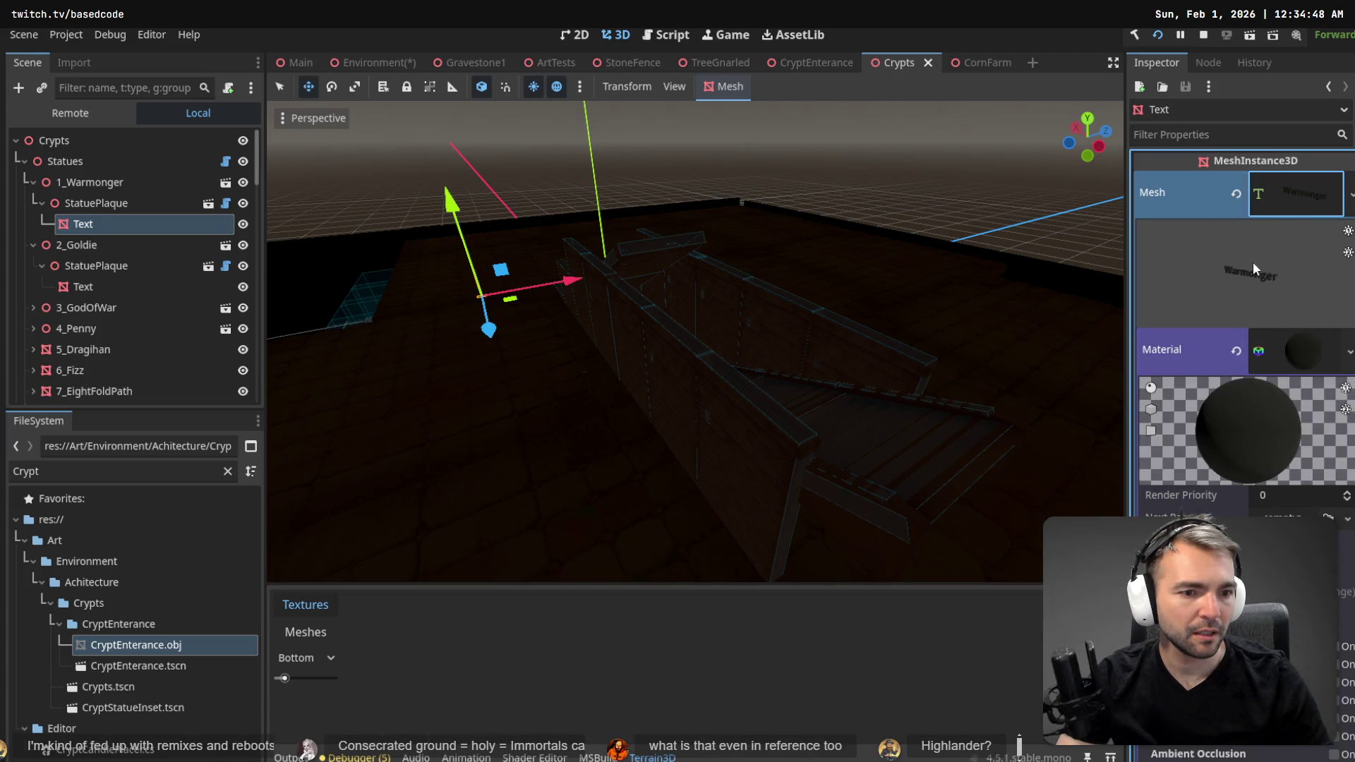
{"action": "left_click", "coordinate": [1301, 192]}
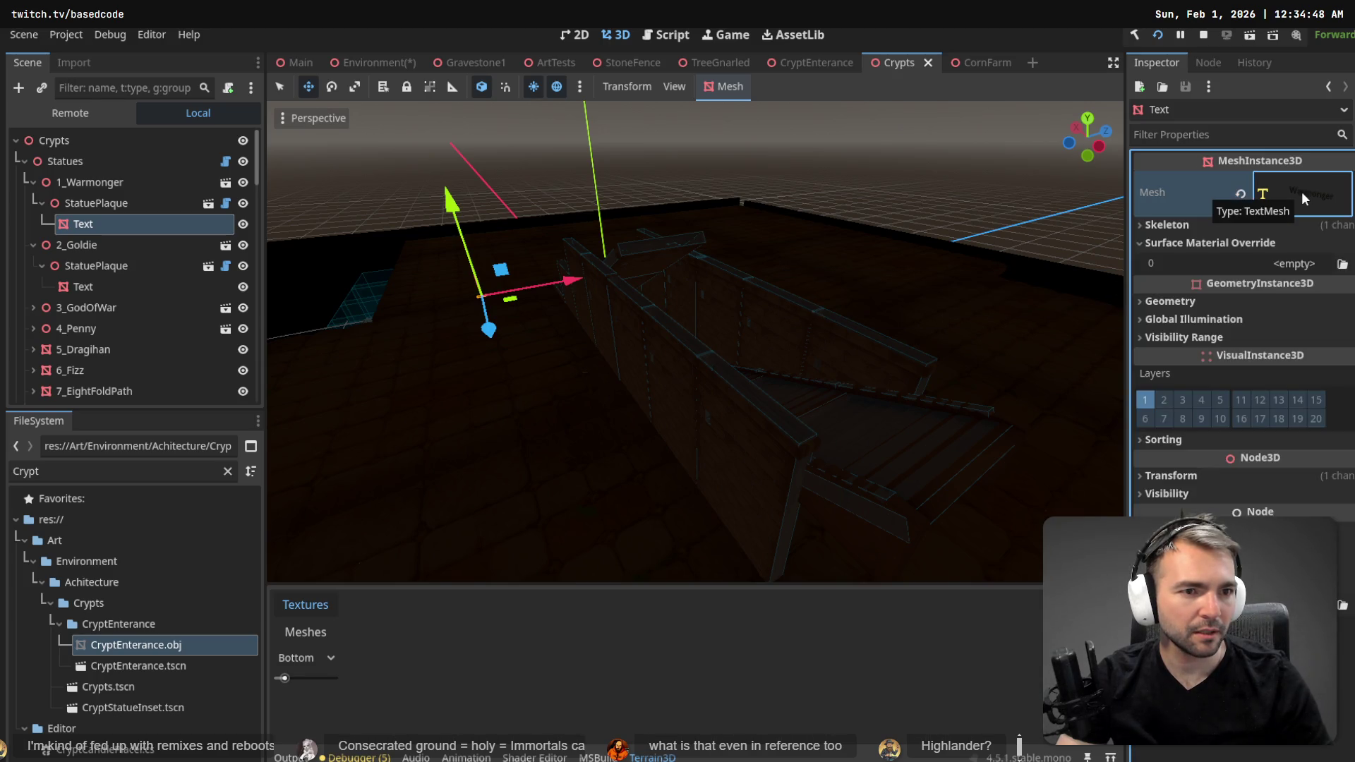
{"action": "left_click", "coordinate": [1301, 192]}
{"action": "scroll", "coordinate": [1242, 338], "scroll_direction": "down", "scroll_amount": 5}
{"action": "scroll", "coordinate": [1258, 498], "scroll_direction": "down", "scroll_amount": 3}
{"action": "scroll", "coordinate": [1259, 498], "scroll_direction": "up", "scroll_amount": 10}
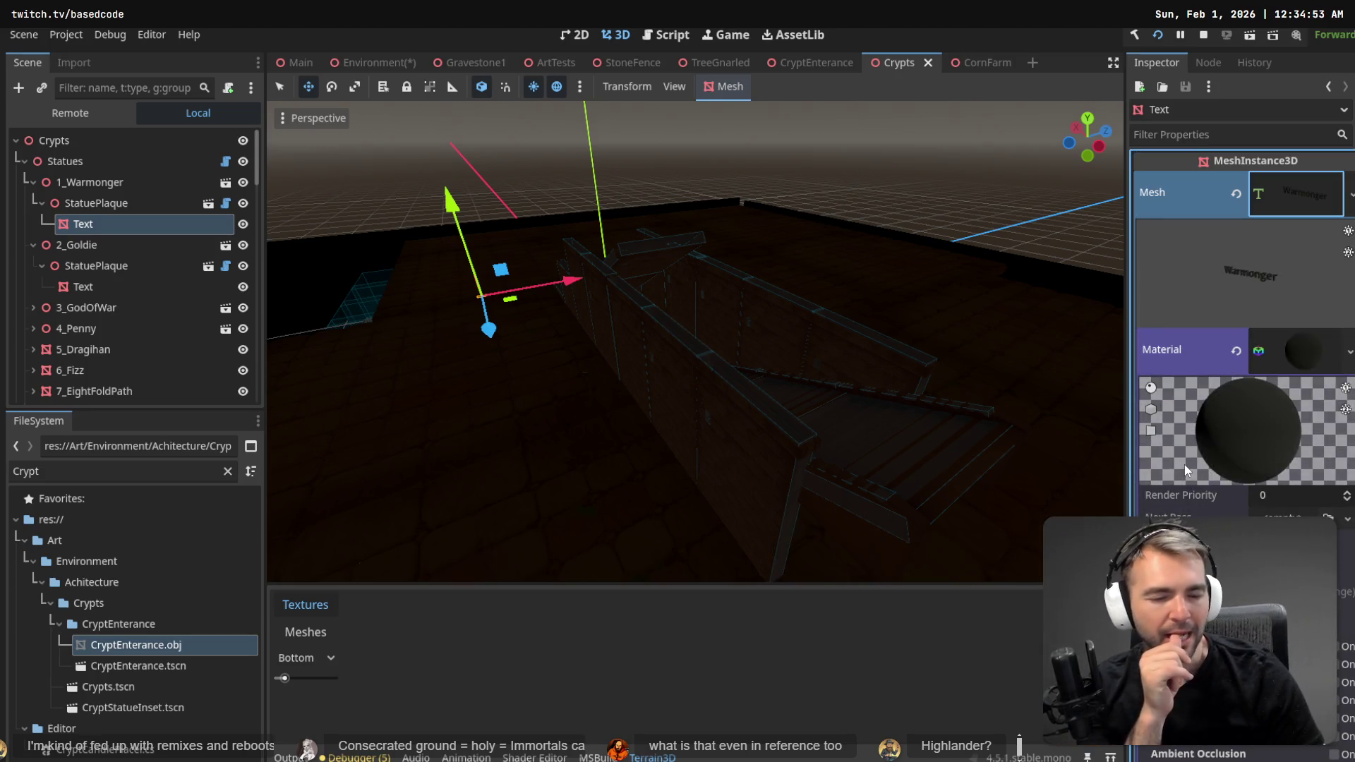
- Check the Goldie plaque's TextMesh resource, then close the Crypts scene
{"action": "left_click", "coordinate": [520, 290]}
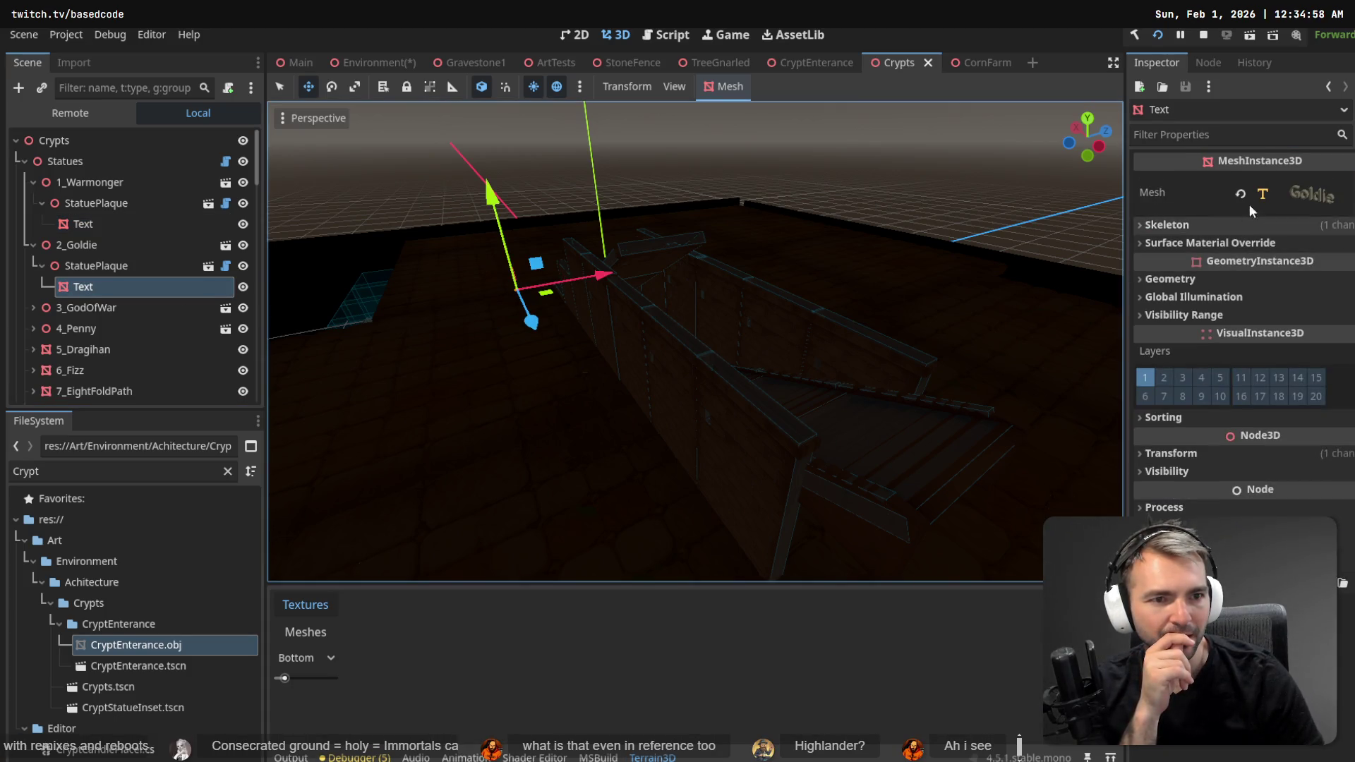
{"action": "left_click", "coordinate": [1302, 194]}
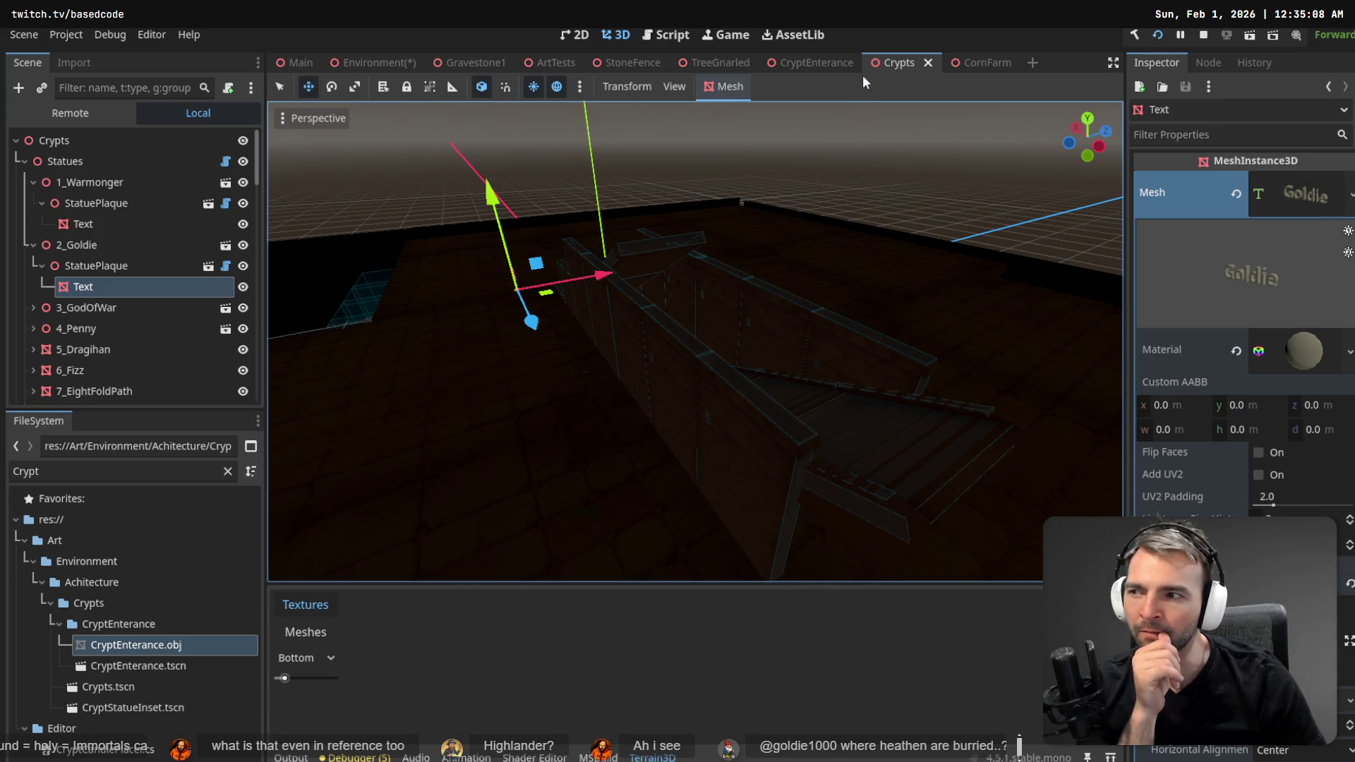
{"action": "middle_click", "coordinate": [880, 54]}
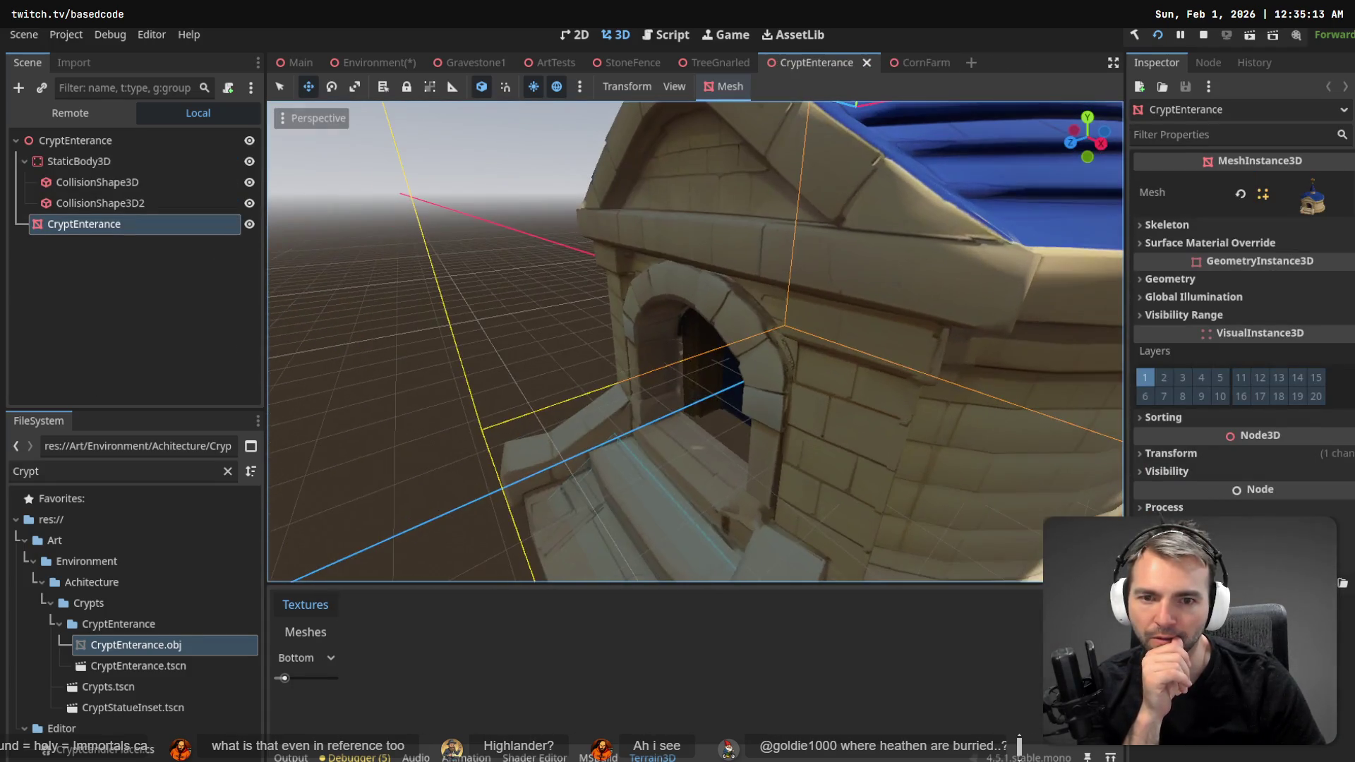
- Review Gravestone34's Name and Epitaph nodes, then switch to the Gravestone1 scene tab
{"action": "mouse_move", "coordinate": [345, 71]}
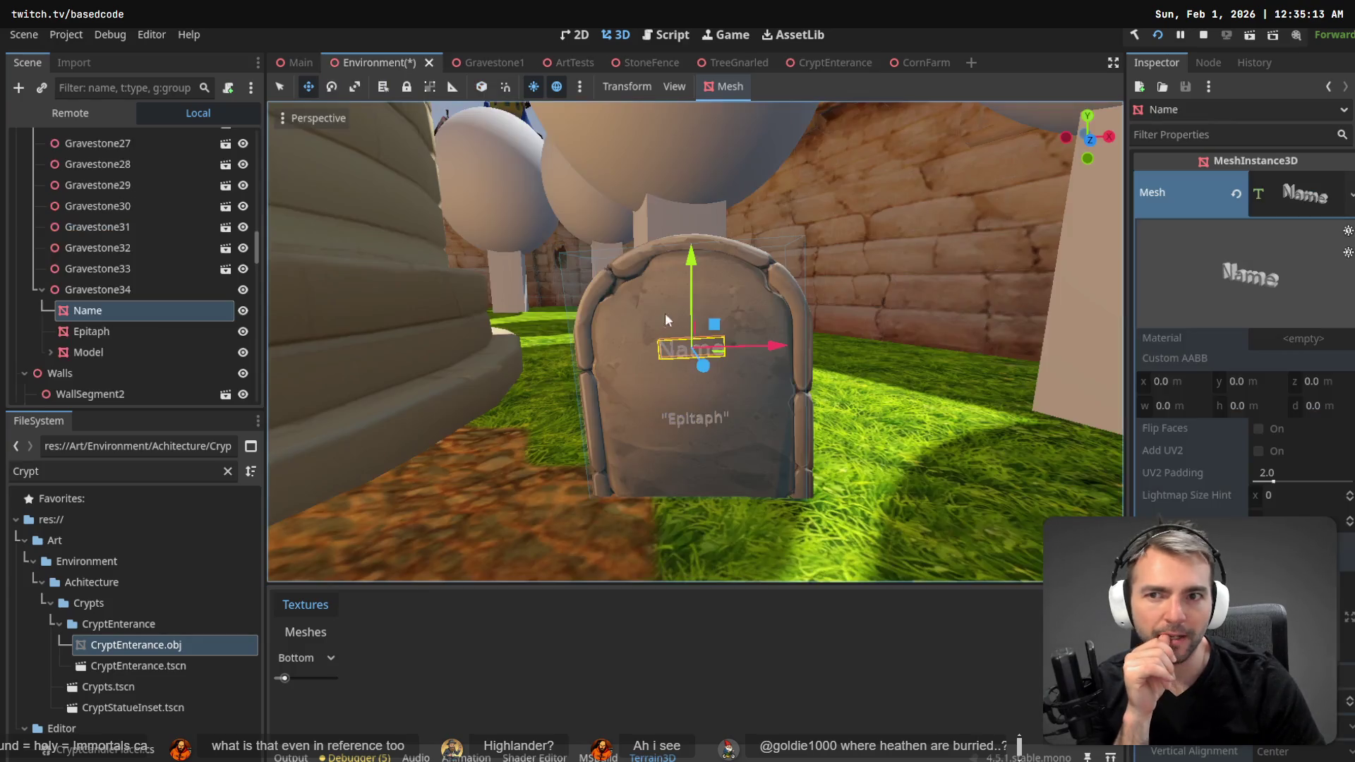
{"action": "right_click", "coordinate": [102, 311]}
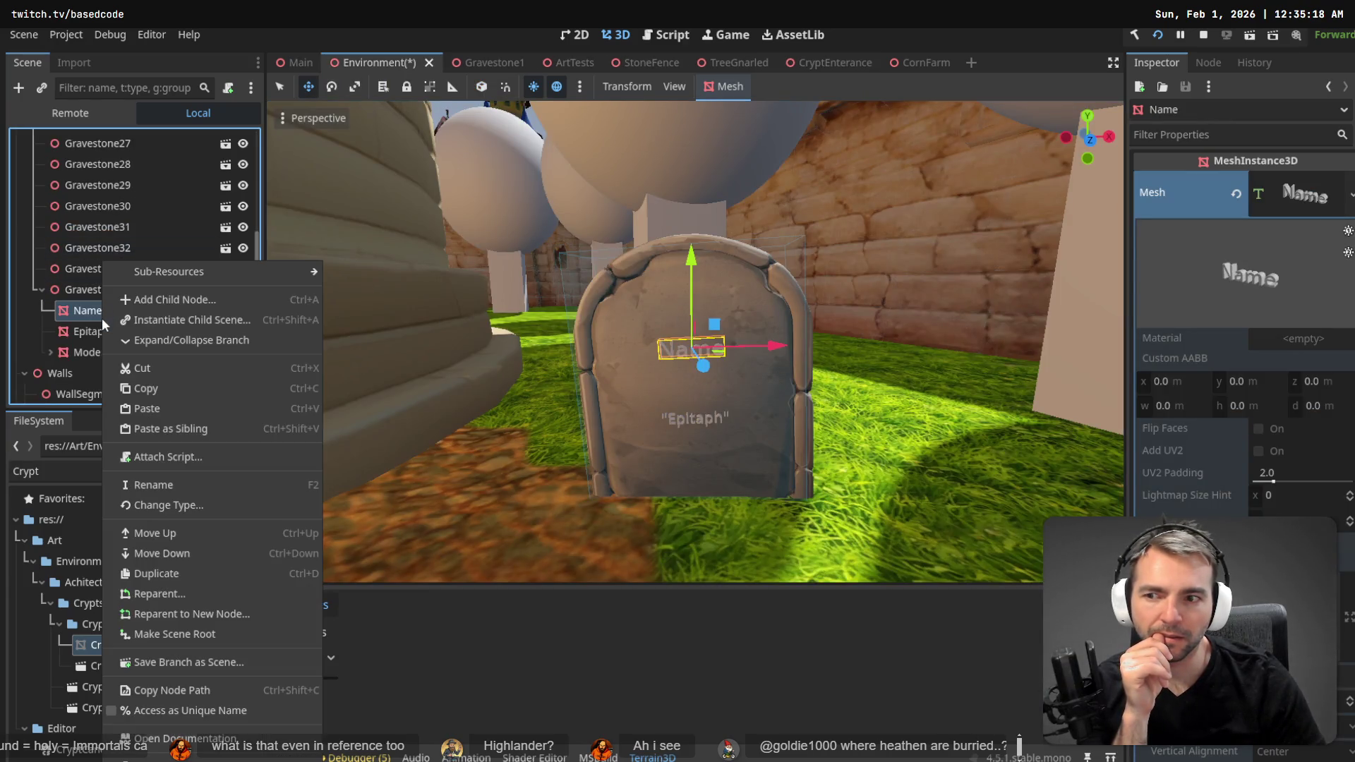
{"action": "left_click", "coordinate": [1179, 494]}
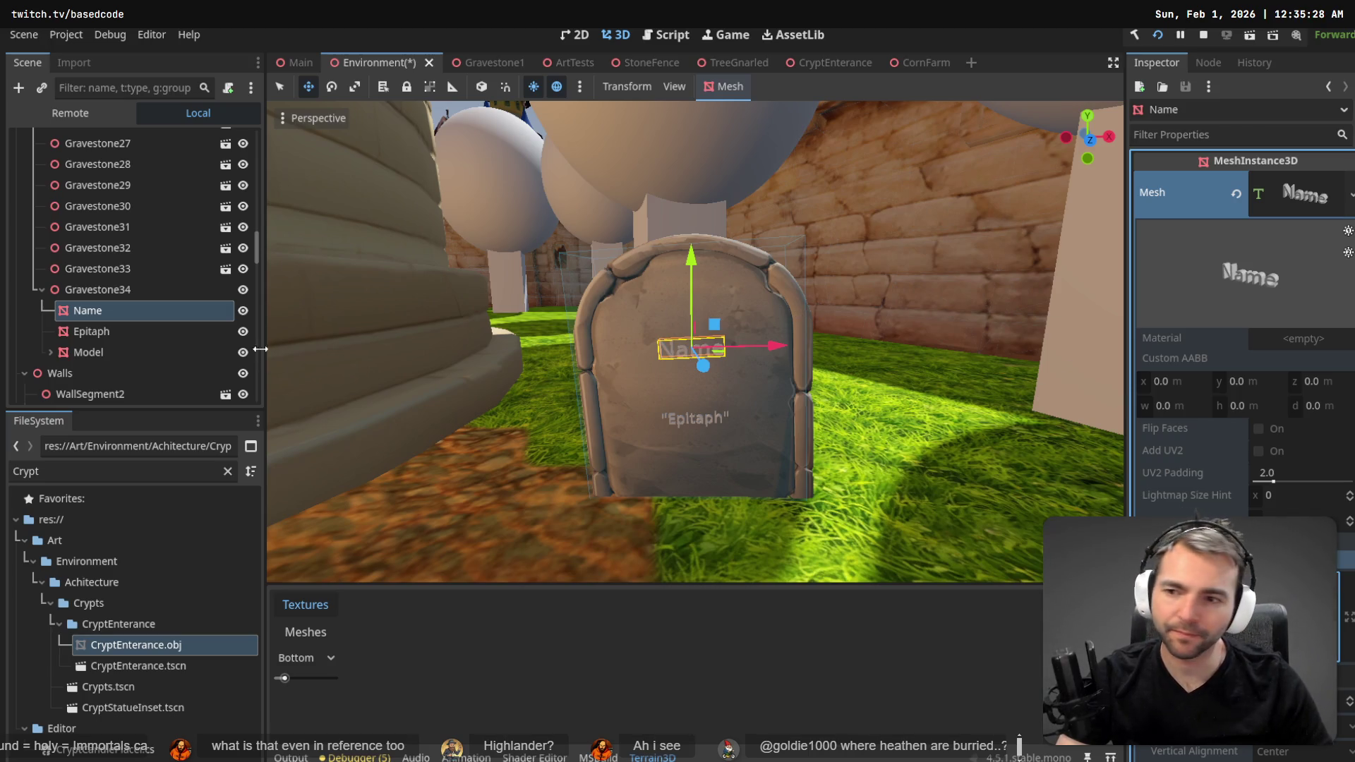
{"action": "left_click", "coordinate": [85, 331]}
{"action": "left_click", "coordinate": [108, 292]}
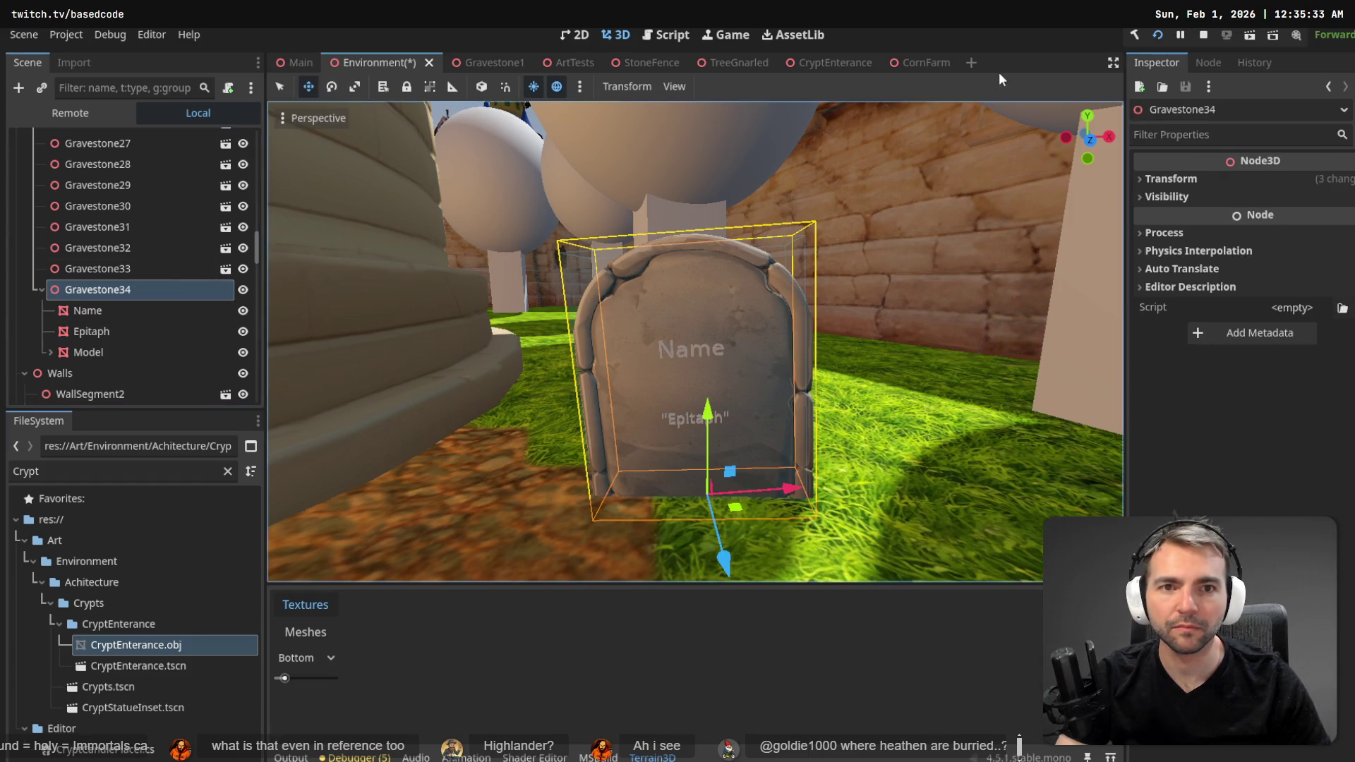
{"action": "left_click", "coordinate": [474, 62]}
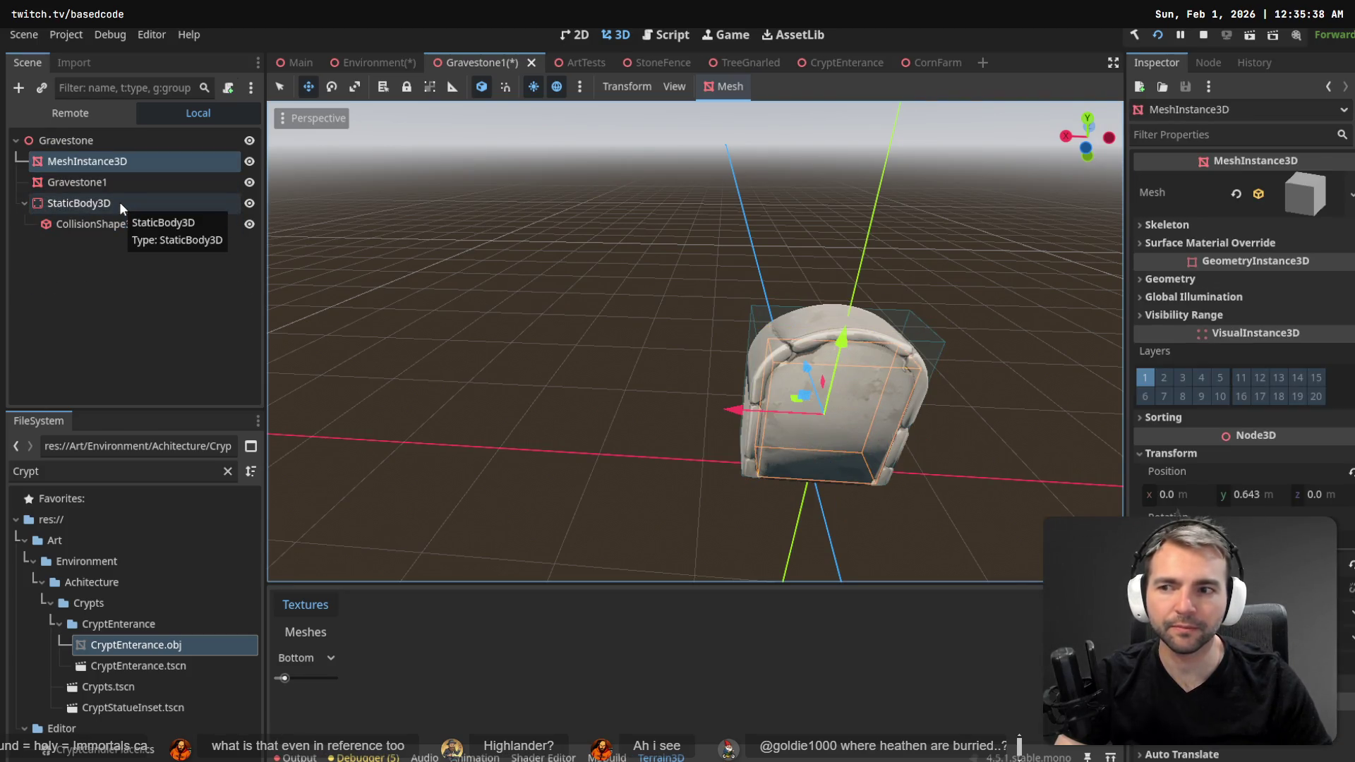
- Save Gravestone1, return to the Environment scene and select the target gravestone
{"action": "key", "text": "ctrl+s"}
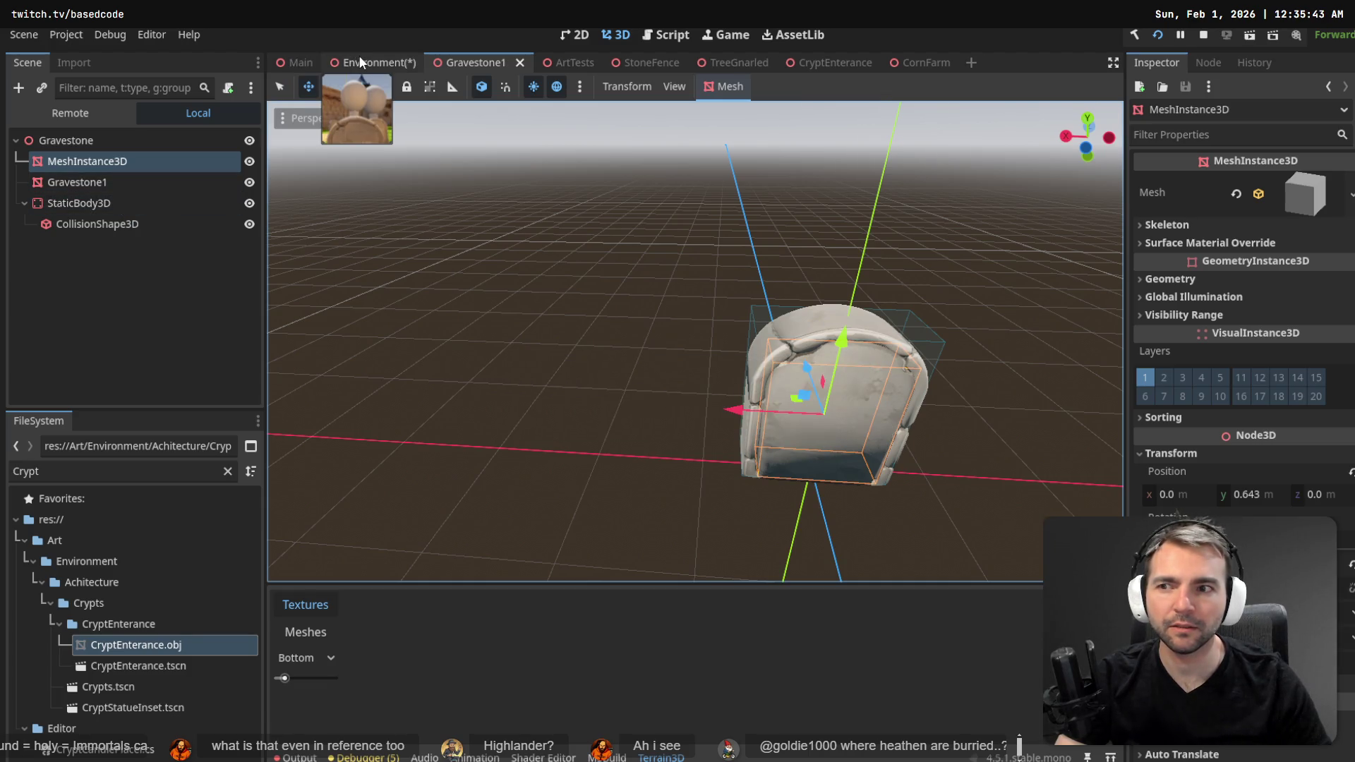
{"action": "left_click", "coordinate": [360, 62]}
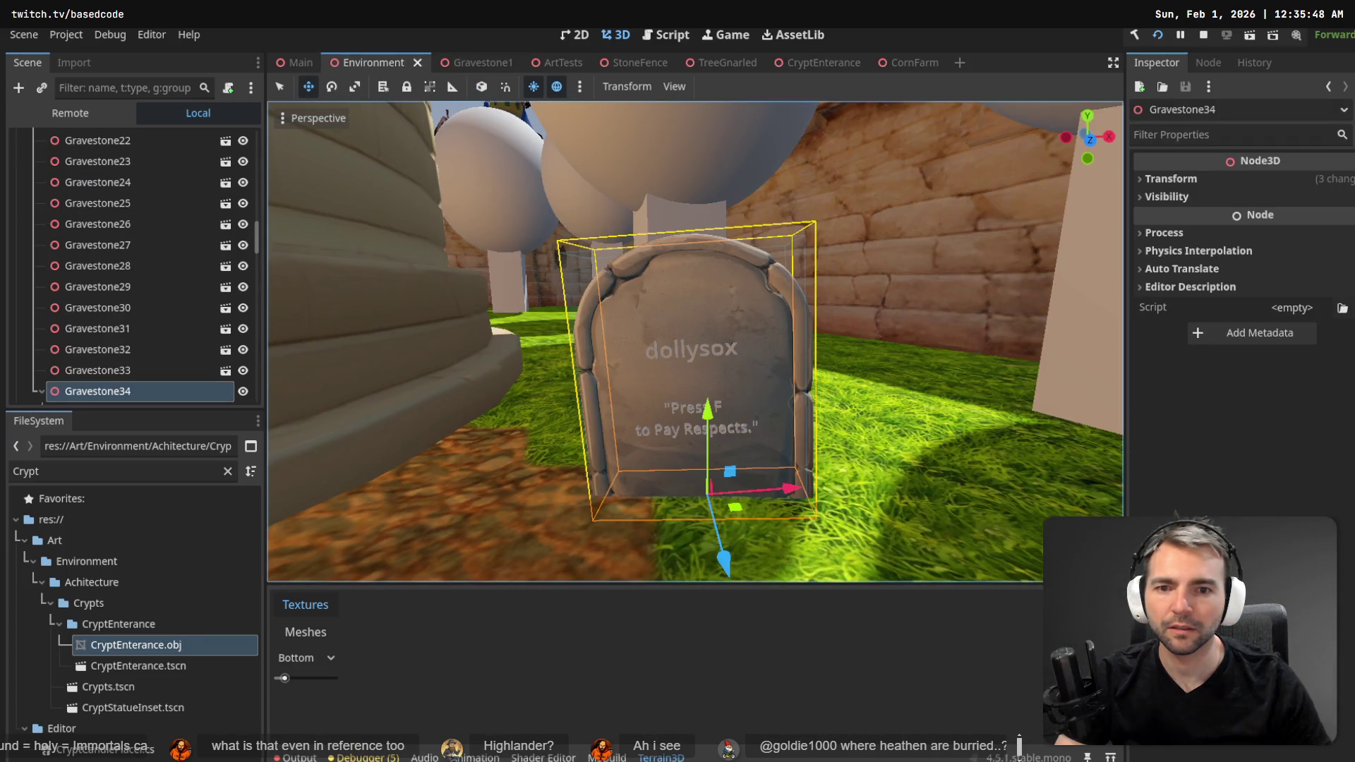
{"action": "key", "text": "s"}
{"action": "key", "text": "w"}
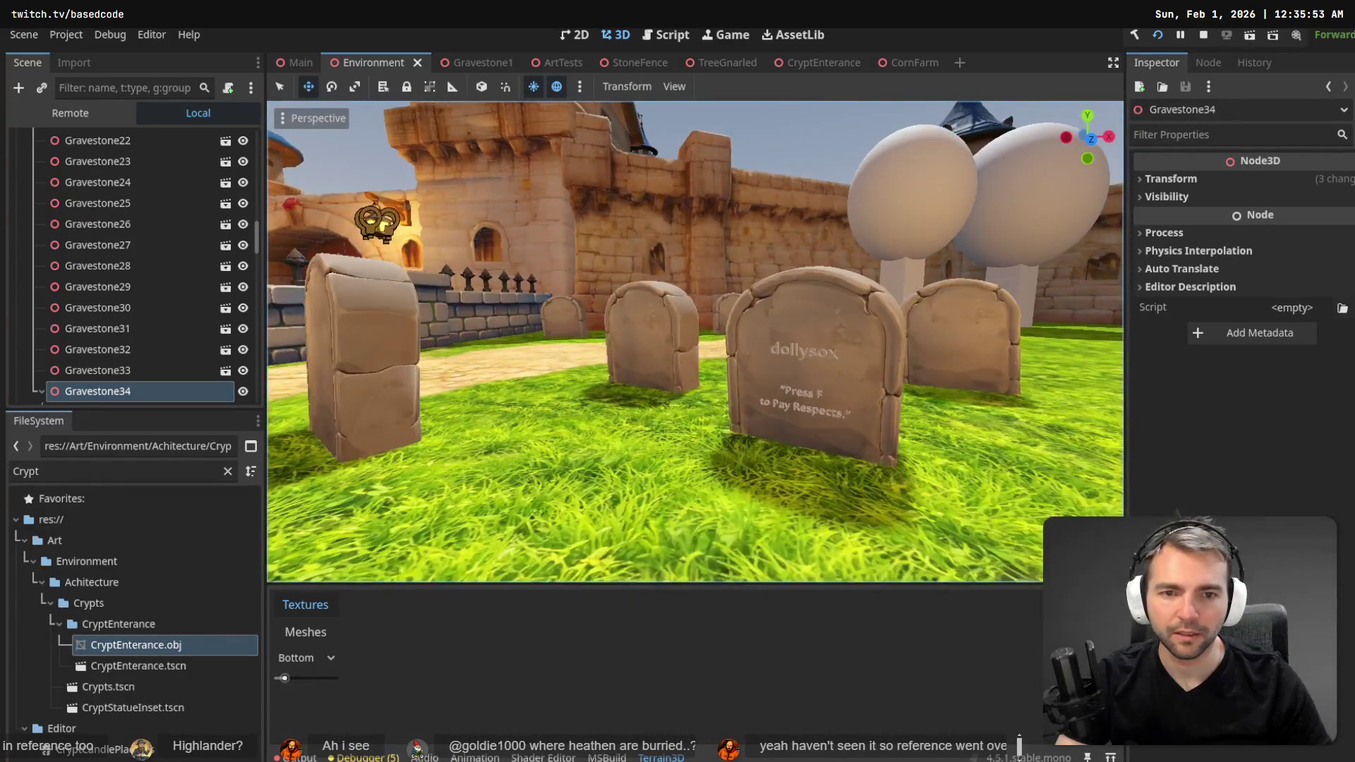
{"action": "key", "text": "d"}
{"action": "left_click", "coordinate": [565, 323]}
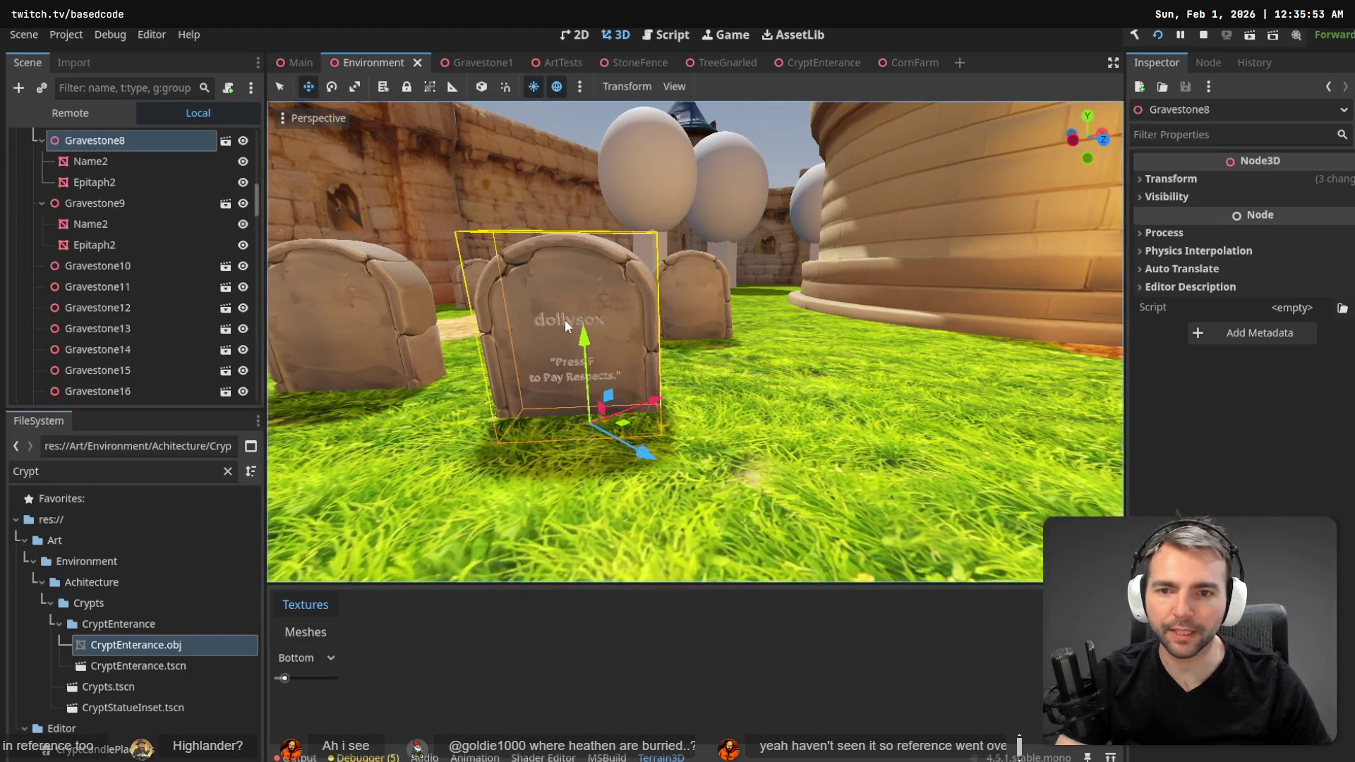
- Delete the trailing x from the name in Gravestone8's Name2 TextMesh text
{"action": "left_click", "coordinate": [106, 163]}
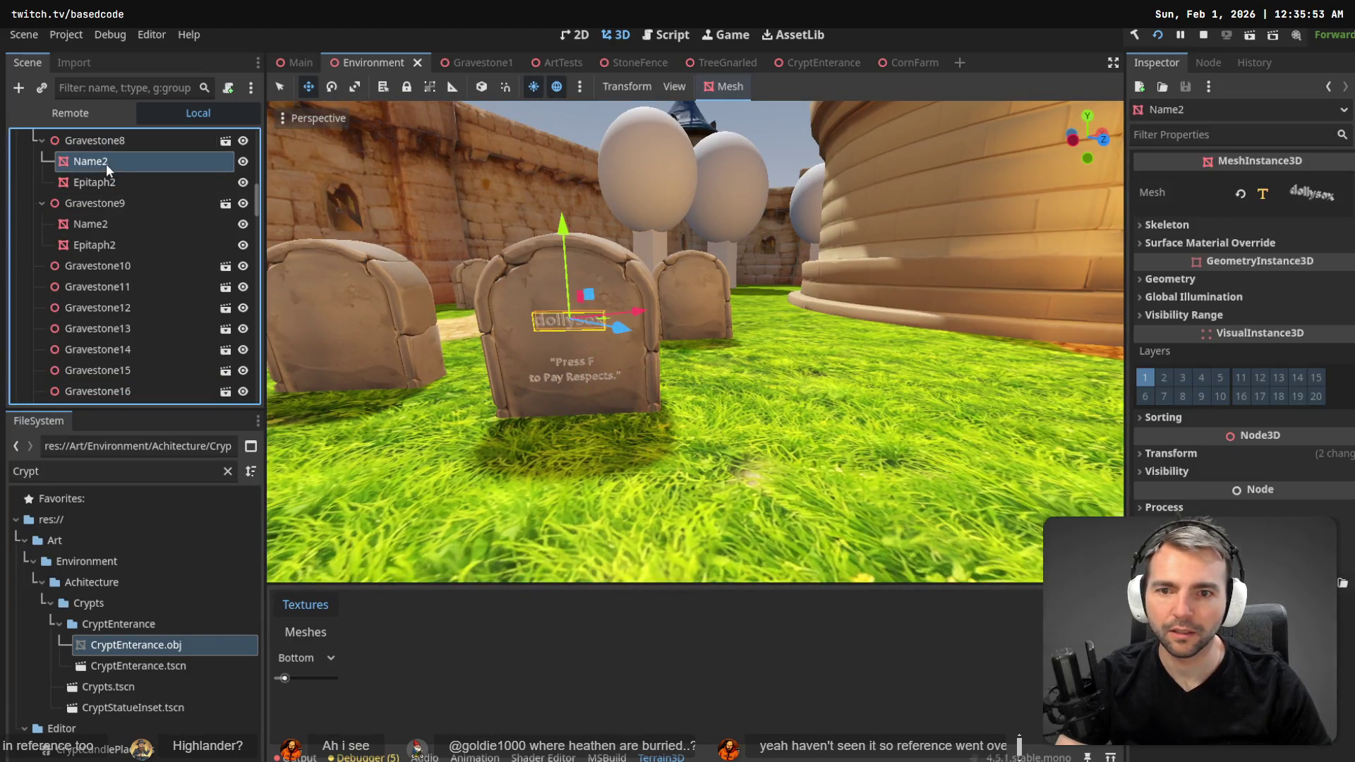
{"action": "left_click", "coordinate": [1318, 198]}
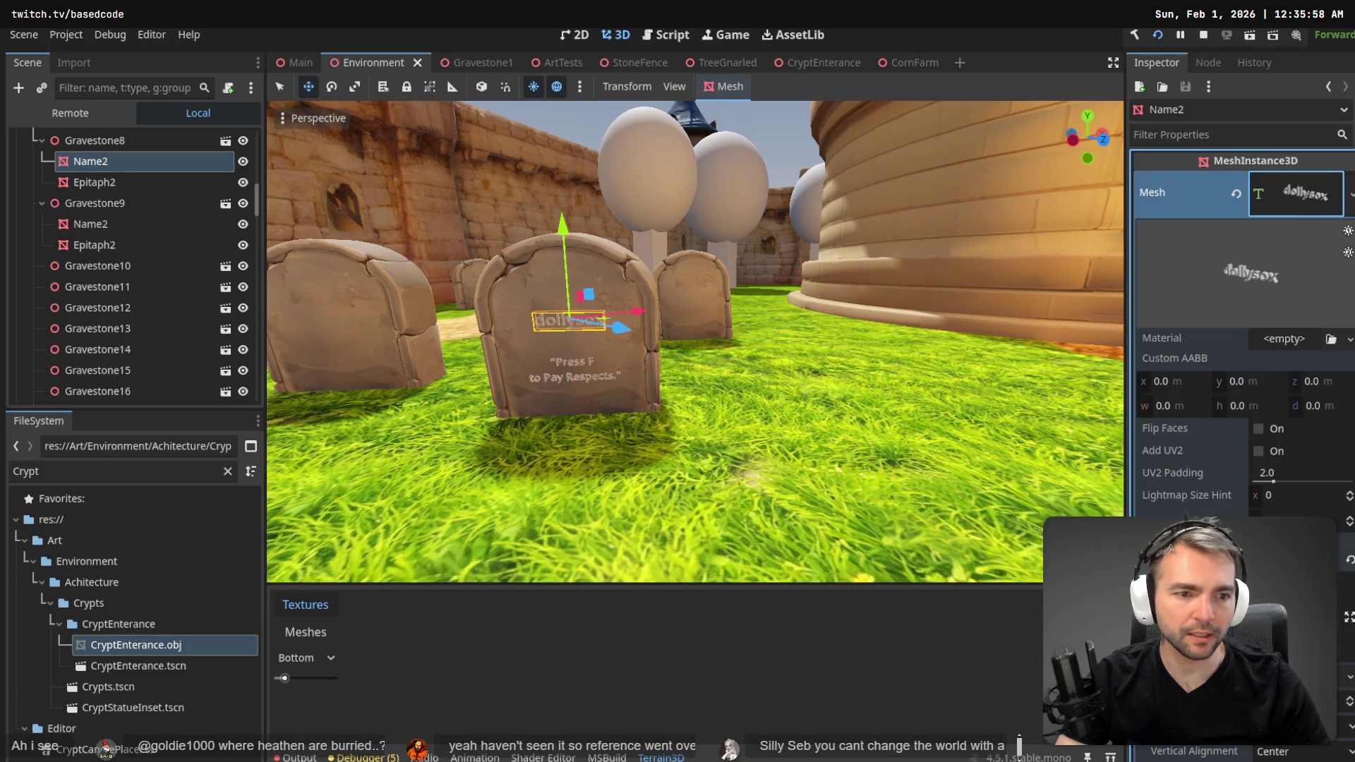
{"action": "key", "text": "BackSpace"}
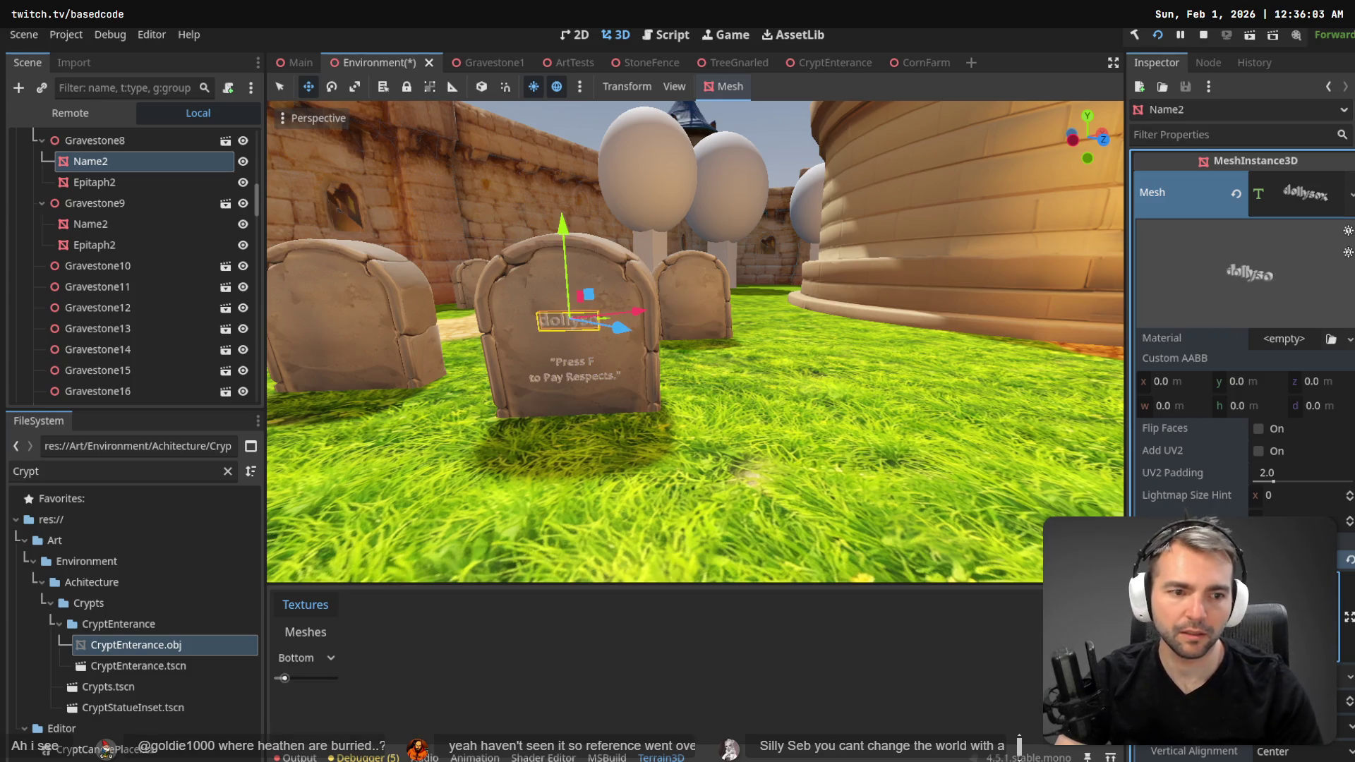
{"action": "right_click", "coordinate": [790, 443]}
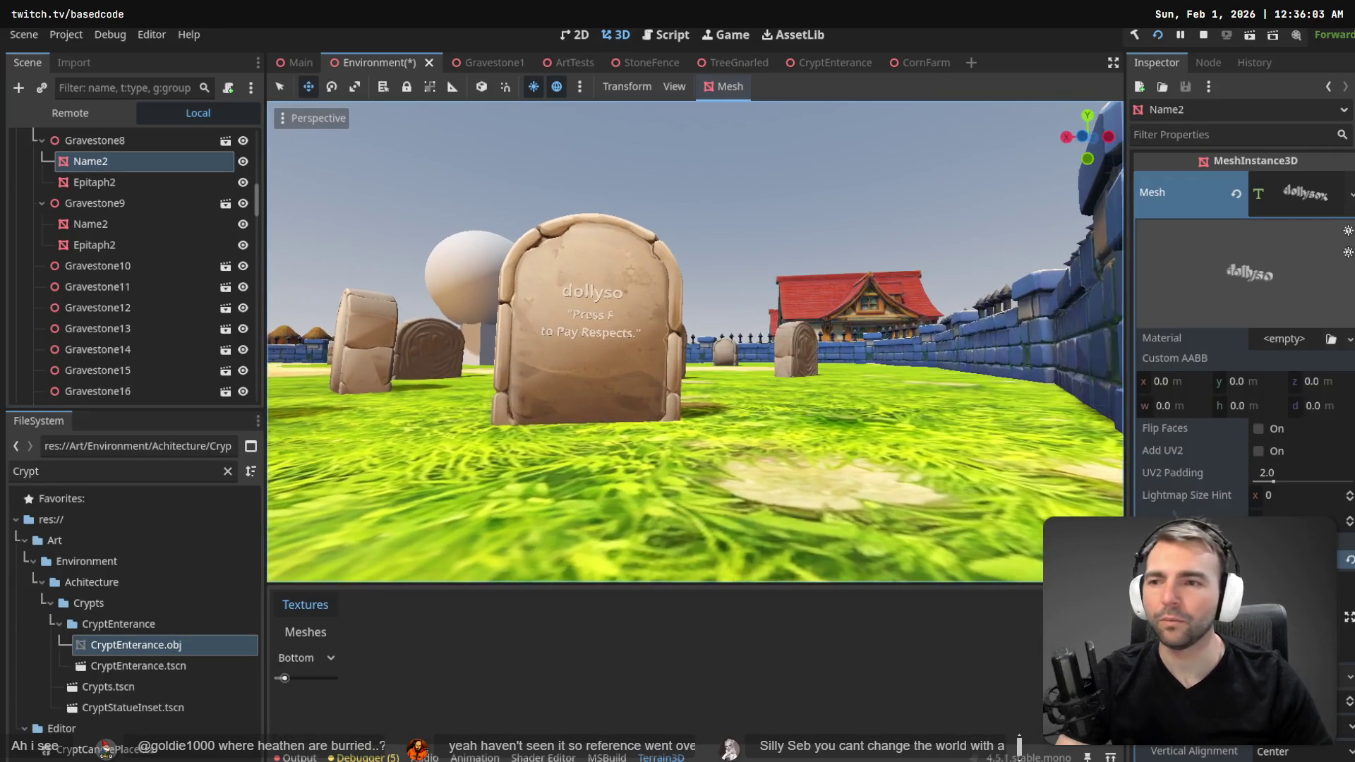
{"action": "right_click", "coordinate": [397, 302]}
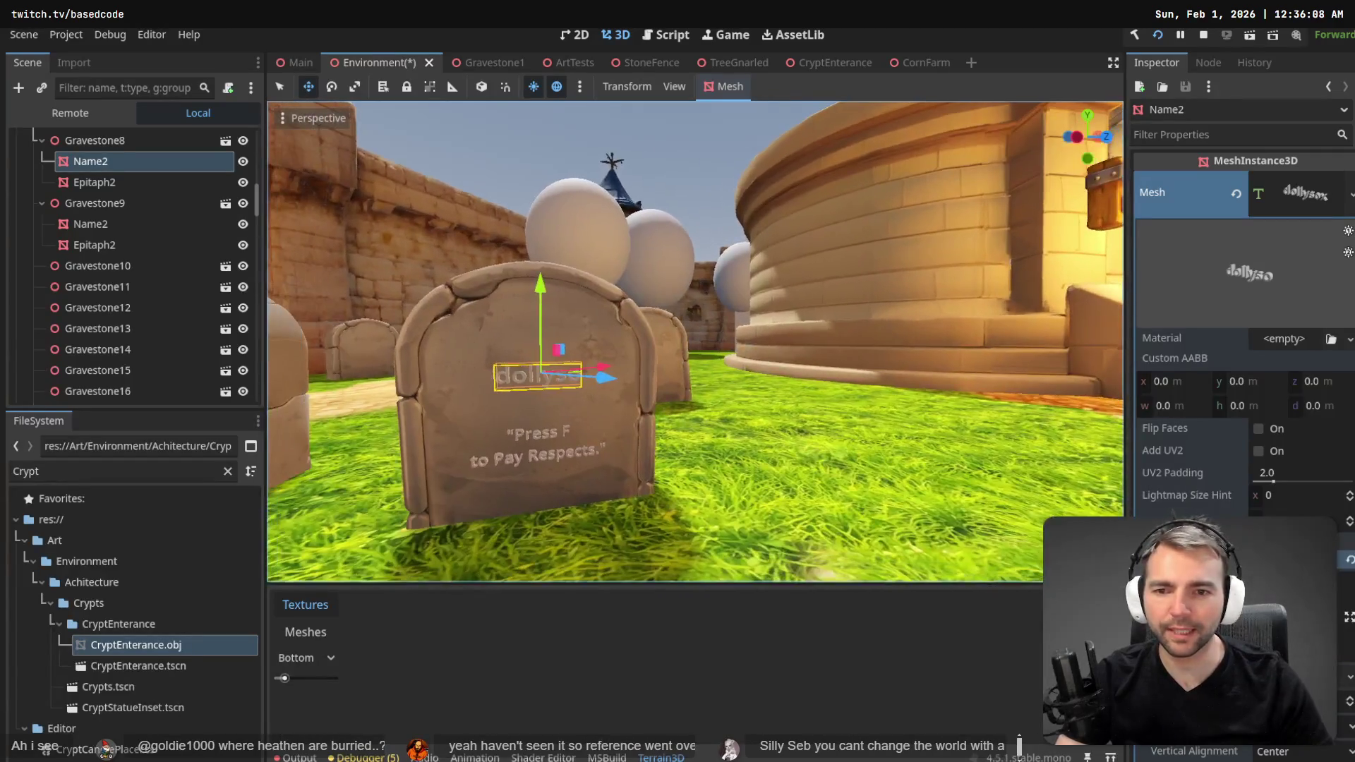
- Reselect Name2 under Gravestone8 and frame the view on the gravestone
{"action": "right_click", "coordinate": [123, 158]}
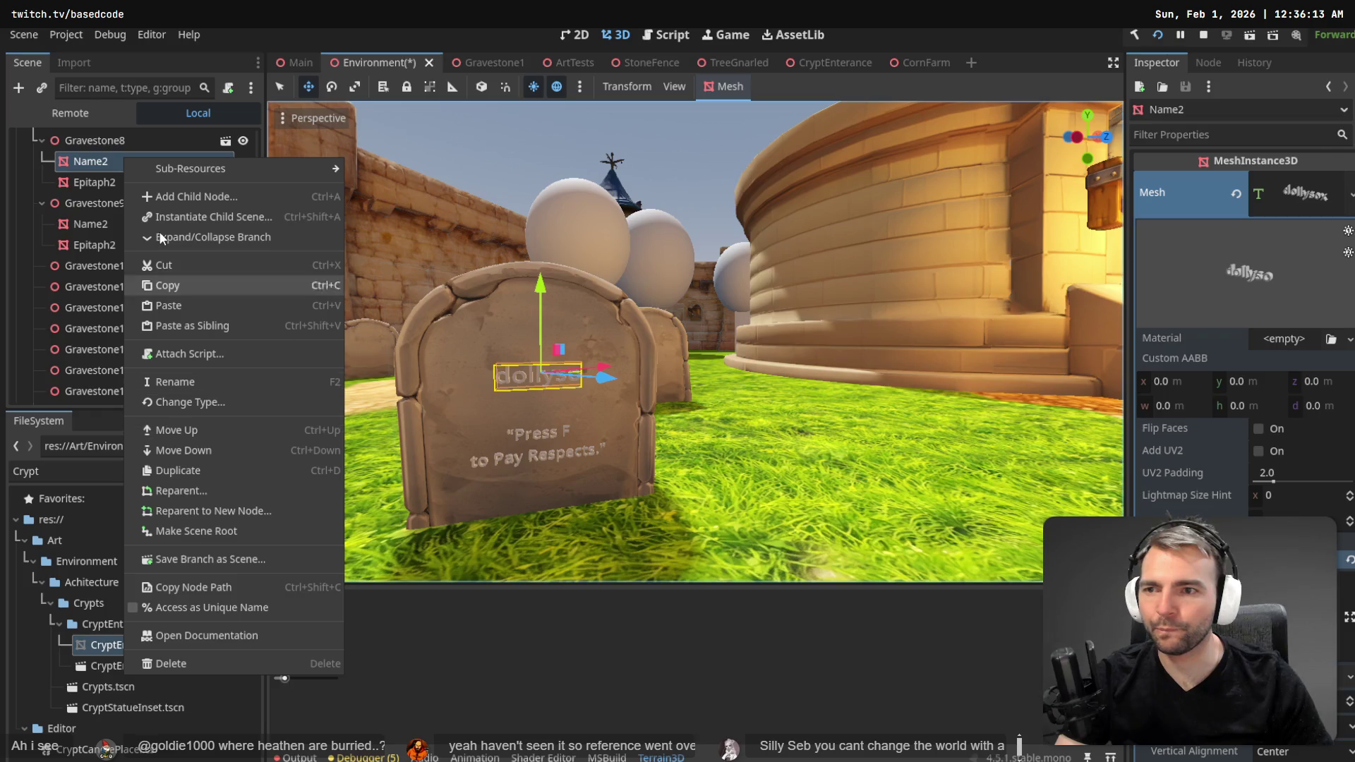
{"action": "left_click", "coordinate": [81, 141]}
{"action": "left_click", "coordinate": [82, 141]}
{"action": "left_click", "coordinate": [91, 160]}
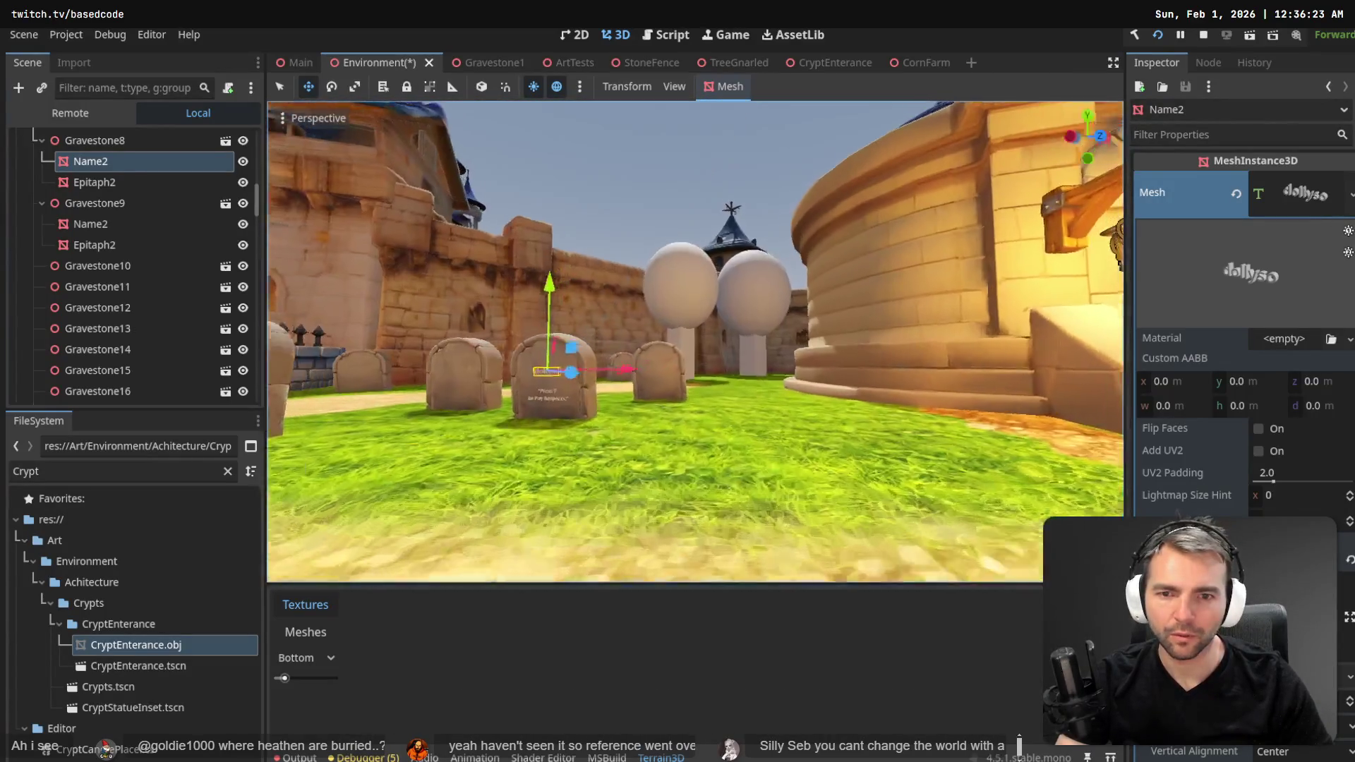
{"action": "key", "text": "f"}
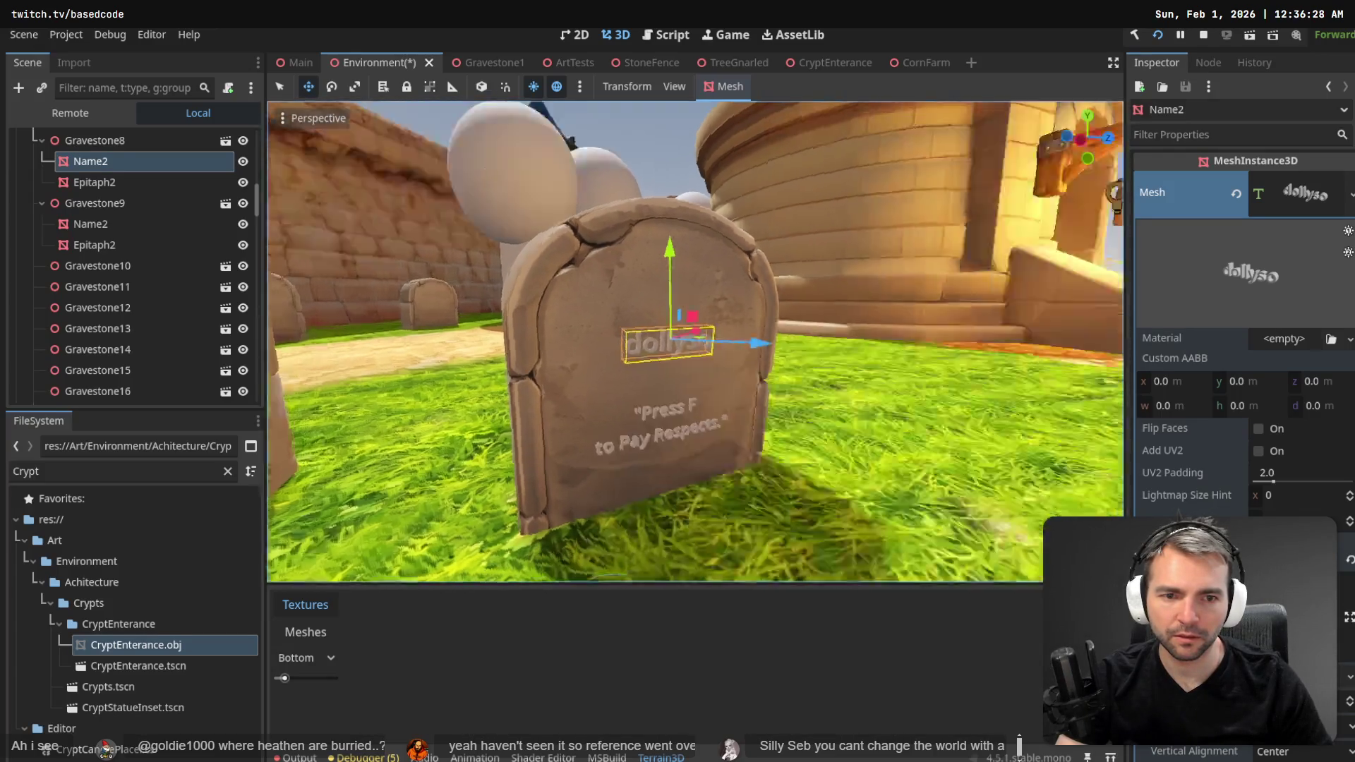
{"action": "key", "text": "f"}
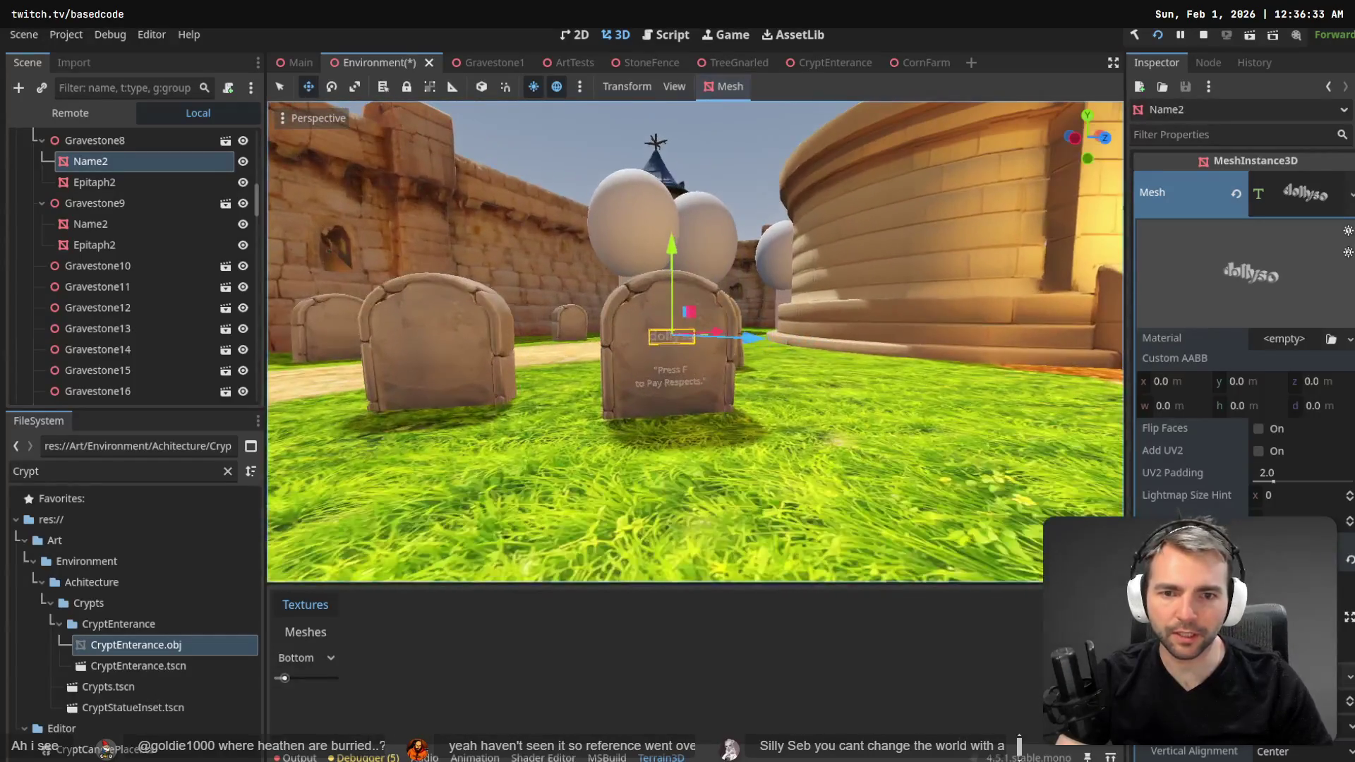
- Rename Gravestone9's Name2 and Epitaph2 nodes to Name3 and Epitaph3
{"action": "left_click", "coordinate": [99, 182]}
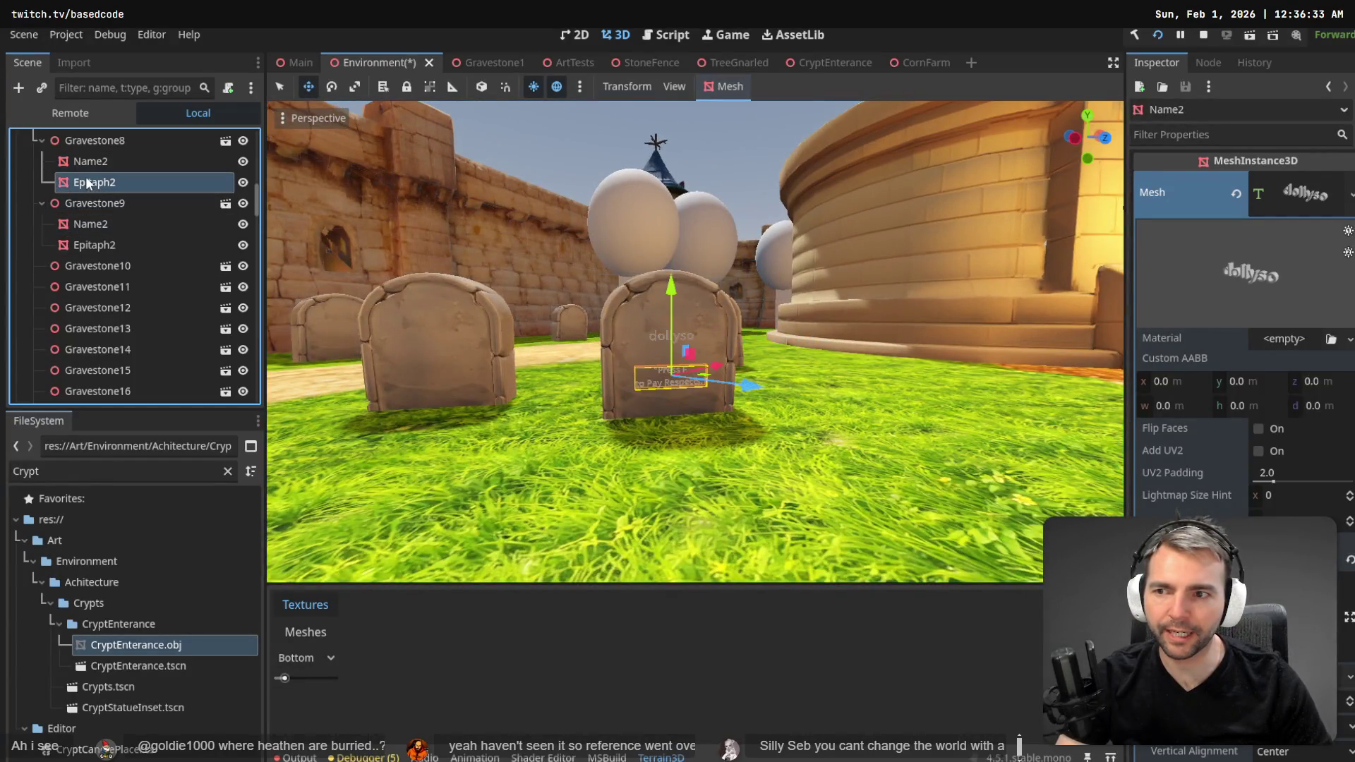
{"action": "left_click", "coordinate": [104, 225]}
{"action": "left_click", "coordinate": [114, 222]}
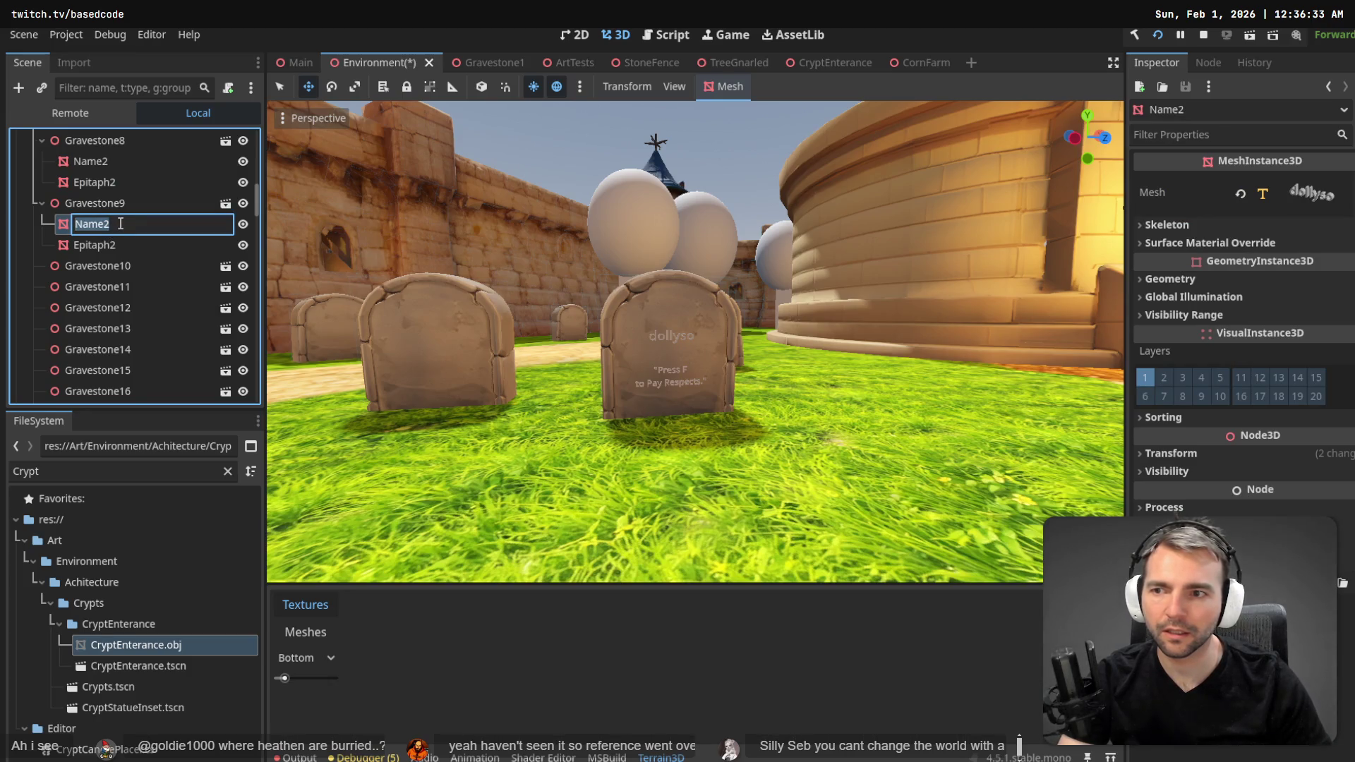
{"action": "left_click", "coordinate": [121, 224]}
{"action": "key", "text": "BackSpace"}
{"action": "type", "text": "3"}
{"action": "key", "text": "Return"}
{"action": "key", "text": "Down"}
{"action": "key", "text": "F2"}
{"action": "key", "text": "BackSpace"}
{"action": "type", "text": "3"}
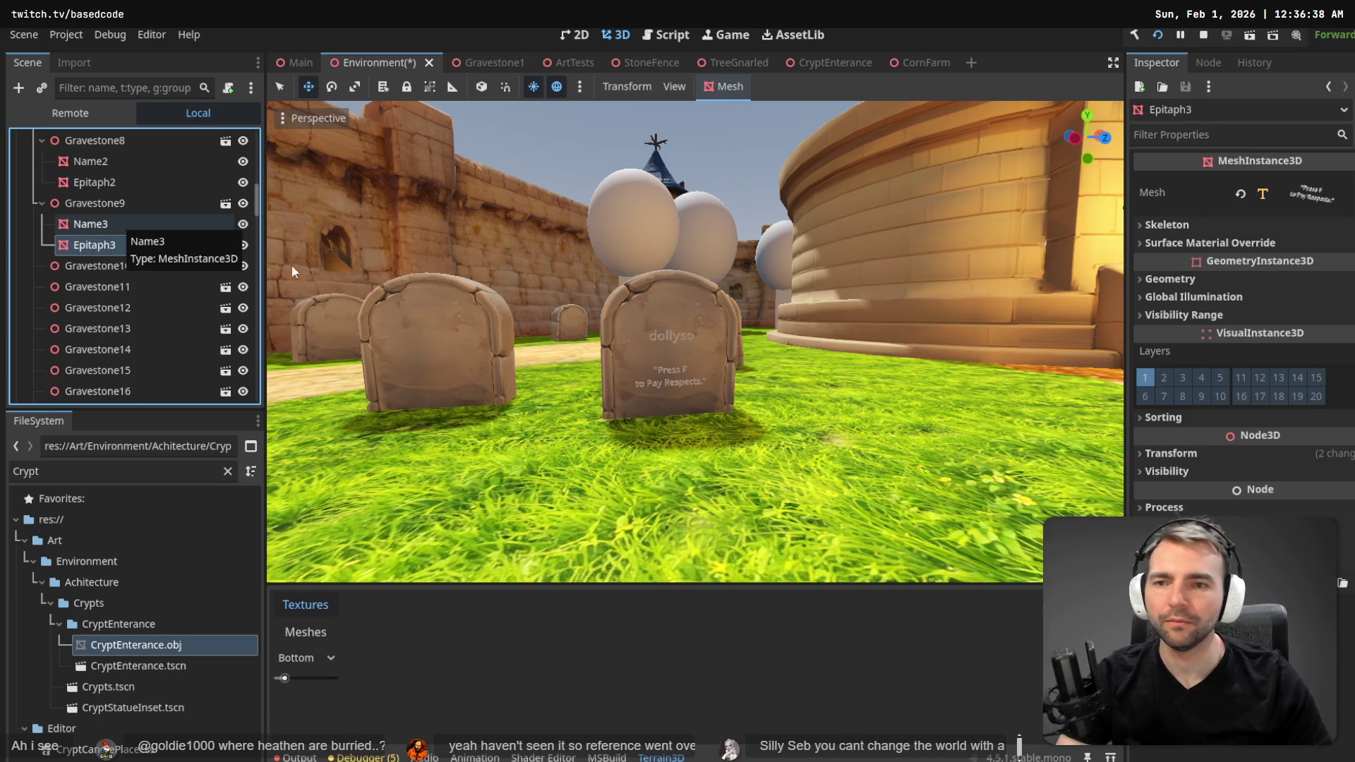
{"action": "key", "text": "Return"}
- Select Gravestone8's Name2 node and copy a viewer's name from the tldraw names note
{"action": "left_click", "coordinate": [683, 340]}
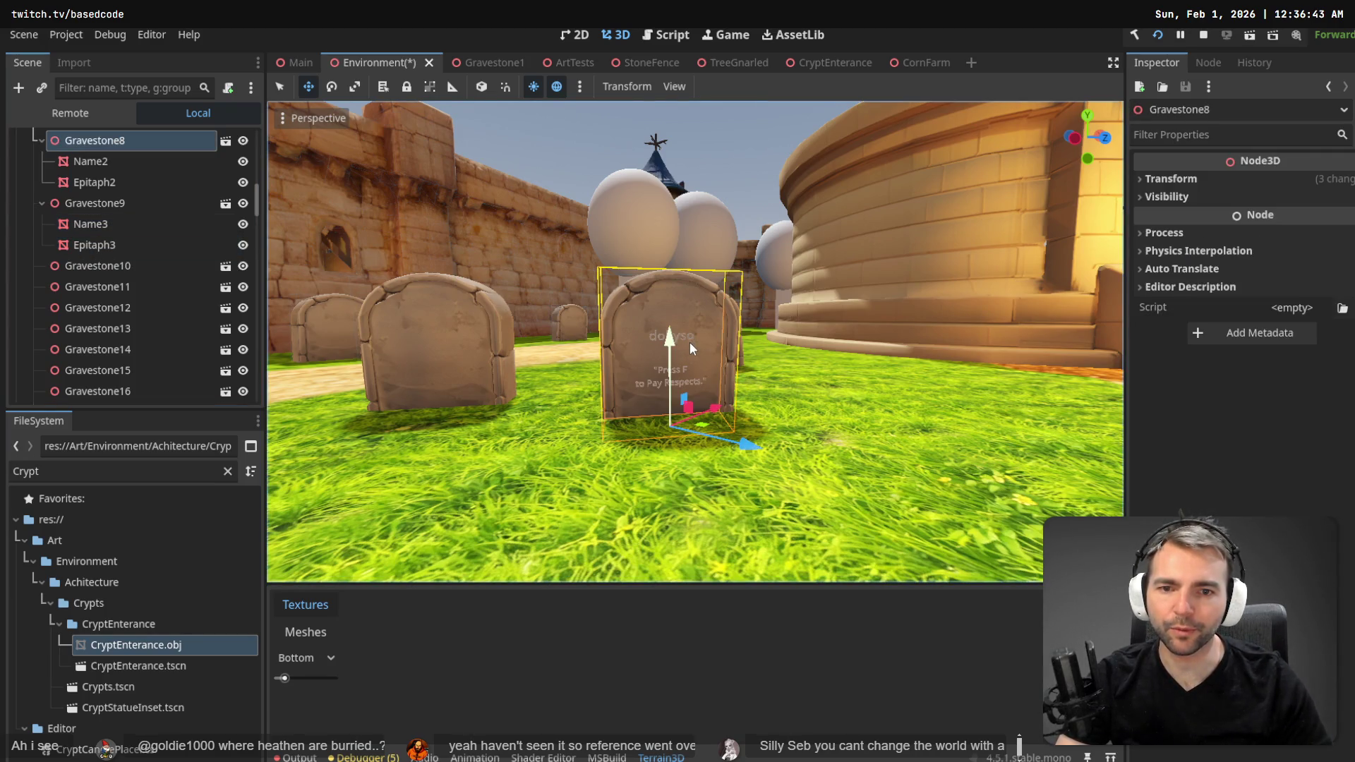
{"action": "left_click", "coordinate": [120, 161]}
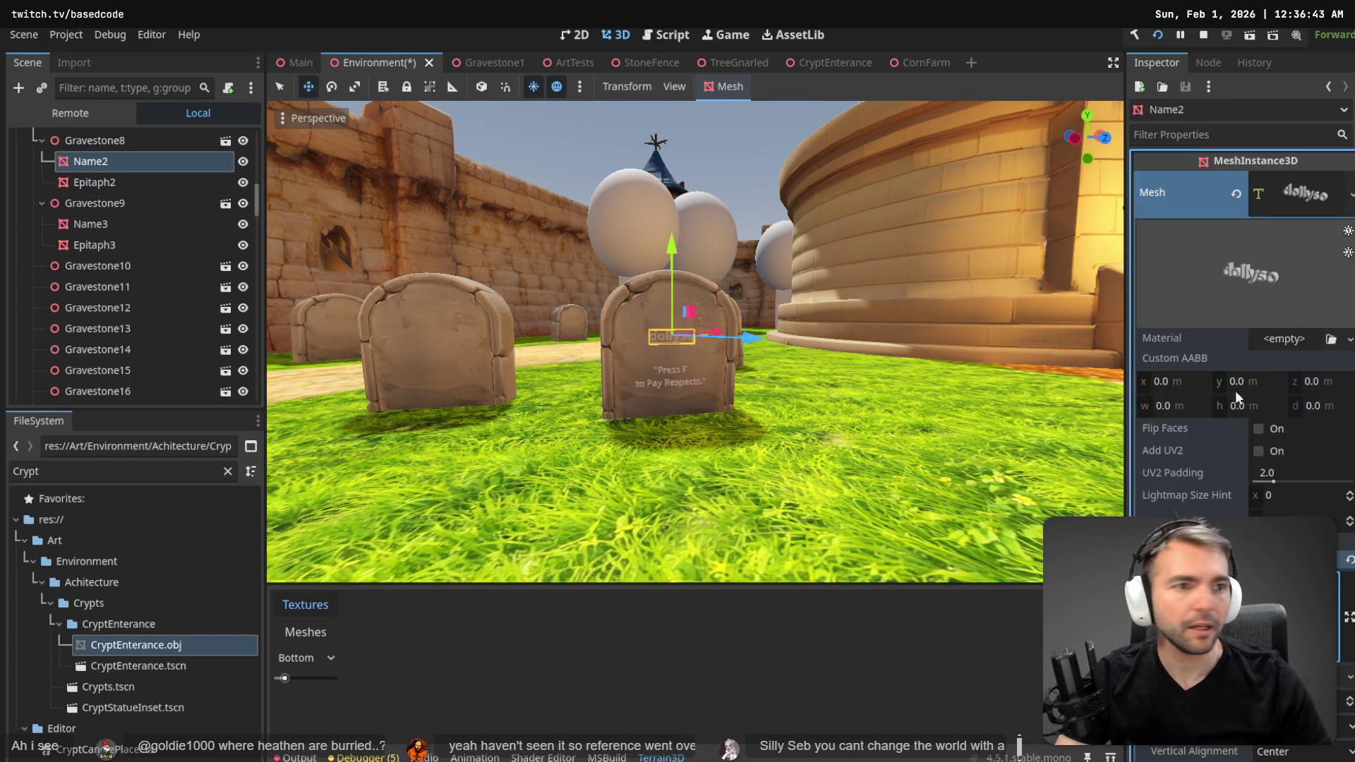
{"action": "key", "text": "alt+Tab"}
{"action": "left_click", "coordinate": [436, 483]}
{"action": "double_click", "coordinate": [437, 482]}
{"action": "double_click", "coordinate": [415, 475]}
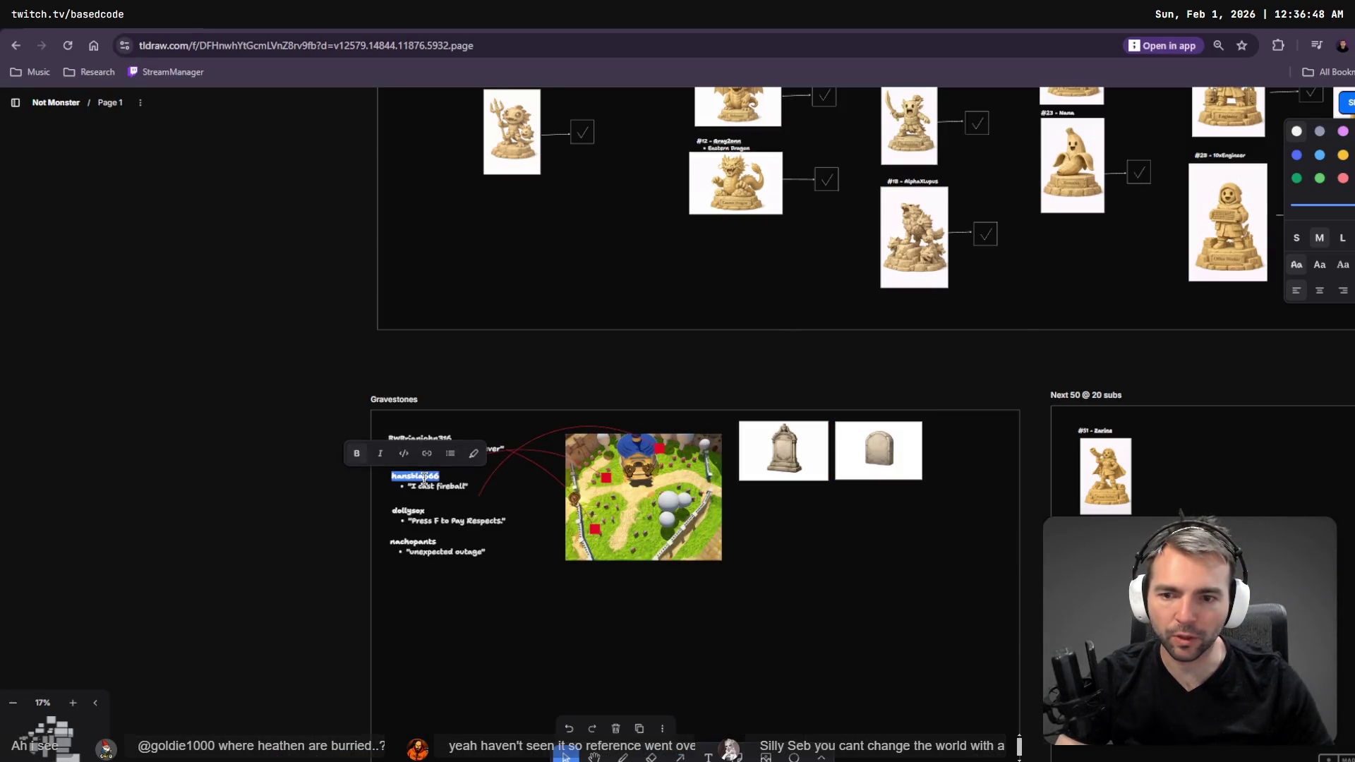
{"action": "key", "text": "alt+Tab"}
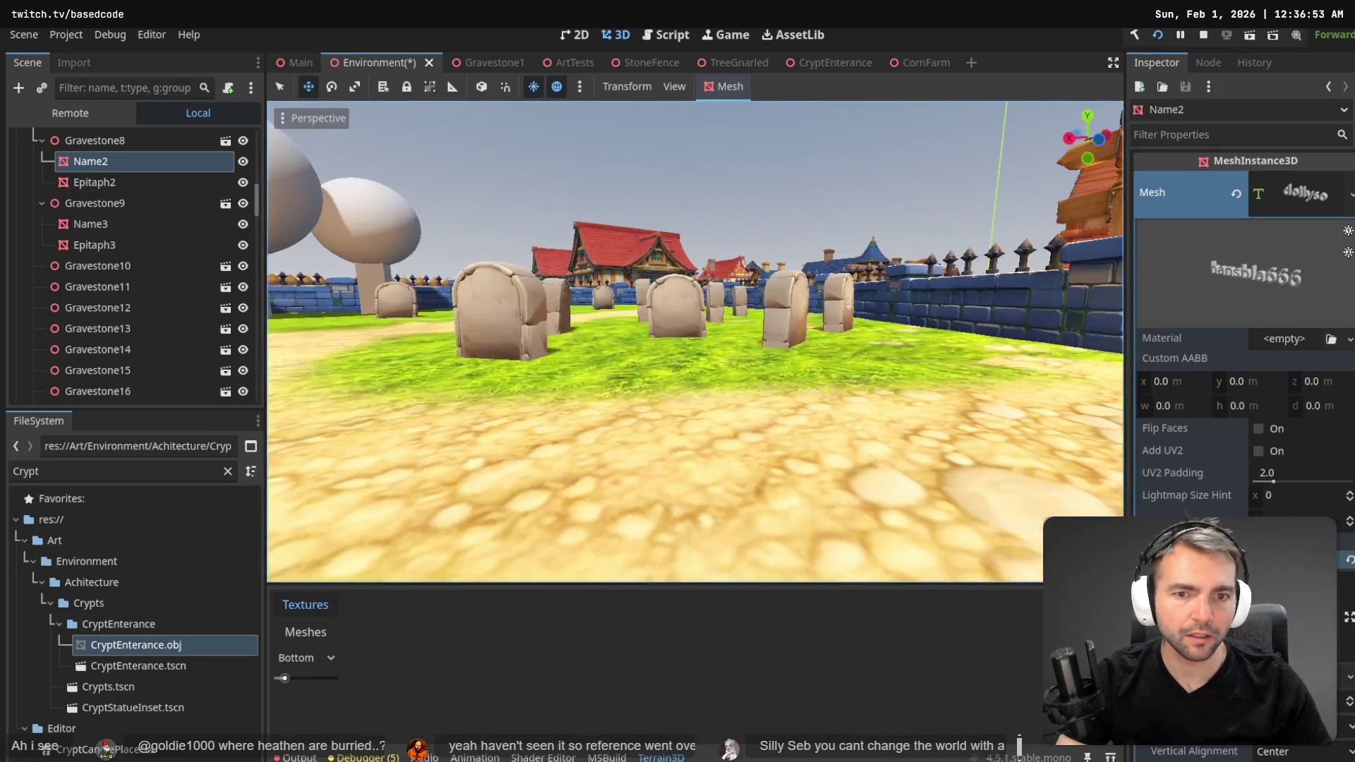
- Frame the view on Gravestone8 and bring up the Name2 node's context menu
{"action": "key", "text": "f"}
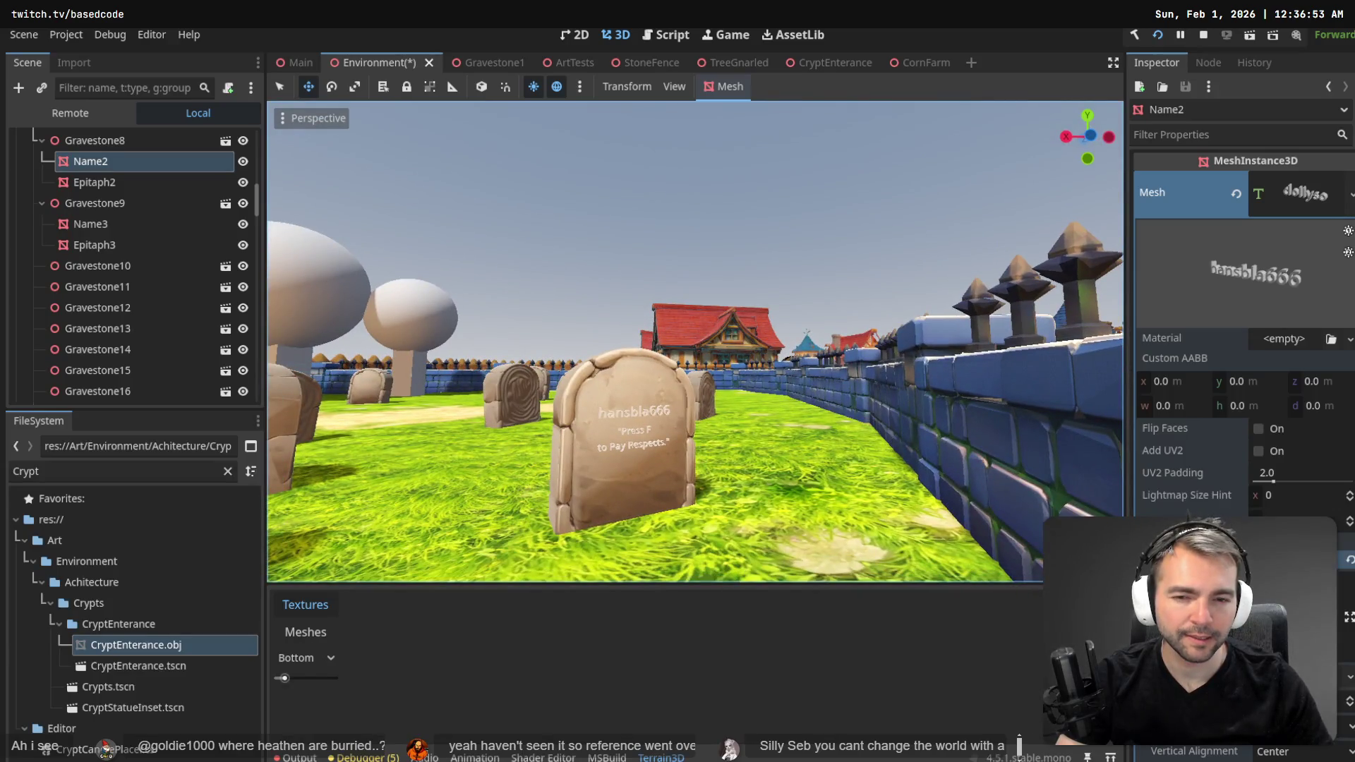
{"action": "key", "text": "f"}
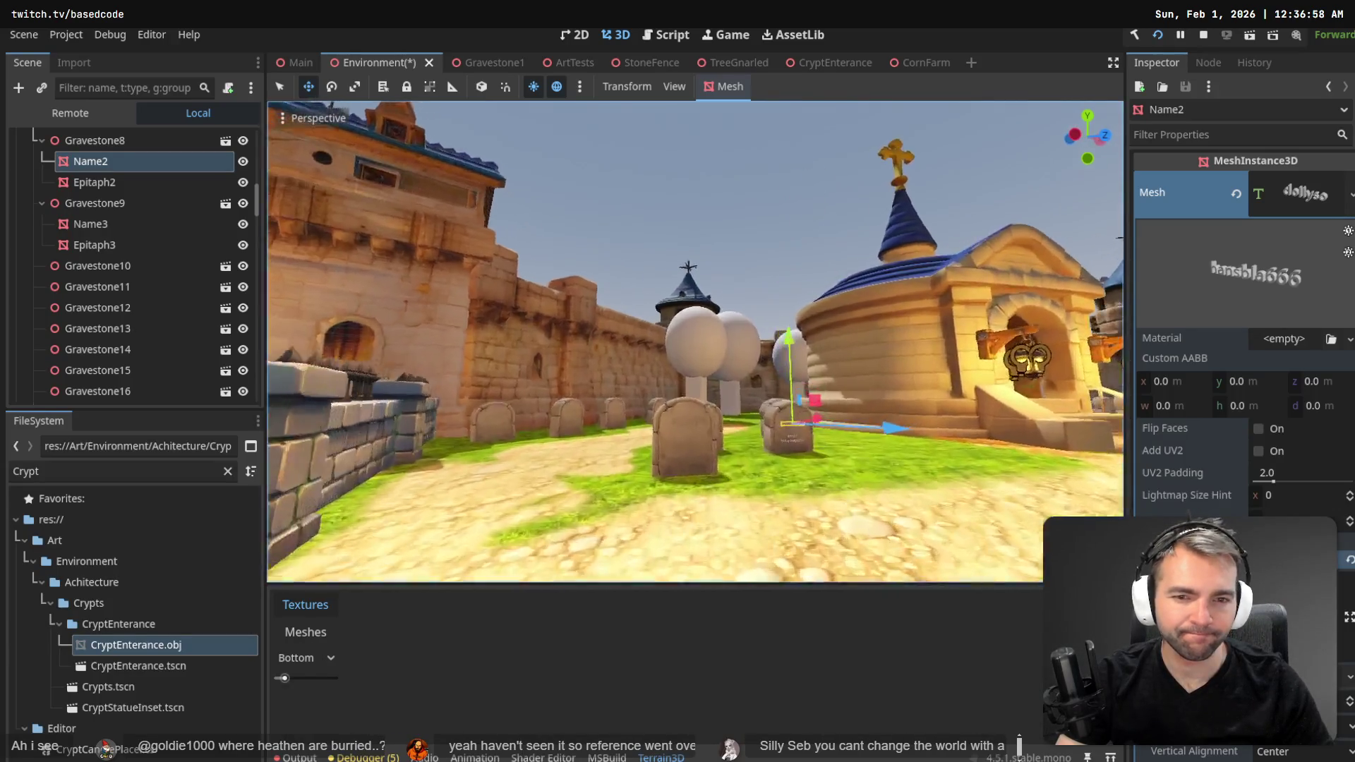
{"action": "right_click", "coordinate": [65, 163]}
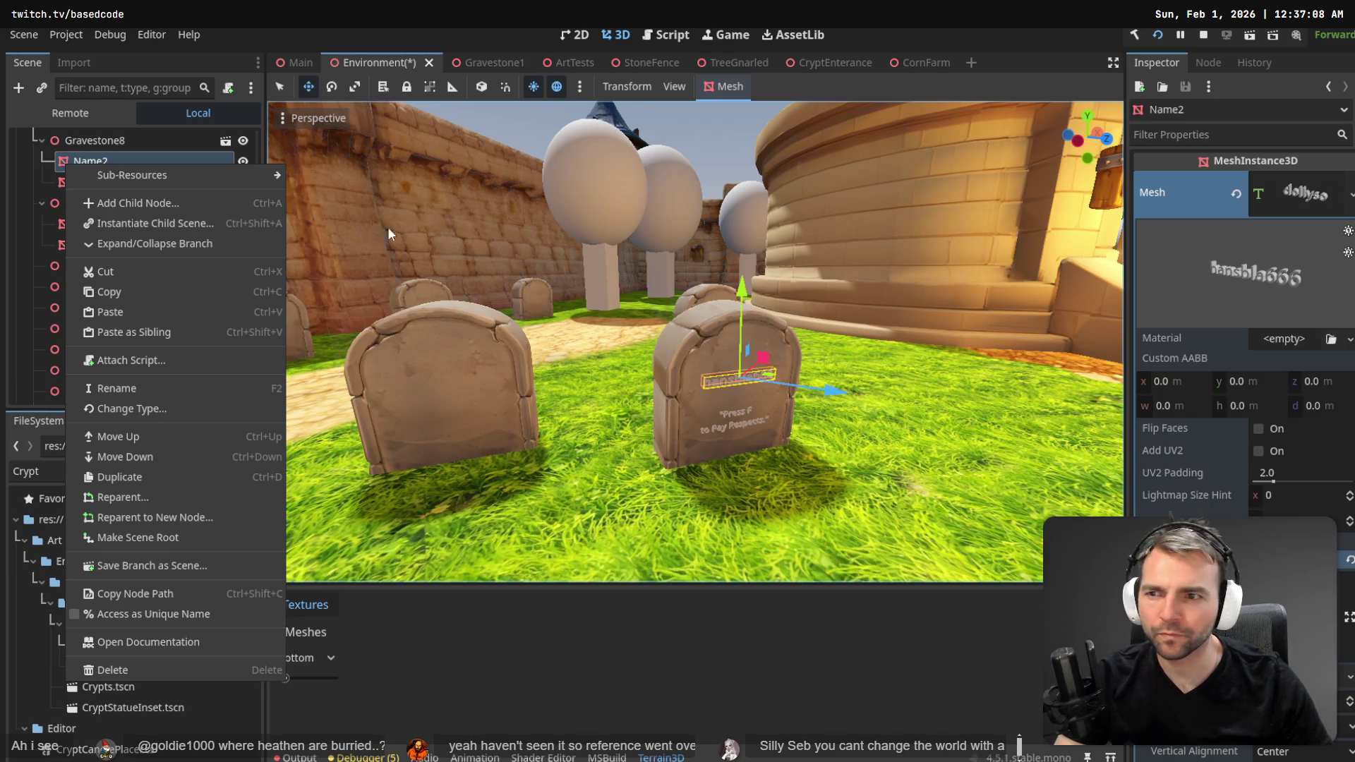
- Add a MeshInstance3D child node to Gravestone8
{"action": "right_click", "coordinate": [100, 139]}
{"action": "left_click", "coordinate": [158, 148]}
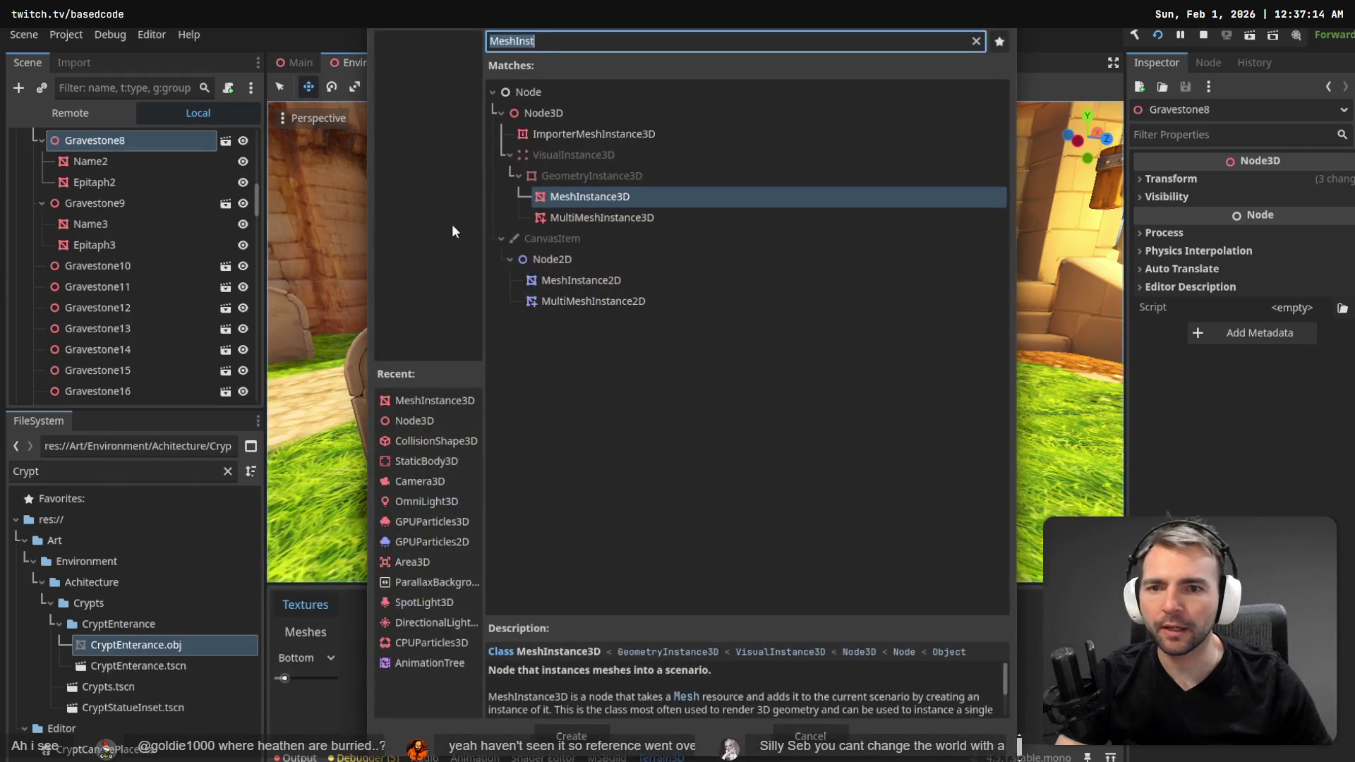
{"action": "double_click", "coordinate": [596, 192]}
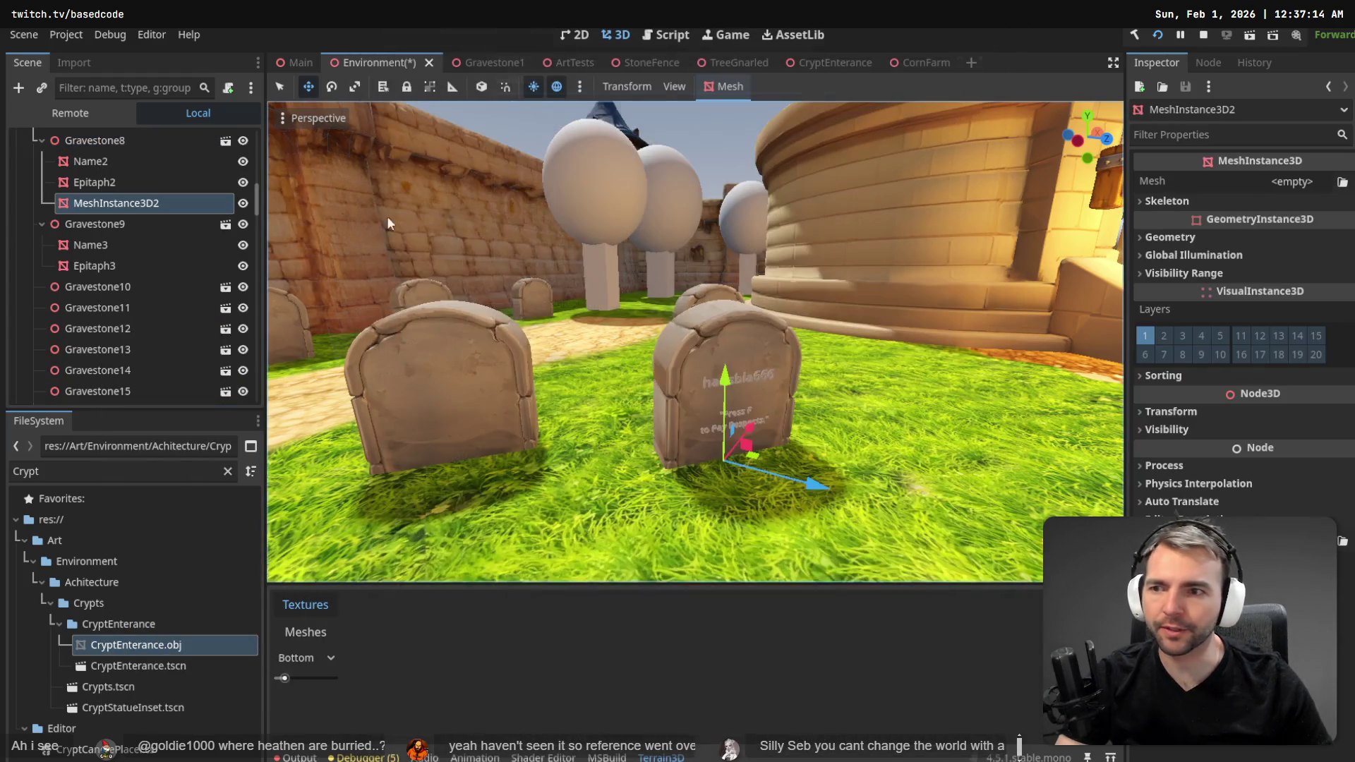
- Set Name2's text from the tldraw board, copying the viewer's name and quote
{"action": "left_click", "coordinate": [108, 161]}
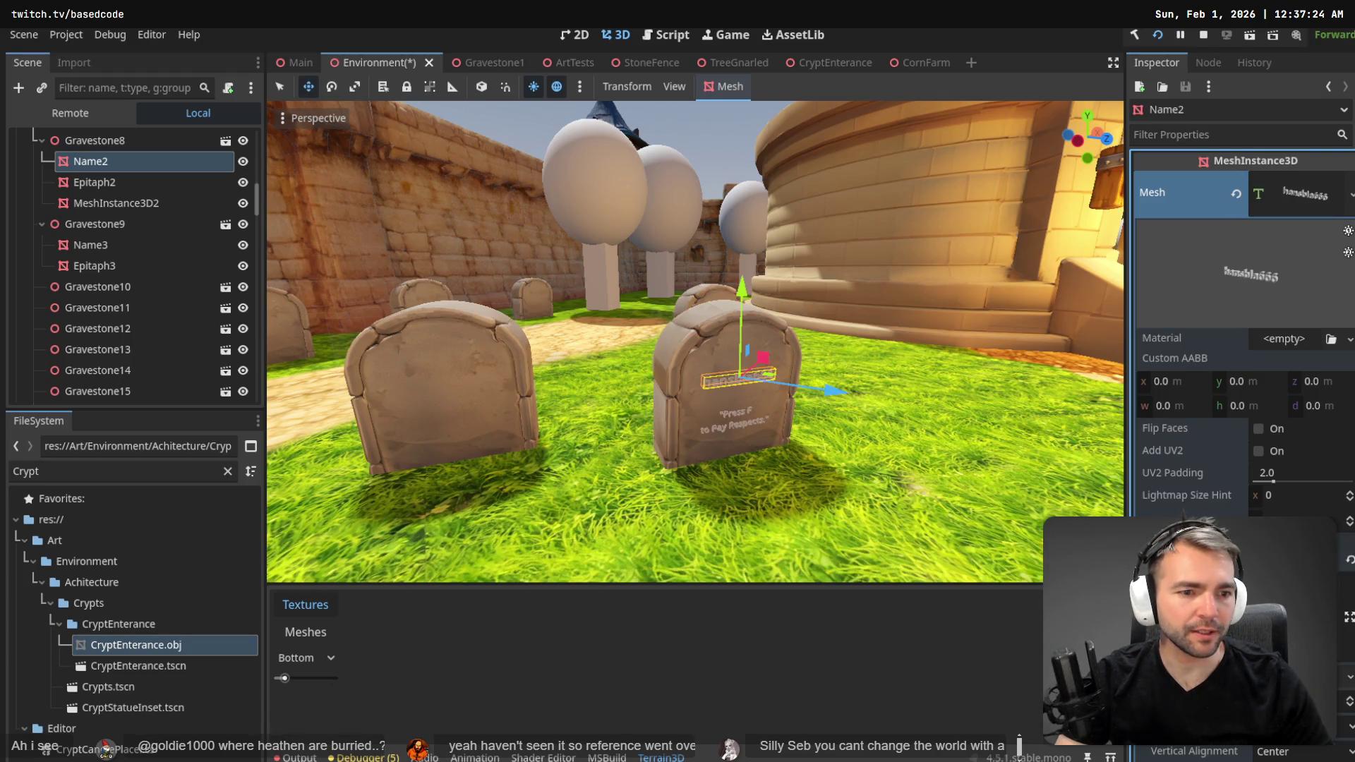
{"action": "scroll", "coordinate": [1219, 396], "scroll_direction": "down", "scroll_amount": 2}
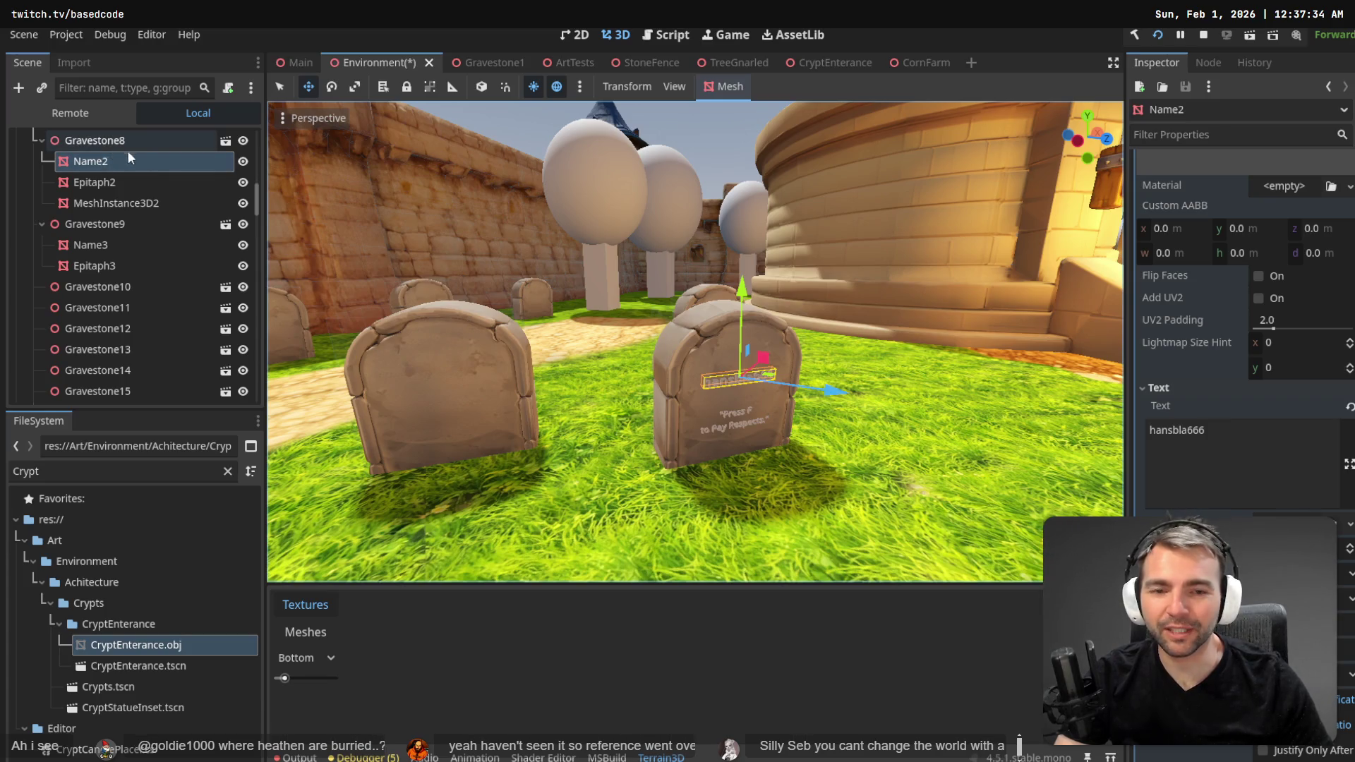
{"action": "key", "text": "alt+Tab"}
{"action": "key", "text": "ctrl+c"}
{"action": "key", "text": "alt+Tab"}
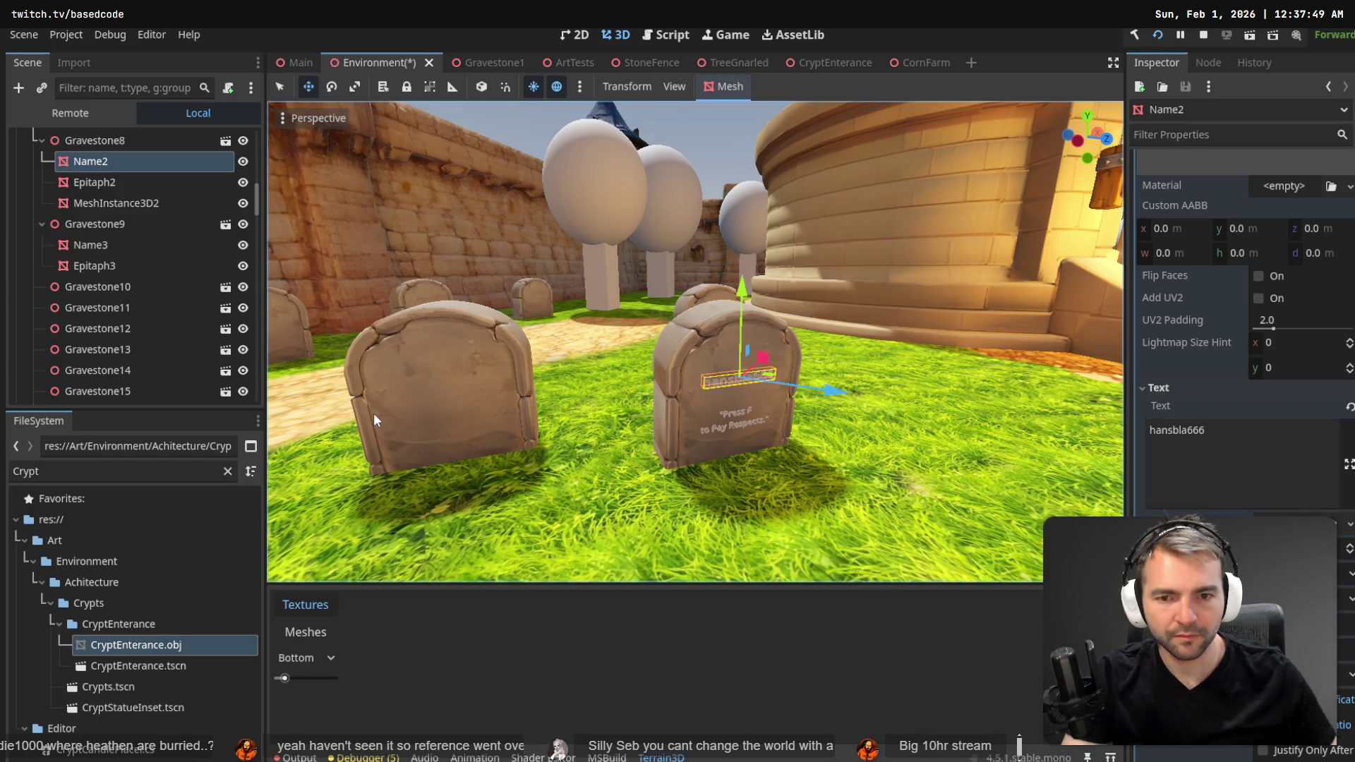
{"action": "left_click", "coordinate": [1197, 445]}
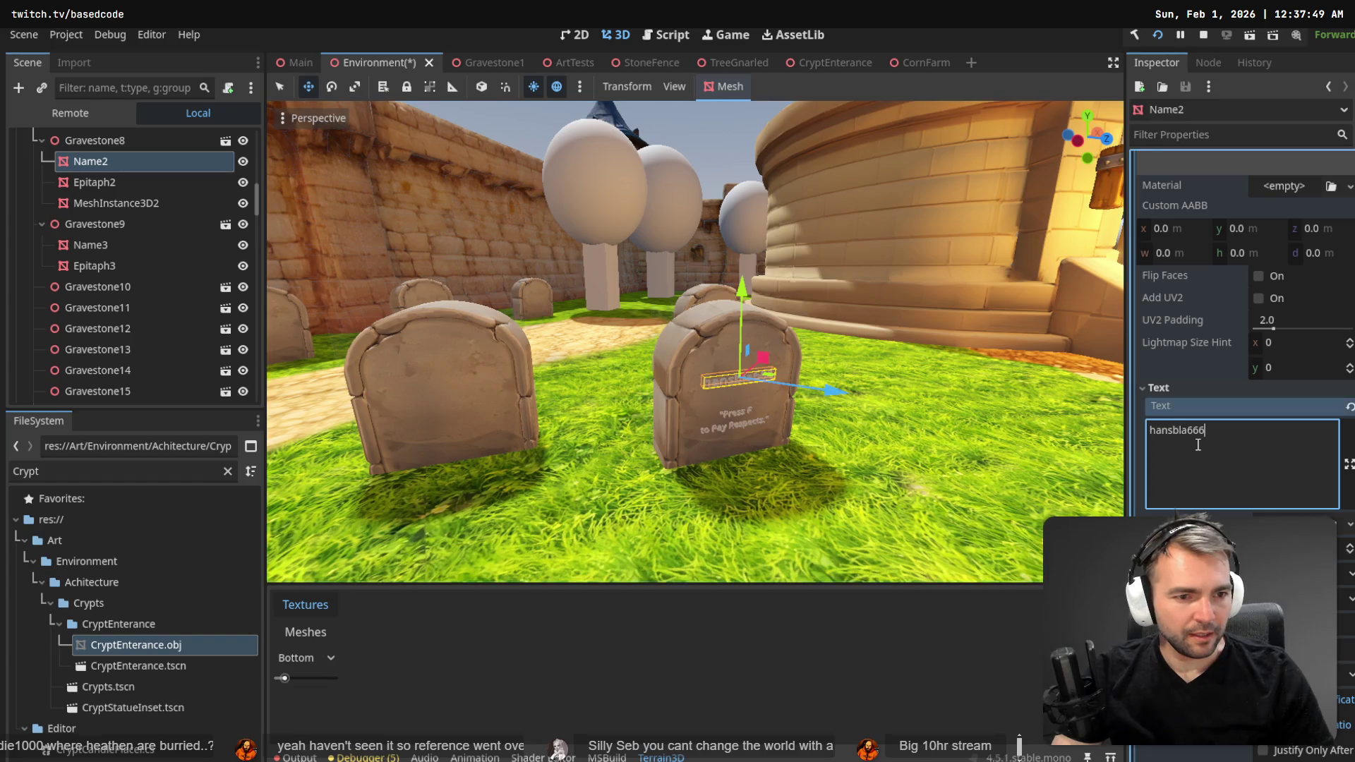
{"action": "key", "text": "alt+Tab"}
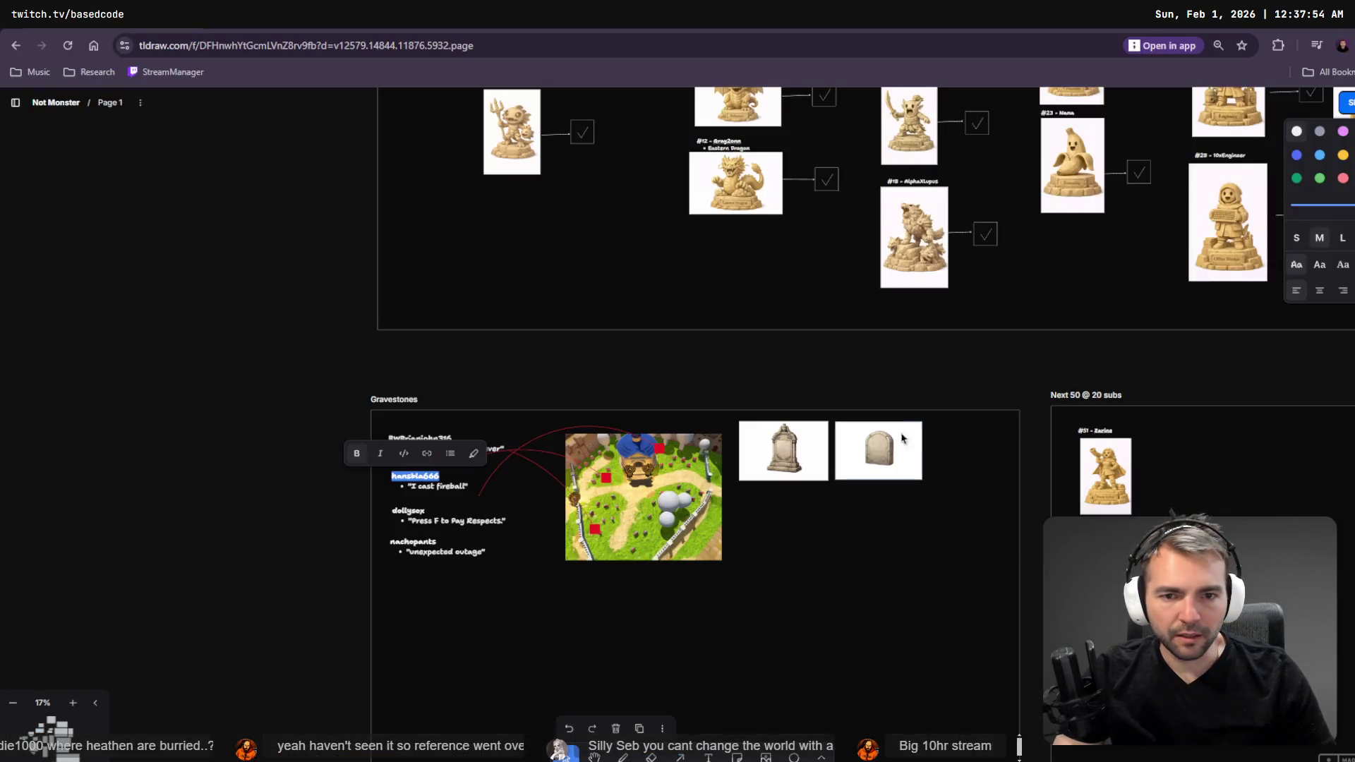
{"action": "left_click", "coordinate": [466, 486], "text": "shift"}
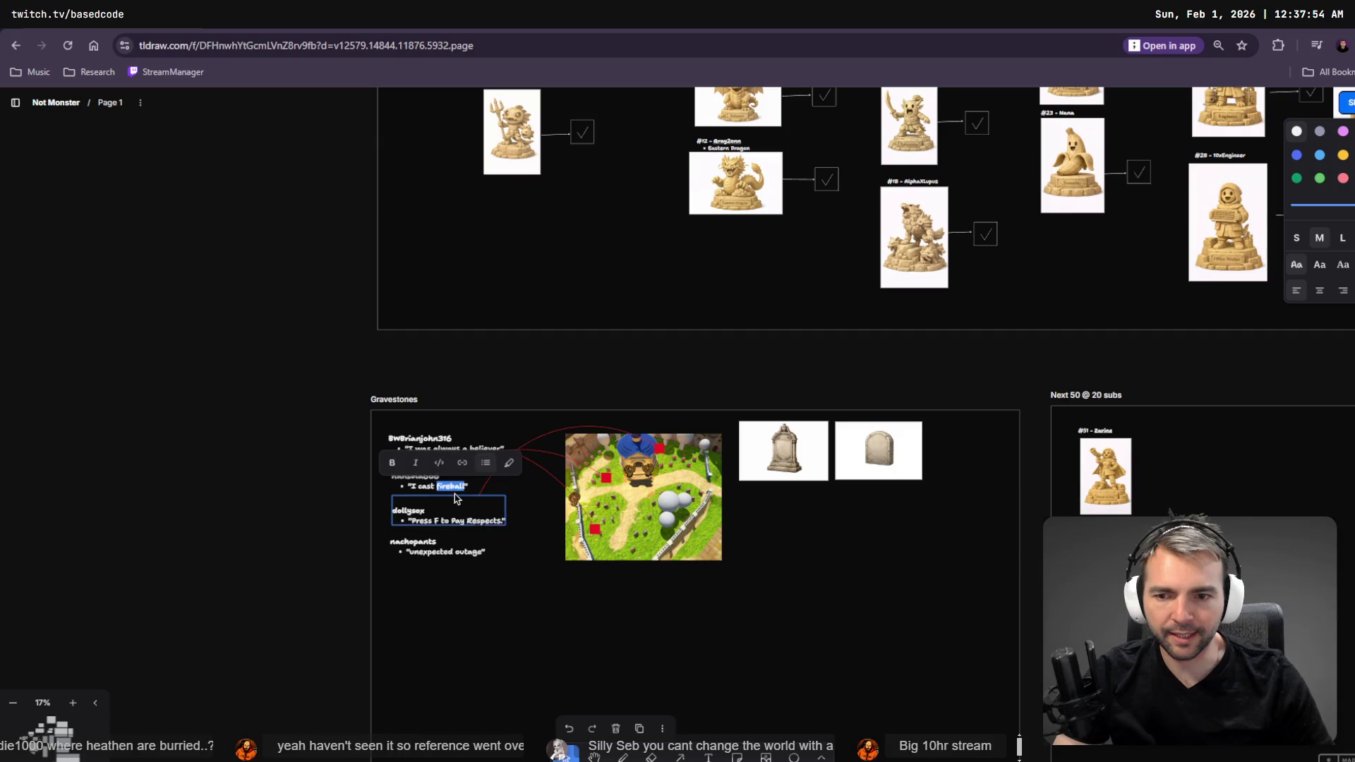
{"action": "key", "text": "alt+Tab"}
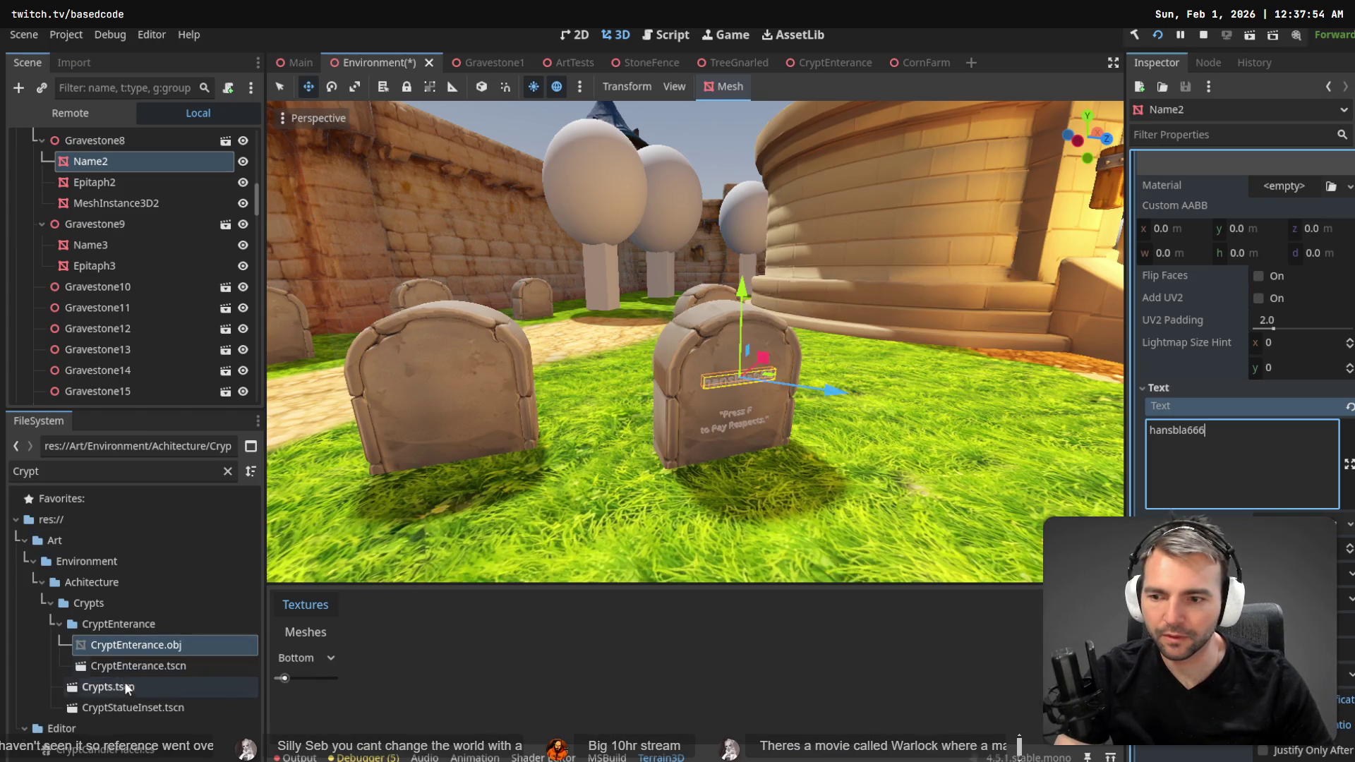
- Rename the extra MeshInstance3D2 node under Gravestone8 to Epitaph
{"action": "left_click", "coordinate": [111, 200]}
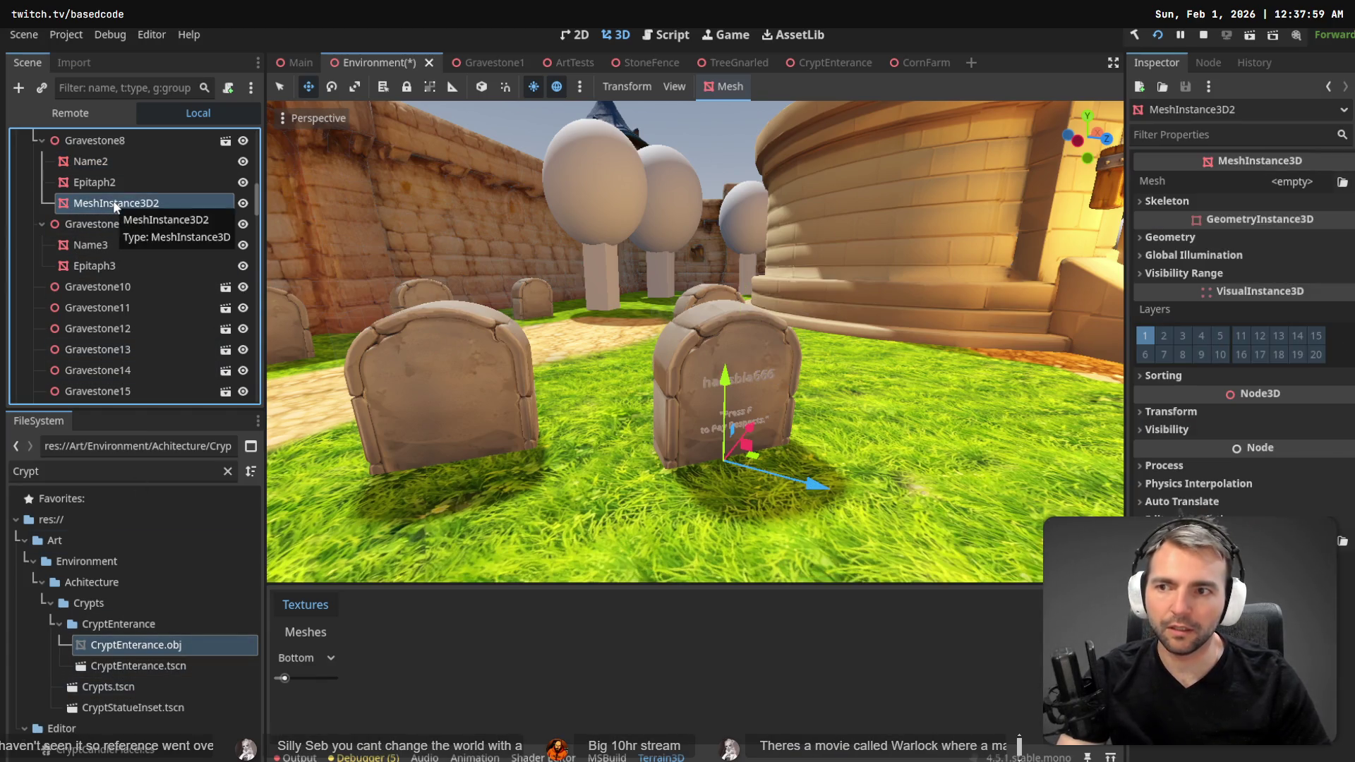
{"action": "left_click", "coordinate": [113, 202]}
{"action": "type", "text": "N"}
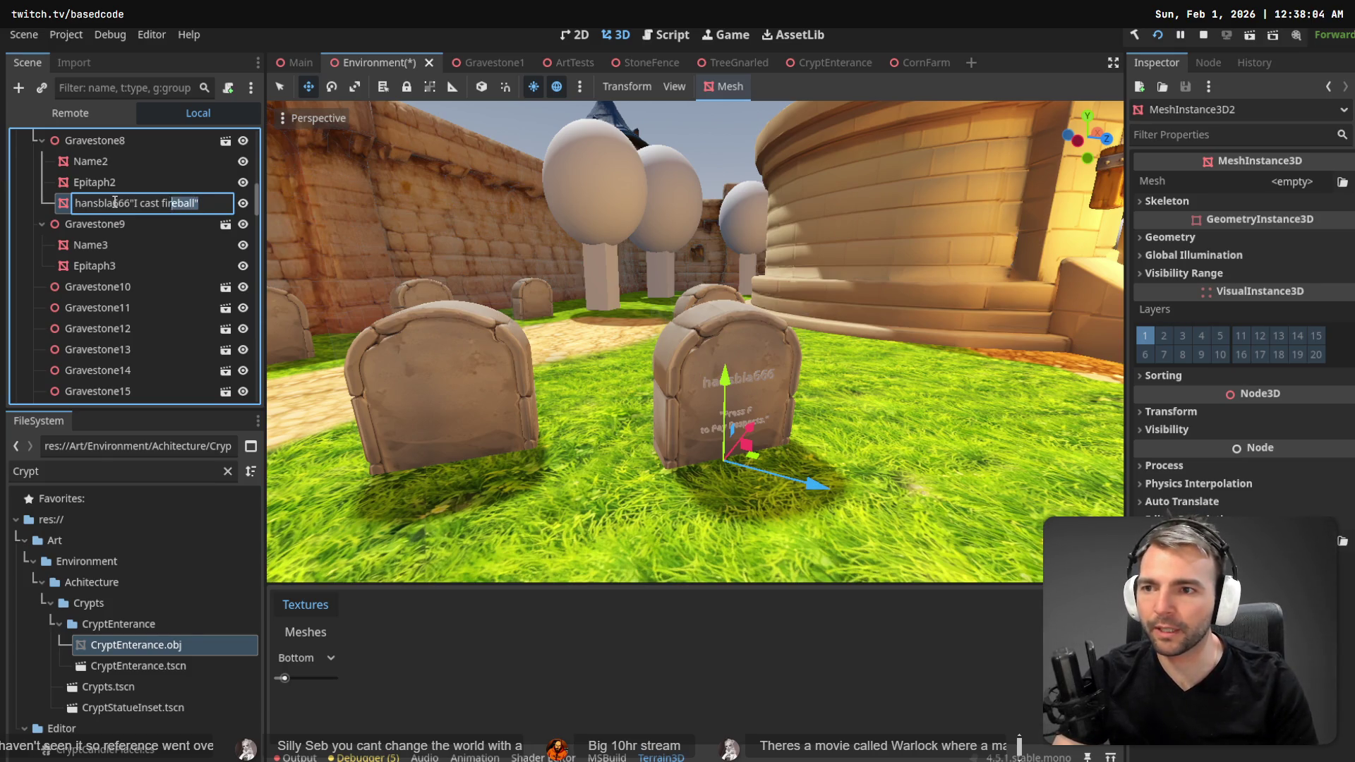
{"action": "key", "text": "Left"}
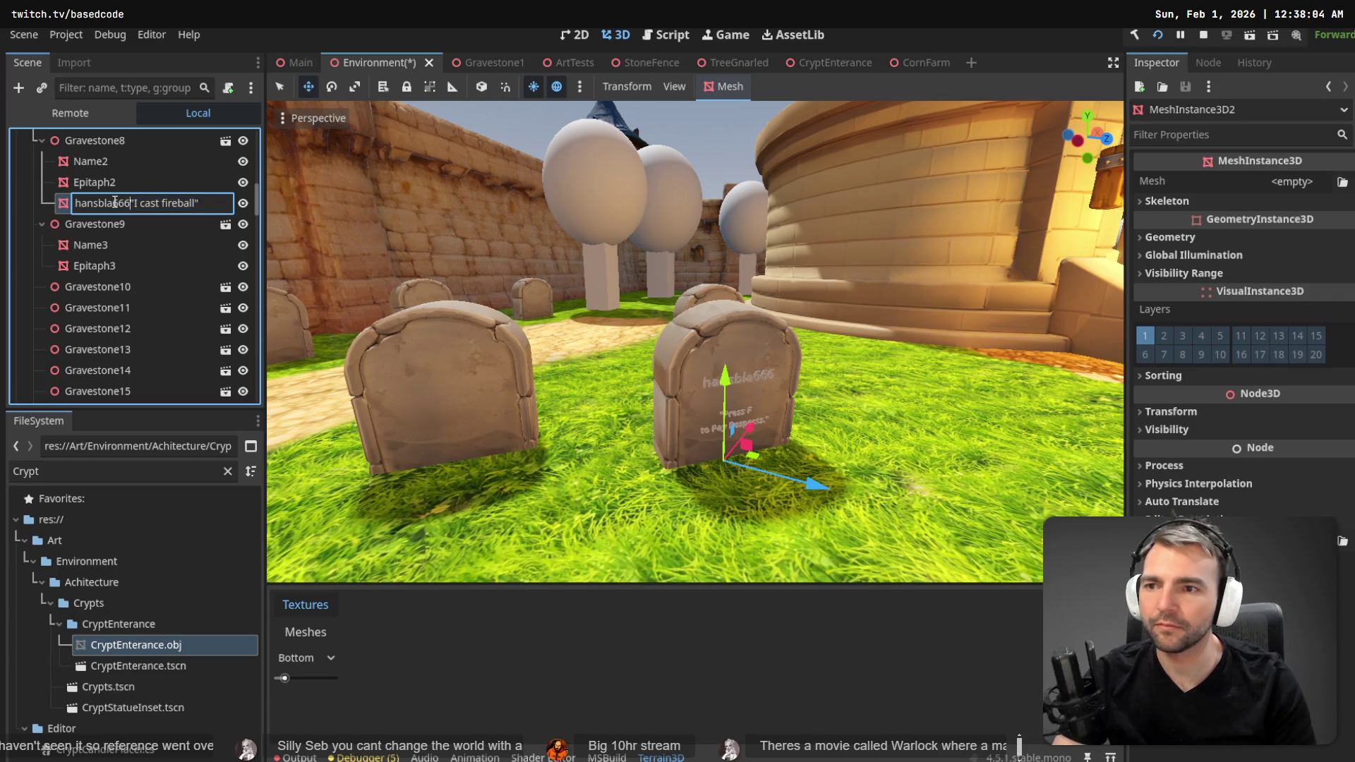
{"action": "key", "text": "BackSpace"}
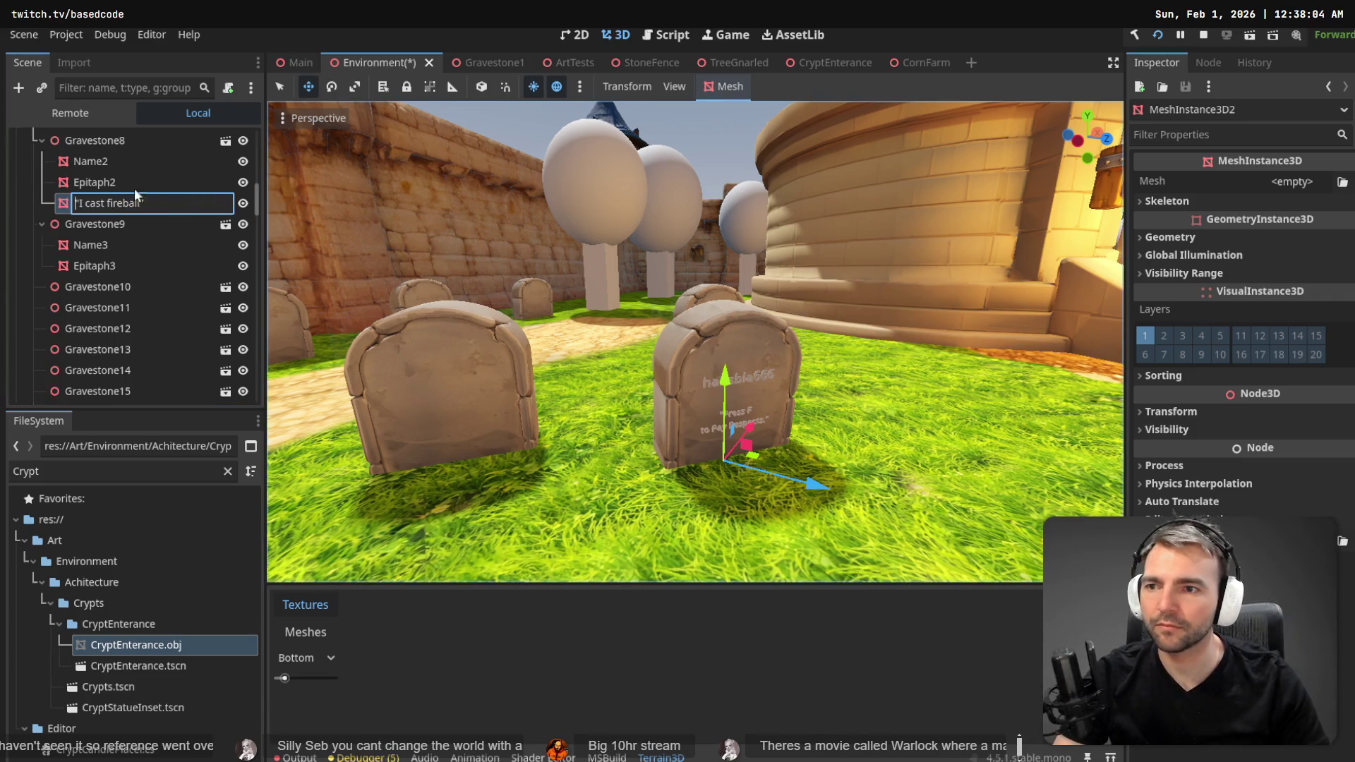
{"action": "key", "text": "Return"}
{"action": "key", "text": "Return"}
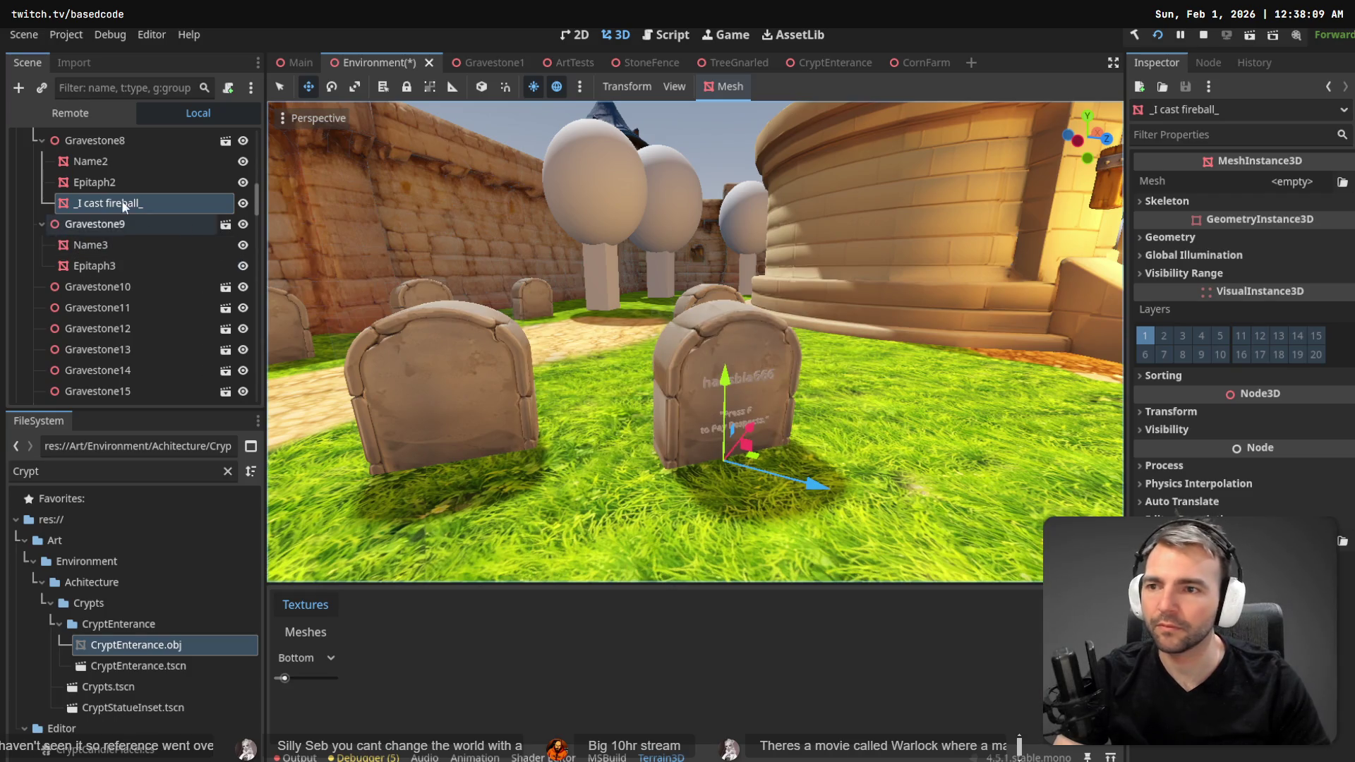
{"action": "double_click", "coordinate": [117, 201]}
{"action": "type", "text": "Tex"}
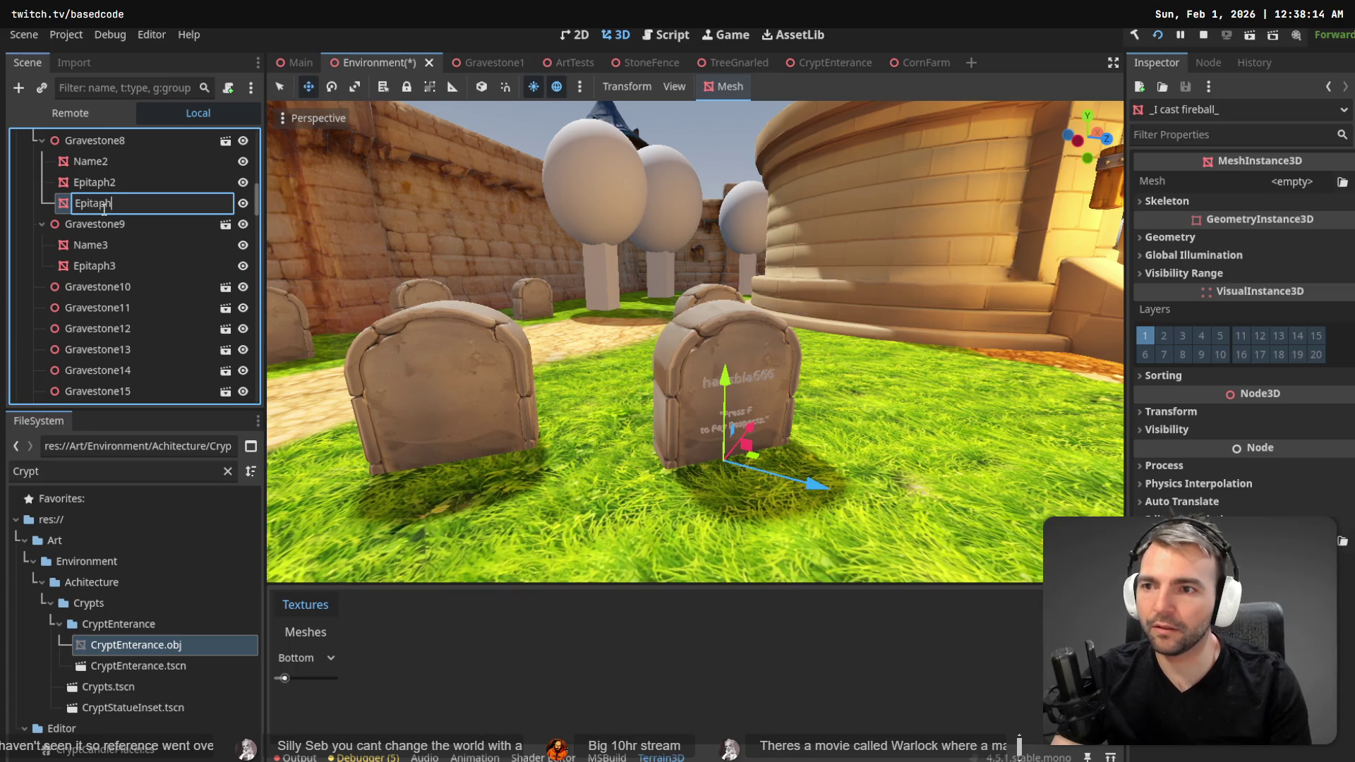
{"action": "key", "text": "Return"}
- Compare the new Epitaph node with Epitaph2, then delete the empty Epitaph node
{"action": "left_click", "coordinate": [117, 183]}
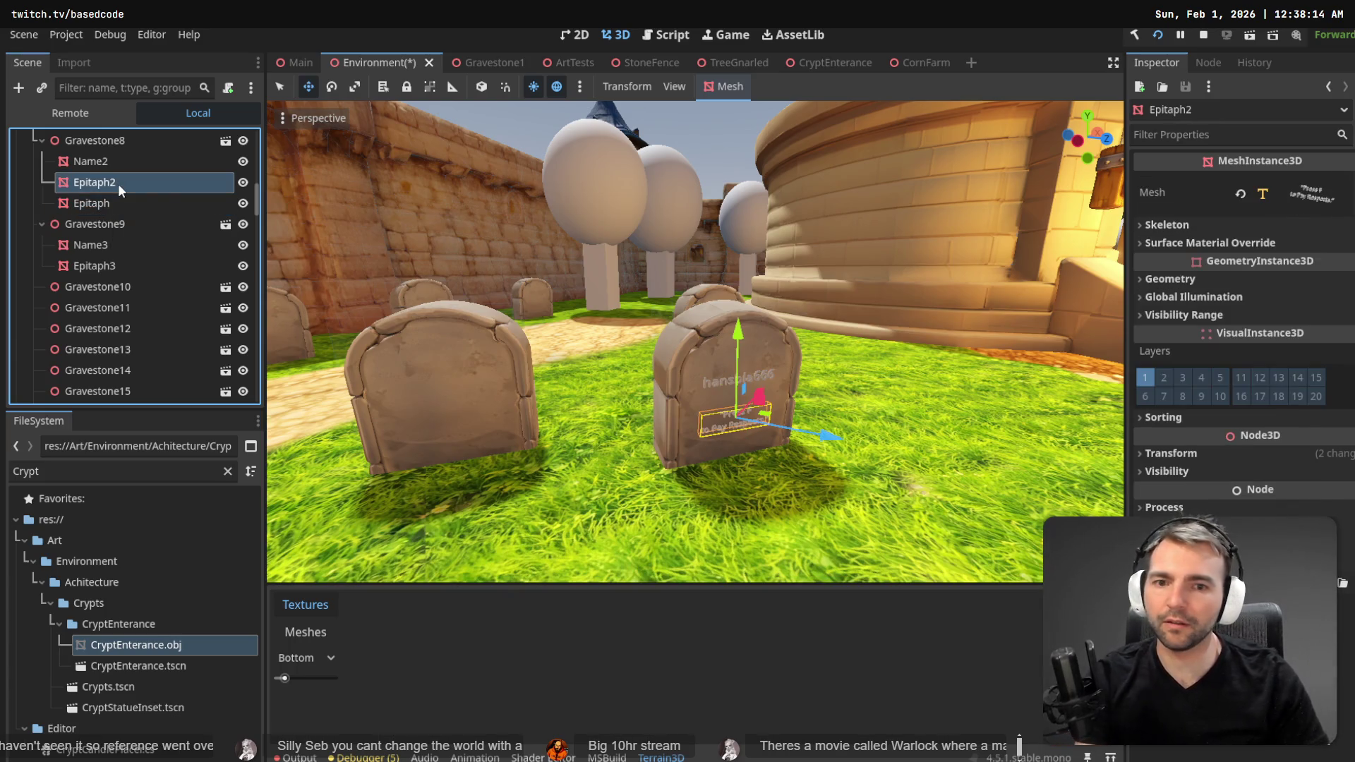
{"action": "left_click", "coordinate": [91, 201]}
{"action": "left_click", "coordinate": [145, 185]}
{"action": "left_click", "coordinate": [108, 205]}
{"action": "key", "text": "Delete"}
{"action": "key", "text": "Return"}
- Add a MeshInstance3D child with a new TextMesh under Epitaph2 and reposition it in the tree
{"action": "right_click", "coordinate": [121, 185]}
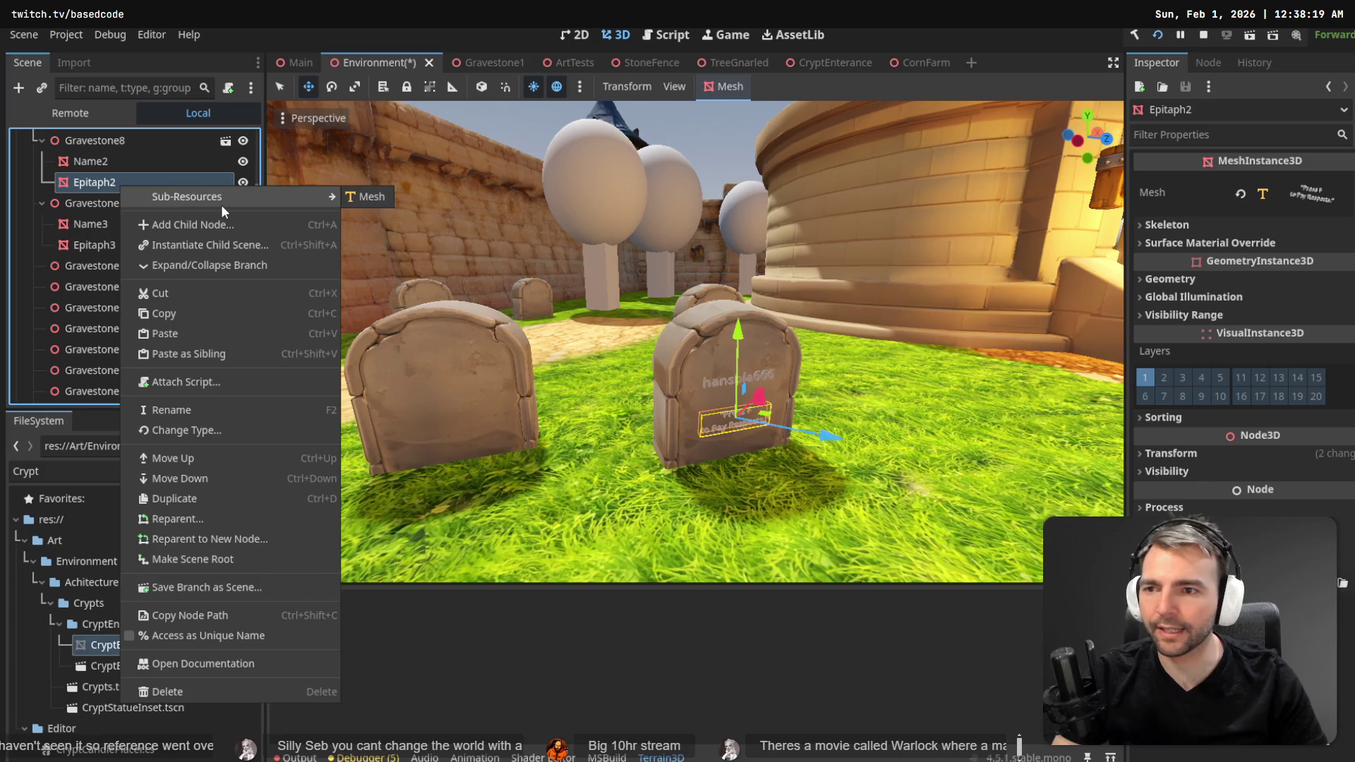
{"action": "left_click", "coordinate": [218, 225]}
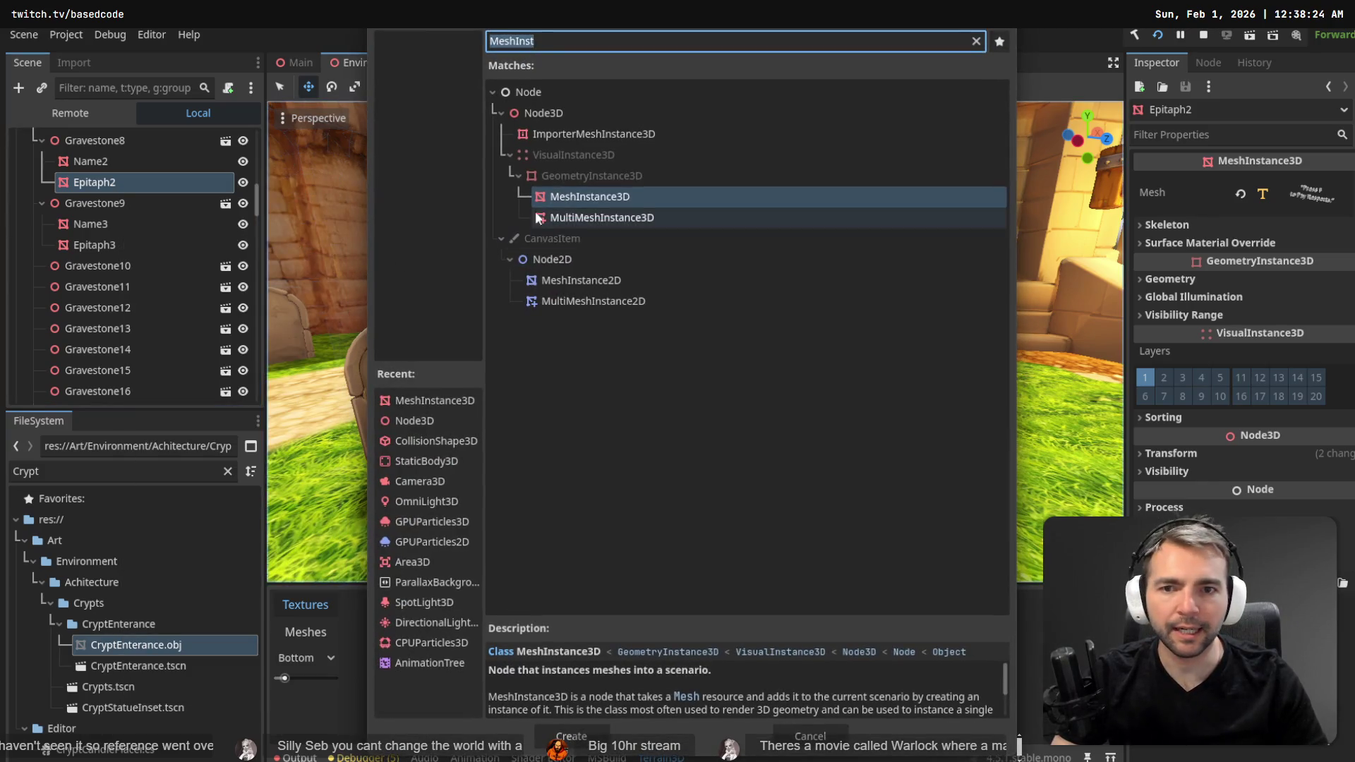
{"action": "double_click", "coordinate": [596, 200]}
{"action": "mouse_move", "coordinate": [153, 201]}
{"action": "left_mouse_down"}
{"action": "mouse_move", "coordinate": [106, 209]}
{"action": "mouse_move", "coordinate": [91, 137]}
{"action": "mouse_move", "coordinate": [86, 216]}
{"action": "left_mouse_up"}
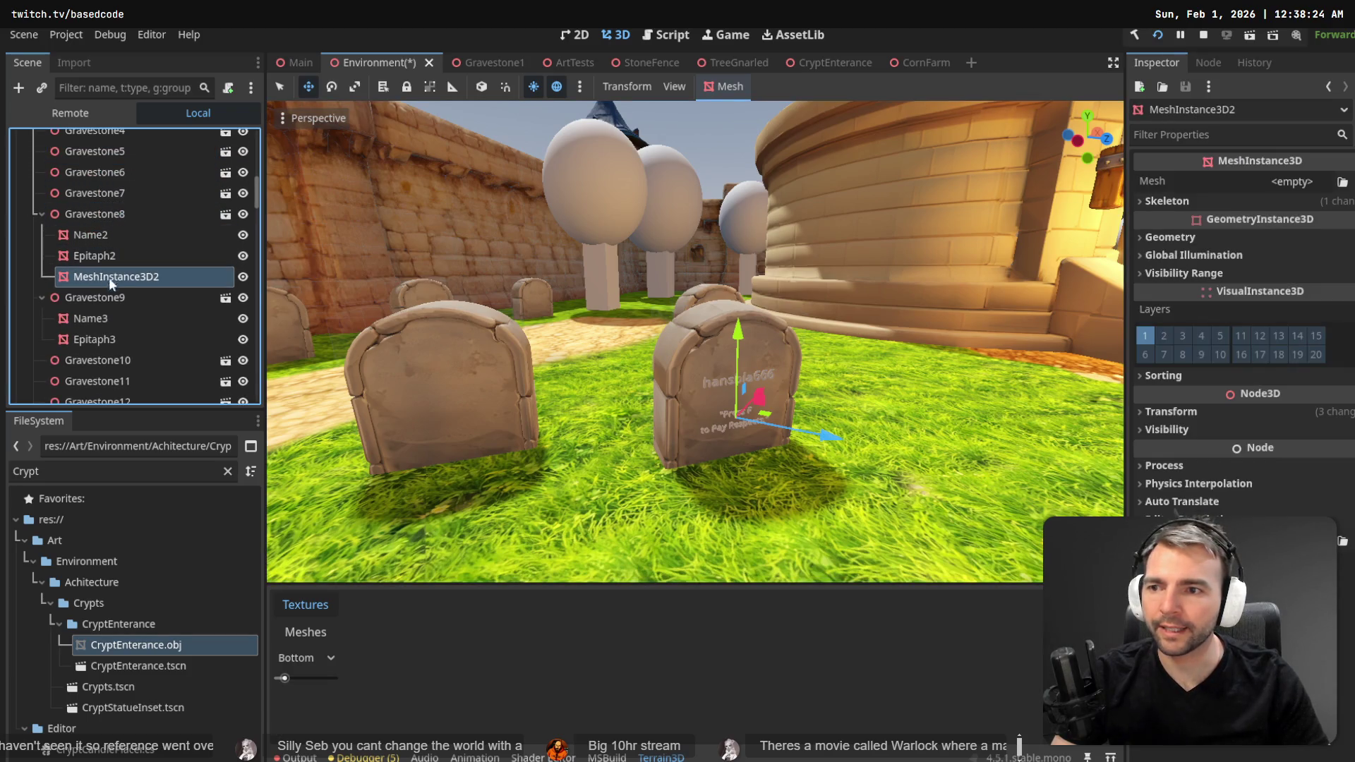
{"action": "left_click", "coordinate": [1173, 412]}
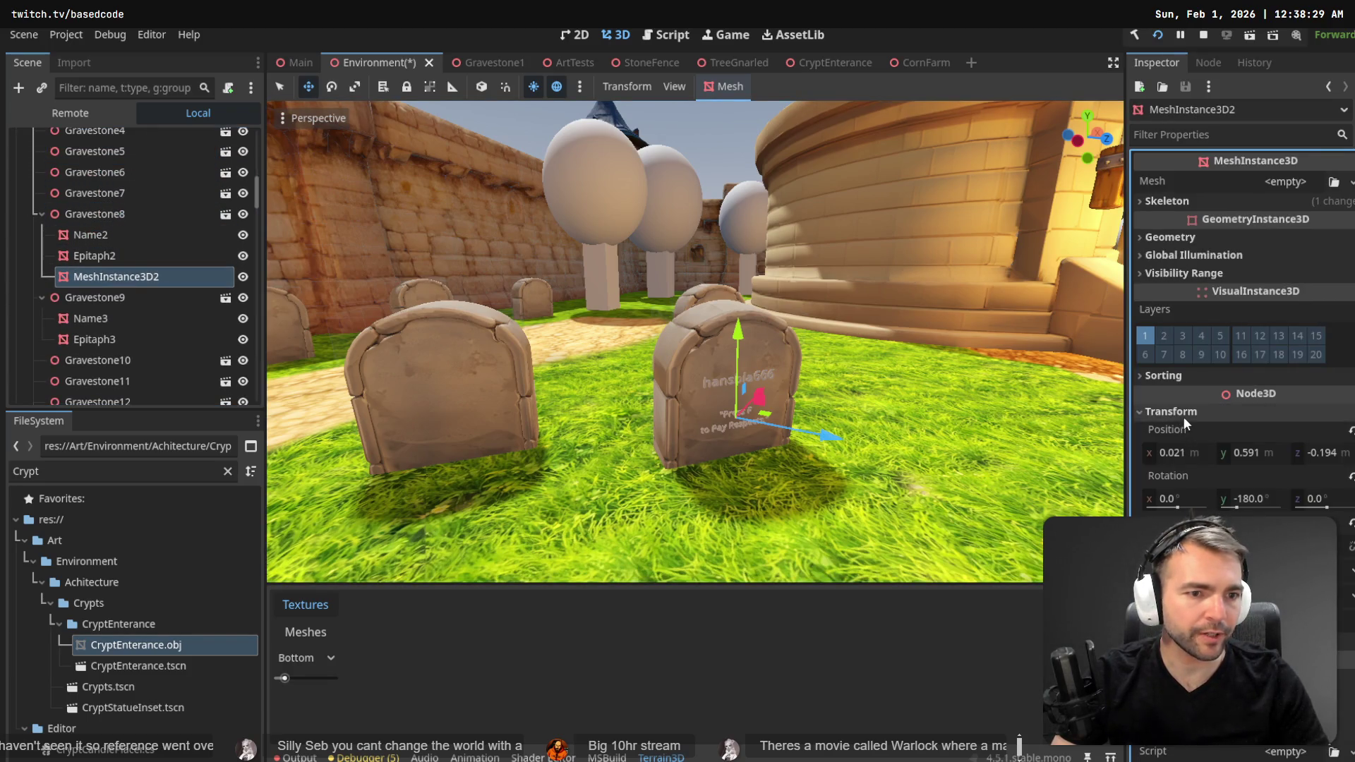
{"action": "left_click", "coordinate": [1179, 413]}
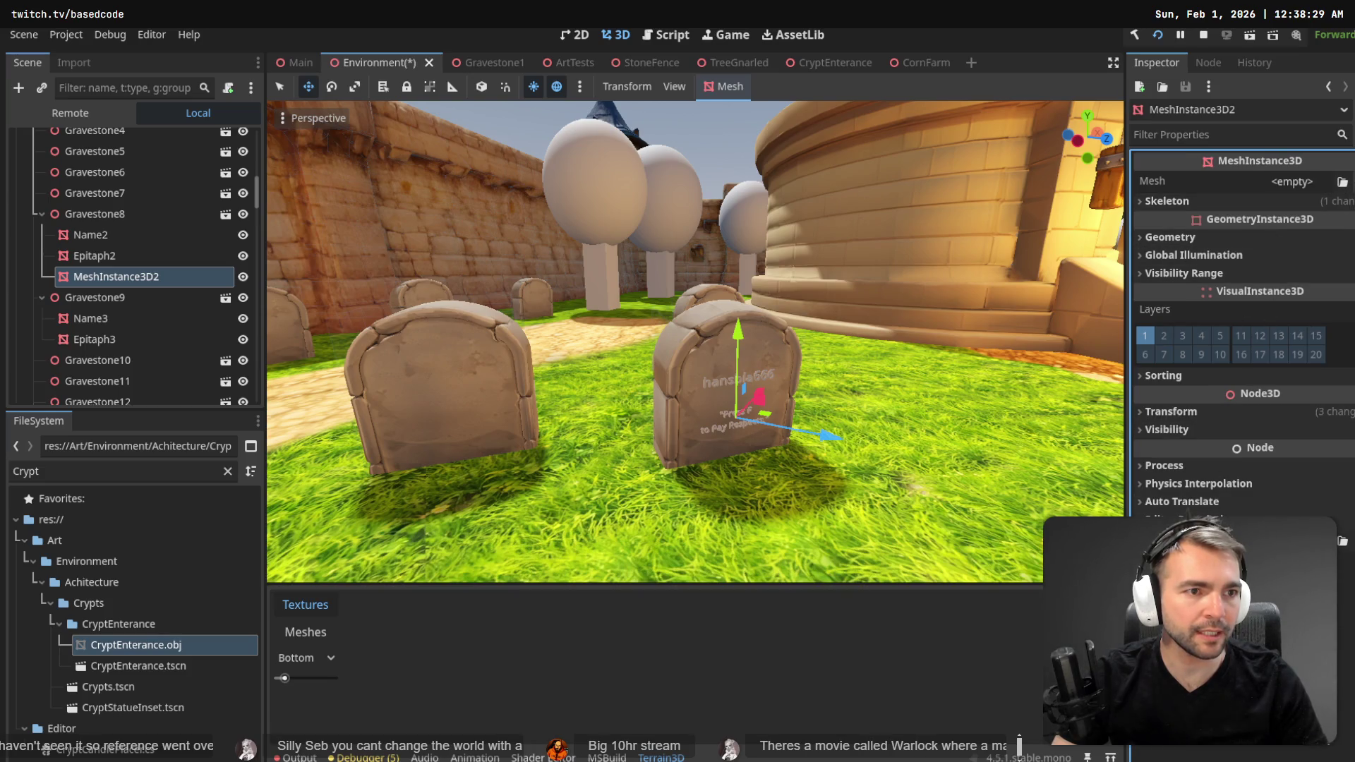
{"action": "left_click", "coordinate": [1291, 182]}
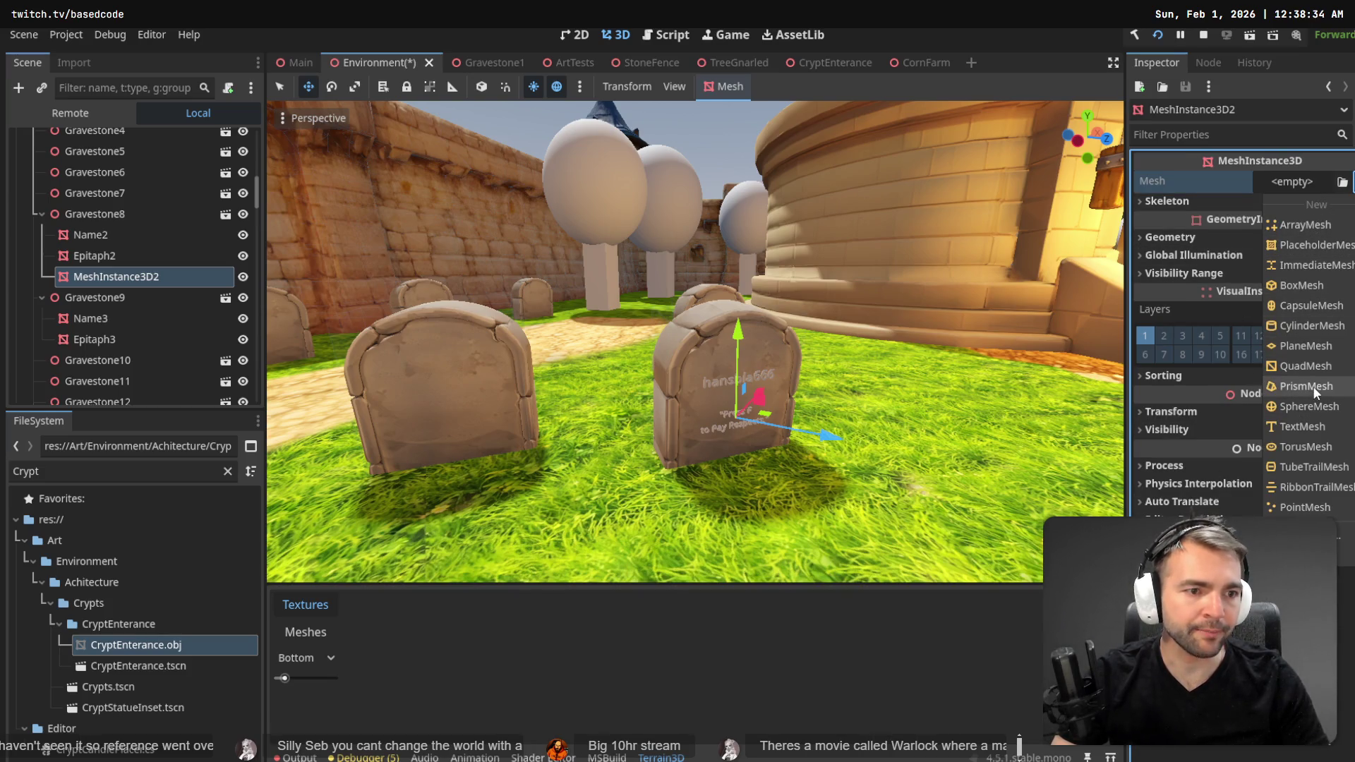
{"action": "left_click", "coordinate": [1317, 427]}
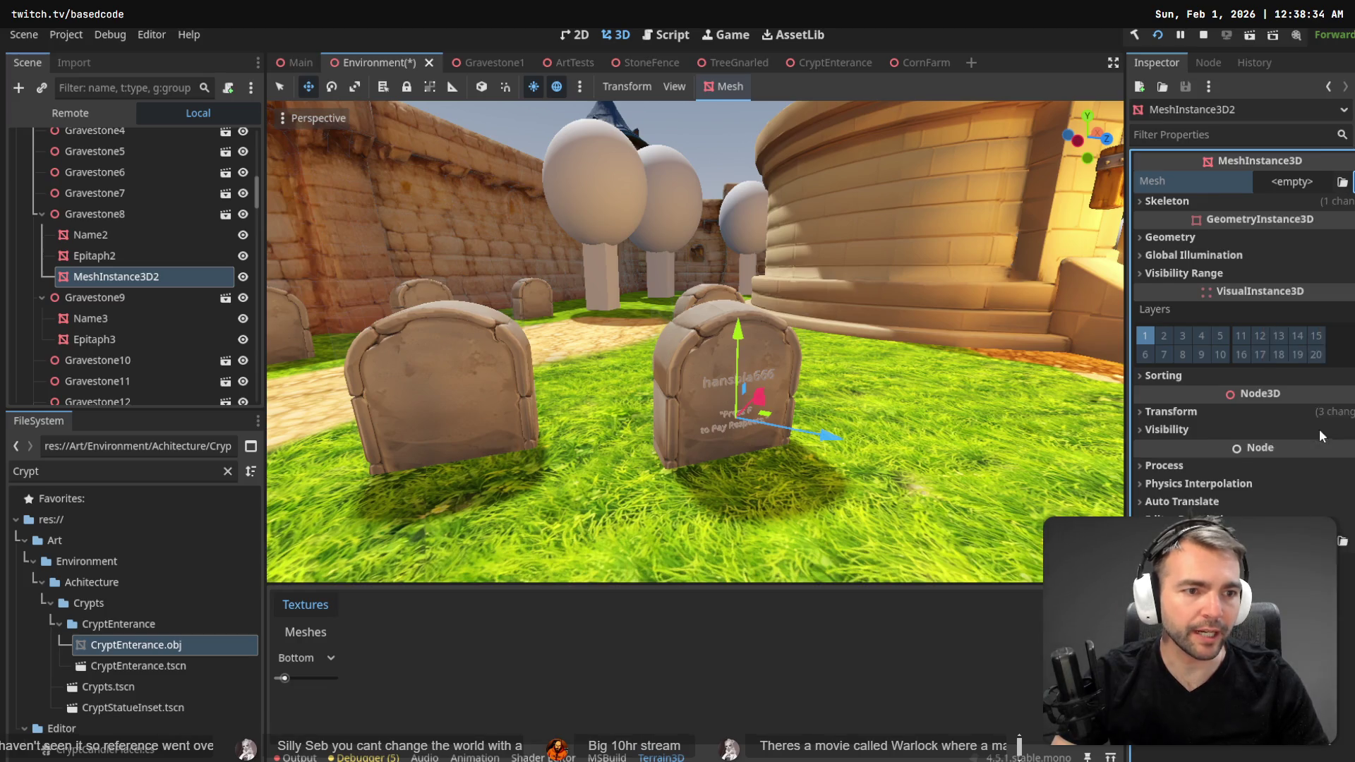
{"action": "left_click", "coordinate": [1221, 200]}
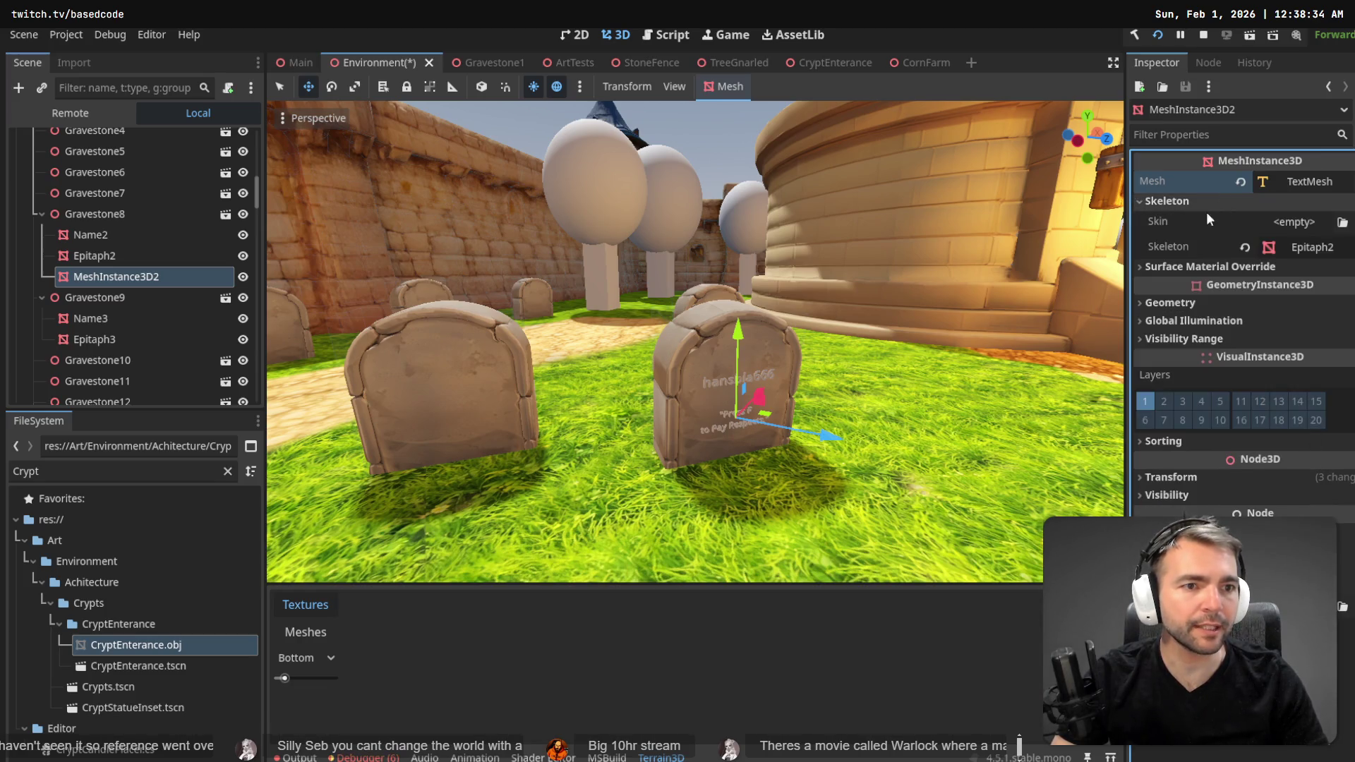
{"action": "left_click", "coordinate": [1245, 201]}
{"action": "left_click", "coordinate": [1305, 181]}
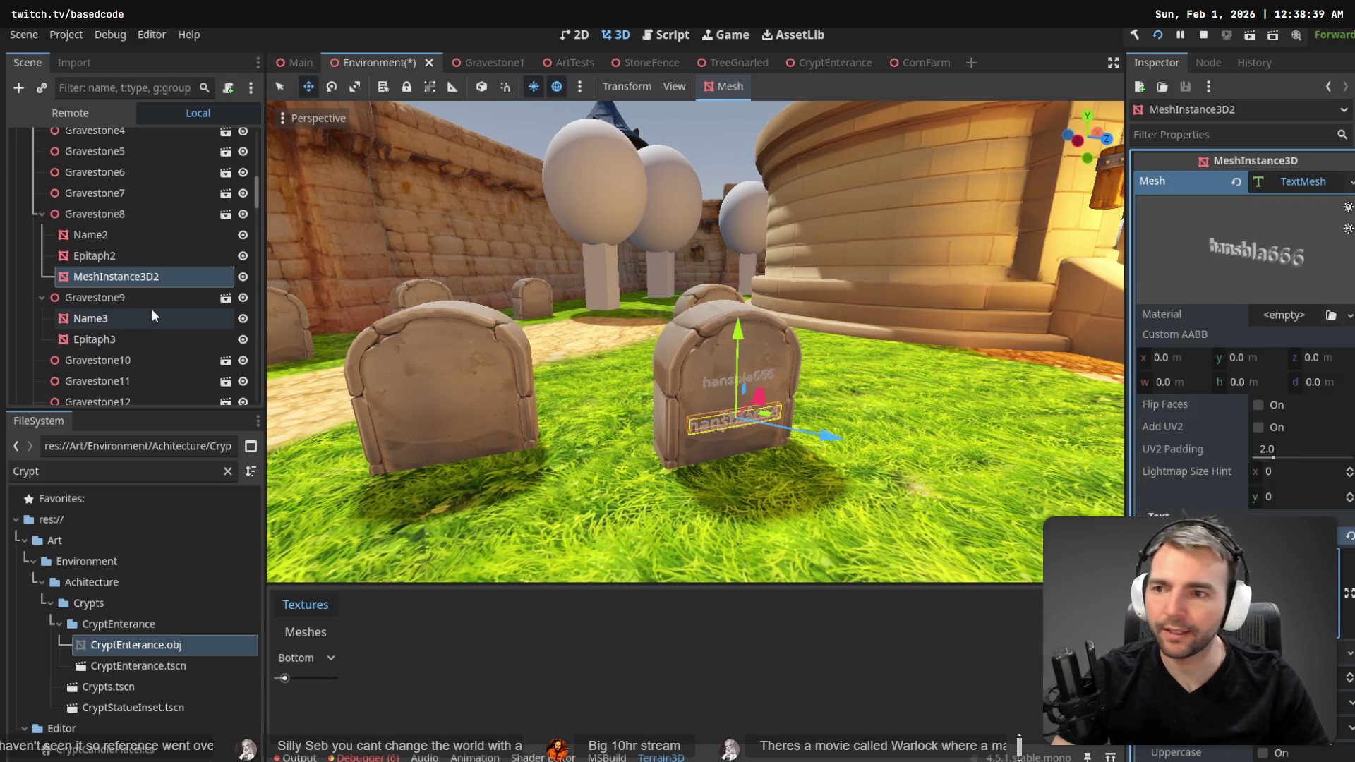
- Add a second TextMesh node reading 'I cast fireball' and move it under Gravestone8
{"action": "left_click", "coordinate": [104, 256]}
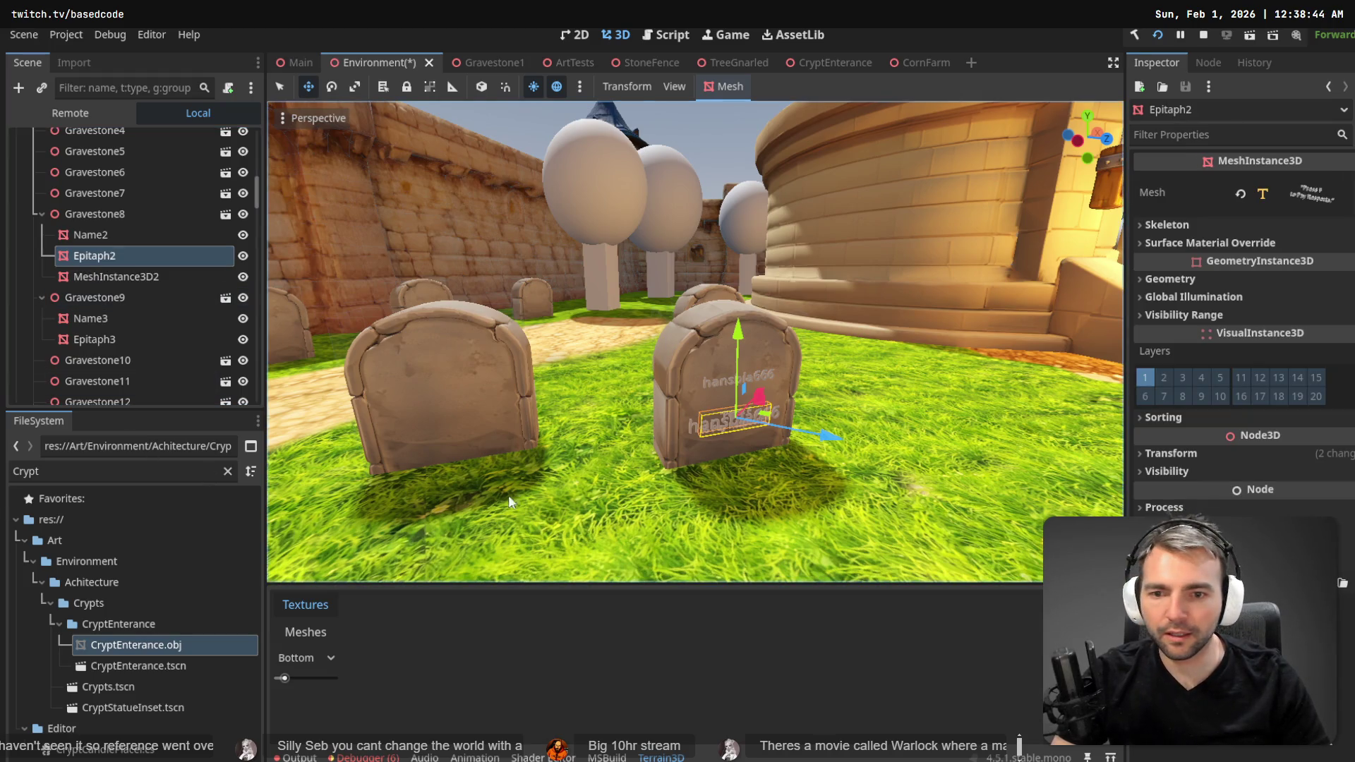
{"action": "right_click", "coordinate": [91, 254]}
{"action": "mouse_move", "coordinate": [137, 269]}
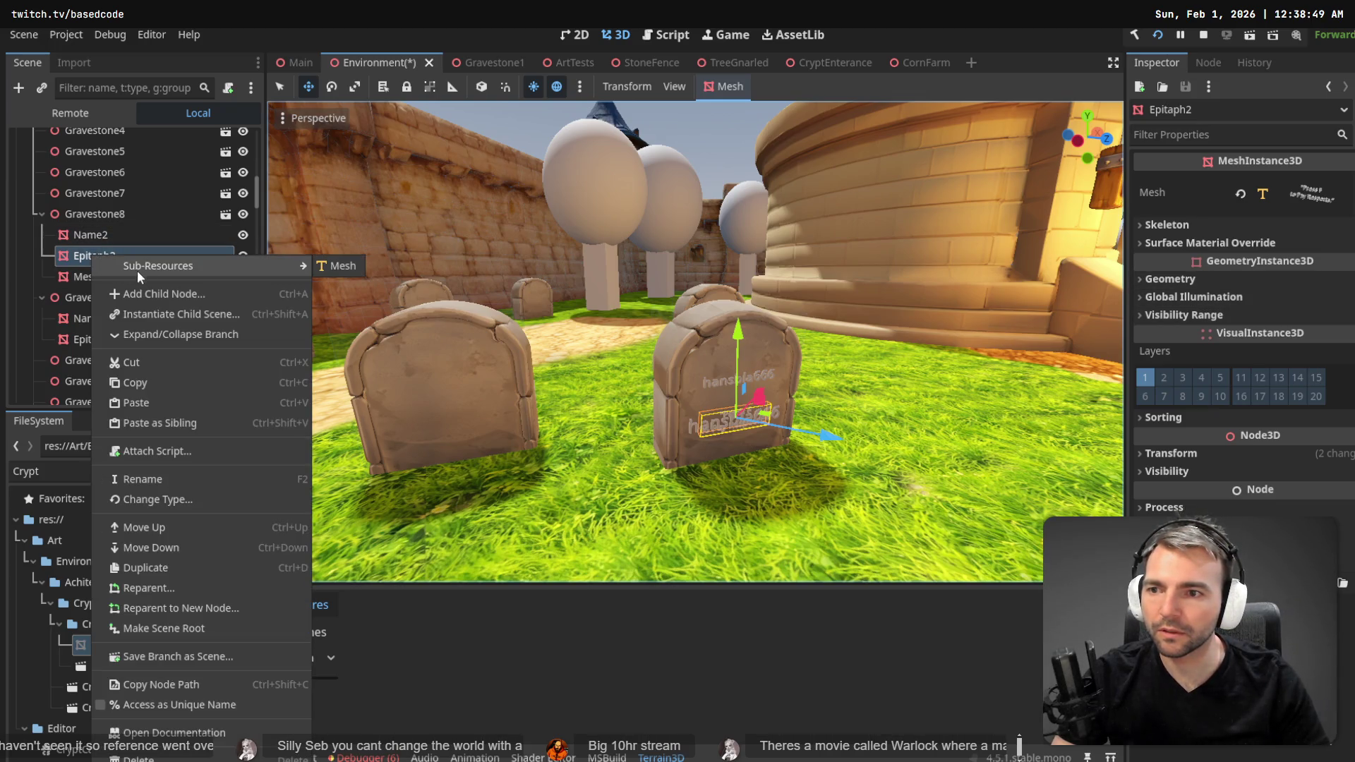
{"action": "left_click", "coordinate": [178, 294]}
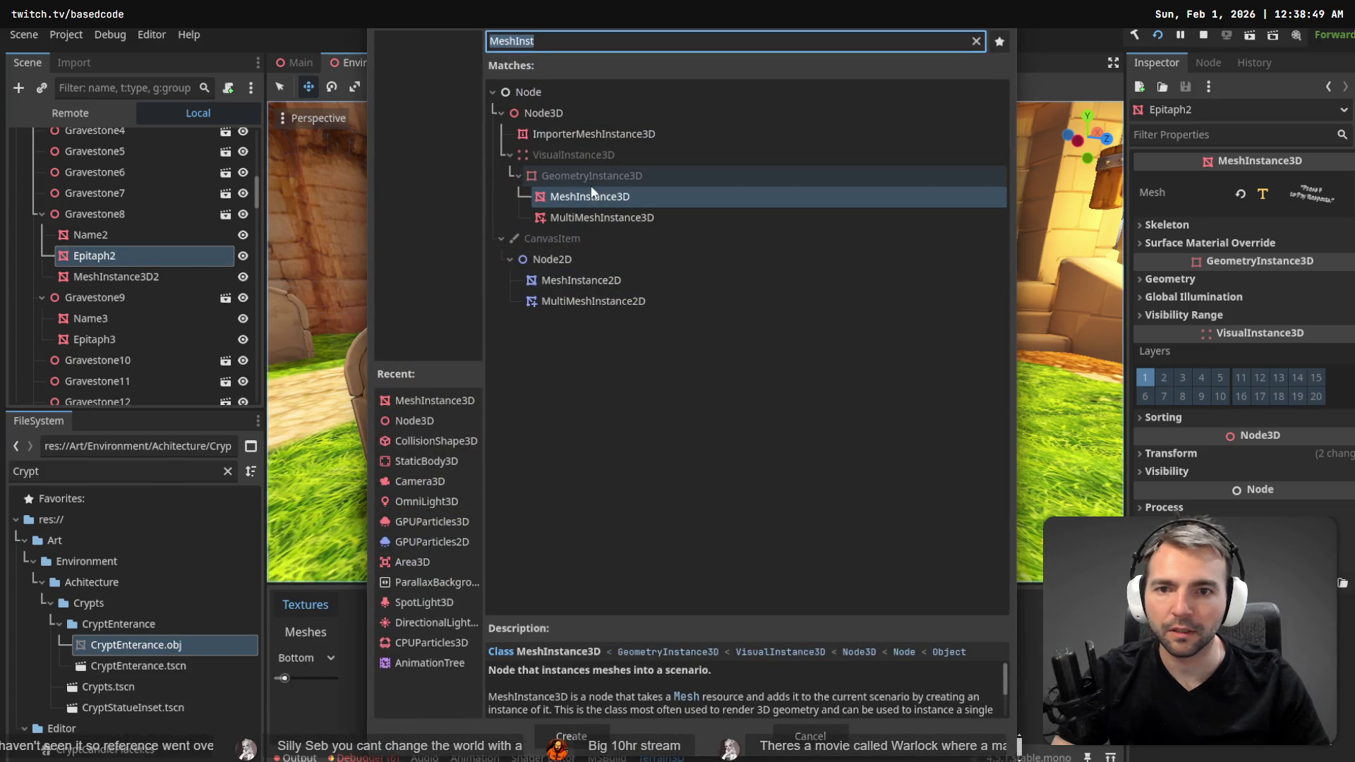
{"action": "double_click", "coordinate": [586, 194]}
{"action": "left_click", "coordinate": [1291, 181]}
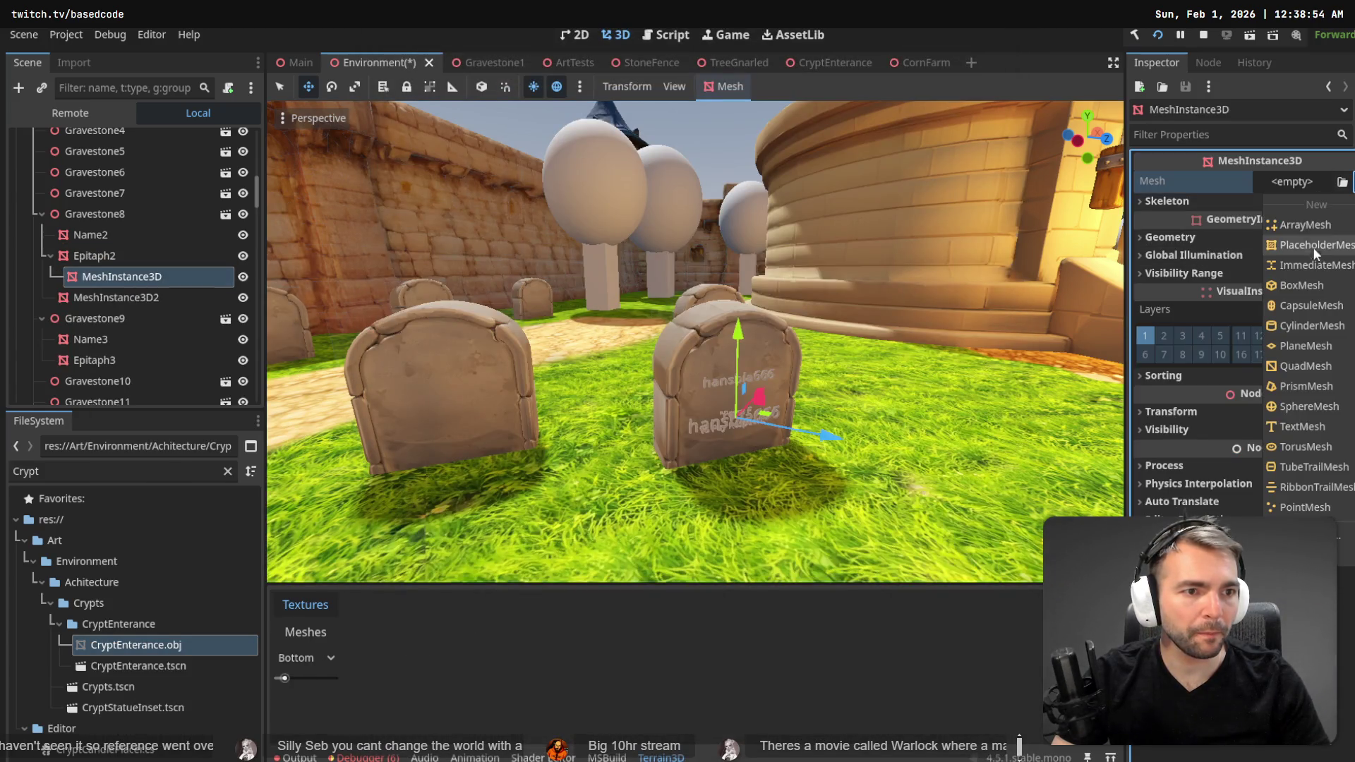
{"action": "left_click", "coordinate": [1301, 426]}
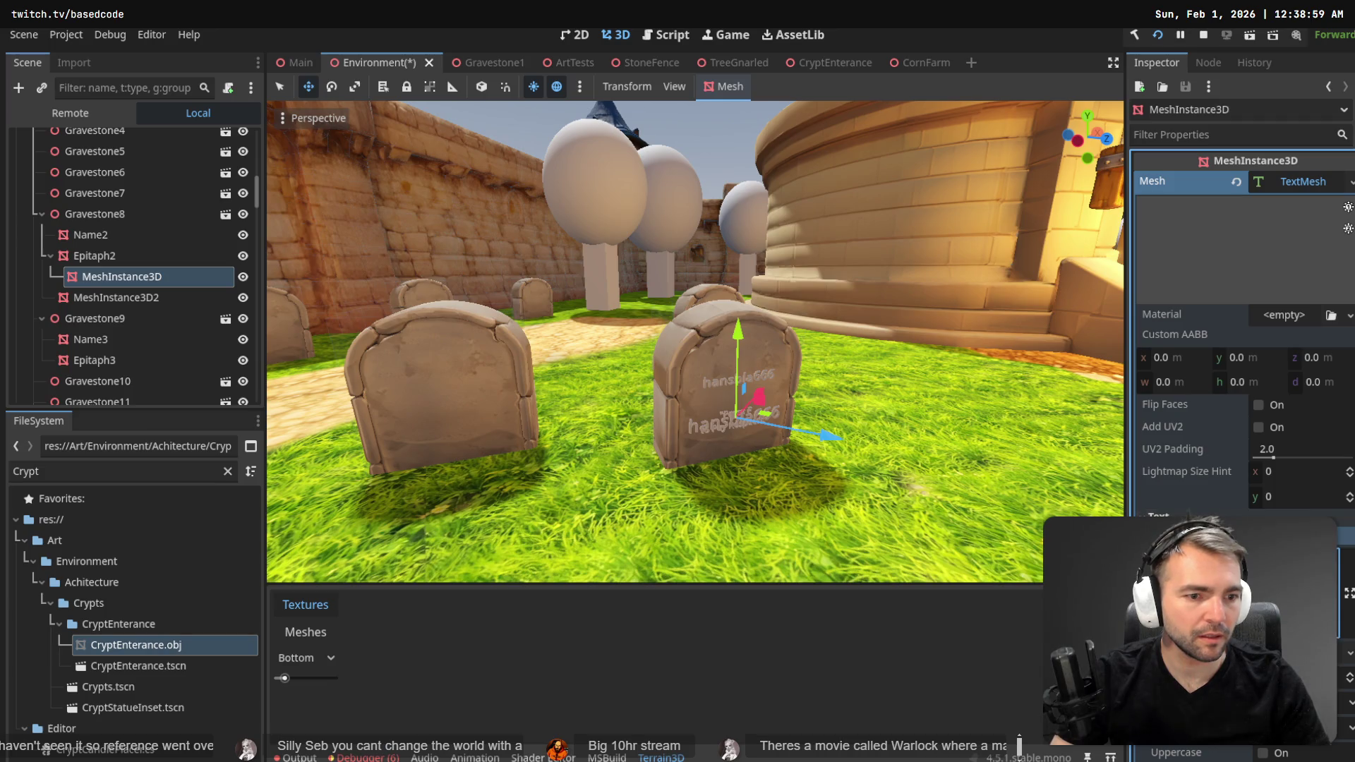
{"action": "type", "text": "Cas"}
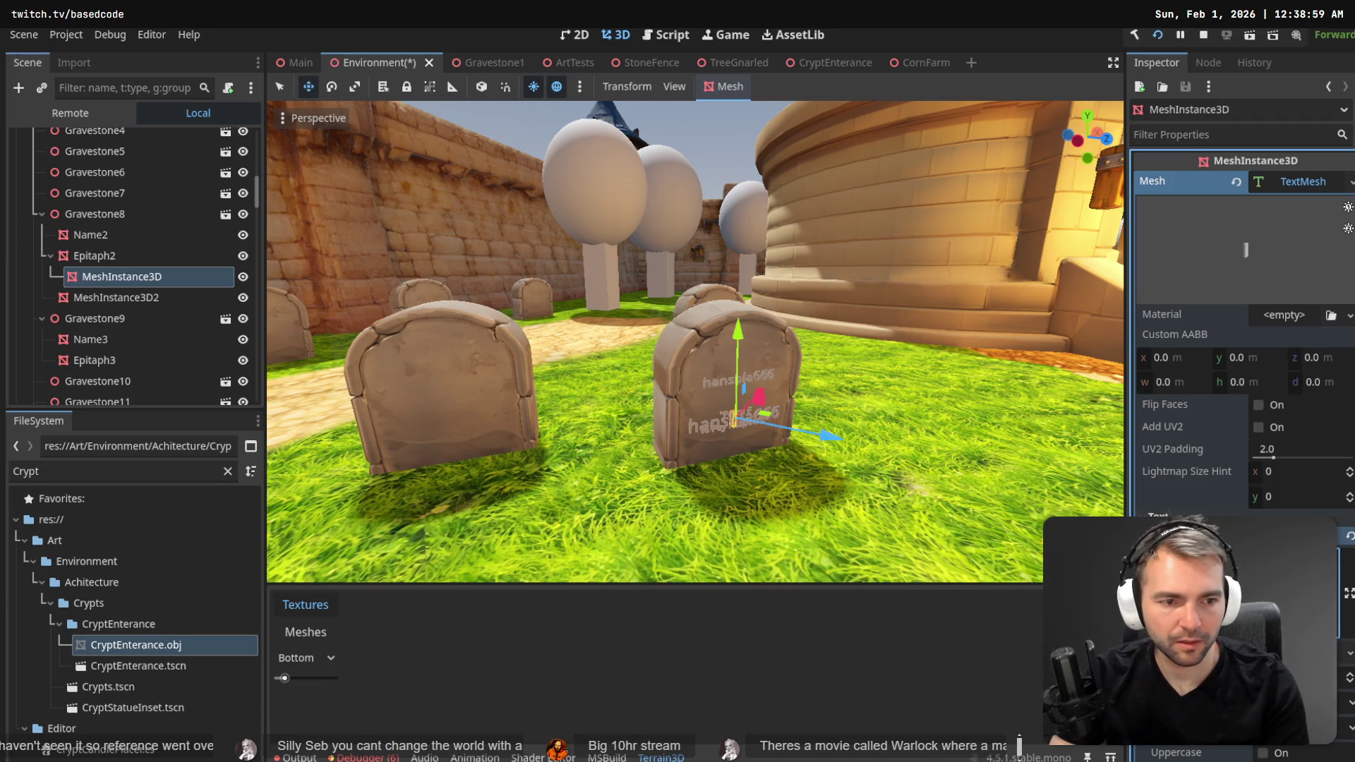
{"action": "key", "text": "BackSpace"}
{"action": "key", "text": "BackSpace"}
{"action": "key", "text": "BackSpace"}
{"action": "type", "text": "last fireball\""}
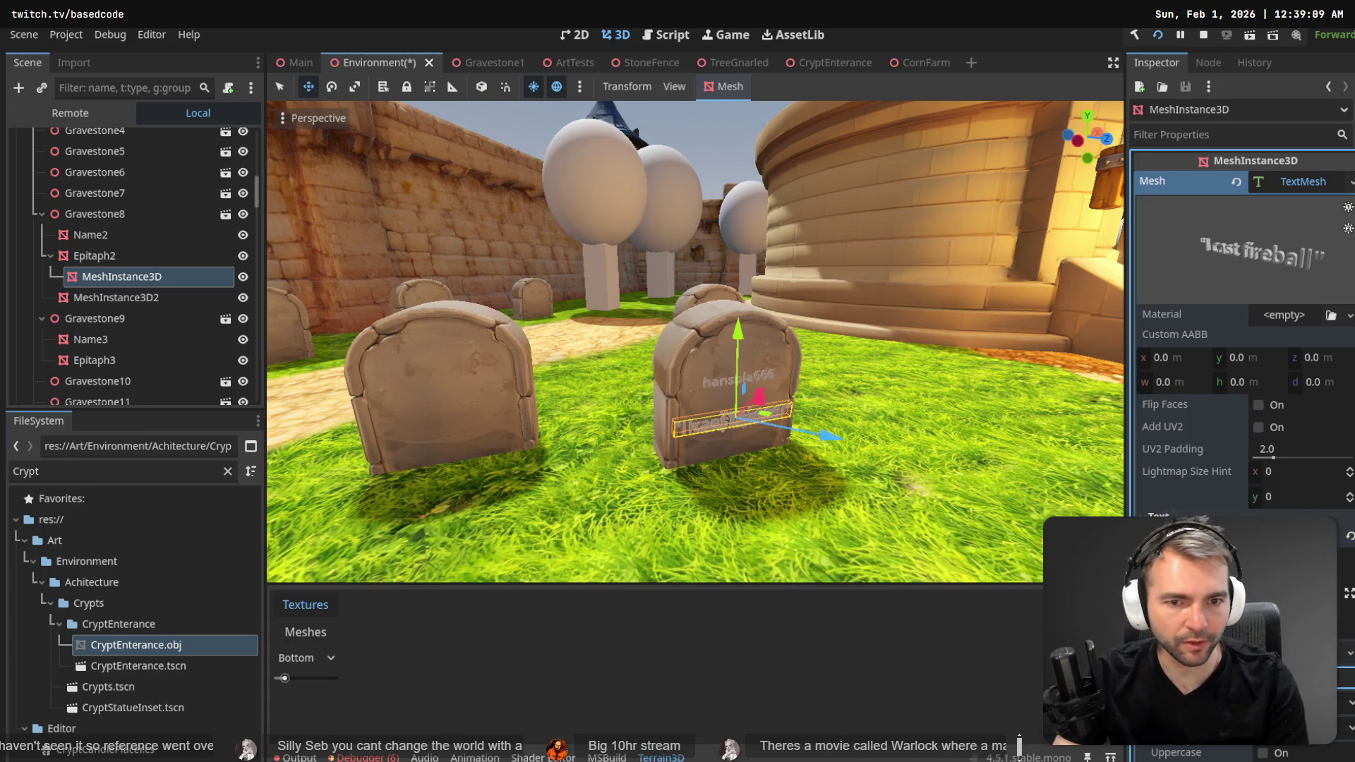
{"action": "key", "text": "Return"}
{"action": "left_click", "coordinate": [111, 255]}
{"action": "left_click", "coordinate": [74, 277]}
{"action": "left_click_drag", "start_coordinate": [97, 255], "coordinate": [104, 215]}
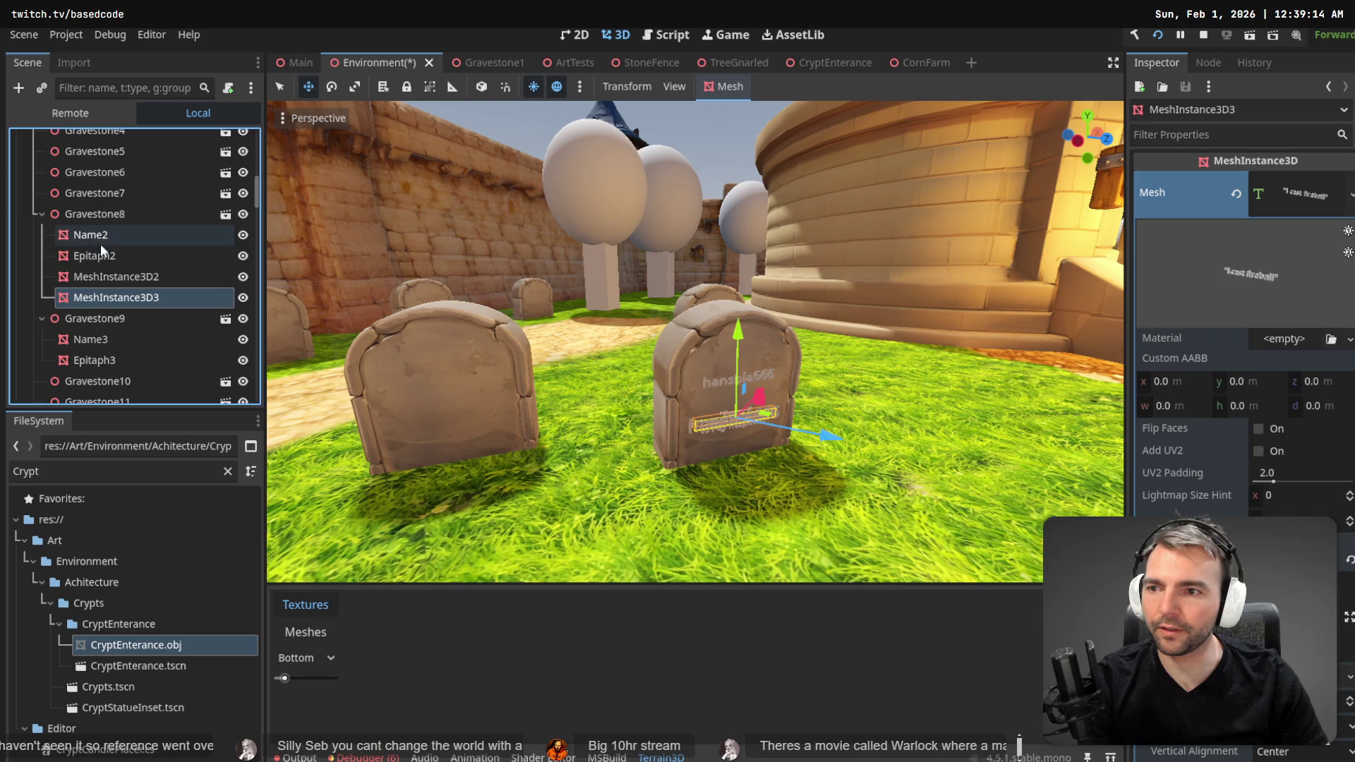
{"action": "left_click", "coordinate": [102, 254]}
{"action": "key", "text": "Delete"}
{"action": "key", "text": "Return"}
{"action": "left_click", "coordinate": [105, 231]}
{"action": "key", "text": "Delete"}
{"action": "key", "text": "Return"}
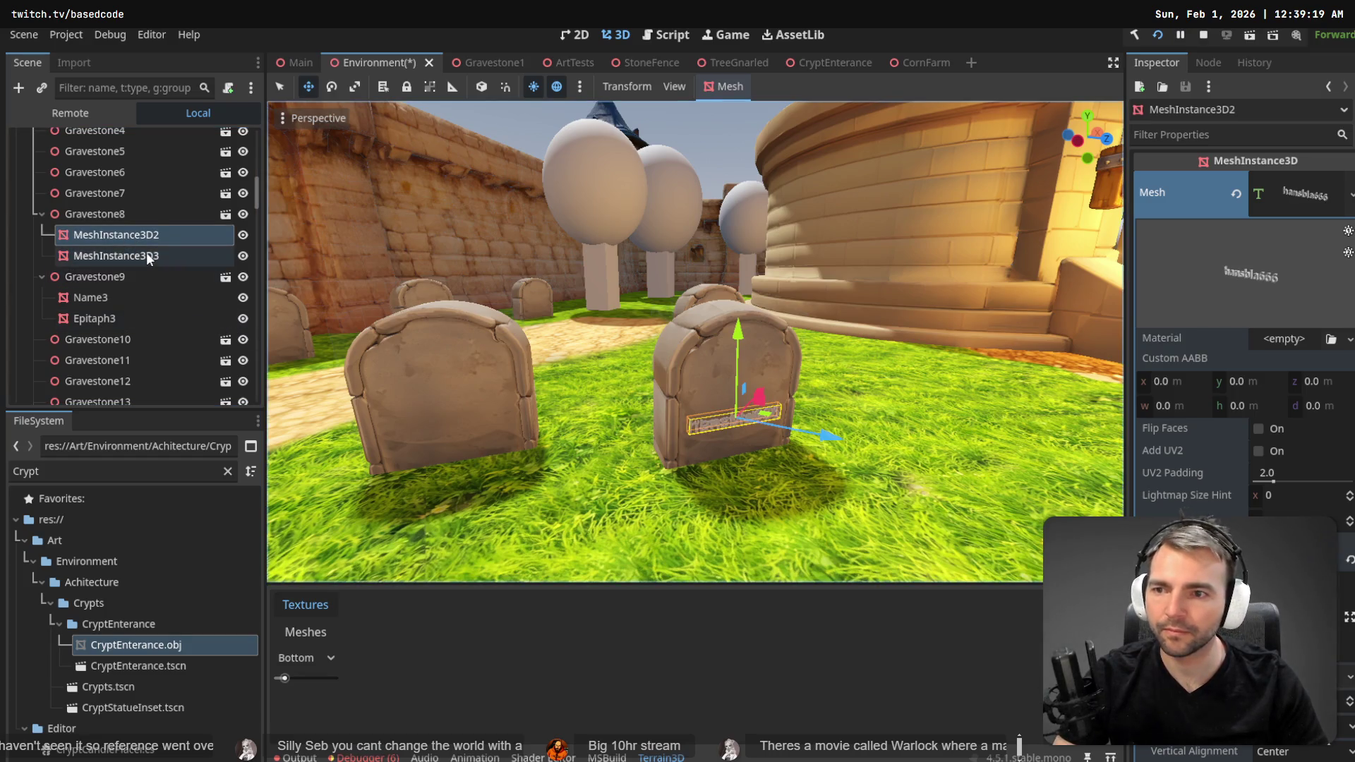
{"action": "left_click", "coordinate": [146, 254]}
{"action": "mouse_move", "coordinate": [737, 330]}
{"action": "left_mouse_down"}
{"action": "mouse_move", "coordinate": [738, 310]}
{"action": "mouse_move", "coordinate": [737, 328]}
{"action": "left_mouse_up"}
{"action": "left_click", "coordinate": [175, 236]}
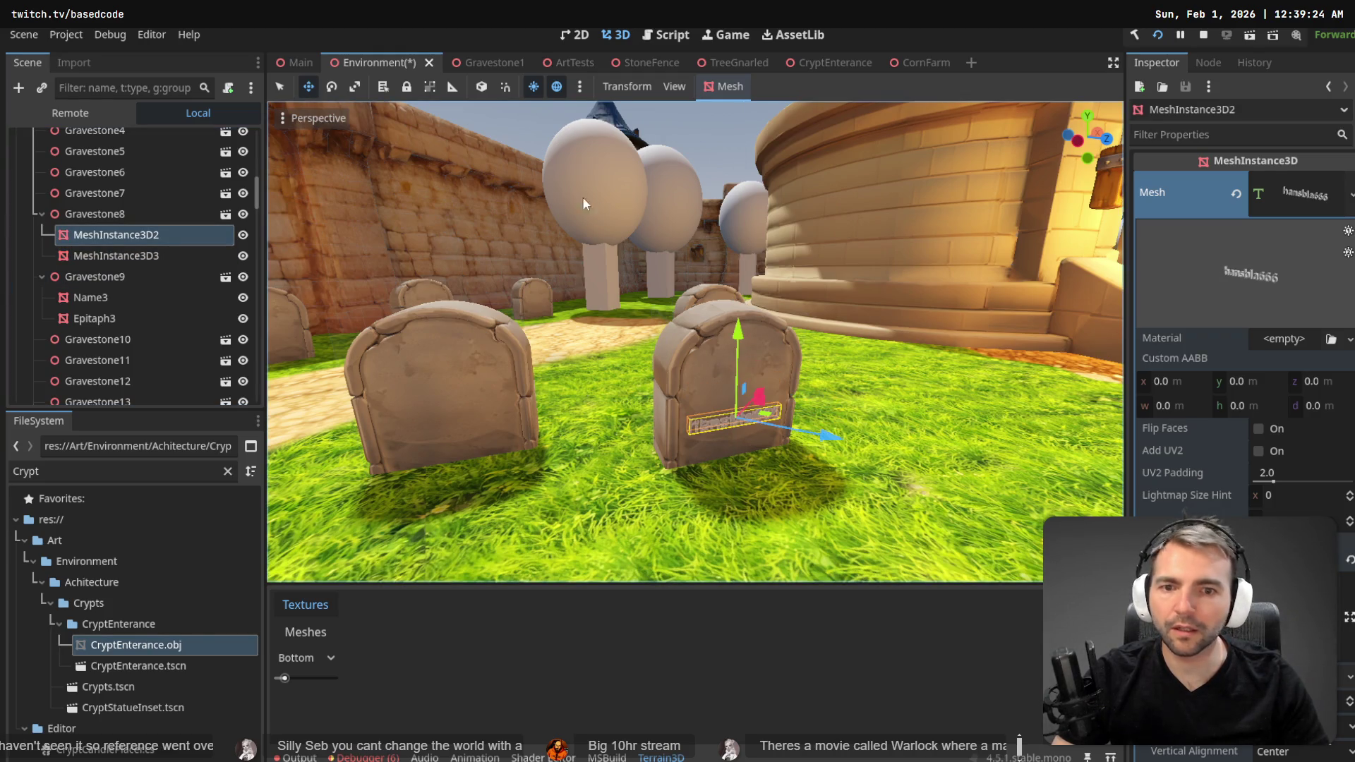
{"action": "left_click", "coordinate": [481, 88]}
{"action": "left_click_drag", "start_coordinate": [747, 342], "coordinate": [756, 294]}
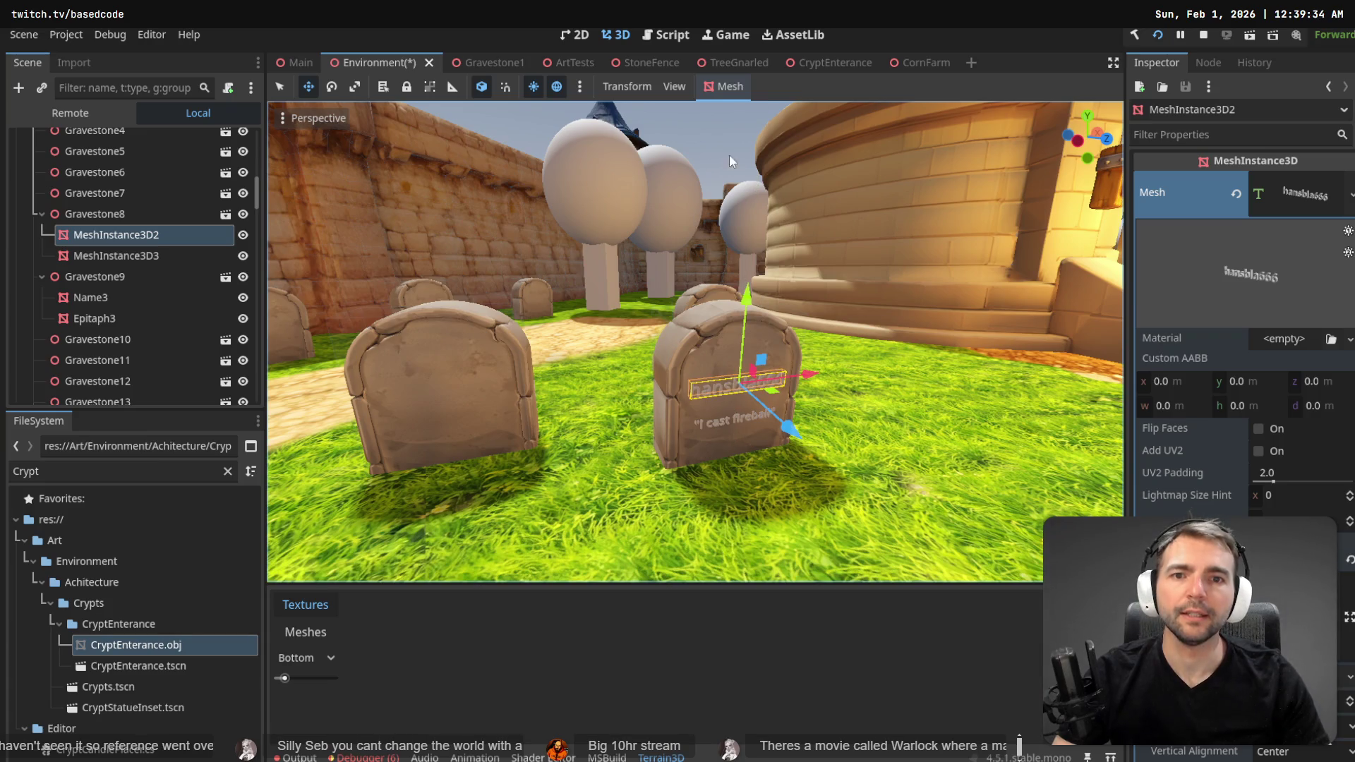
{"action": "key", "text": "w"}
{"action": "key", "text": "f"}
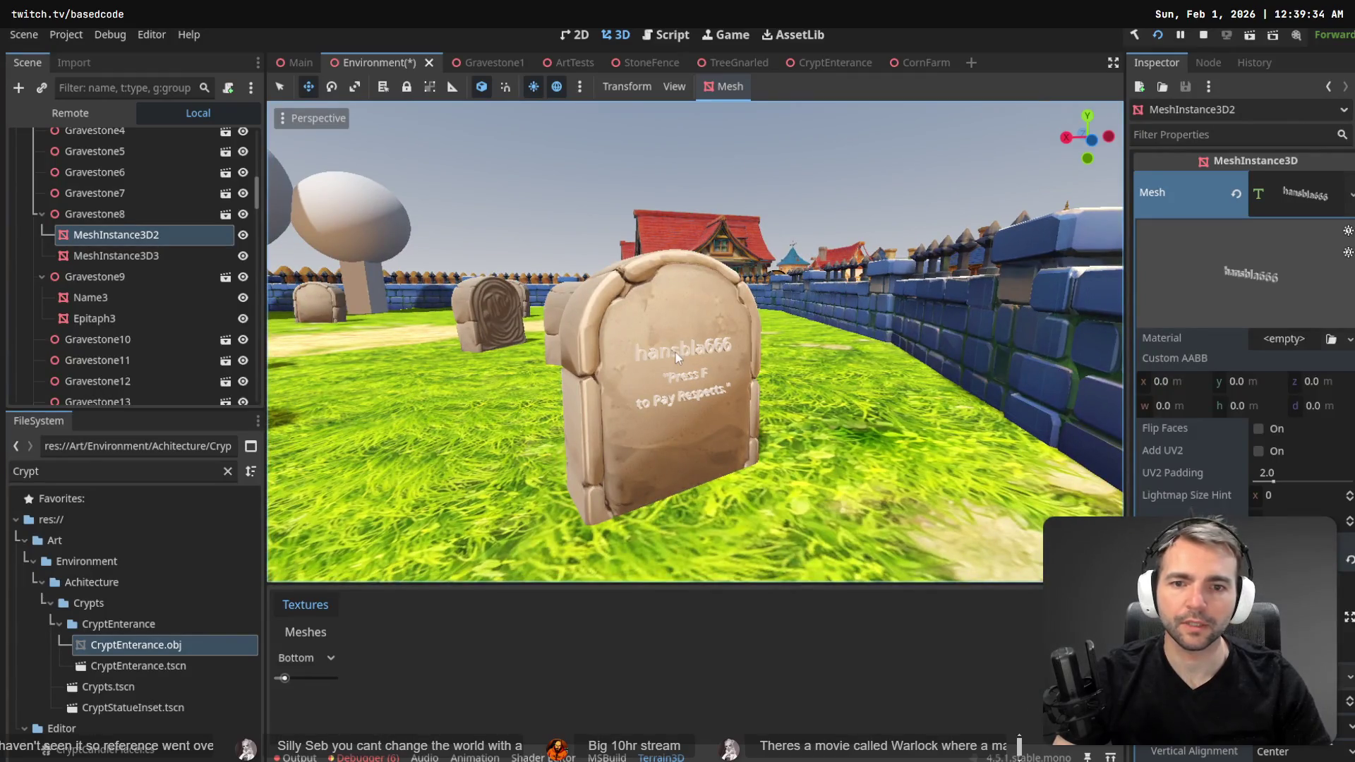
{"action": "left_click", "coordinate": [682, 340]}
{"action": "right_click", "coordinate": [117, 301]}
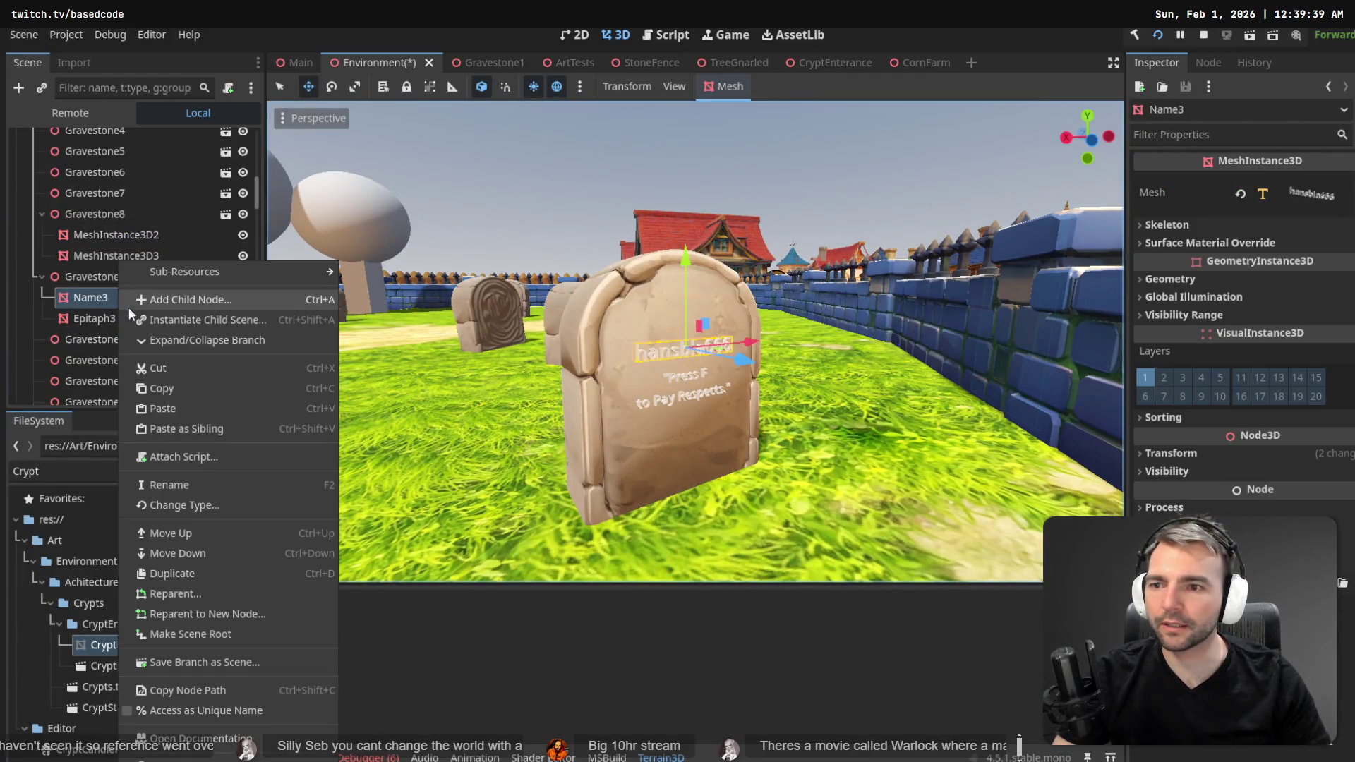
{"action": "left_click", "coordinate": [175, 305]}
{"action": "key", "text": "Escape"}
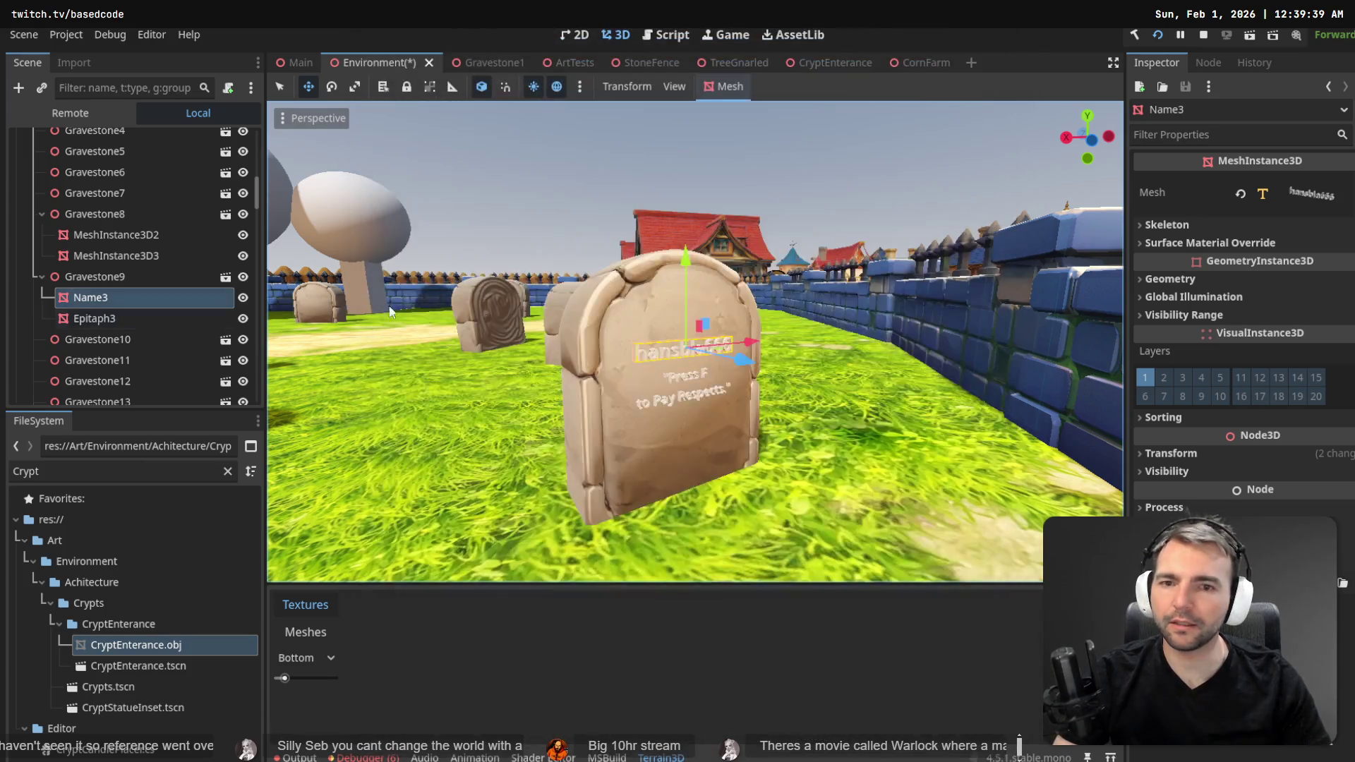
{"action": "left_click_drag", "start_coordinate": [297, 339], "coordinate": [663, 338]}
- Zoom into tldraw's Gravestones frame, copy a viewer's name, and return to Godot
{"action": "key", "text": "alt+Tab"}
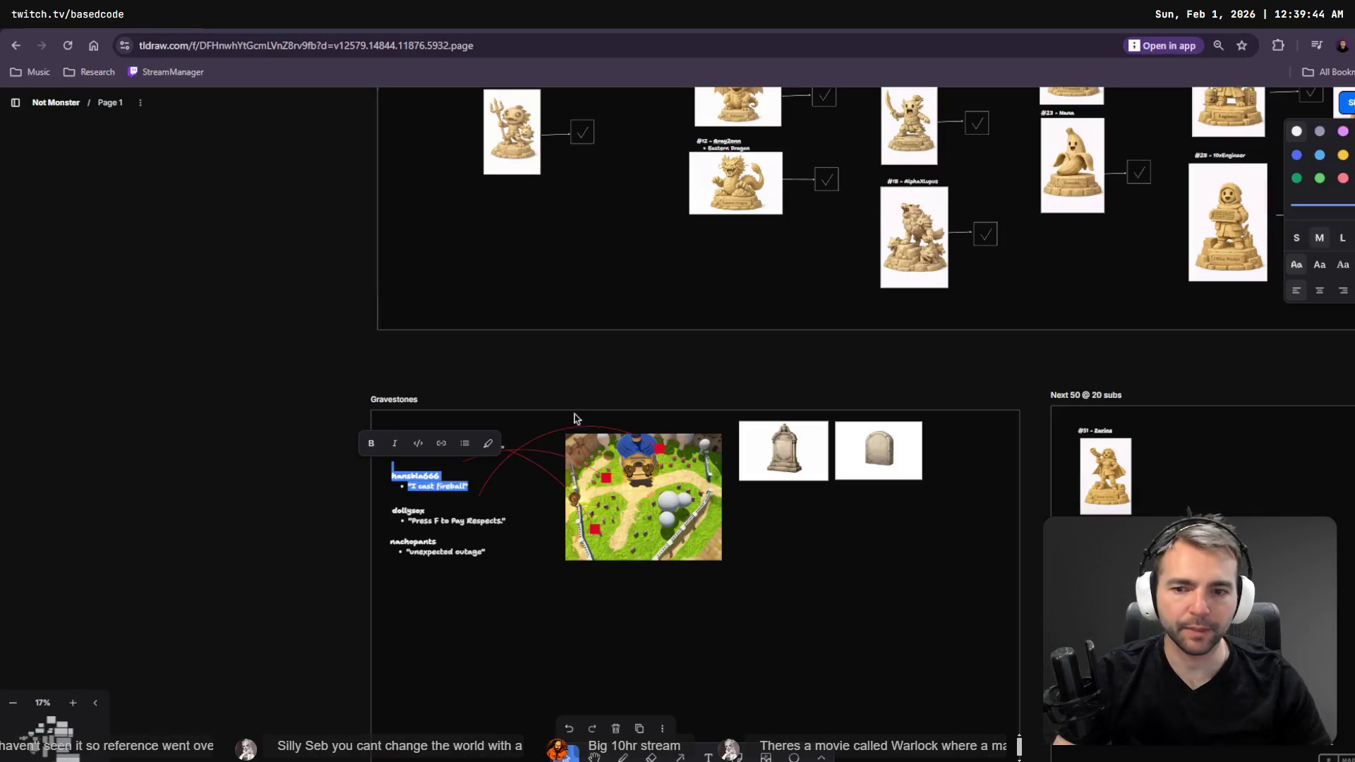
{"action": "scroll", "coordinate": [548, 514], "scroll_direction": "up", "scroll_amount": 5}
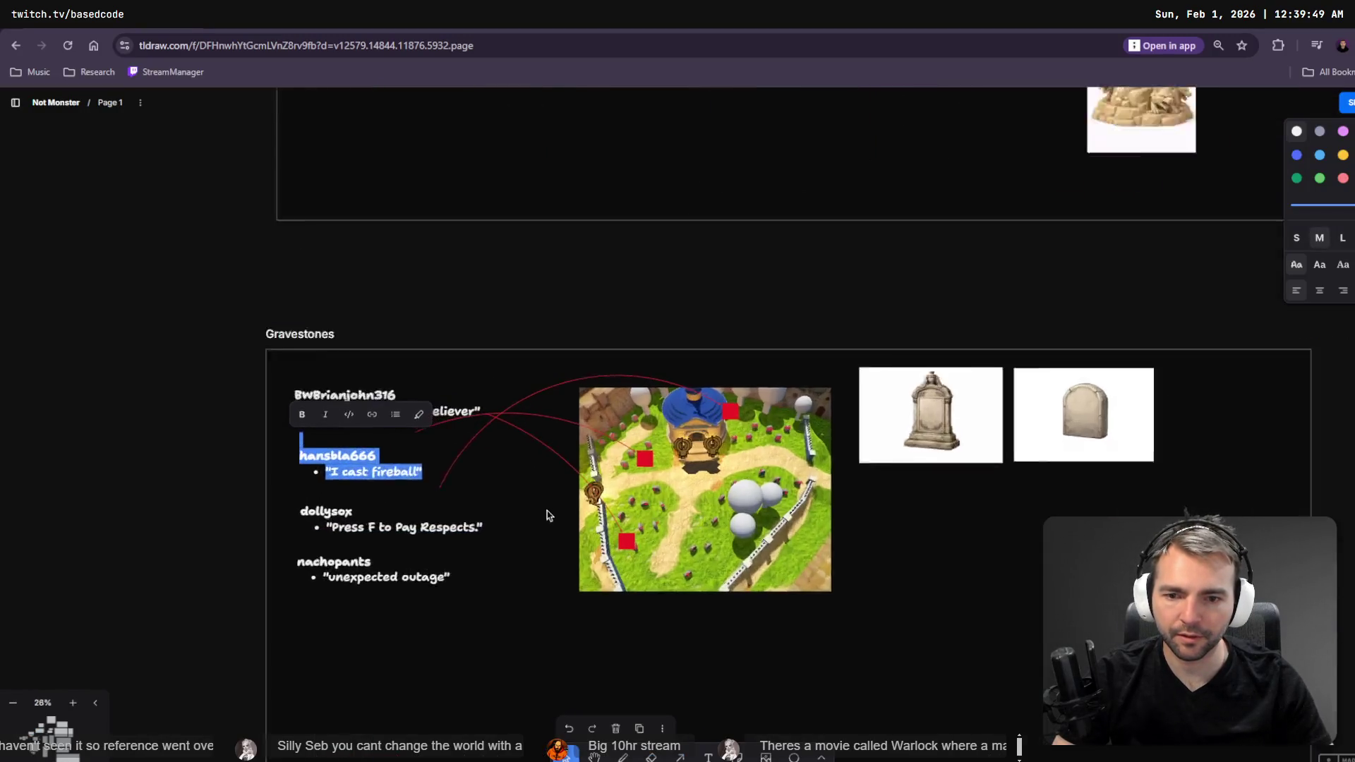
{"action": "scroll", "coordinate": [628, 506], "scroll_direction": "up", "scroll_amount": 5}
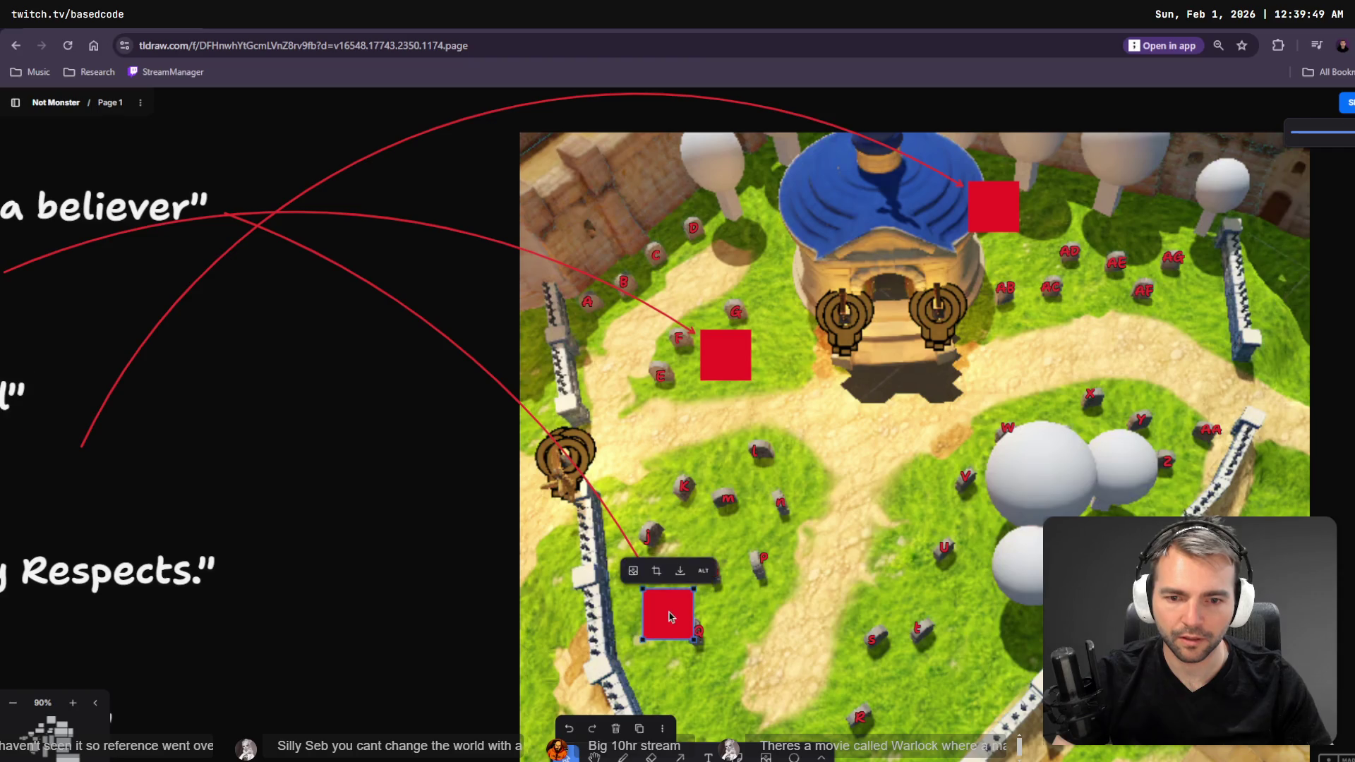
{"action": "left_click_drag", "start_coordinate": [272, 263], "coordinate": [759, 575]}
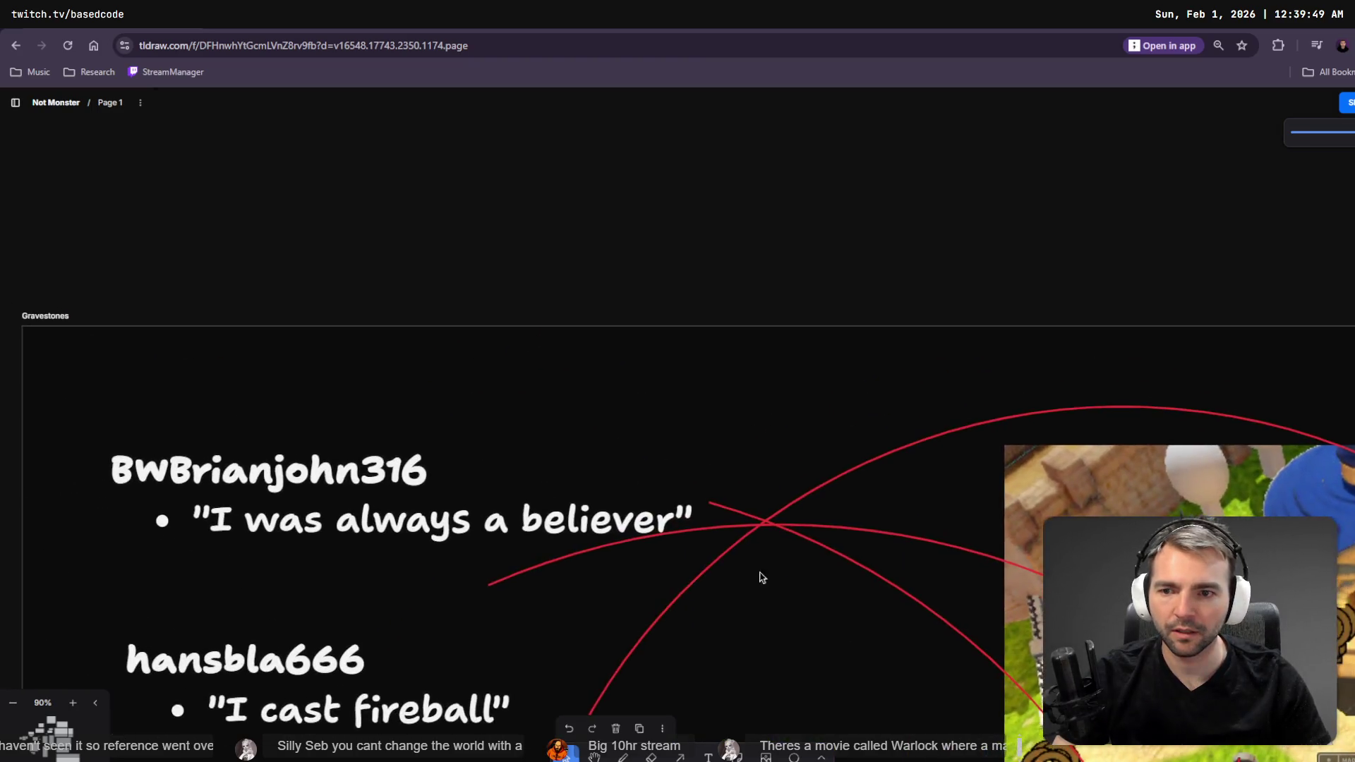
{"action": "double_click", "coordinate": [262, 466]}
{"action": "double_click", "coordinate": [262, 466]}
{"action": "key", "text": "ctrl+c"}
{"action": "key", "text": "alt+Tab"}
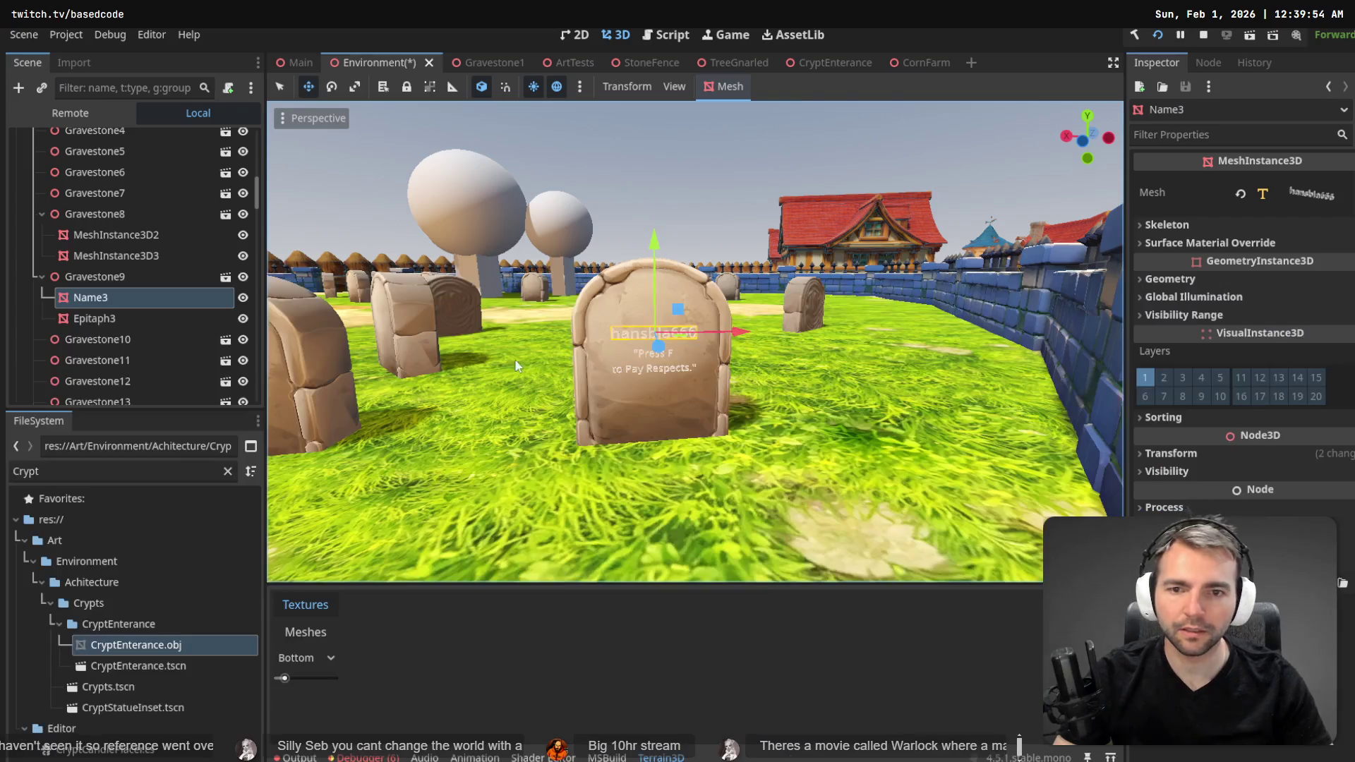
- Replace Name3's TextMesh text with the copied viewer's name
{"action": "left_click", "coordinate": [1275, 192]}
{"action": "left_click", "coordinate": [1291, 607]}
{"action": "key", "text": "ctrl+a"}
{"action": "key", "text": "ctrl+v"}
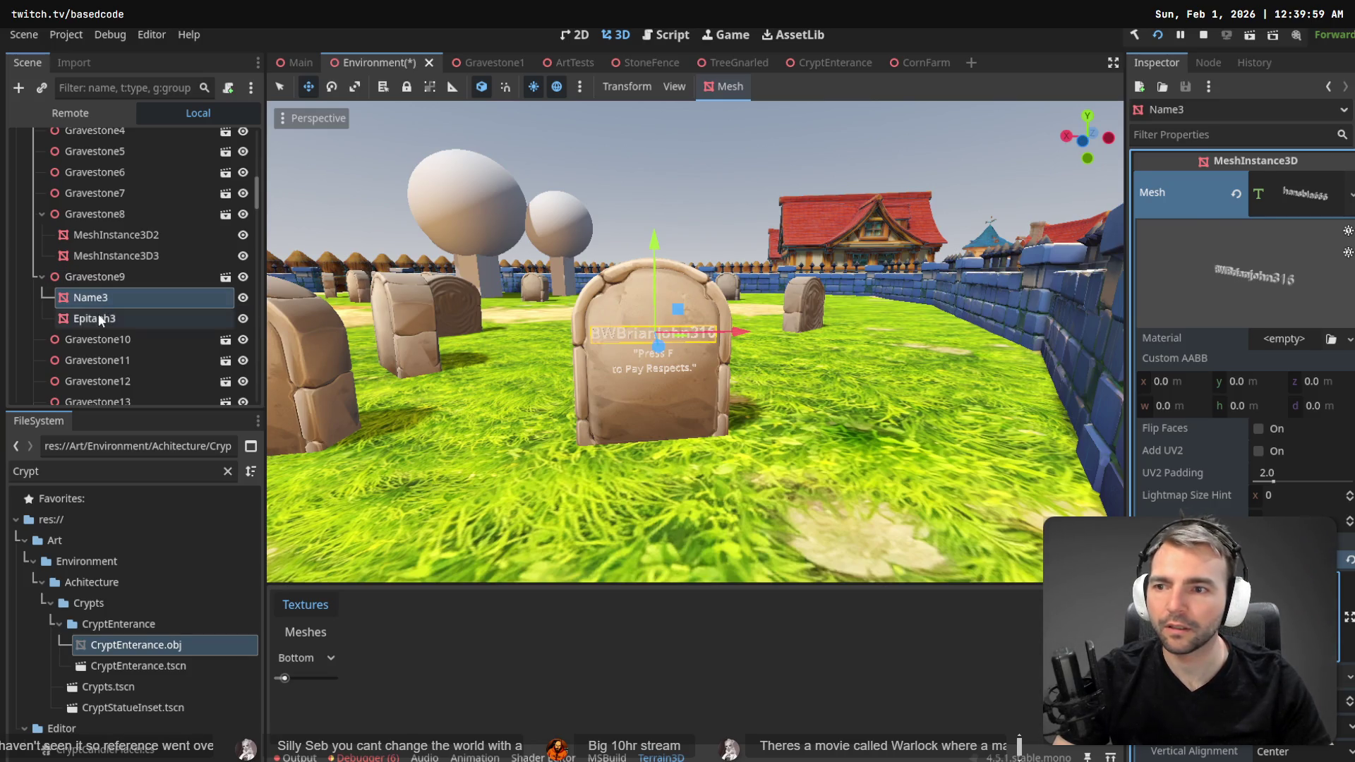
- Copy the quote from tldraw and set Epitaph3's text to 'I was always a believer'
{"action": "left_click", "coordinate": [99, 315]}
{"action": "key", "text": "alt+Tab"}
{"action": "double_click", "coordinate": [402, 521]}
{"action": "left_click", "coordinate": [222, 520]}
{"action": "left_click", "coordinate": [209, 521]}
{"action": "left_click", "coordinate": [674, 520], "text": "shift"}
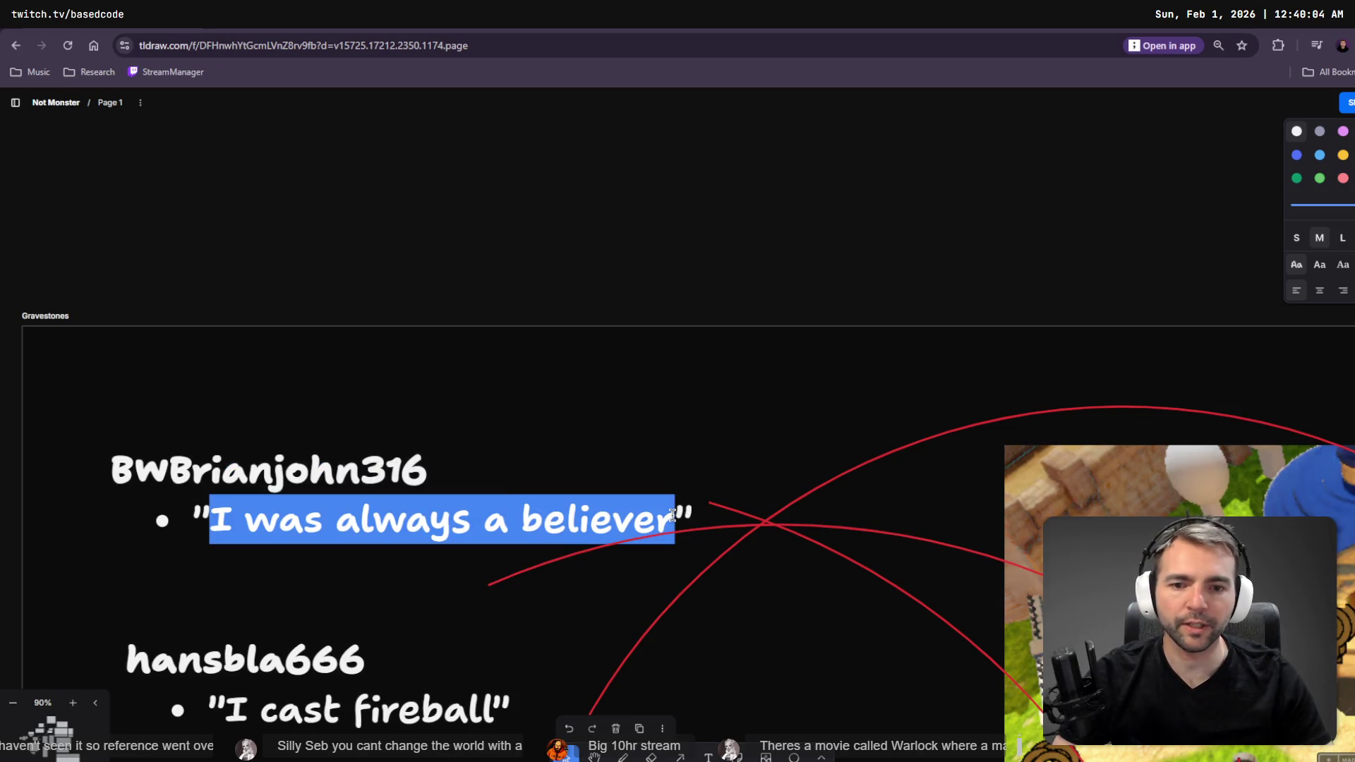
{"action": "key", "text": "alt+Tab"}
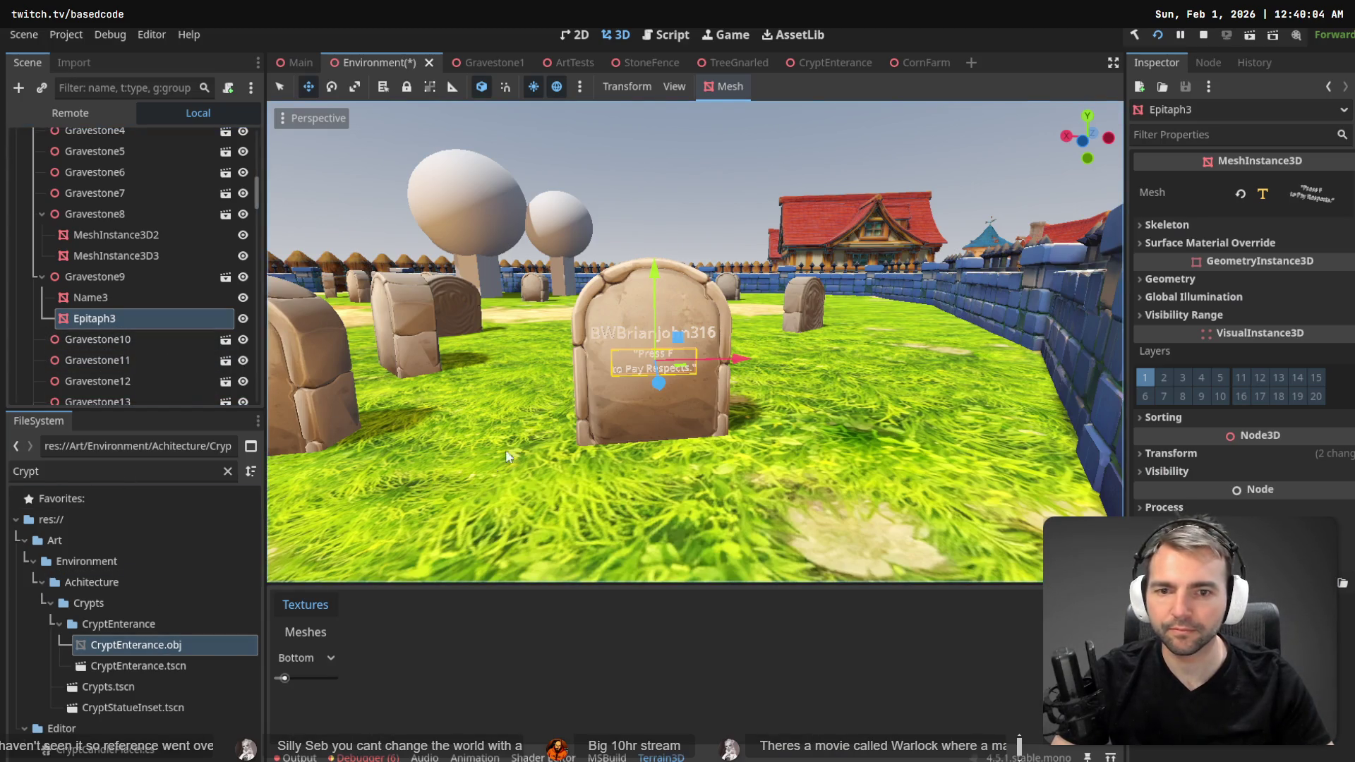
{"action": "left_click", "coordinate": [1294, 194]}
{"action": "type", "text": "was always a believer"}
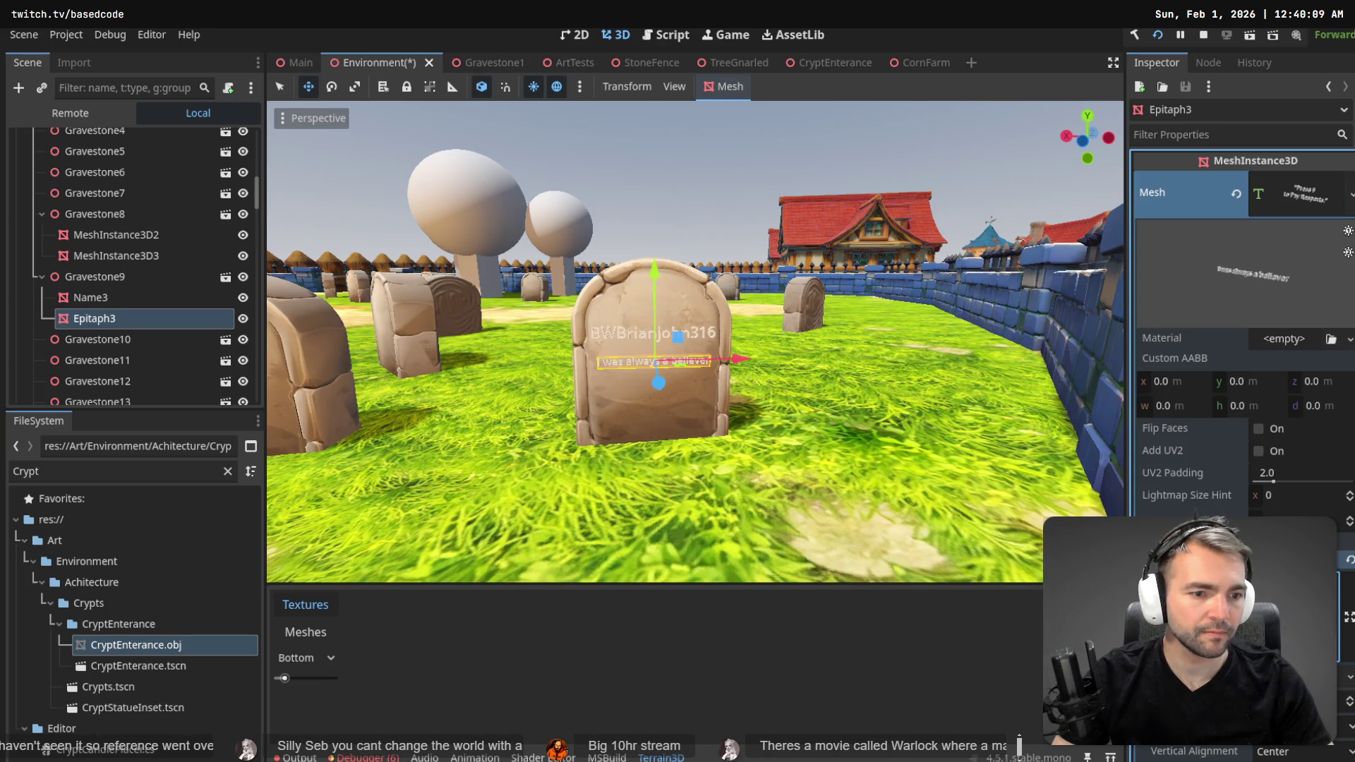
{"action": "type", "text": "\"I"}
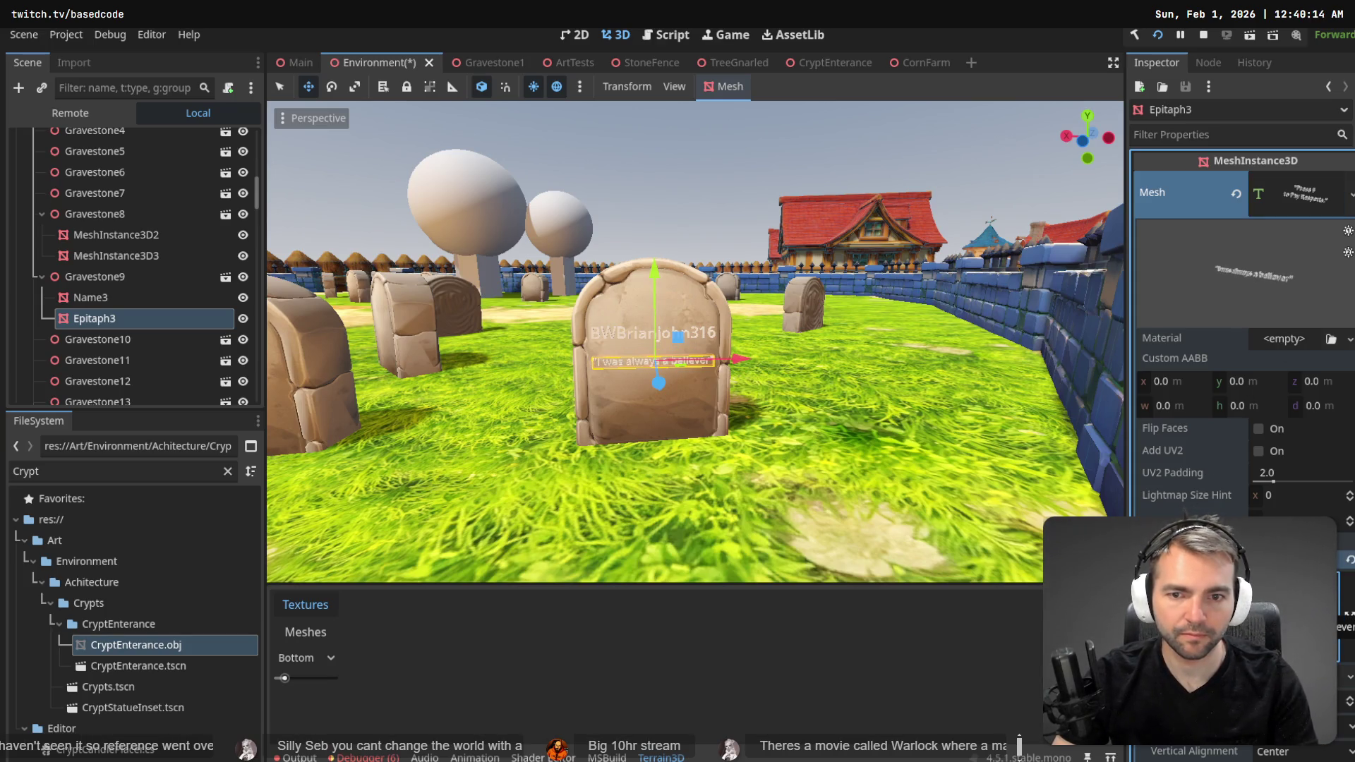
{"action": "left_click", "coordinate": [746, 197]}
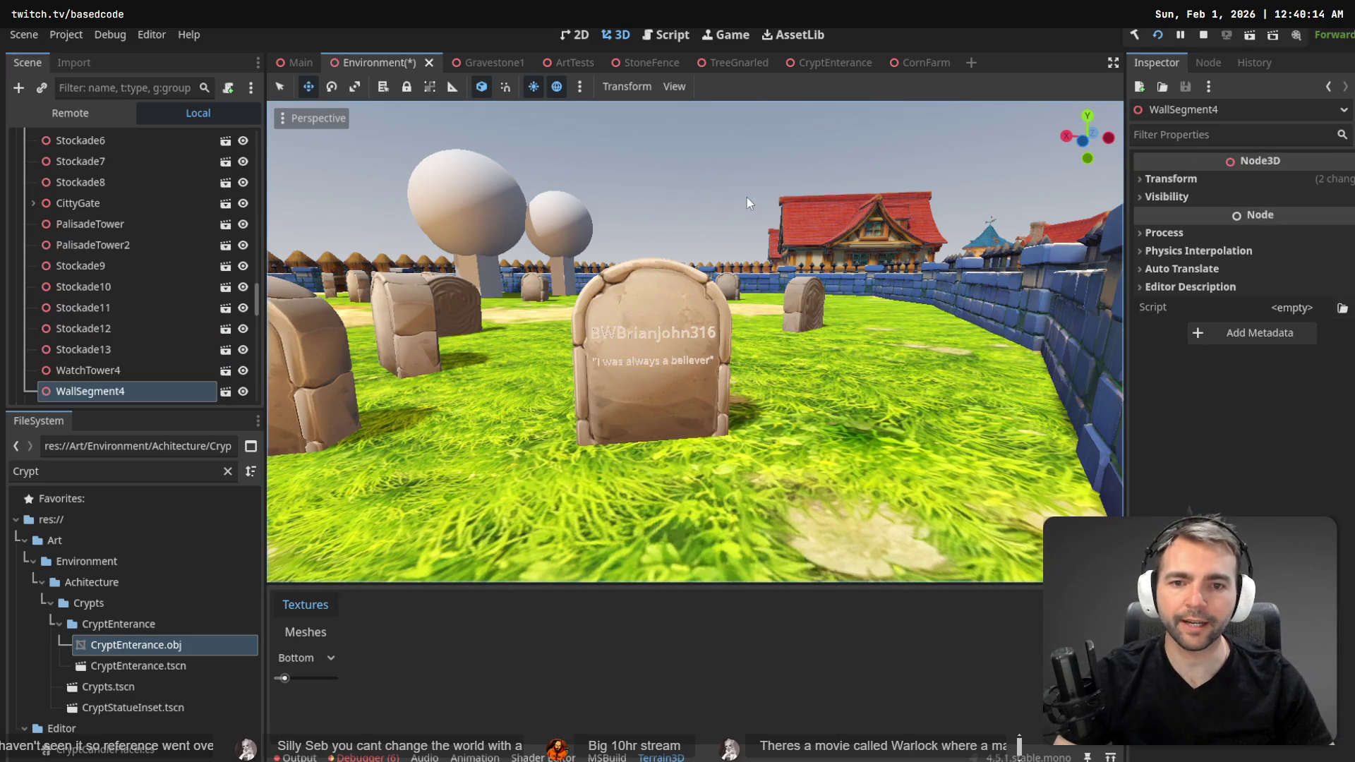
- Fly the camera to the chapel, select Gravestone9, and pick its Name2 label
{"action": "key", "text": "w"}
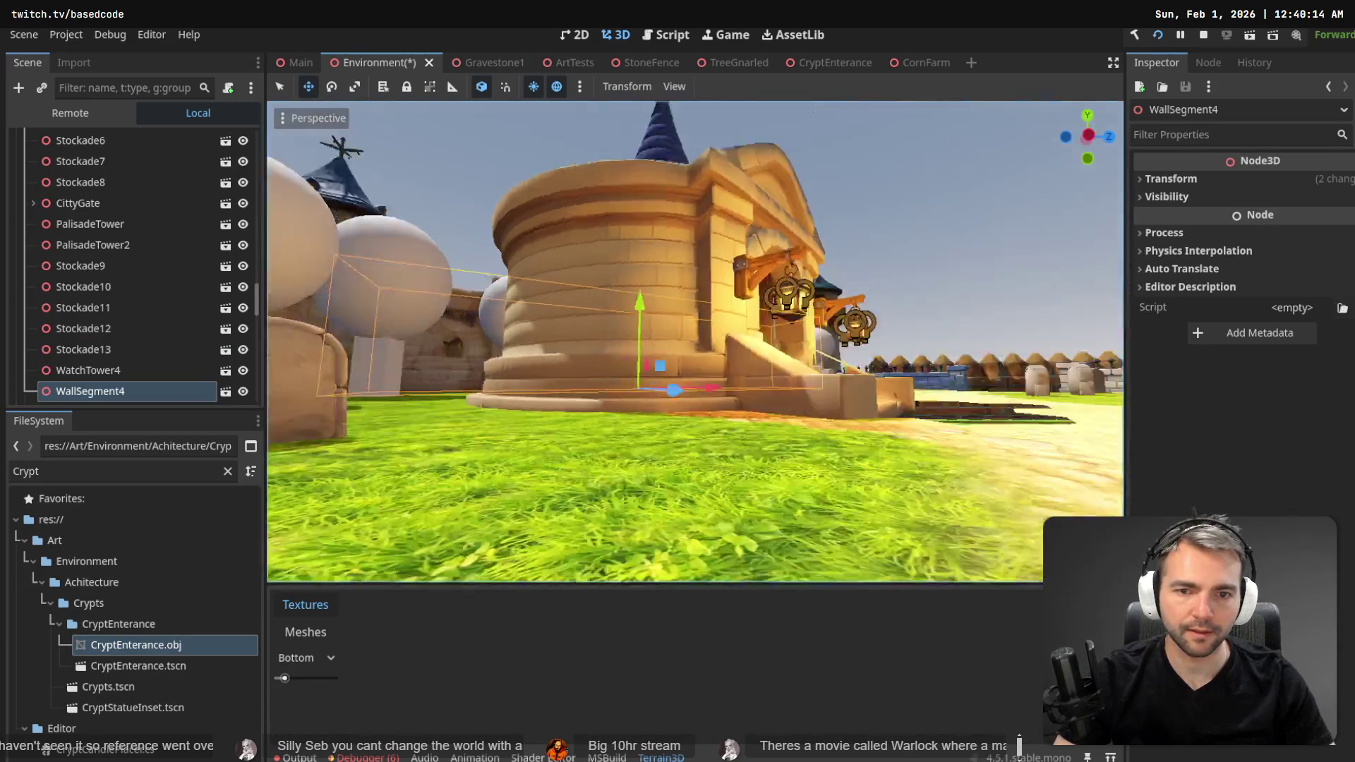
{"action": "key", "text": "w"}
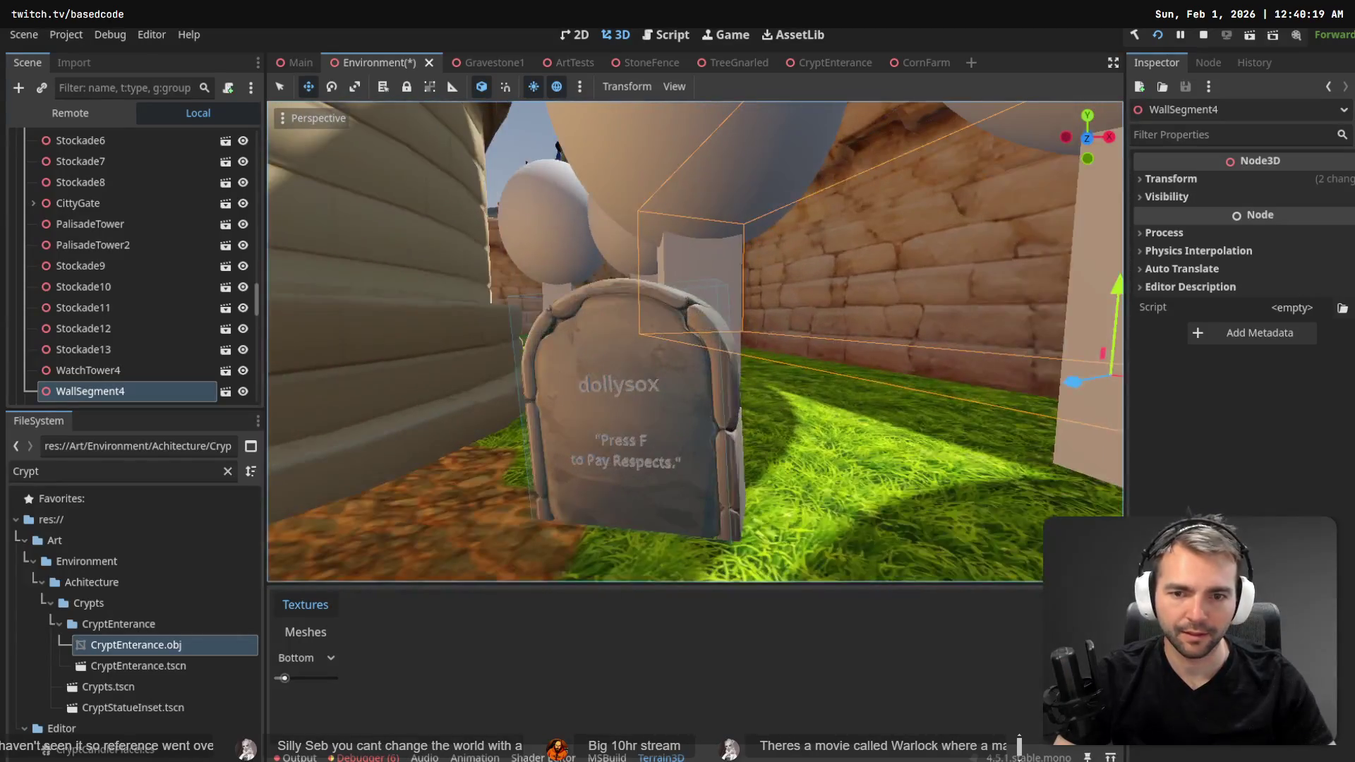
{"action": "key", "text": "w"}
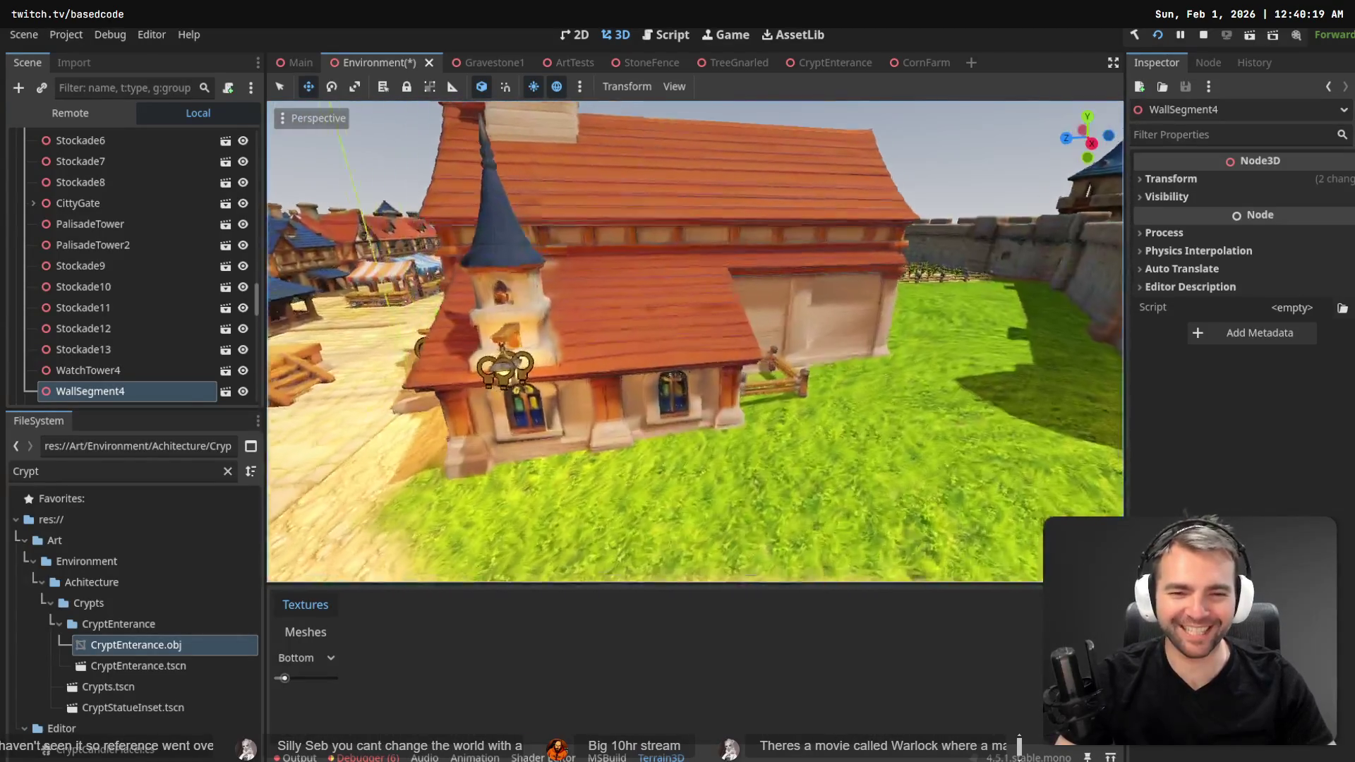
{"action": "key", "text": "w"}
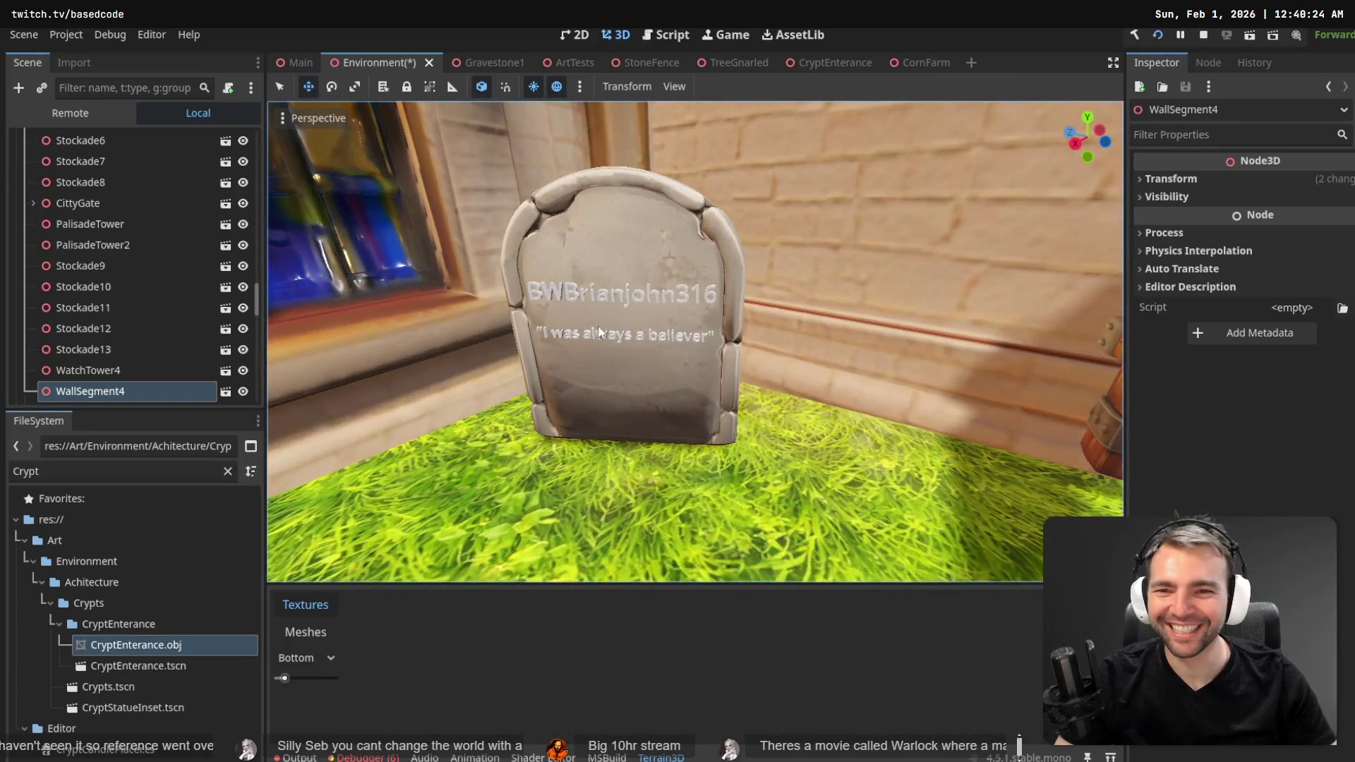
{"action": "left_click", "coordinate": [600, 302]}
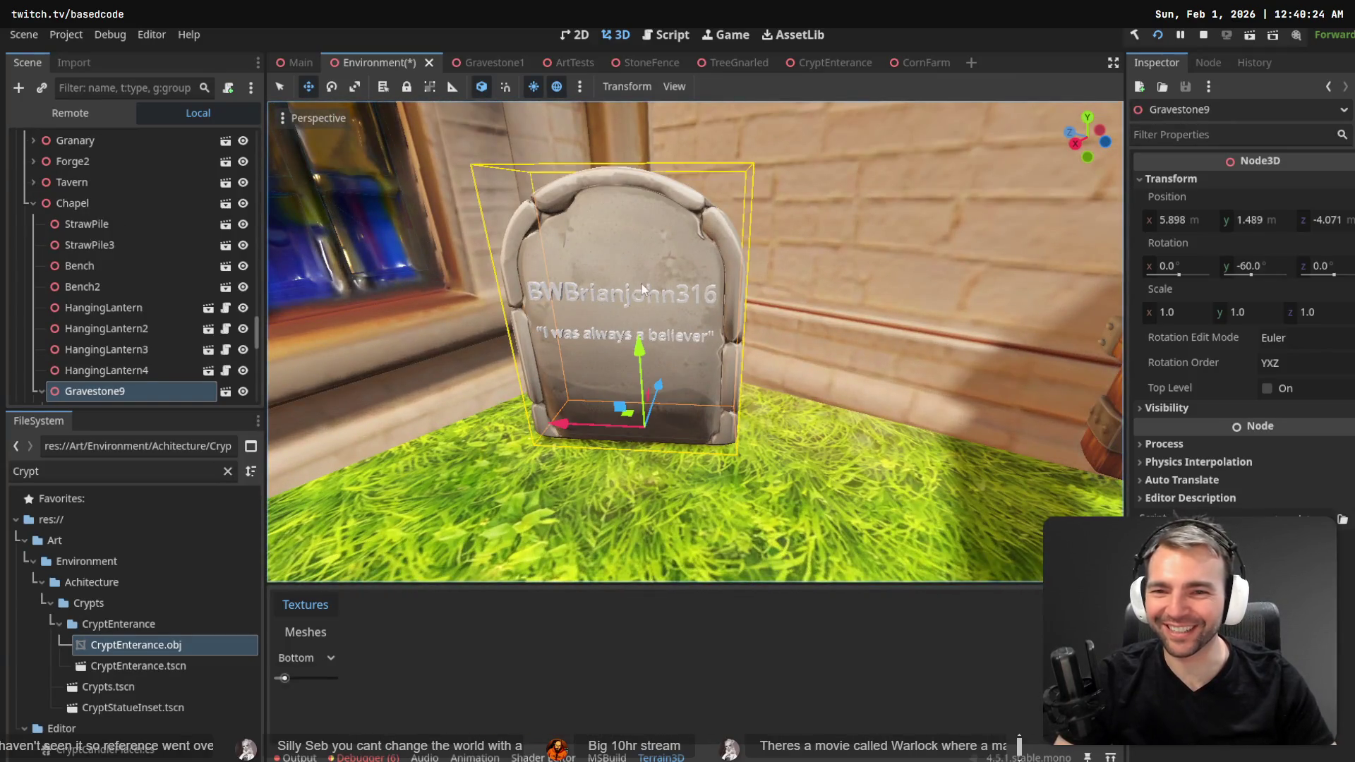
{"action": "scroll", "coordinate": [104, 375], "scroll_direction": "down", "scroll_amount": 2}
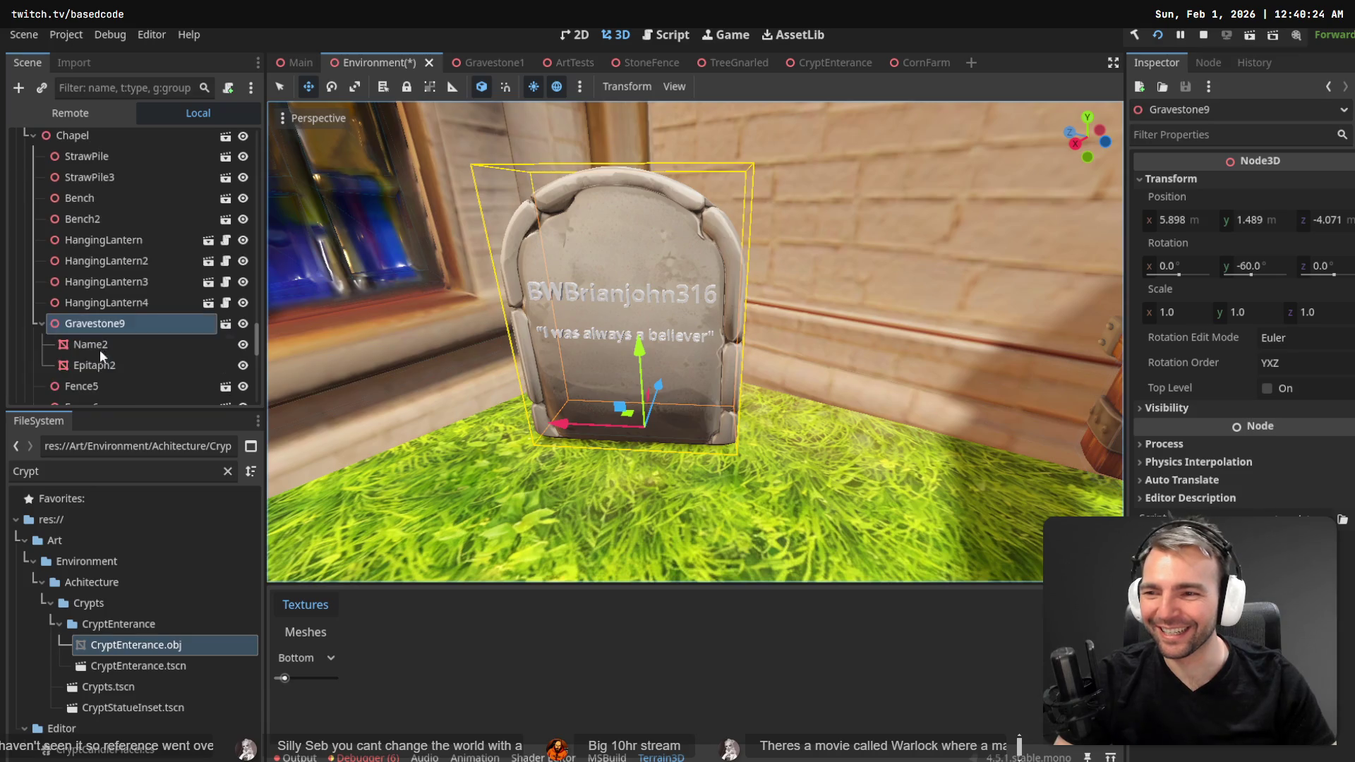
{"action": "left_click", "coordinate": [99, 348]}
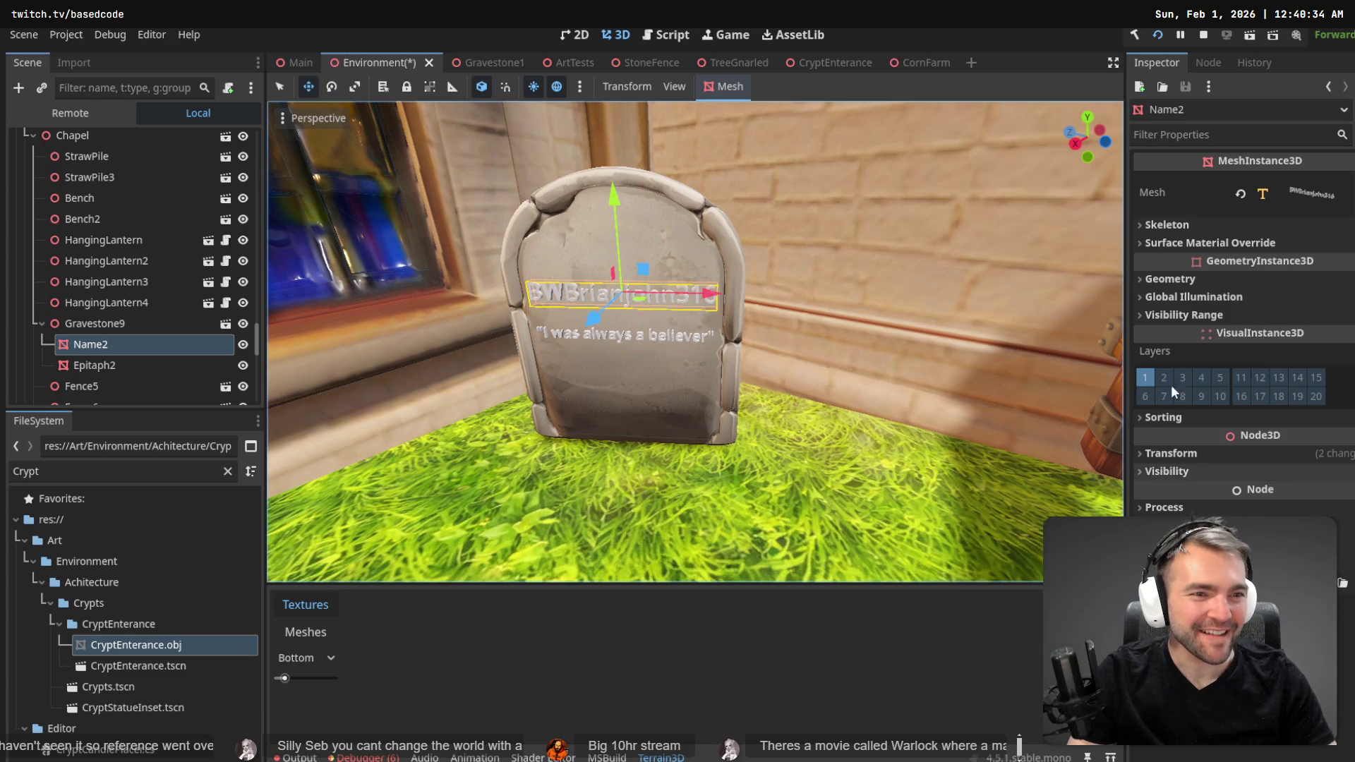
- Add an empty MeshInstance3D child under Name2 and another under Epitaph2
{"action": "right_click", "coordinate": [99, 347]}
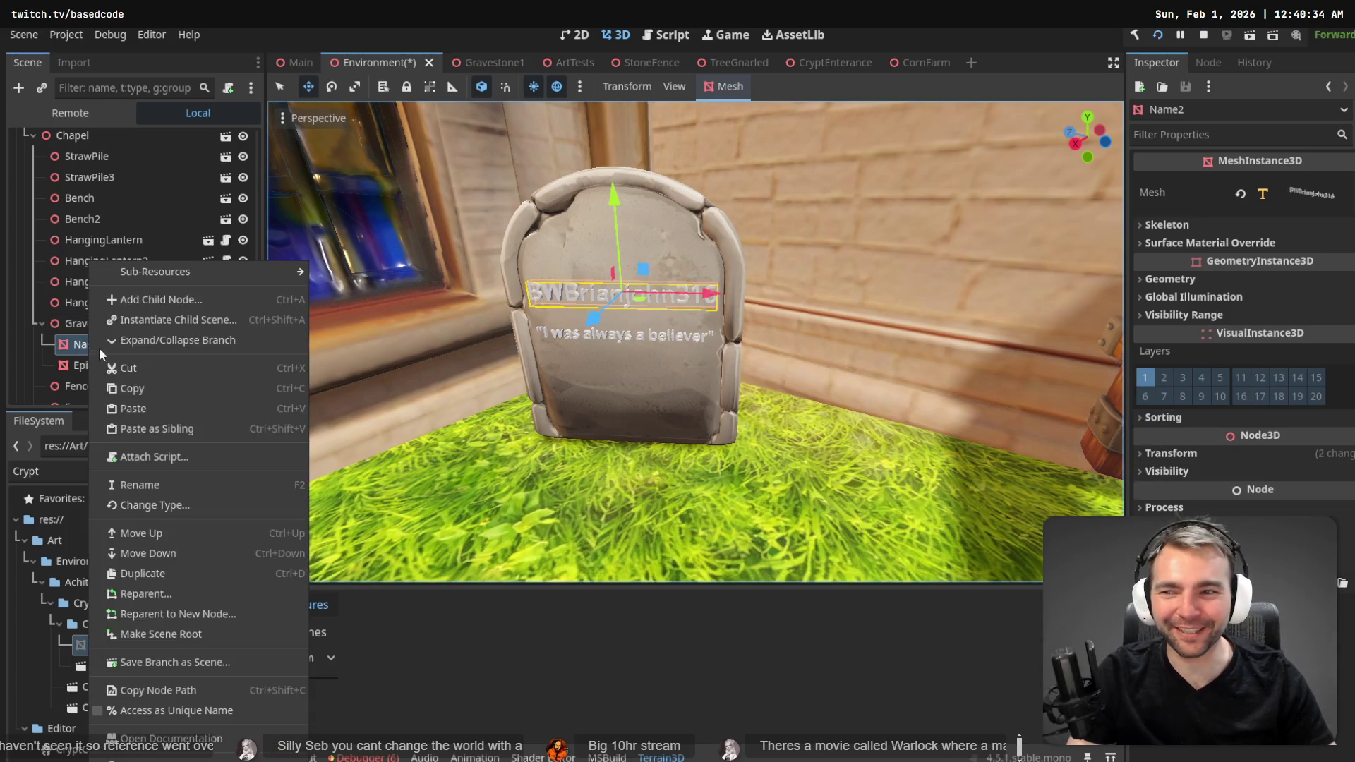
{"action": "left_click", "coordinate": [170, 296]}
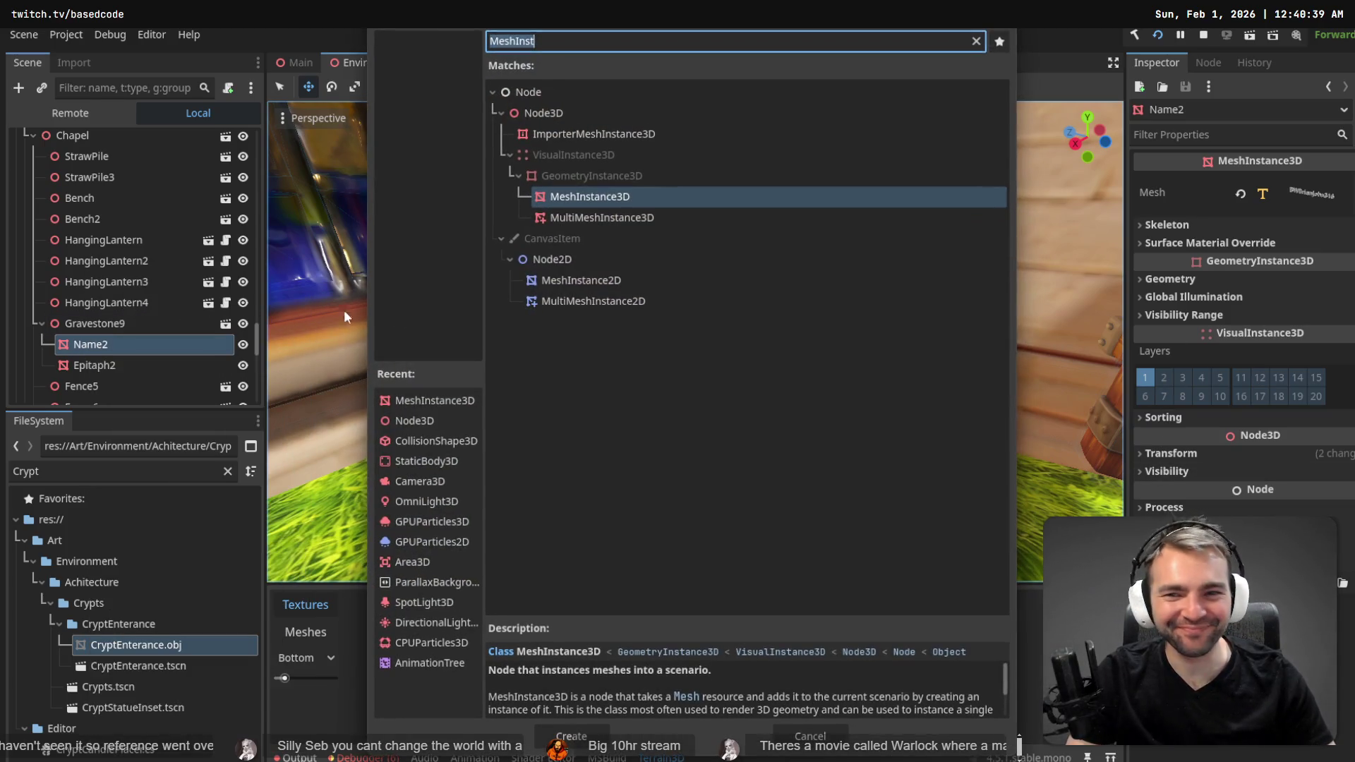
{"action": "double_click", "coordinate": [577, 193]}
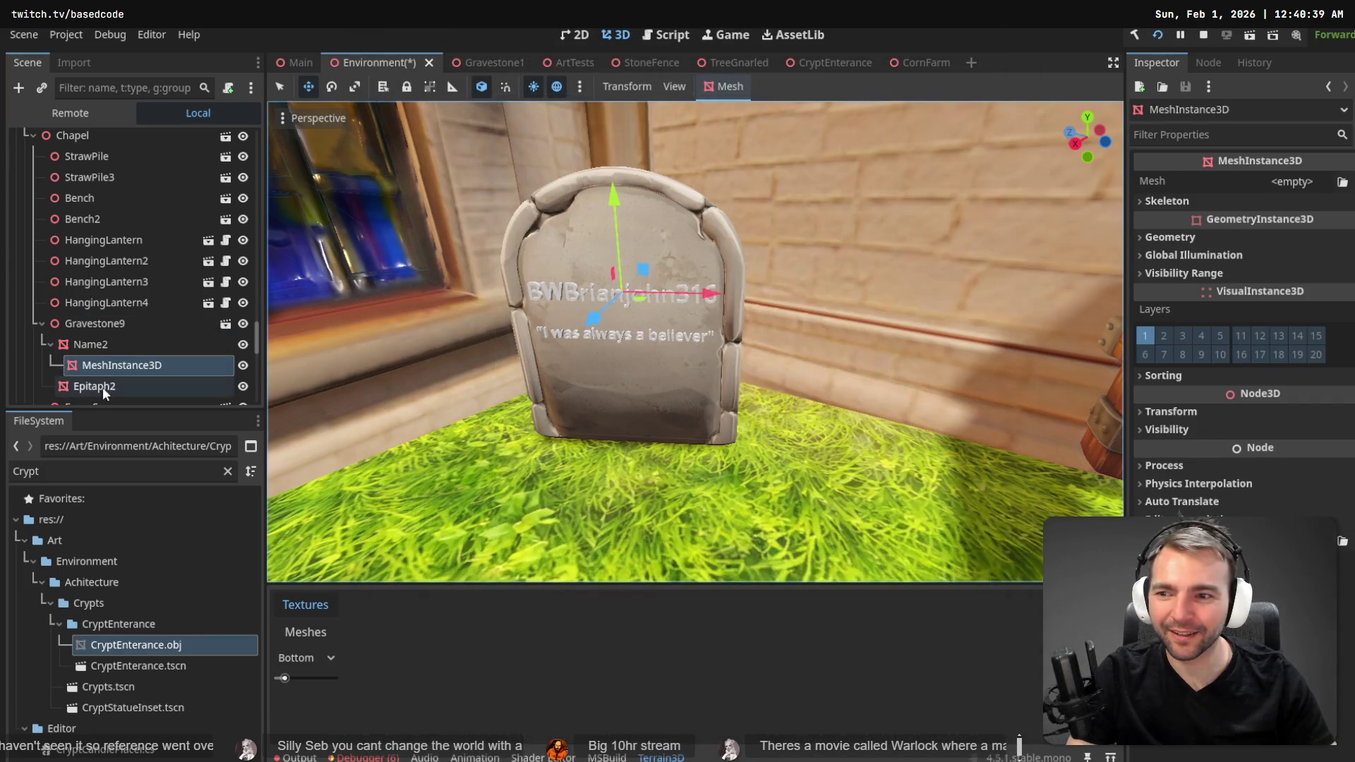
{"action": "right_click", "coordinate": [103, 387]}
{"action": "left_click", "coordinate": [193, 292]}
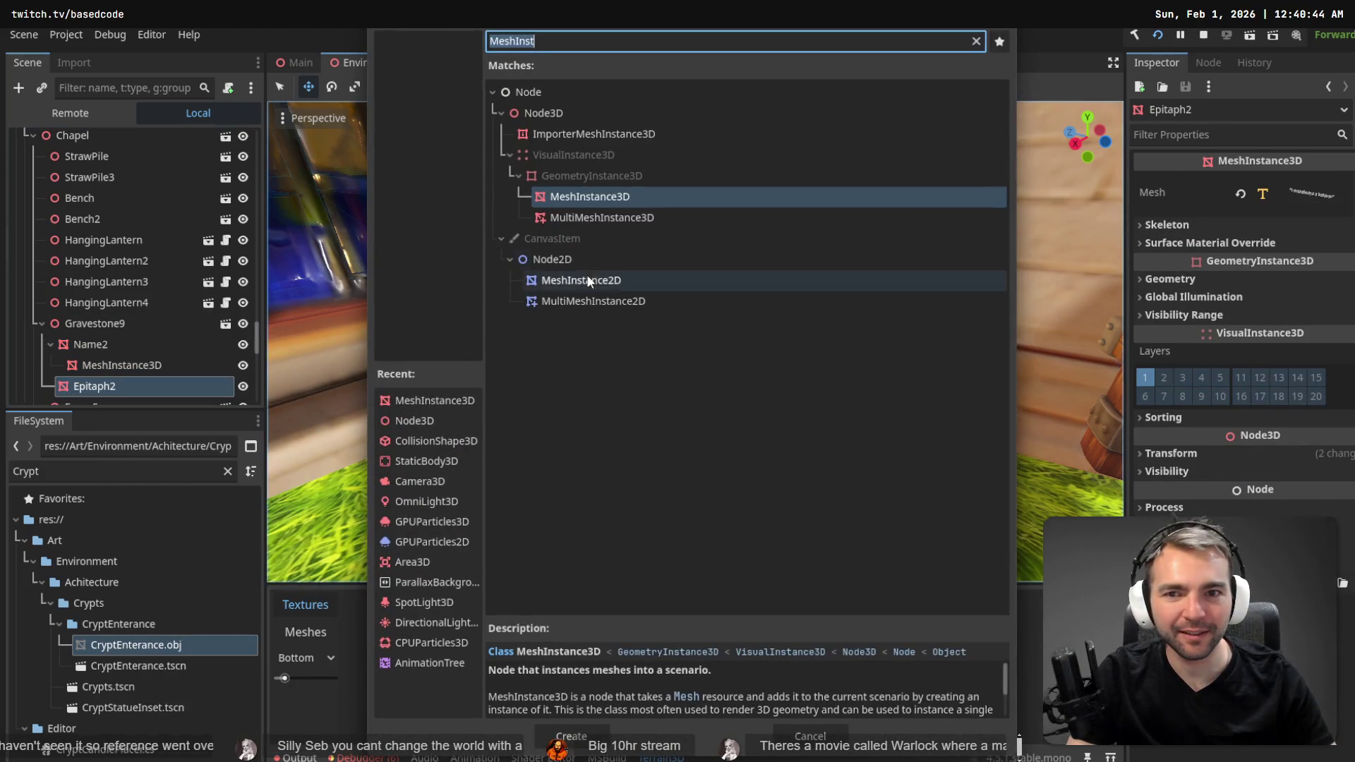
{"action": "key", "text": "Return"}
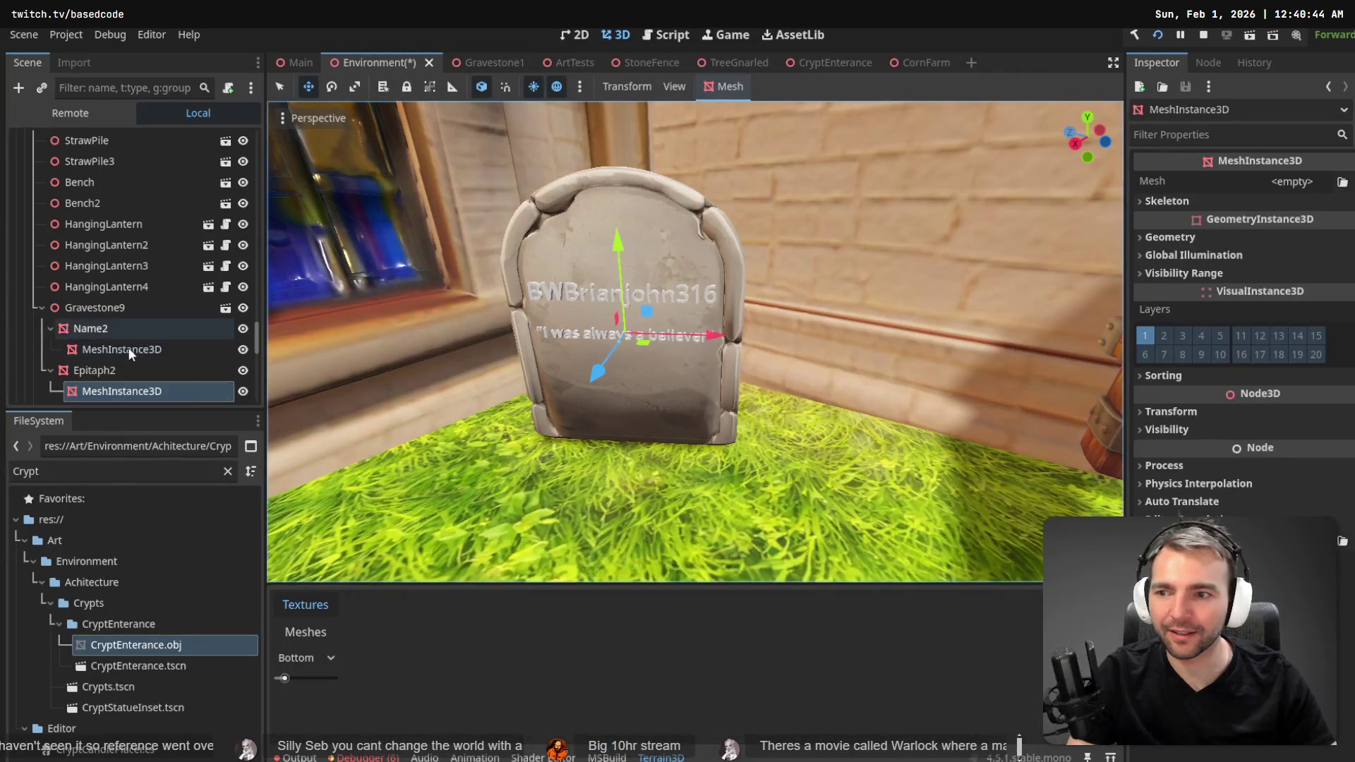
{"action": "key", "text": "alt+Tab"}
{"action": "left_click", "coordinate": [179, 449]}
{"action": "scroll", "coordinate": [179, 449], "scroll_direction": "down", "scroll_amount": 5}
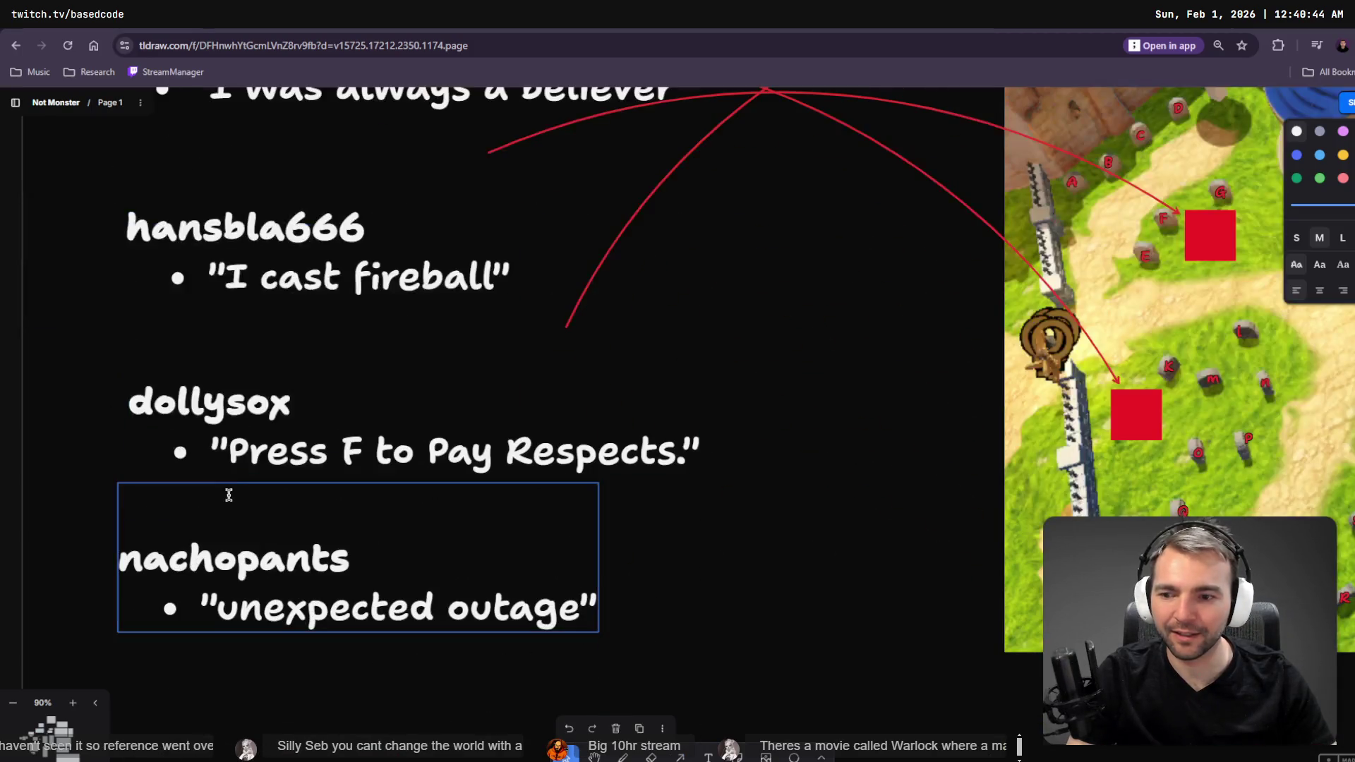
- Copy a viewer's name from tldraw and select the new MeshInstance3D under Name2
{"action": "double_click", "coordinate": [226, 554]}
{"action": "key", "text": "alt+Tab"}
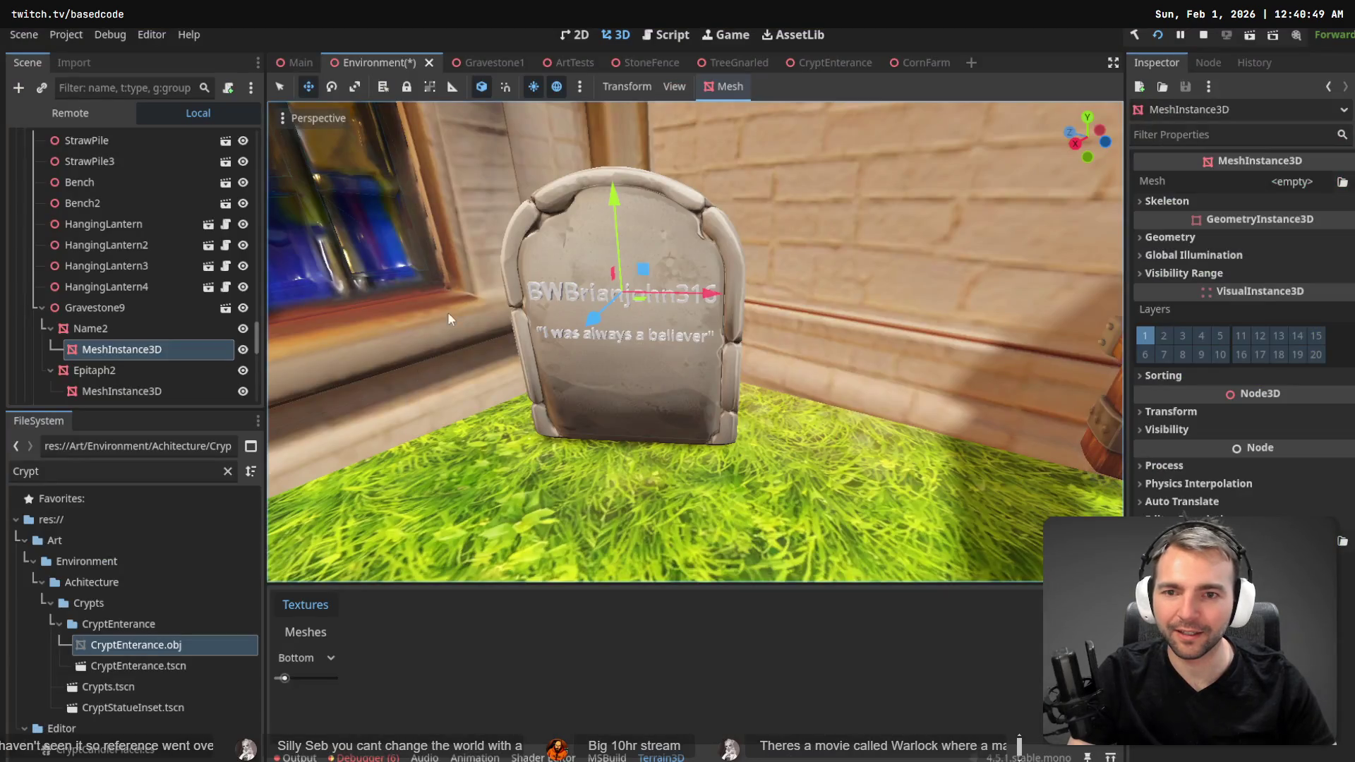
{"action": "left_click", "coordinate": [106, 329]}
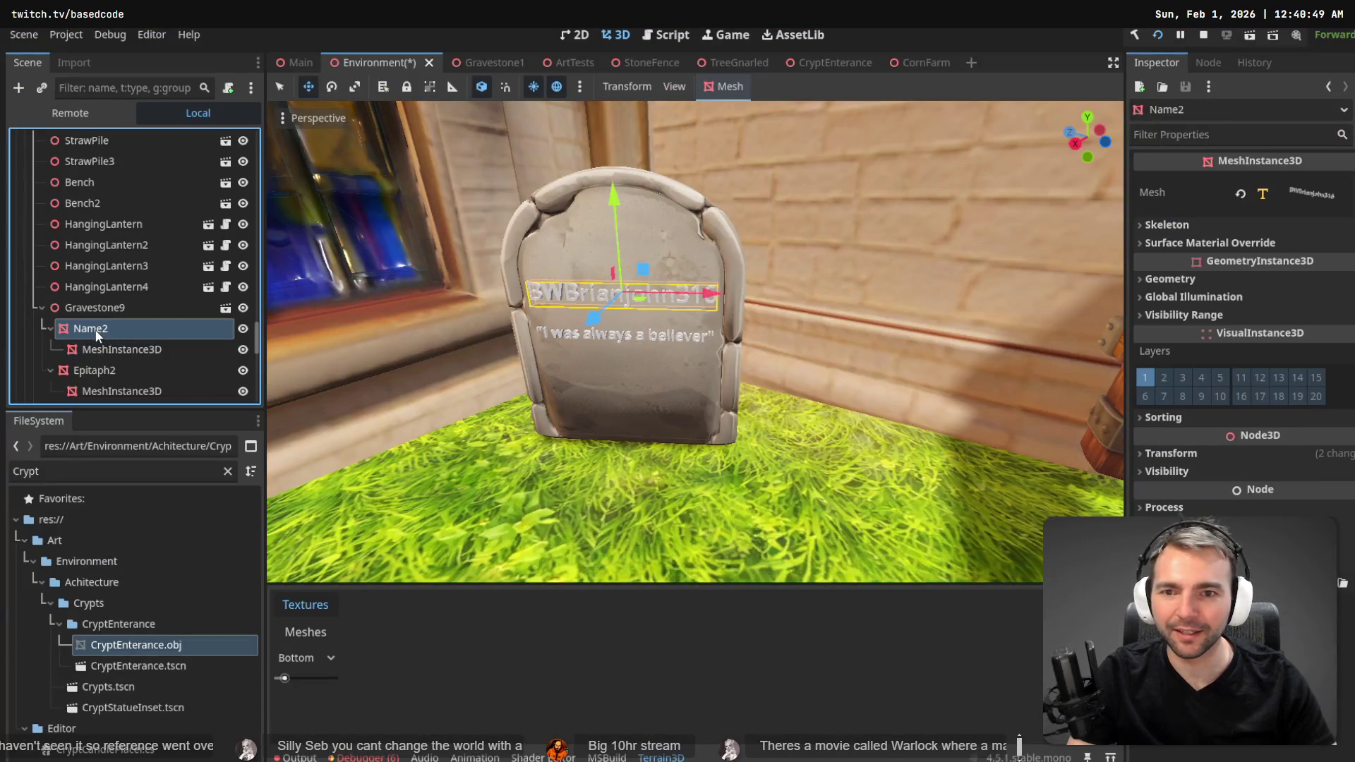
{"action": "left_click", "coordinate": [1252, 194]}
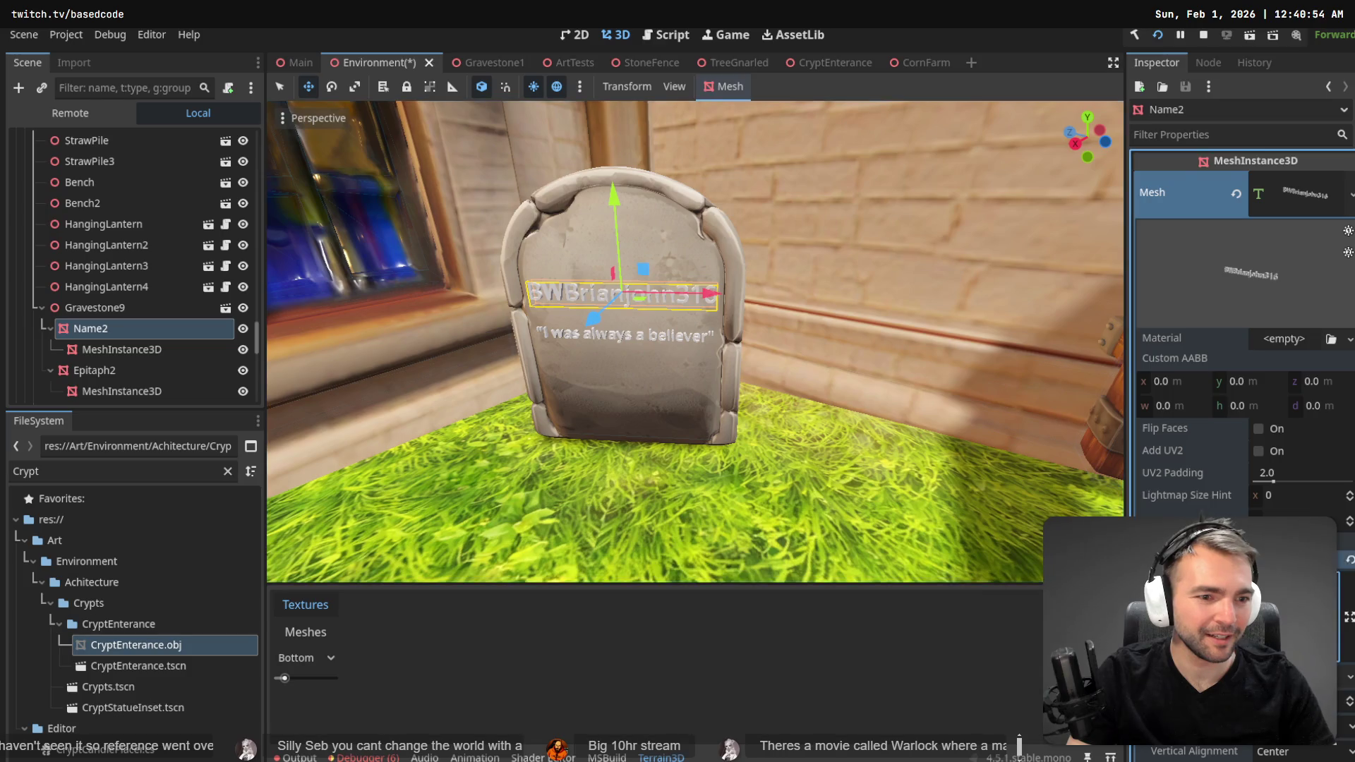
{"action": "left_click", "coordinate": [118, 351]}
- Copy the 'unexpected outage' quote and give Epitaph2's empty mesh child a new TextMesh
{"action": "key", "text": "alt+Tab"}
{"action": "double_click", "coordinate": [257, 611]}
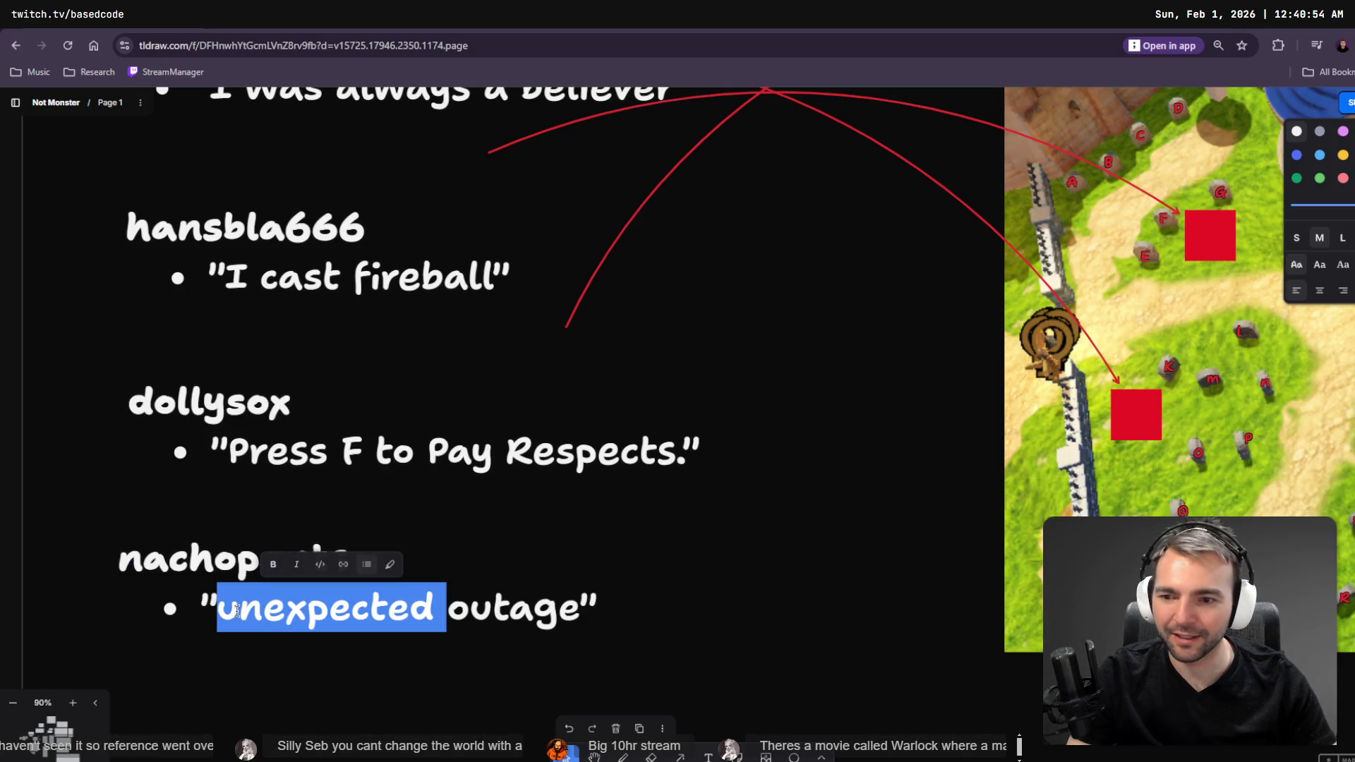
{"action": "left_click", "coordinate": [571, 612], "text": "shift"}
{"action": "key", "text": "alt+Tab"}
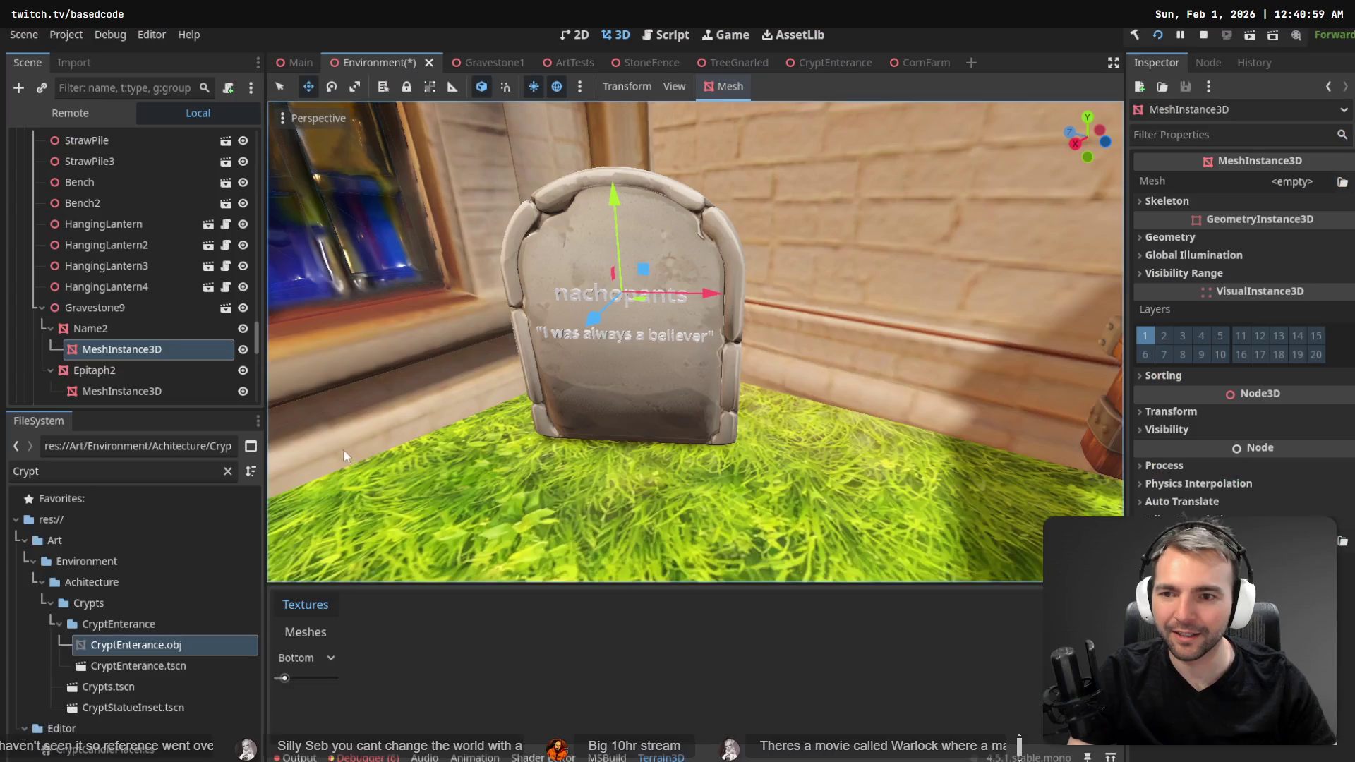
{"action": "left_click", "coordinate": [113, 390]}
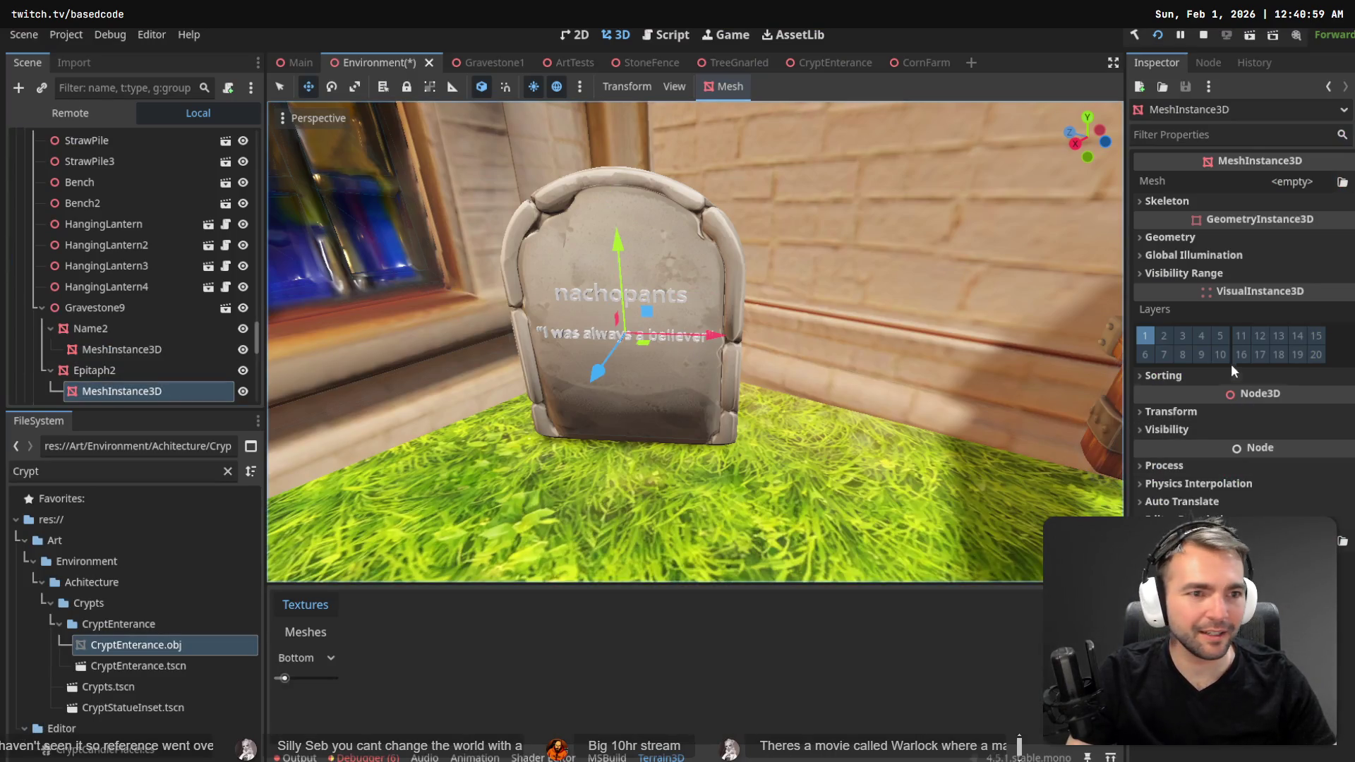
{"action": "left_click", "coordinate": [1342, 181]}
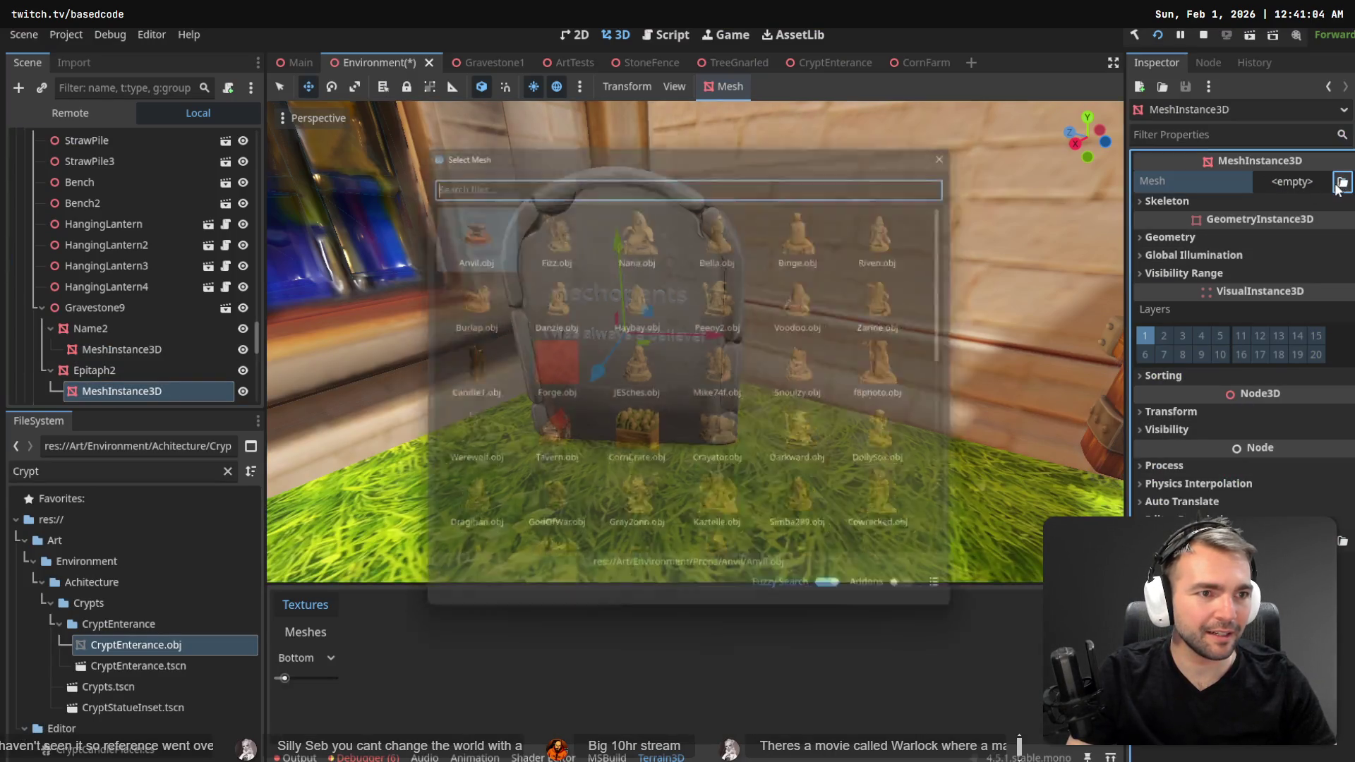
{"action": "key", "text": "Escape"}
{"action": "left_click", "coordinate": [1291, 182]}
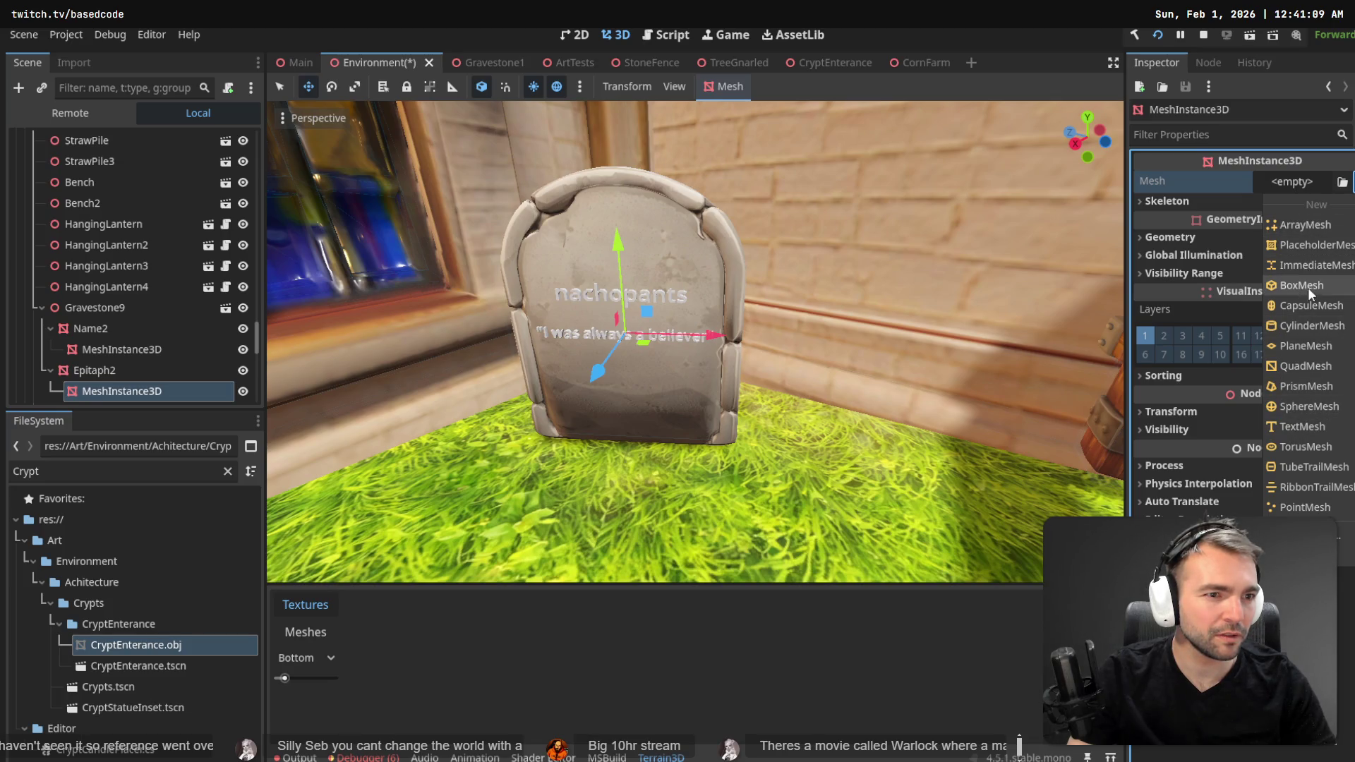
{"action": "left_click", "coordinate": [1290, 426]}
- Paste 'unexpected outage' as the epitaph text and resize it to fit the gravestone
{"action": "left_click", "coordinate": [1276, 198]}
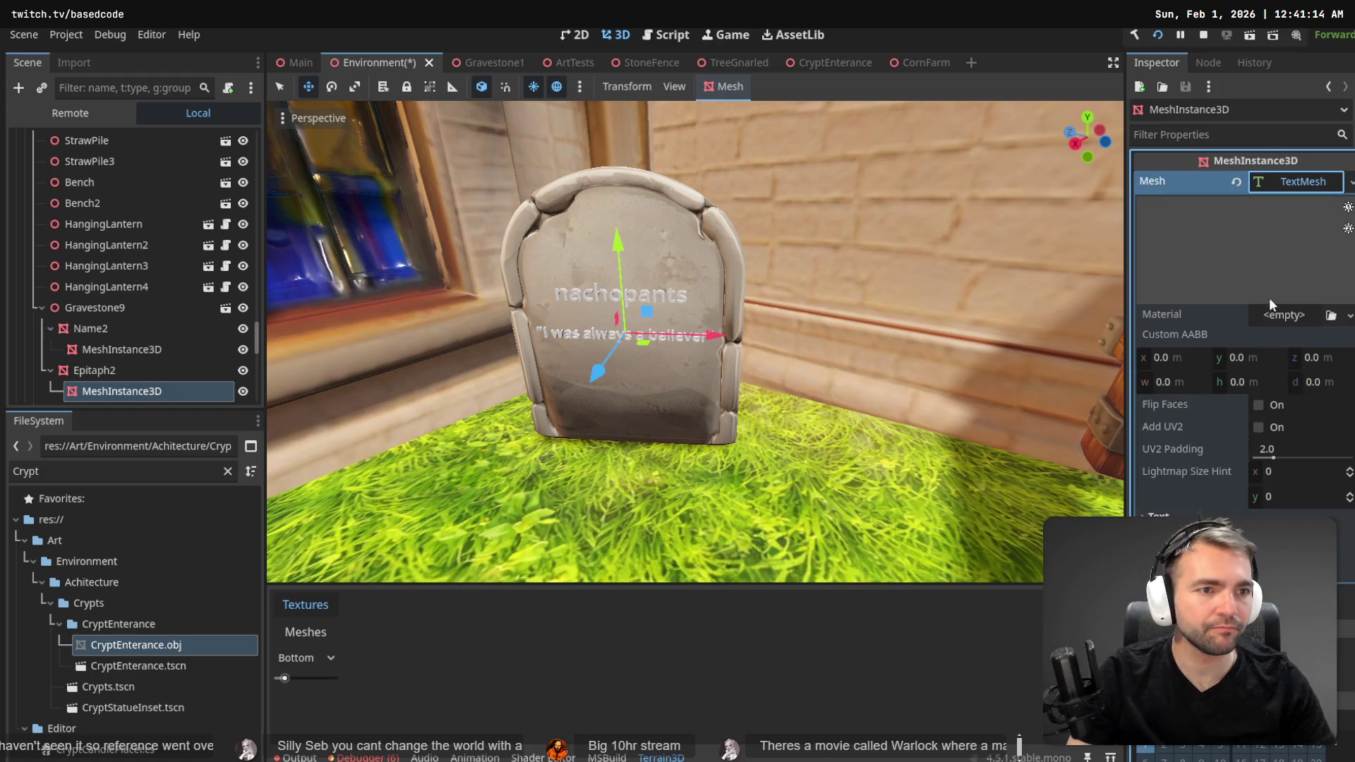
{"action": "left_click", "coordinate": [1199, 516]}
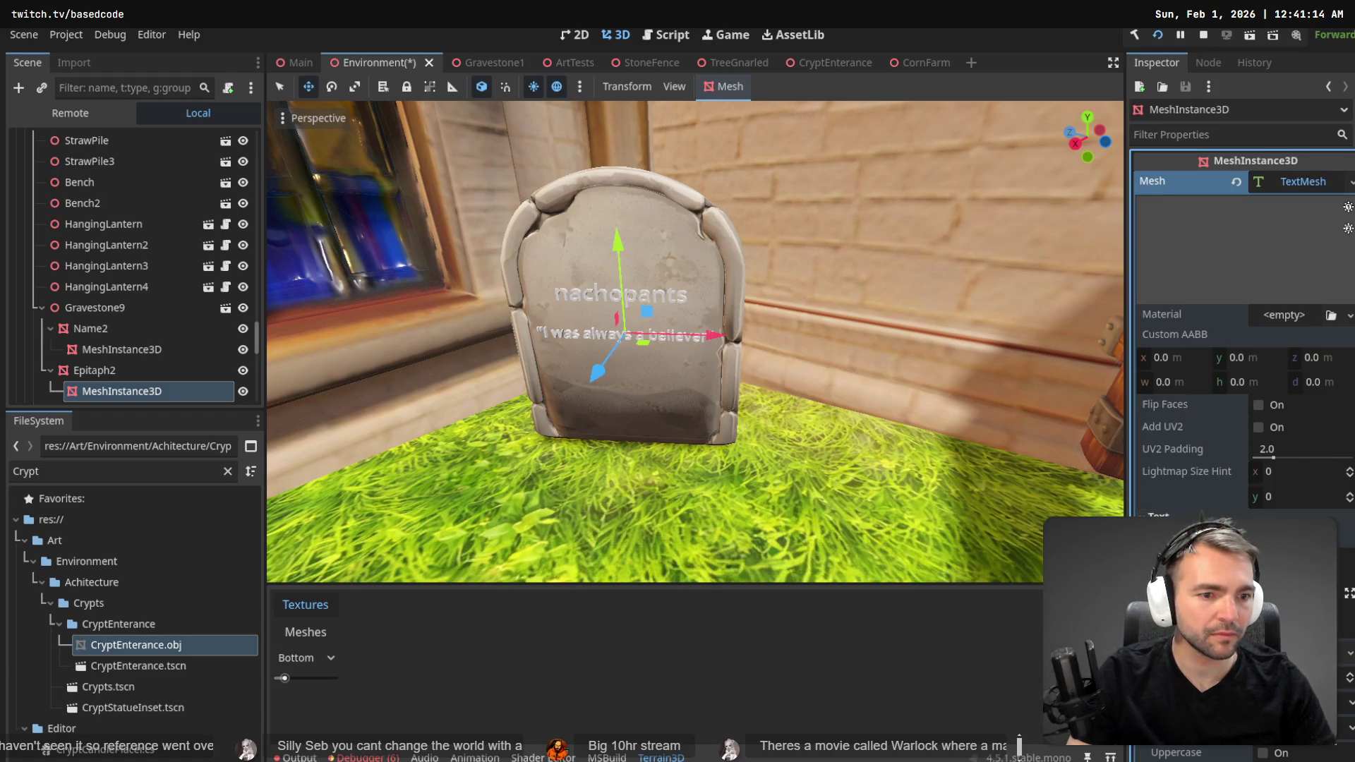
{"action": "type", "text": "unexpected outage"}
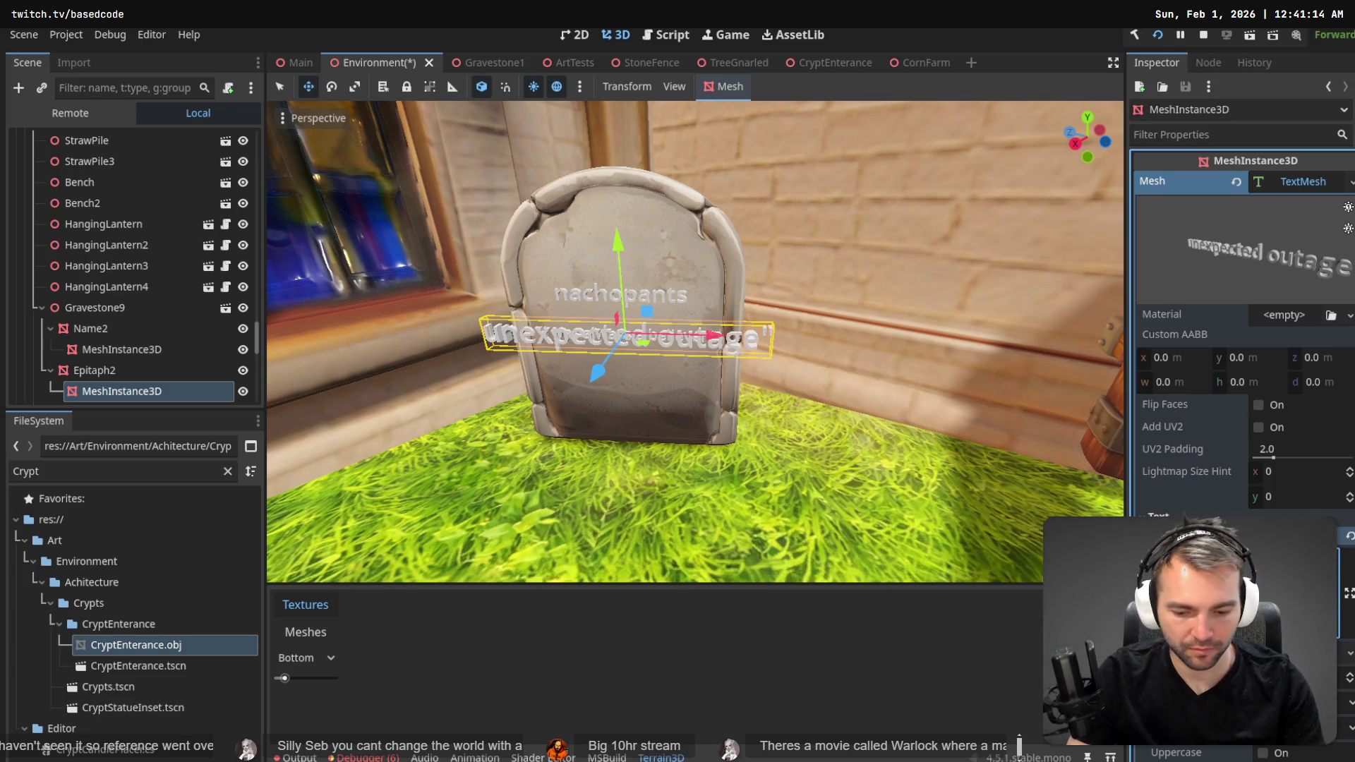
{"action": "type", "text": "\""}
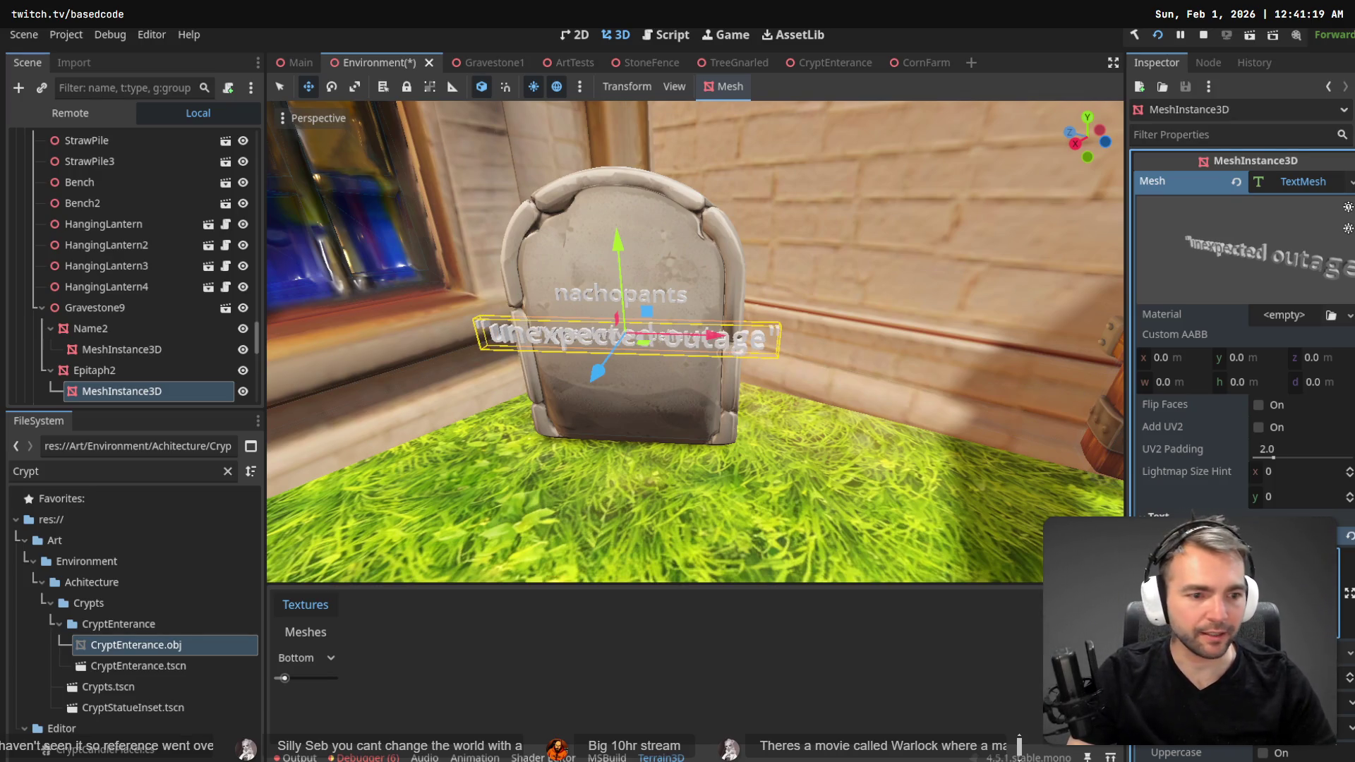
{"action": "key", "text": "Return"}
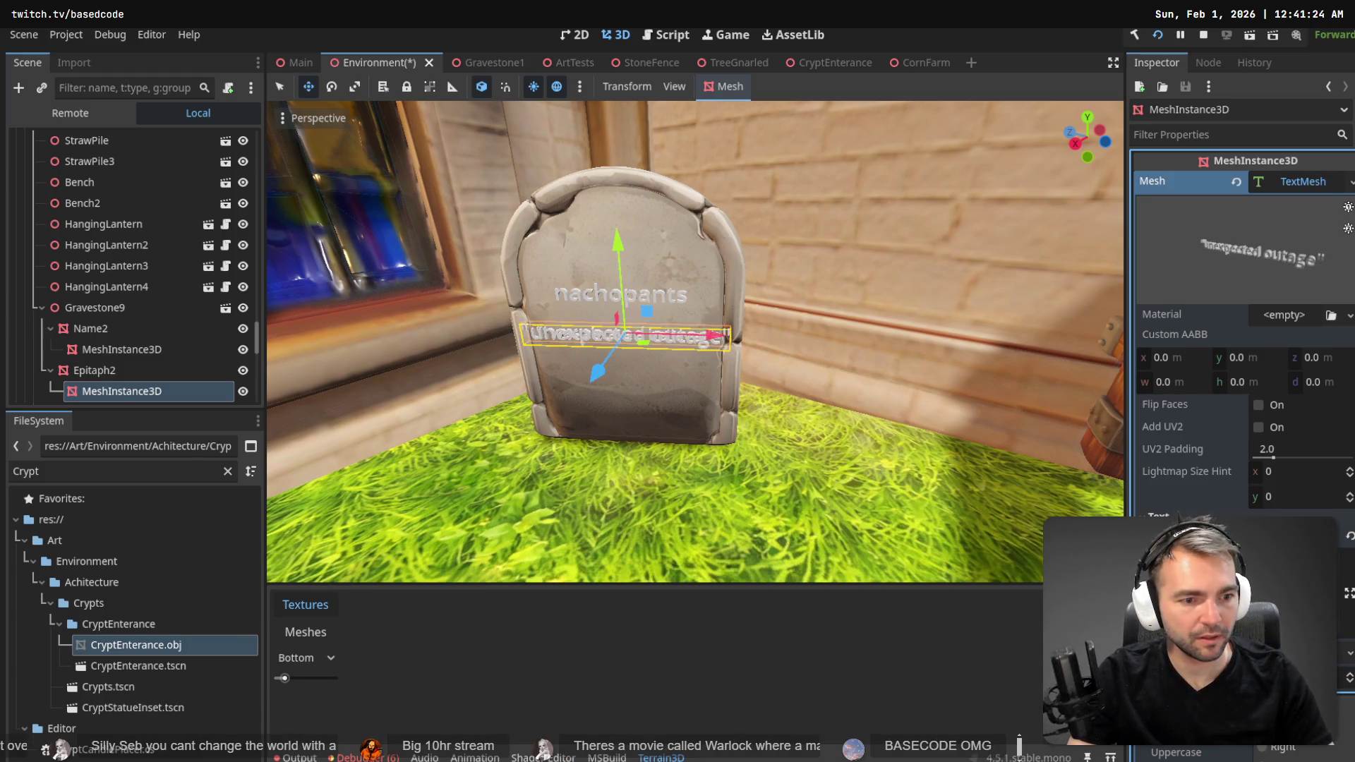
{"action": "key", "text": "Return"}
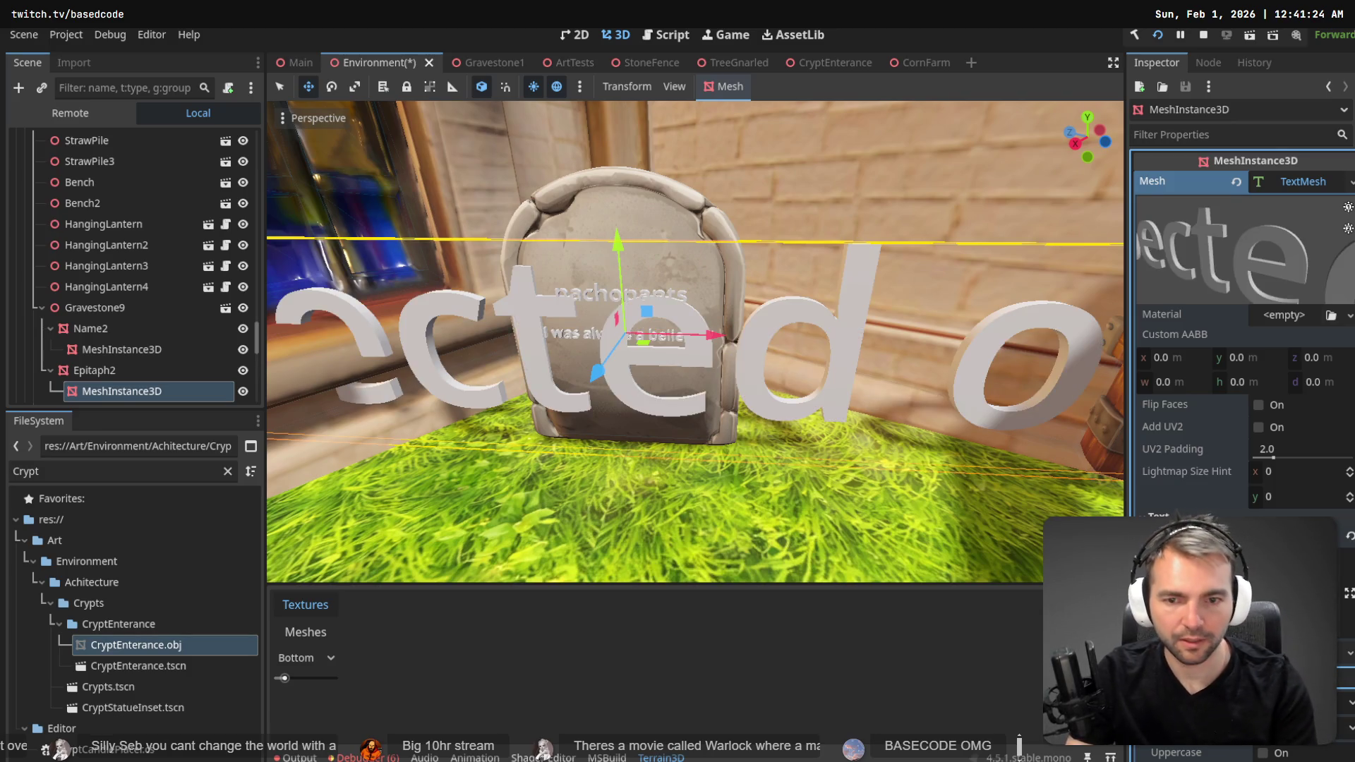
{"action": "key", "text": "Return"}
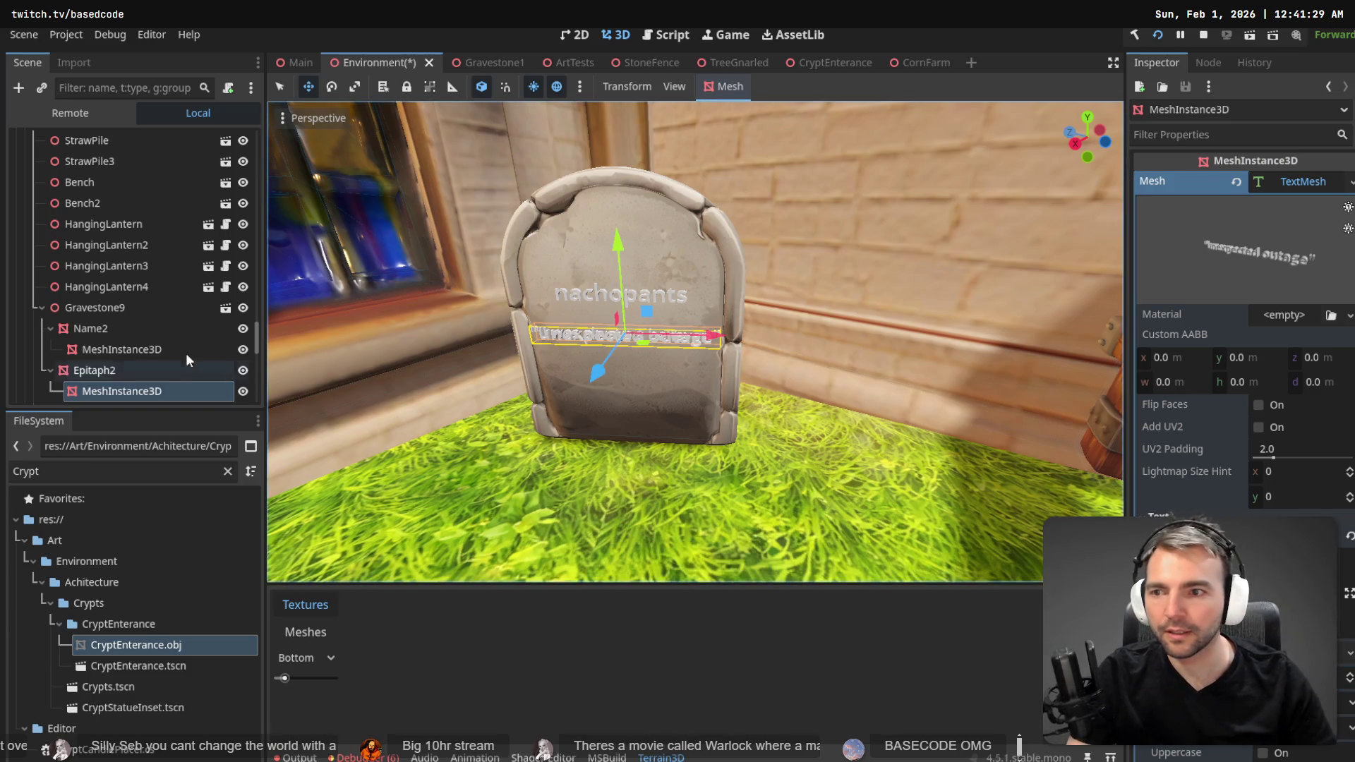
{"action": "left_click", "coordinate": [99, 314]}
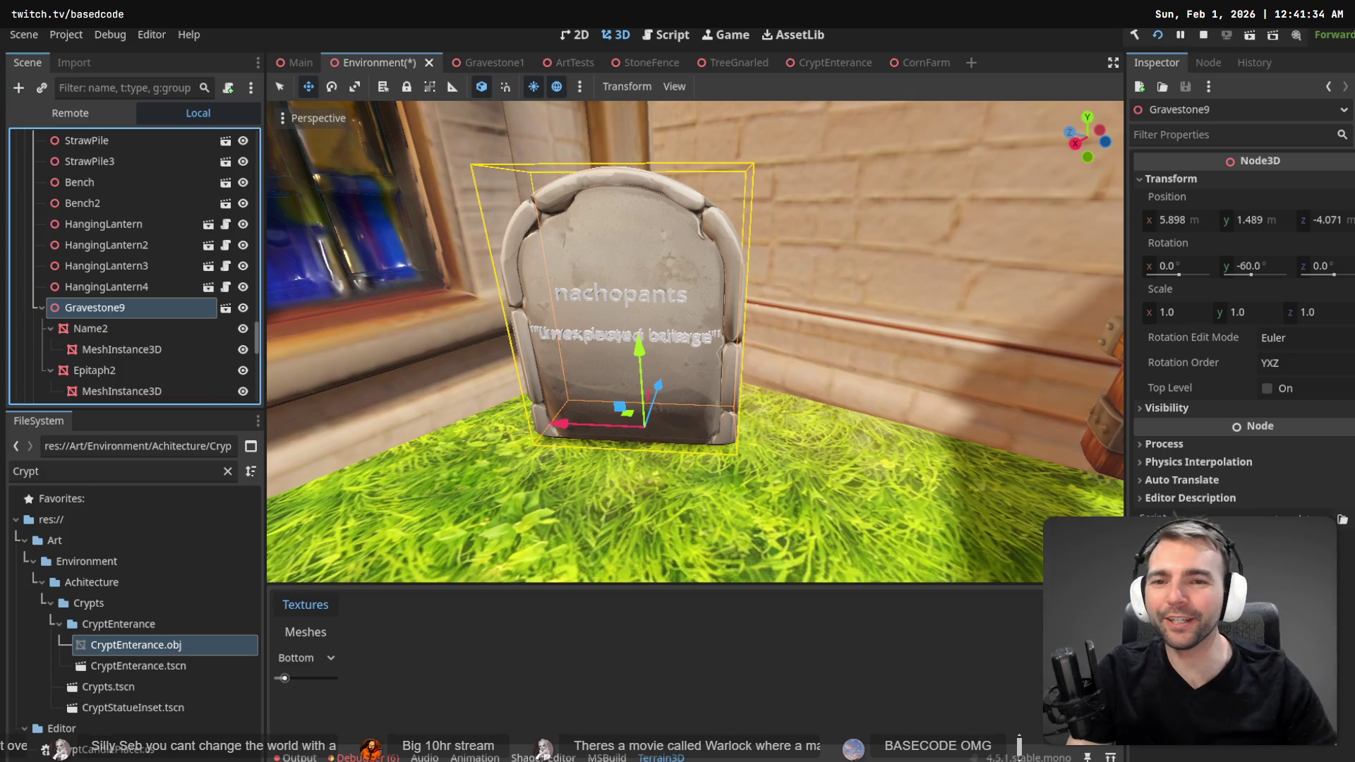
- Move both mesh nodes directly under Gravestone9, then delete and restore Name2 and Epitaph2
{"action": "left_click", "coordinate": [113, 350]}
{"action": "left_click", "coordinate": [108, 382], "text": "ctrl"}
{"action": "left_click_drag", "start_coordinate": [117, 354], "coordinate": [110, 310]}
{"action": "left_click", "coordinate": [108, 328]}
{"action": "left_click", "coordinate": [100, 348], "text": "shift"}
{"action": "key", "text": "Delete"}
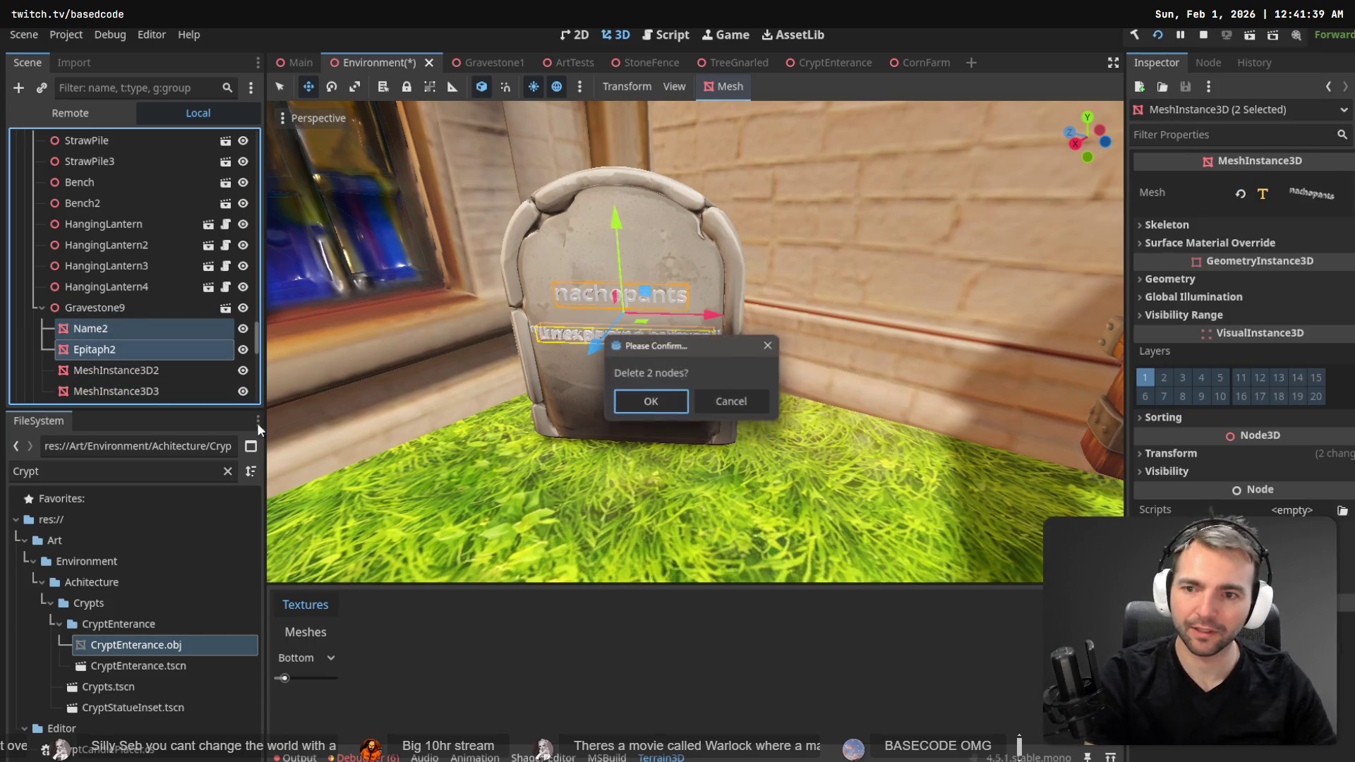
{"action": "left_click", "coordinate": [625, 408]}
{"action": "left_click", "coordinate": [129, 328]}
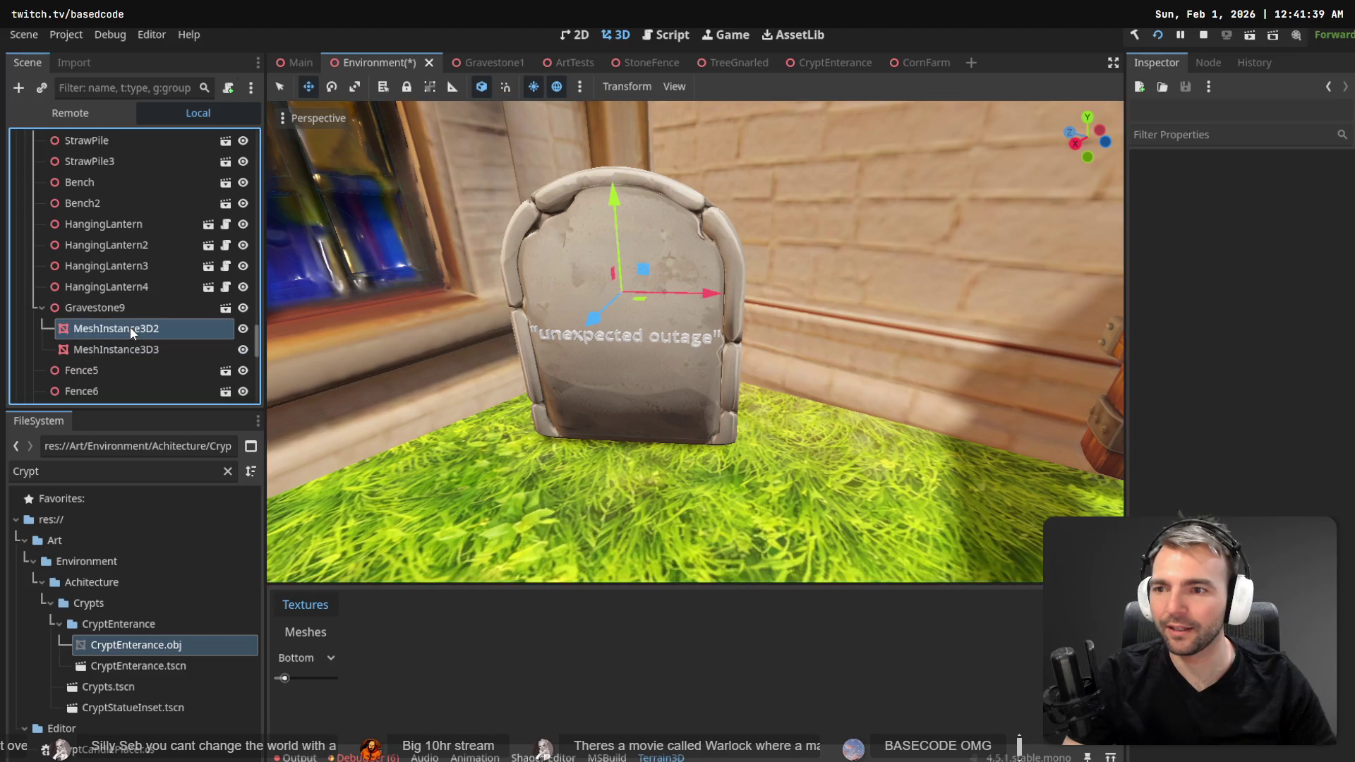
{"action": "left_click", "coordinate": [109, 330]}
{"action": "key", "text": "Escape"}
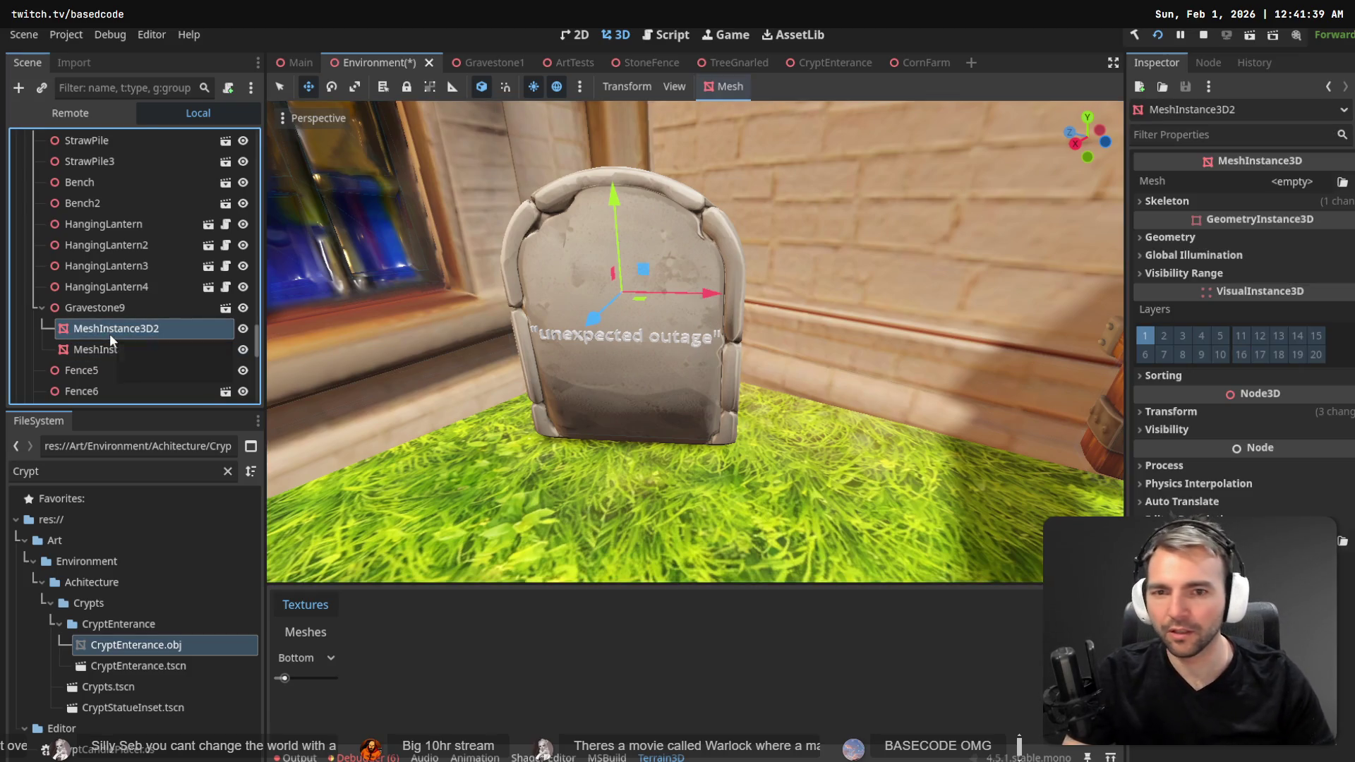
{"action": "key", "text": "ctrl+z"}
- Give MeshInstance3D2 a new TextMesh and expand its text settings
{"action": "left_click", "coordinate": [107, 316]}
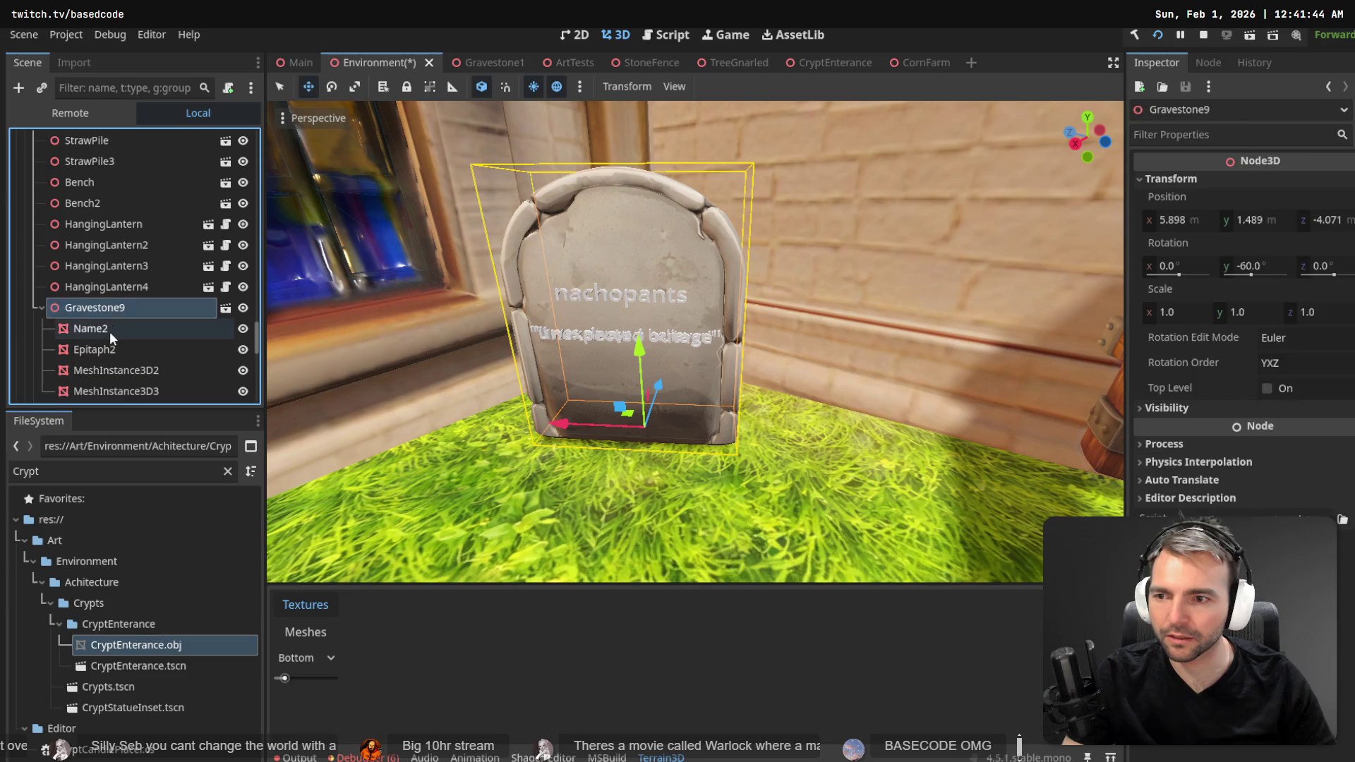
{"action": "left_click", "coordinate": [113, 330]}
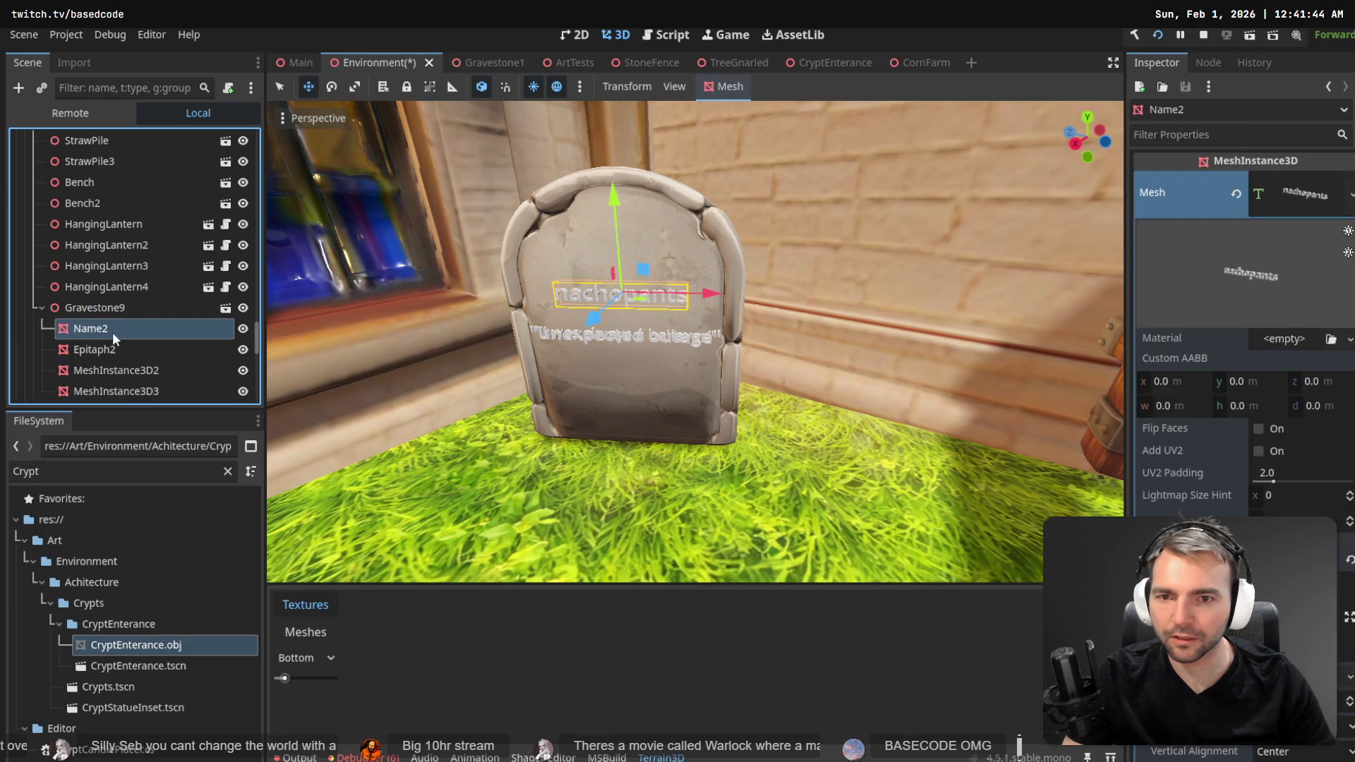
{"action": "left_click", "coordinate": [122, 374]}
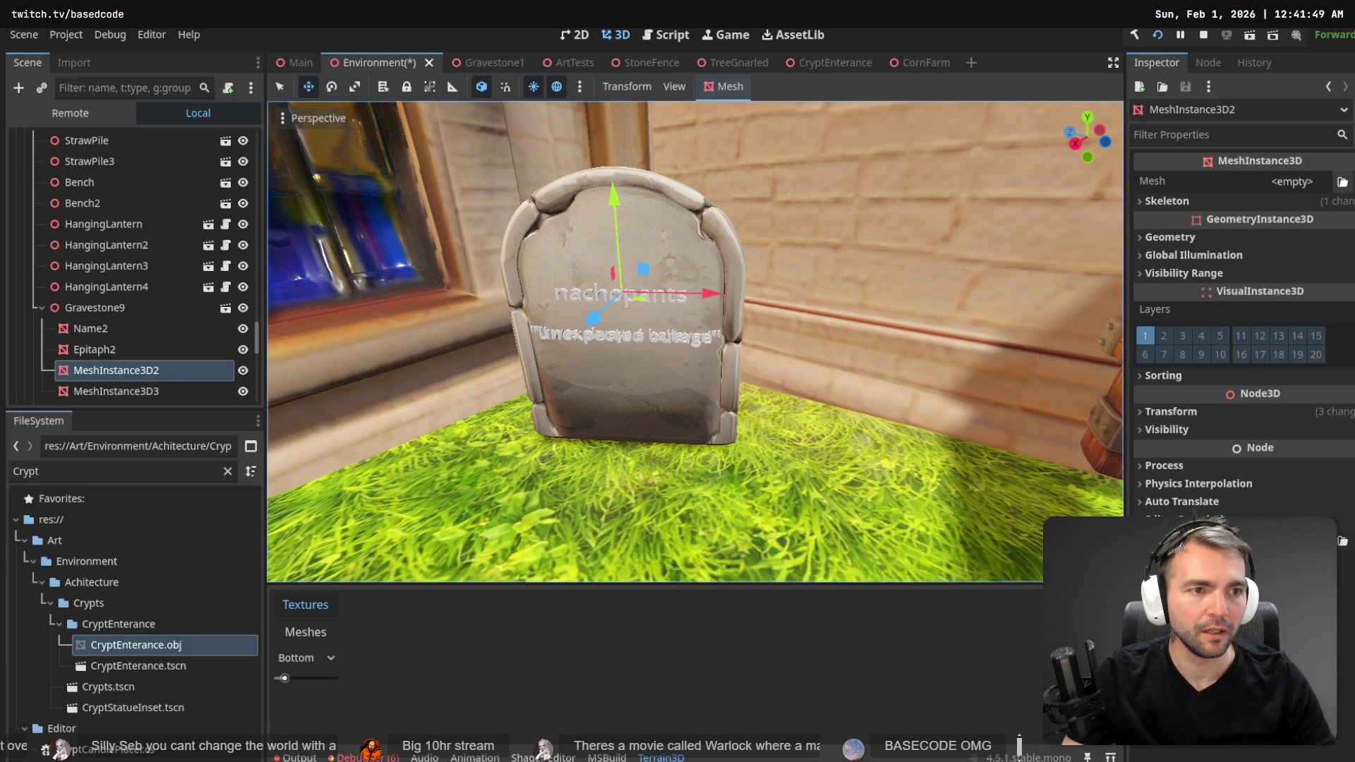
{"action": "left_click", "coordinate": [1341, 181]}
{"action": "left_click", "coordinate": [1302, 429]}
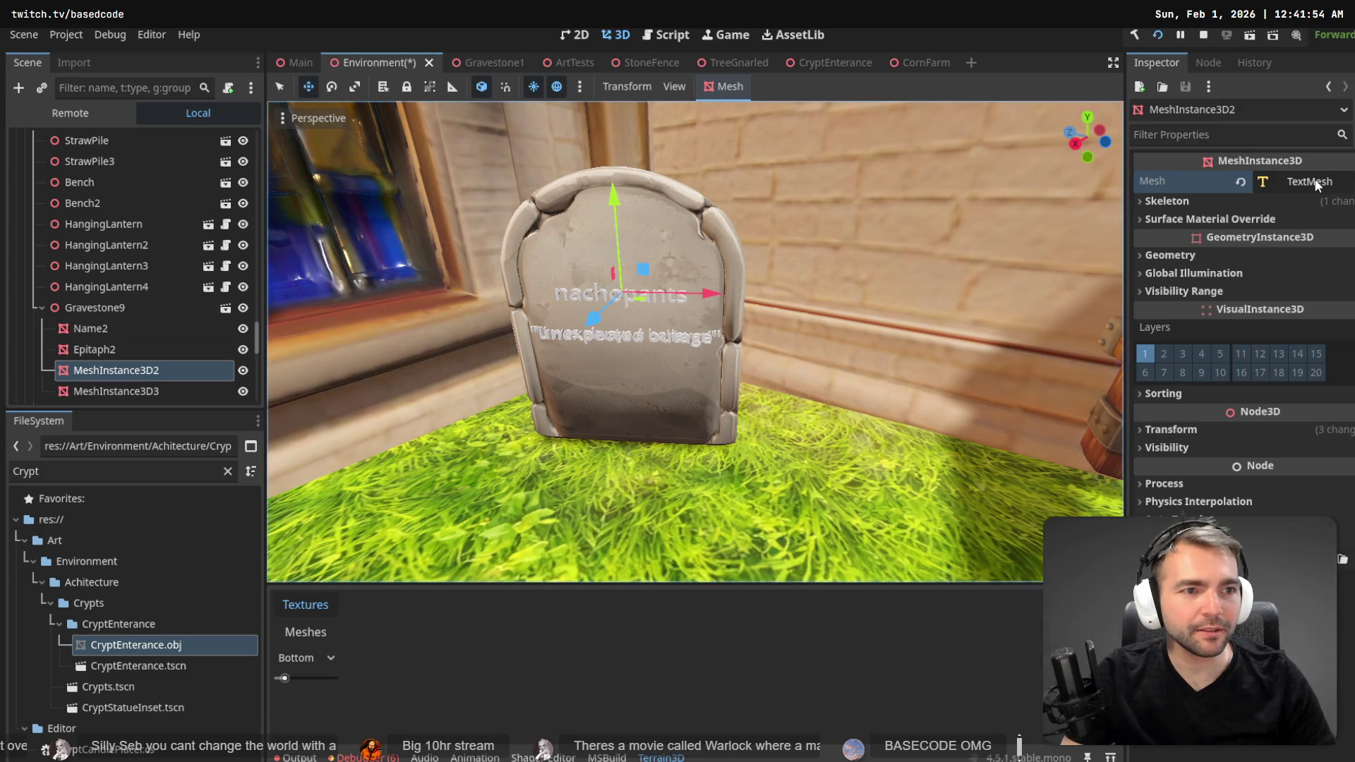
{"action": "left_click", "coordinate": [1315, 185]}
{"action": "left_click", "coordinate": [1157, 516]}
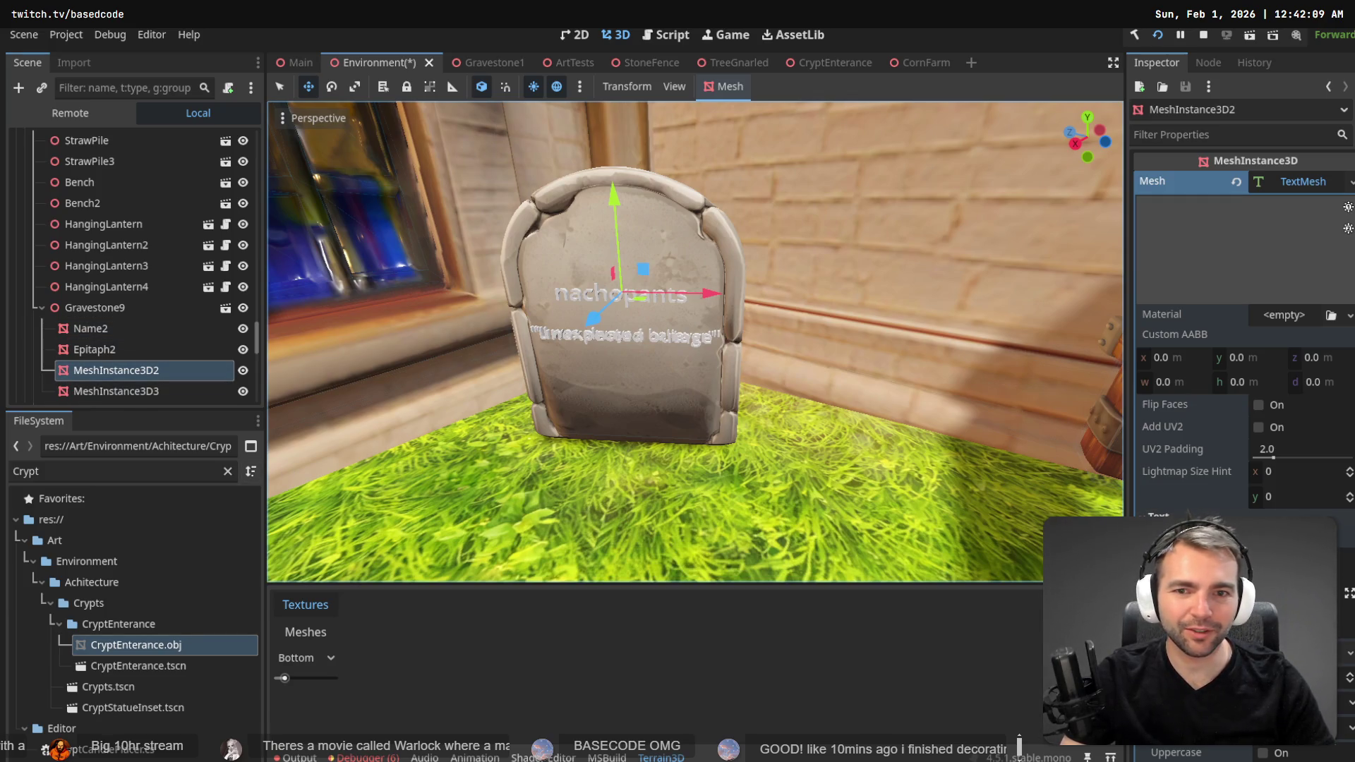
- Compare Name2's text mesh against the new MeshInstance3D2 and MeshInstance3D3 text meshes
{"action": "left_click", "coordinate": [129, 329]}
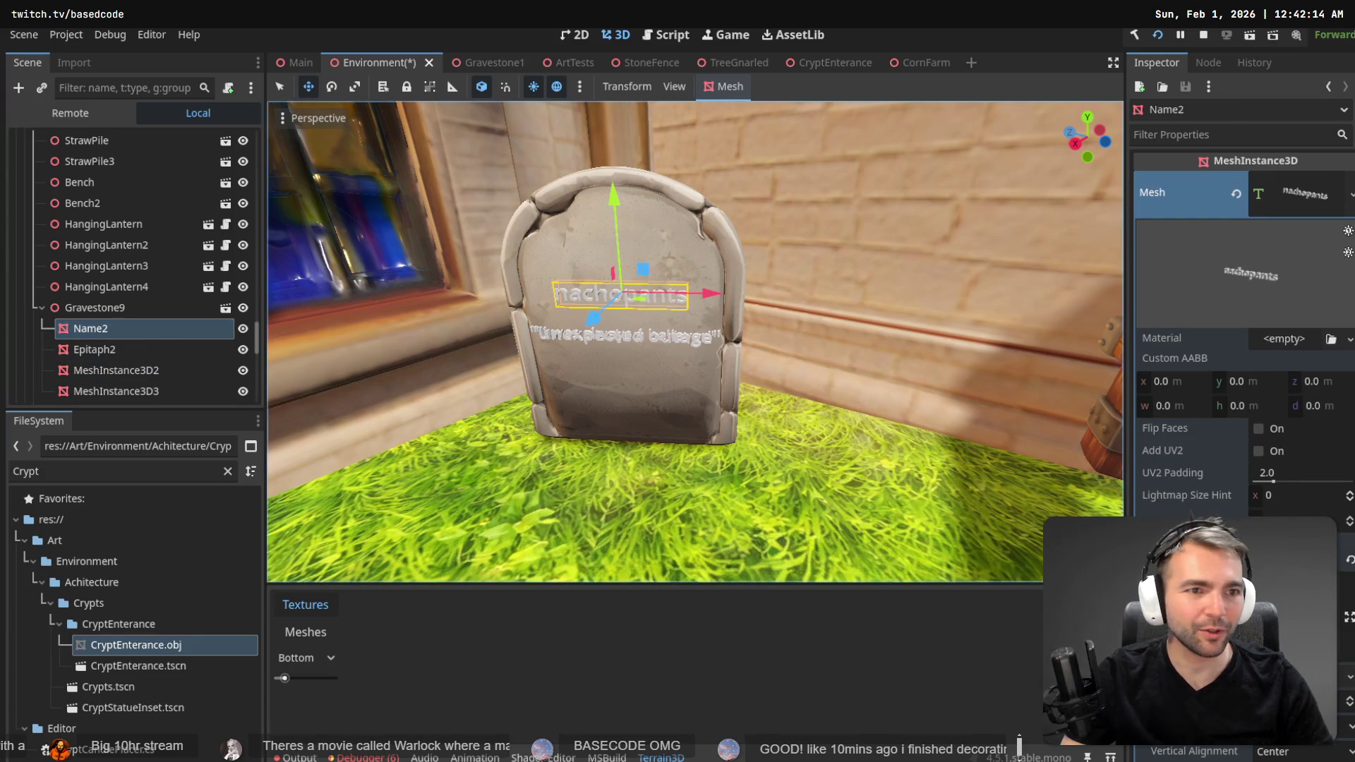
{"action": "left_click", "coordinate": [82, 368]}
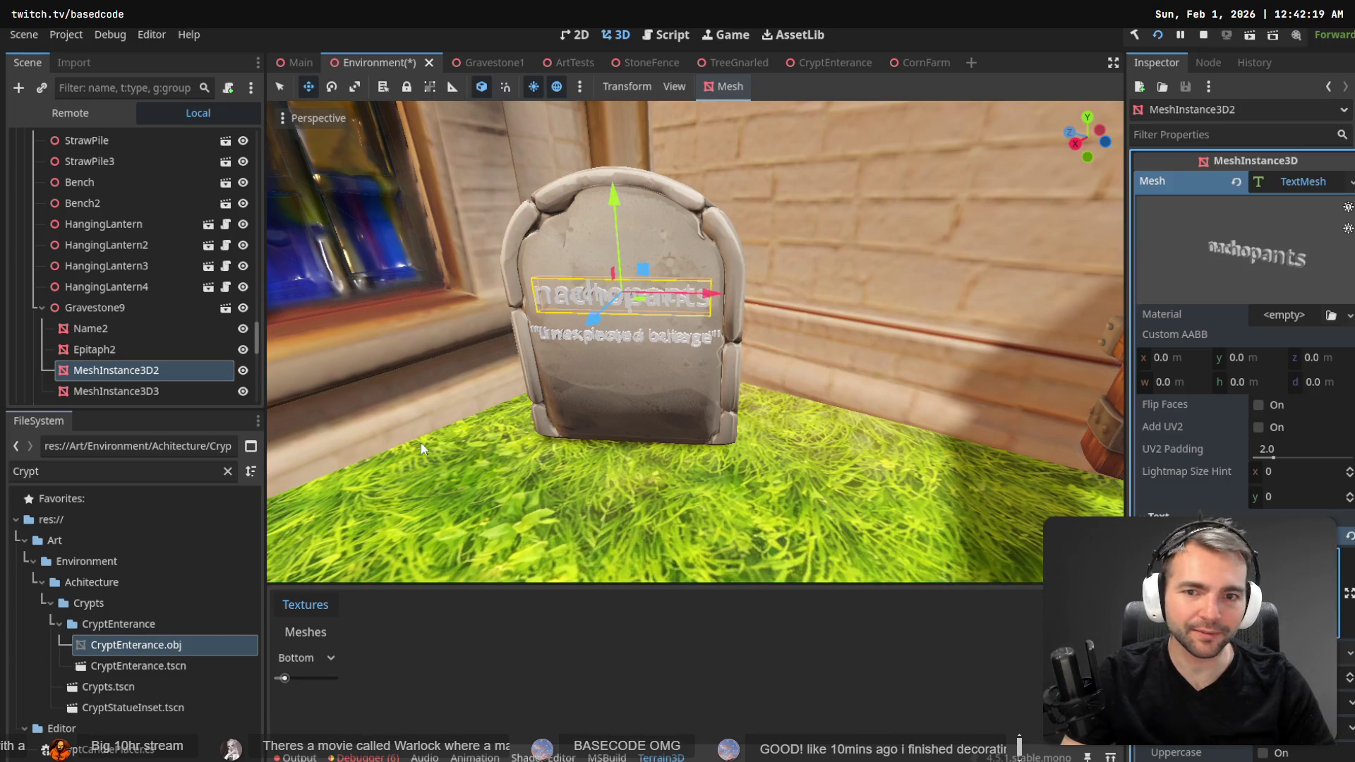
{"action": "left_click", "coordinate": [112, 389]}
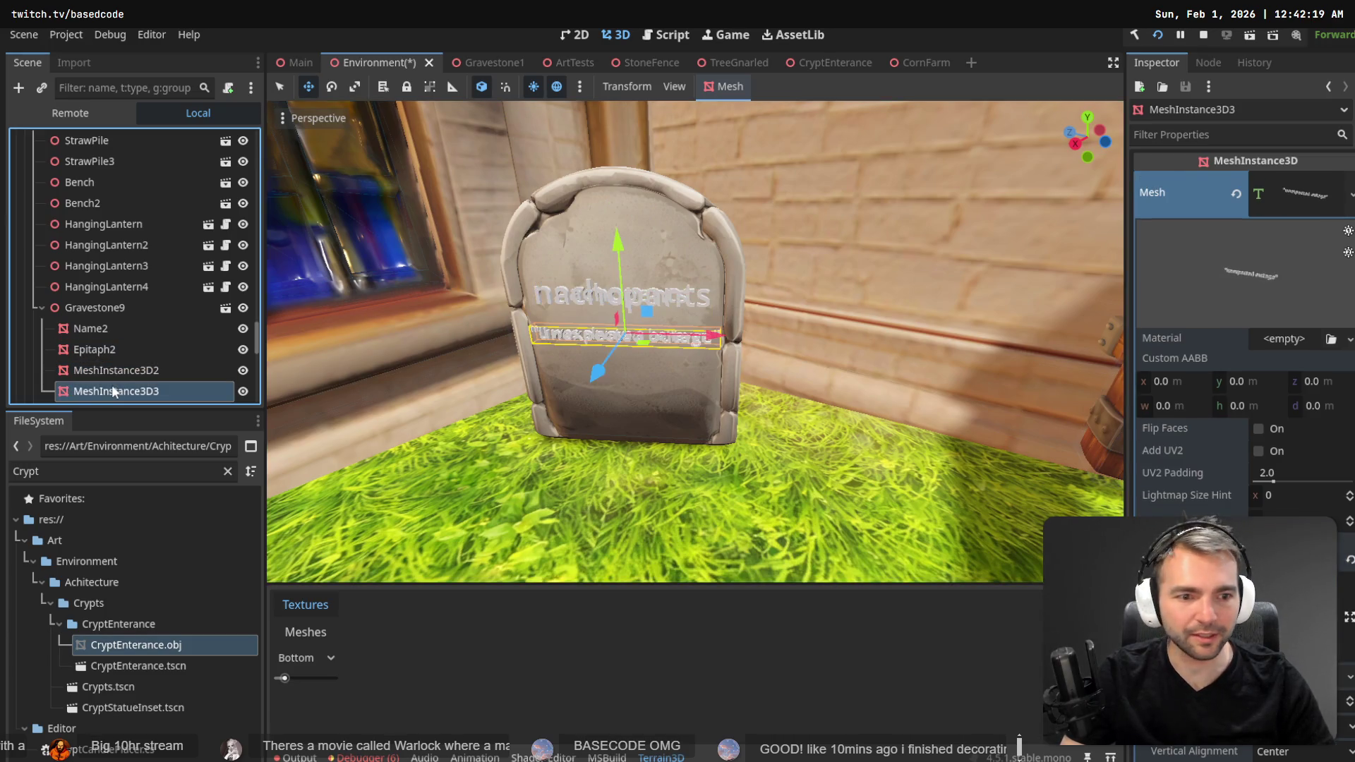
{"action": "left_click", "coordinate": [113, 368]}
{"action": "left_click", "coordinate": [112, 329], "text": "ctrl"}
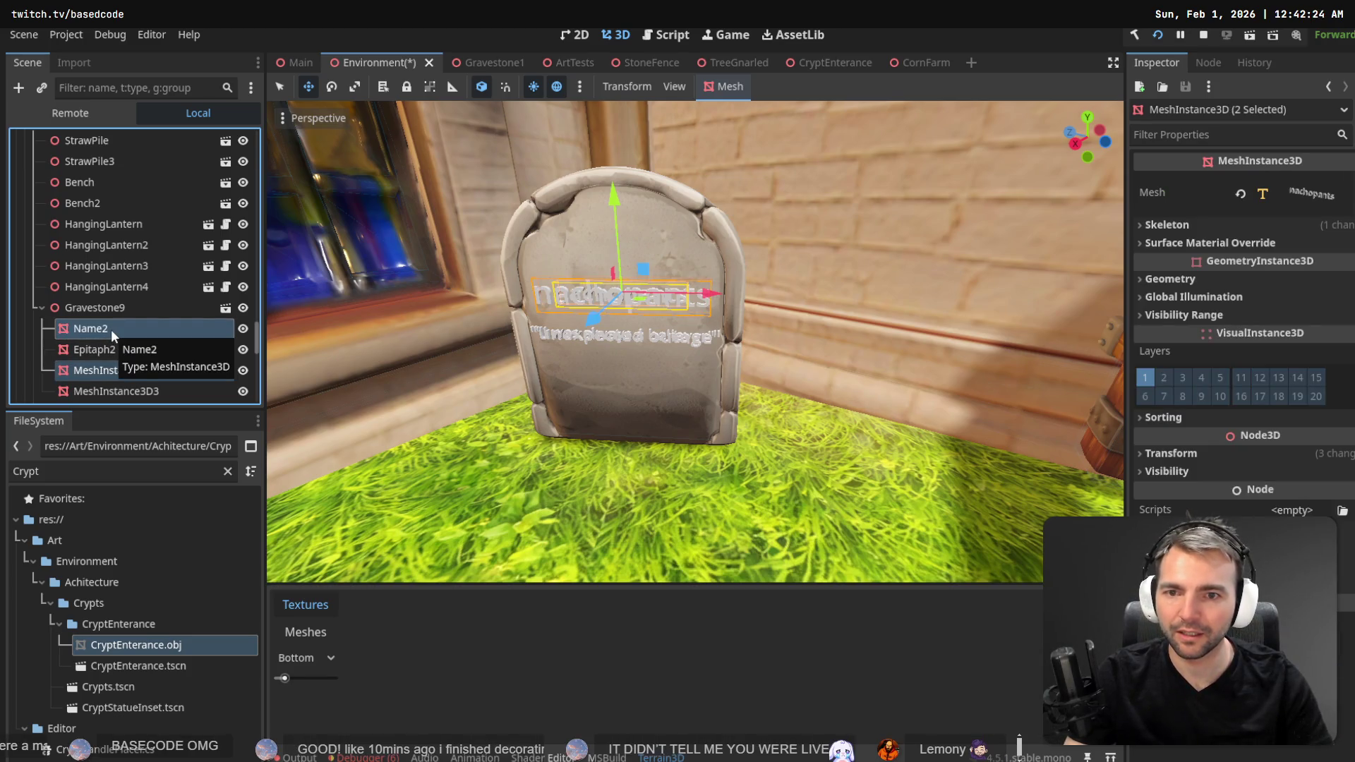
{"action": "left_click", "coordinate": [112, 329]}
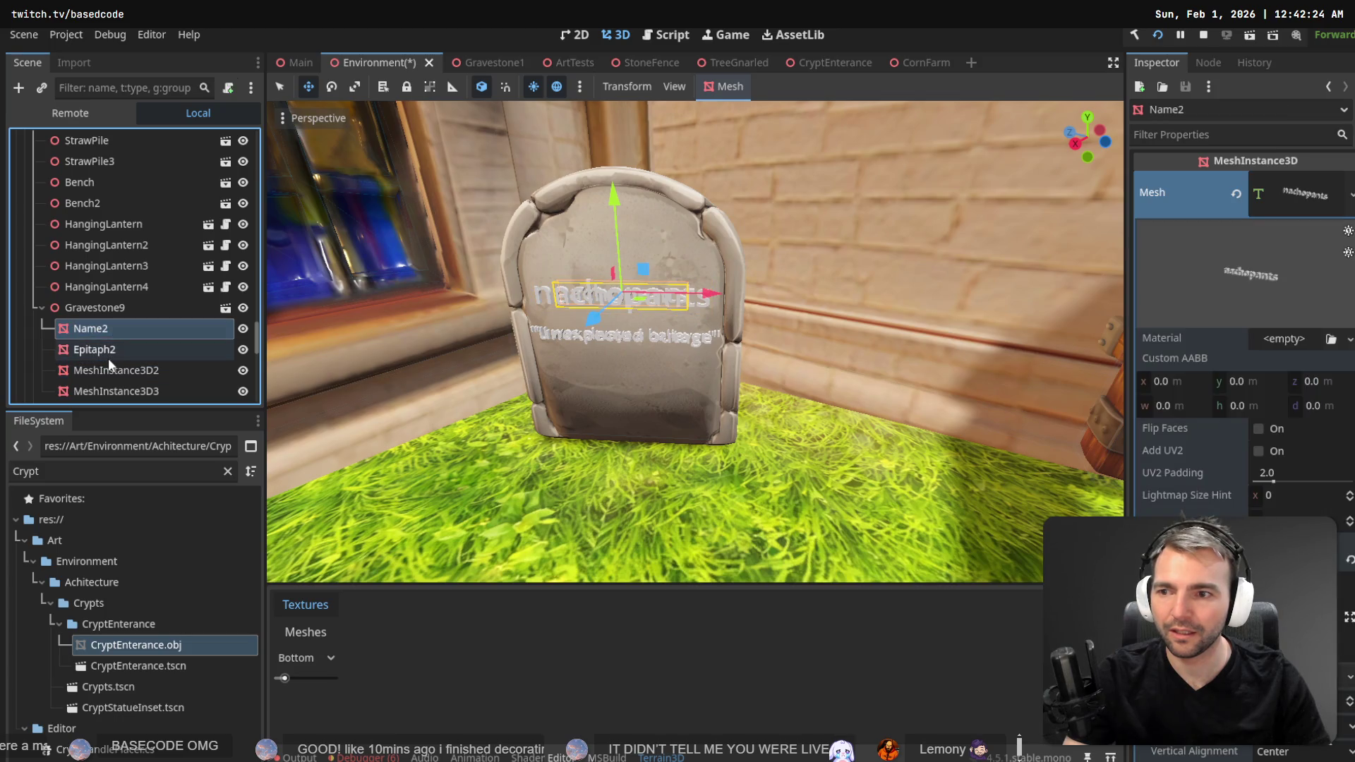
{"action": "left_click", "coordinate": [110, 367]}
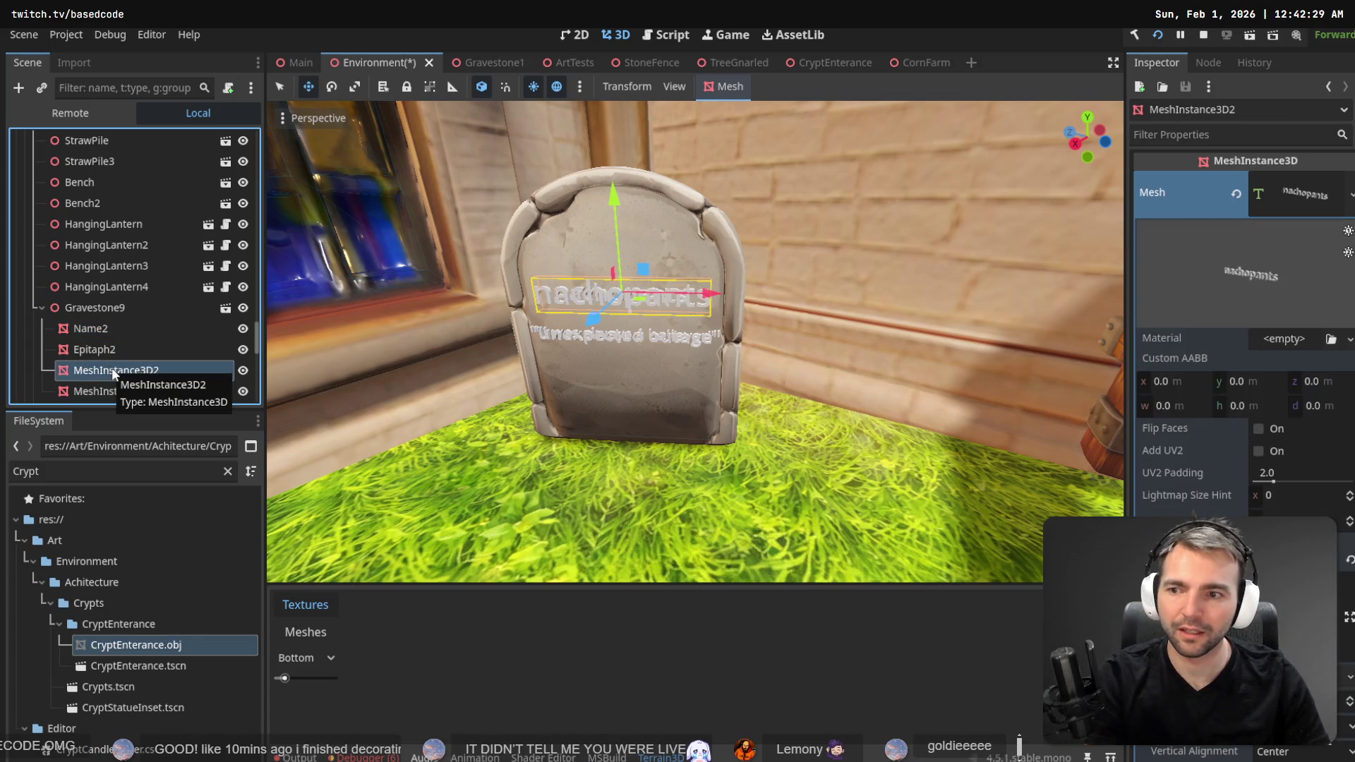
- Delete the old Name2 node, then inspect the old Epitaph2's text mesh
{"action": "left_click", "coordinate": [124, 336]}
{"action": "key", "text": "Delete"}
{"action": "key", "text": "Return"}
{"action": "left_click", "coordinate": [129, 349]}
{"action": "left_click", "coordinate": [129, 369]}
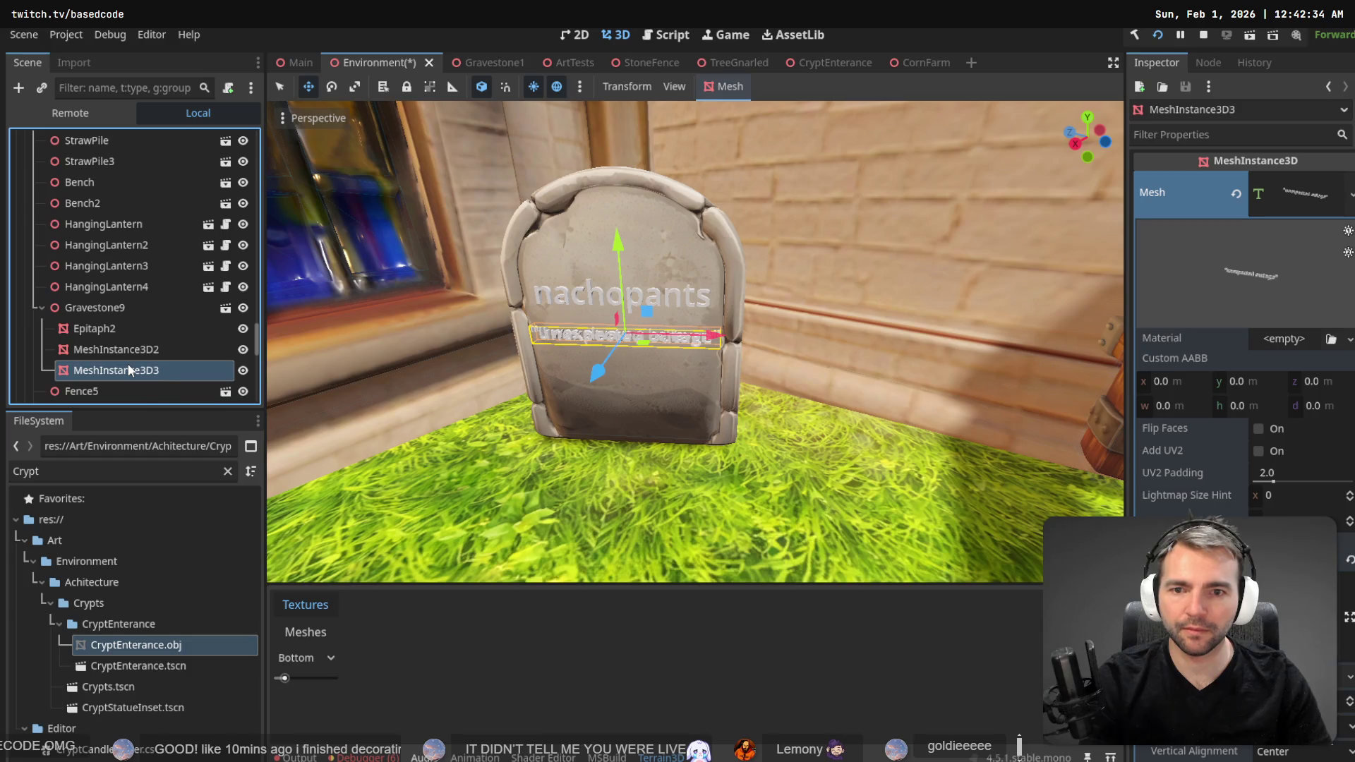
{"action": "left_click", "coordinate": [130, 347]}
{"action": "left_click", "coordinate": [130, 370]}
{"action": "left_click", "coordinate": [131, 344]}
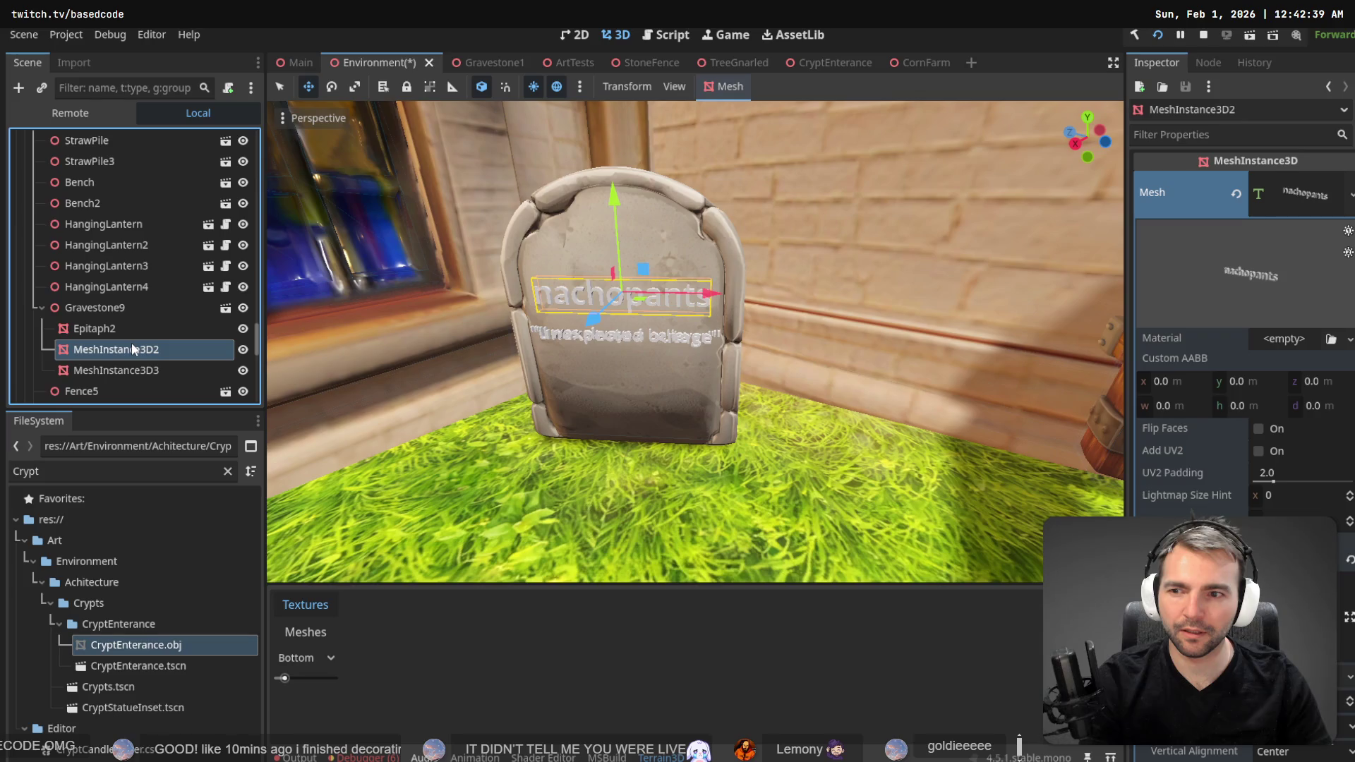
{"action": "left_click", "coordinate": [130, 335]}
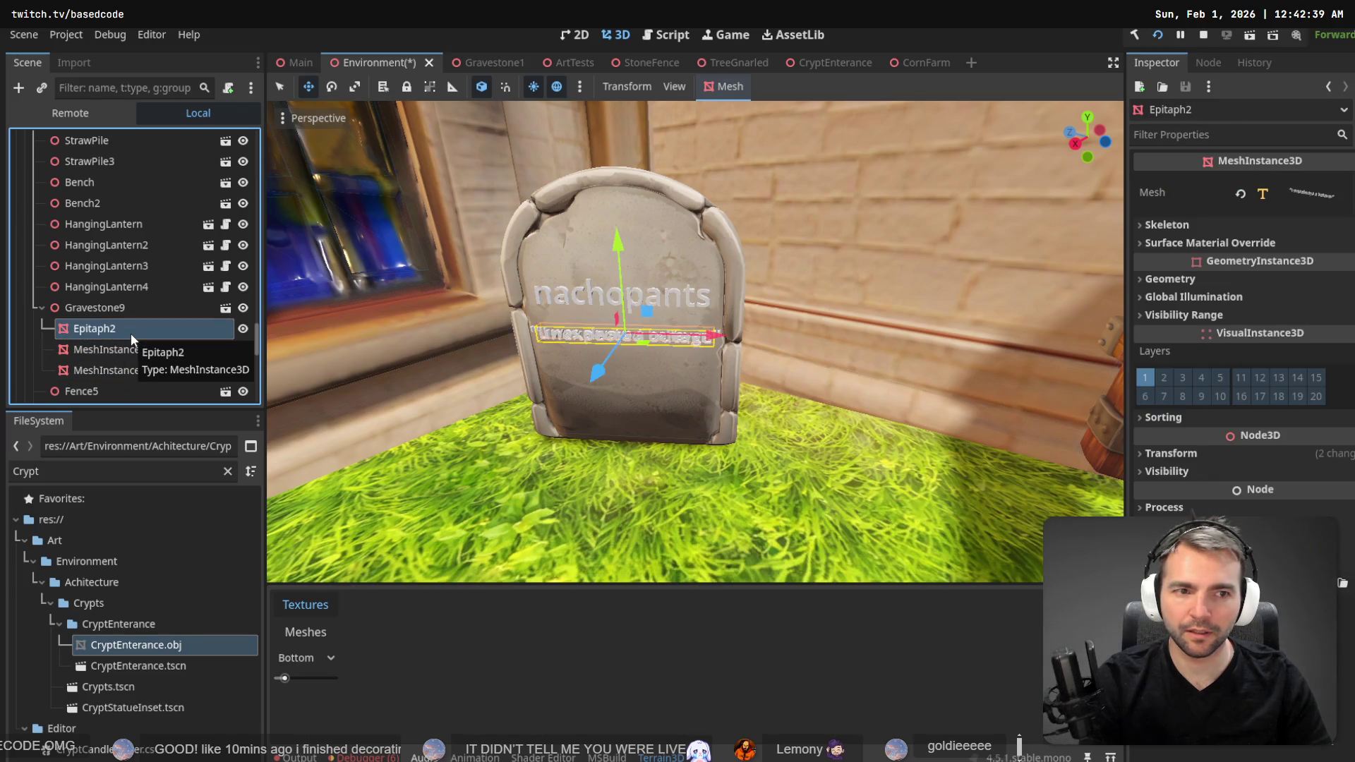
{"action": "left_click", "coordinate": [1305, 194]}
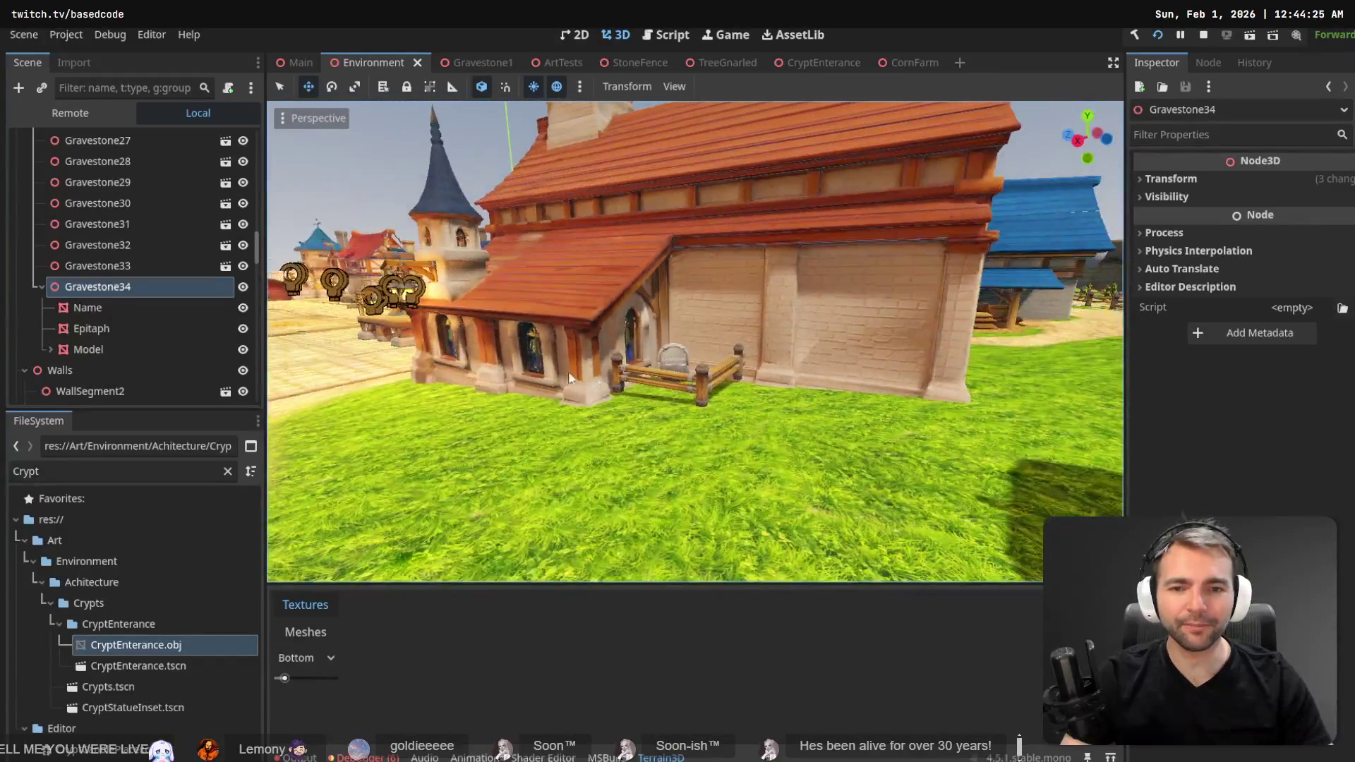
- Delete the two fence pieces Fence5 and Fence13 beside Gravestone9
{"action": "left_click", "coordinate": [704, 378]}
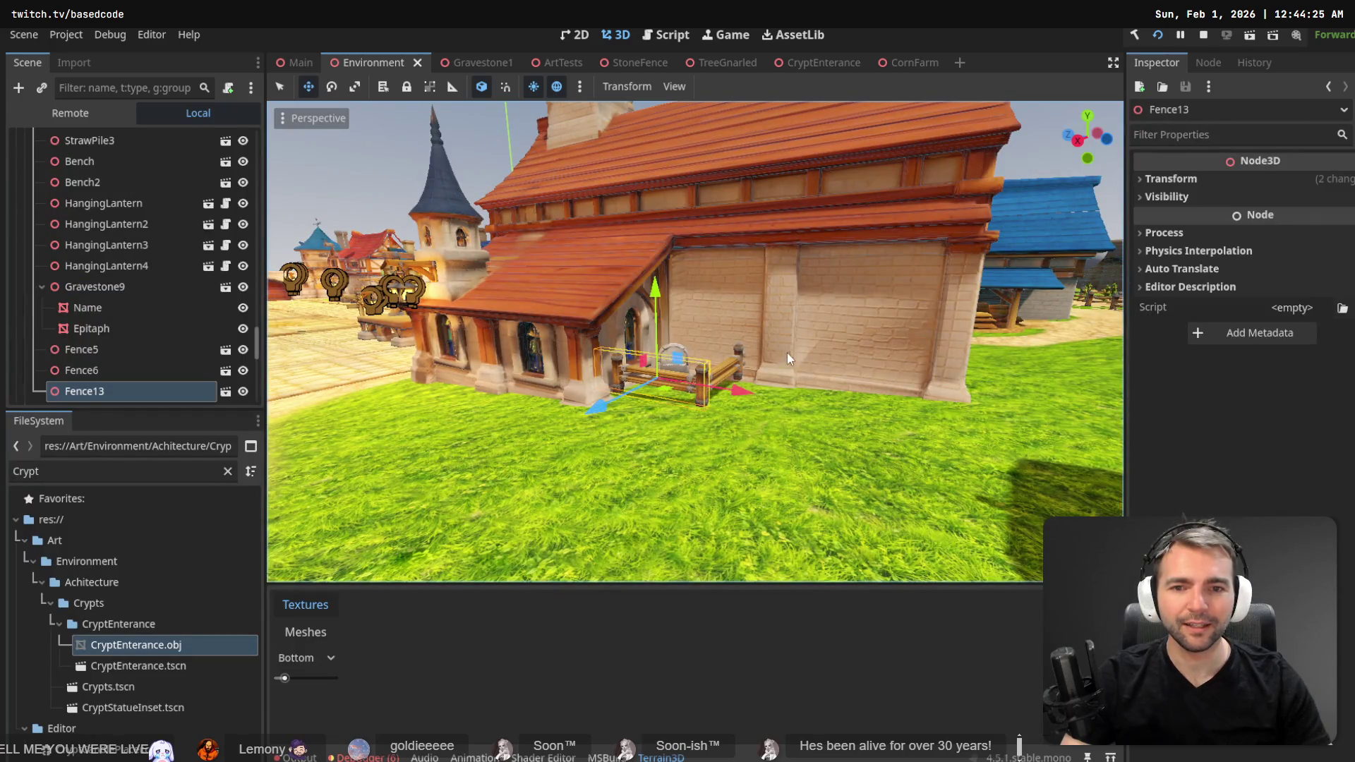
{"action": "left_click", "coordinate": [734, 362], "text": "shift"}
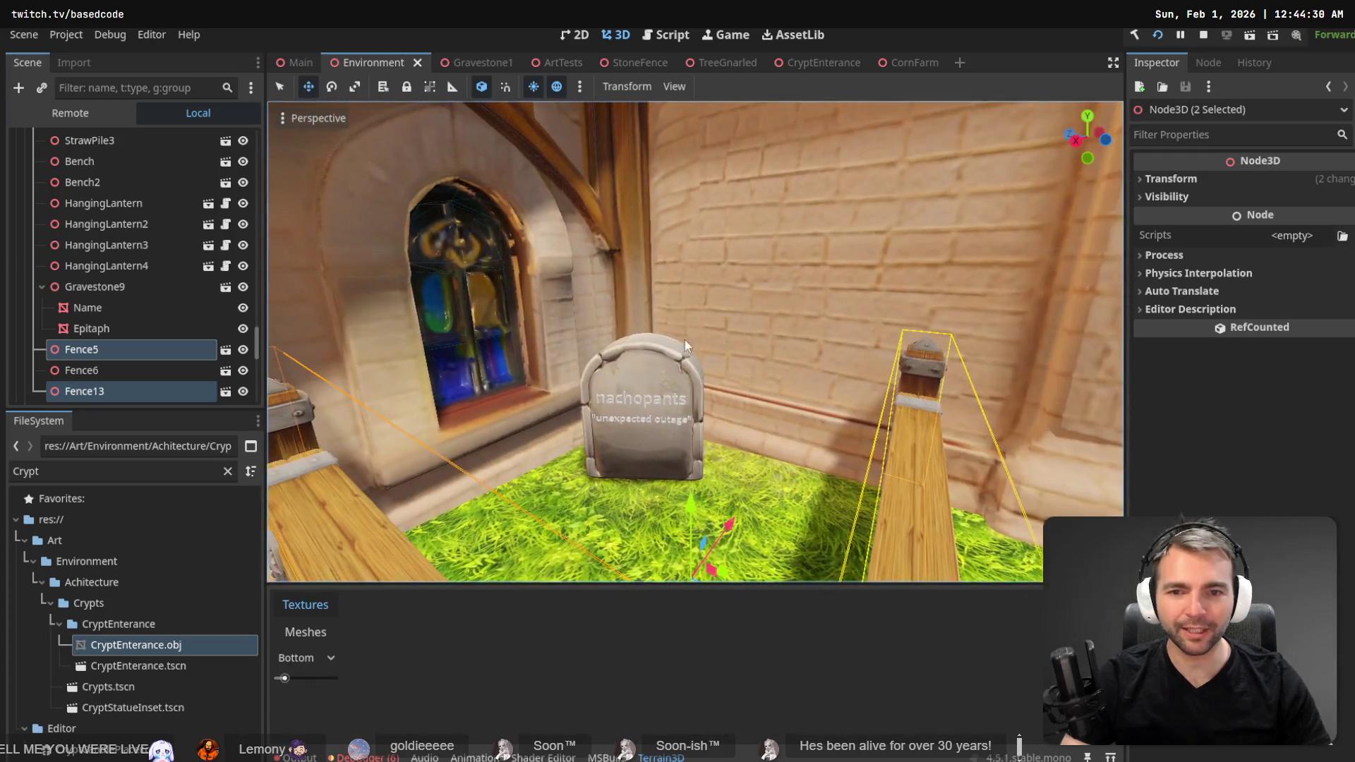
{"action": "left_click", "coordinate": [672, 365]}
{"action": "scroll", "coordinate": [706, 374], "scroll_direction": "down", "scroll_amount": 5}
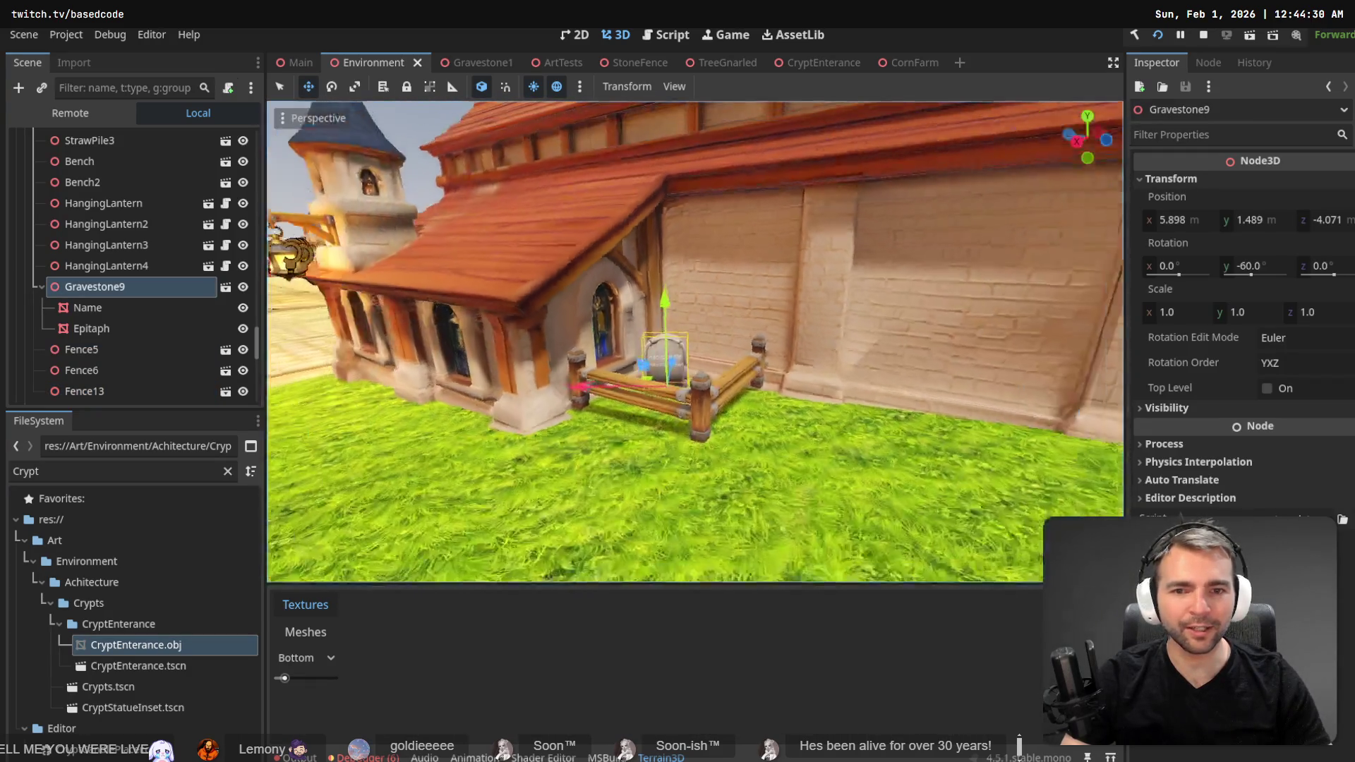
{"action": "left_click", "coordinate": [625, 391]}
{"action": "left_click", "coordinate": [624, 388], "text": "shift"}
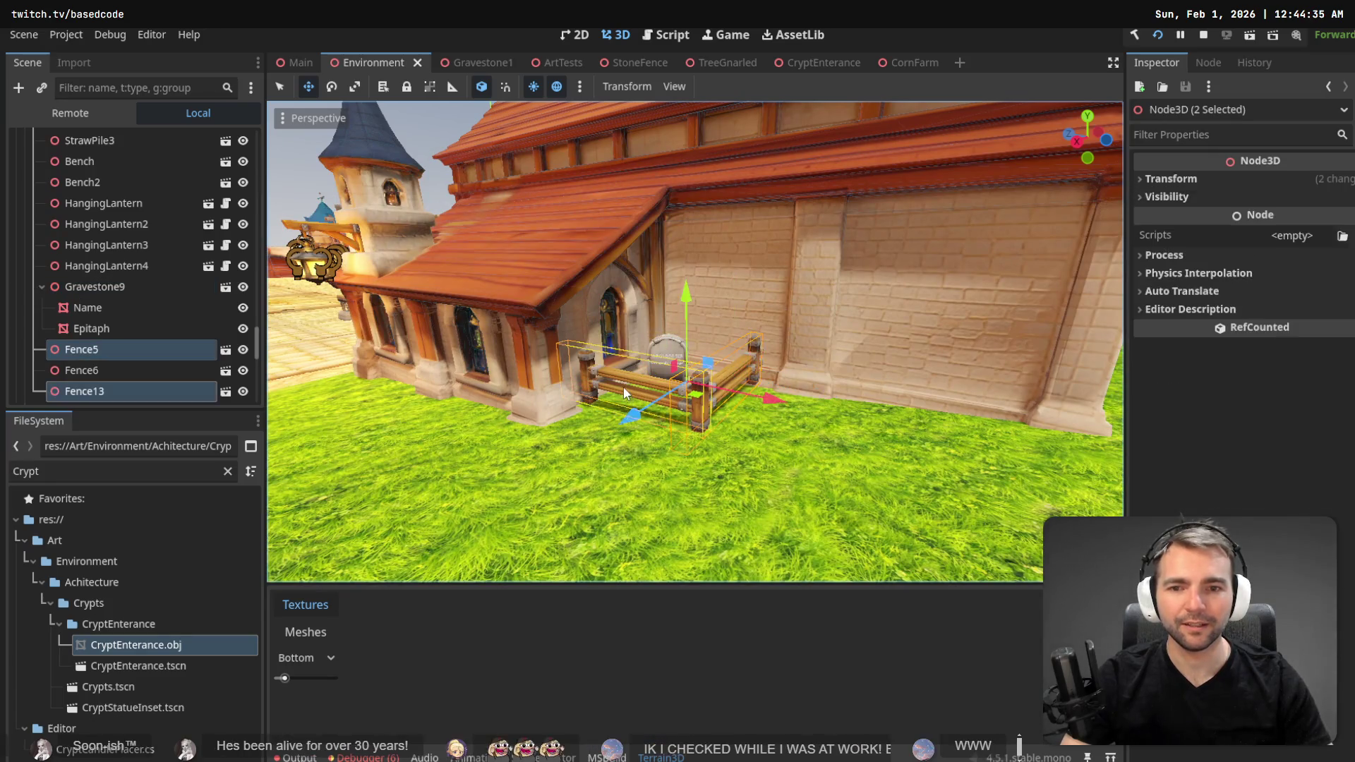
{"action": "key", "text": "Delete"}
{"action": "key", "text": "Return"}
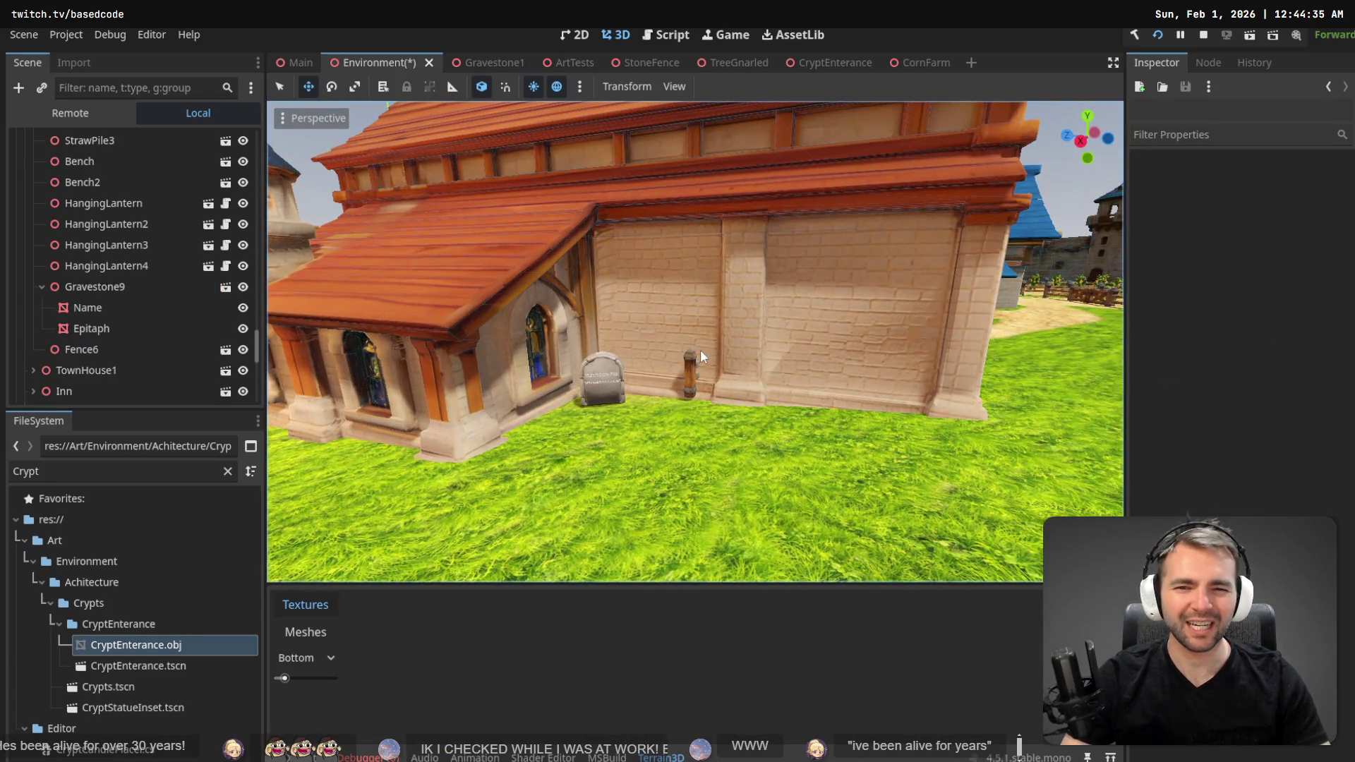
- Delete Fence6 and fly around the graveyard to review the unfenced gravestone
{"action": "left_click", "coordinate": [685, 381]}
{"action": "key", "text": "Delete"}
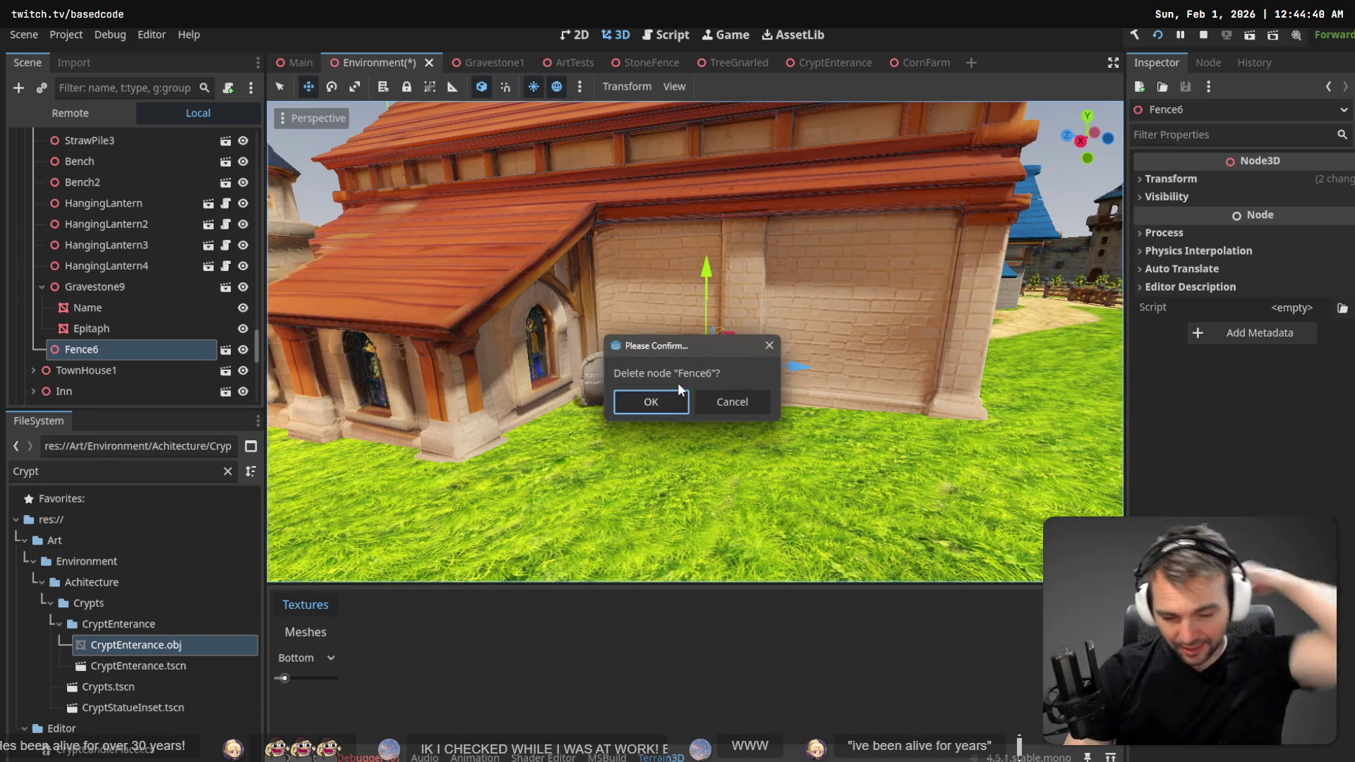
{"action": "left_click", "coordinate": [644, 403]}
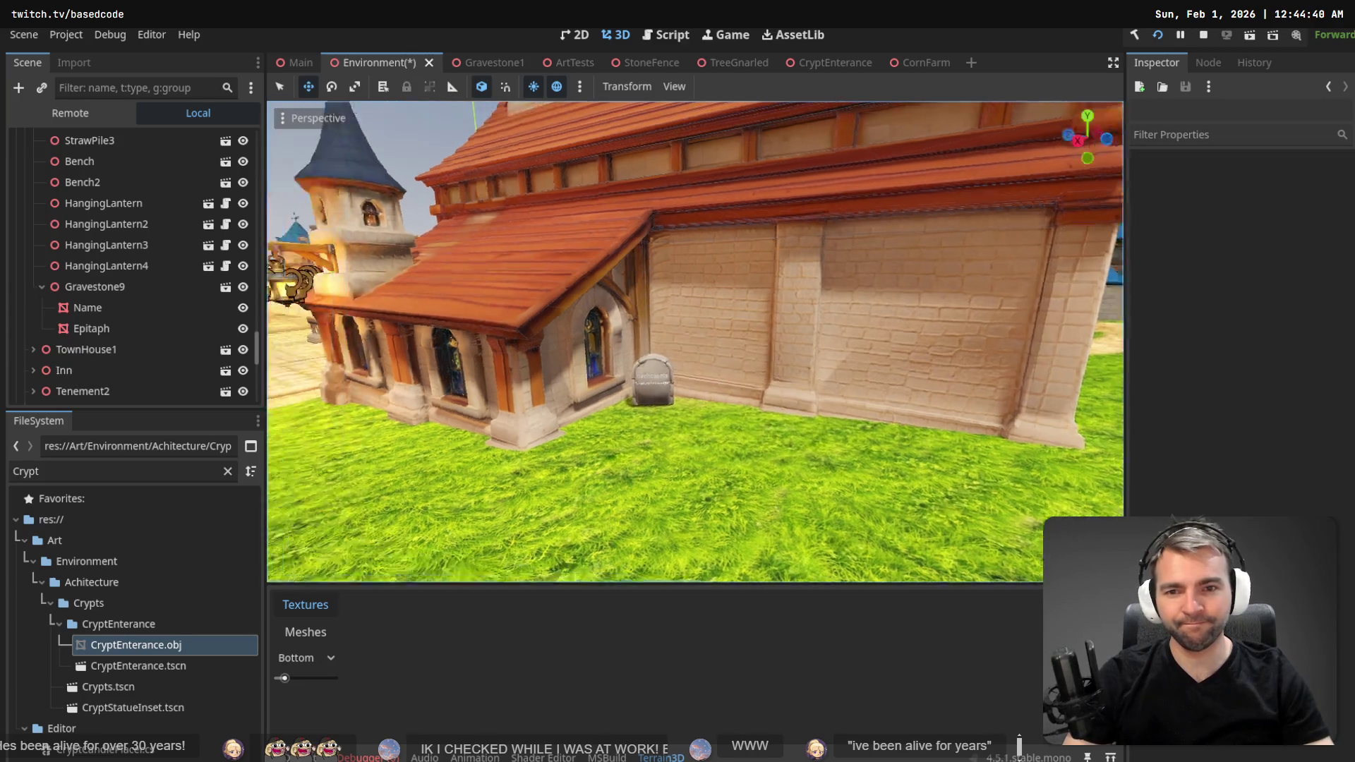
{"action": "key", "text": "w"}
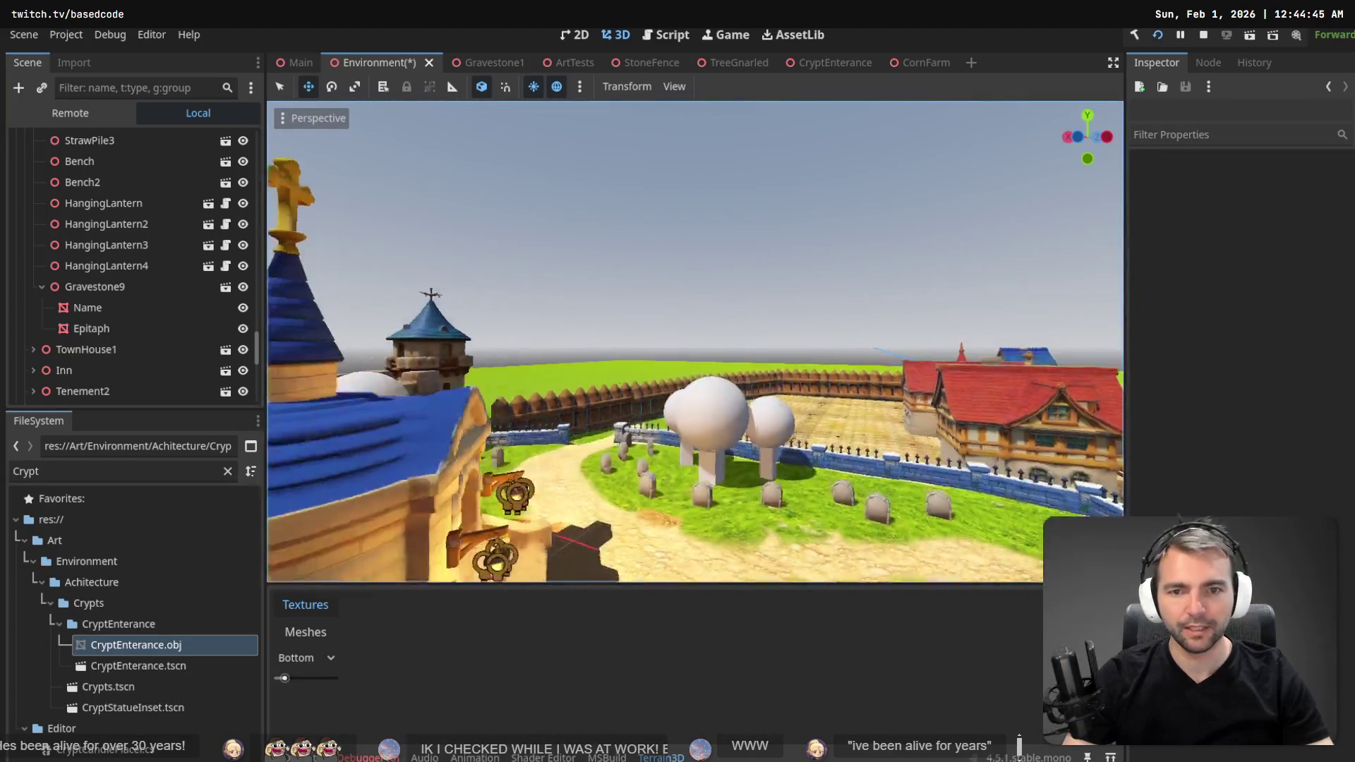
{"action": "key", "text": "w"}
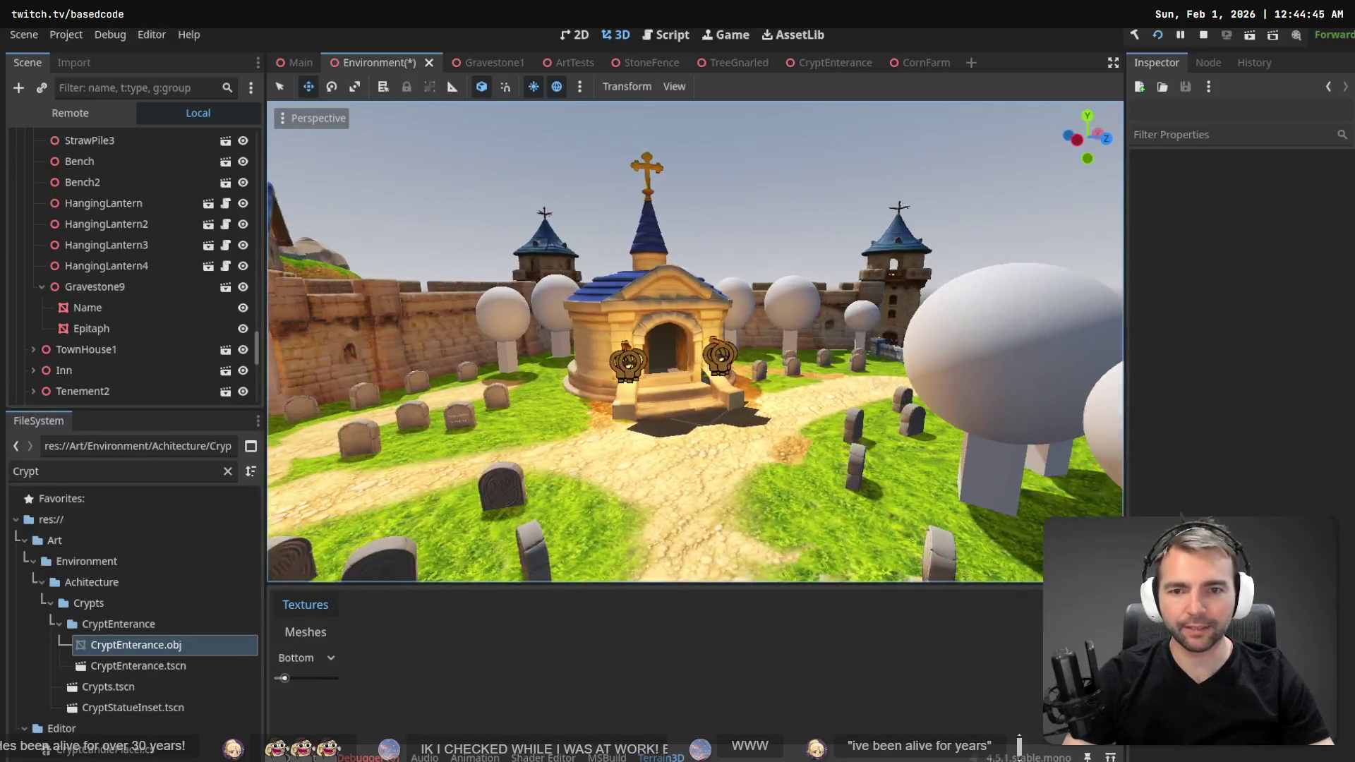
{"action": "key", "text": "w"}
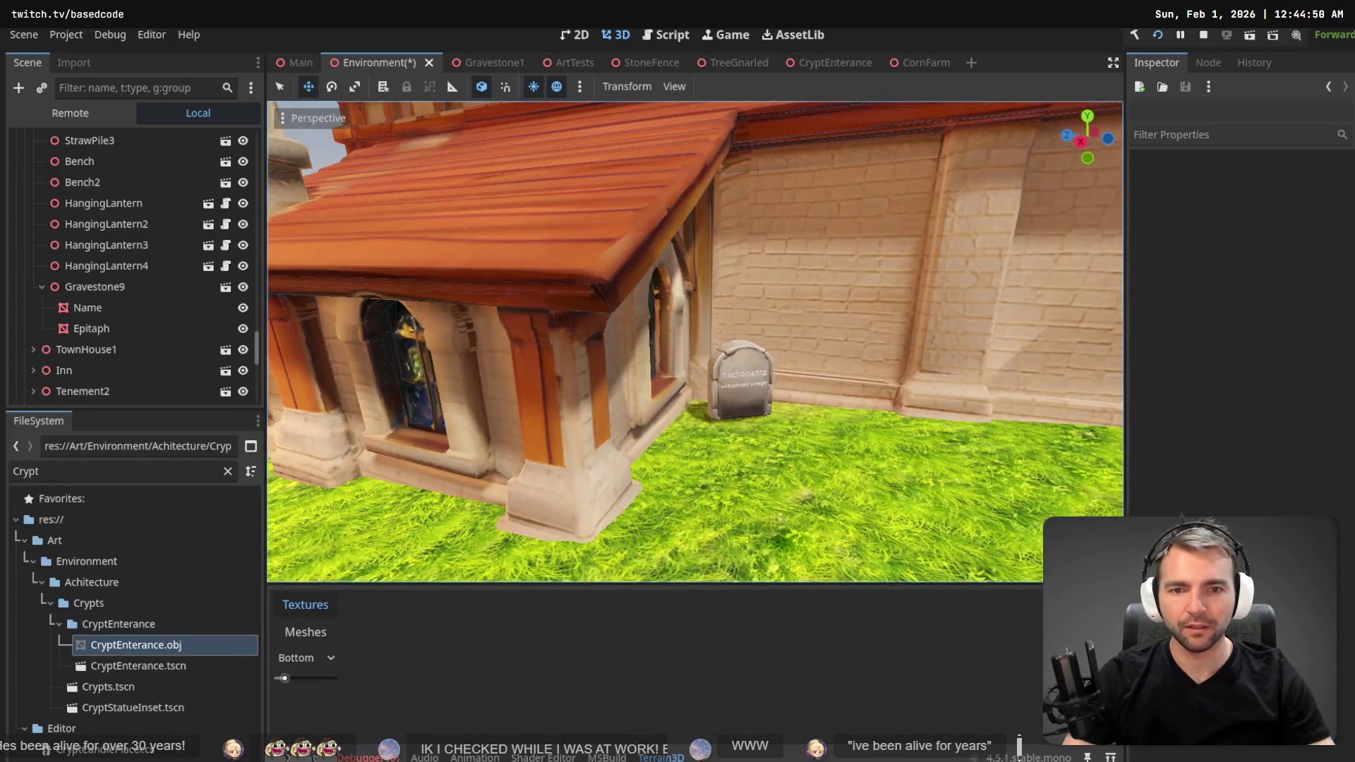
{"action": "key", "text": "s"}
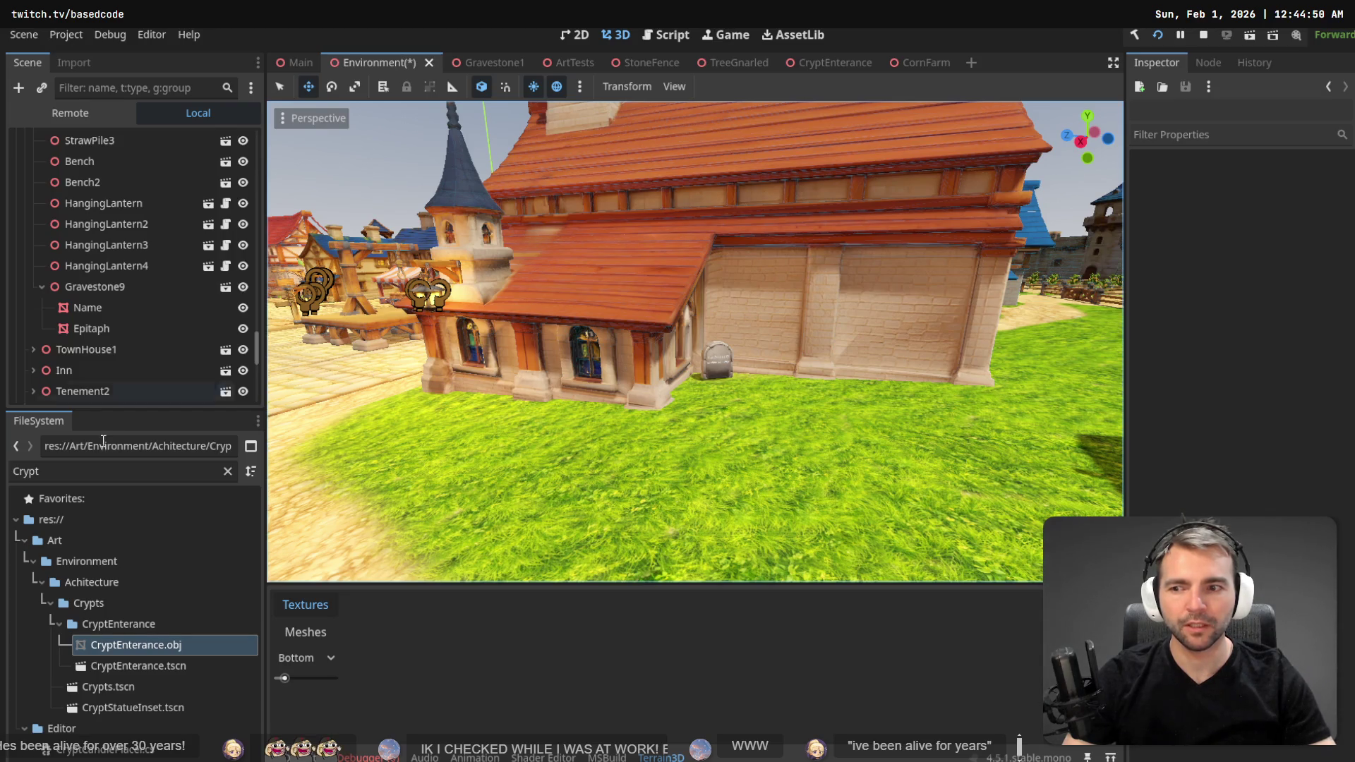
- Place the StonePedestal model from Crypts/StonePedestal beside the church wall
{"action": "left_click", "coordinate": [49, 603]}
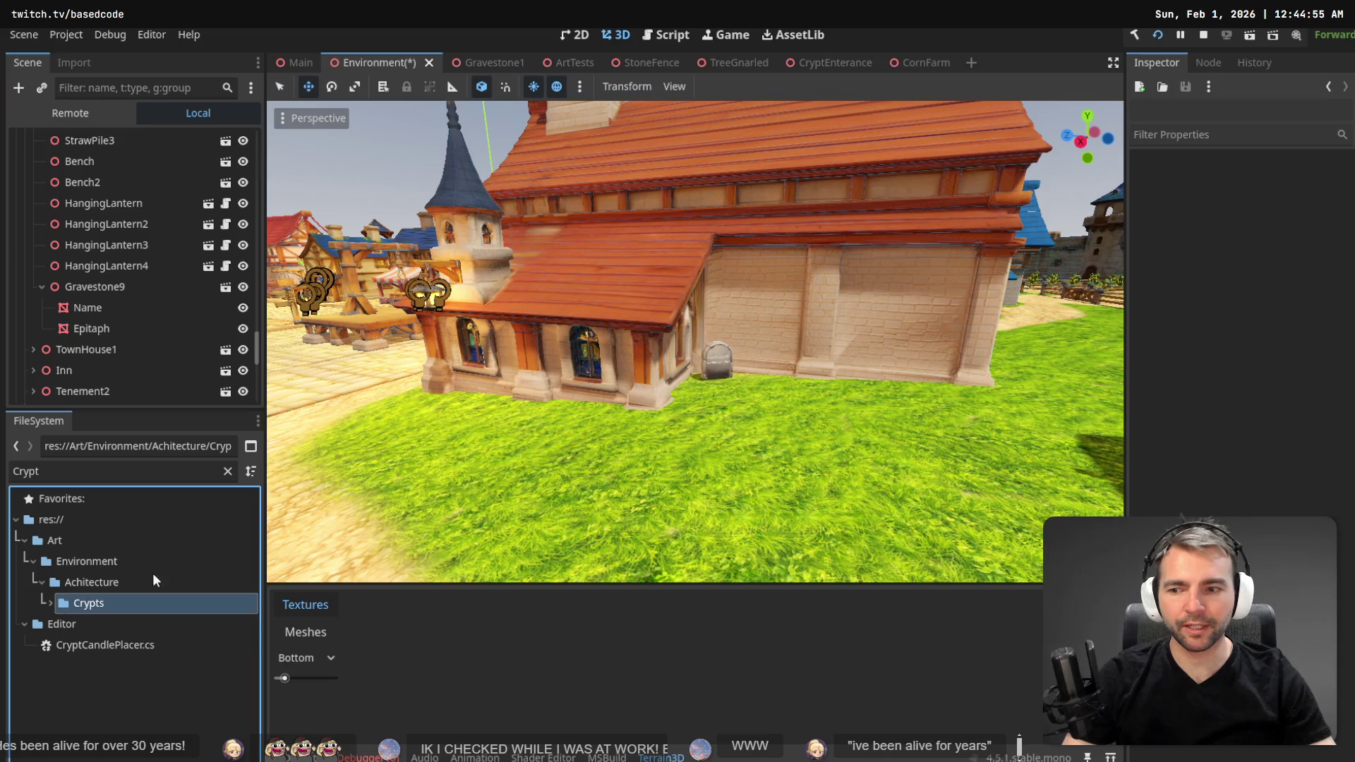
{"action": "left_click", "coordinate": [227, 471]}
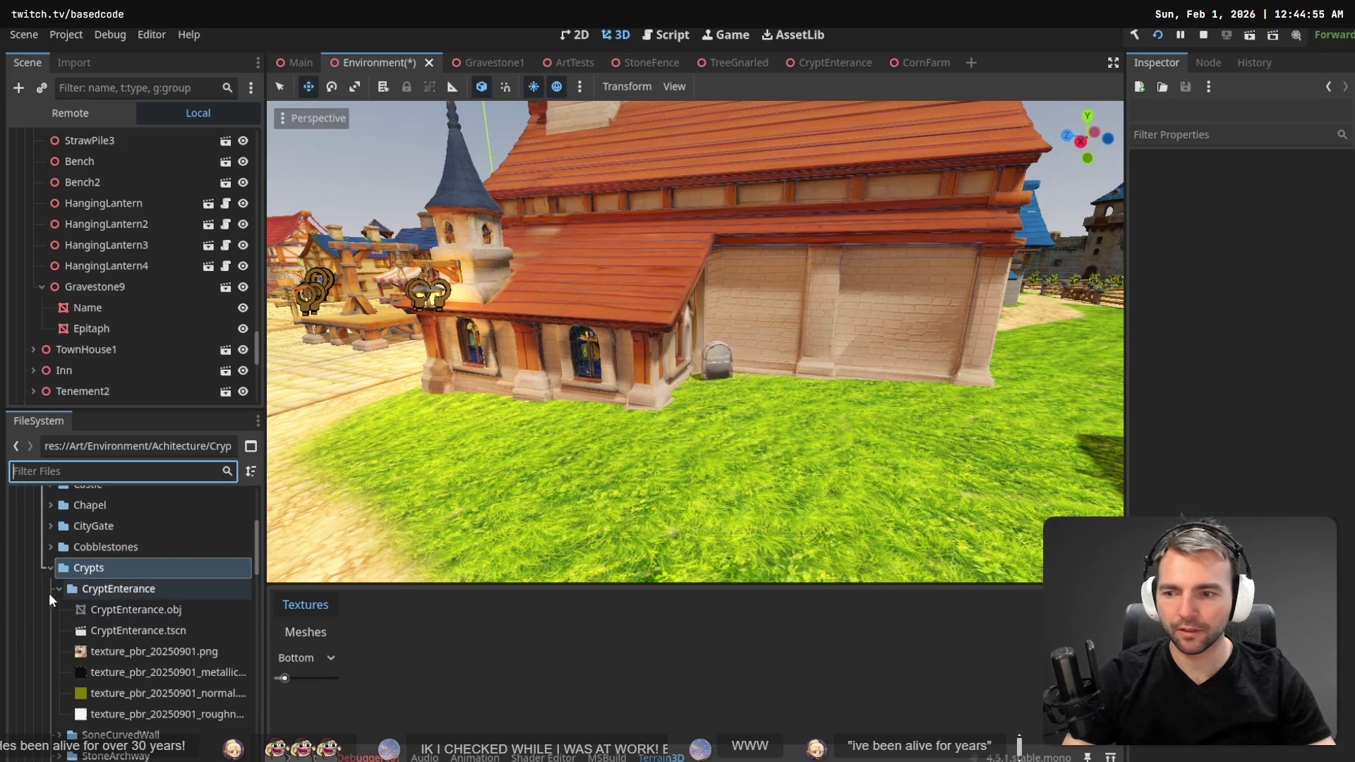
{"action": "left_click", "coordinate": [60, 588]}
{"action": "scroll", "coordinate": [72, 663], "scroll_direction": "down", "scroll_amount": 1}
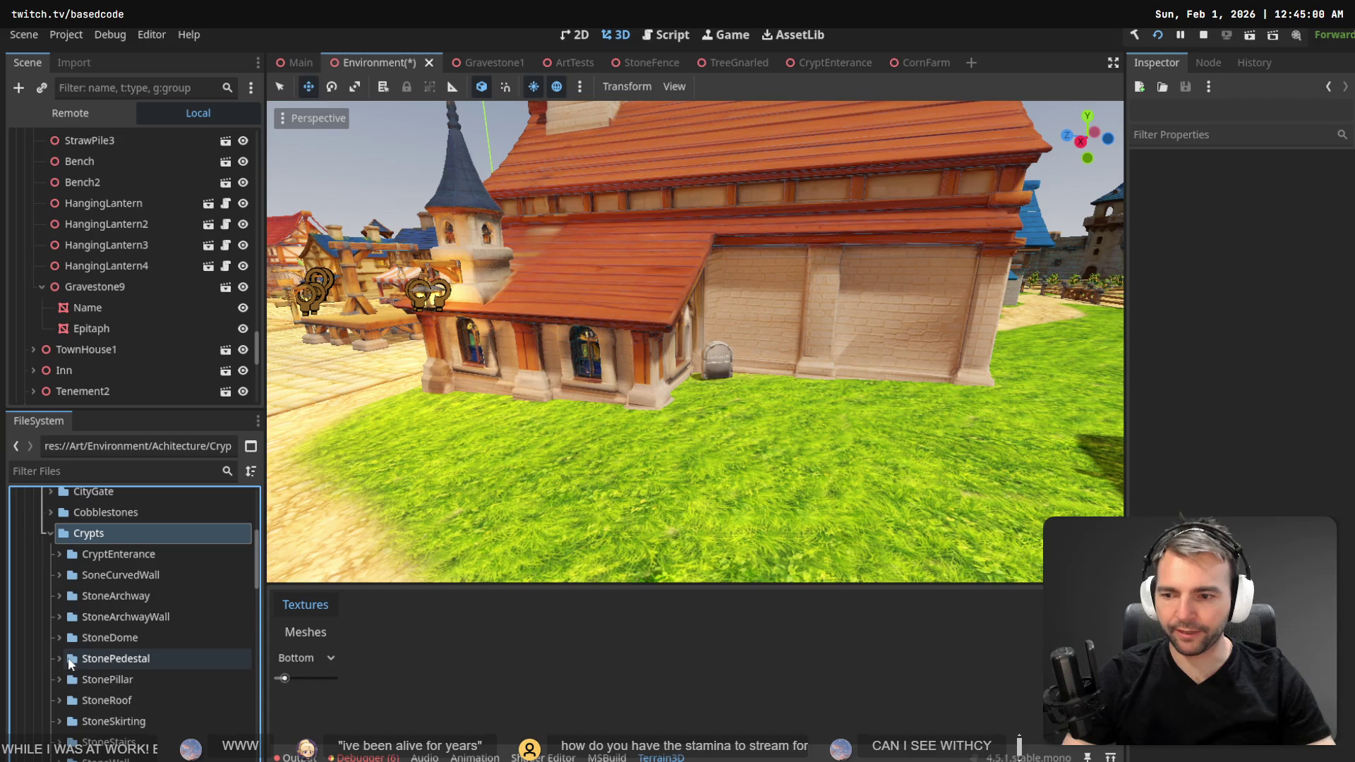
{"action": "left_click", "coordinate": [56, 658]}
{"action": "mouse_move", "coordinate": [119, 688]}
{"action": "left_mouse_down"}
{"action": "mouse_move", "coordinate": [734, 395]}
{"action": "mouse_move", "coordinate": [721, 365]}
{"action": "left_mouse_up"}
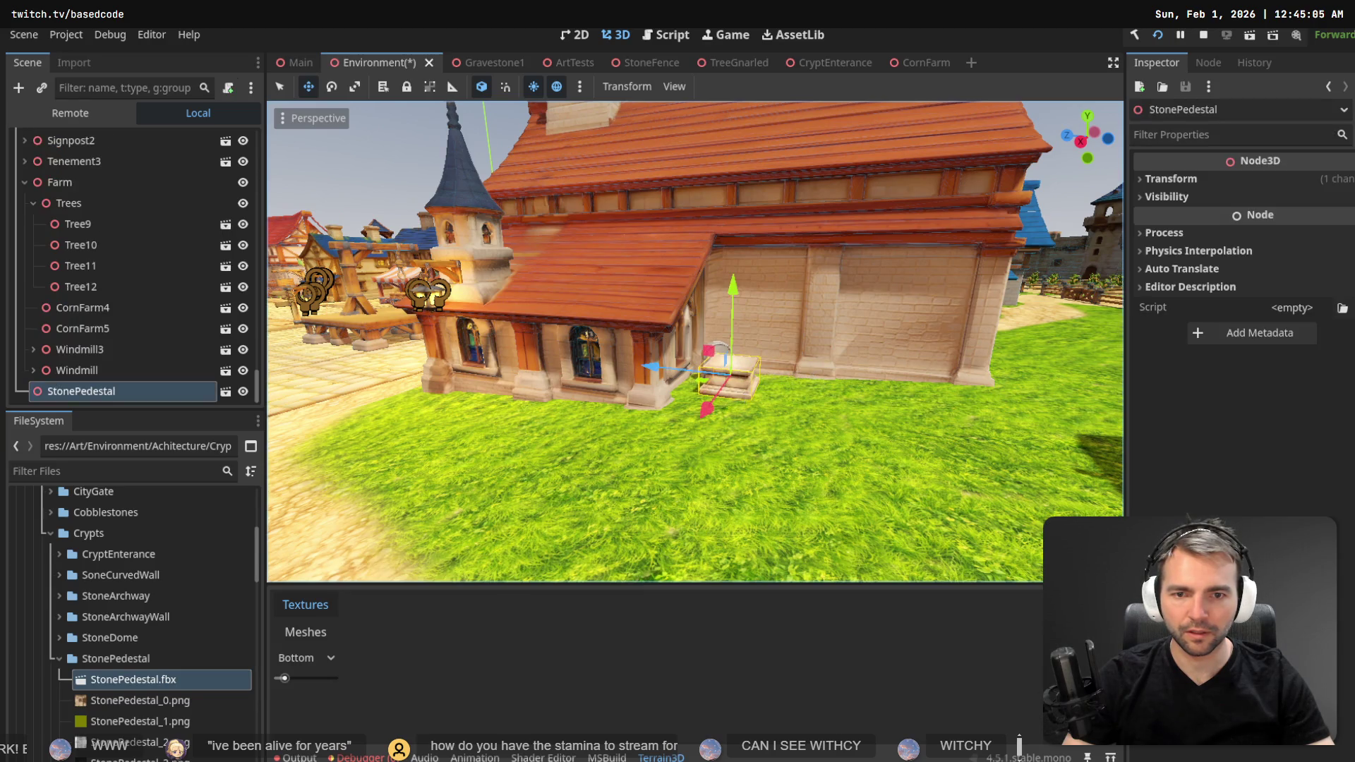
{"action": "key", "text": "f"}
{"action": "mouse_move", "coordinate": [613, 438]}
{"action": "left_mouse_down"}
{"action": "mouse_move", "coordinate": [587, 429]}
{"action": "mouse_move", "coordinate": [623, 473]}
{"action": "mouse_move", "coordinate": [658, 479]}
{"action": "left_mouse_up"}
- Raise Gravestone9, rotate it -90° to face outward, and lower it onto the pedestal
{"action": "left_click", "coordinate": [648, 327]}
{"action": "left_click_drag", "start_coordinate": [656, 351], "coordinate": [679, 228]}
{"action": "key", "text": "e"}
{"action": "left_click_drag", "start_coordinate": [681, 332], "coordinate": [664, 363]}
{"action": "key", "text": "w"}
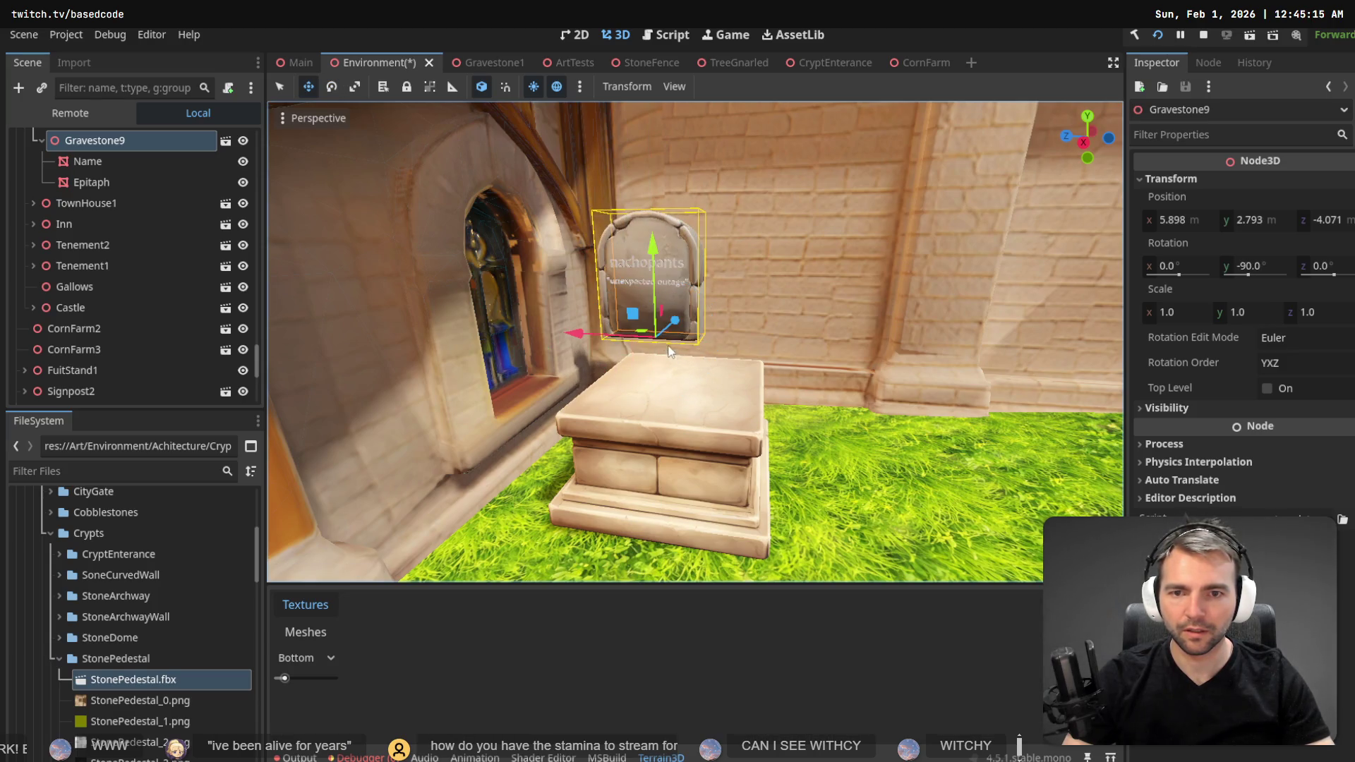
{"action": "left_click_drag", "start_coordinate": [643, 335], "coordinate": [664, 374]}
{"action": "left_click_drag", "start_coordinate": [683, 308], "coordinate": [723, 369]}
- Slide the pedestal and gravestone together along the wall using world-axis moves
{"action": "left_click", "coordinate": [693, 408]}
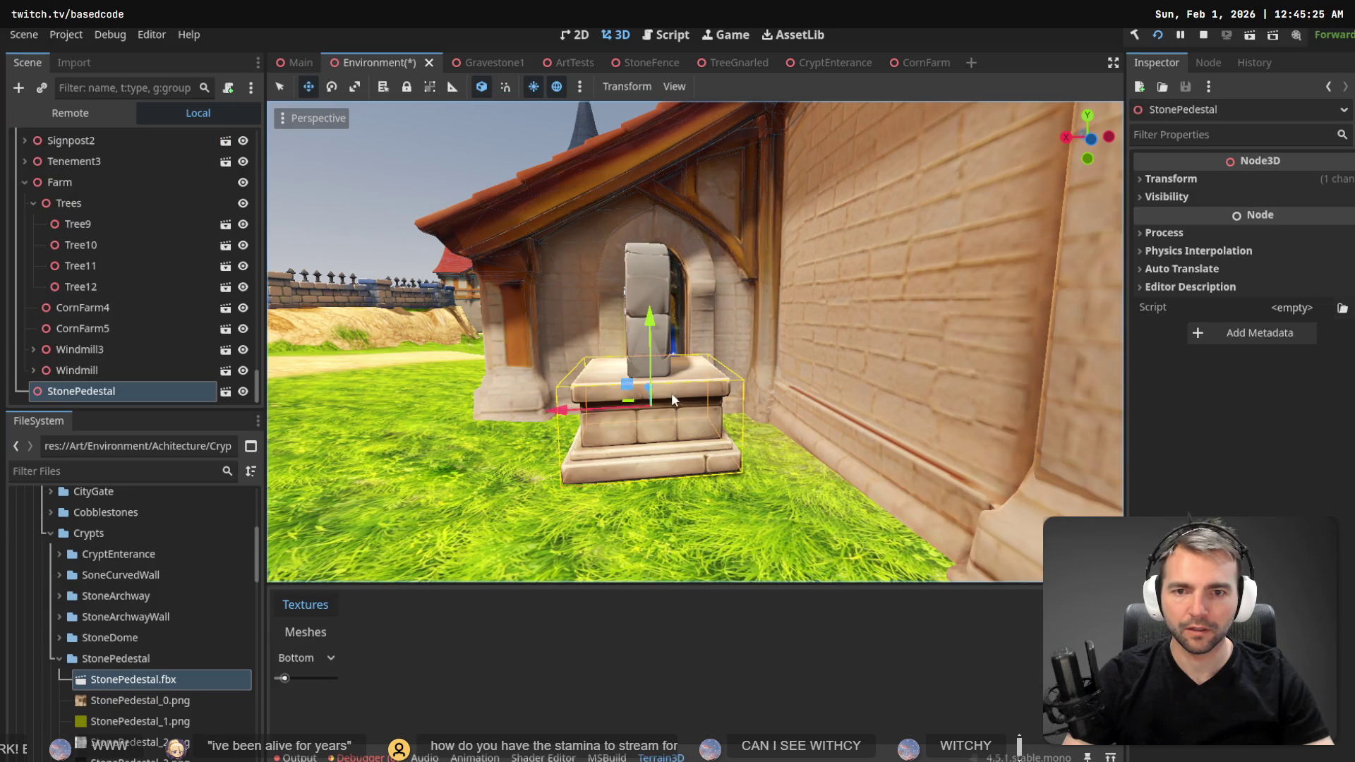
{"action": "left_click", "coordinate": [651, 310], "text": "shift"}
{"action": "left_click_drag", "start_coordinate": [718, 399], "coordinate": [744, 388]}
{"action": "key", "text": "ctrl+z"}
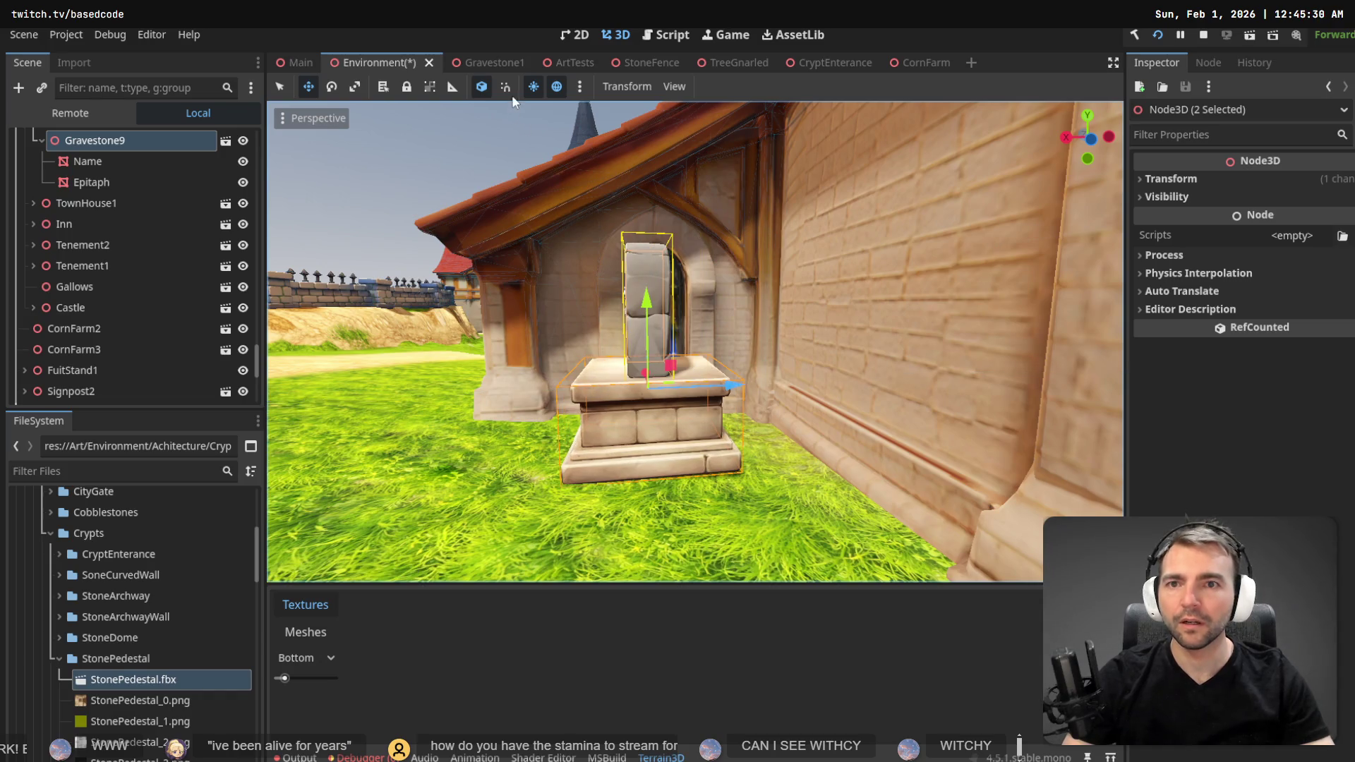
{"action": "left_click", "coordinate": [482, 86]}
{"action": "left_click_drag", "start_coordinate": [532, 387], "coordinate": [613, 402]}
{"action": "left_click_drag", "start_coordinate": [684, 299], "coordinate": [686, 293]}
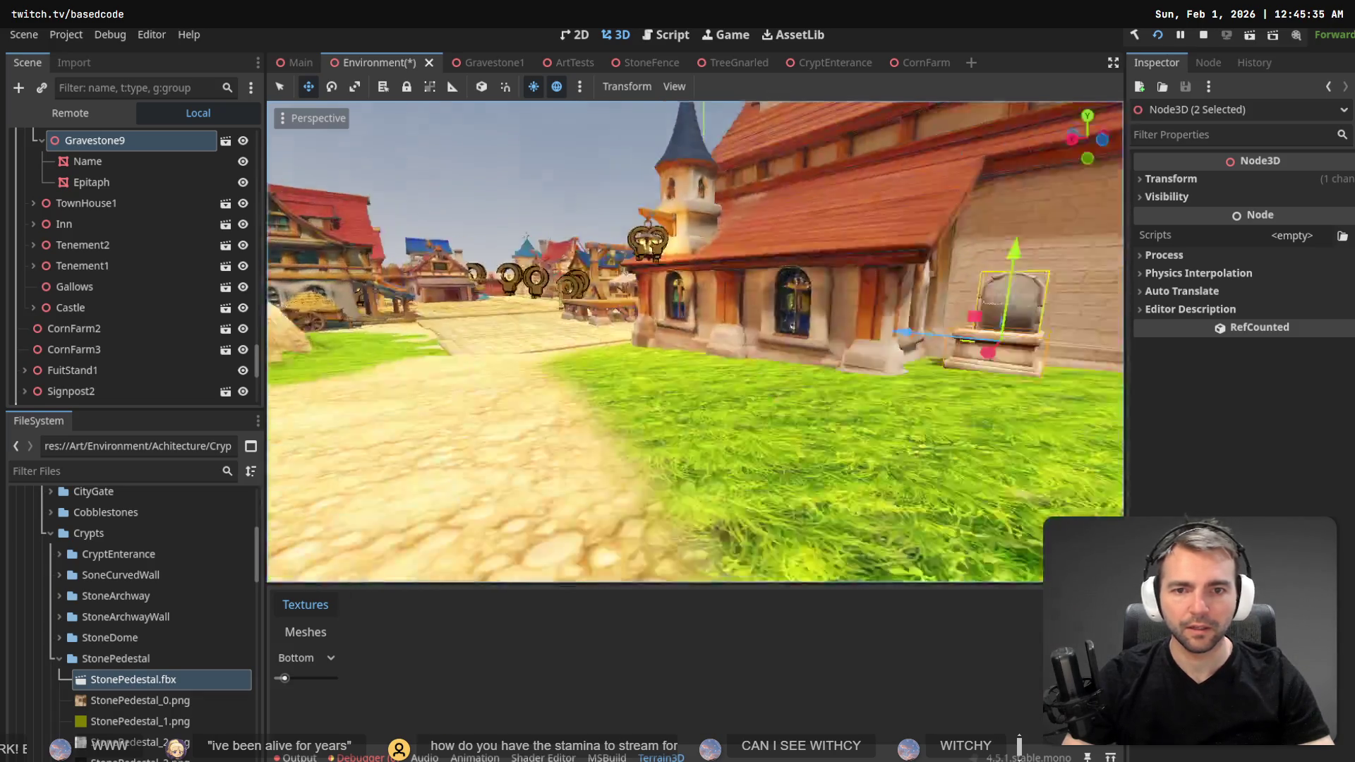
- Nudge Gravestone9 slightly along its depth on the pedestal and save the scene
{"action": "key", "text": "s"}
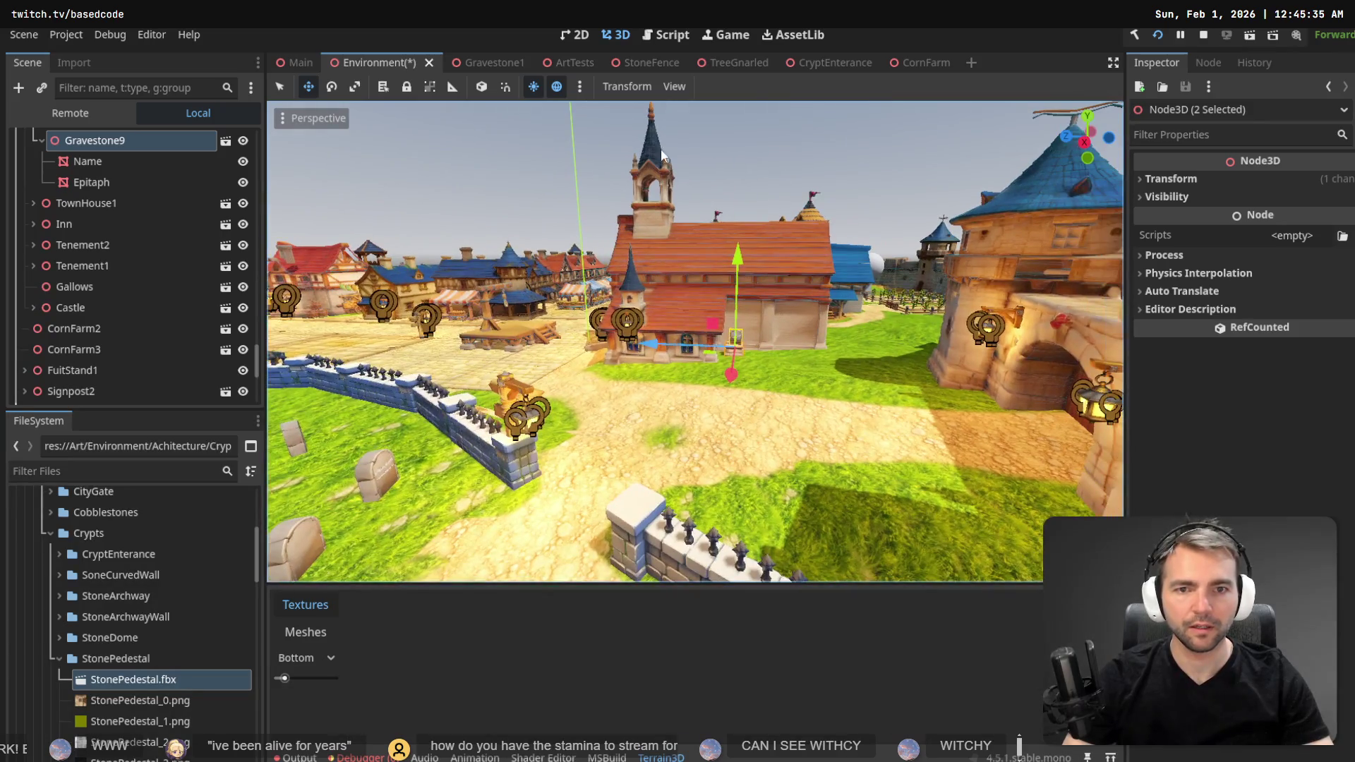
{"action": "left_click", "coordinate": [755, 158]}
{"action": "key", "text": "w"}
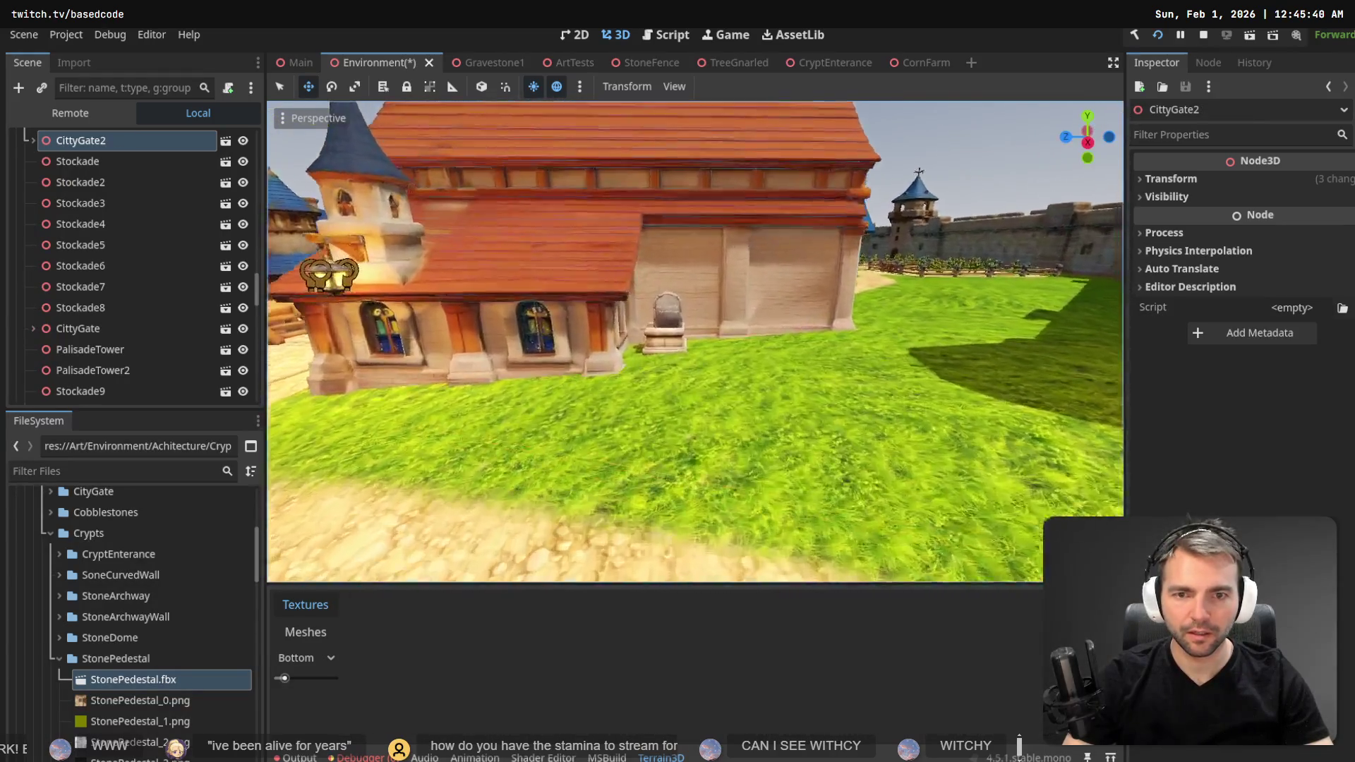
{"action": "left_click", "coordinate": [660, 277]}
{"action": "left_click_drag", "start_coordinate": [552, 319], "coordinate": [558, 321]}
{"action": "scroll", "coordinate": [711, 193], "scroll_direction": "down", "scroll_amount": 5}
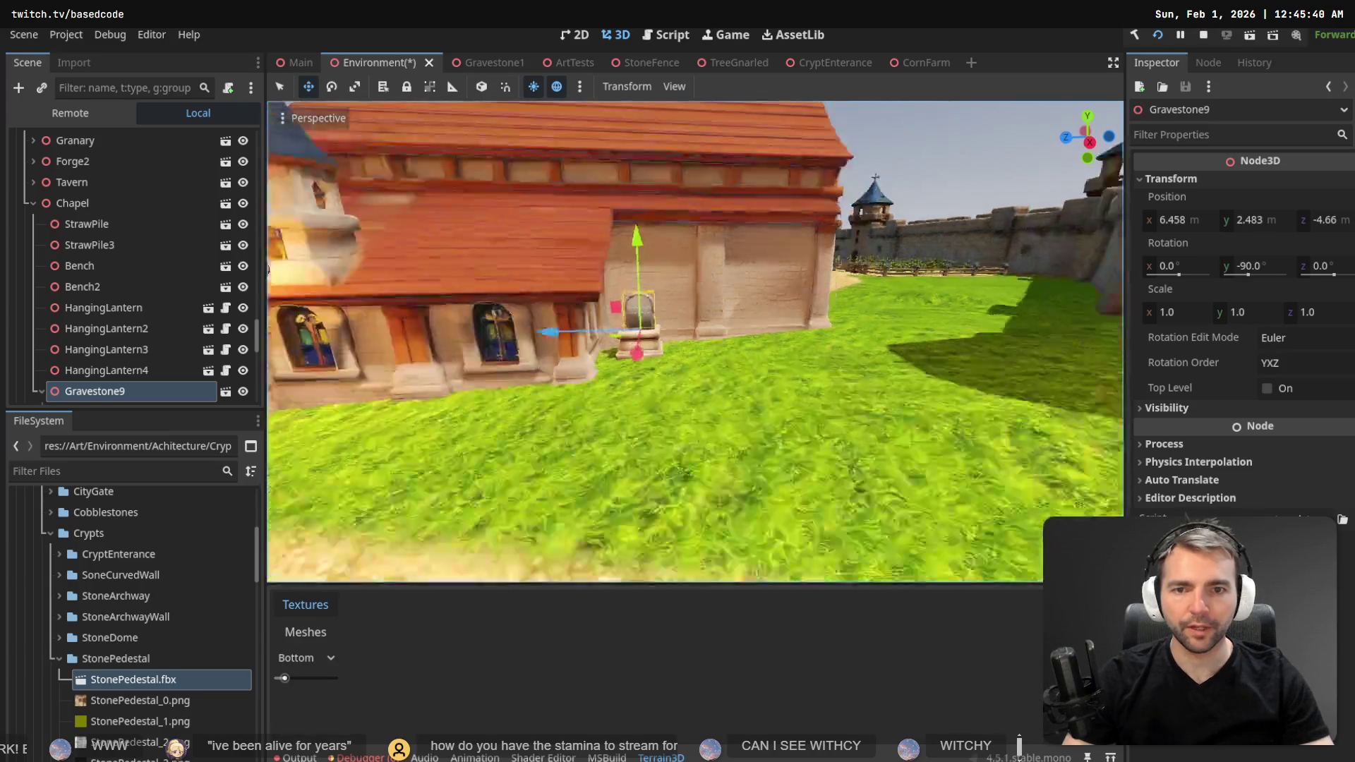
{"action": "left_click", "coordinate": [705, 125]}
{"action": "key", "text": "ctrl+s"}
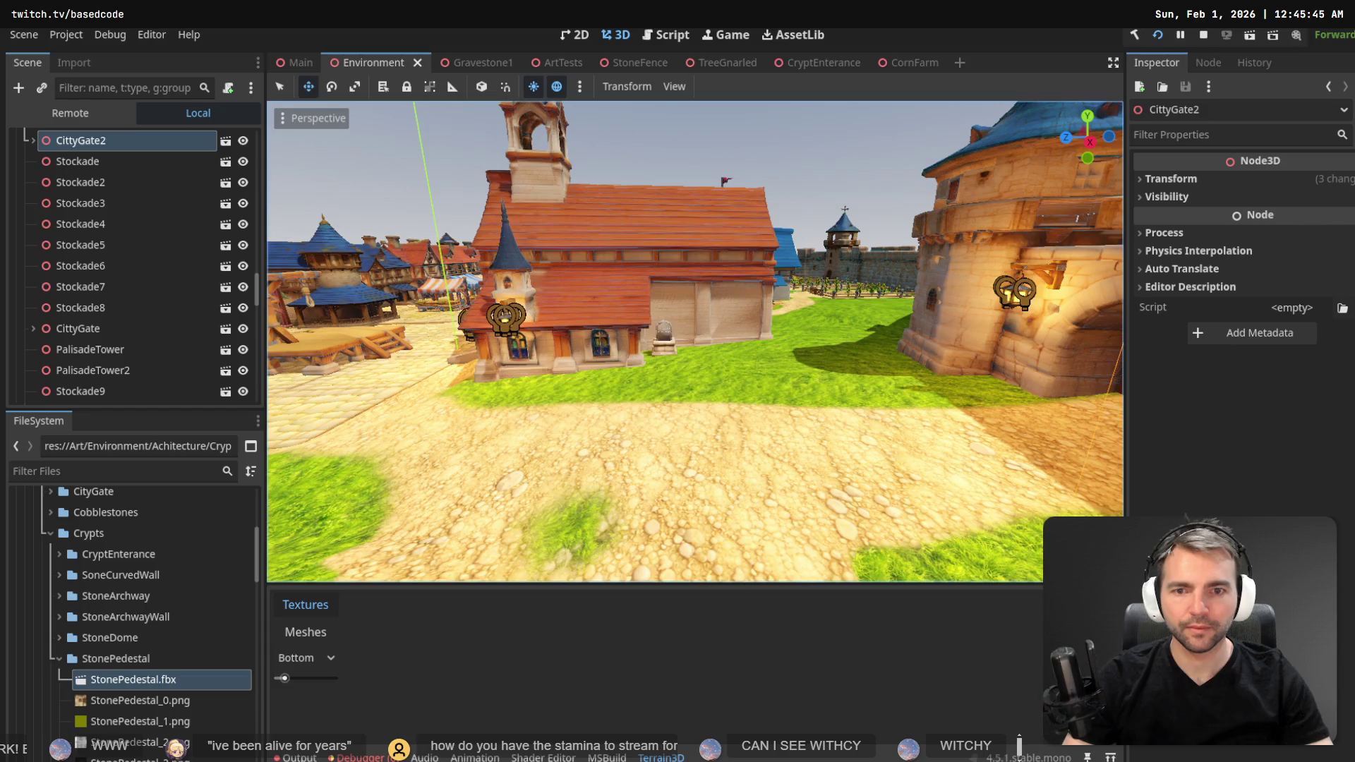
- Fly the view around the graveyard, then run the project
{"action": "key", "text": "w"}
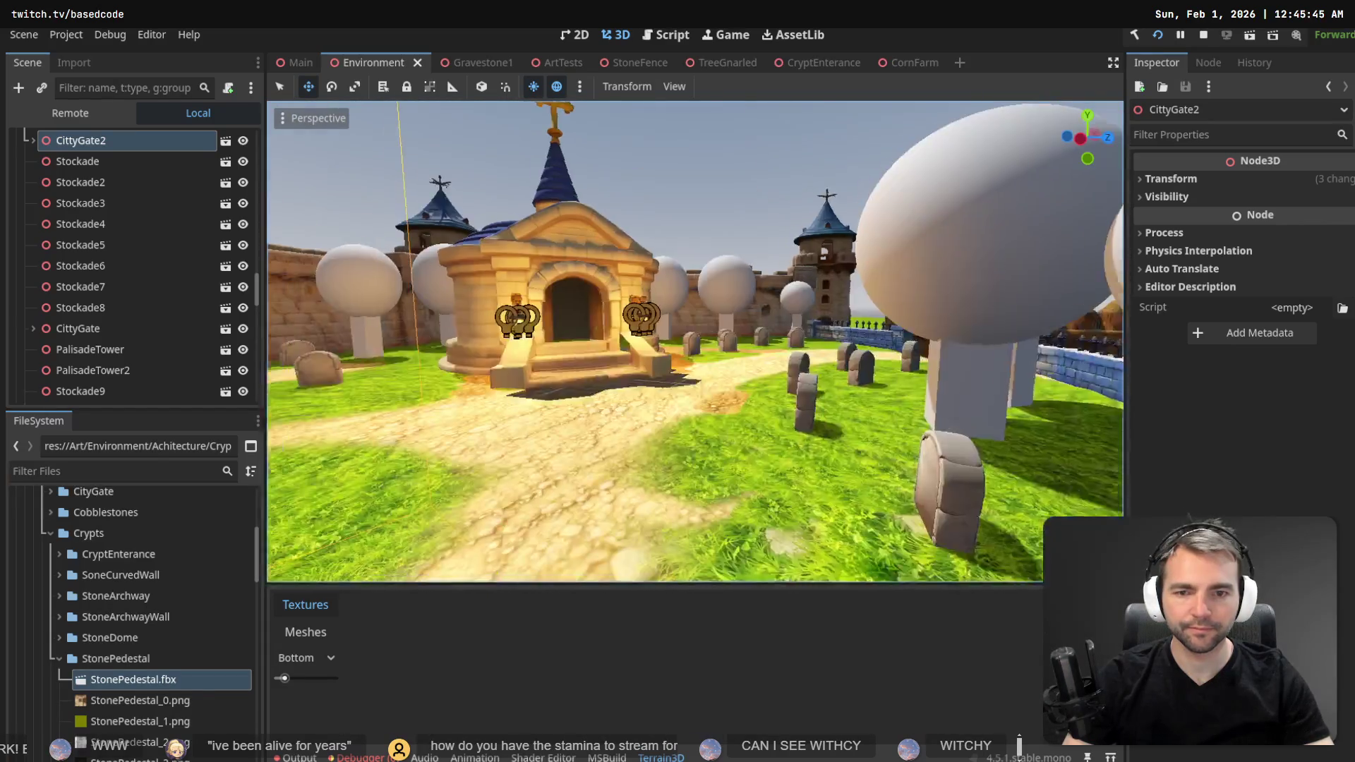
{"action": "key", "text": "a"}
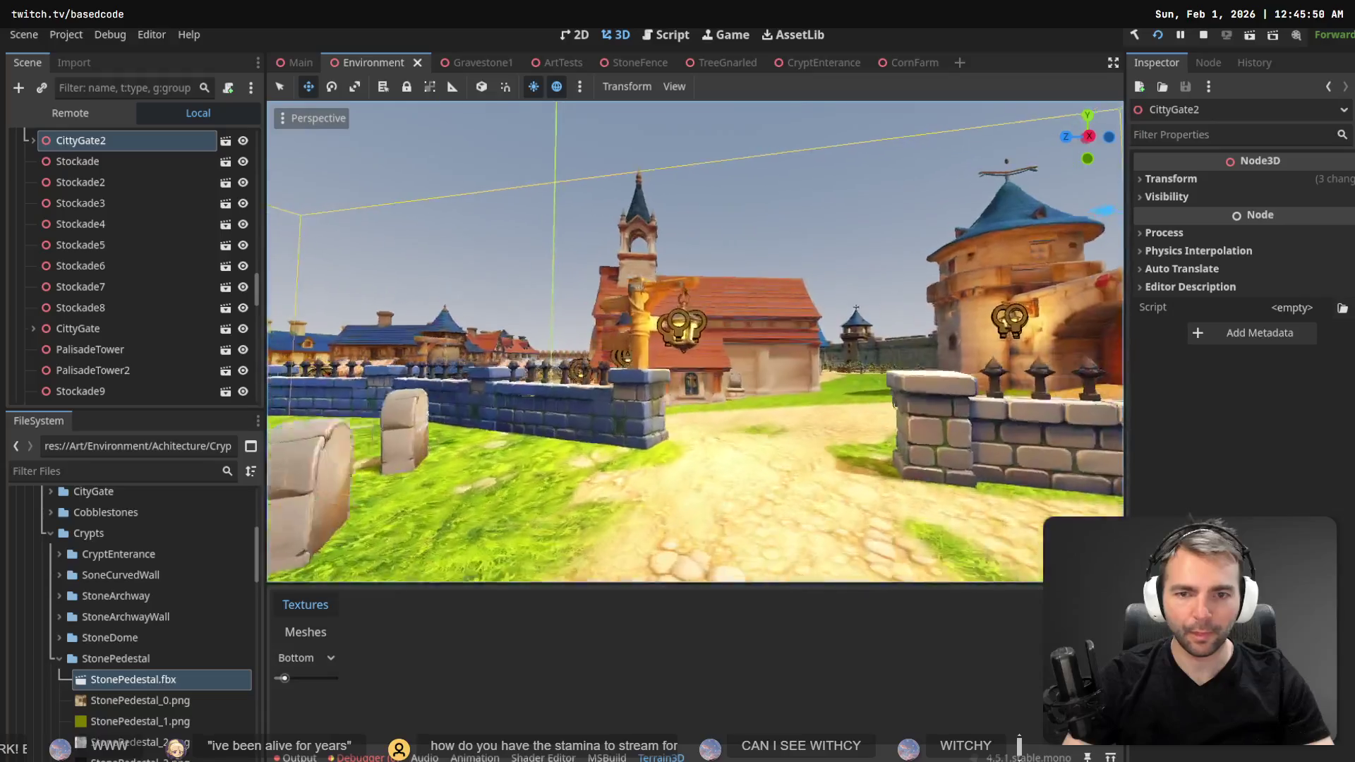
{"action": "key", "text": "w"}
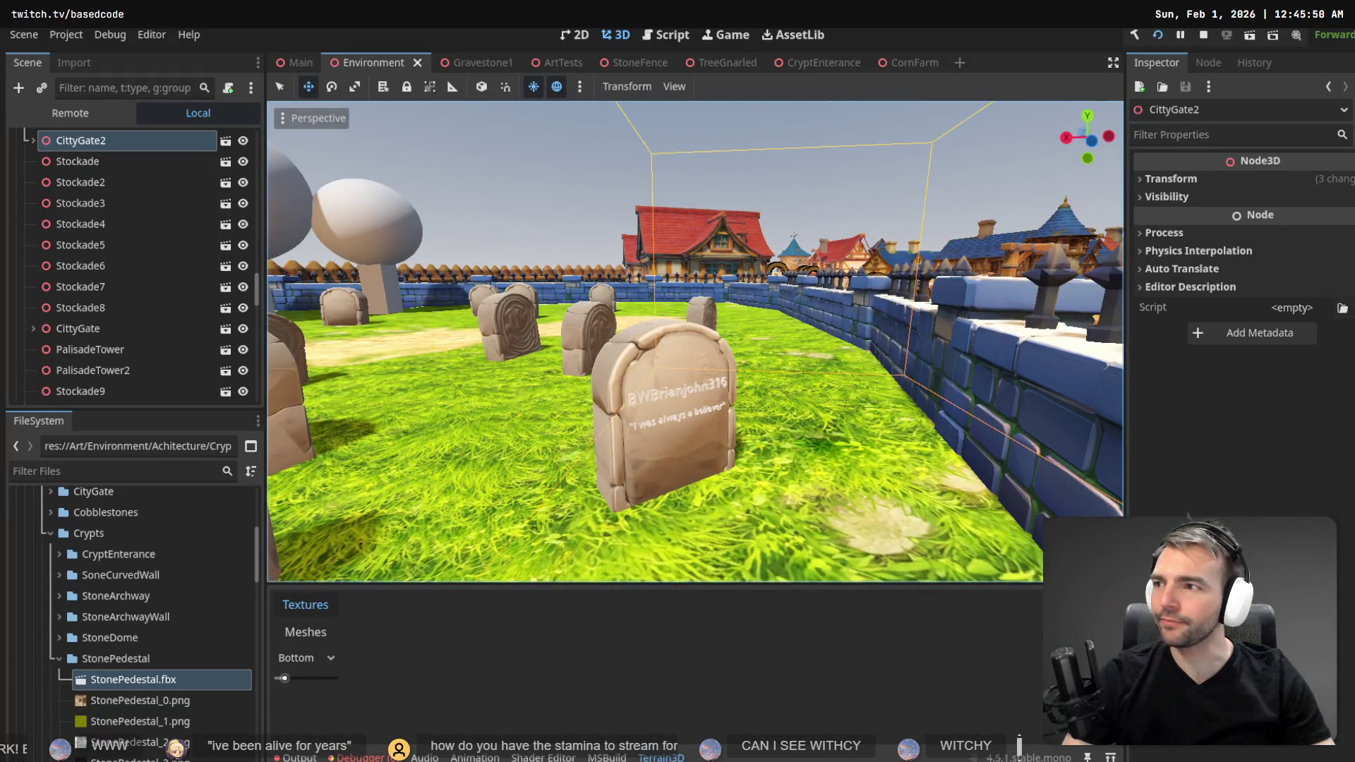
{"action": "left_click", "coordinate": [1157, 35]}
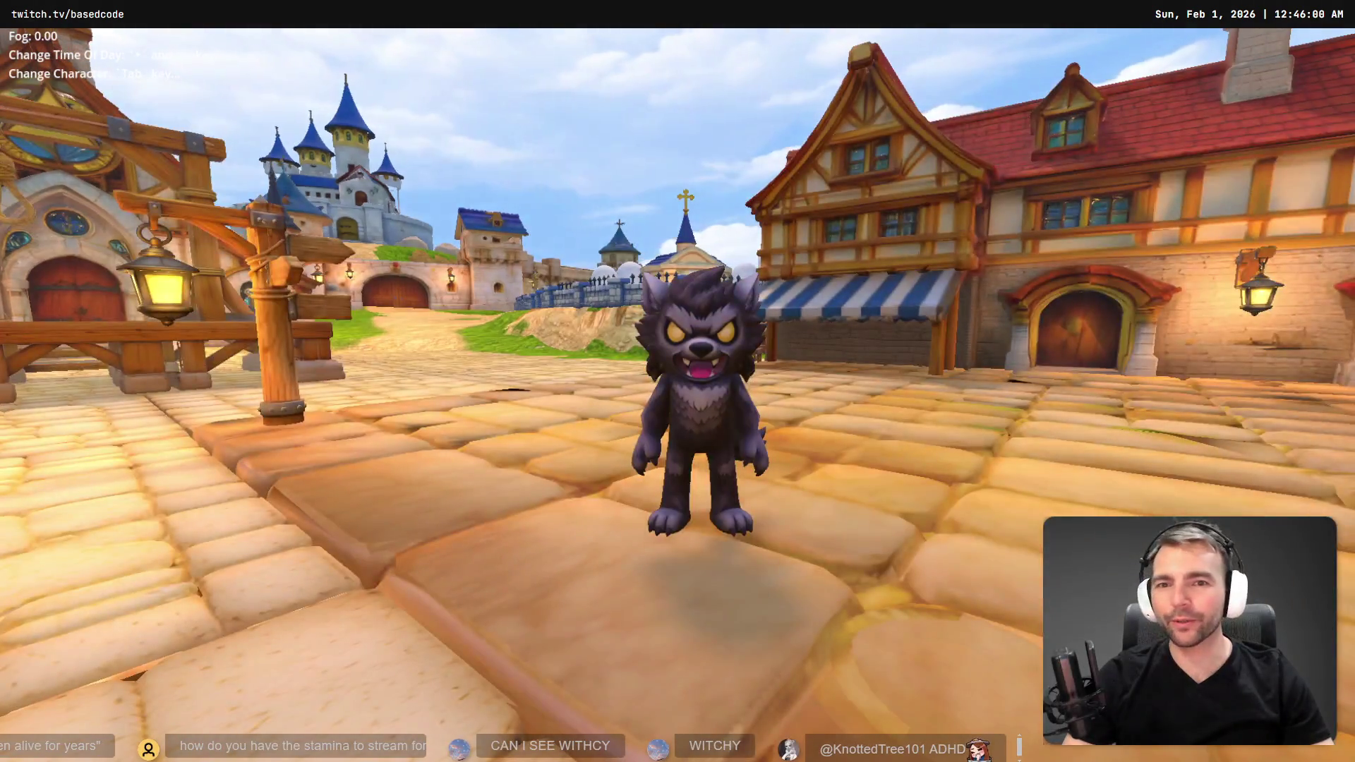
- Cycle characters with Tab until the witch appears and walk her toward the castle gate
{"action": "key", "text": "Tab"}
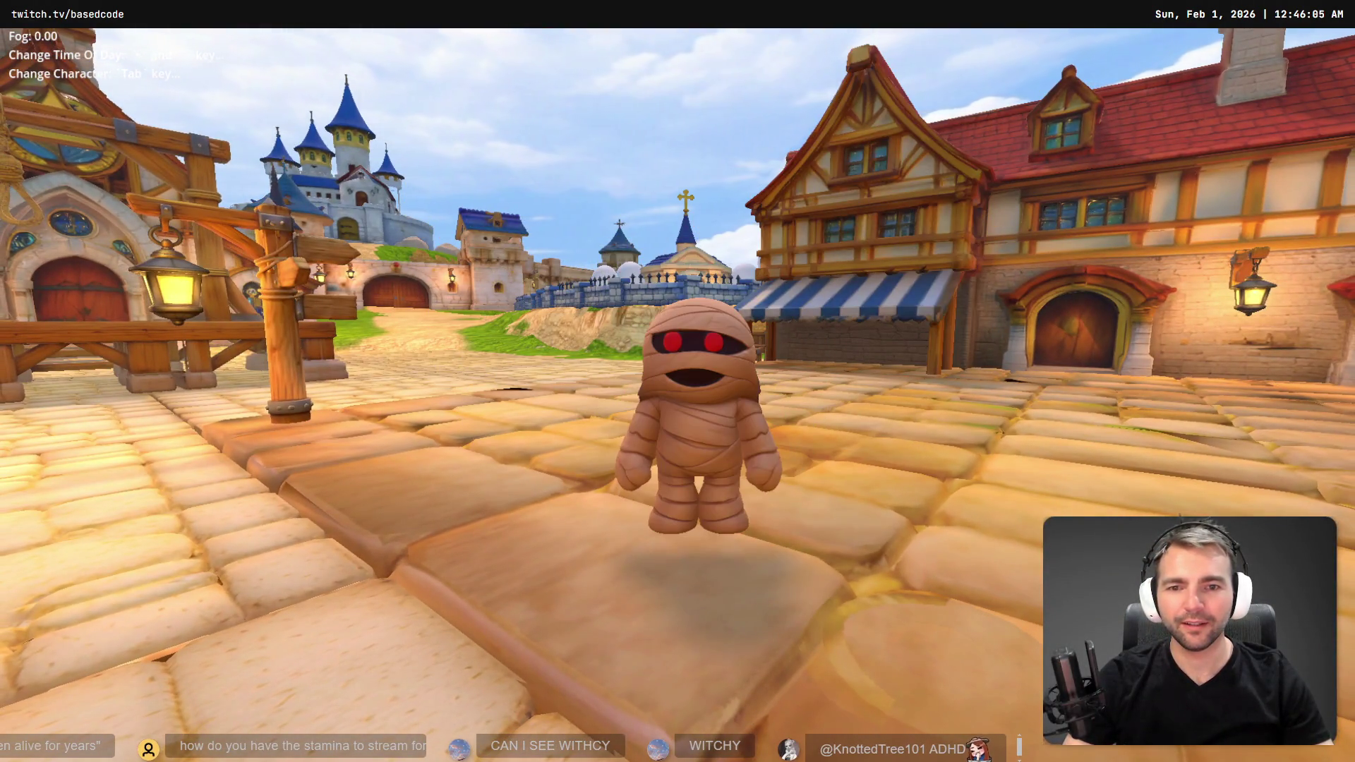
{"action": "key", "text": "Tab"}
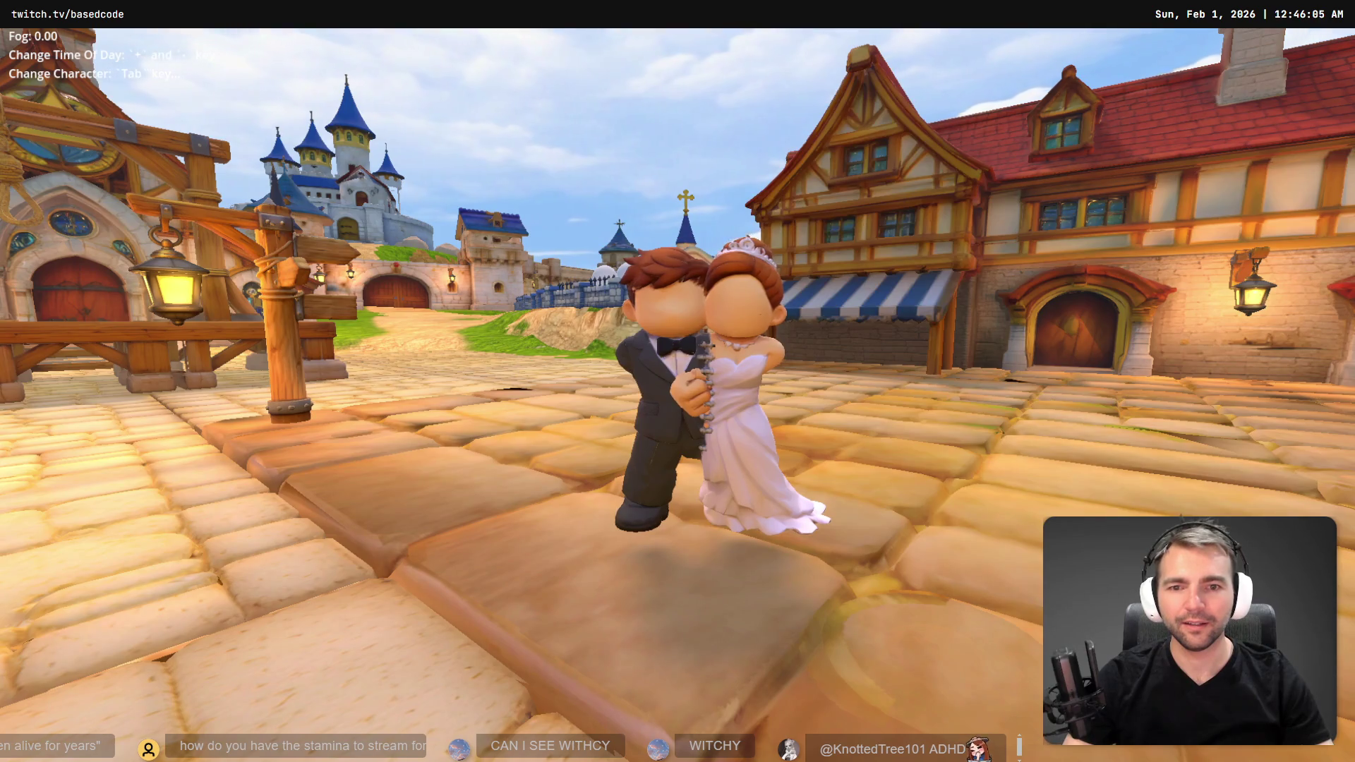
{"action": "key", "text": "Tab"}
{"action": "key", "text": "w"}
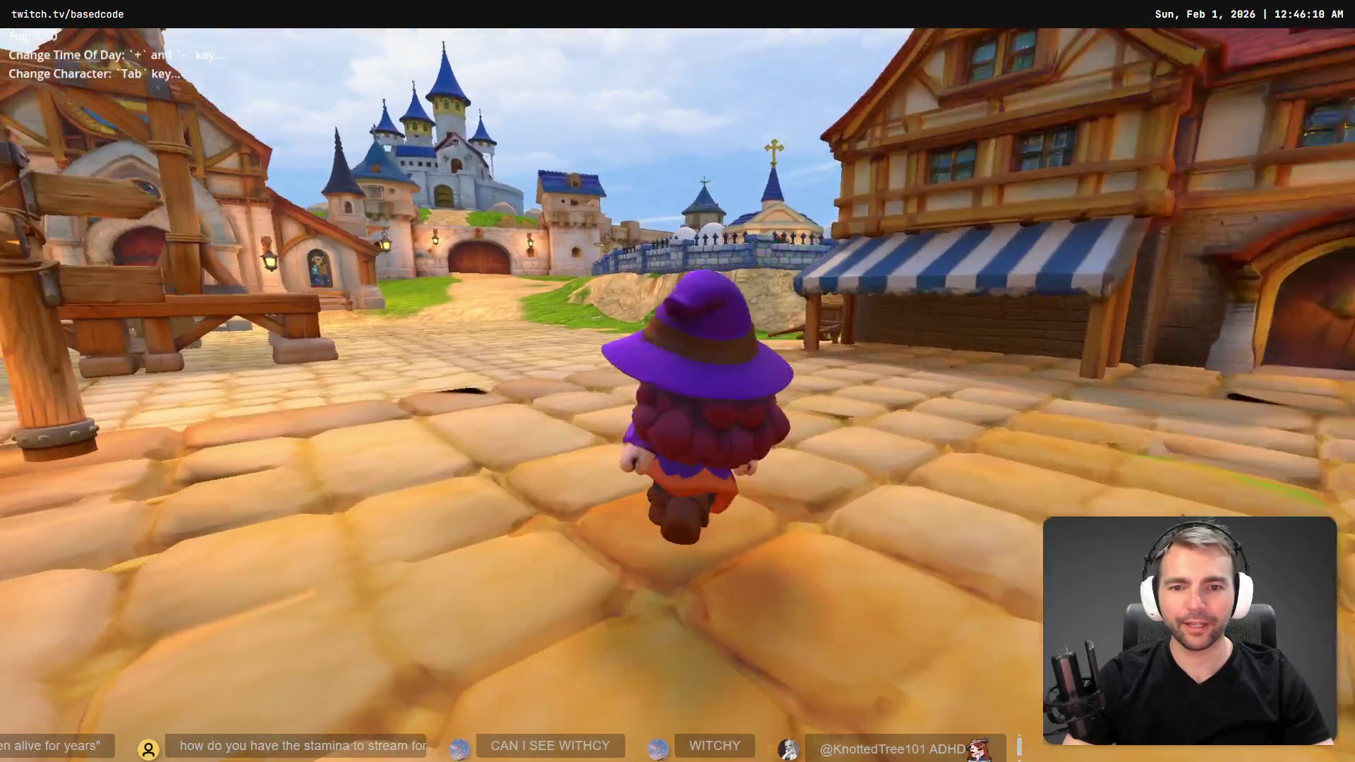
{"action": "key", "text": "d"}
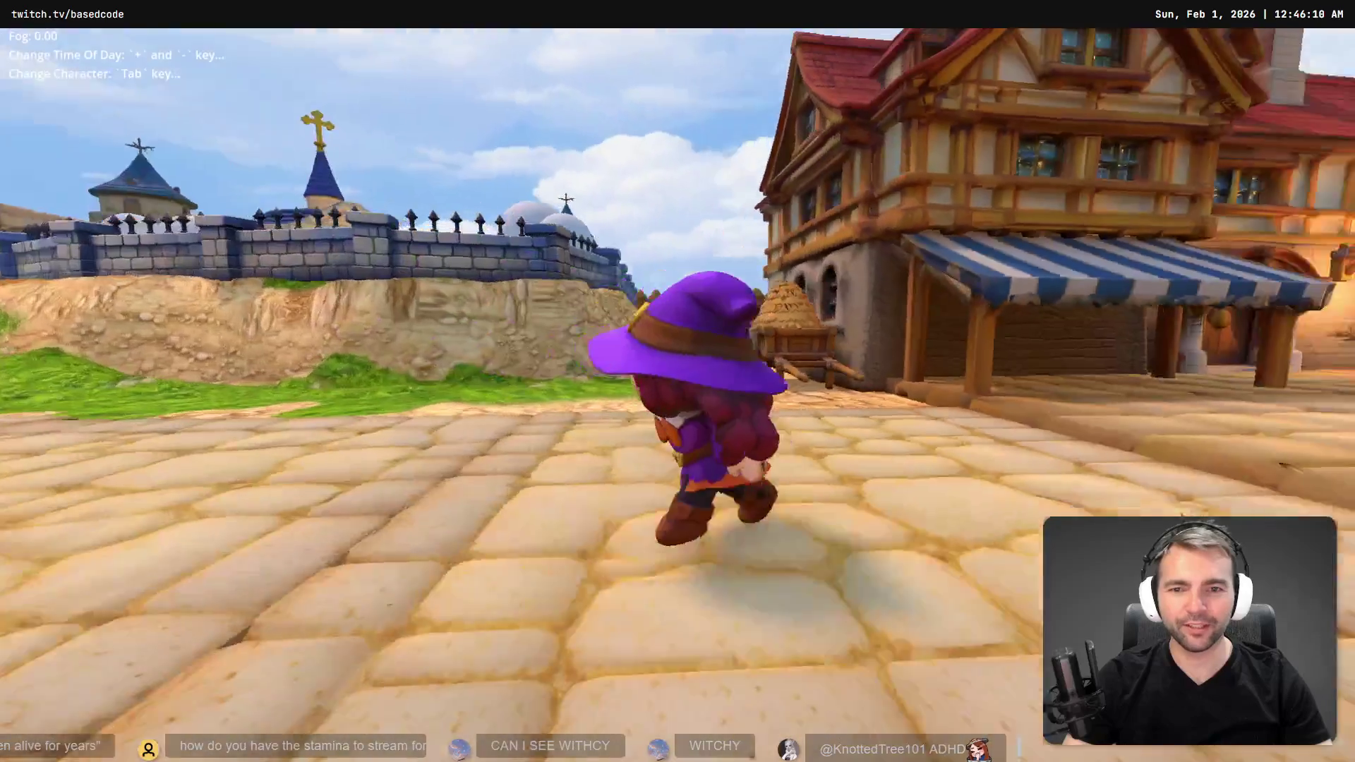
{"action": "key", "text": "a"}
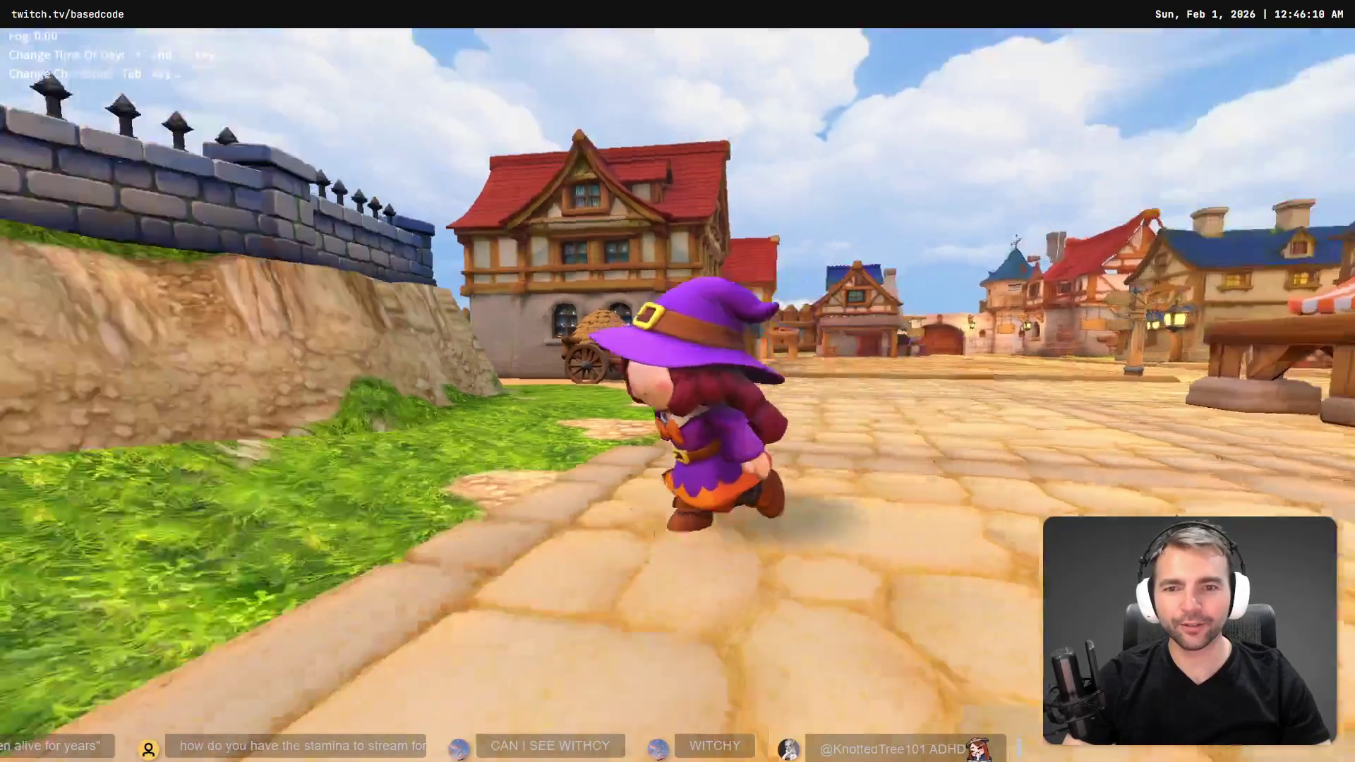
{"action": "key", "text": "w"}
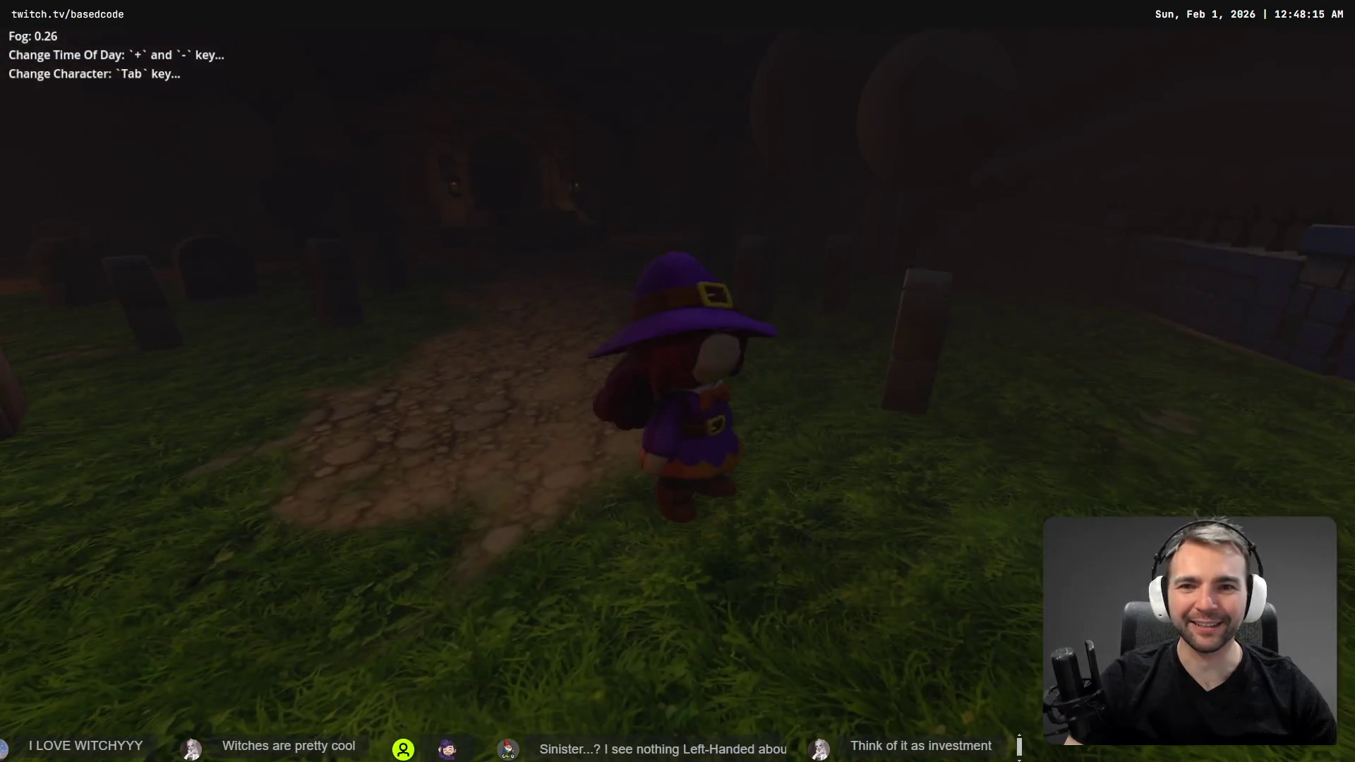
- Walk the witch through the foggy graveyard, then stop the game with F8
{"action": "key", "text": "w"}
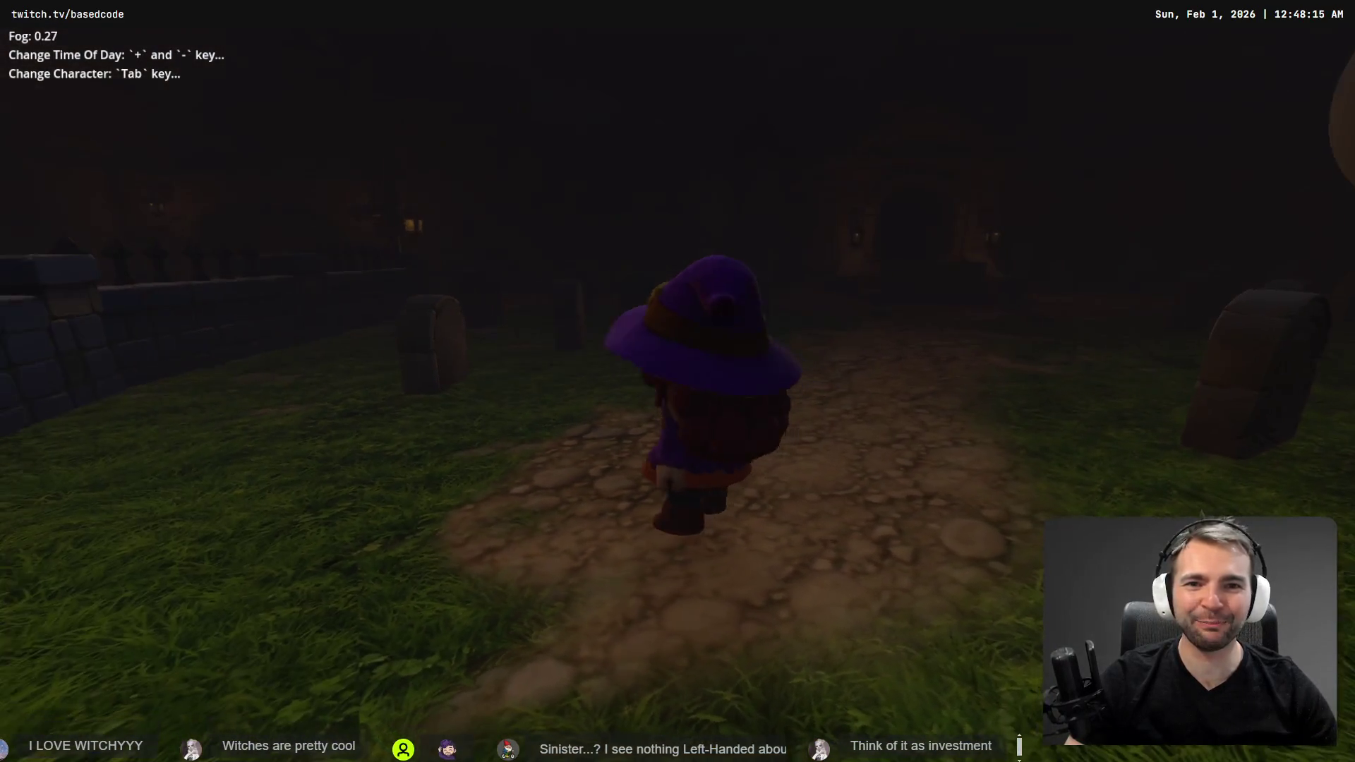
{"action": "key", "text": "w"}
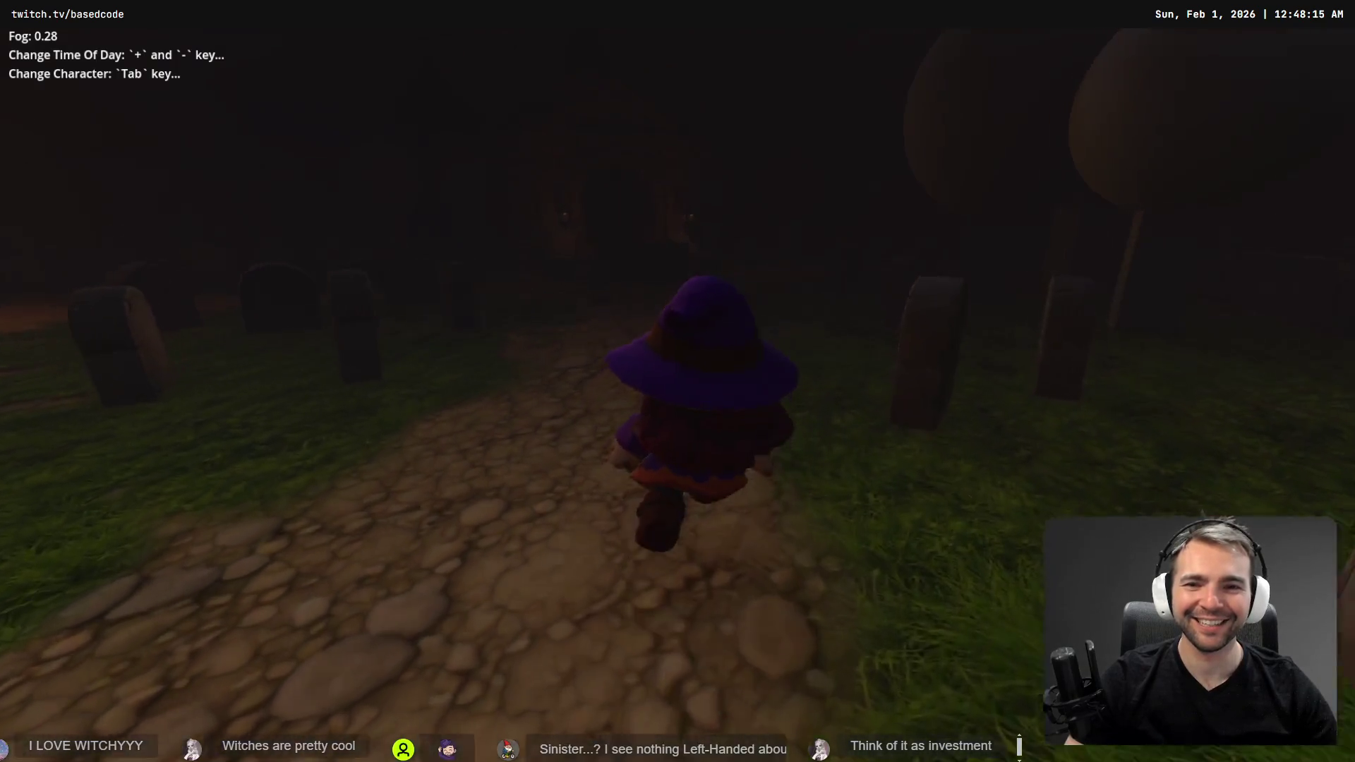
{"action": "key", "text": "w"}
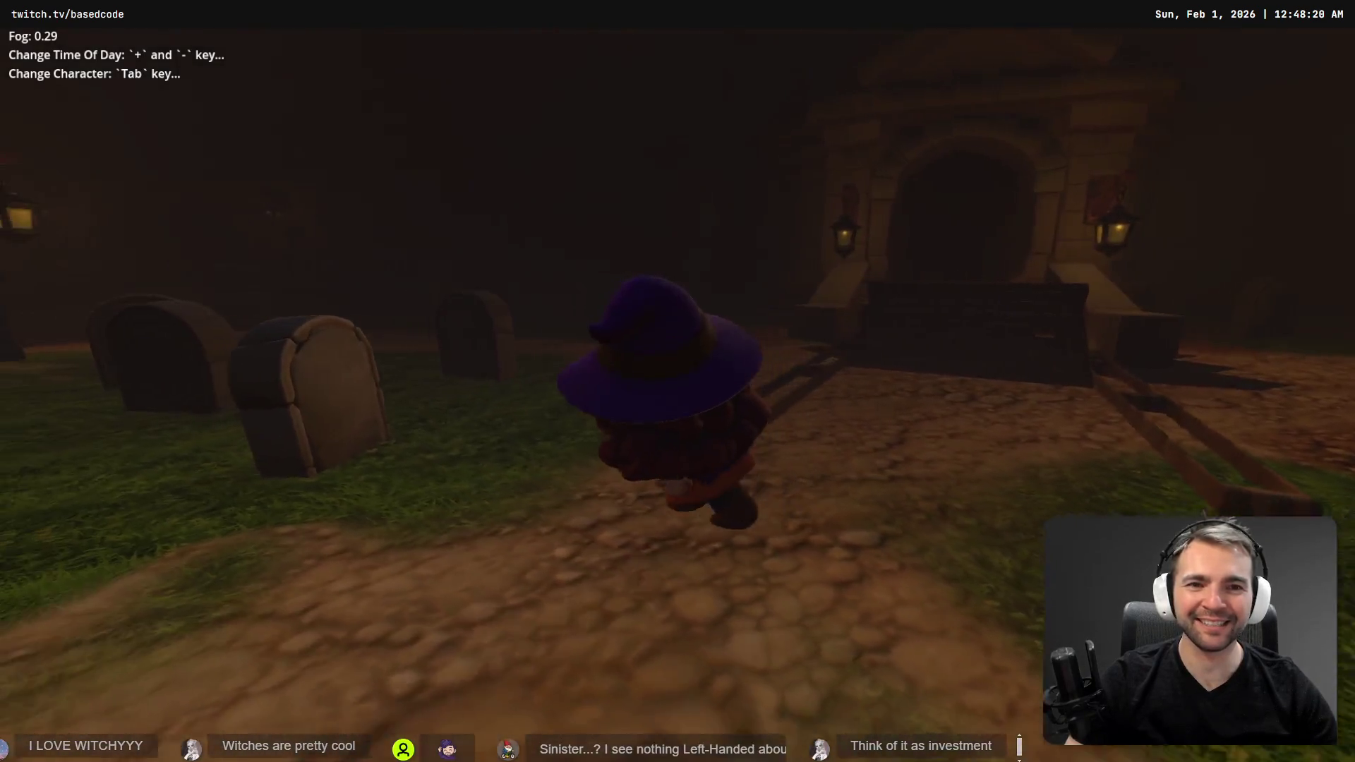
{"action": "key", "text": "s"}
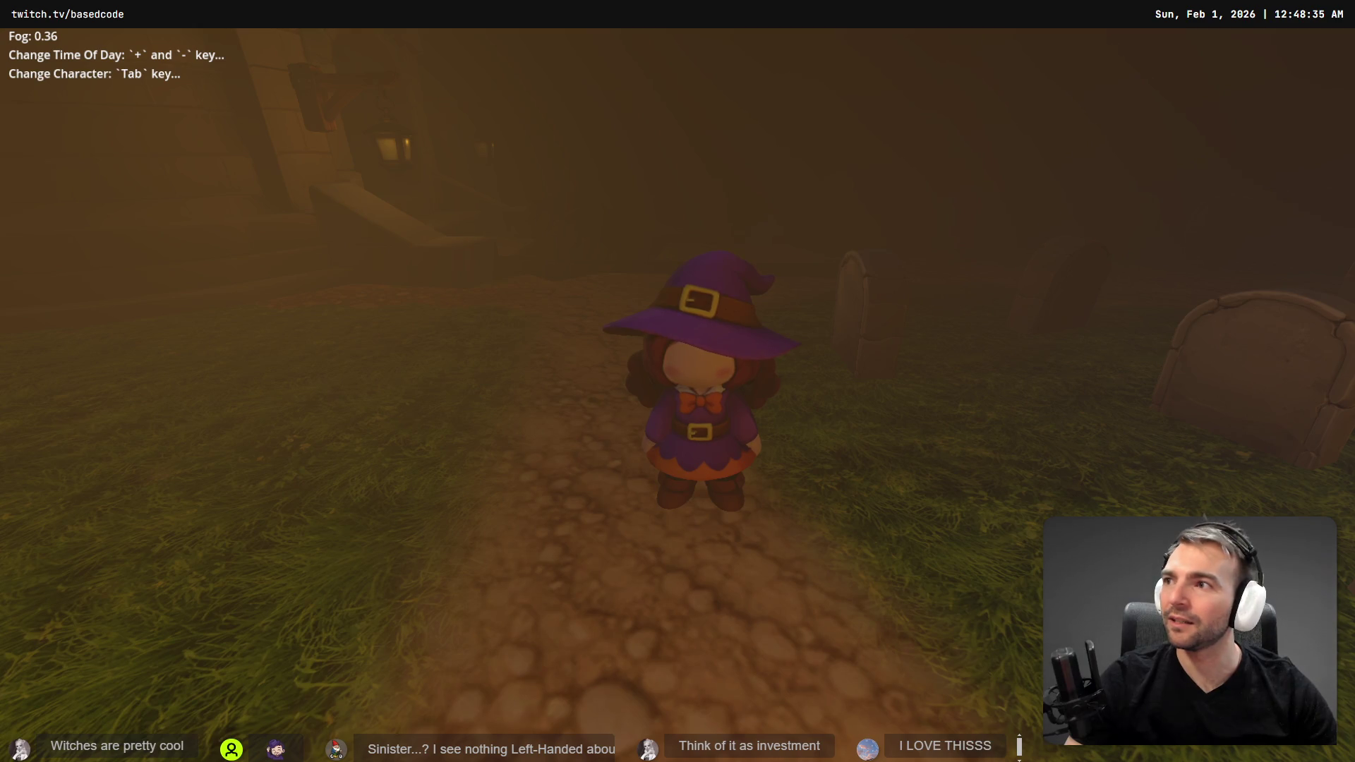
{"action": "key", "text": "w"}
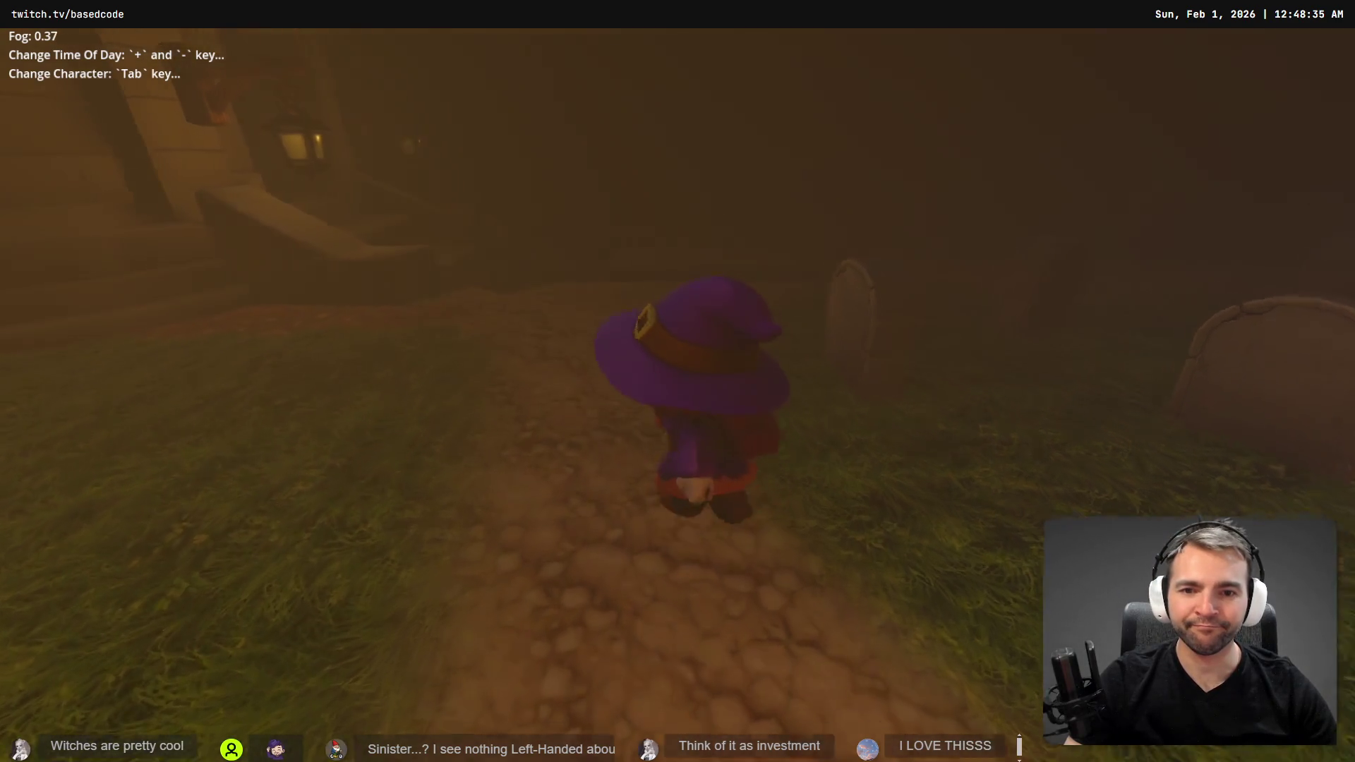
{"action": "key", "text": "w"}
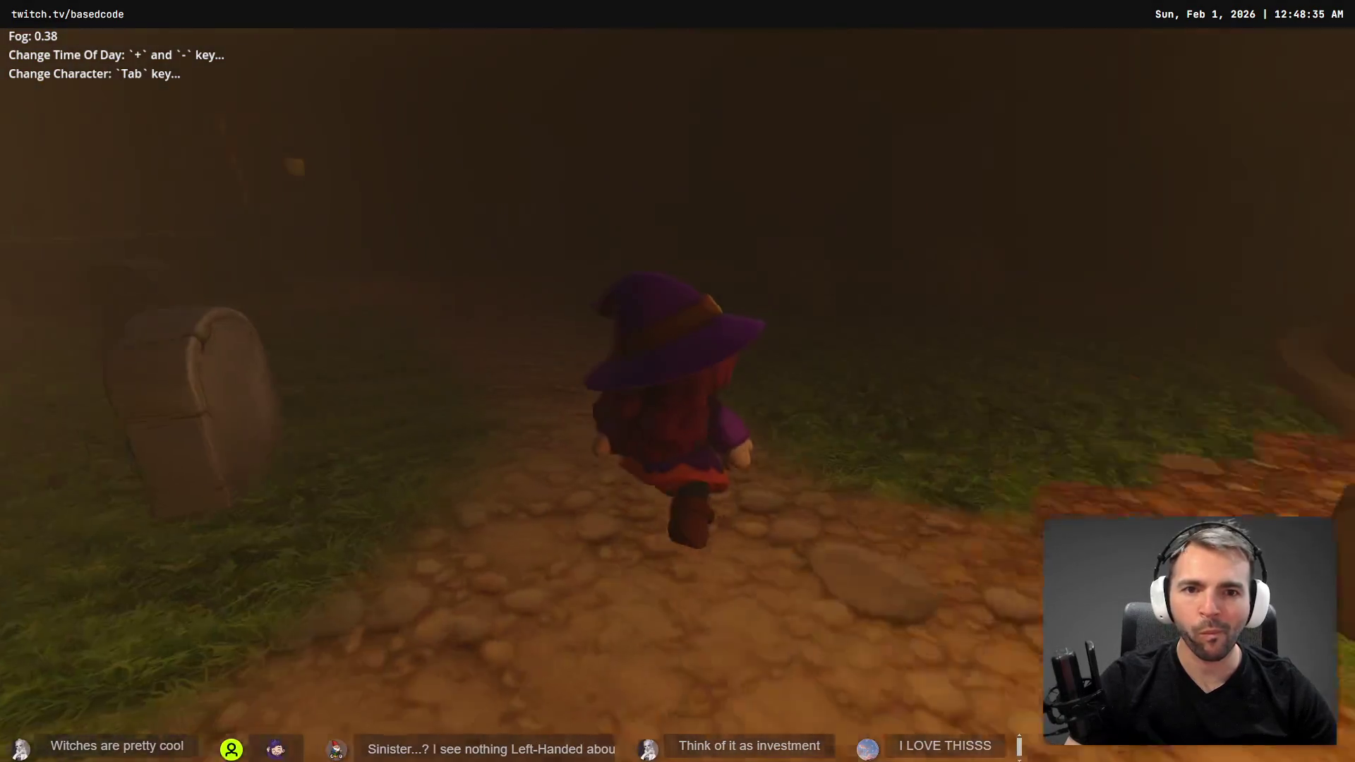
{"action": "key", "text": "w"}
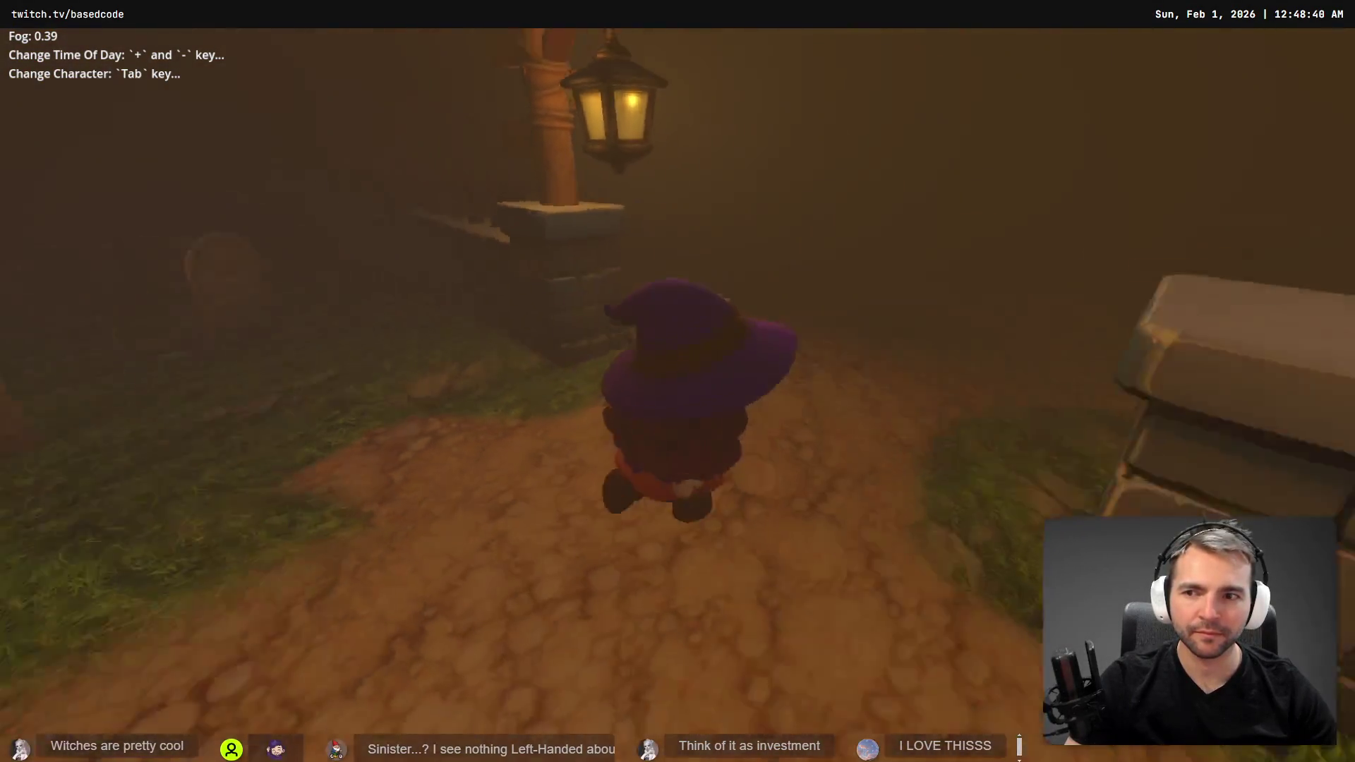
{"action": "key", "text": "w"}
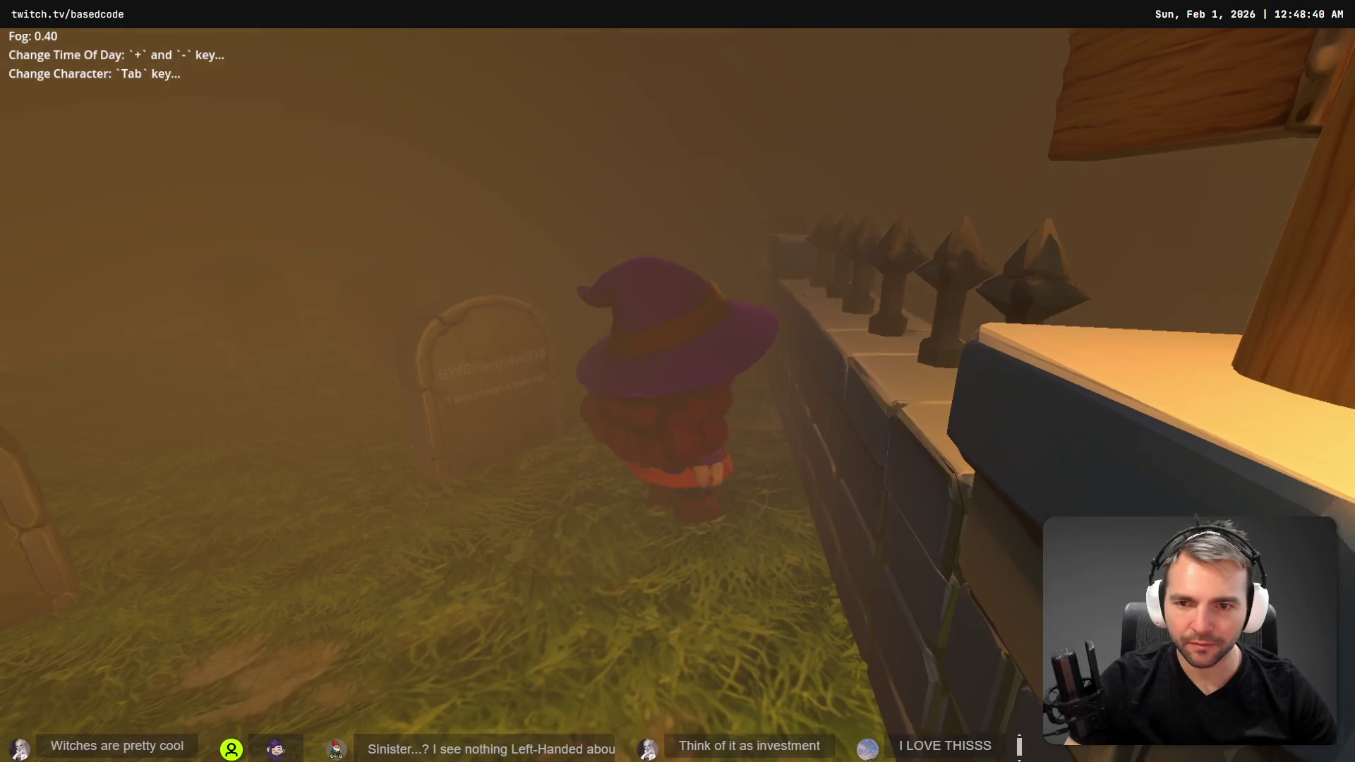
{"action": "key", "text": "w"}
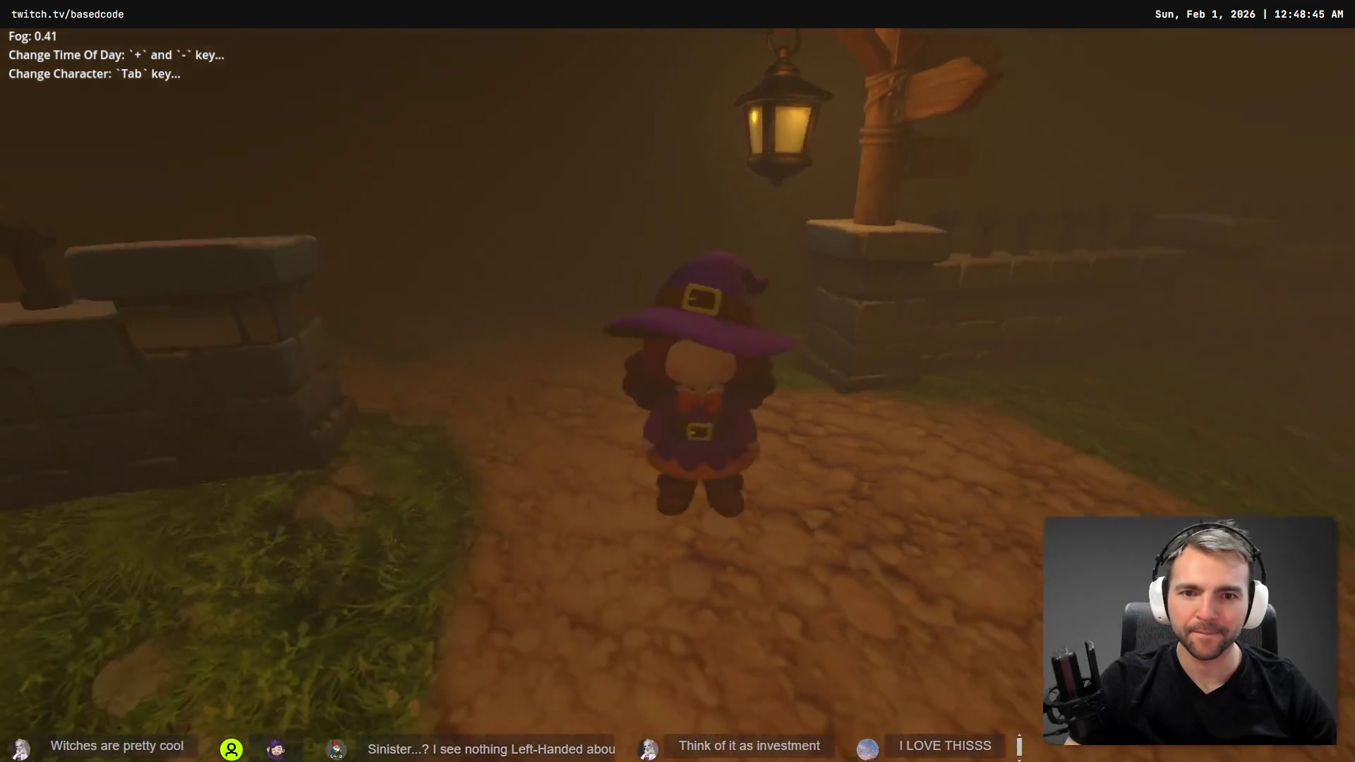
{"action": "key", "text": "F8"}
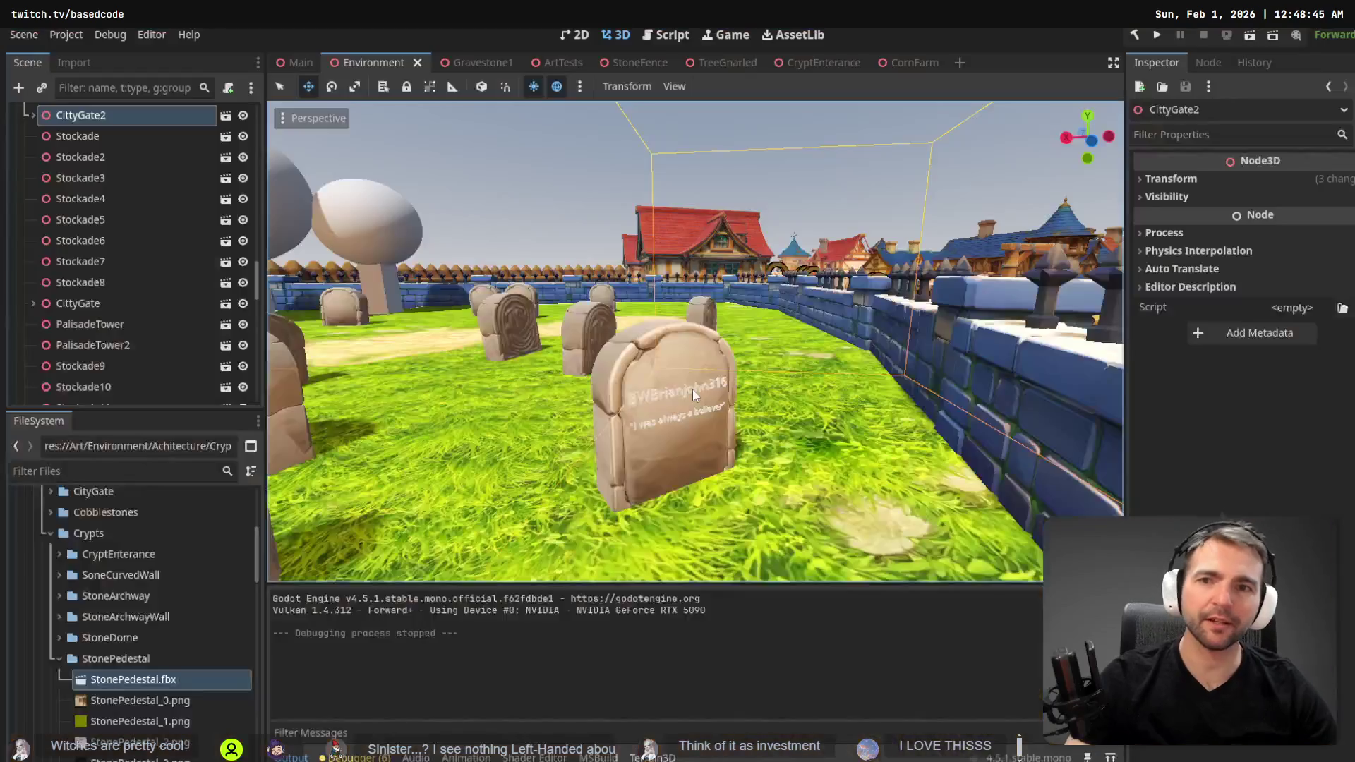
{"action": "key", "text": "w"}
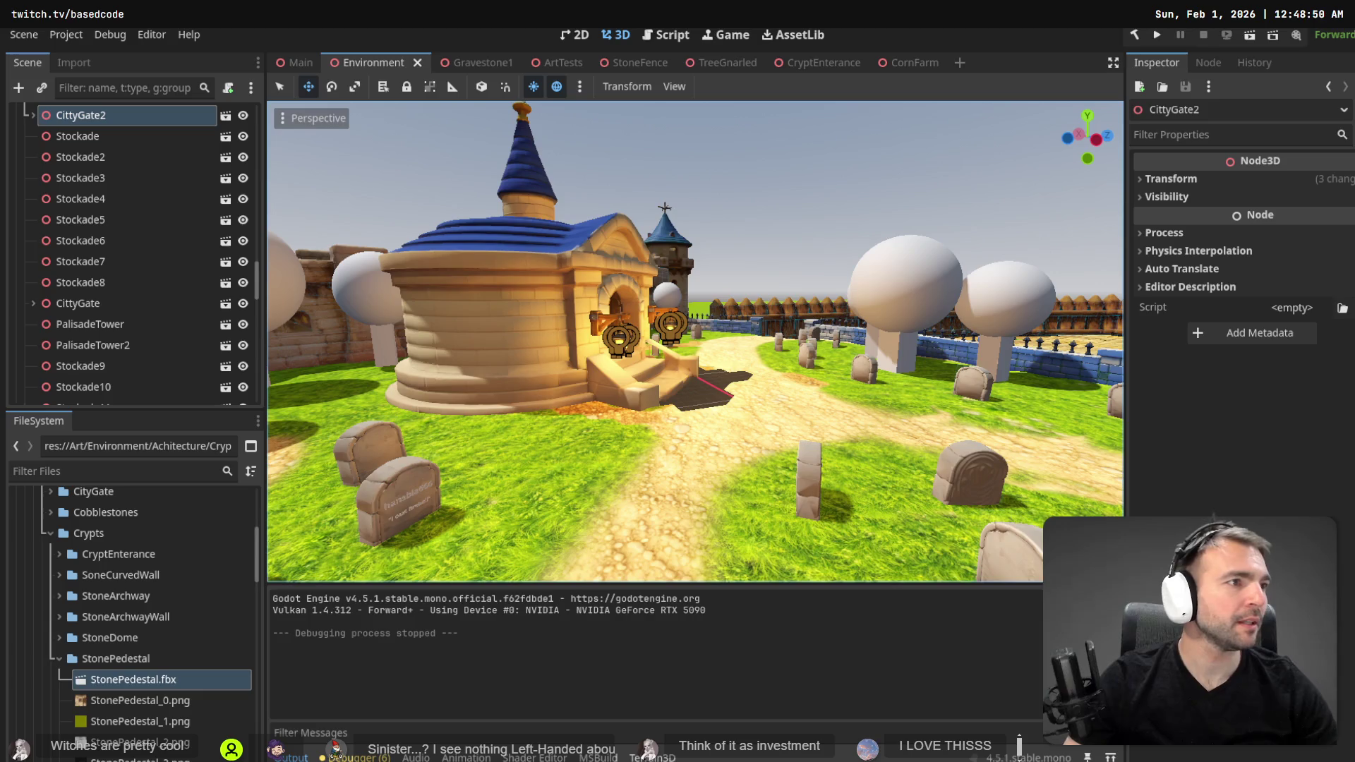
- Copy the ChatGPT mossy tombstone image from Chrome and return to the tldraw board
{"action": "key", "text": "alt+Tab"}
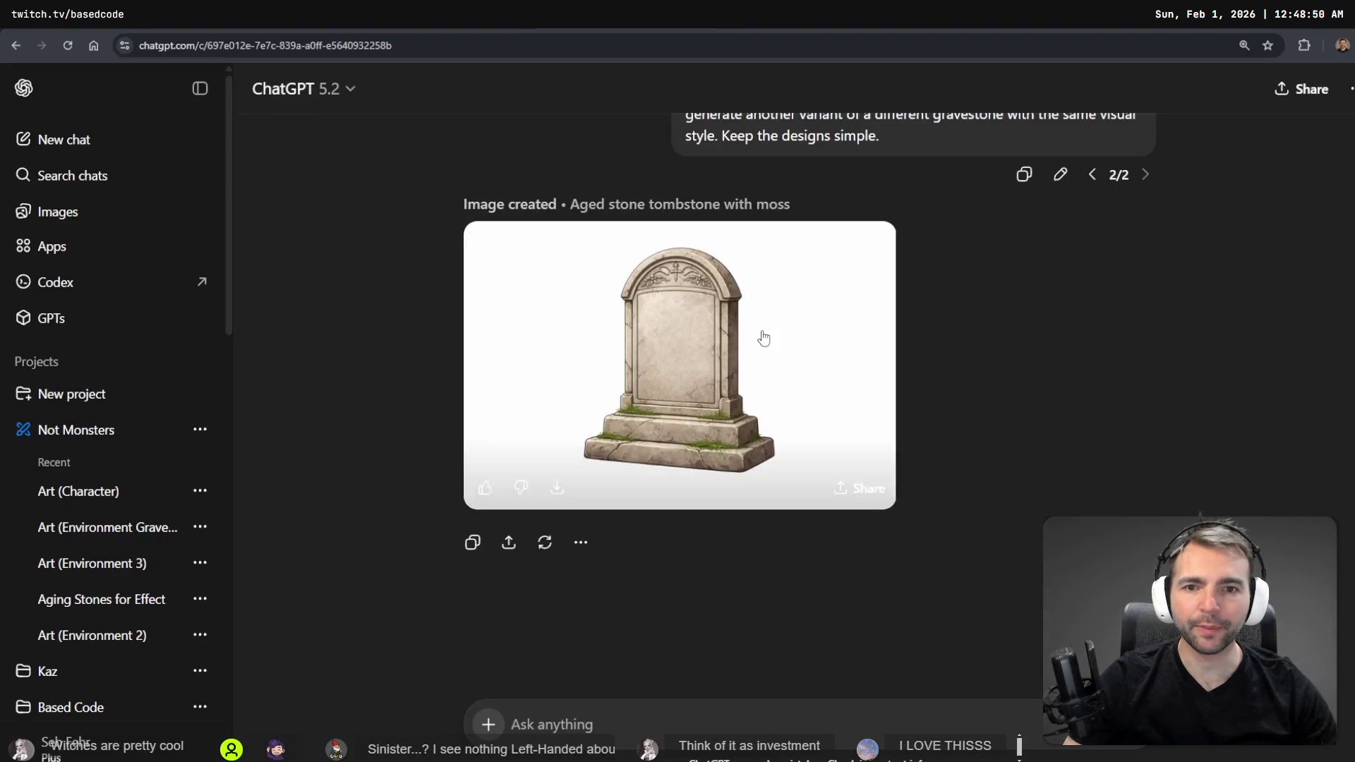
{"action": "left_click", "coordinate": [763, 338]}
{"action": "right_click", "coordinate": [803, 368]}
{"action": "left_click", "coordinate": [869, 423]}
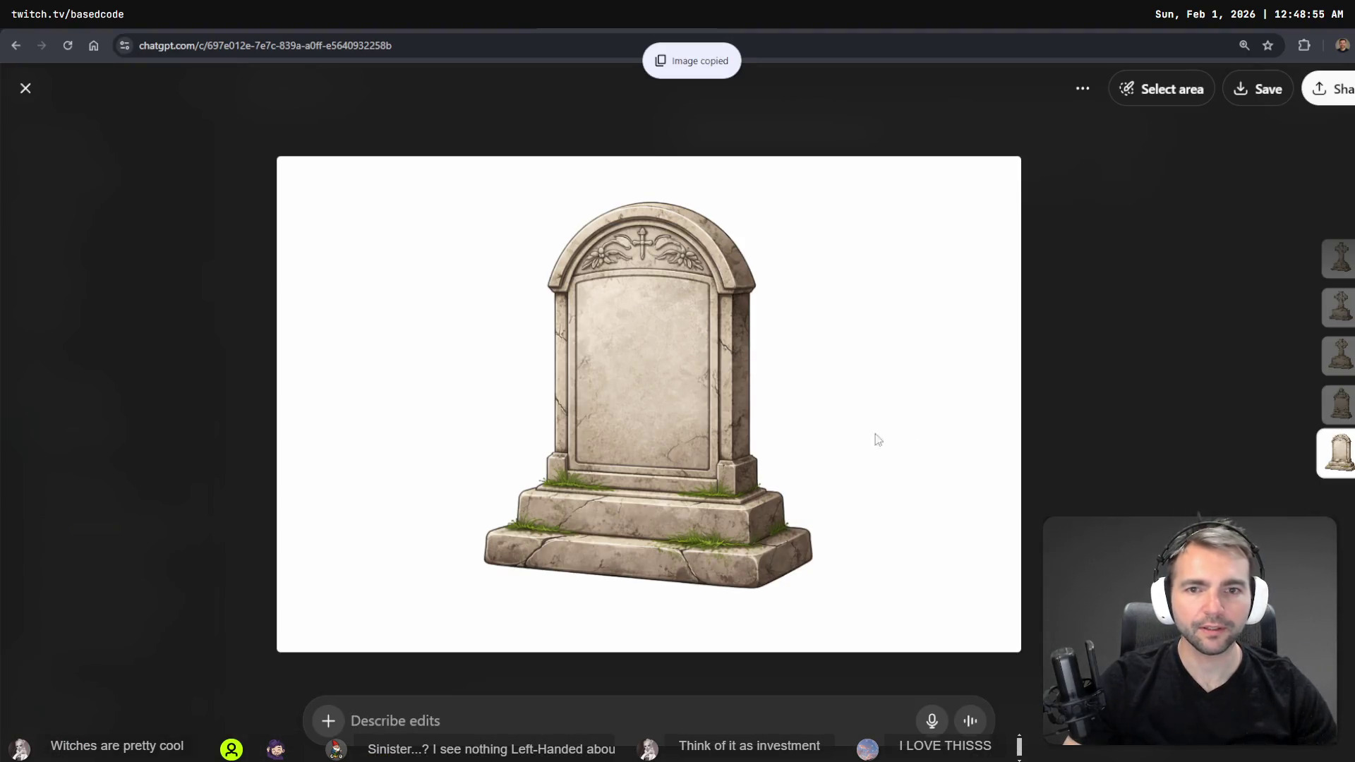
{"action": "key", "text": "alt+Tab"}
{"action": "scroll", "coordinate": [771, 305], "scroll_direction": "down", "scroll_amount": 3}
{"action": "scroll", "coordinate": [655, 280], "scroll_direction": "down", "scroll_amount": 4}
- Paste the tombstone image below the two small gravestones and shrink it to match
{"action": "mouse_move", "coordinate": [520, 170]}
{"action": "left_mouse_down"}
{"action": "mouse_move", "coordinate": [711, 305]}
{"action": "mouse_move", "coordinate": [520, 544]}
{"action": "mouse_move", "coordinate": [534, 88]}
{"action": "left_mouse_up"}
{"action": "scroll", "coordinate": [762, 293], "scroll_direction": "down", "scroll_amount": 3}
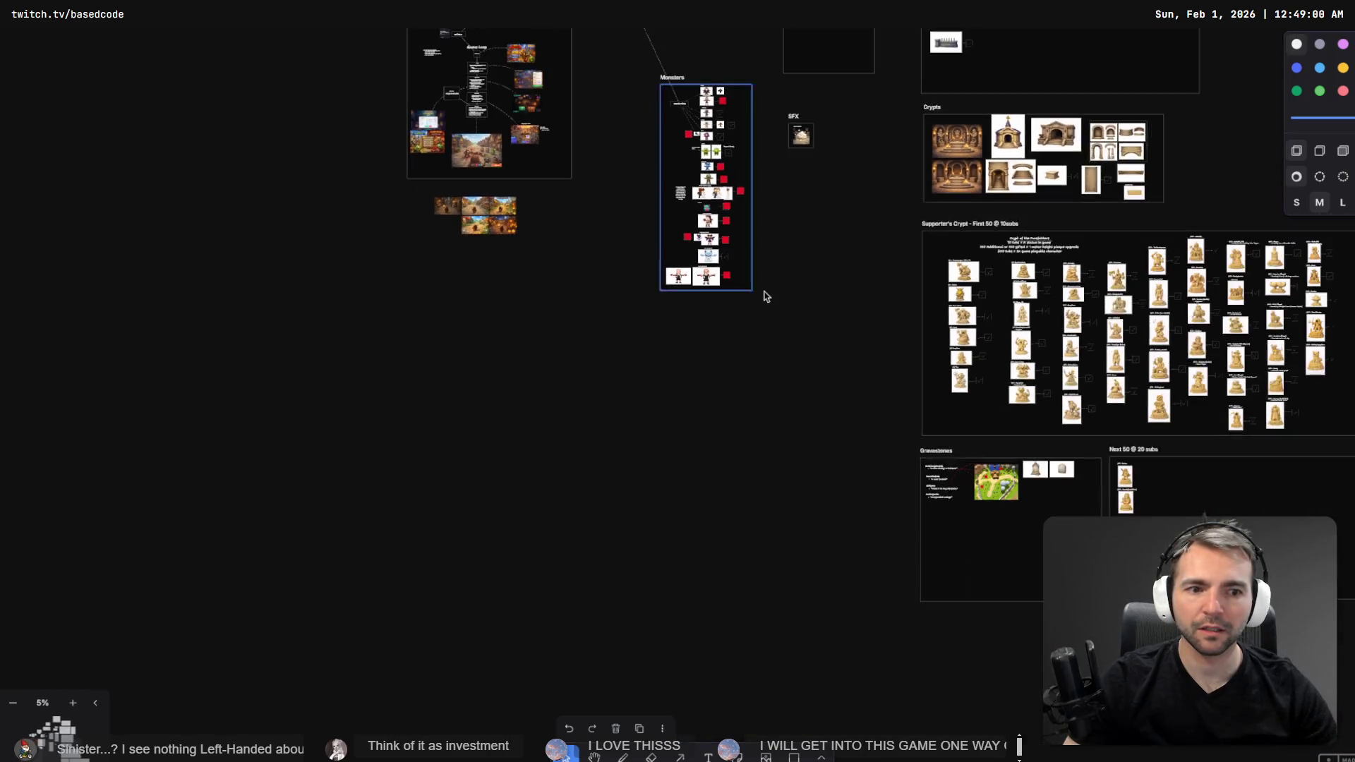
{"action": "mouse_move", "coordinate": [743, 210]}
{"action": "left_mouse_down"}
{"action": "mouse_move", "coordinate": [640, 523]}
{"action": "mouse_move", "coordinate": [530, 121]}
{"action": "left_mouse_up"}
{"action": "scroll", "coordinate": [774, 402], "scroll_direction": "up", "scroll_amount": 5}
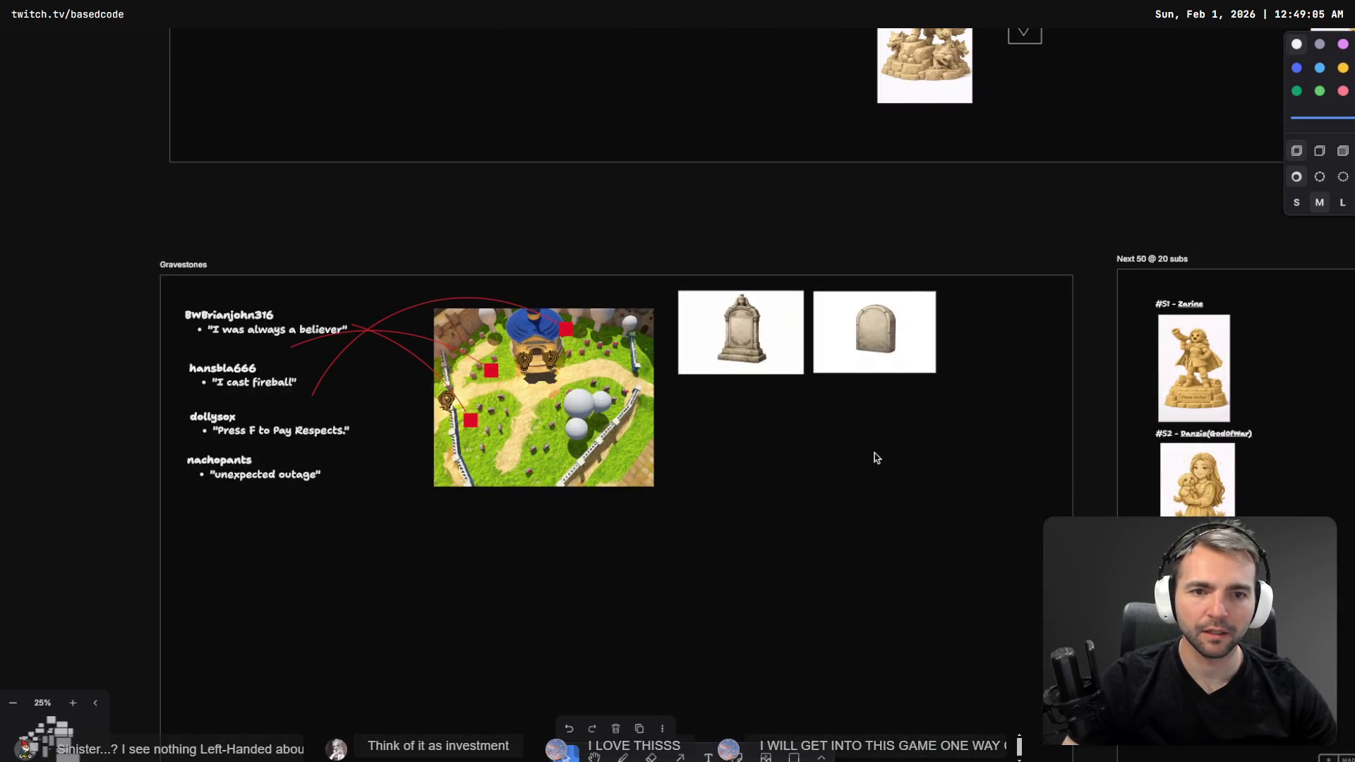
{"action": "key", "text": "ctrl+v"}
{"action": "mouse_move", "coordinate": [737, 390]}
{"action": "left_mouse_down"}
{"action": "mouse_move", "coordinate": [849, 484]}
{"action": "mouse_move", "coordinate": [901, 453]}
{"action": "mouse_move", "coordinate": [855, 462]}
{"action": "left_mouse_up"}
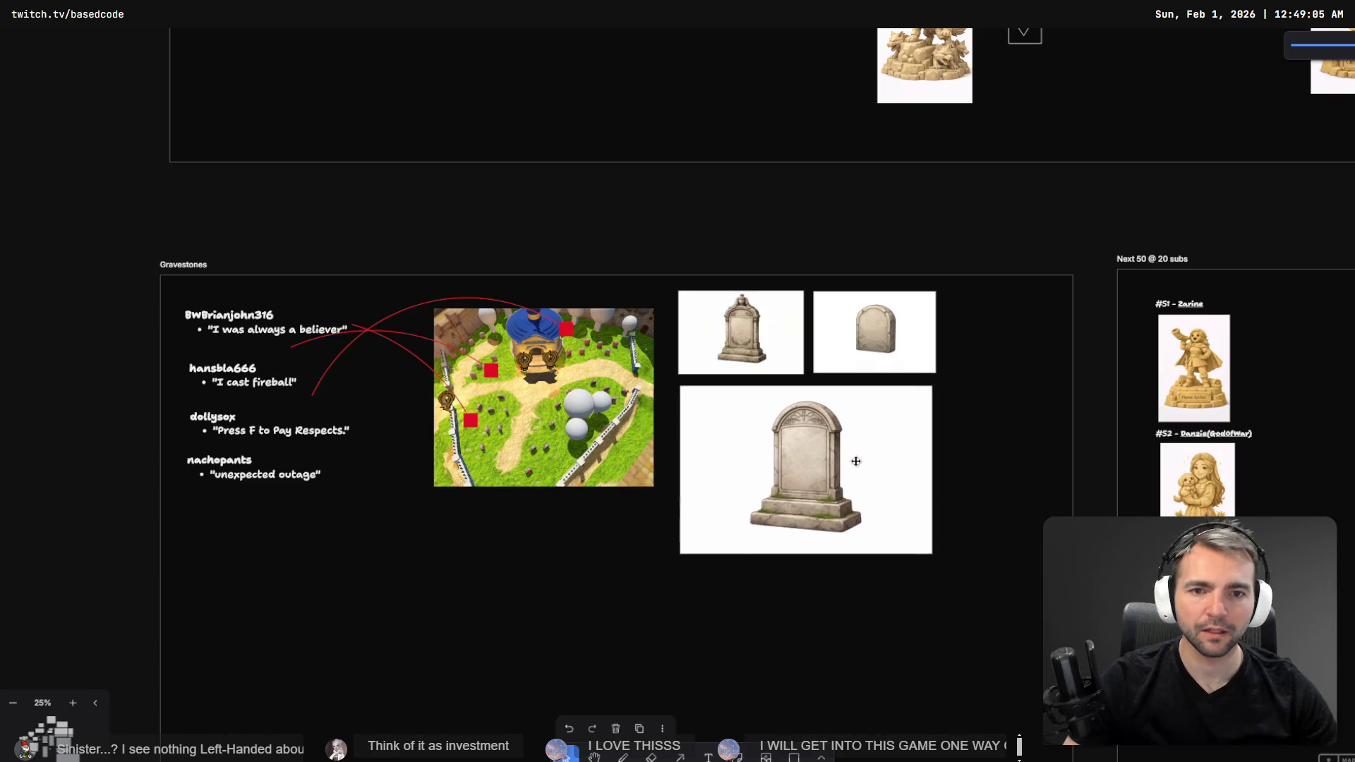
{"action": "mouse_move", "coordinate": [934, 389]}
{"action": "left_mouse_down"}
{"action": "mouse_move", "coordinate": [837, 447]}
{"action": "mouse_move", "coordinate": [811, 429]}
{"action": "mouse_move", "coordinate": [804, 396]}
{"action": "mouse_move", "coordinate": [780, 408]}
{"action": "left_mouse_up"}
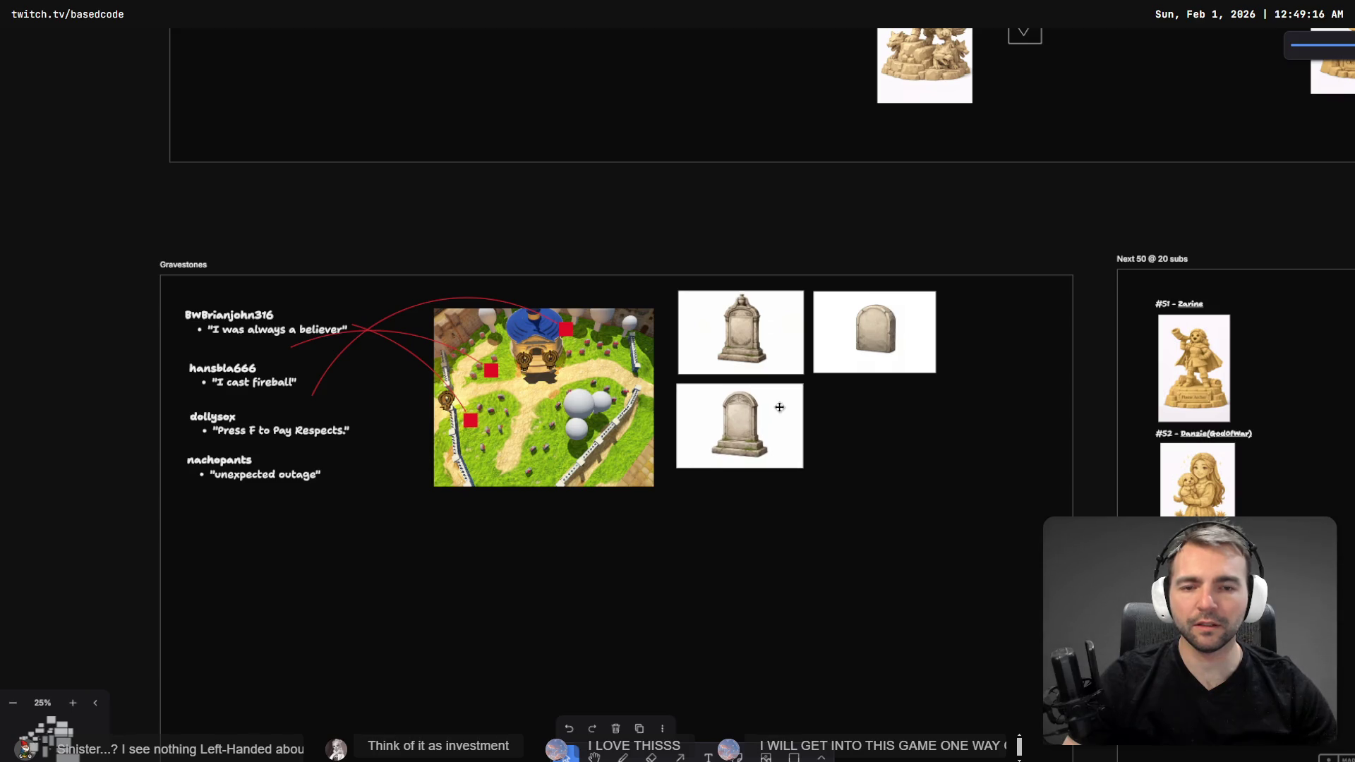
{"action": "left_click", "coordinate": [780, 407]}
- Paste the gravestone variant request into ChatGPT and send it
{"action": "scroll", "coordinate": [790, 397], "scroll_direction": "up", "scroll_amount": 5}
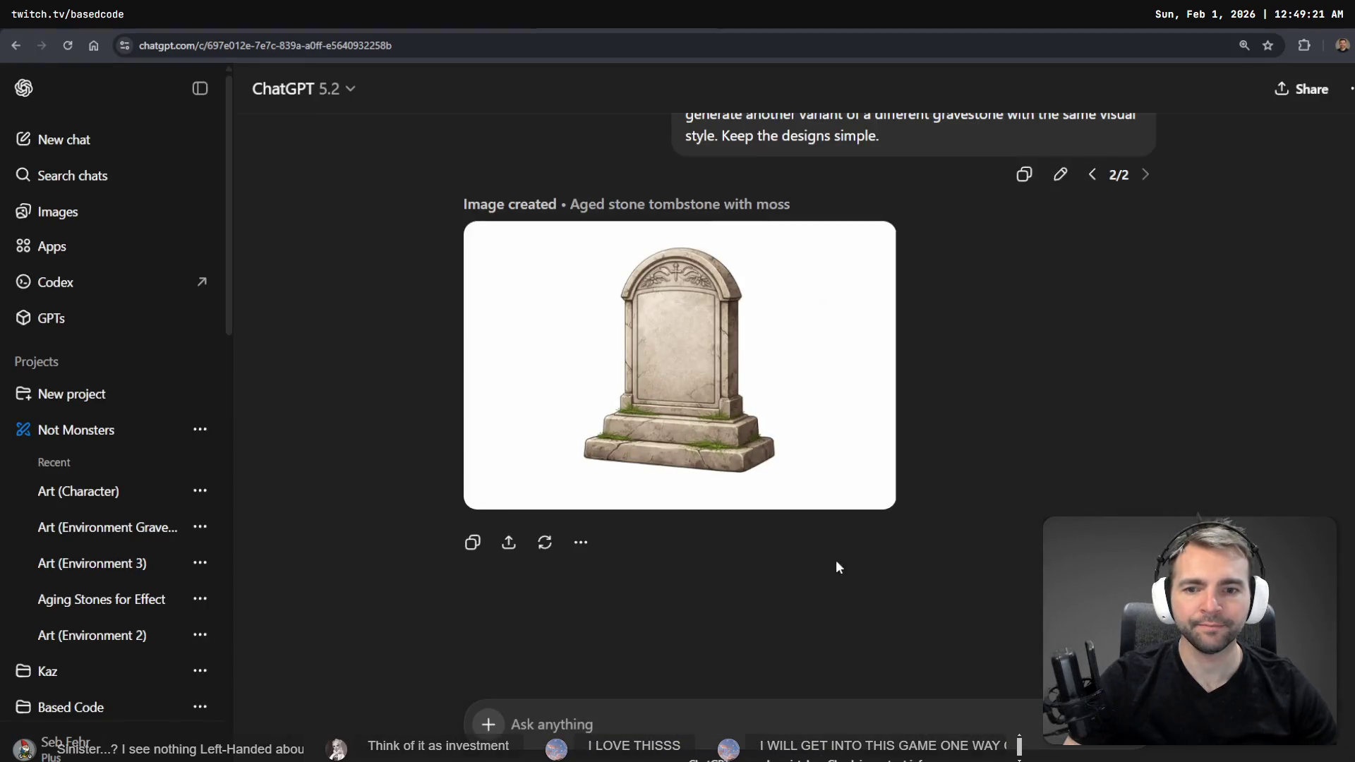
{"action": "scroll", "coordinate": [835, 548], "scroll_direction": "up", "scroll_amount": 2}
{"action": "left_click_drag", "start_coordinate": [911, 288], "coordinate": [683, 260]}
{"action": "scroll", "coordinate": [872, 376], "scroll_direction": "down", "scroll_amount": 3}
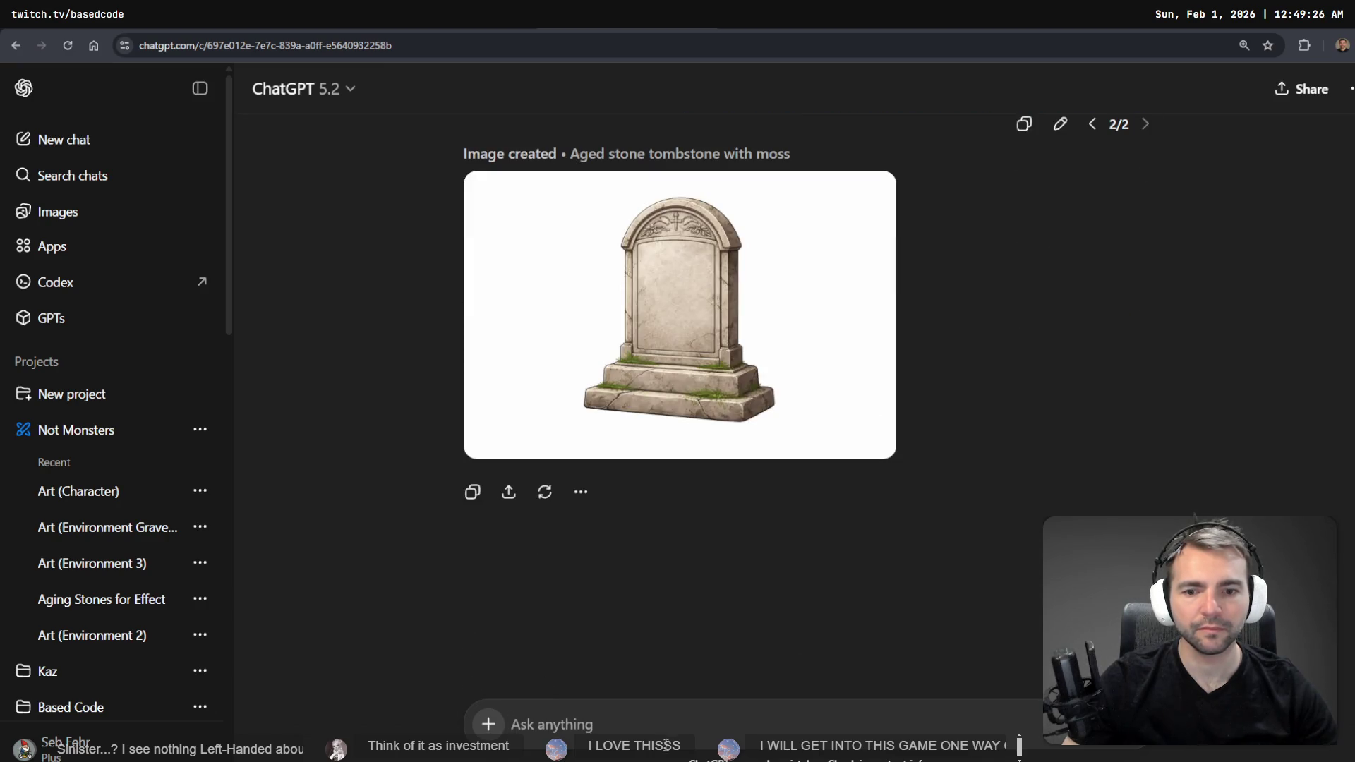
{"action": "key", "text": "ctrl+v"}
{"action": "key", "text": "Return"}
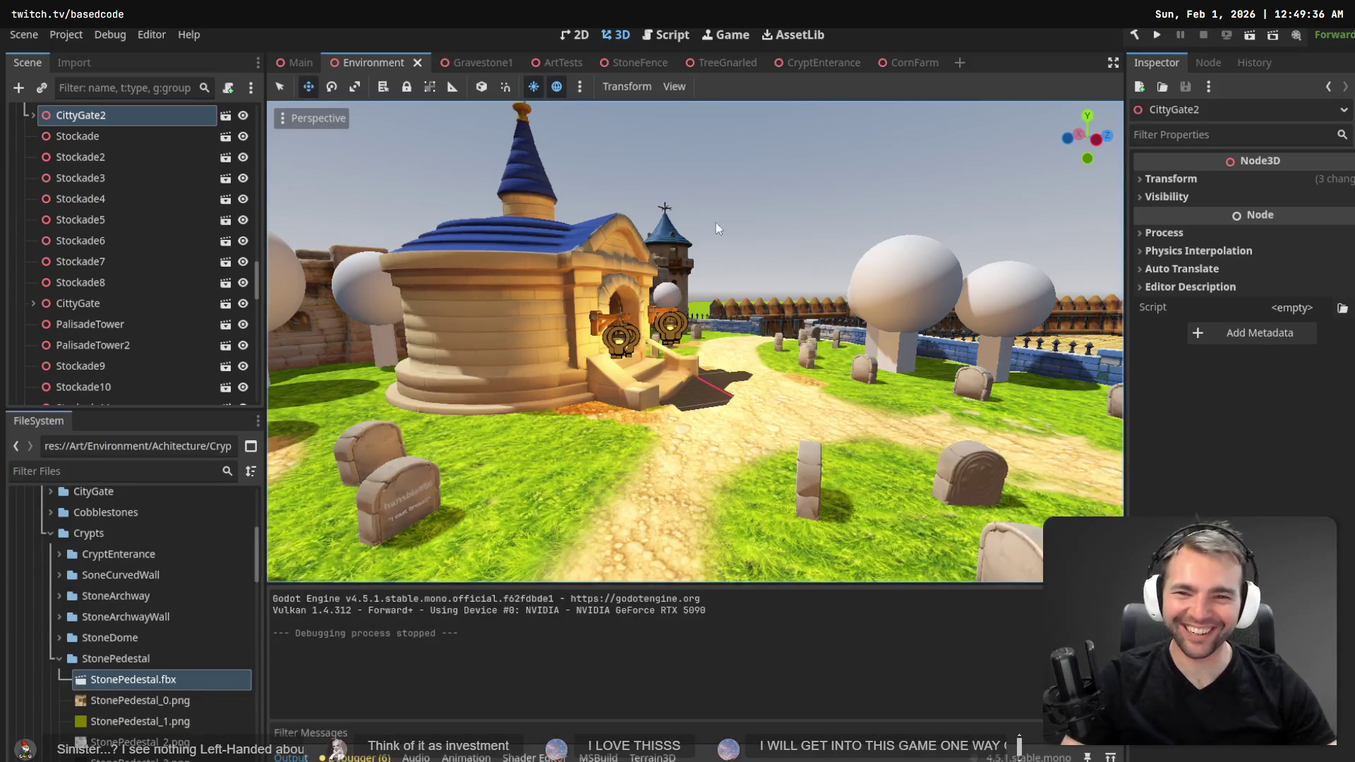
- Fly the viewport past the gravestones to the stockade fence near WallSegment2
{"action": "left_click", "coordinate": [780, 189]}
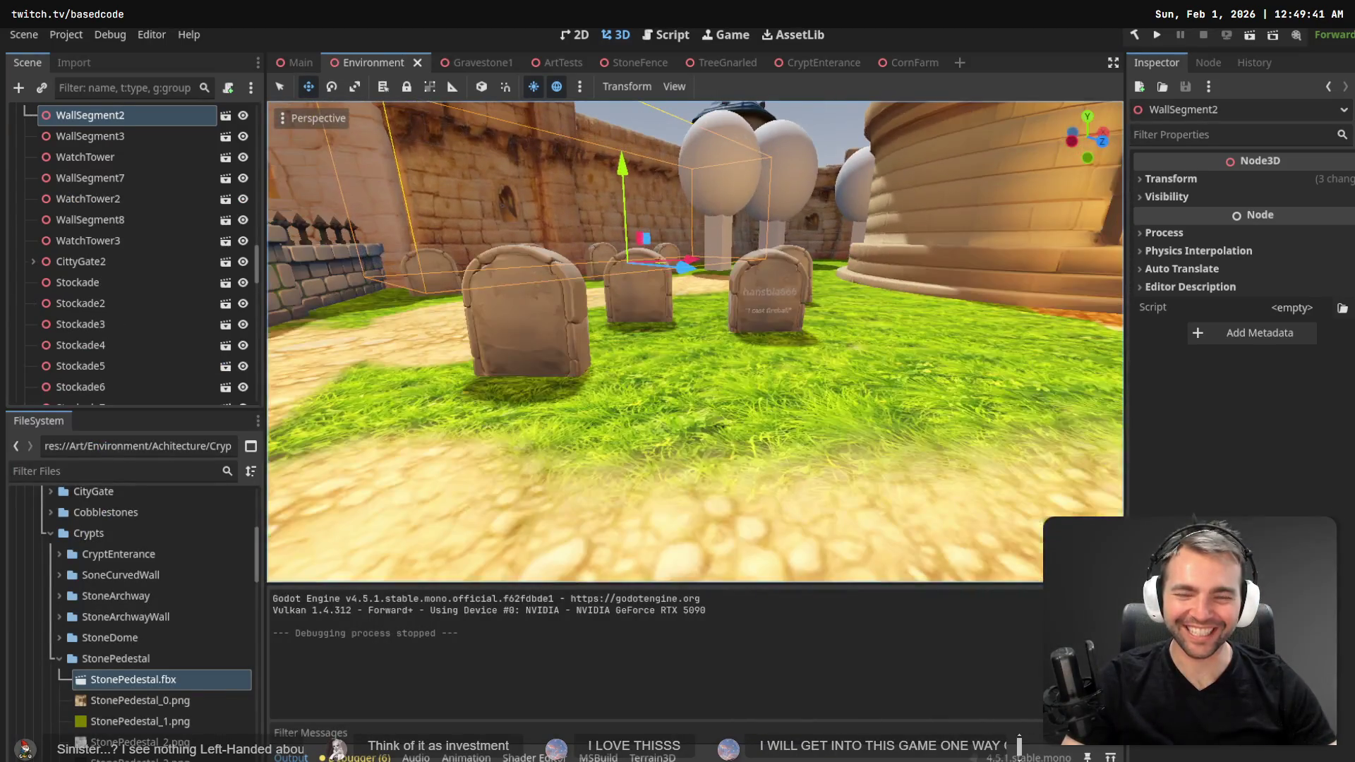
{"action": "key", "text": "w"}
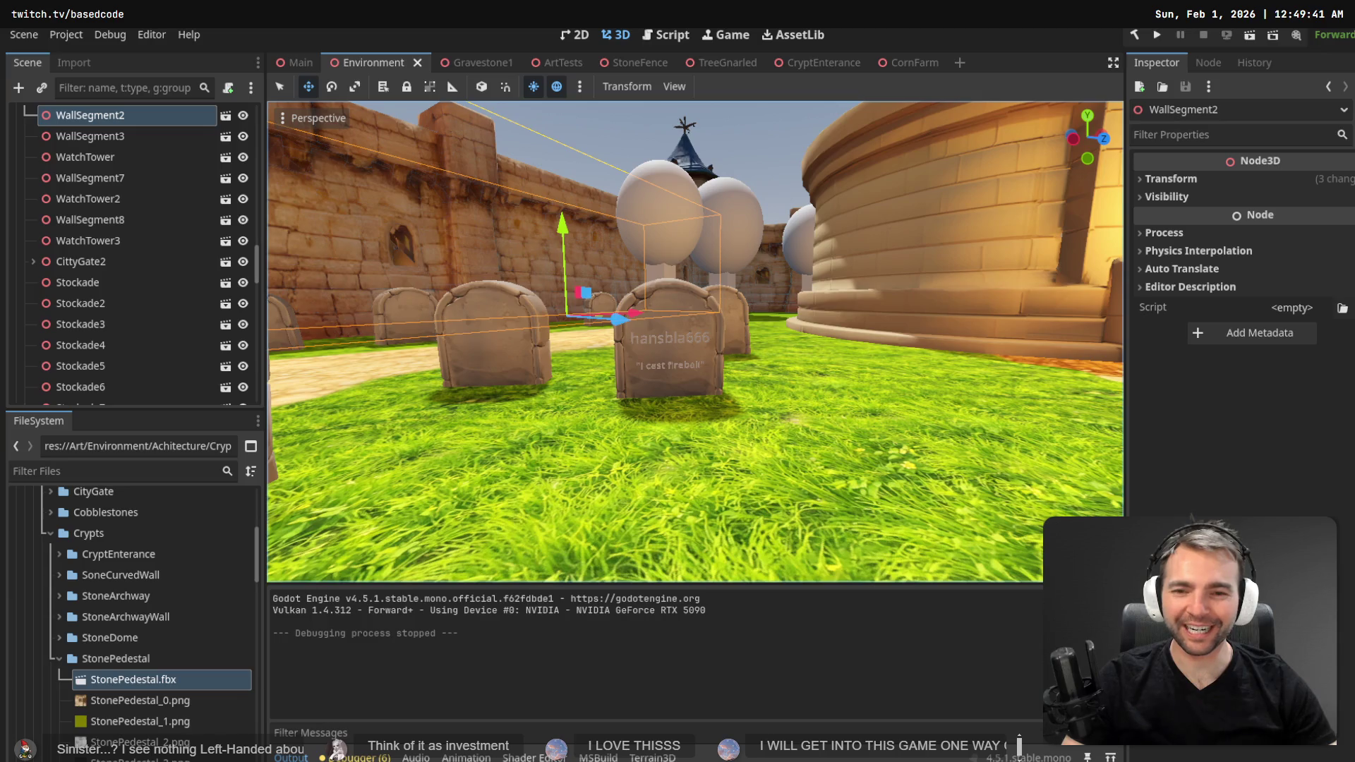
{"action": "key", "text": "w"}
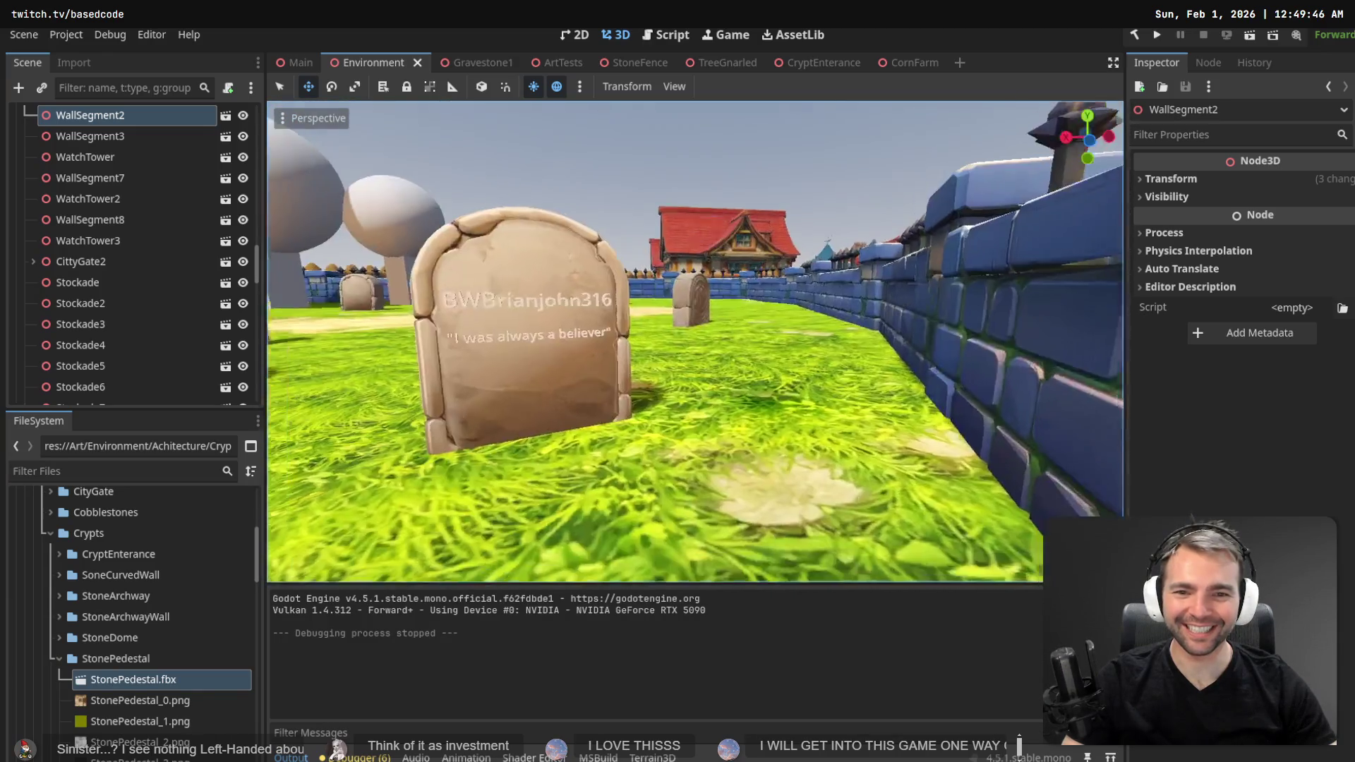
{"action": "key", "text": "w"}
{"action": "key", "text": "w"}
{"action": "key", "text": "w"}
{"action": "key", "text": "w"}
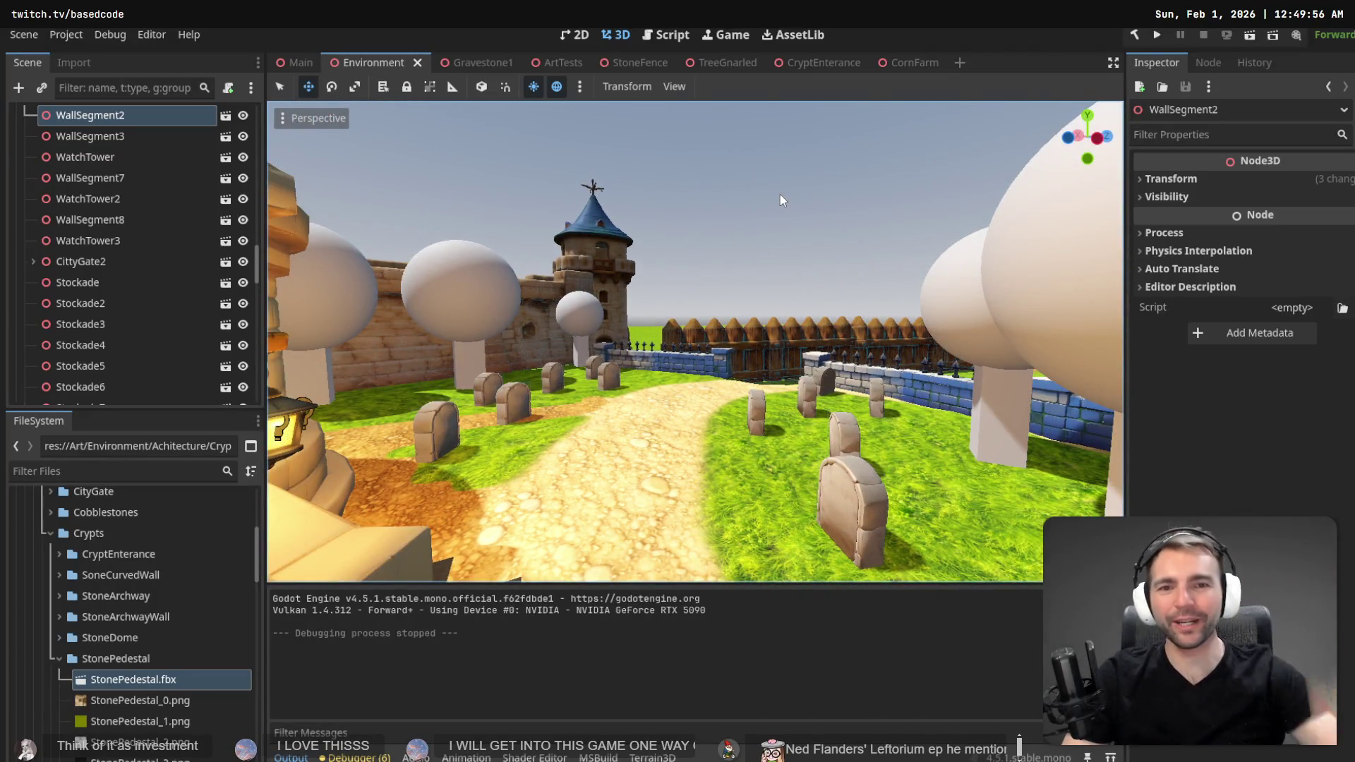
{"action": "left_click", "coordinate": [761, 322]}
{"action": "left_click", "coordinate": [809, 333]}
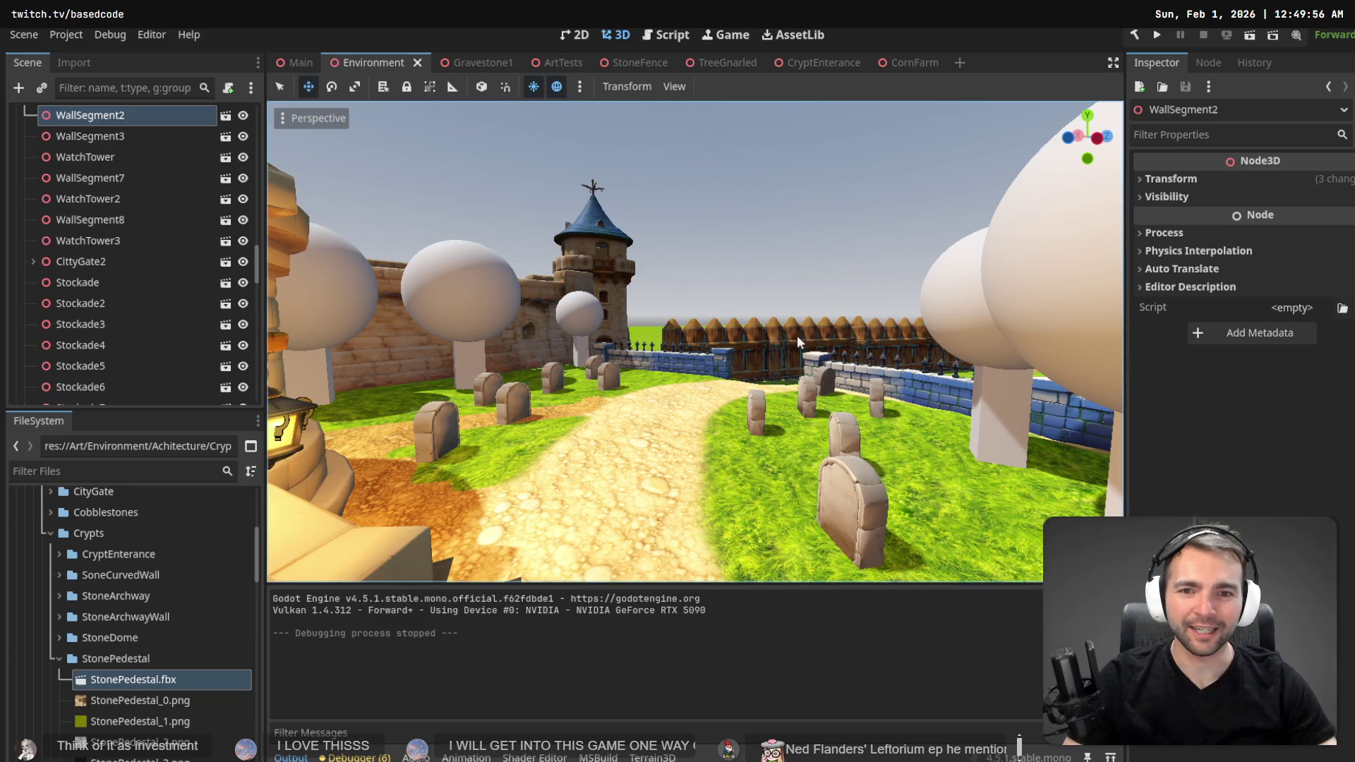
{"action": "scroll", "coordinate": [731, 344], "scroll_direction": "up", "scroll_amount": 5}
- Move Stockade13 up and sideways, then scale it wider to close the gap
{"action": "left_click", "coordinate": [644, 432]}
{"action": "left_click_drag", "start_coordinate": [645, 432], "coordinate": [640, 409]}
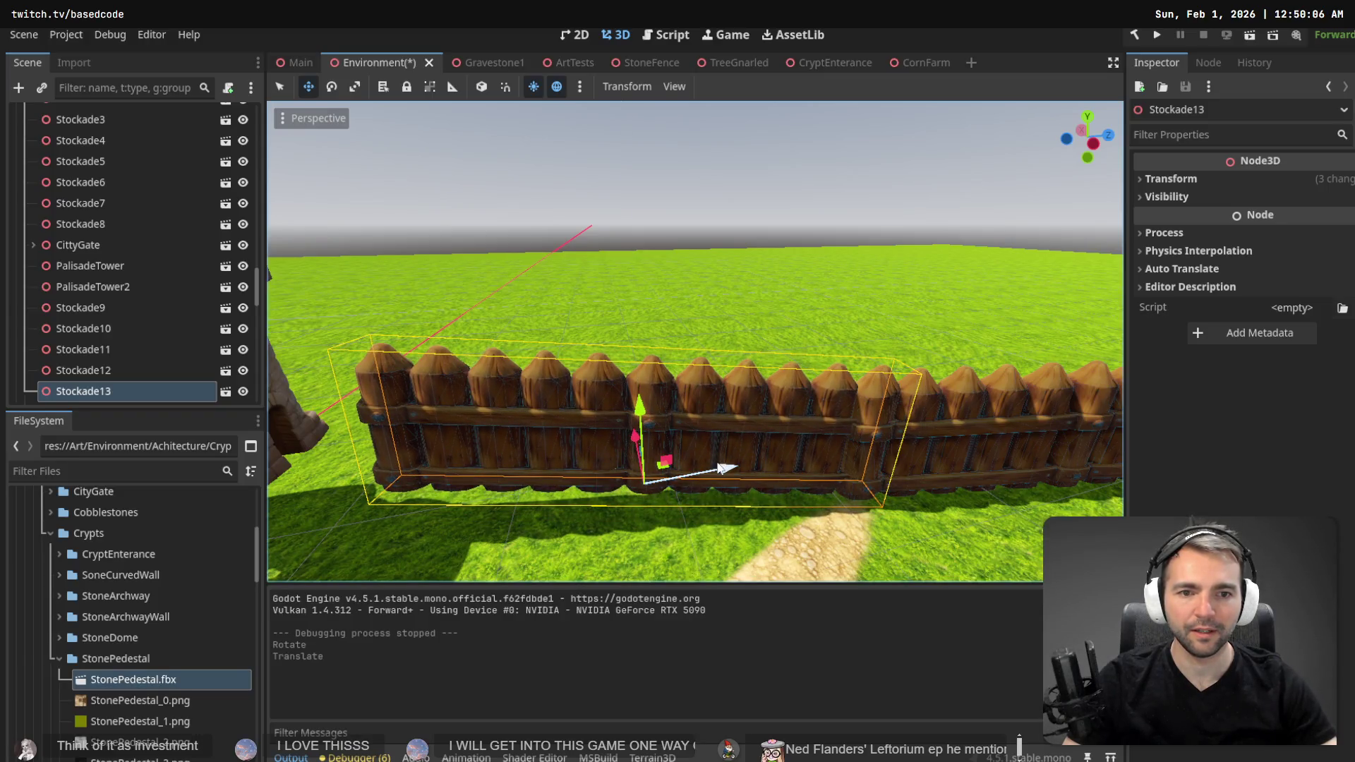
{"action": "left_click_drag", "start_coordinate": [721, 468], "coordinate": [708, 477]}
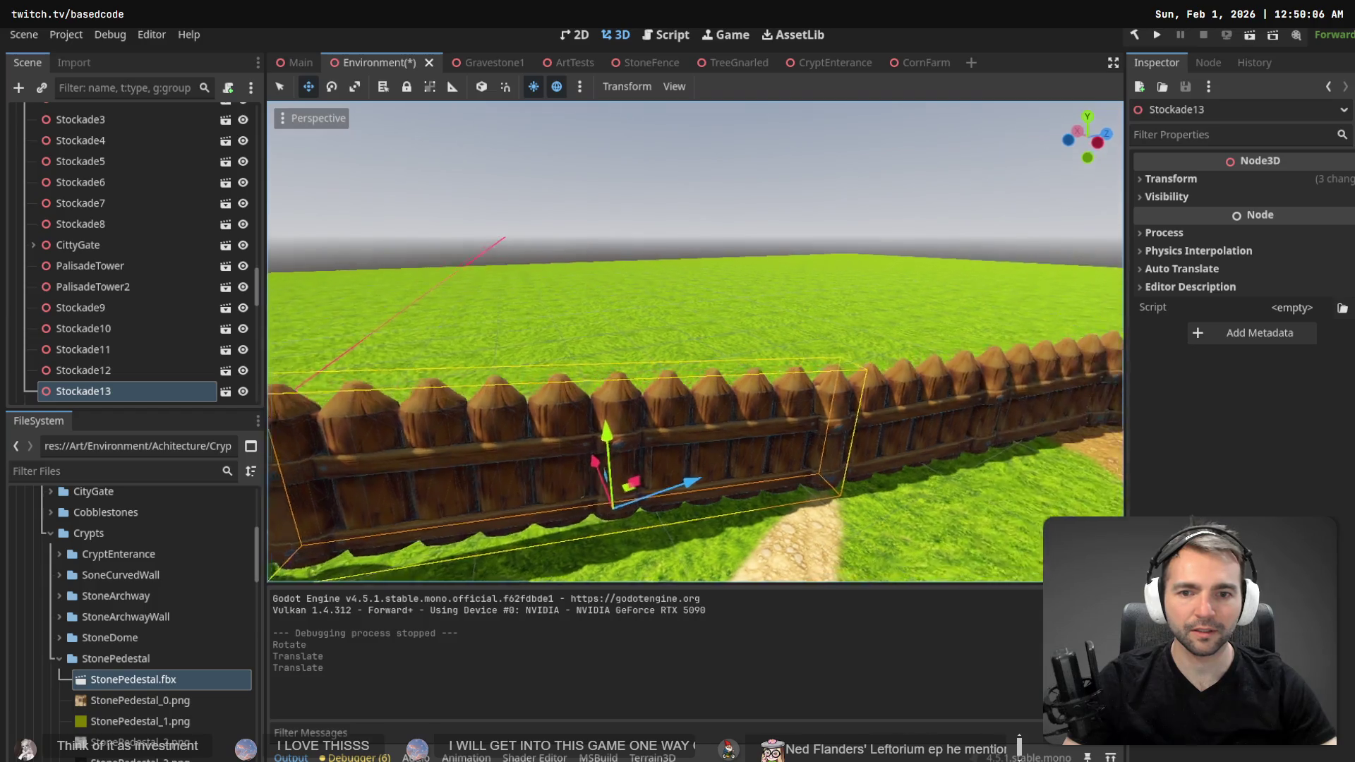
{"action": "mouse_move", "coordinate": [636, 499]}
{"action": "left_mouse_down"}
{"action": "mouse_move", "coordinate": [615, 481]}
{"action": "mouse_move", "coordinate": [593, 492]}
{"action": "left_mouse_up"}
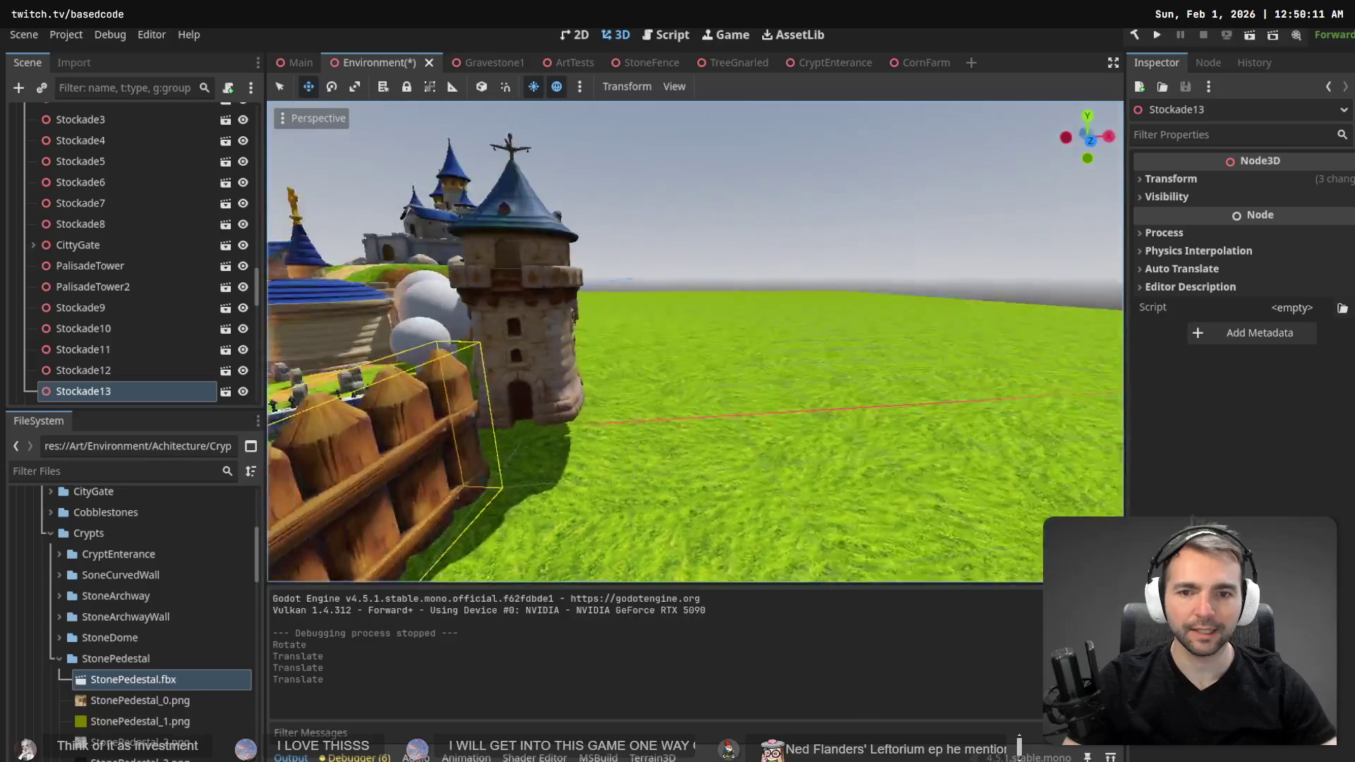
{"action": "key", "text": "r"}
{"action": "left_click_drag", "start_coordinate": [628, 415], "coordinate": [649, 413]}
{"action": "key", "text": "w"}
{"action": "key", "text": "w"}
{"action": "key", "text": "r"}
{"action": "key", "text": "w"}
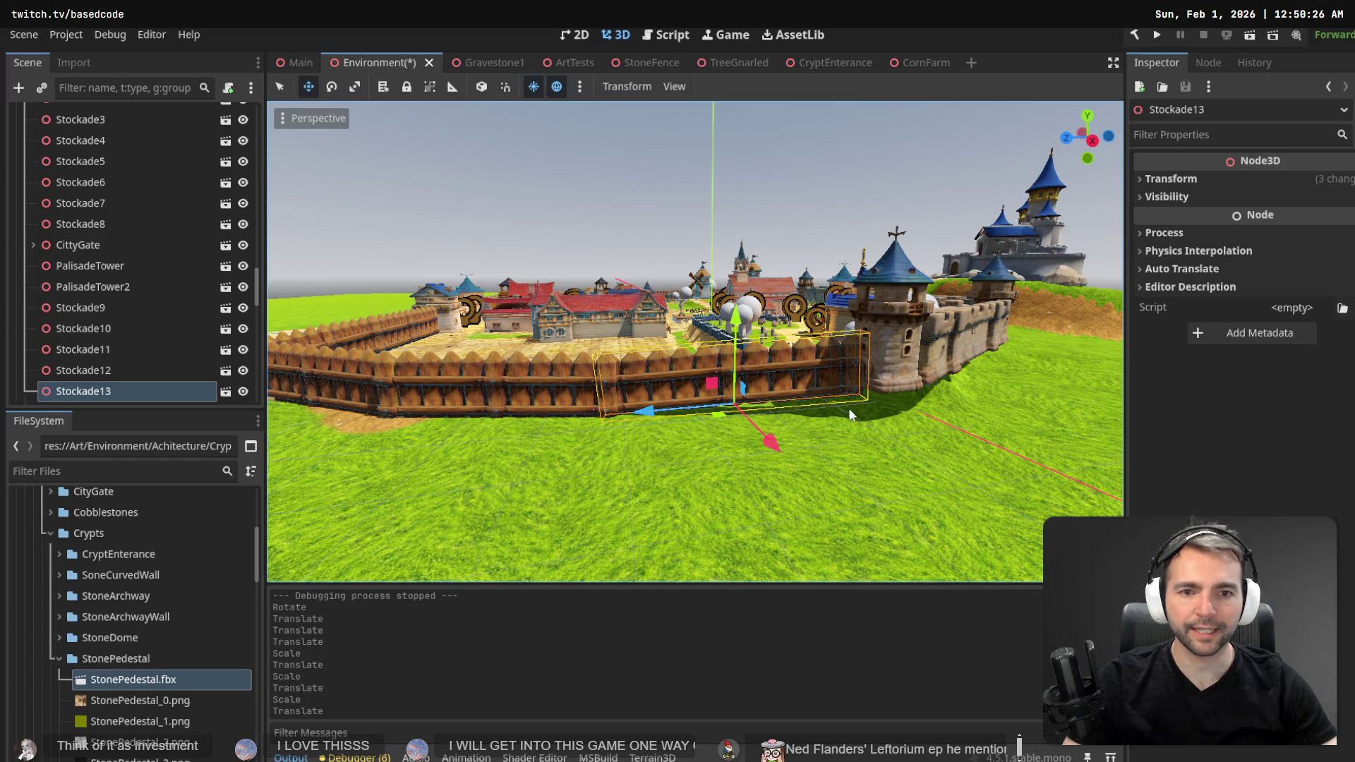
{"action": "left_click", "coordinate": [726, 209]}
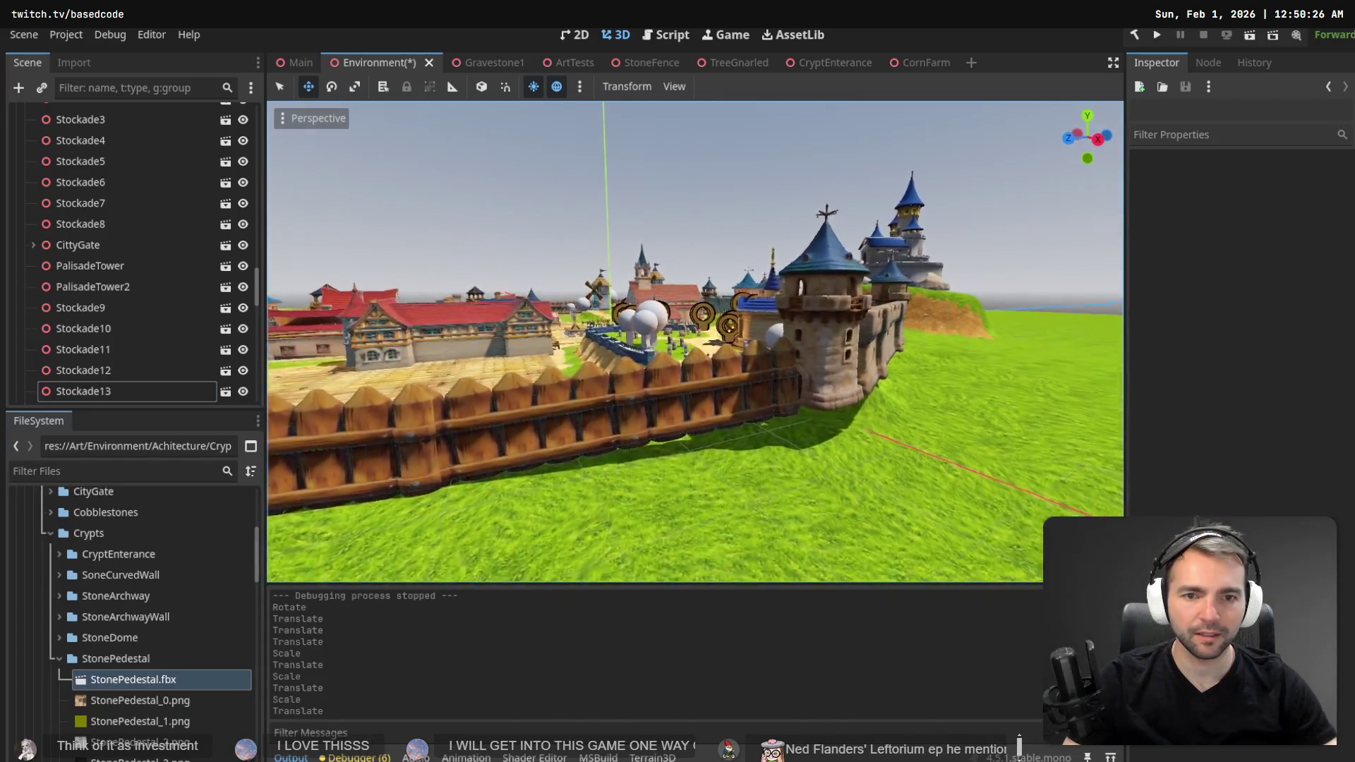
{"action": "key", "text": "w"}
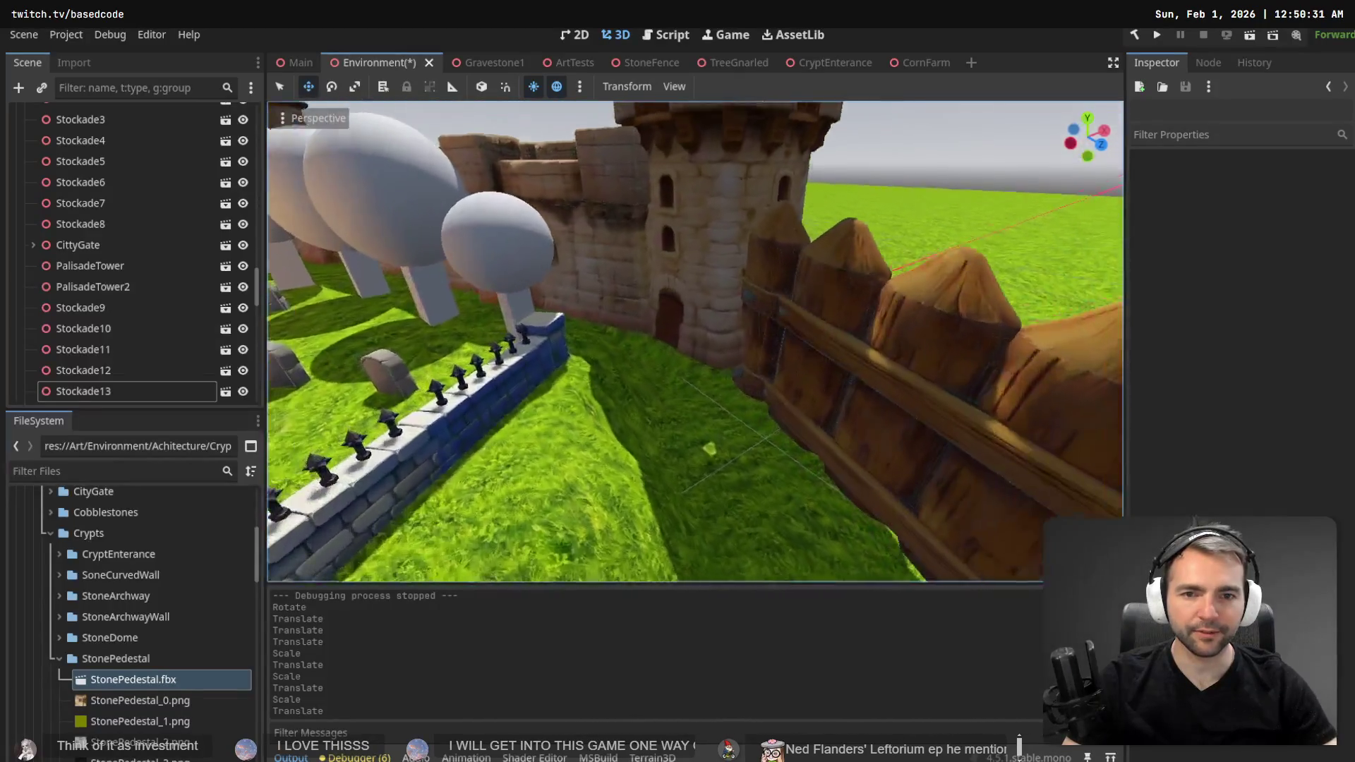
{"action": "key", "text": "w"}
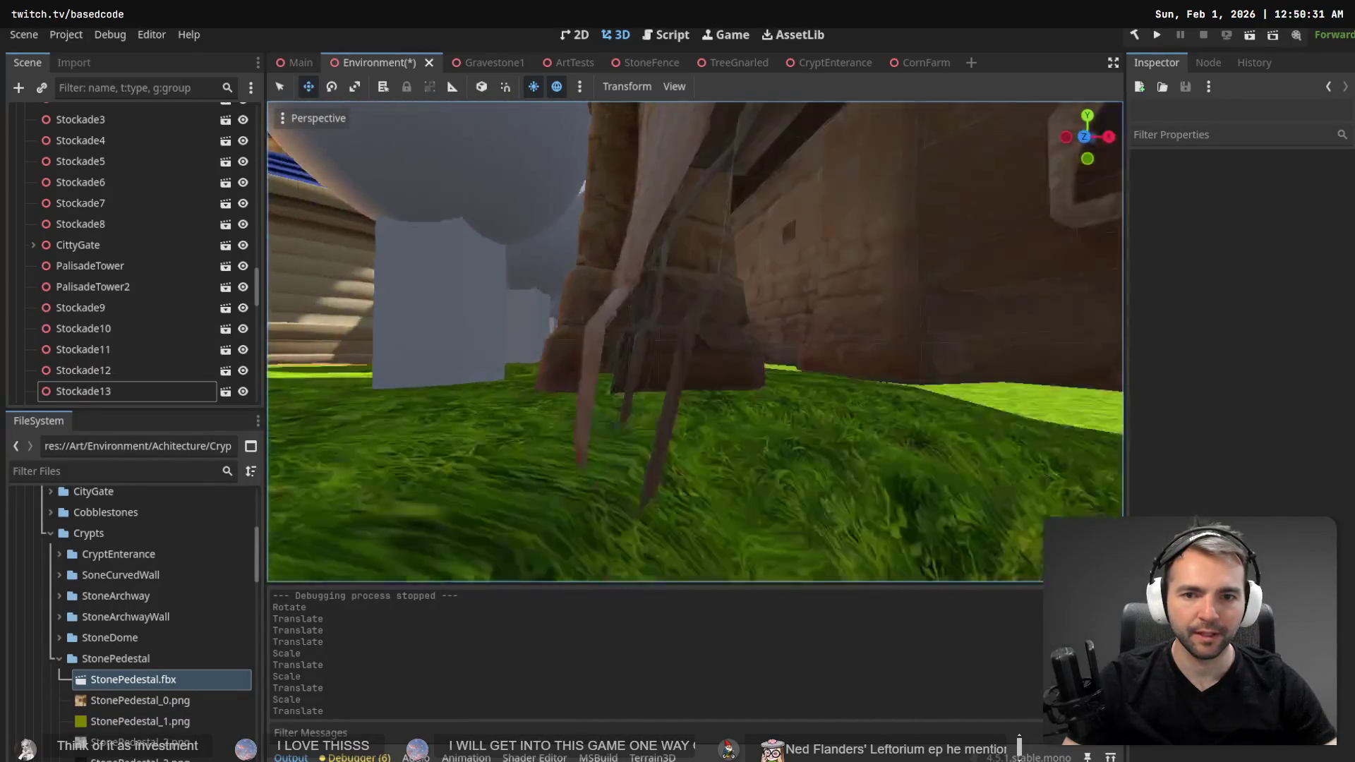
{"action": "key", "text": "s"}
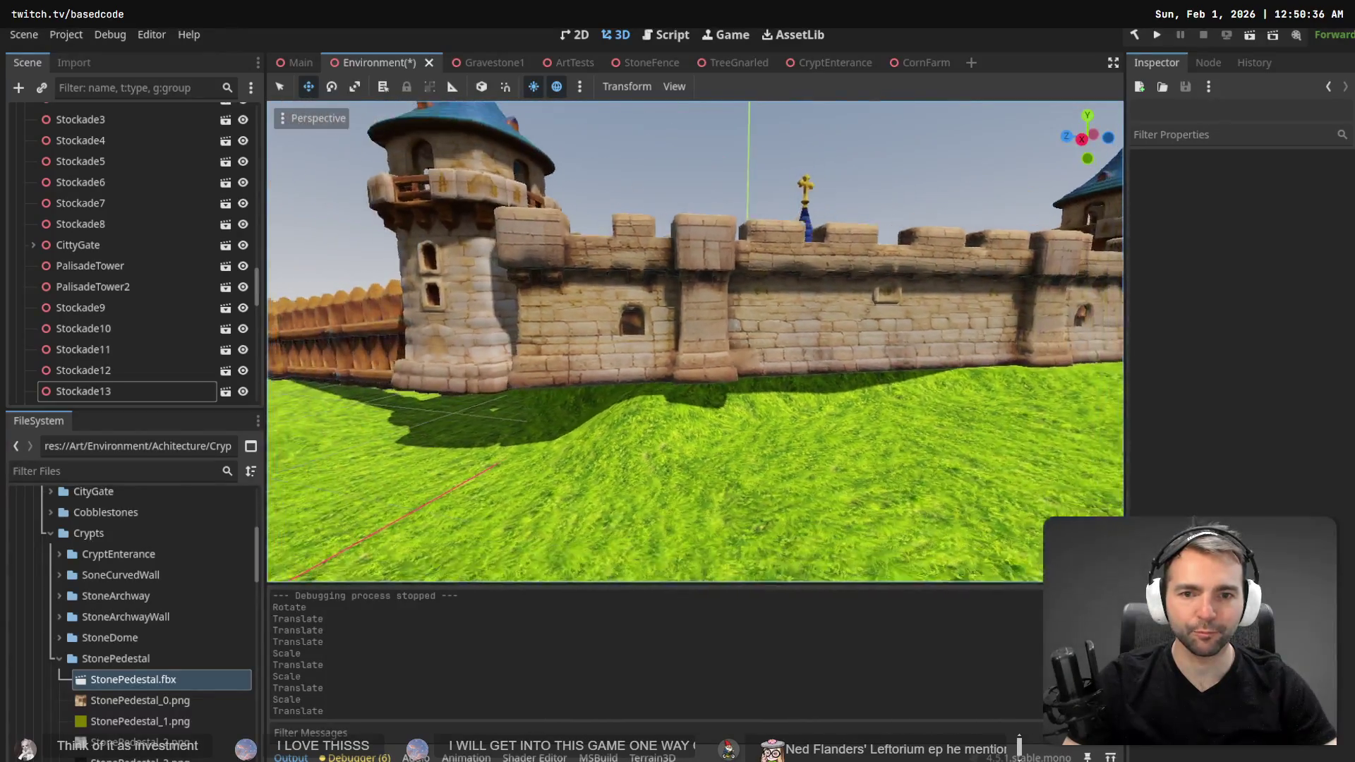
{"action": "key", "text": "w"}
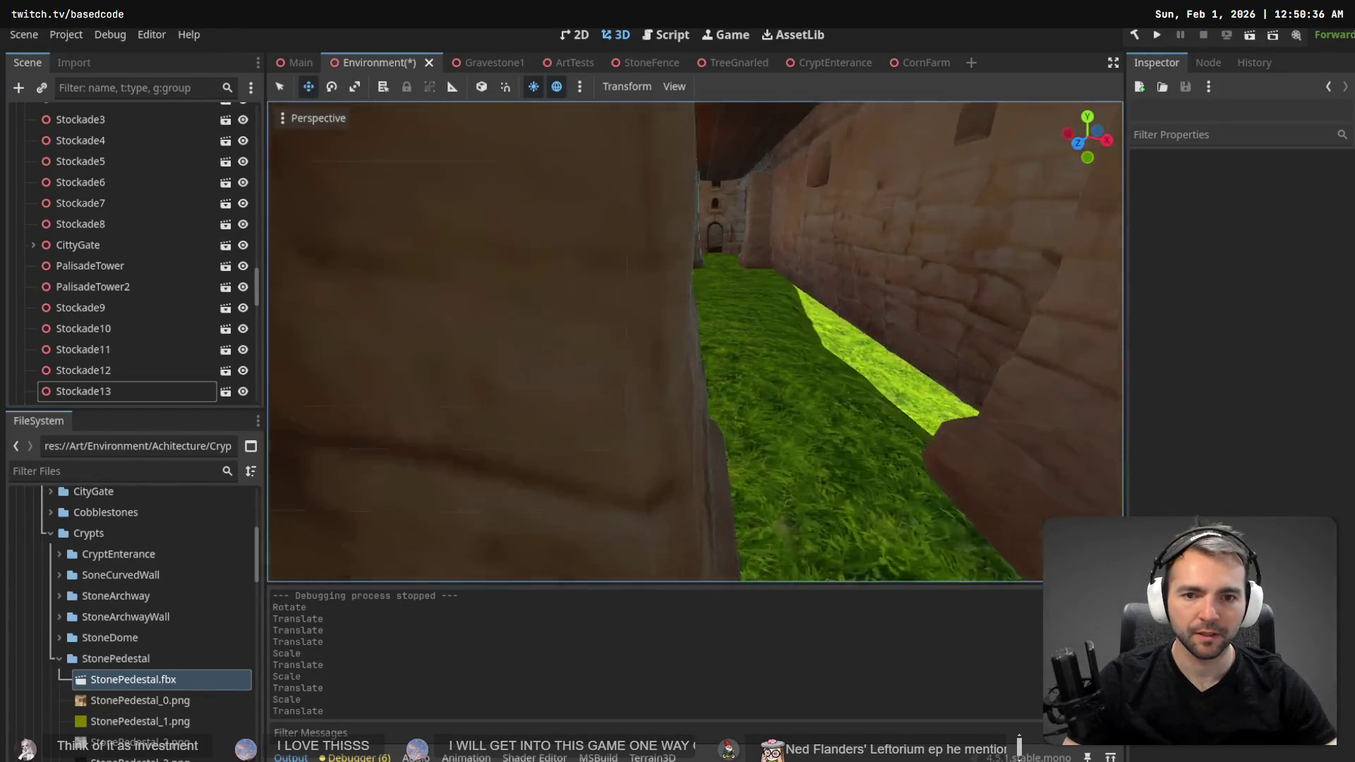
{"action": "key", "text": "d"}
{"action": "mouse_move", "coordinate": [259, 268]}
{"action": "left_mouse_down"}
{"action": "mouse_move", "coordinate": [265, 136]}
{"action": "mouse_move", "coordinate": [219, 109]}
{"action": "left_mouse_up"}
- Select Terrain3D and sculpt the ground right of the fence to height 3.2
{"action": "left_click", "coordinate": [157, 136]}
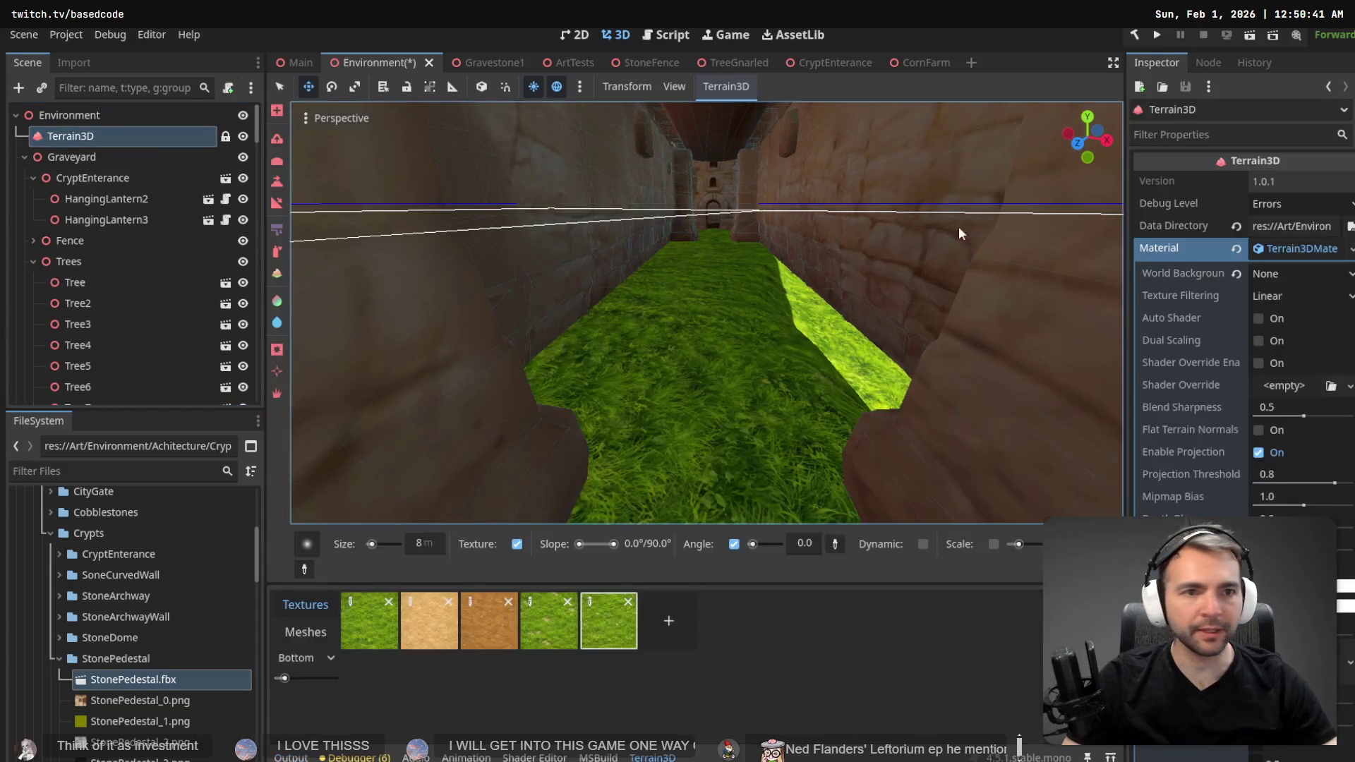
{"action": "left_click", "coordinate": [280, 185]}
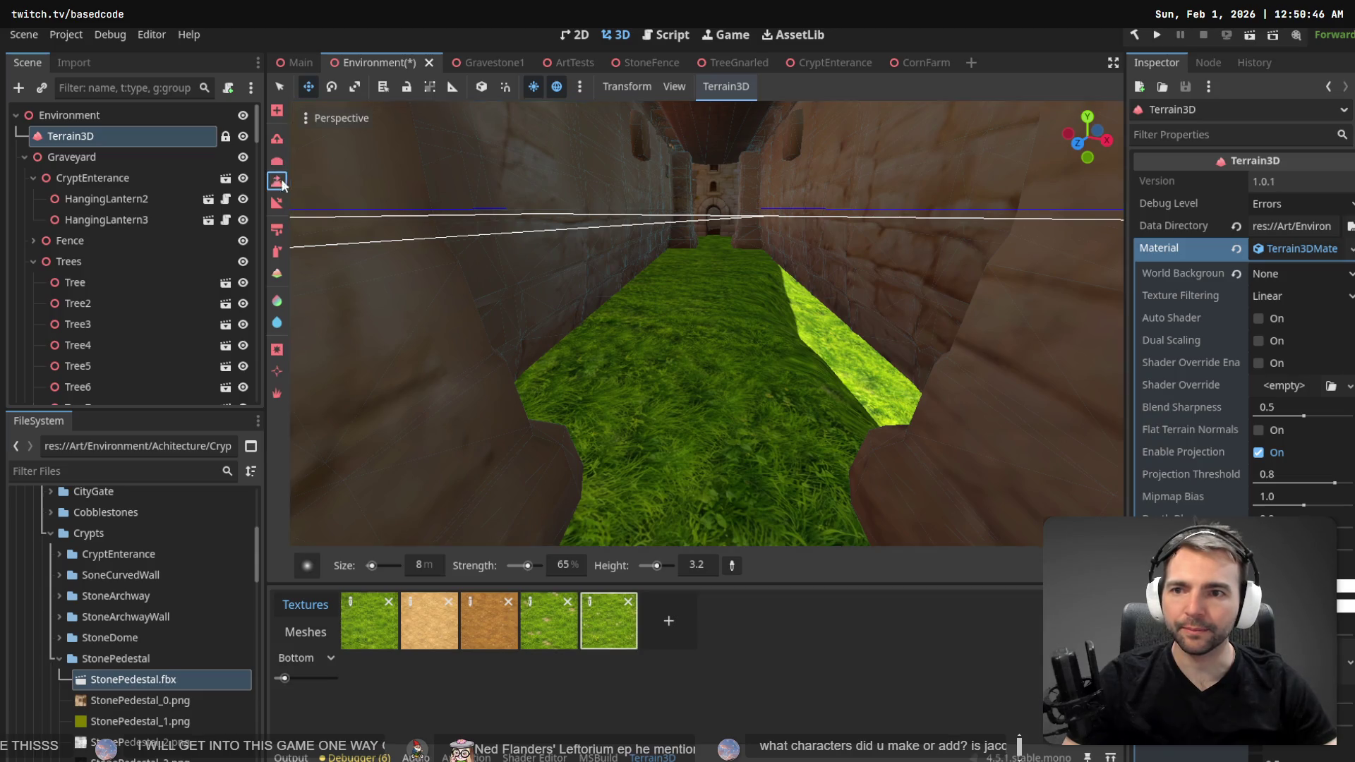
{"action": "mouse_move", "coordinate": [685, 345]}
{"action": "left_mouse_down"}
{"action": "mouse_move", "coordinate": [635, 516]}
{"action": "mouse_move", "coordinate": [669, 374]}
{"action": "mouse_move", "coordinate": [714, 379]}
{"action": "mouse_move", "coordinate": [737, 429]}
{"action": "mouse_move", "coordinate": [743, 375]}
{"action": "left_mouse_up"}
{"action": "scroll", "coordinate": [633, 509], "scroll_direction": "down", "scroll_amount": 6}
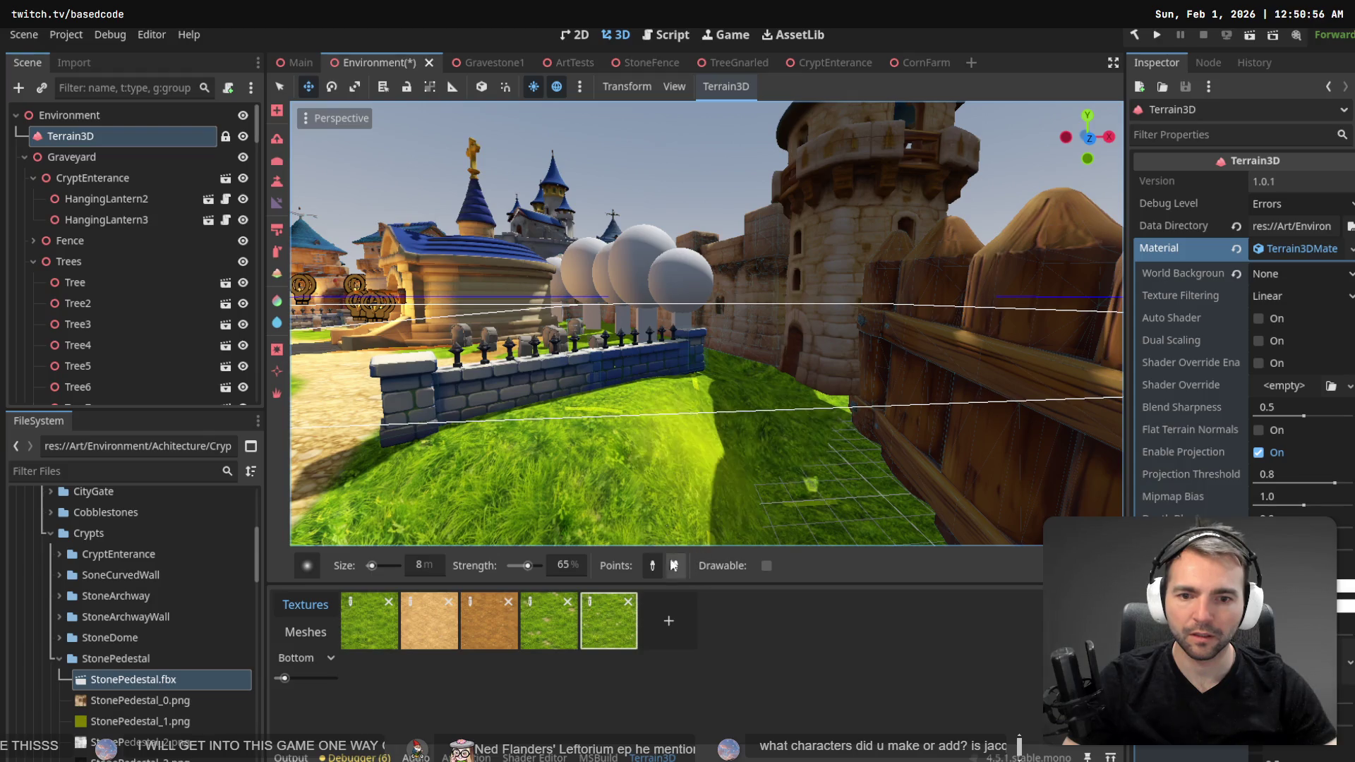
{"action": "left_click", "coordinate": [276, 202]}
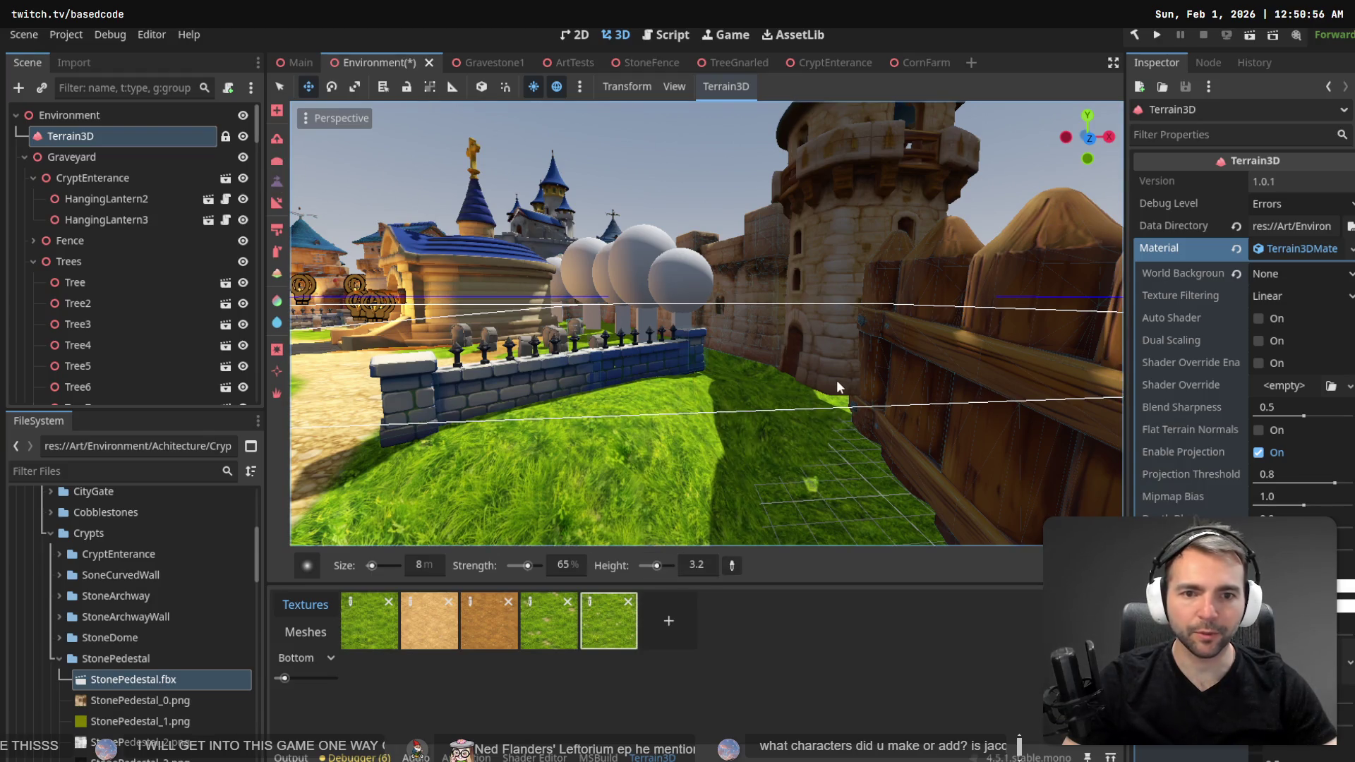
{"action": "mouse_move", "coordinate": [759, 365]}
{"action": "left_mouse_down"}
{"action": "mouse_move", "coordinate": [849, 442]}
{"action": "mouse_move", "coordinate": [769, 364]}
{"action": "left_mouse_up"}
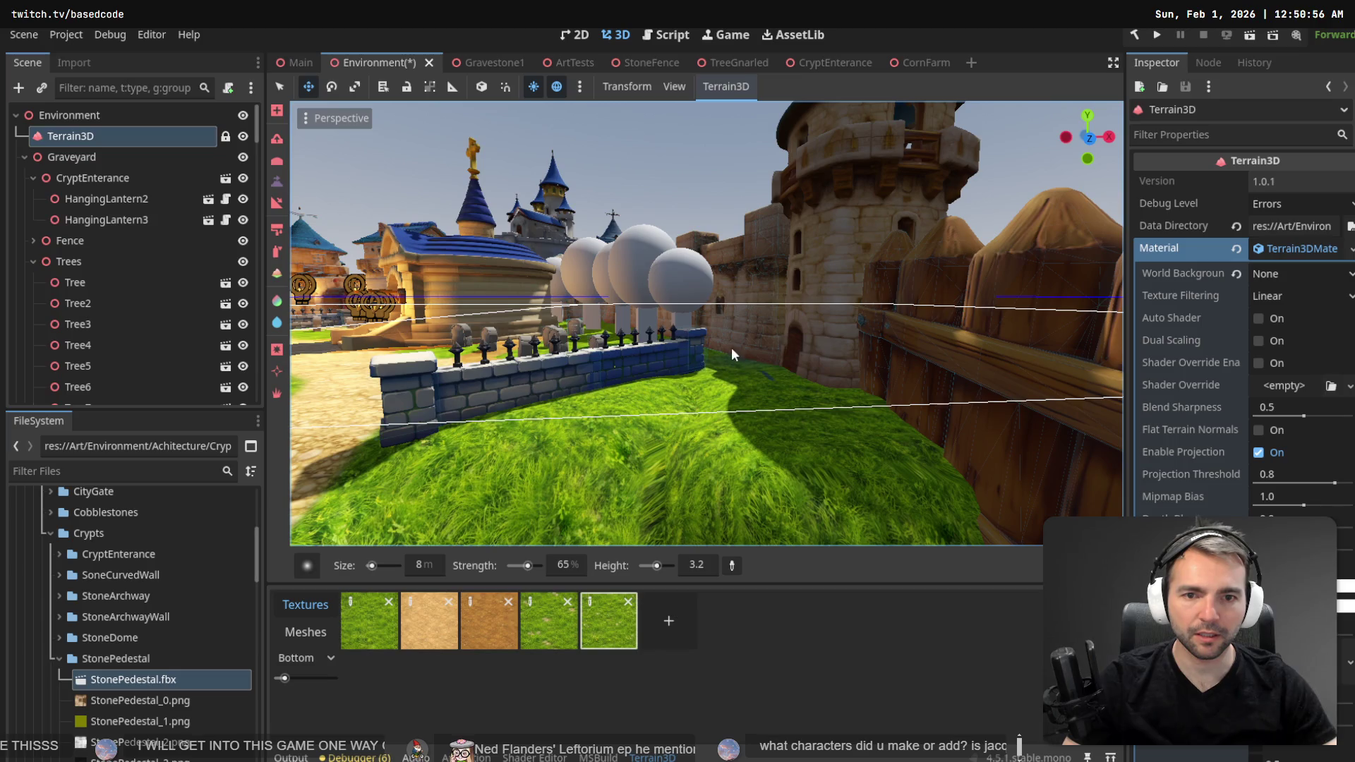
{"action": "mouse_move", "coordinate": [745, 370]}
{"action": "left_mouse_down"}
{"action": "mouse_move", "coordinate": [803, 395]}
{"action": "mouse_move", "coordinate": [769, 403]}
{"action": "mouse_move", "coordinate": [755, 388]}
{"action": "mouse_move", "coordinate": [767, 435]}
{"action": "mouse_move", "coordinate": [734, 341]}
{"action": "left_mouse_up"}
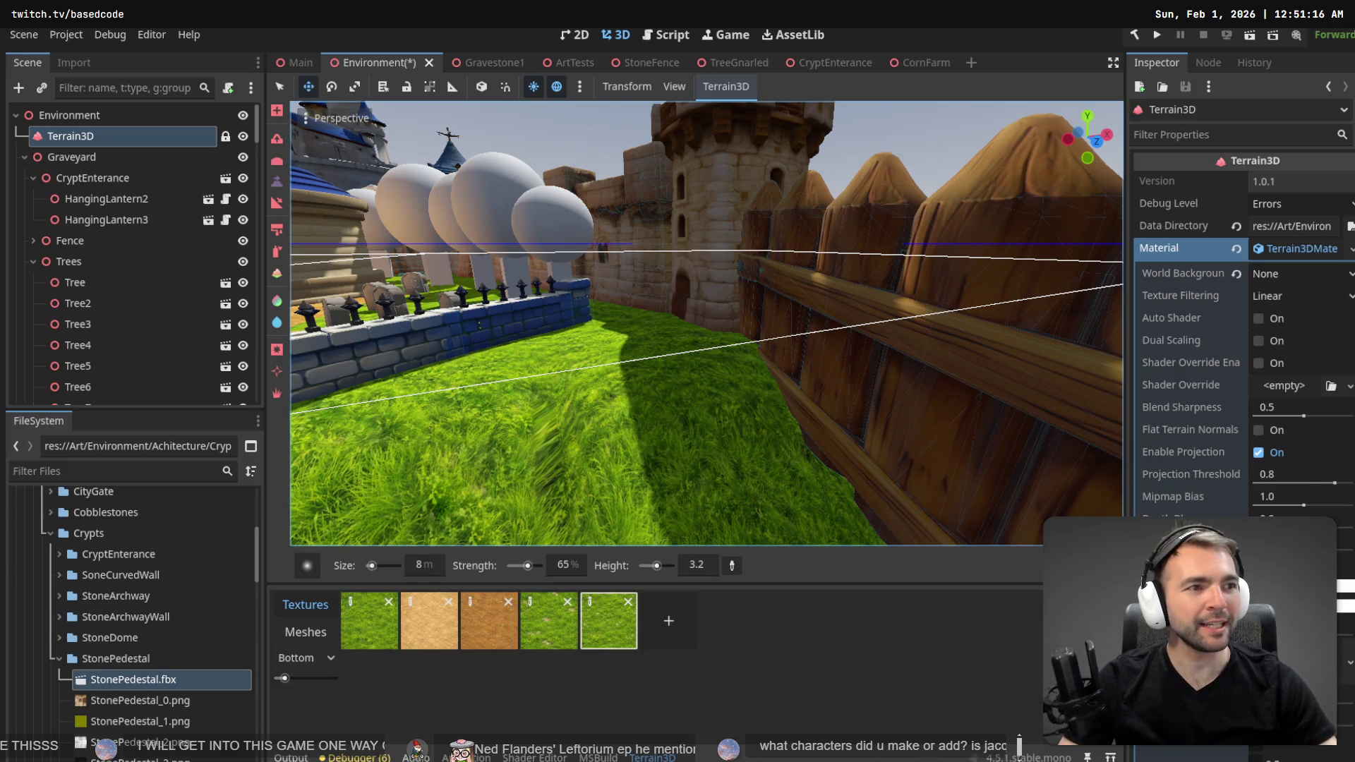
{"action": "key", "text": "alt+Tab"}
- Pan and zoom the canvas to bring the Monsters character column into view
{"action": "scroll", "coordinate": [767, 289], "scroll_direction": "down", "scroll_amount": 10}
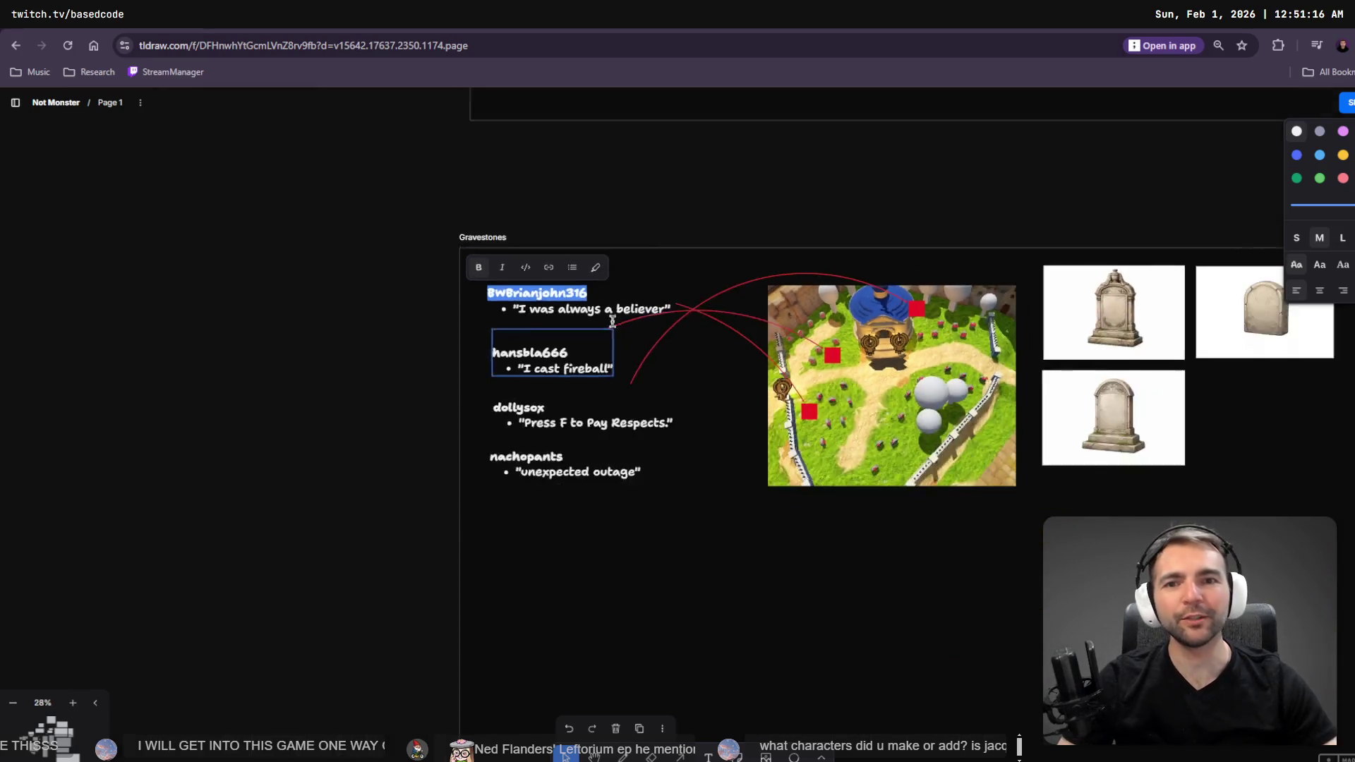
{"action": "left_click_drag", "start_coordinate": [347, 273], "coordinate": [709, 354]}
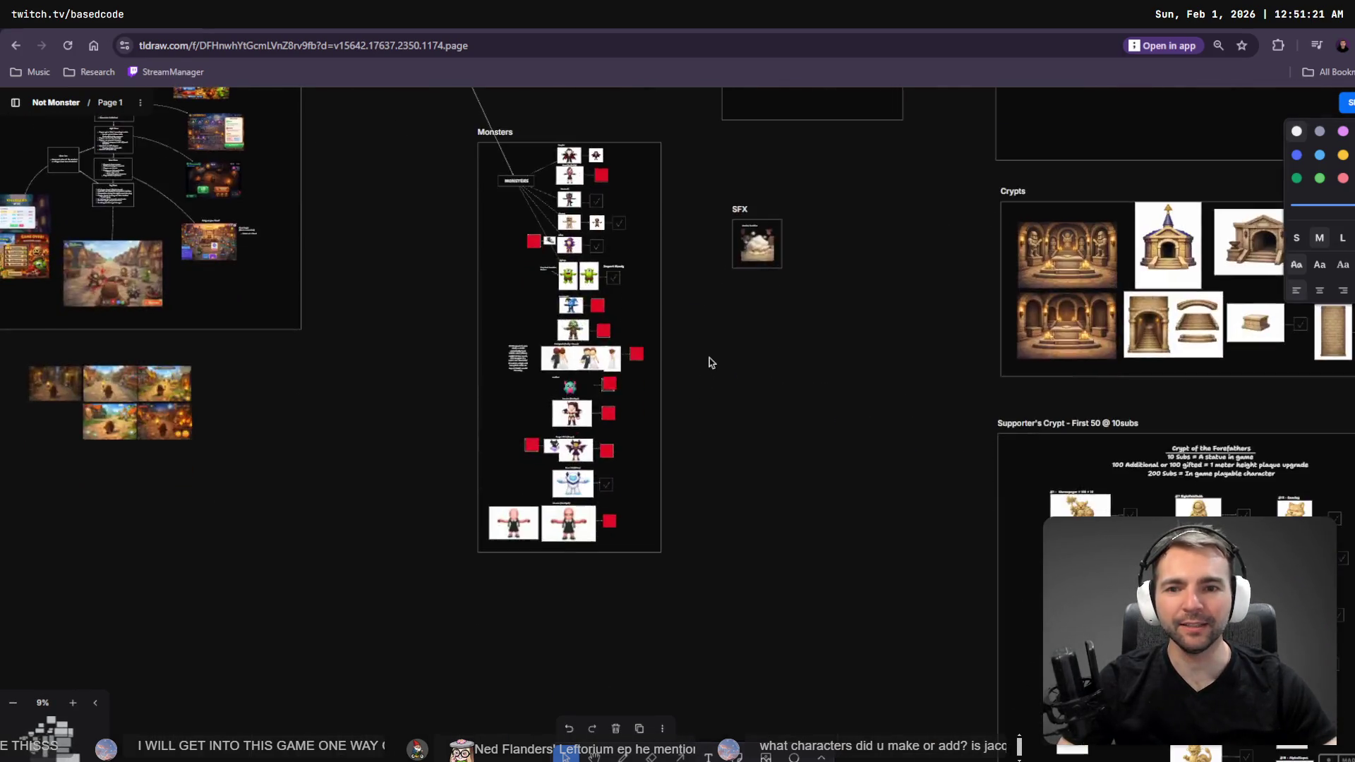
{"action": "scroll", "coordinate": [486, 379], "scroll_direction": "up", "scroll_amount": 8}
{"action": "scroll", "coordinate": [647, 542], "scroll_direction": "up", "scroll_amount": 6}
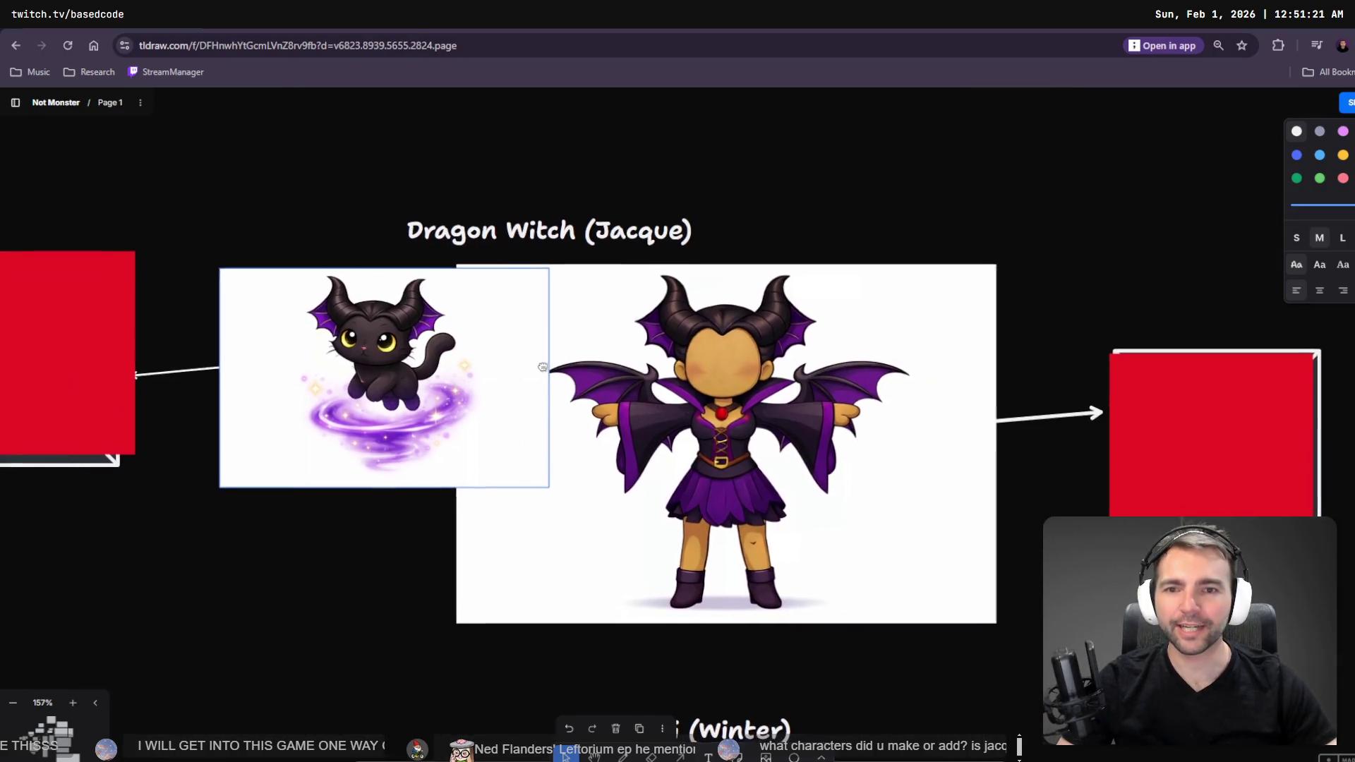
{"action": "left_click_drag", "start_coordinate": [542, 366], "coordinate": [553, 352]}
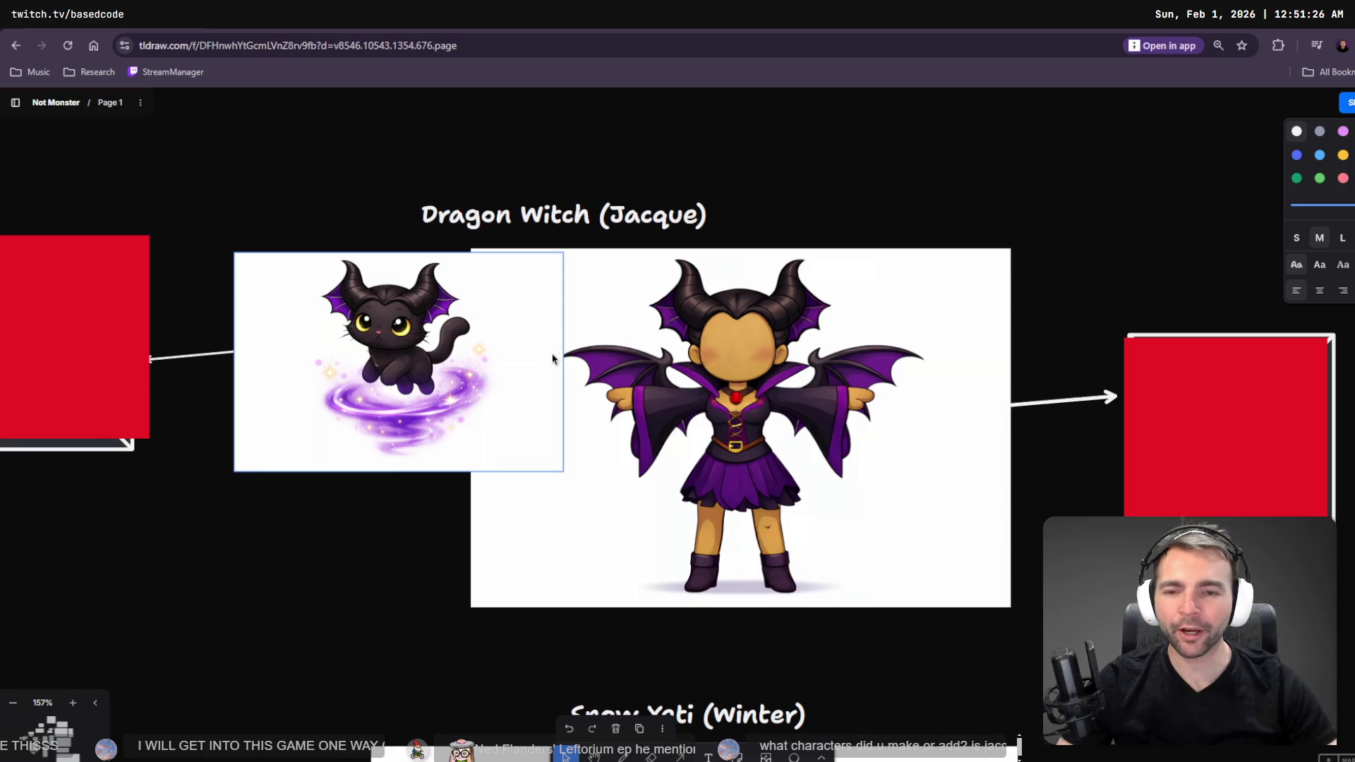
{"action": "scroll", "coordinate": [552, 358], "scroll_direction": "down", "scroll_amount": 8}
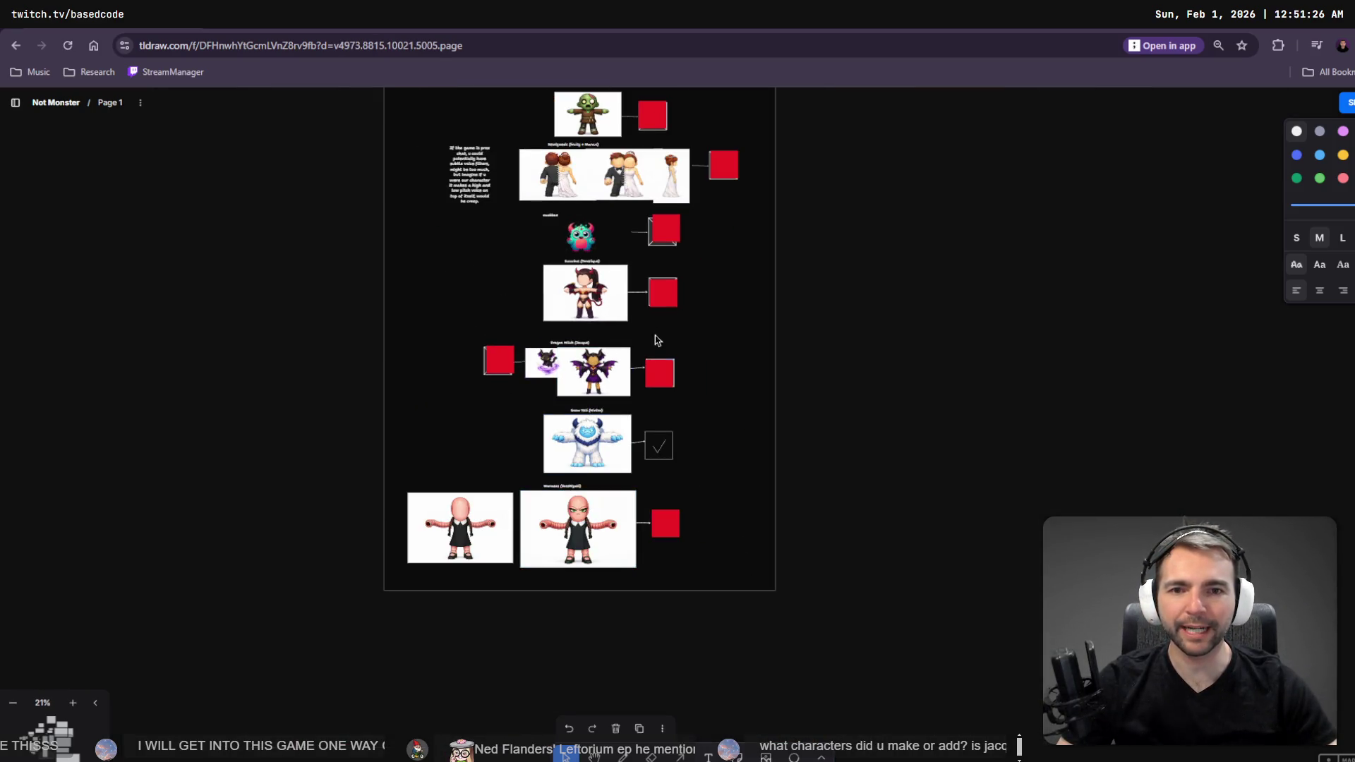
{"action": "scroll", "coordinate": [607, 225], "scroll_direction": "up", "scroll_amount": 10}
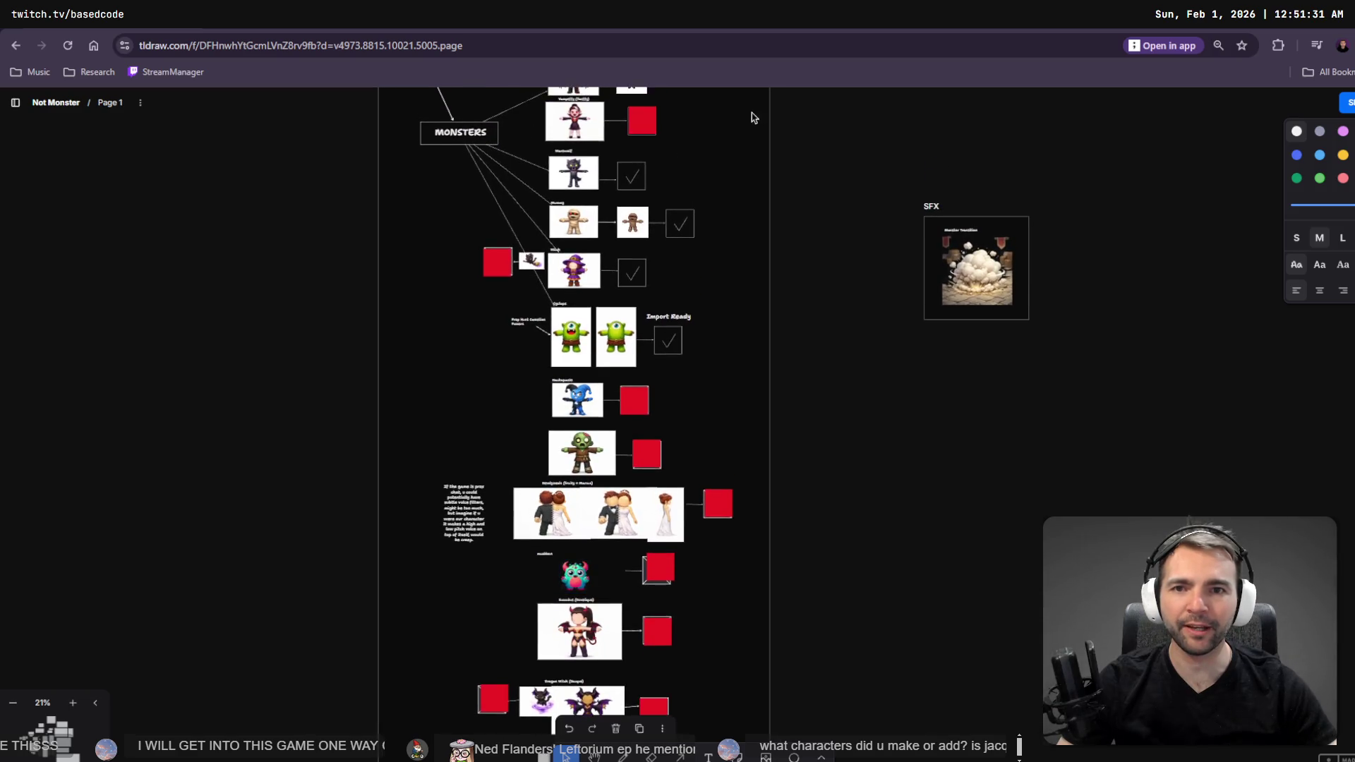
{"action": "mouse_move", "coordinate": [721, 307]}
{"action": "left_mouse_down"}
{"action": "mouse_move", "coordinate": [754, 69]}
{"action": "mouse_move", "coordinate": [739, 175]}
{"action": "left_mouse_up"}
{"action": "scroll", "coordinate": [508, 289], "scroll_direction": "up", "scroll_amount": 9}
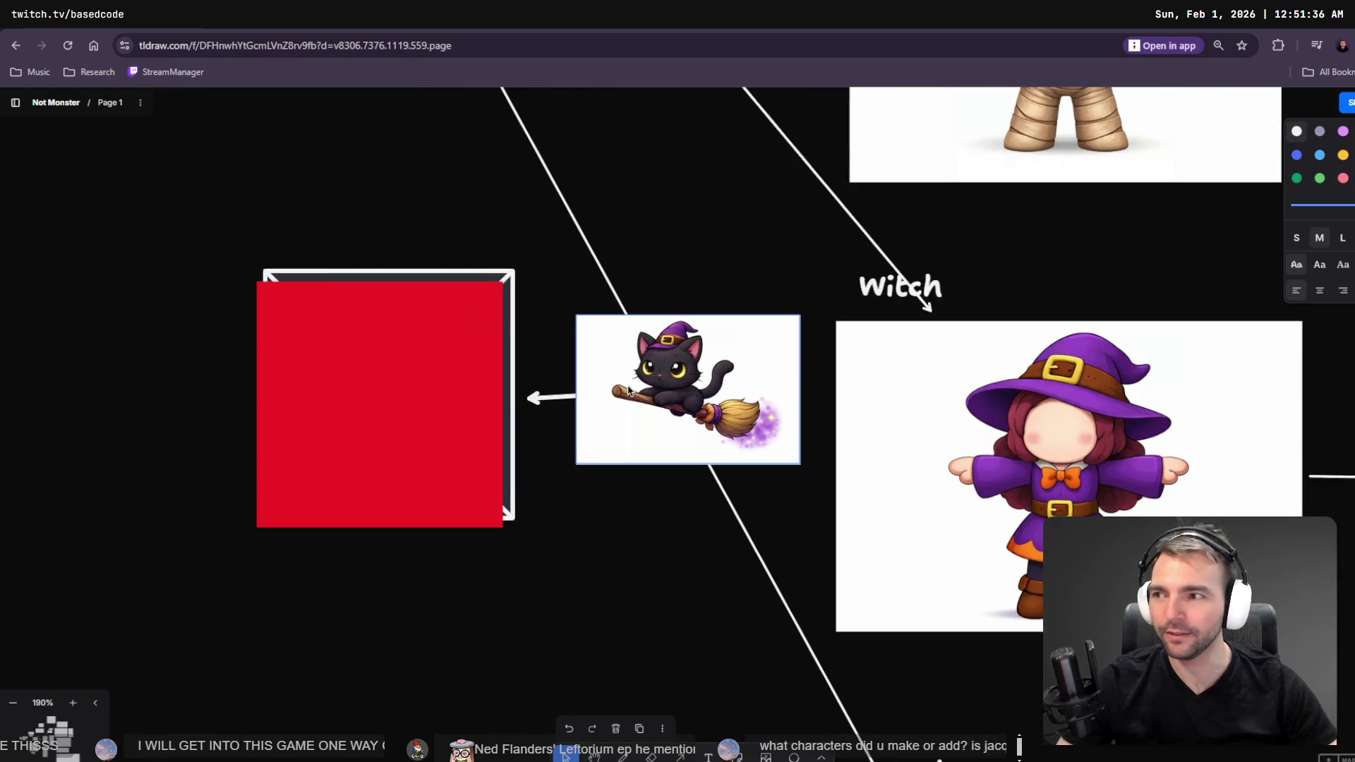
{"action": "scroll", "coordinate": [619, 554], "scroll_direction": "down", "scroll_amount": 10}
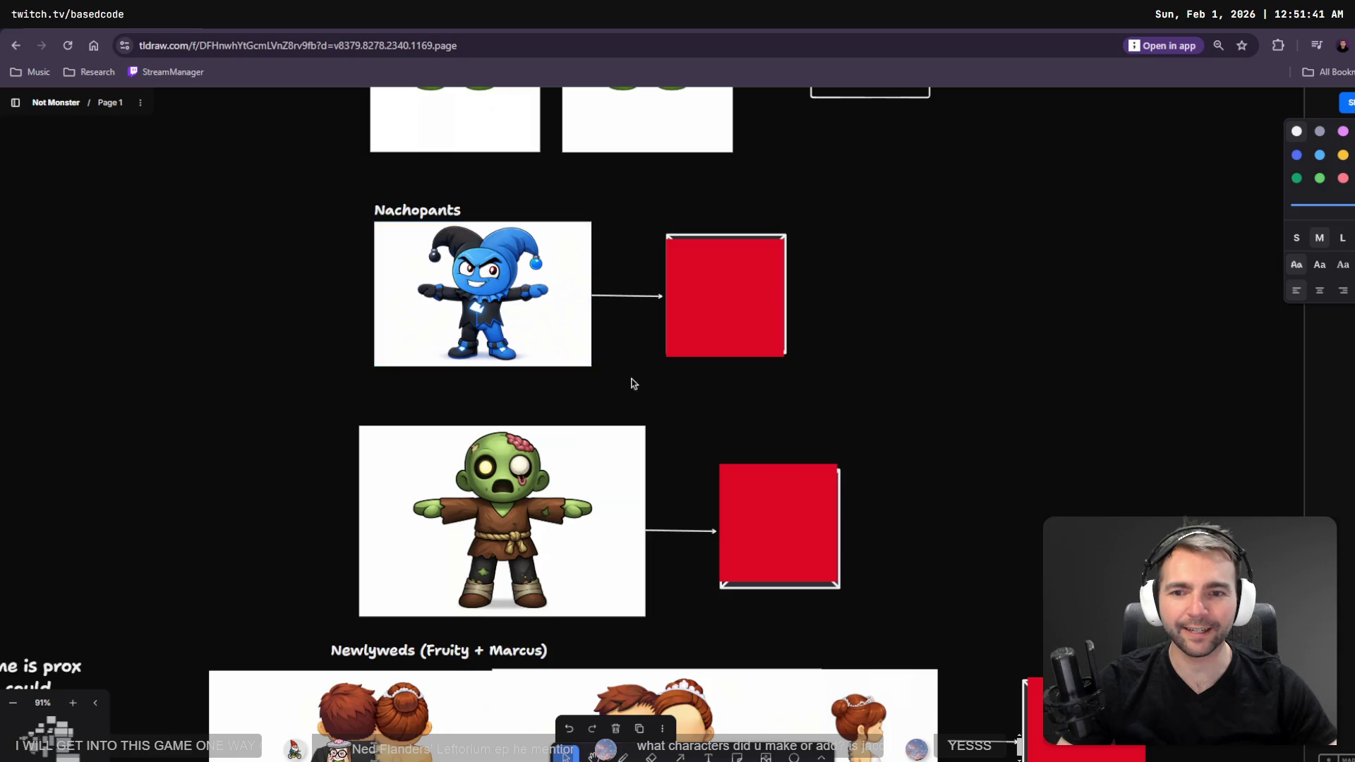
{"action": "scroll", "coordinate": [619, 367], "scroll_direction": "down", "scroll_amount": 6}
{"action": "scroll", "coordinate": [743, 250], "scroll_direction": "left", "scroll_amount": 4}
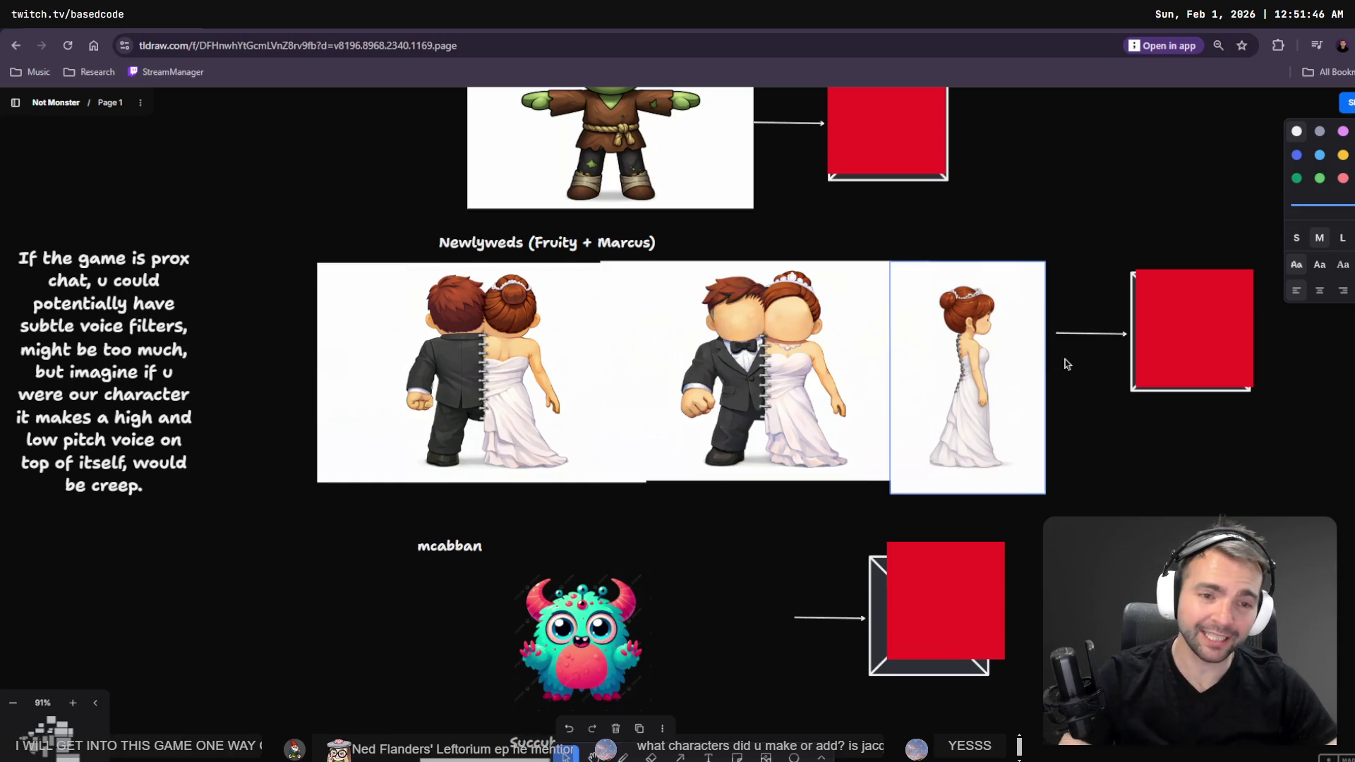
{"action": "scroll", "coordinate": [1062, 362], "scroll_direction": "right", "scroll_amount": 2}
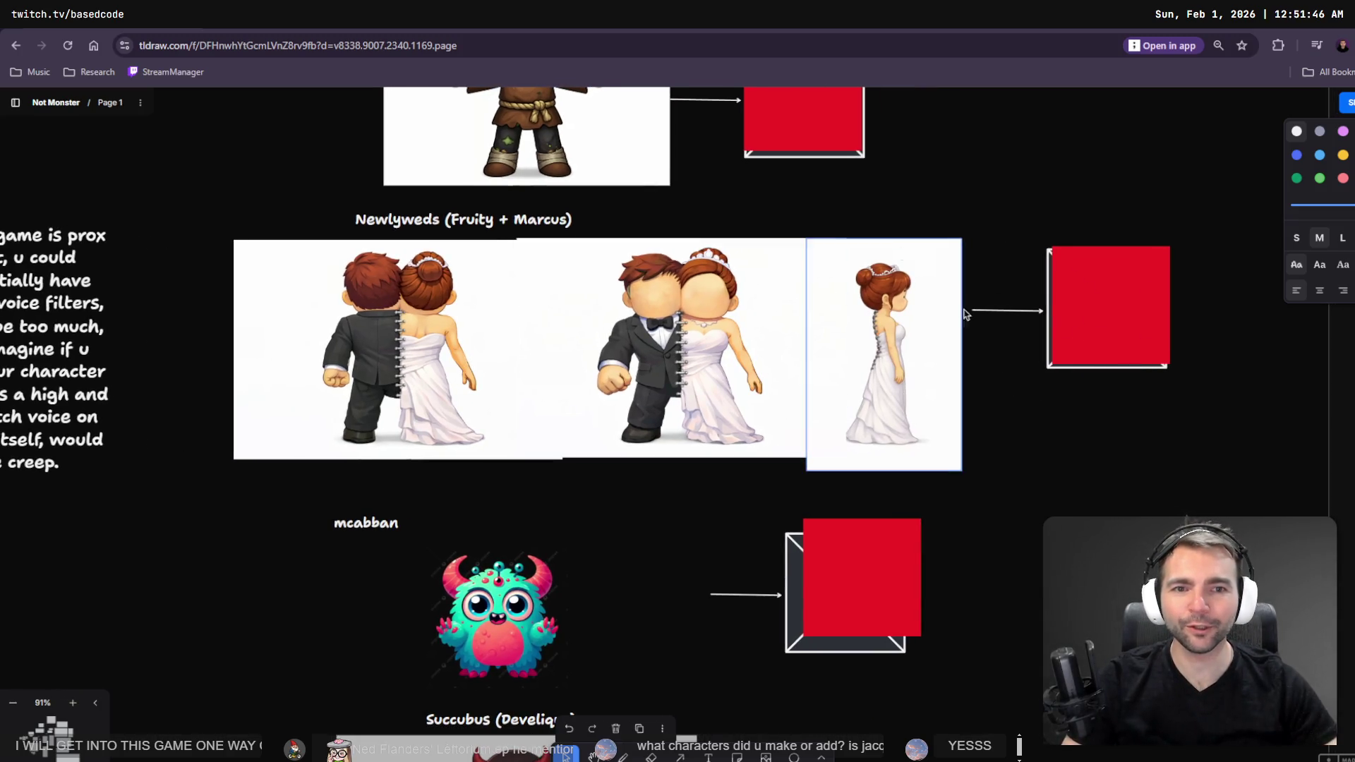
{"action": "scroll", "coordinate": [932, 296], "scroll_direction": "down", "scroll_amount": 5}
- Scroll down the column to the Wormess entry and its red unfinished marker
{"action": "left_click", "coordinate": [922, 291]}
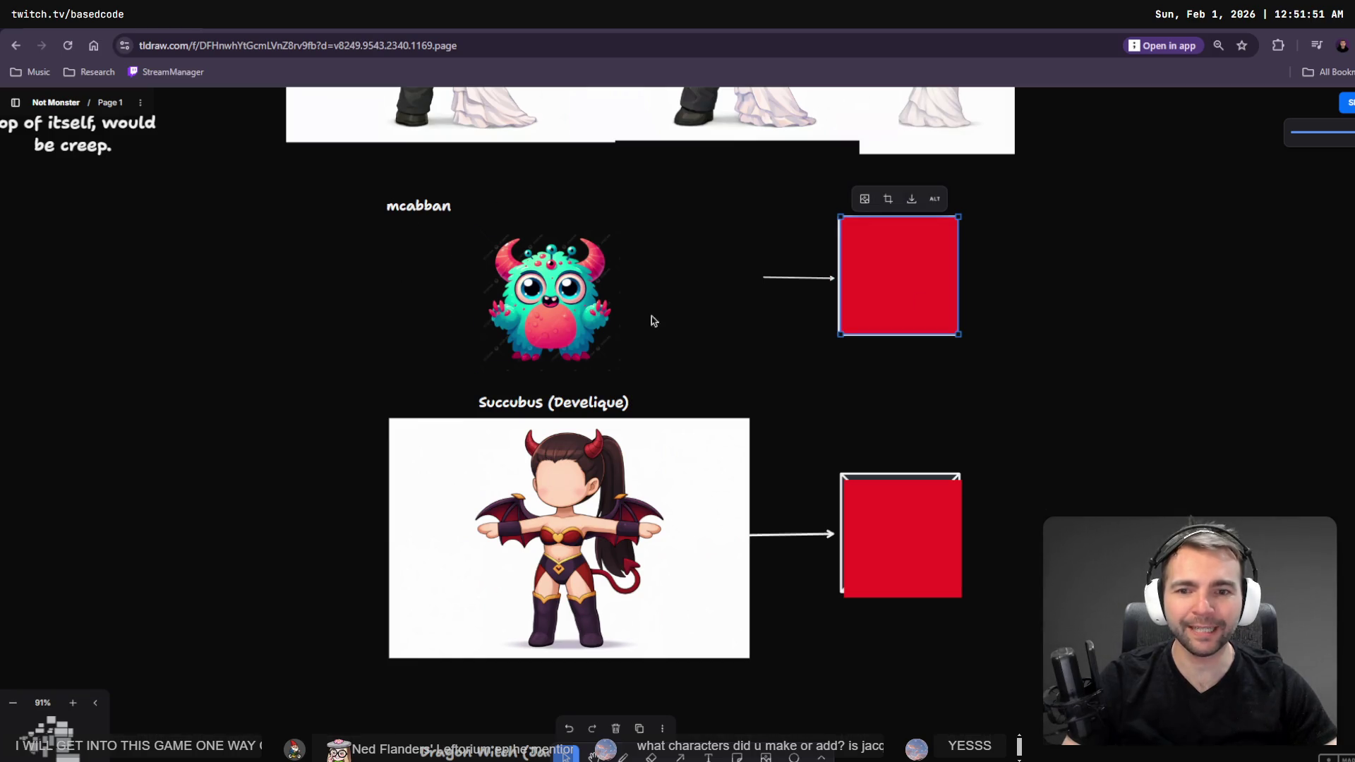
{"action": "scroll", "coordinate": [764, 572], "scroll_direction": "down", "scroll_amount": 3}
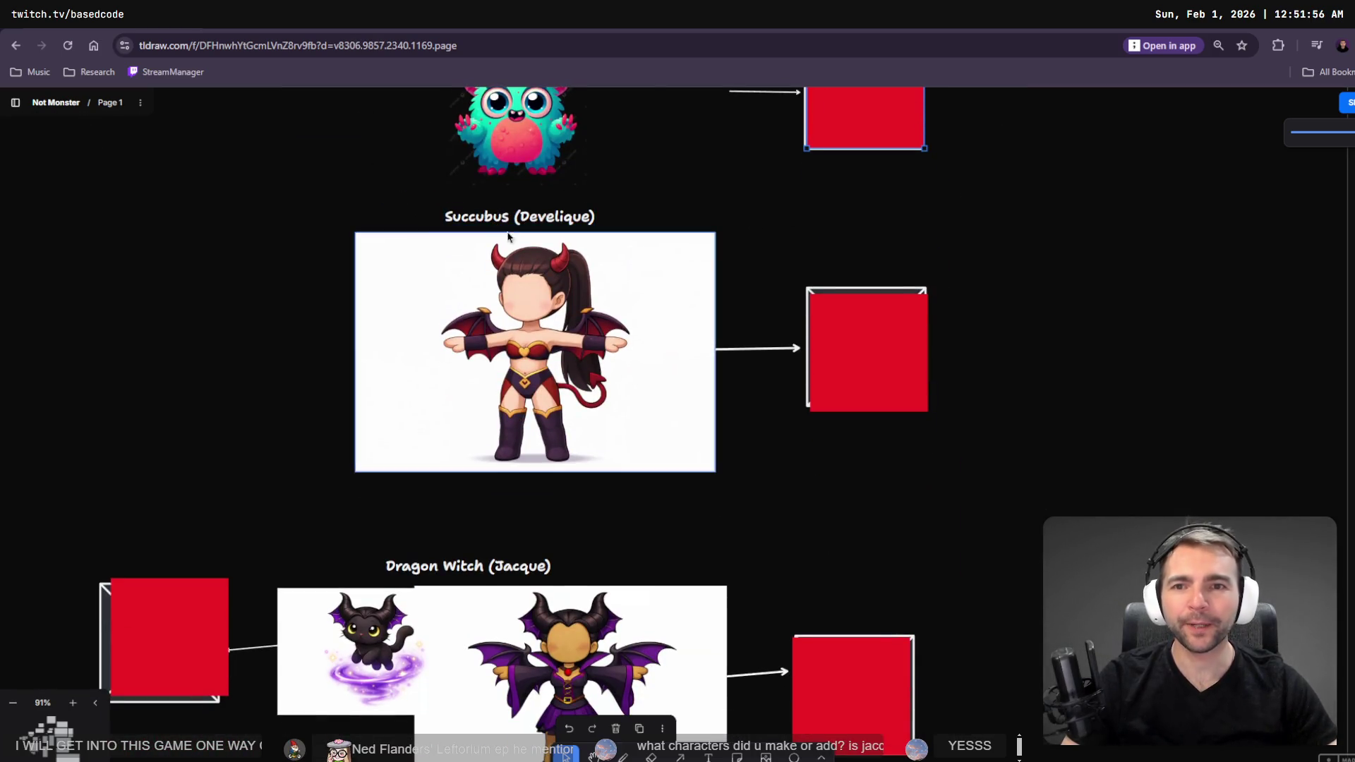
{"action": "scroll", "coordinate": [856, 586], "scroll_direction": "down", "scroll_amount": 7}
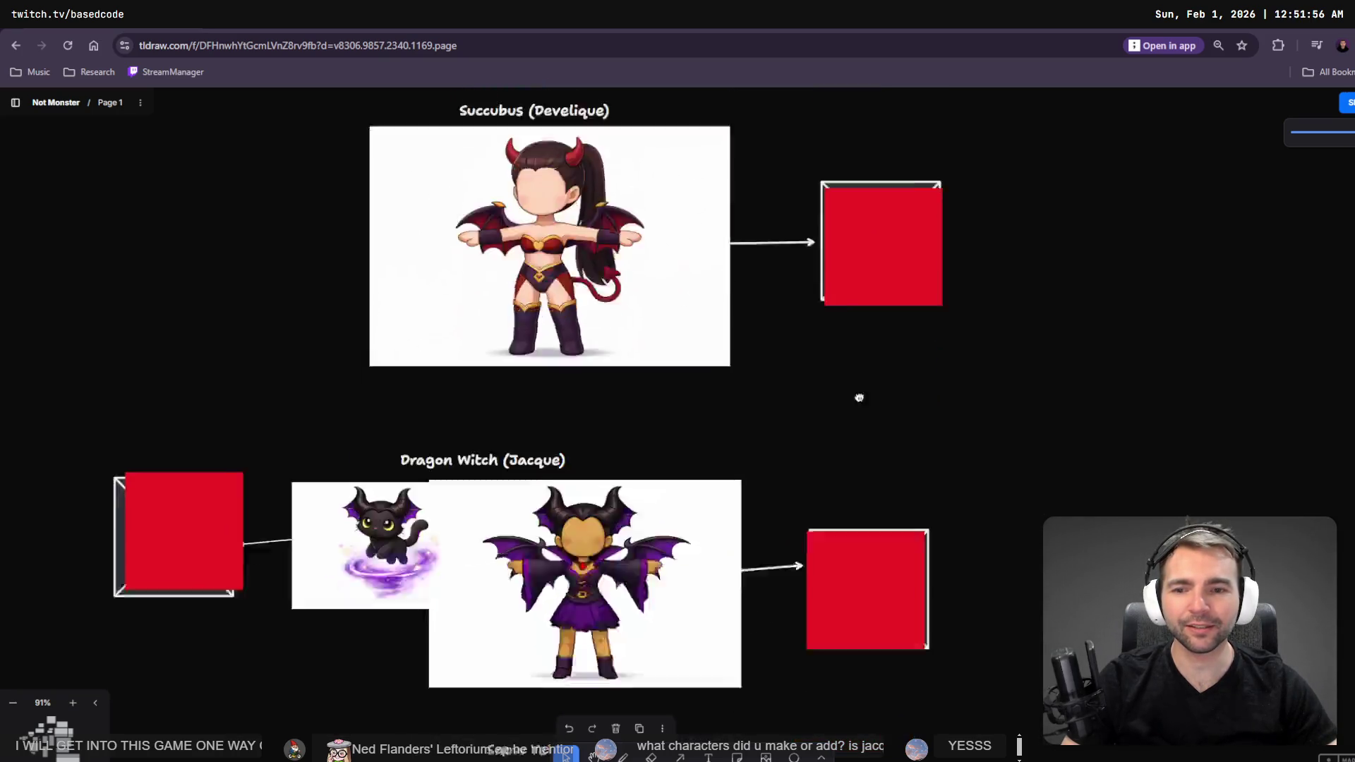
{"action": "scroll", "coordinate": [671, 403], "scroll_direction": "down", "scroll_amount": 9}
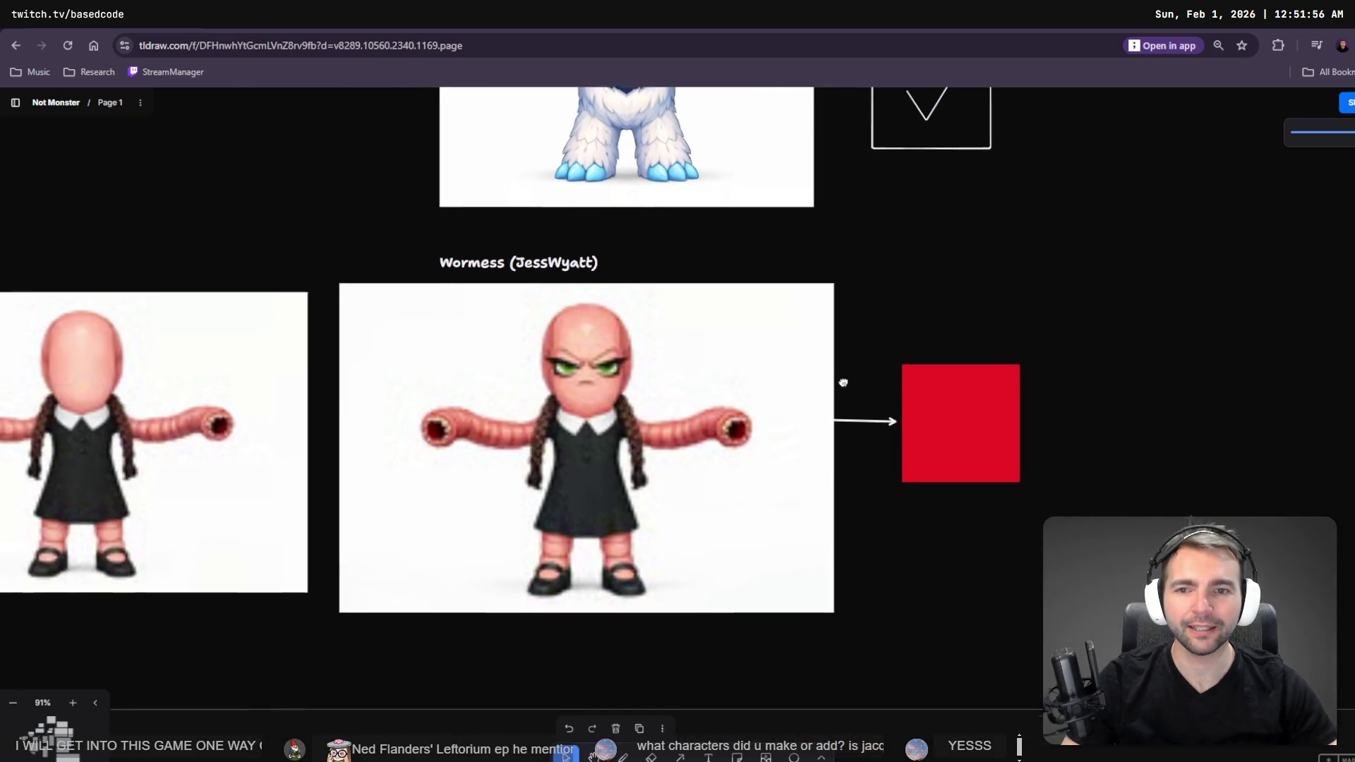
{"action": "scroll", "coordinate": [838, 413], "scroll_direction": "up", "scroll_amount": 2}
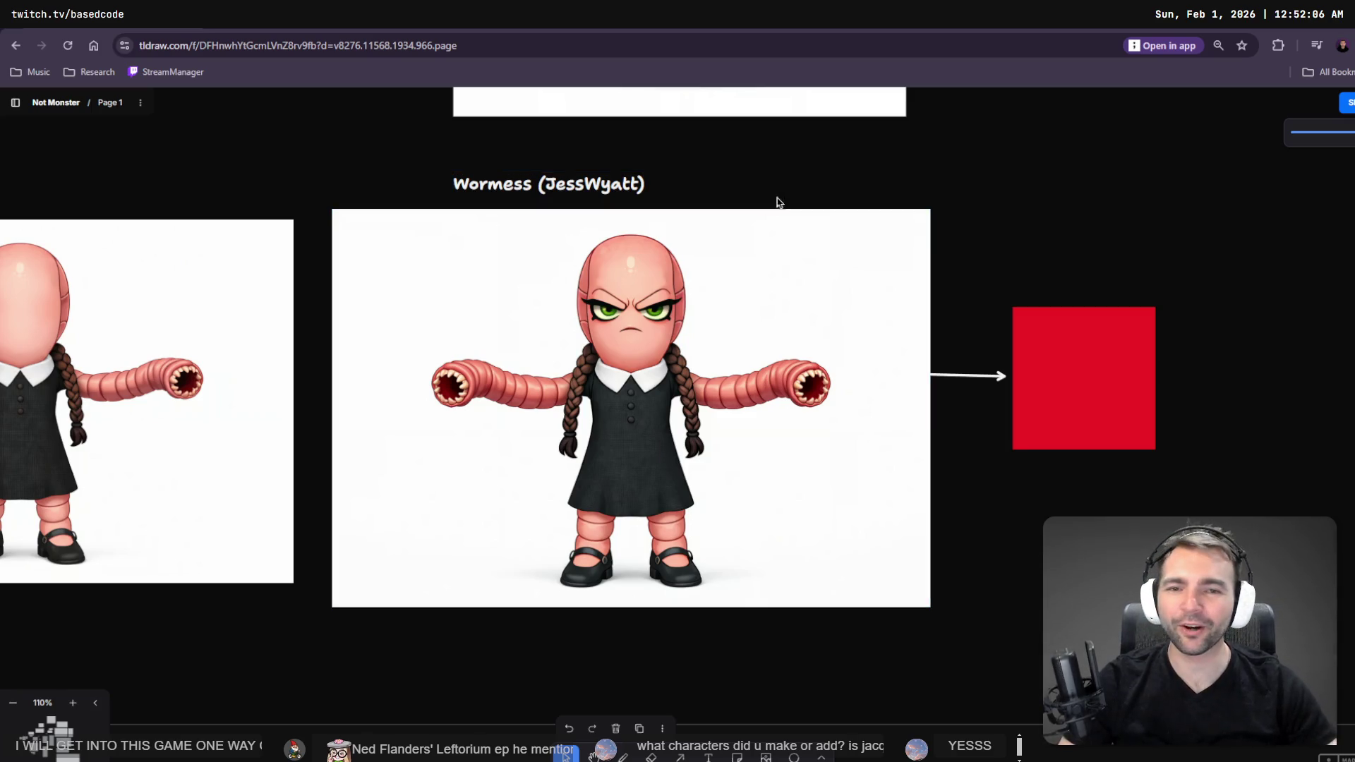
{"action": "left_click", "coordinate": [851, 195]}
{"action": "scroll", "coordinate": [851, 196], "scroll_direction": "down", "scroll_amount": 5}
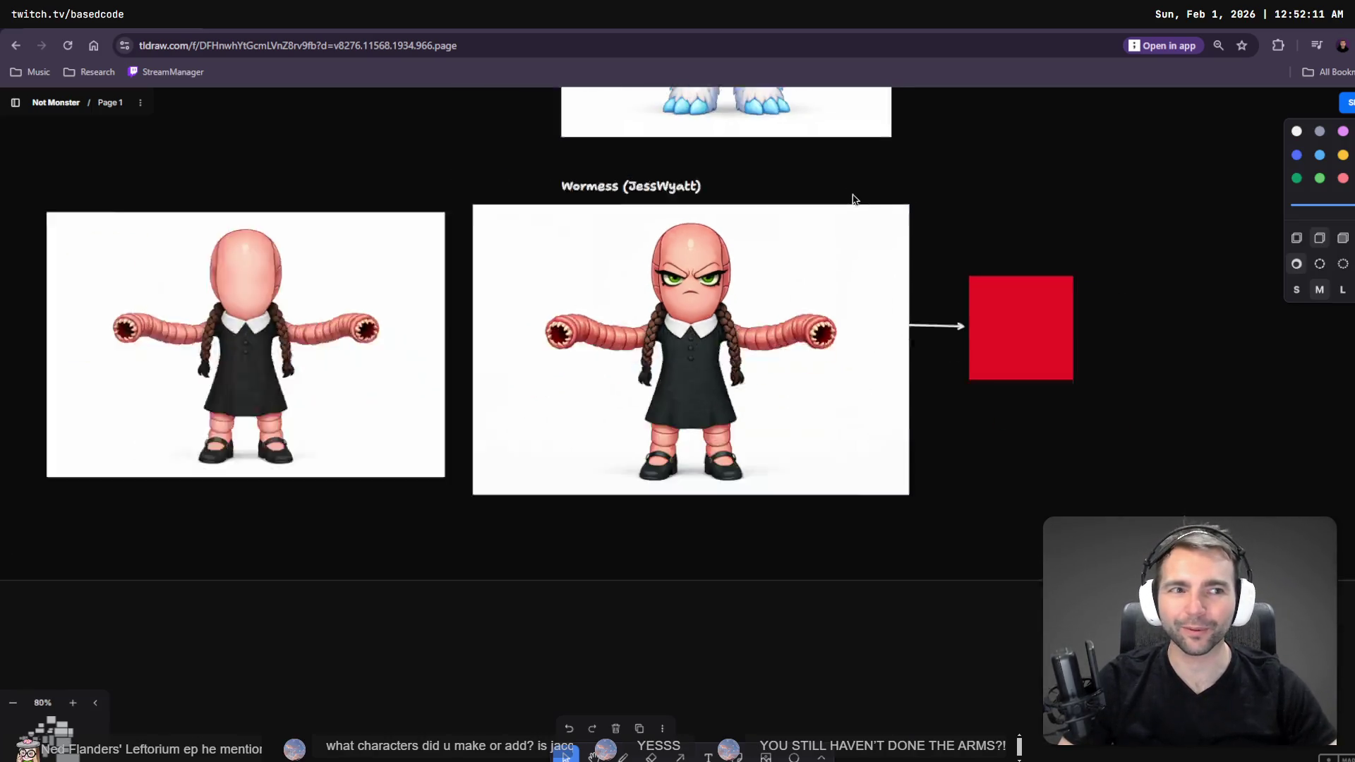
{"action": "scroll", "coordinate": [812, 205], "scroll_direction": "up", "scroll_amount": 10}
{"action": "scroll", "coordinate": [760, 608], "scroll_direction": "down", "scroll_amount": 5}
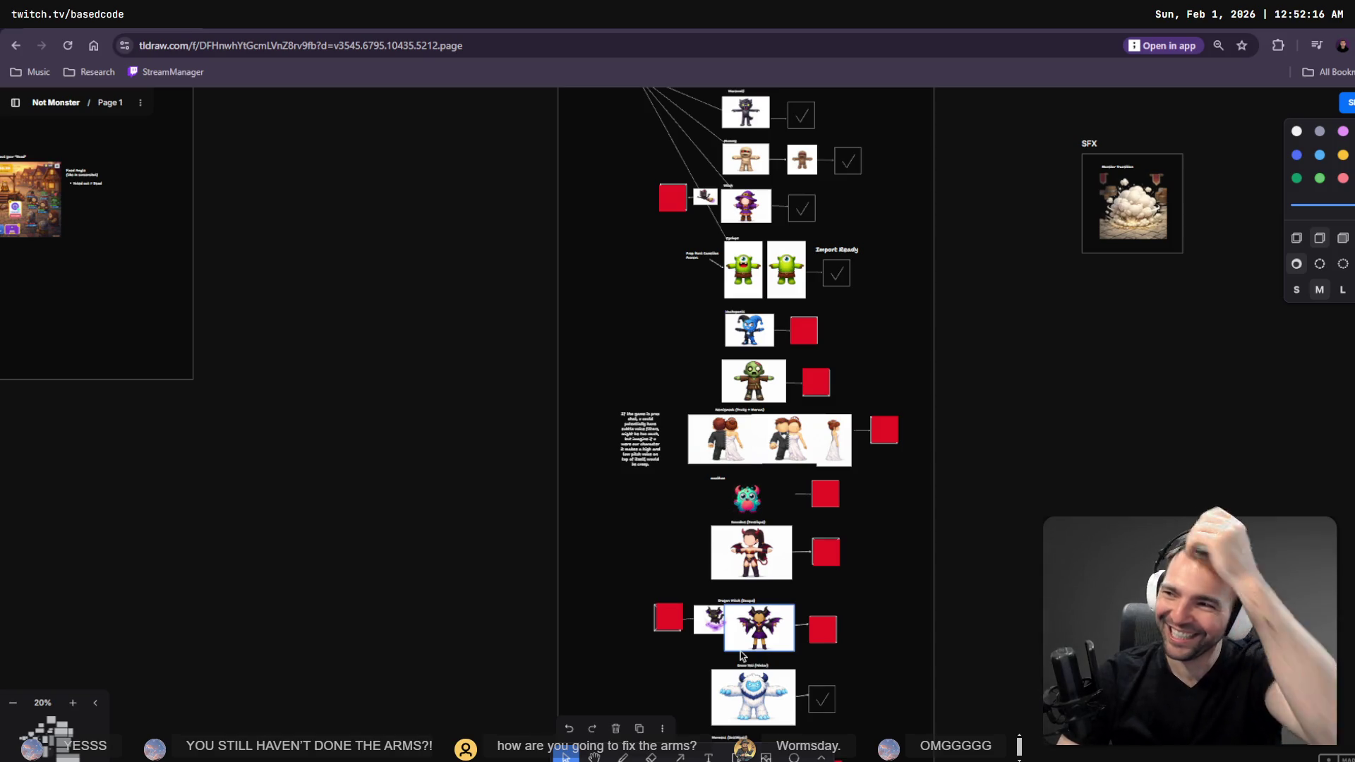
{"action": "scroll", "coordinate": [756, 644], "scroll_direction": "up", "scroll_amount": 10}
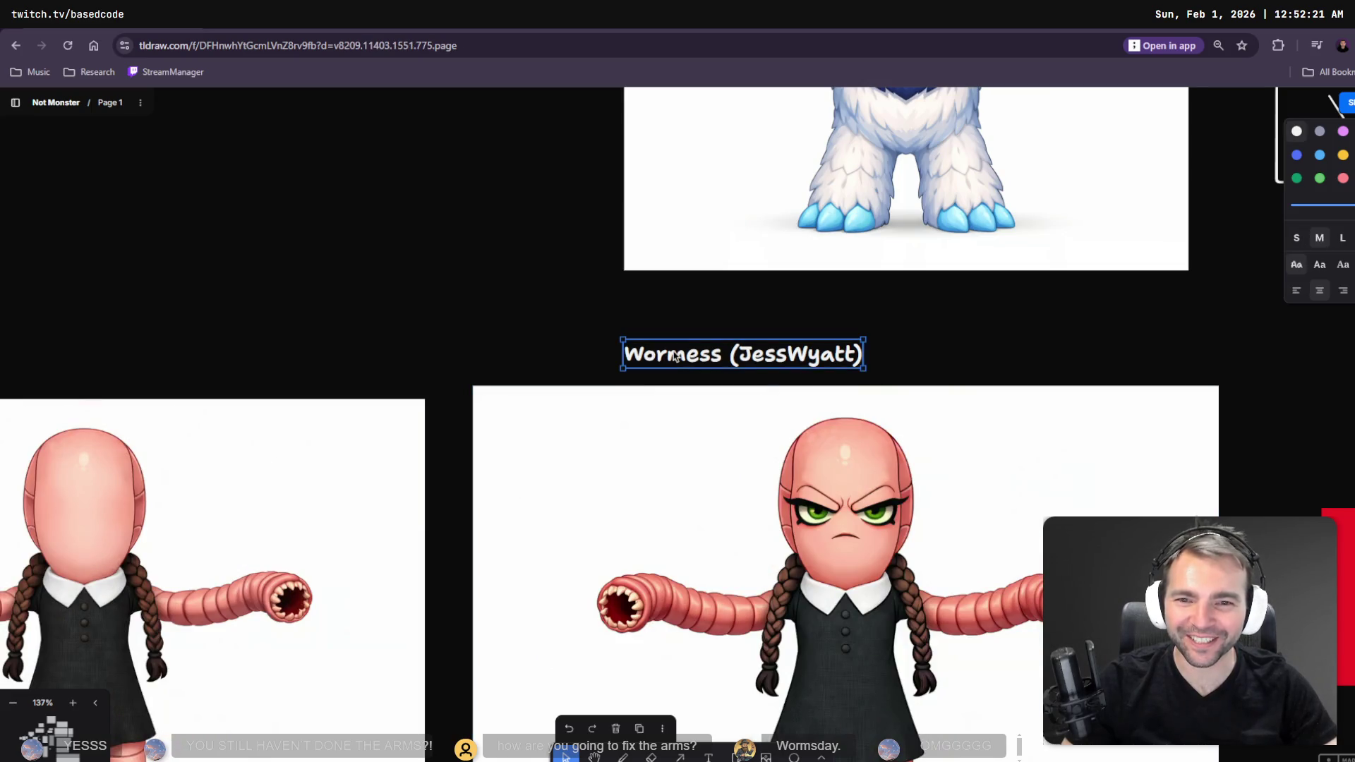
- Replace 'ess' in the Wormess label with 'Wyatt' so it reads WormWyatt
{"action": "double_click", "coordinate": [665, 357]}
{"action": "left_click", "coordinate": [685, 358]}
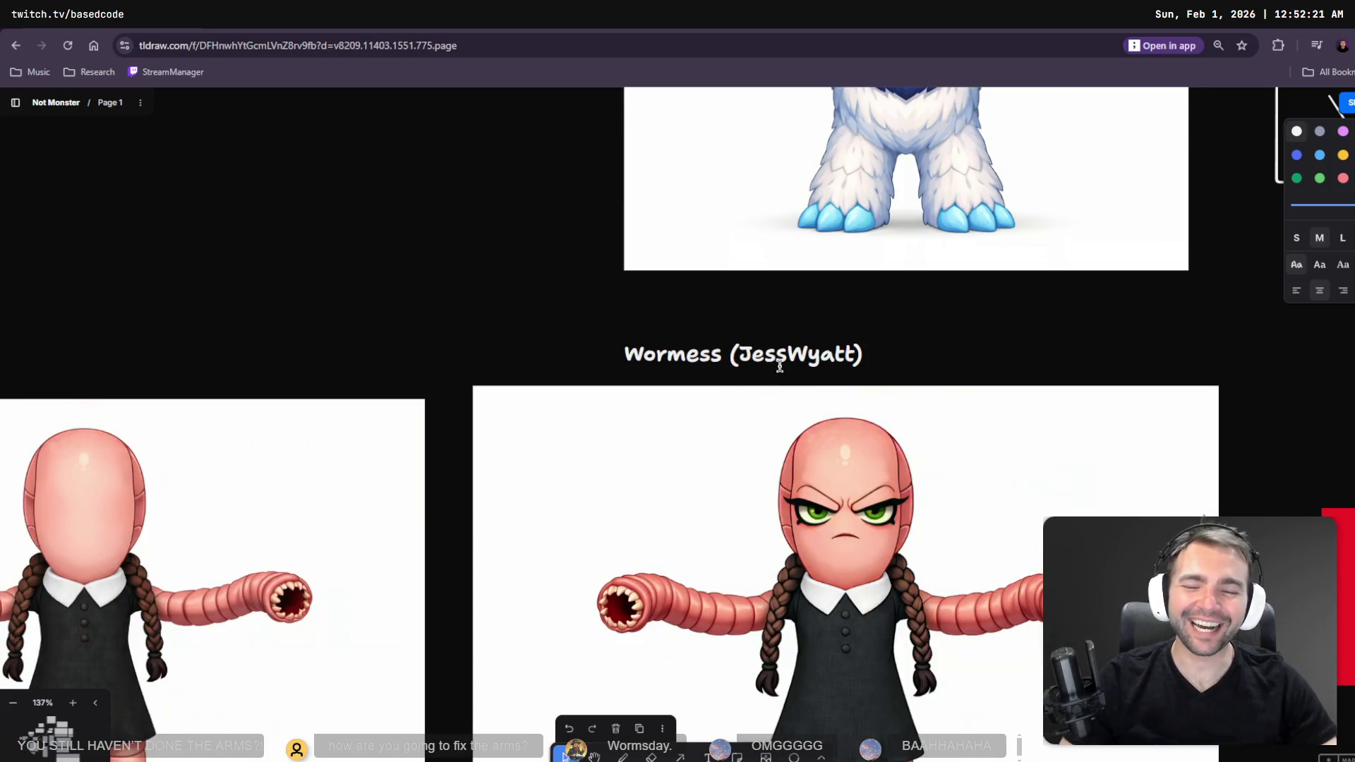
{"action": "left_click", "coordinate": [852, 353], "text": "shift"}
{"action": "left_click_drag", "start_coordinate": [667, 354], "coordinate": [698, 360]}
{"action": "left_click", "coordinate": [690, 359]}
{"action": "left_click", "coordinate": [724, 357], "text": "shift"}
{"action": "type", "text": "Wyatt"}
{"action": "left_click", "coordinate": [1001, 389]}
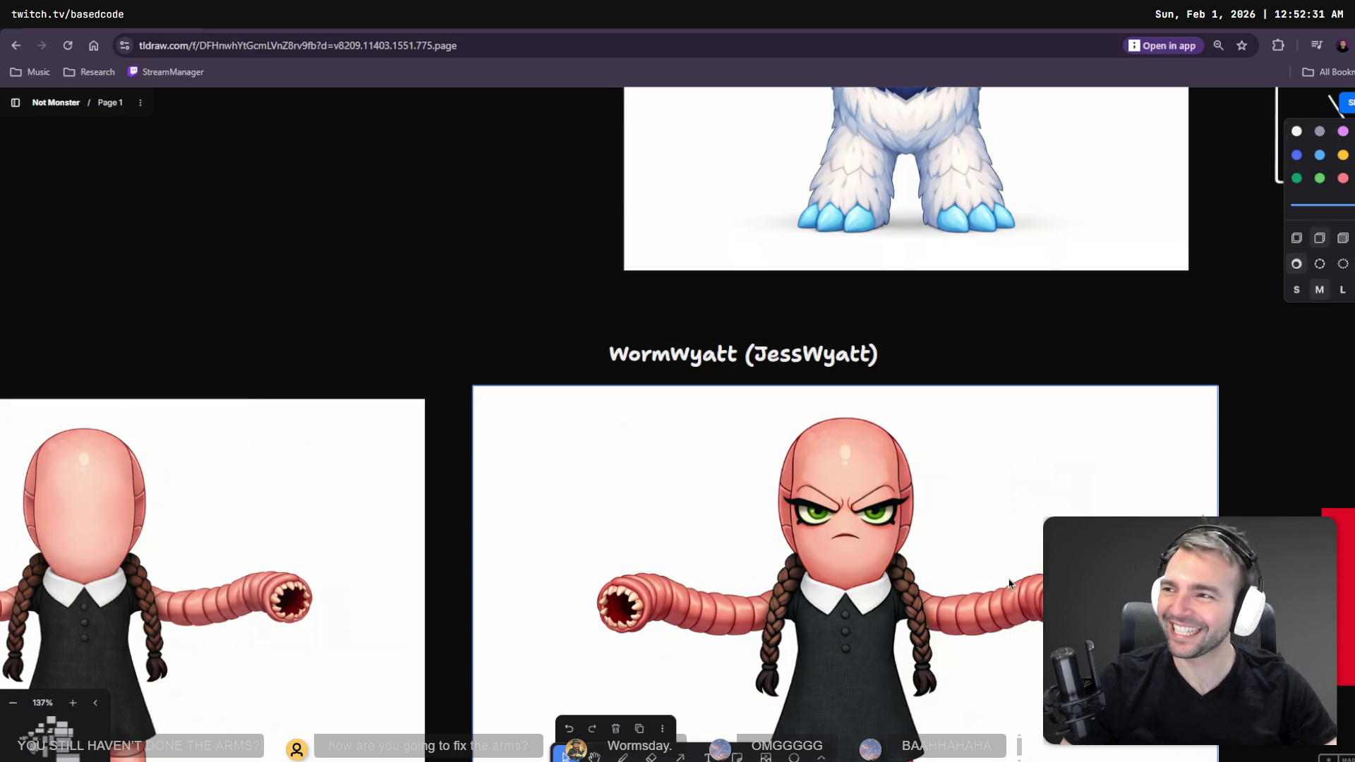
{"action": "scroll", "coordinate": [1009, 581], "scroll_direction": "down", "scroll_amount": 3}
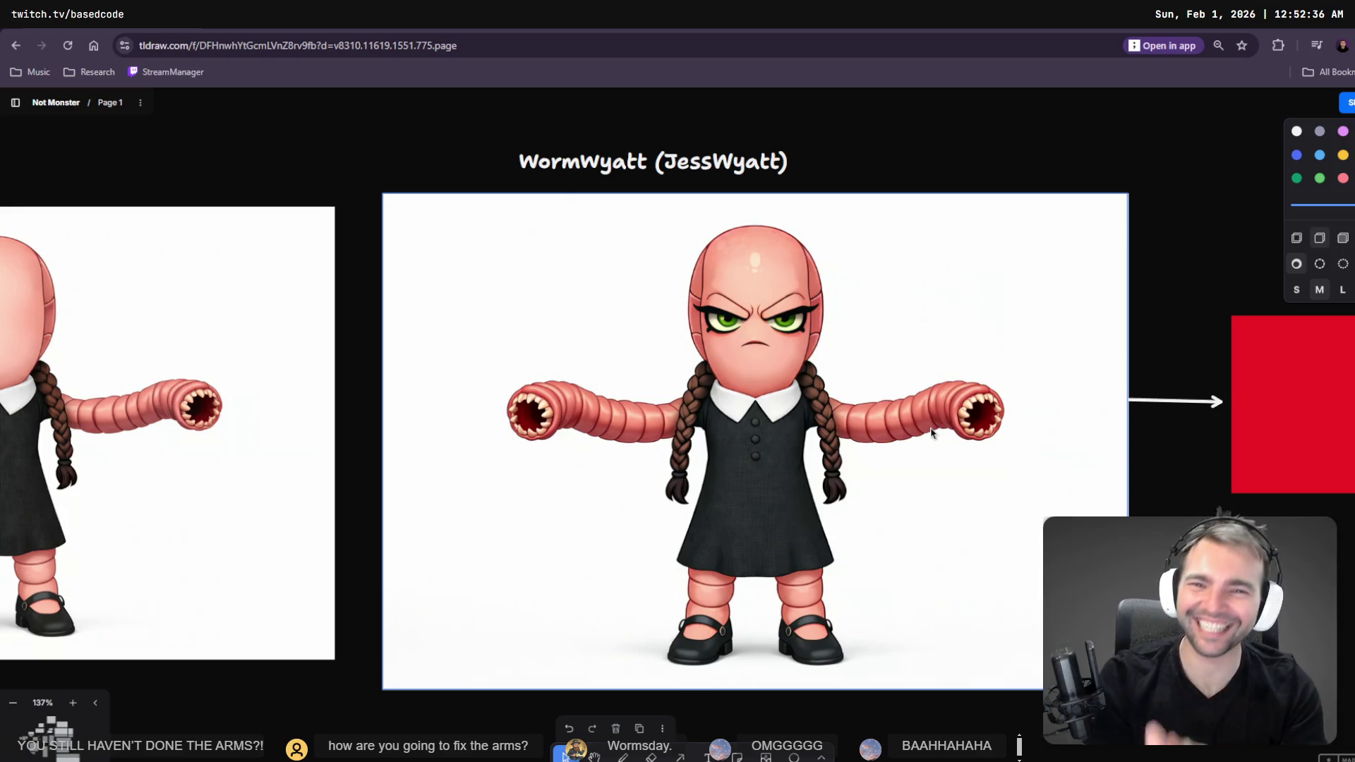
{"action": "key", "text": "Escape"}
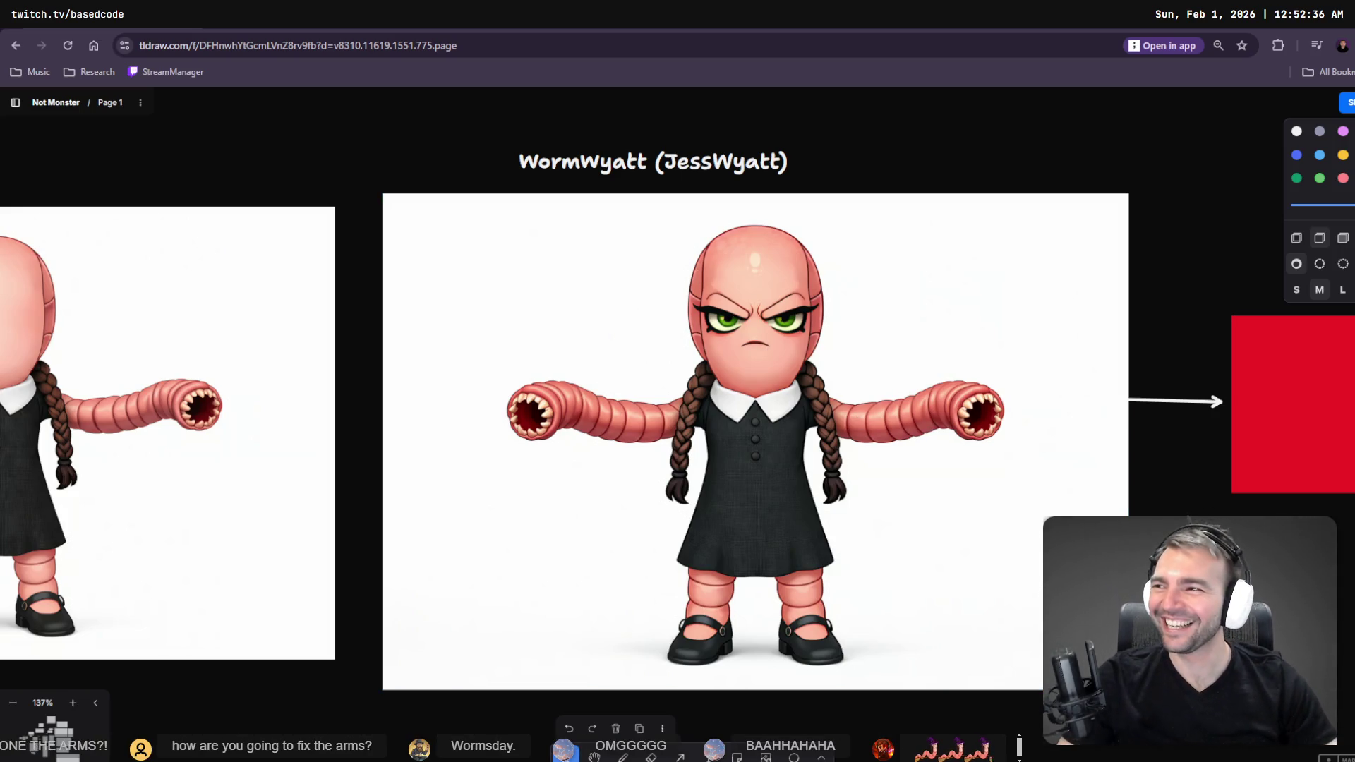
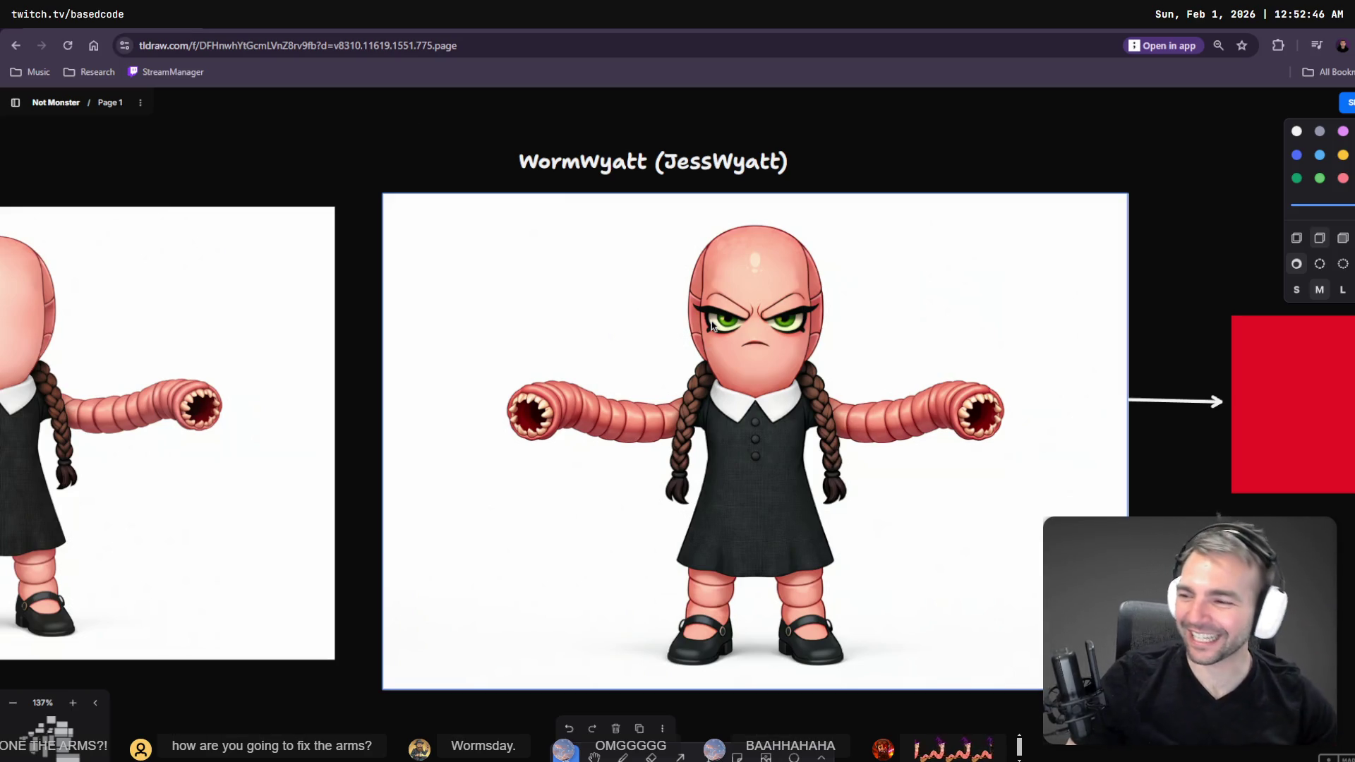
- Centre the WormWyatt image on the board and check the red placeholder square beside the witch
{"action": "left_click_drag", "start_coordinate": [739, 339], "coordinate": [573, 318]}
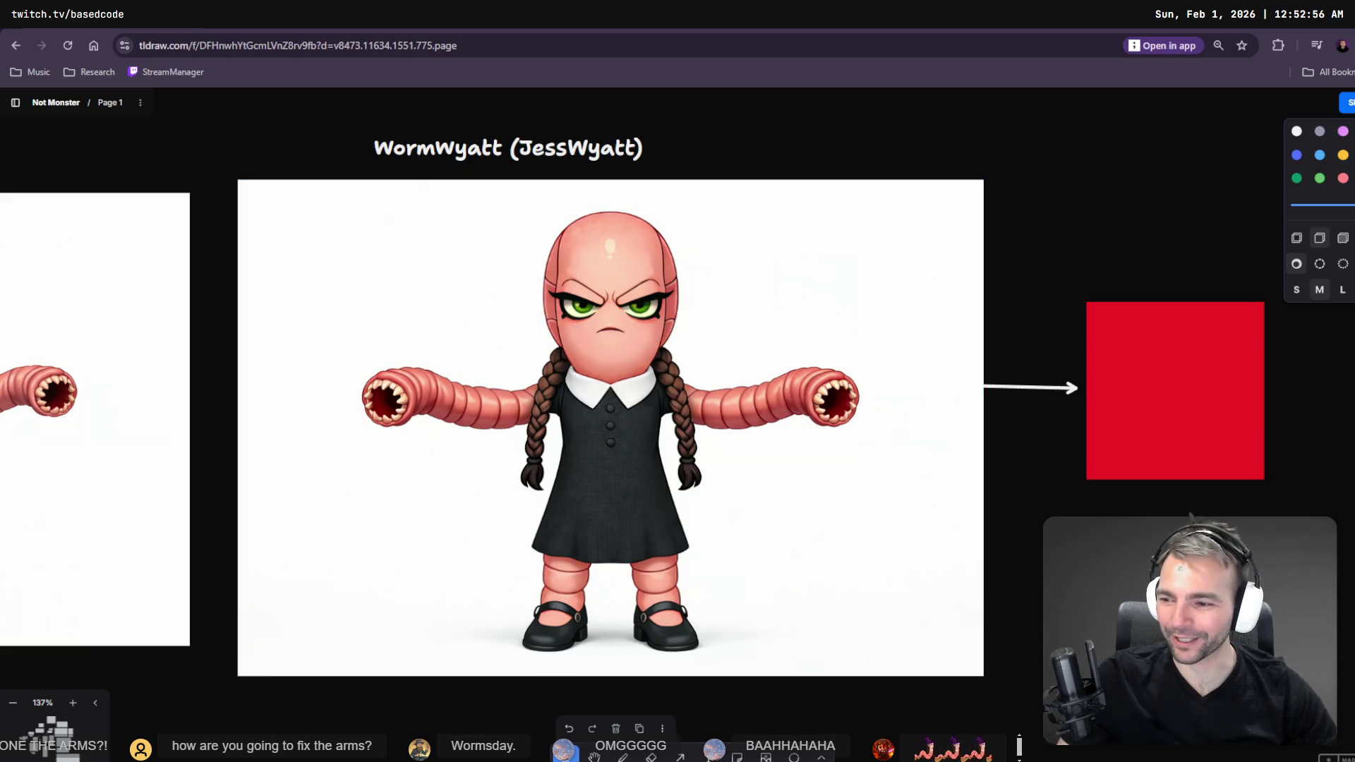
{"action": "scroll", "coordinate": [697, 488], "scroll_direction": "down", "scroll_amount": 10}
{"action": "scroll", "coordinate": [702, 562], "scroll_direction": "up", "scroll_amount": 5}
{"action": "scroll", "coordinate": [649, 529], "scroll_direction": "up", "scroll_amount": 10}
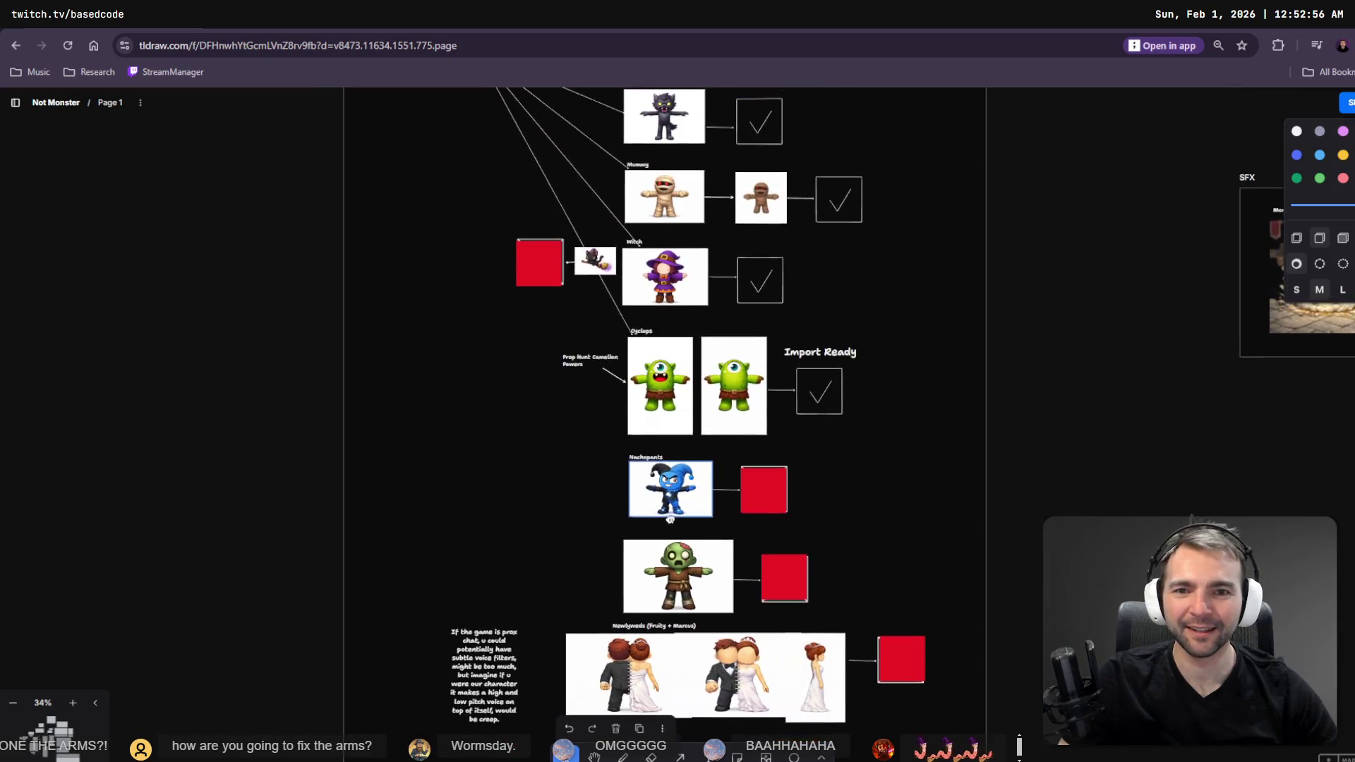
{"action": "scroll", "coordinate": [605, 500], "scroll_direction": "up", "scroll_amount": 1}
{"action": "left_click", "coordinate": [562, 537]}
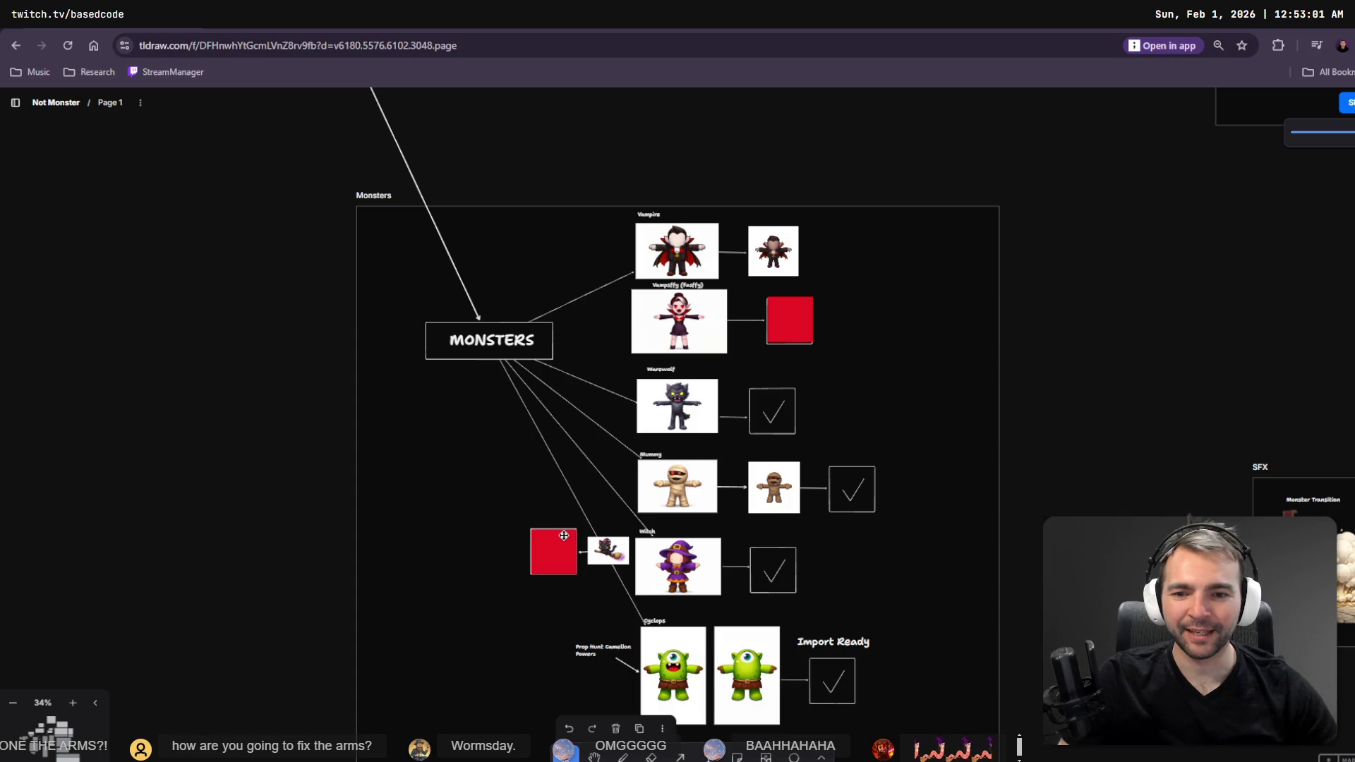
{"action": "left_click", "coordinate": [564, 536]}
{"action": "left_click", "coordinate": [920, 351]}
{"action": "scroll", "coordinate": [847, 501], "scroll_direction": "down", "scroll_amount": 6}
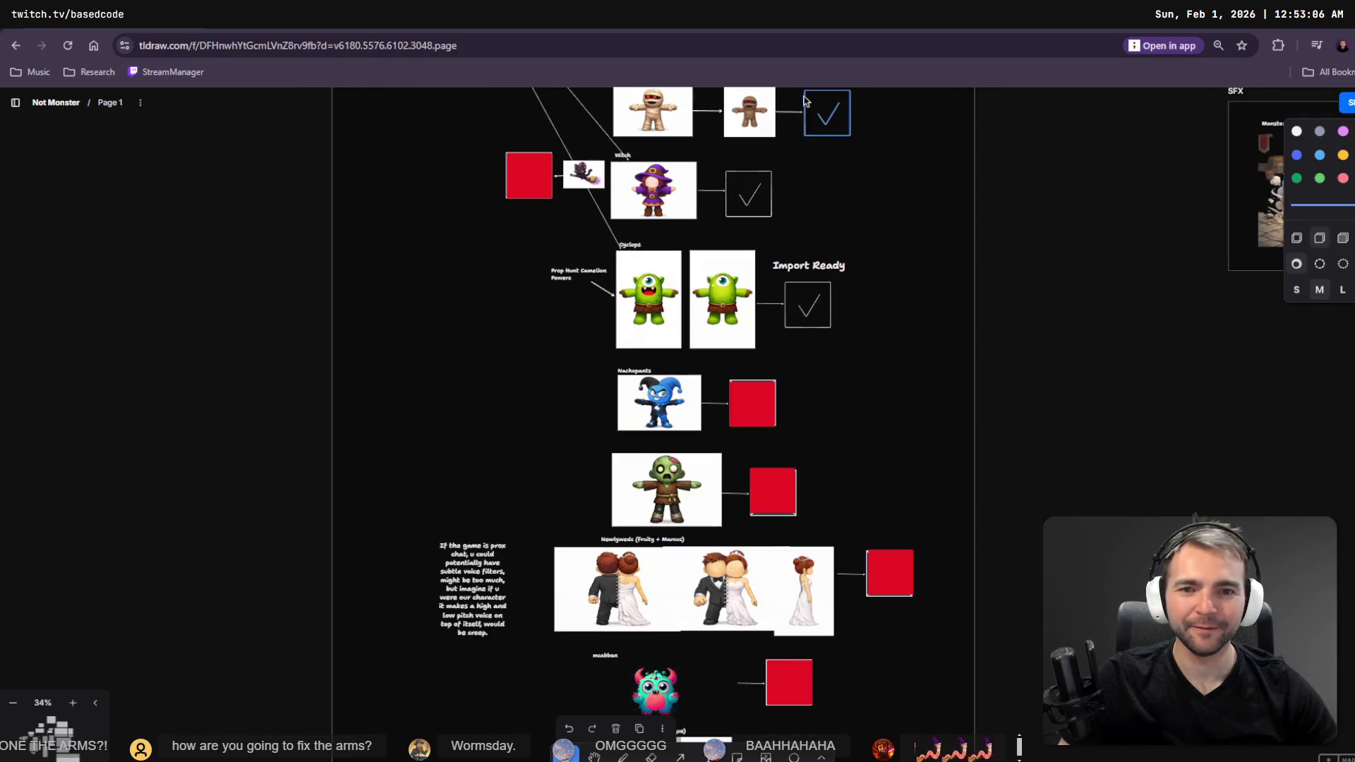
{"action": "scroll", "coordinate": [740, 405], "scroll_direction": "down", "scroll_amount": 10}
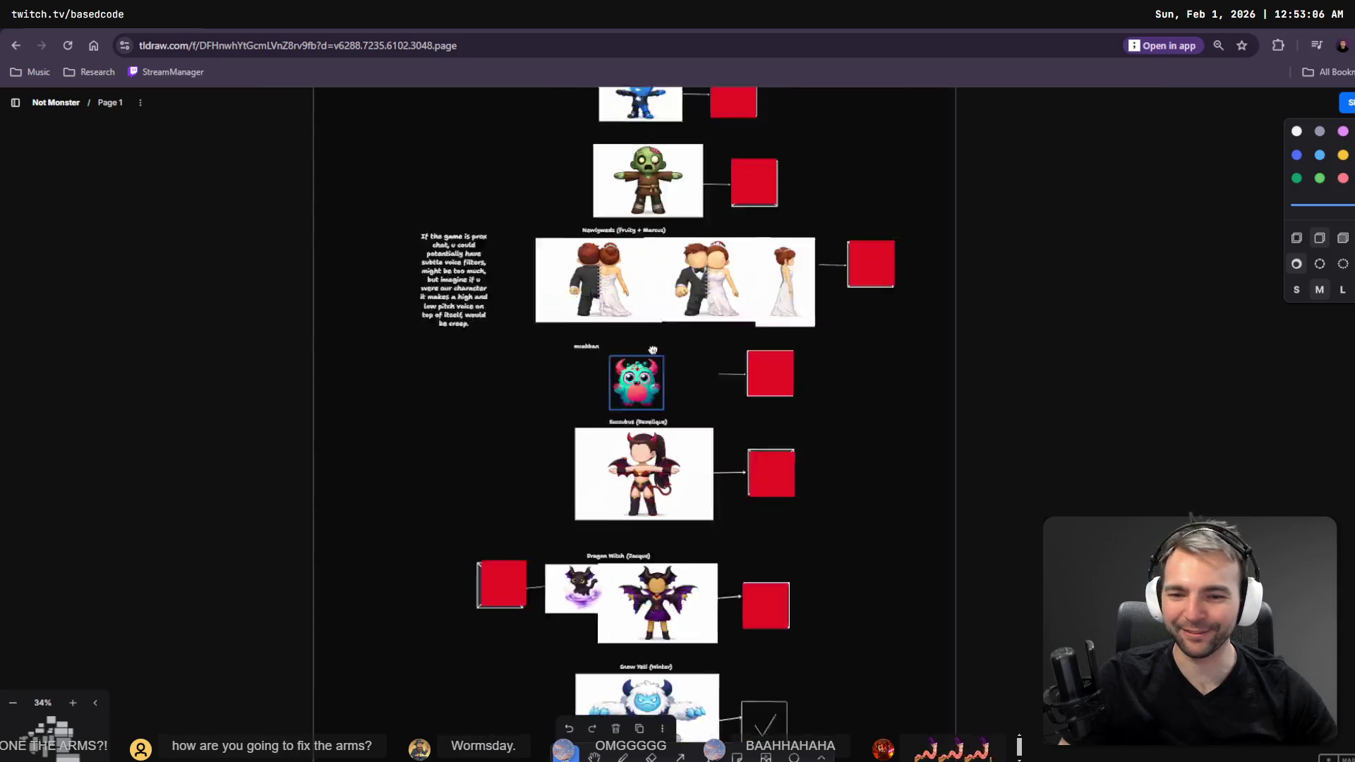
{"action": "scroll", "coordinate": [789, 349], "scroll_direction": "up", "scroll_amount": 10}
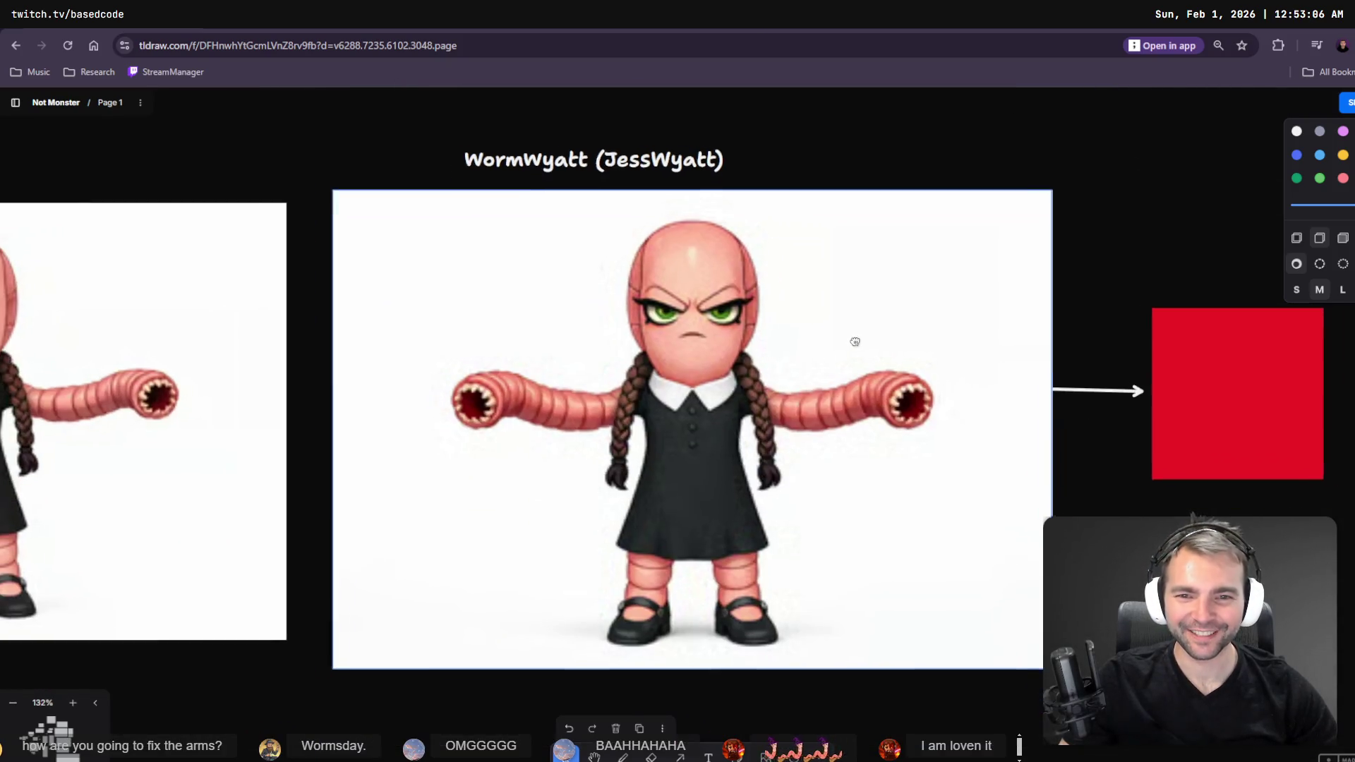
{"action": "left_click_drag", "start_coordinate": [854, 342], "coordinate": [872, 347]}
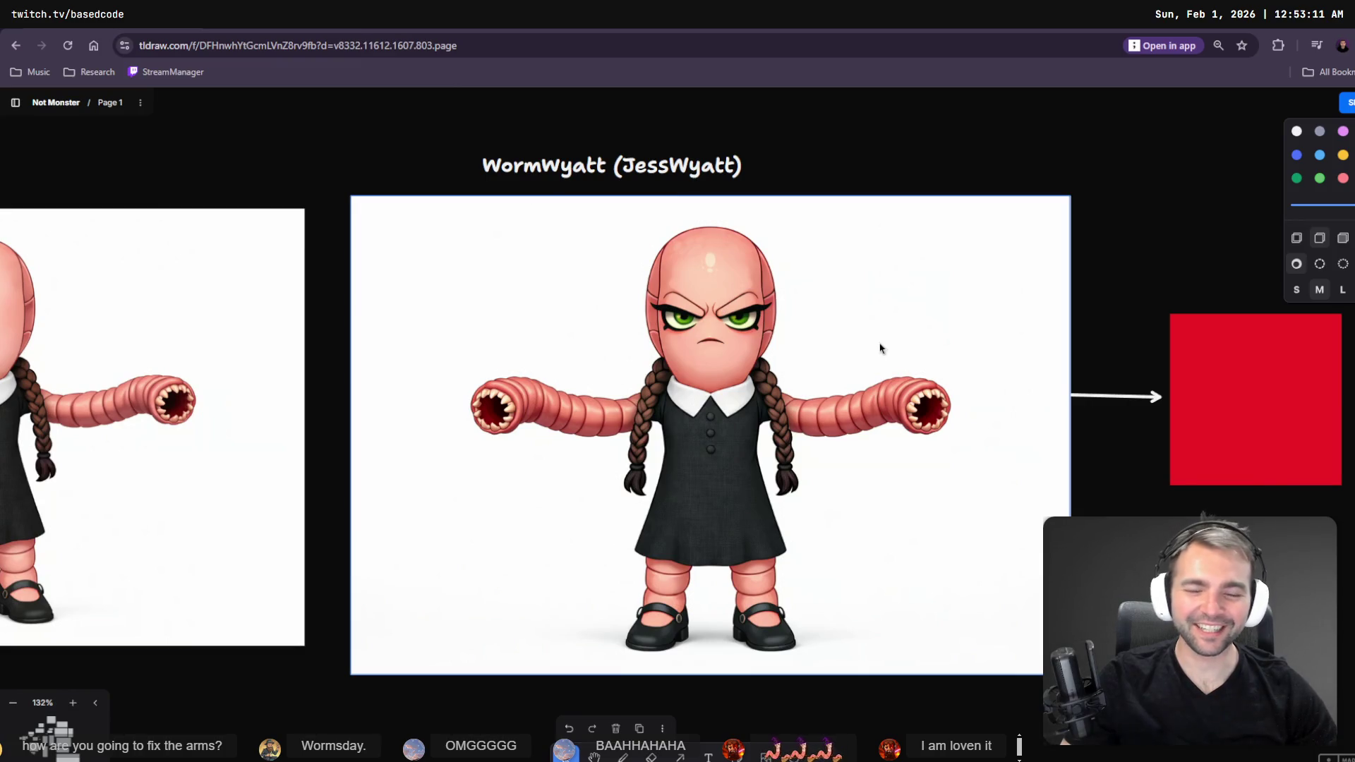
- Back in Godot, view the castle and fence and paint terrain beneath the fence near the crypt
{"action": "key", "text": "alt+Tab"}
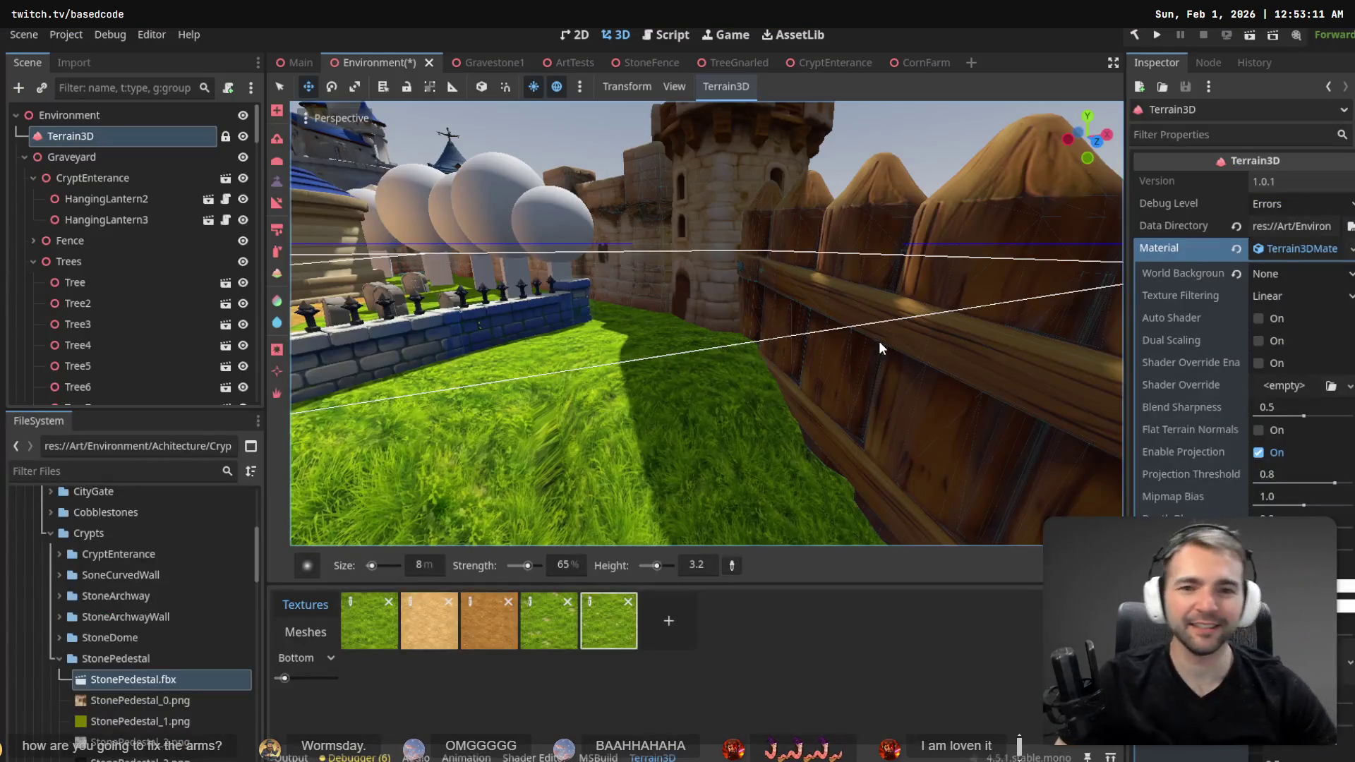
{"action": "scroll", "coordinate": [873, 341], "scroll_direction": "up", "scroll_amount": 3}
{"action": "left_click_drag", "start_coordinate": [873, 342], "coordinate": [769, 416]}
{"action": "left_click", "coordinate": [276, 208]}
{"action": "left_click_drag", "start_coordinate": [735, 426], "coordinate": [765, 447]}
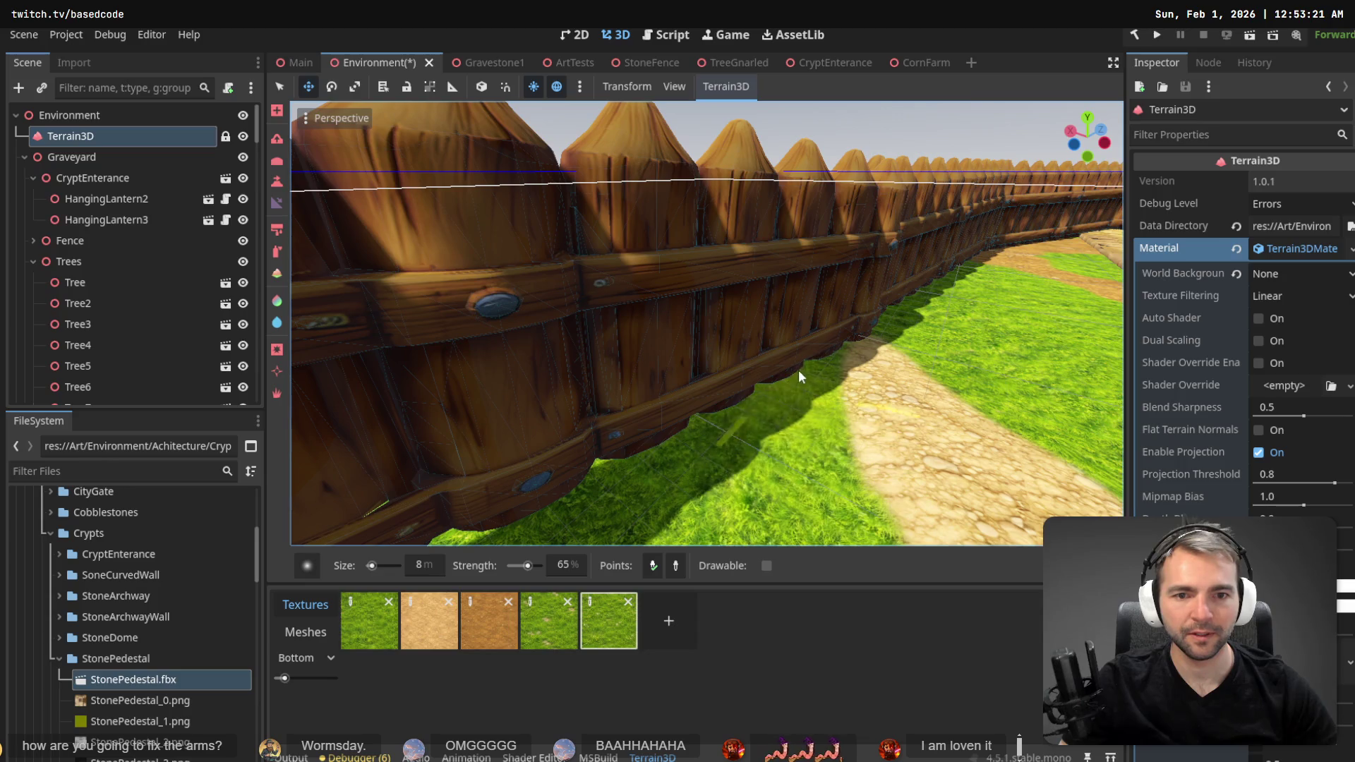
{"action": "mouse_move", "coordinate": [853, 340]}
{"action": "left_mouse_down"}
{"action": "mouse_move", "coordinate": [456, 316]}
{"action": "mouse_move", "coordinate": [586, 345]}
{"action": "mouse_move", "coordinate": [841, 349]}
{"action": "left_mouse_up"}
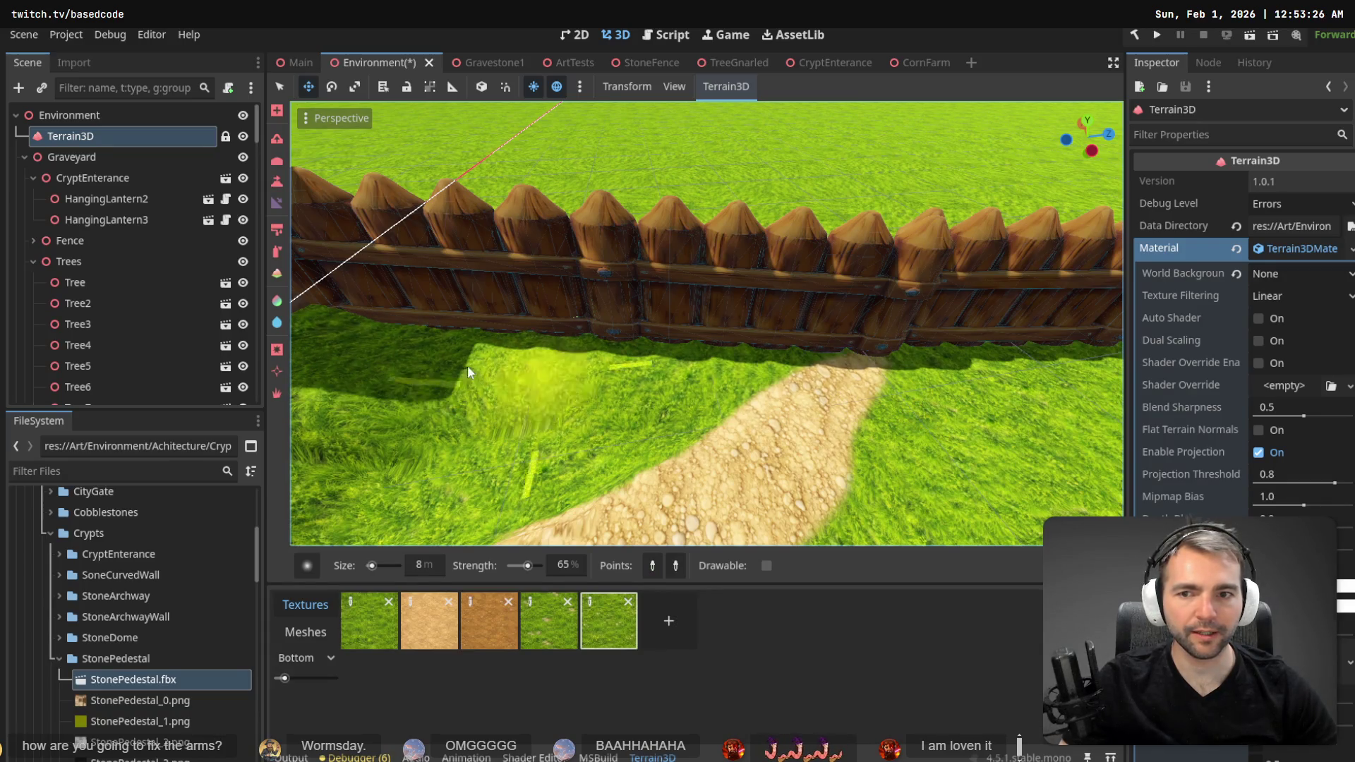
{"action": "mouse_move", "coordinate": [421, 333]}
{"action": "left_mouse_down"}
{"action": "mouse_move", "coordinate": [869, 351]}
{"action": "mouse_move", "coordinate": [615, 367]}
{"action": "mouse_move", "coordinate": [442, 340]}
{"action": "mouse_move", "coordinate": [498, 327]}
{"action": "mouse_move", "coordinate": [532, 349]}
{"action": "mouse_move", "coordinate": [395, 331]}
{"action": "mouse_move", "coordinate": [899, 353]}
{"action": "left_mouse_up"}
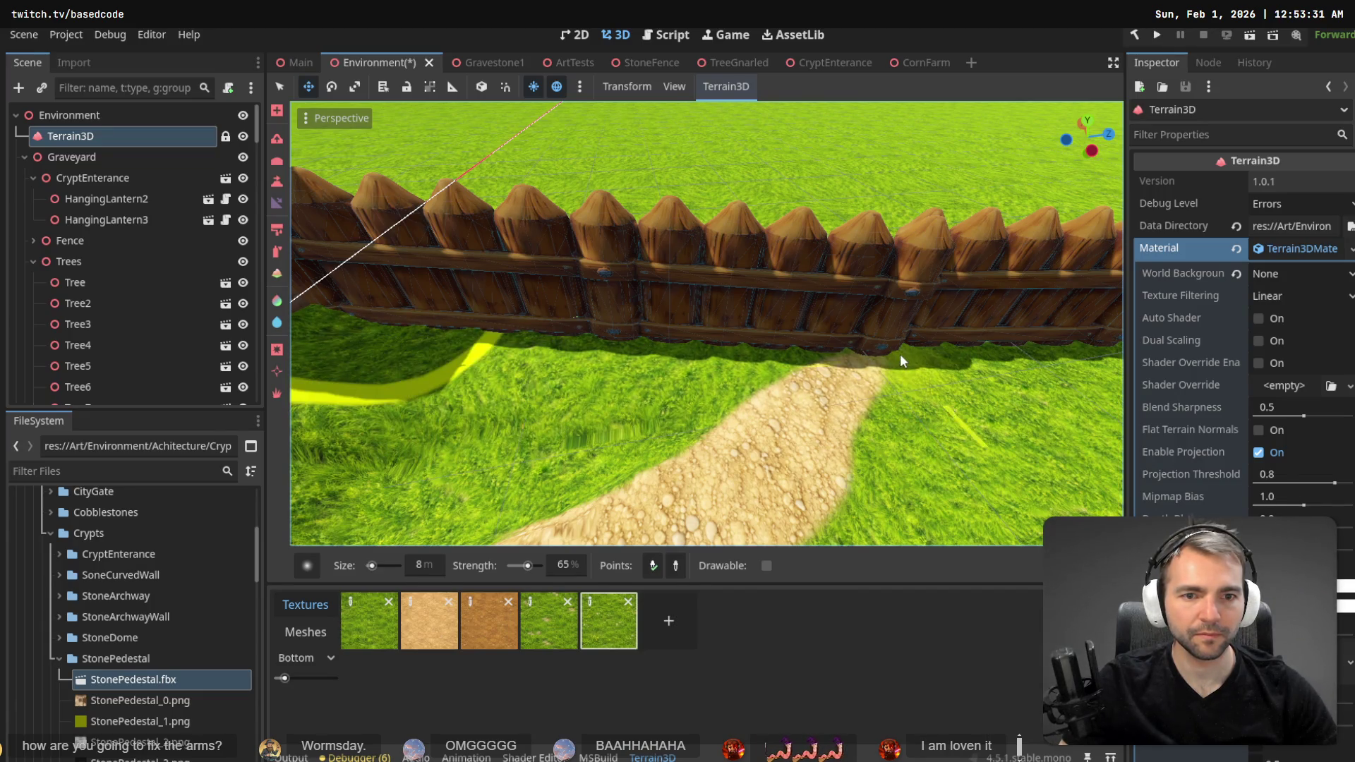
{"action": "scroll", "coordinate": [706, 323], "scroll_direction": "down", "scroll_amount": 6}
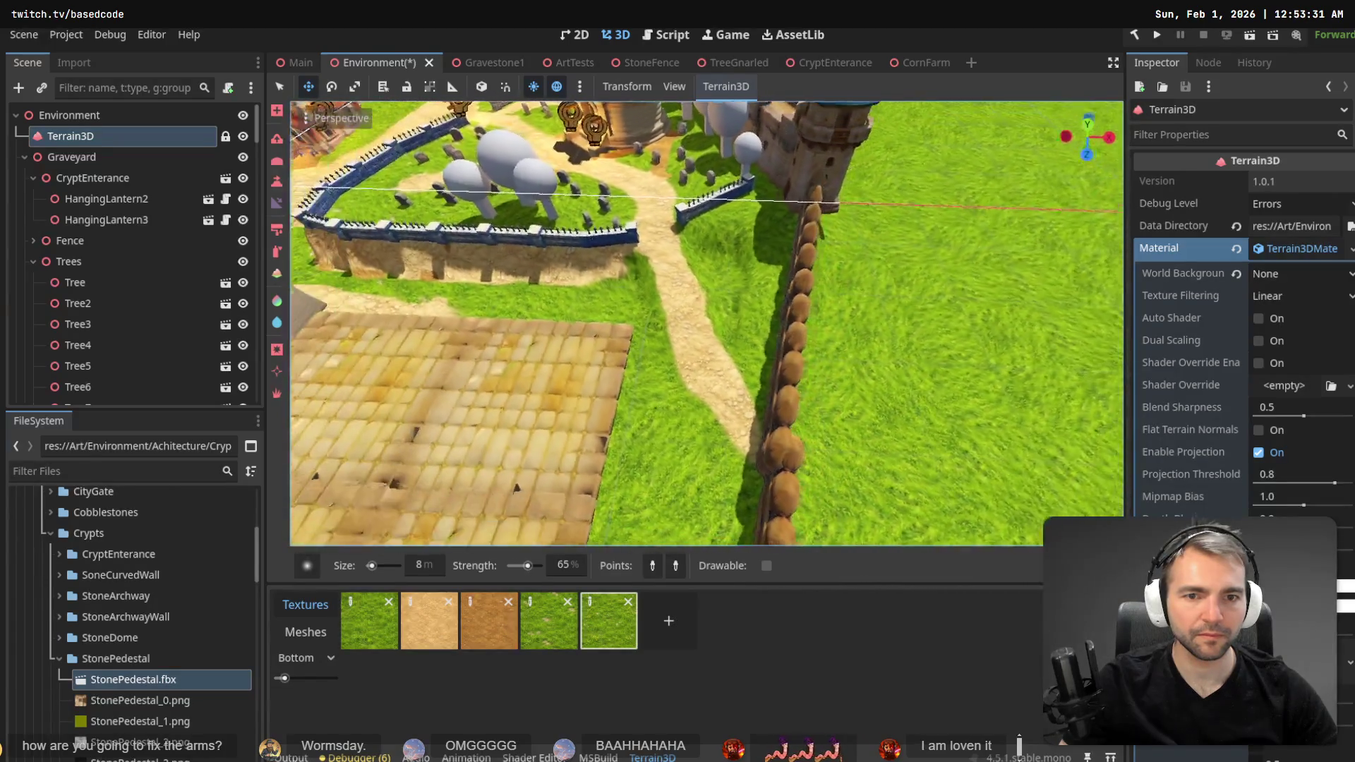
{"action": "scroll", "coordinate": [705, 323], "scroll_direction": "up", "scroll_amount": 8}
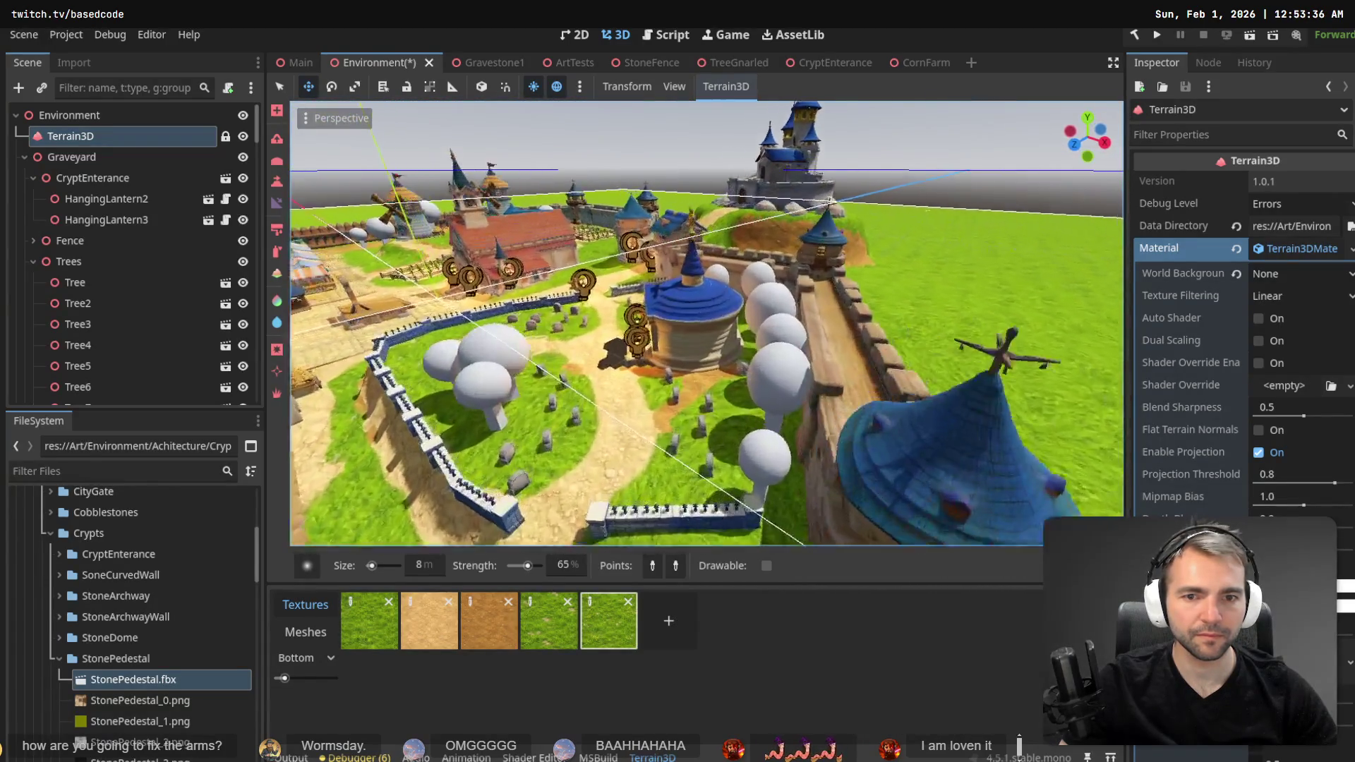
{"action": "scroll", "coordinate": [705, 322], "scroll_direction": "up", "scroll_amount": 5}
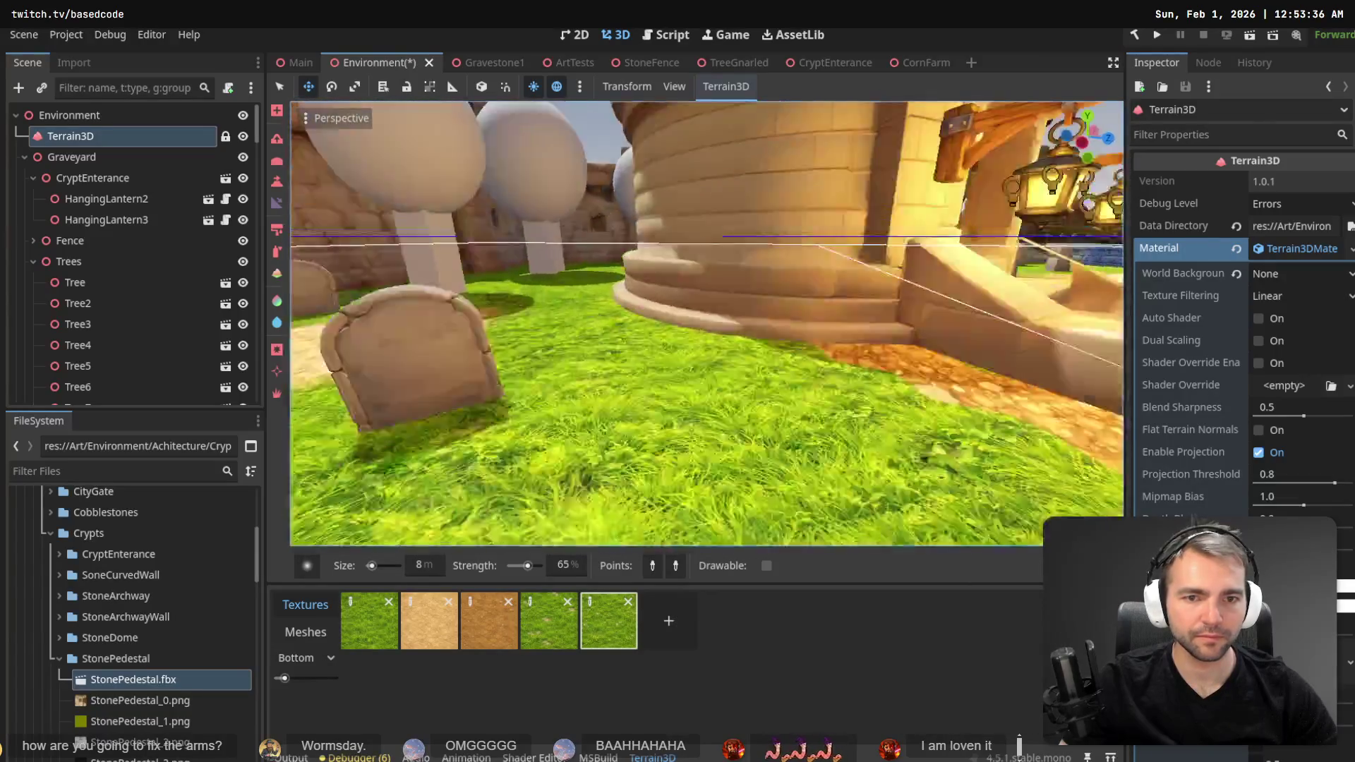
{"action": "scroll", "coordinate": [792, 471], "scroll_direction": "up", "scroll_amount": 3}
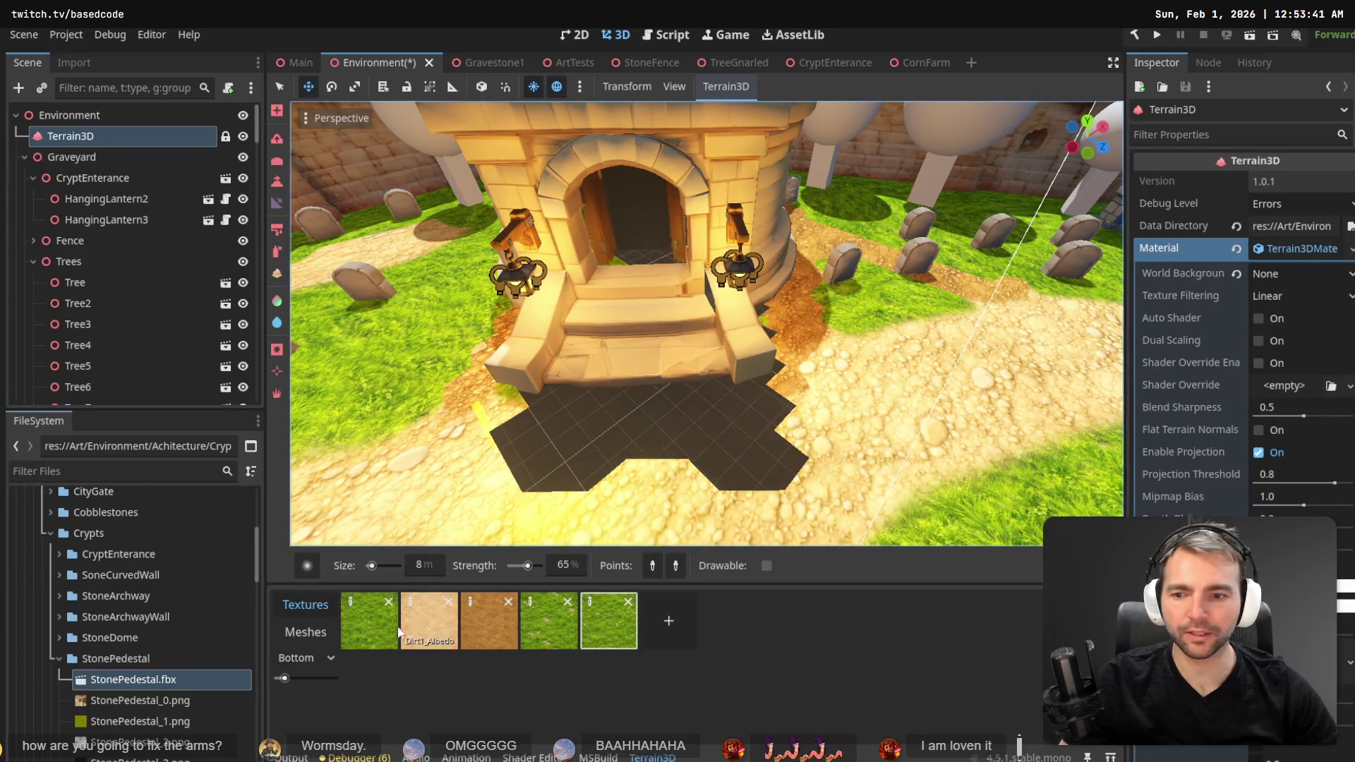
{"action": "left_click", "coordinate": [277, 349]}
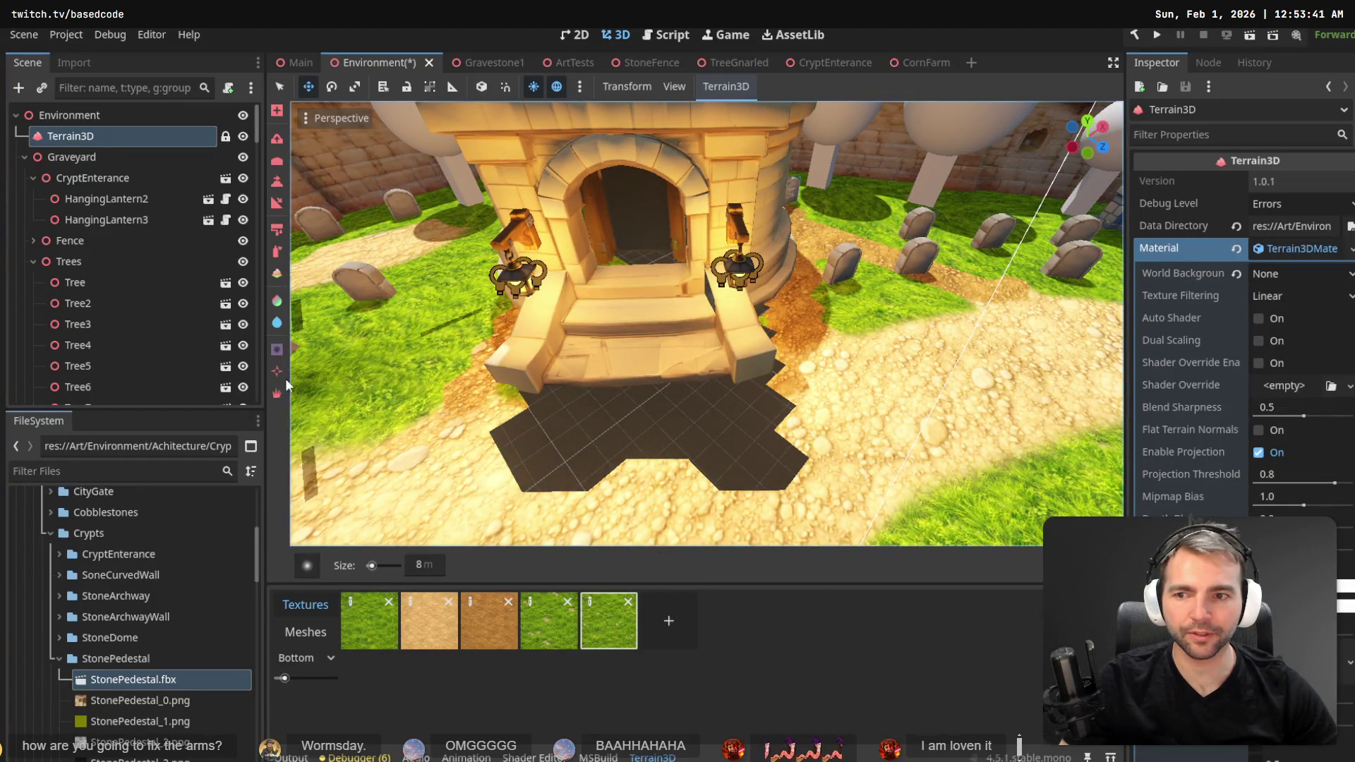
- Paint over the dark terrain hole before the crypt steps to fill it with ground
{"action": "mouse_move", "coordinate": [535, 443]}
{"action": "left_mouse_down"}
{"action": "mouse_move", "coordinate": [488, 460]}
{"action": "mouse_move", "coordinate": [772, 459]}
{"action": "mouse_move", "coordinate": [746, 378]}
{"action": "mouse_move", "coordinate": [776, 331]}
{"action": "mouse_move", "coordinate": [563, 370]}
{"action": "mouse_move", "coordinate": [511, 363]}
{"action": "mouse_move", "coordinate": [688, 370]}
{"action": "left_mouse_up"}
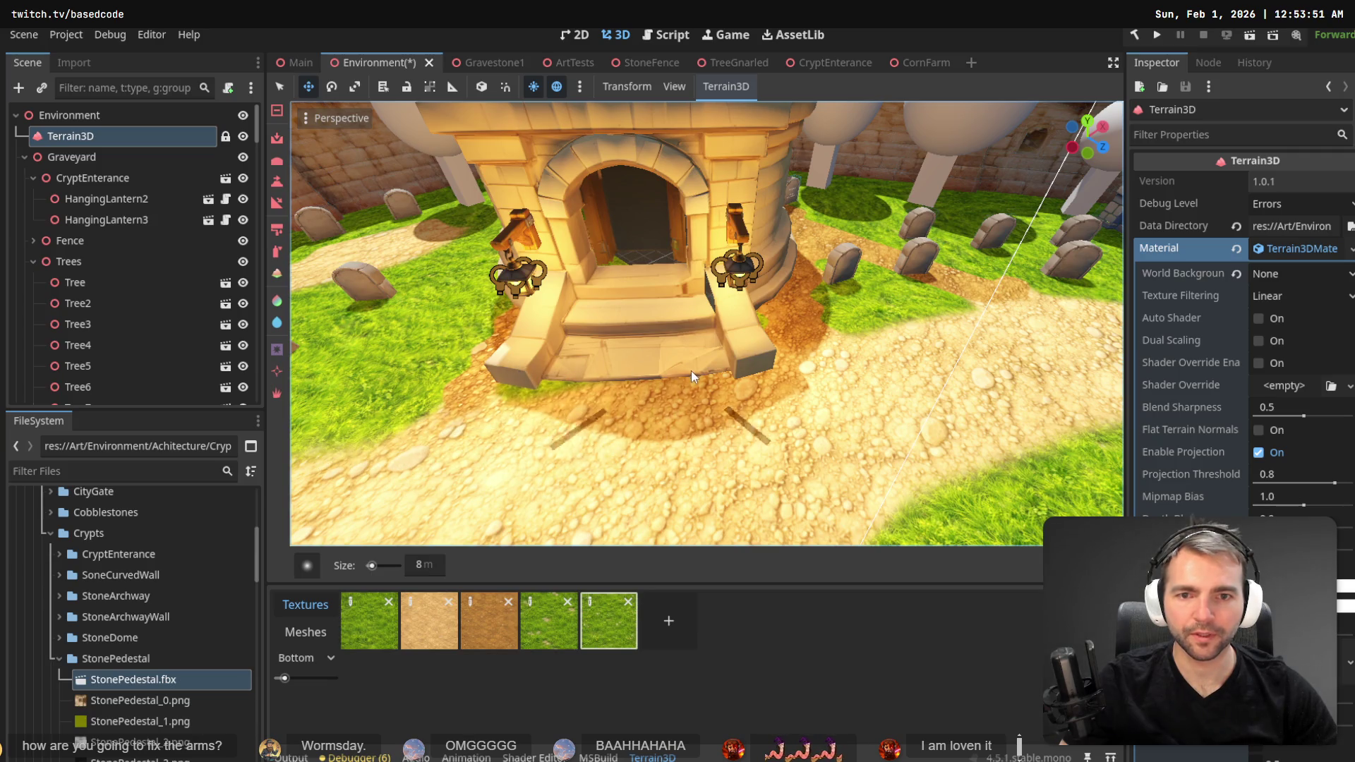
{"action": "scroll", "coordinate": [688, 370], "scroll_direction": "up", "scroll_amount": 6}
{"action": "scroll", "coordinate": [706, 323], "scroll_direction": "down", "scroll_amount": 5}
{"action": "scroll", "coordinate": [706, 324], "scroll_direction": "up", "scroll_amount": 8}
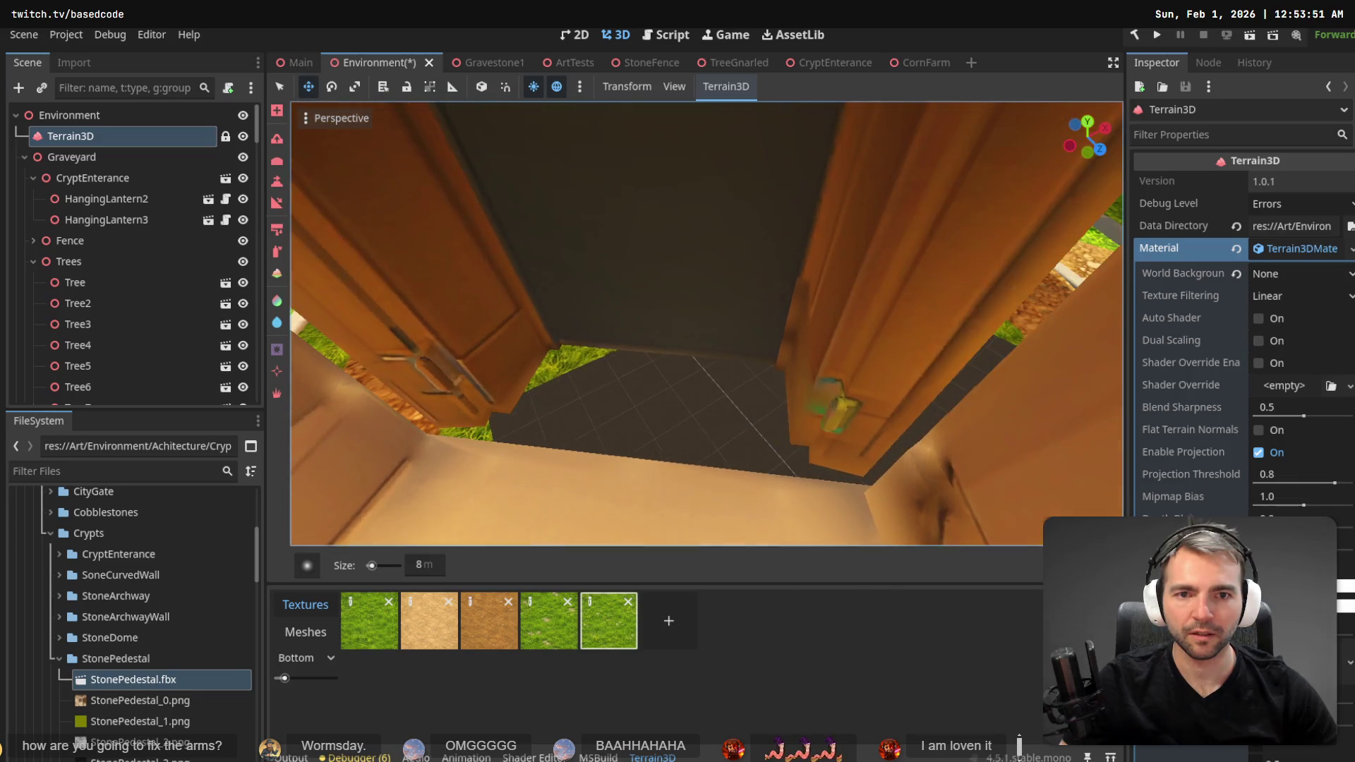
{"action": "scroll", "coordinate": [706, 324], "scroll_direction": "down", "scroll_amount": 5}
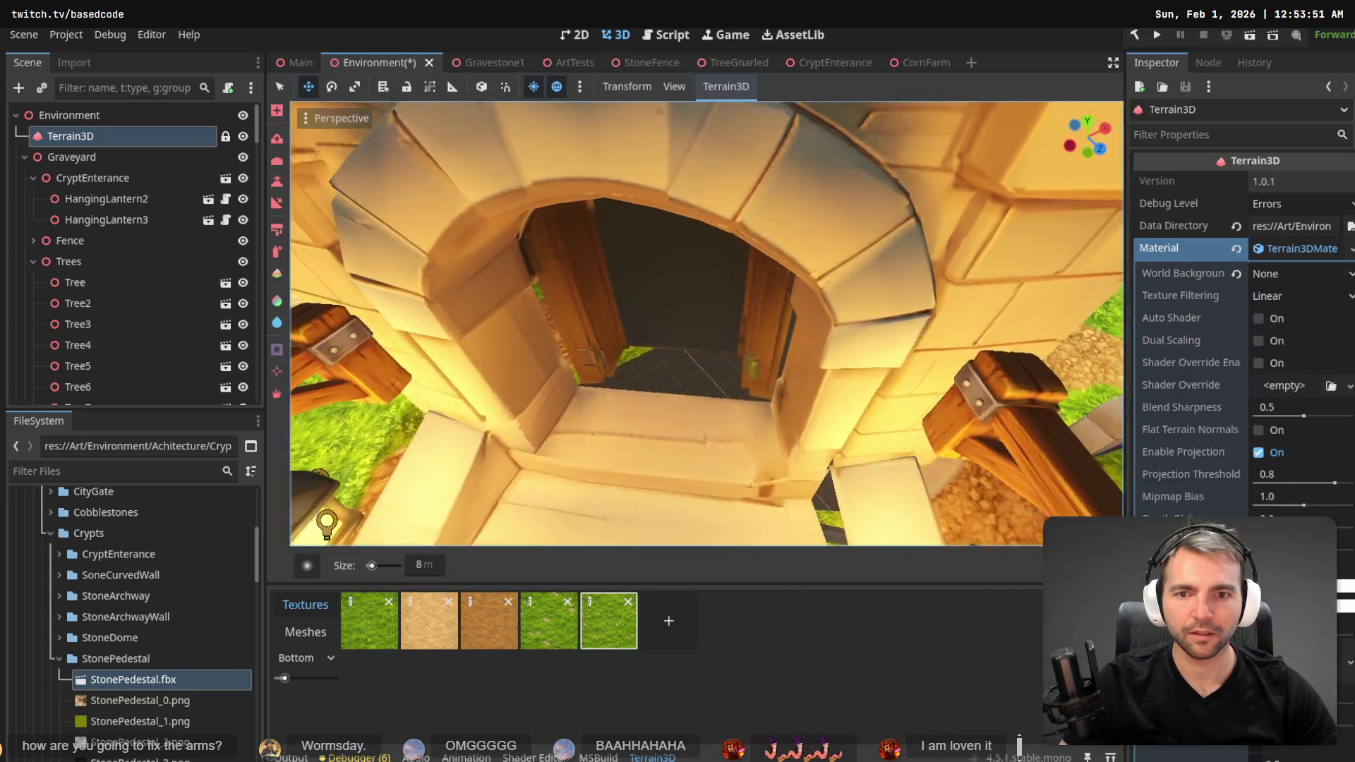
{"action": "scroll", "coordinate": [705, 324], "scroll_direction": "down", "scroll_amount": 5}
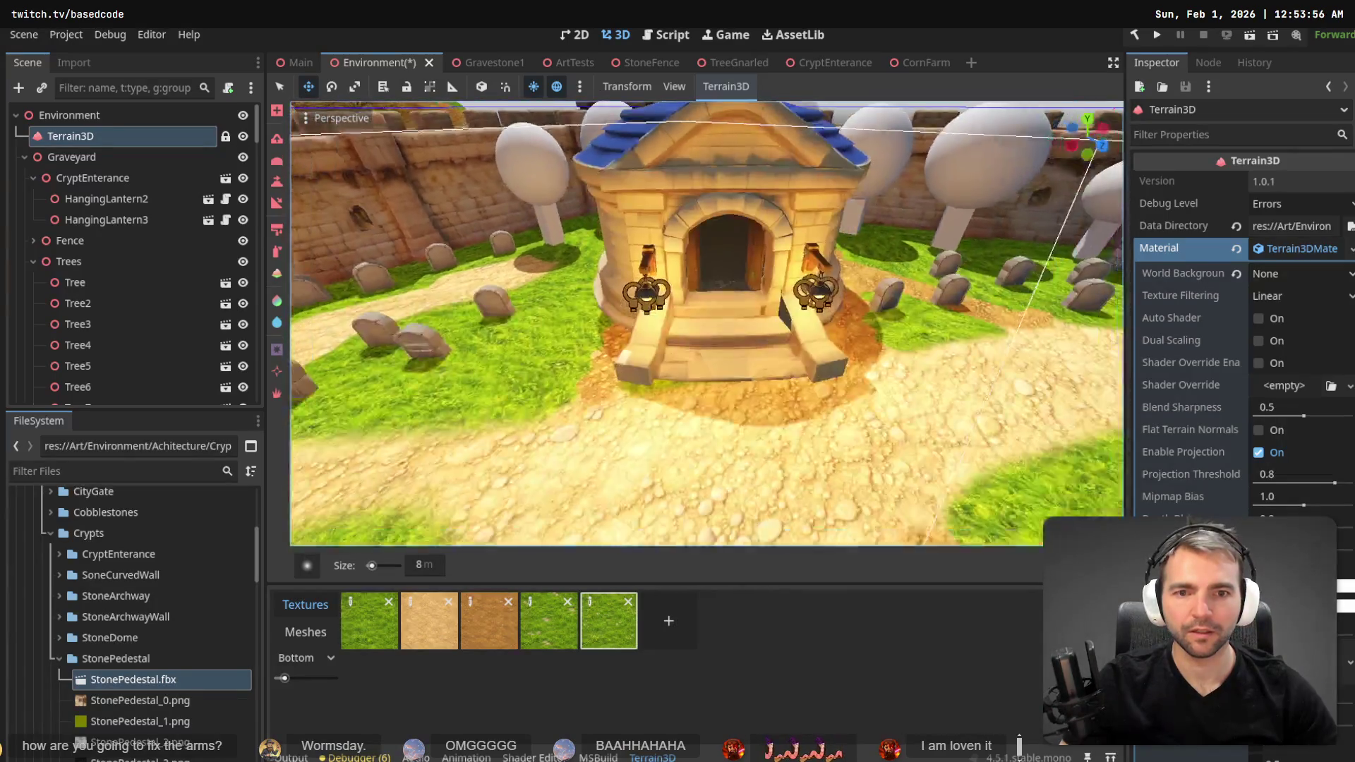
{"action": "scroll", "coordinate": [705, 324], "scroll_direction": "up", "scroll_amount": 4}
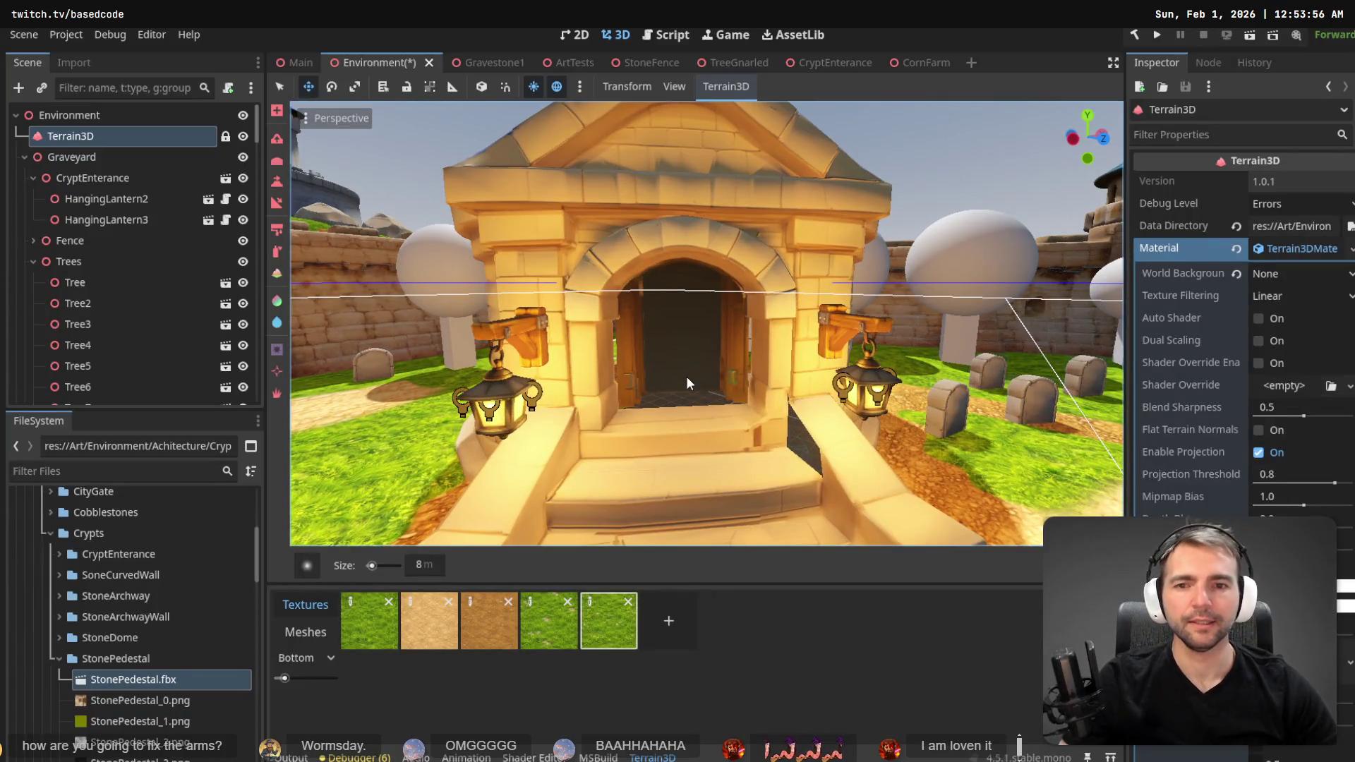
- Collapse the StonePedestal folder and expand CryptEnterance to list its files
{"action": "left_click", "coordinate": [307, 565]}
{"action": "left_click", "coordinate": [53, 658]}
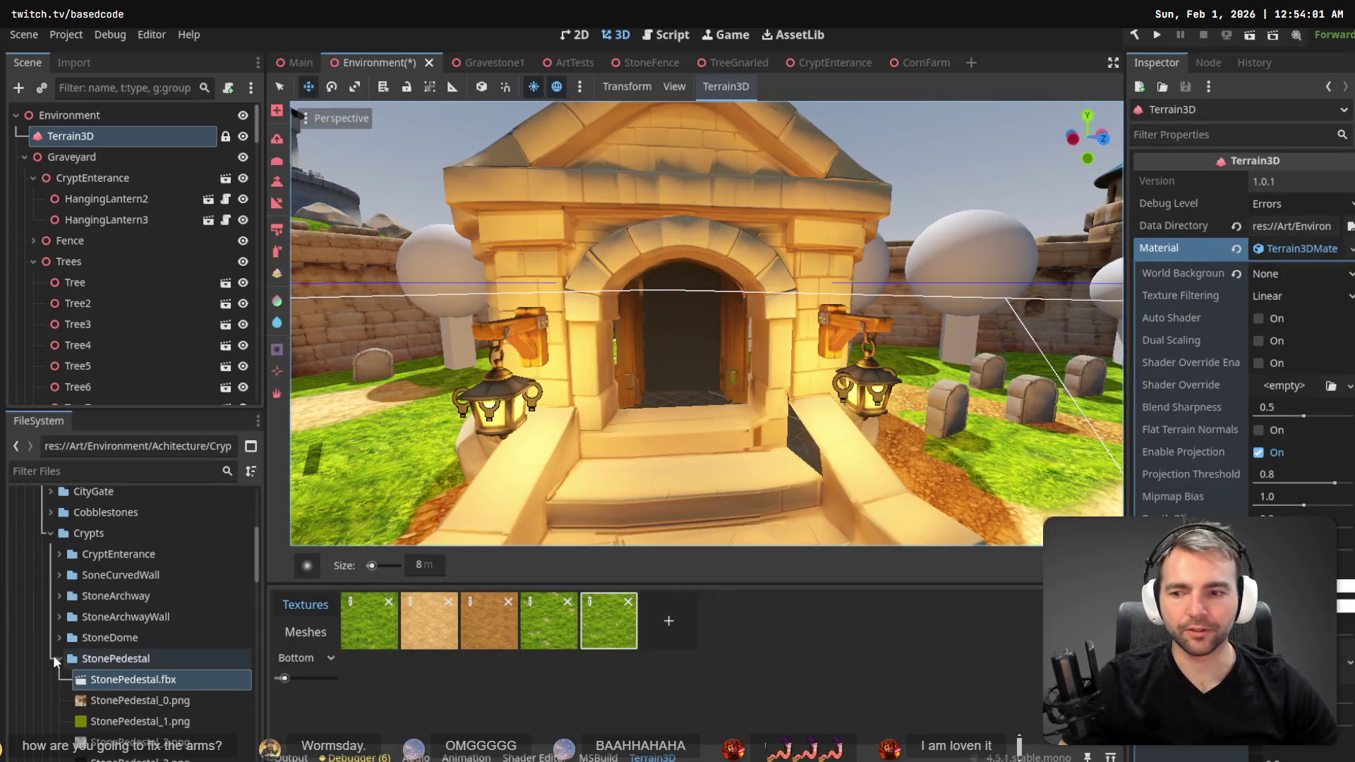
{"action": "left_click", "coordinate": [57, 653]}
{"action": "left_click", "coordinate": [59, 555]}
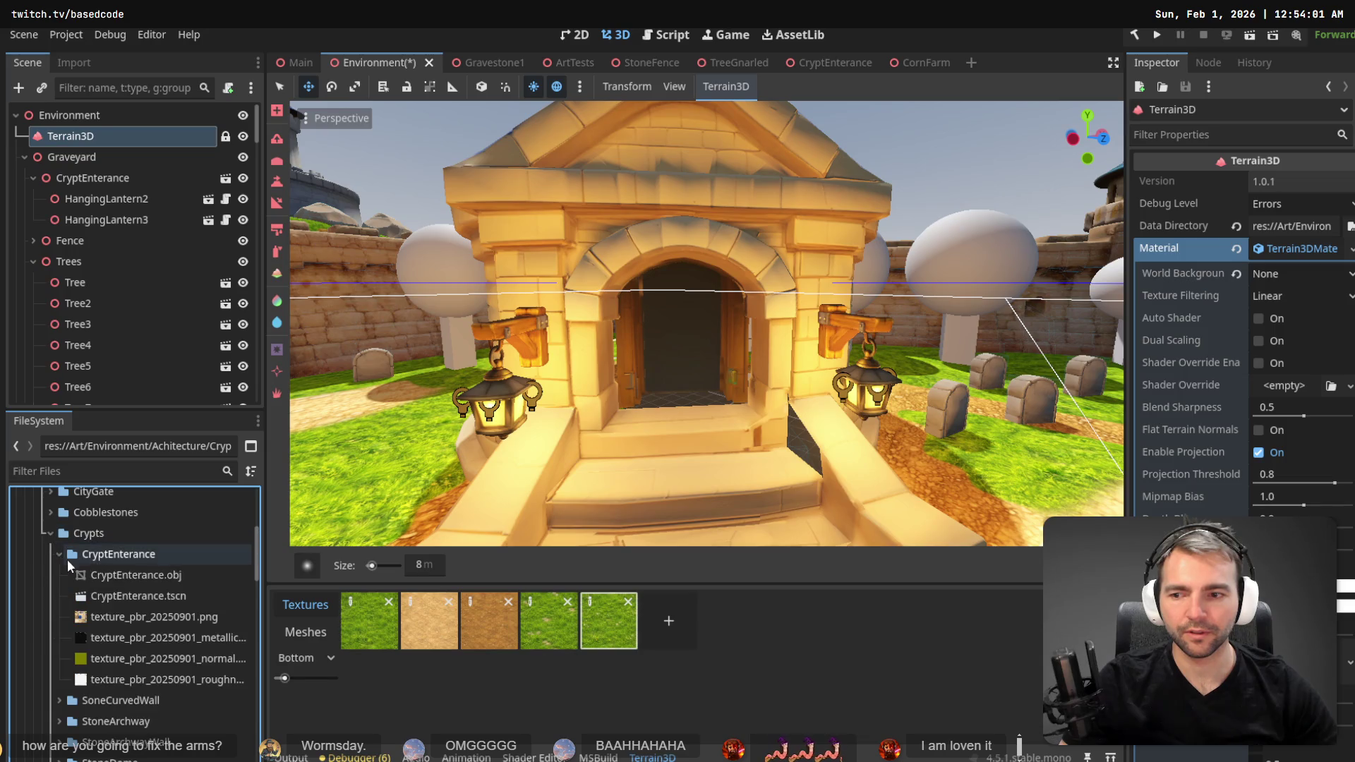
{"action": "right_click", "coordinate": [111, 573]}
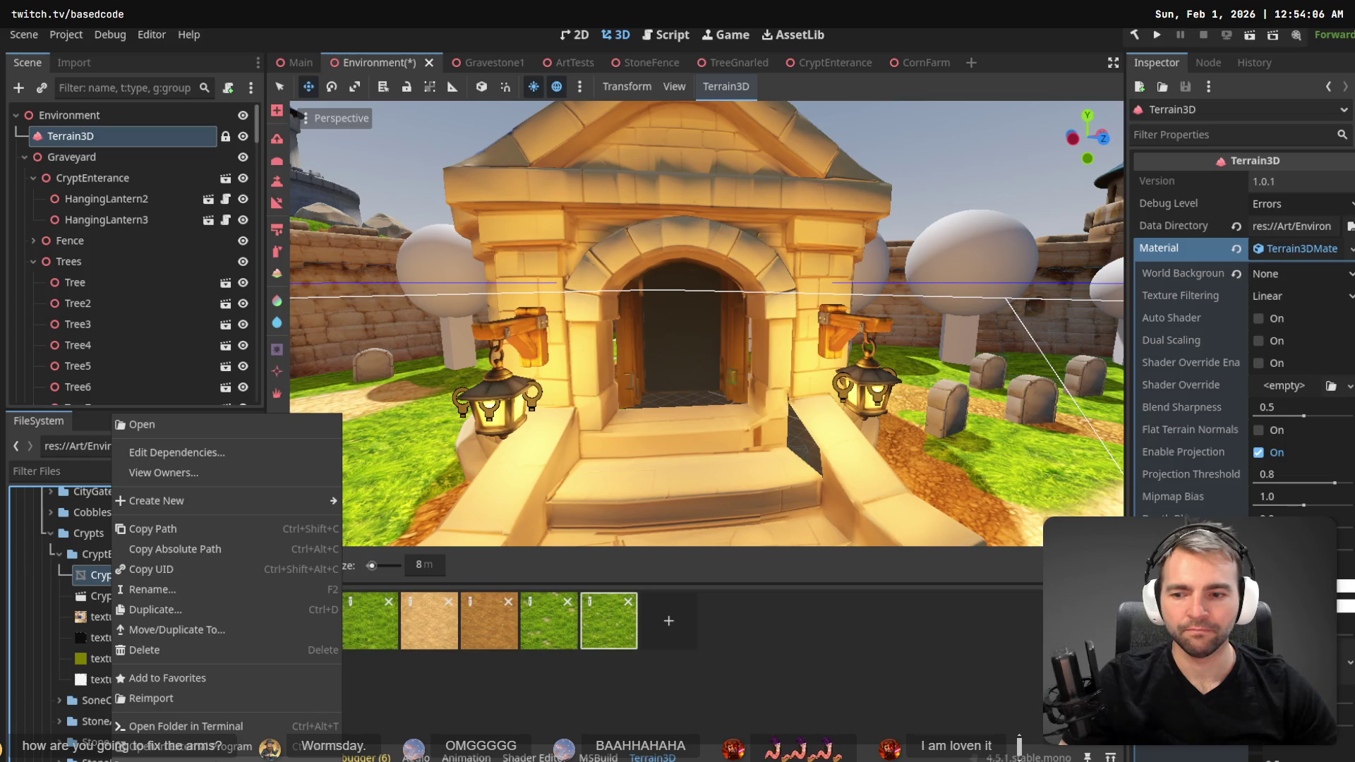
- Reveal CryptEnterance.obj in File Explorer and switch to Blender
{"action": "key", "text": "Escape"}
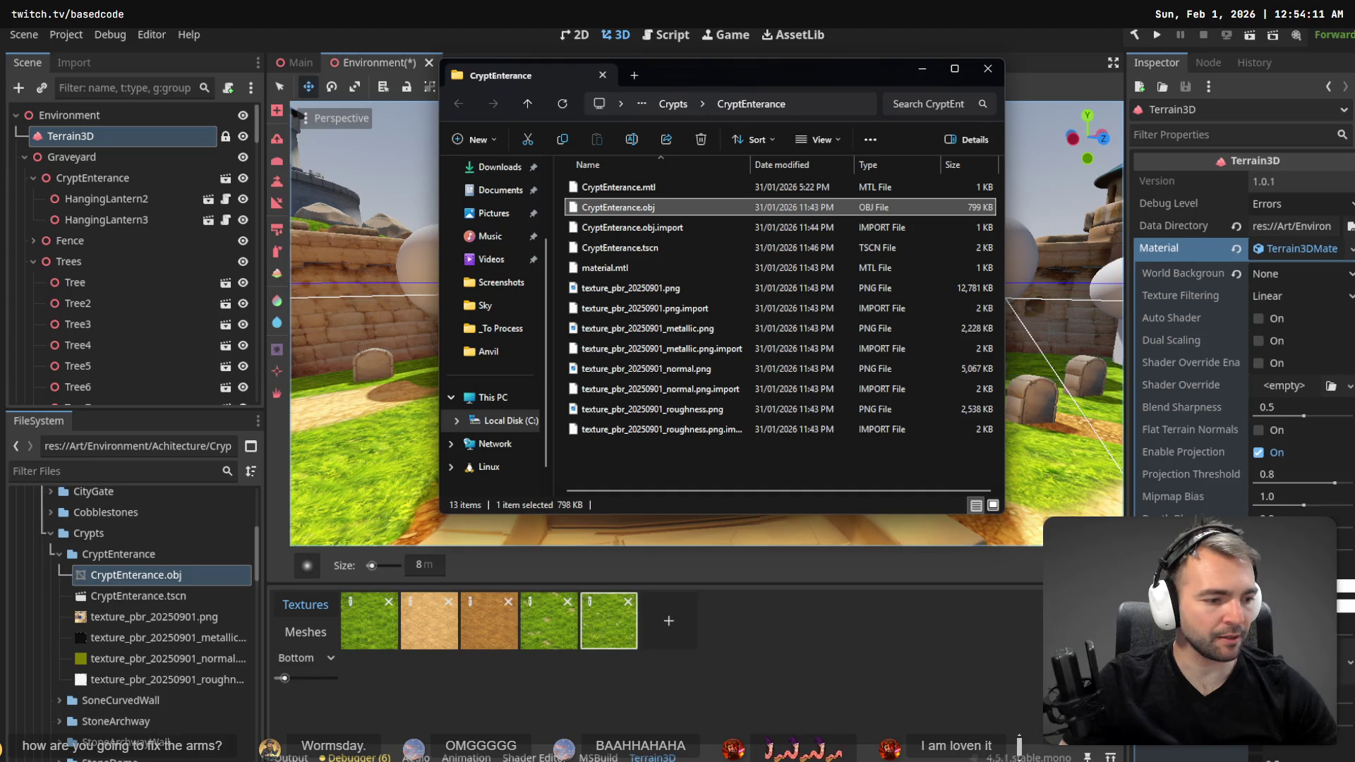
{"action": "key", "text": "alt+Tab"}
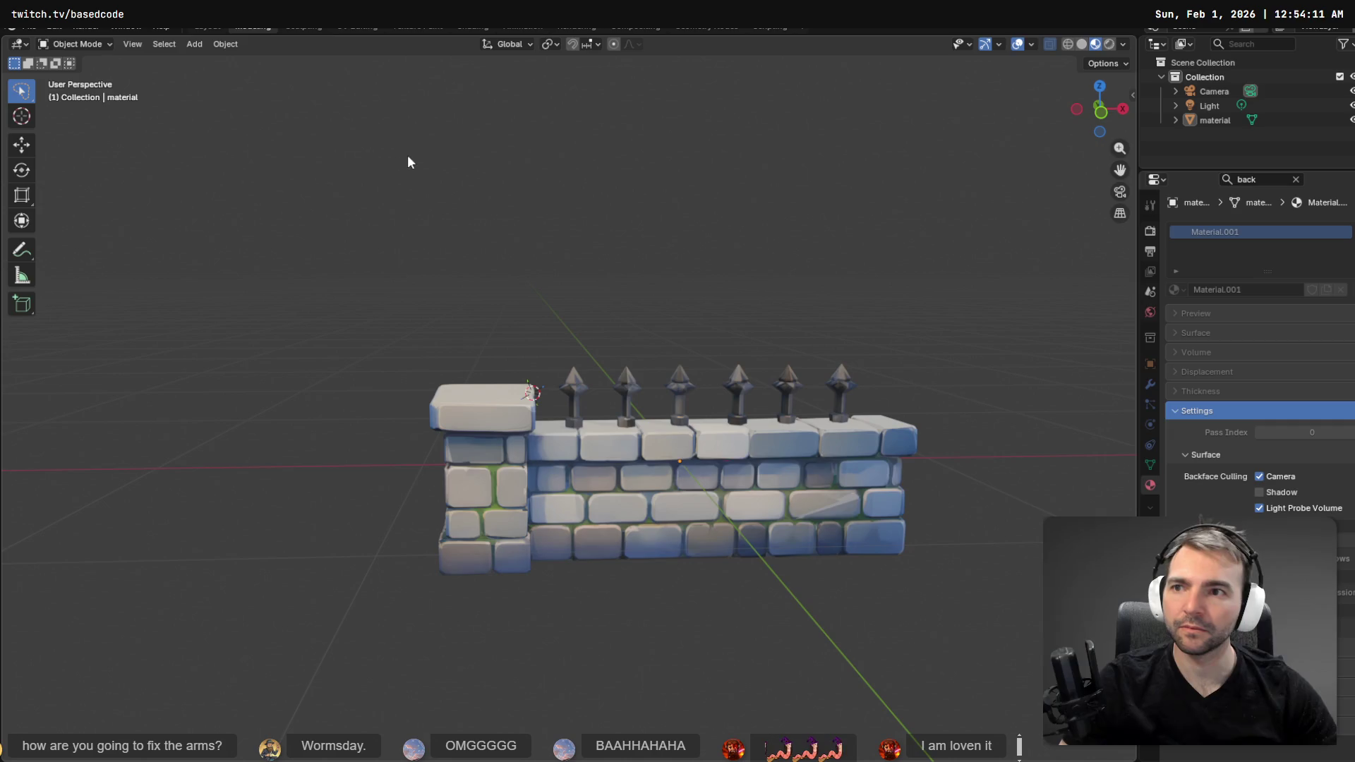
- Apply the stone wall's rotation, then delete the stone wall model
{"action": "key", "text": "ctrl+a"}
{"action": "left_click", "coordinate": [336, 170]}
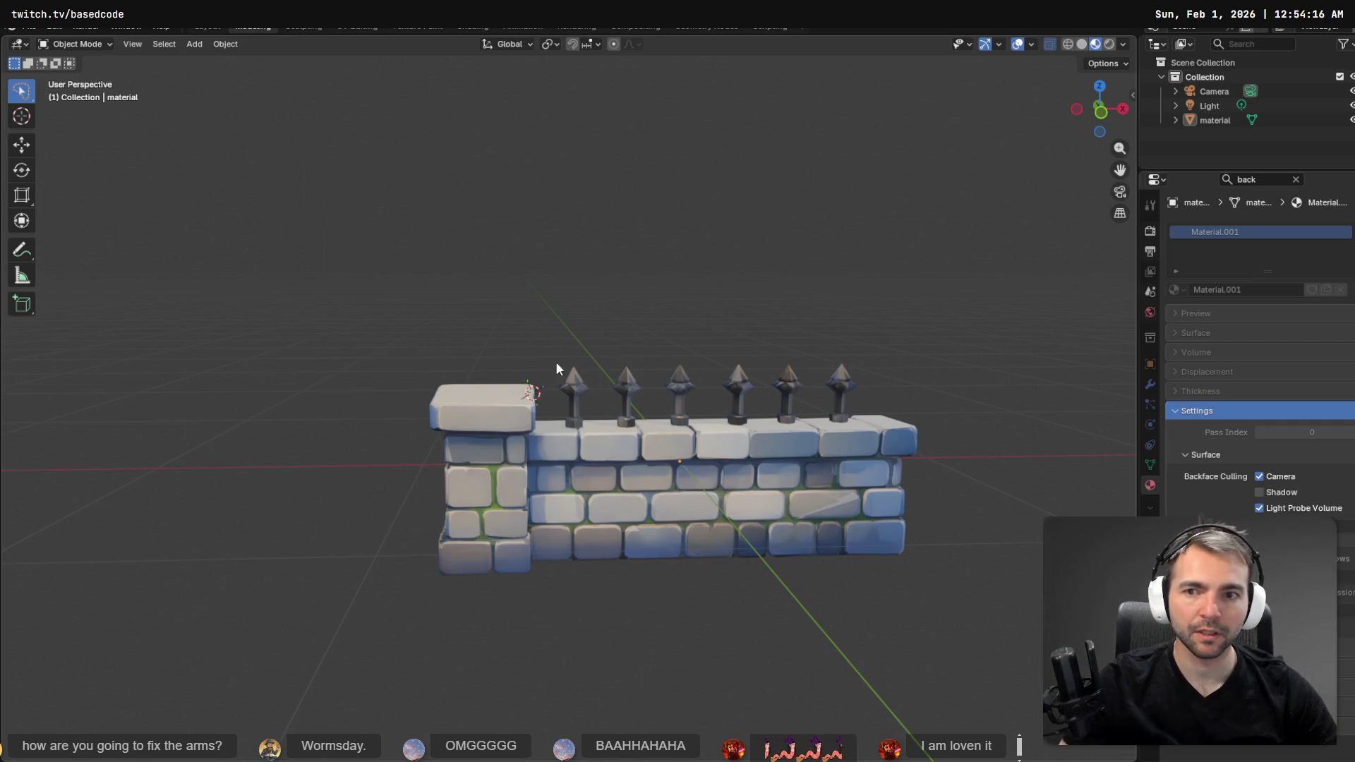
{"action": "left_click", "coordinate": [492, 468]}
{"action": "key", "text": "Delete"}
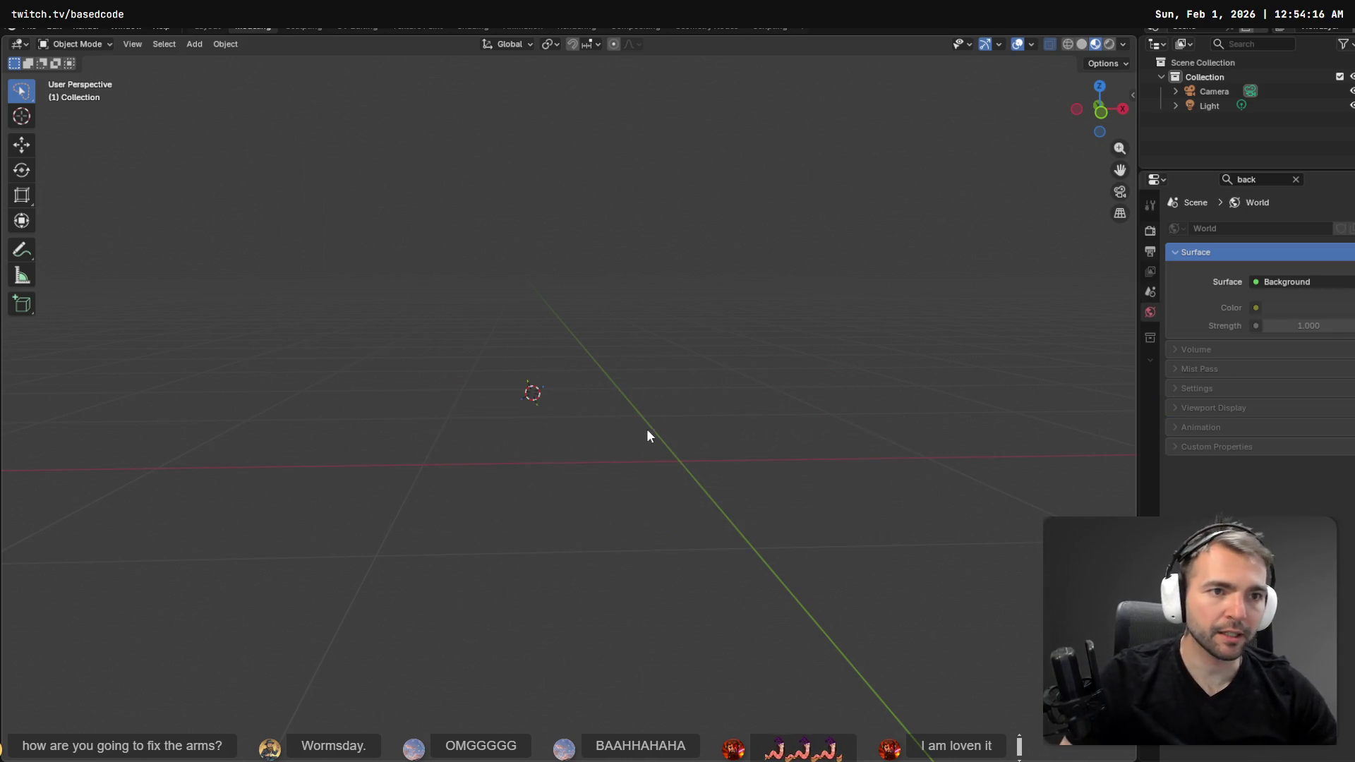
- Import CryptEnterance.obj into Blender and frame its arched door front-on
{"action": "key", "text": "alt+Tab"}
{"action": "left_click_drag", "start_coordinate": [618, 209], "coordinate": [423, 297]}
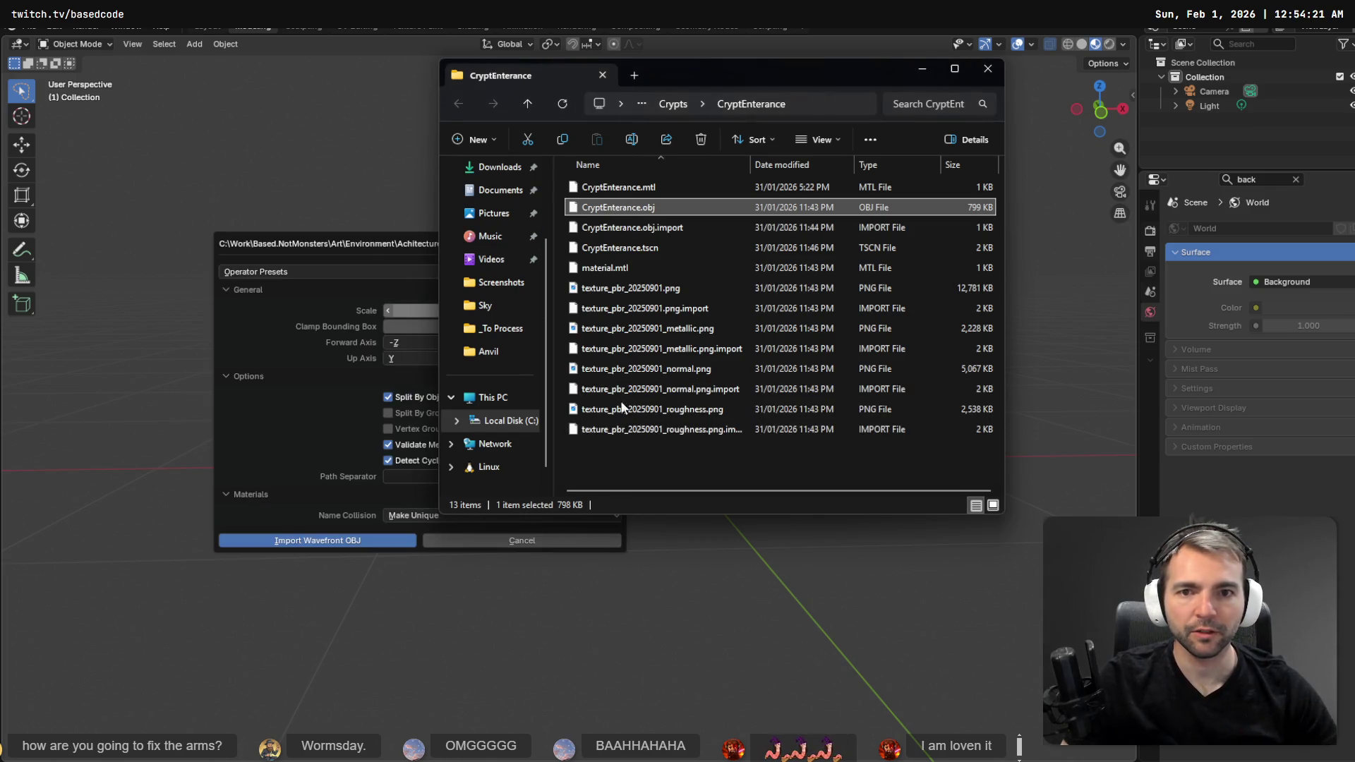
{"action": "left_click", "coordinate": [373, 537]}
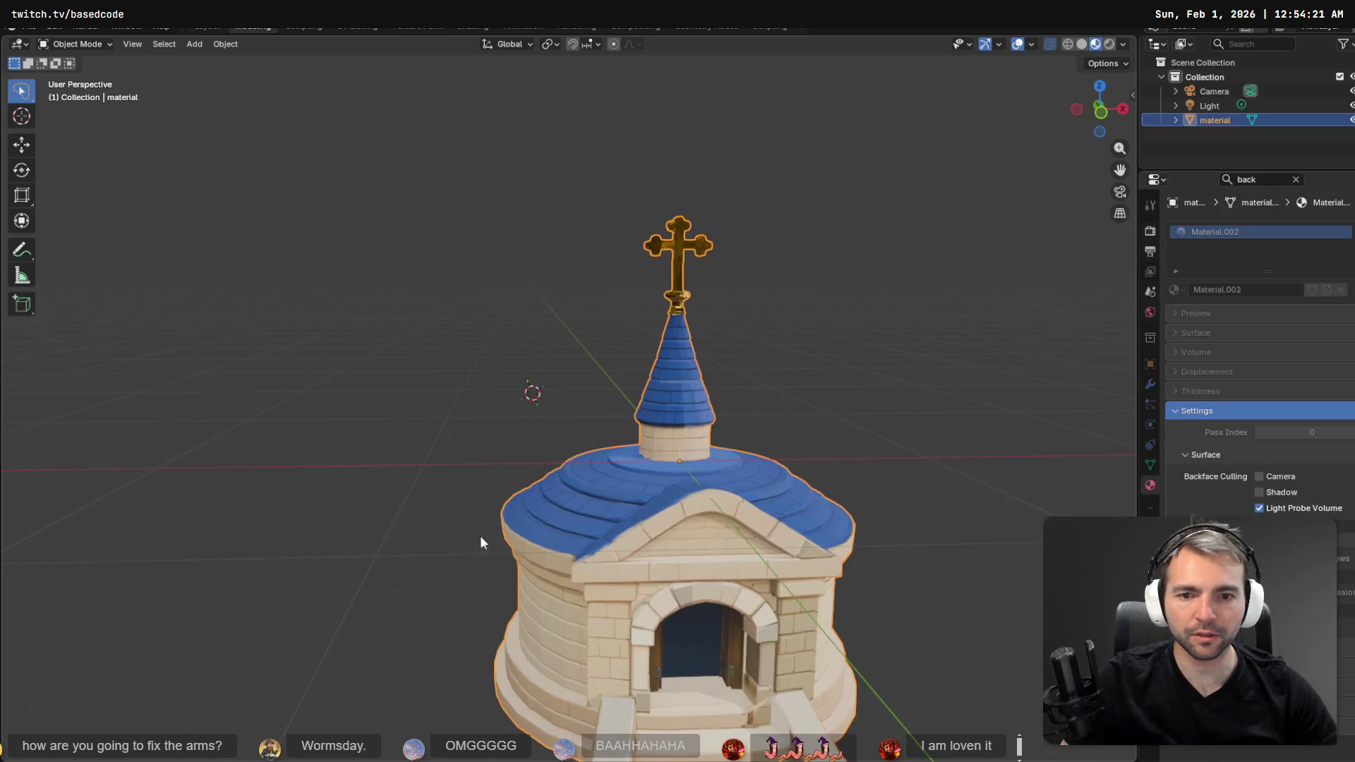
{"action": "scroll", "coordinate": [866, 568], "scroll_direction": "down", "scroll_amount": 2}
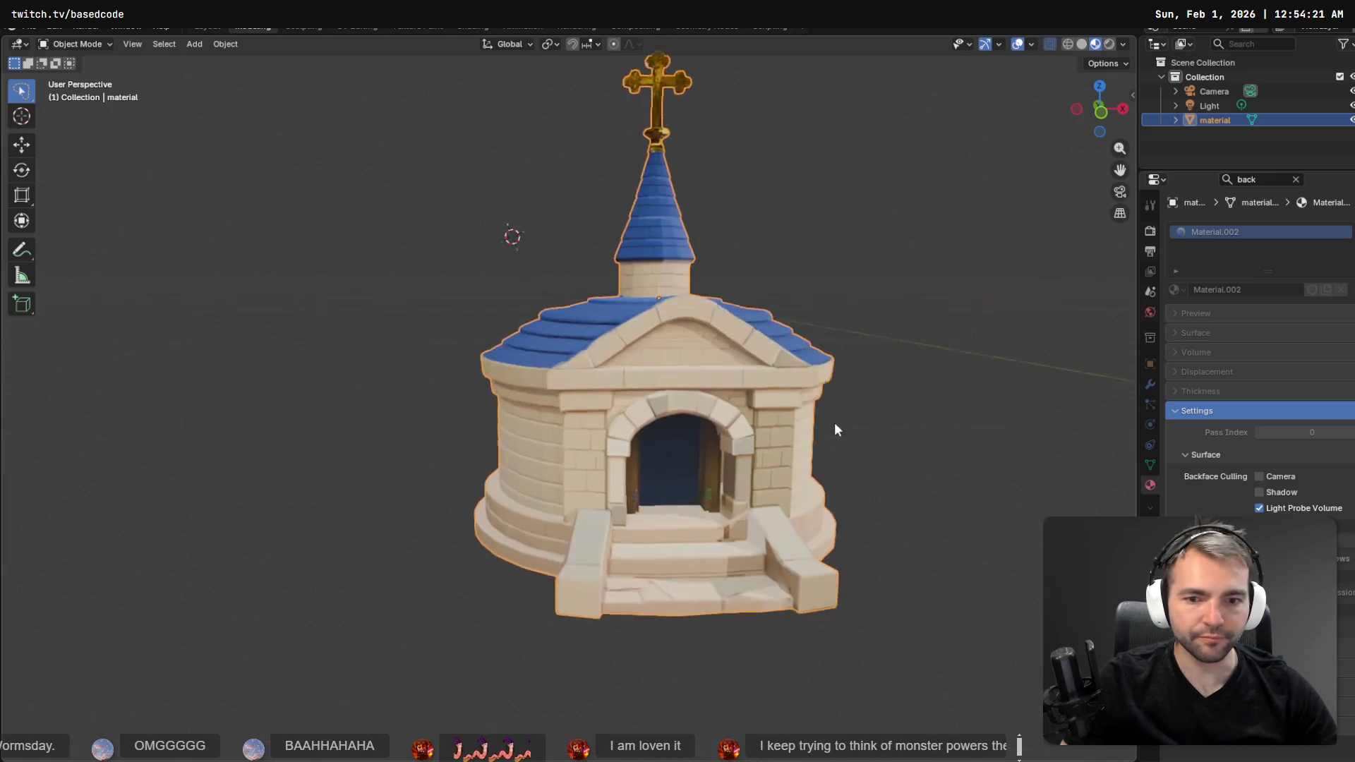
{"action": "scroll", "coordinate": [835, 429], "scroll_direction": "up", "scroll_amount": 8}
{"action": "mouse_move", "coordinate": [760, 405]}
{"action": "left_mouse_down"}
{"action": "mouse_move", "coordinate": [822, 447]}
{"action": "mouse_move", "coordinate": [539, 431]}
{"action": "left_mouse_up"}
- In Edit Mode, select the door face and grow the selection over the arch and jambs
{"action": "key", "text": "Tab"}
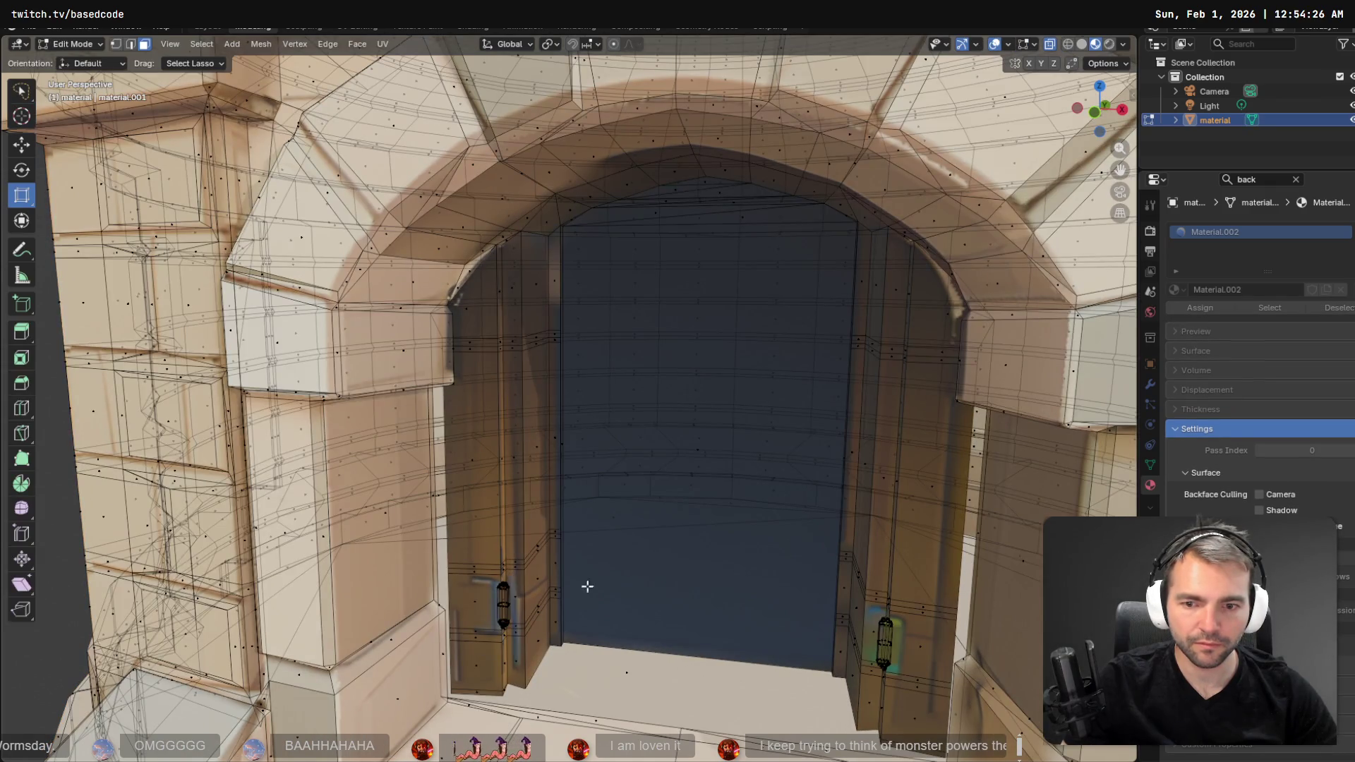
{"action": "scroll", "coordinate": [663, 575], "scroll_direction": "down", "scroll_amount": 5}
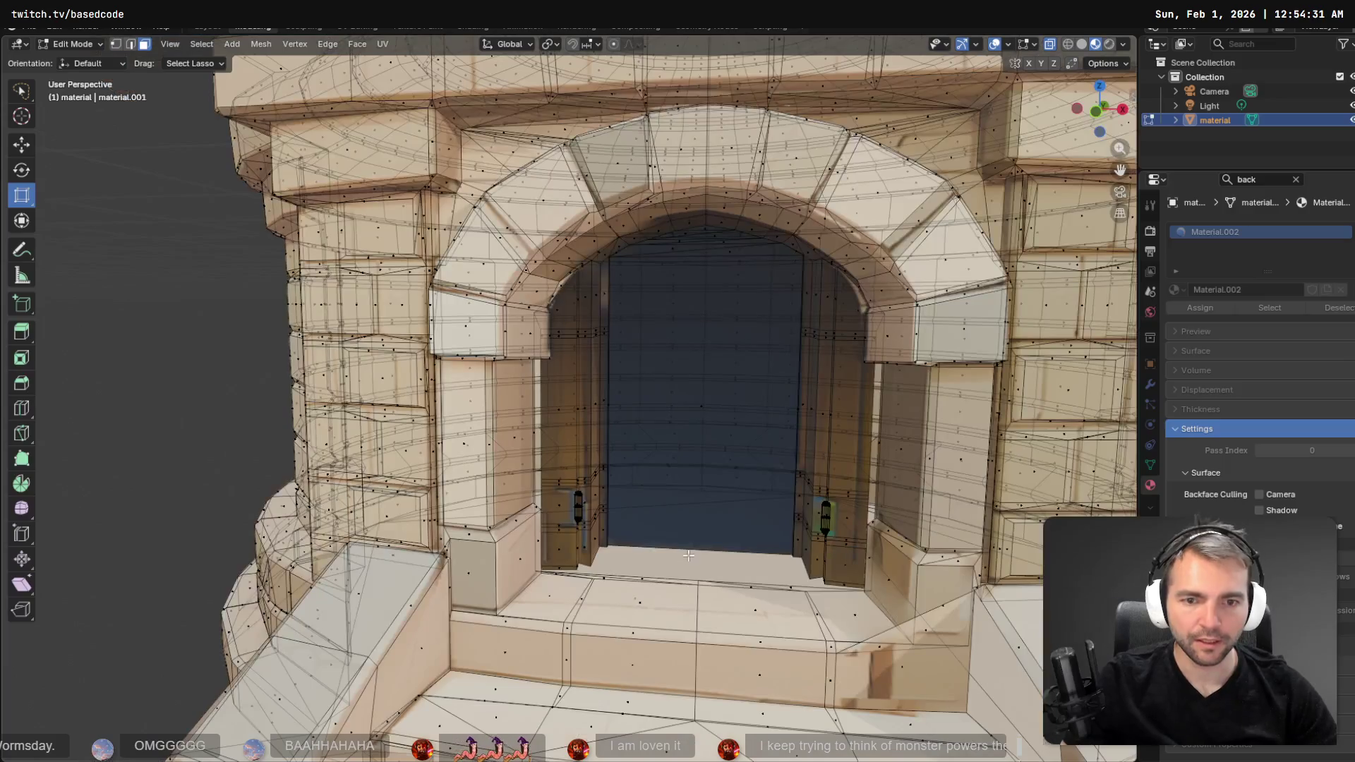
{"action": "left_click", "coordinate": [695, 398]}
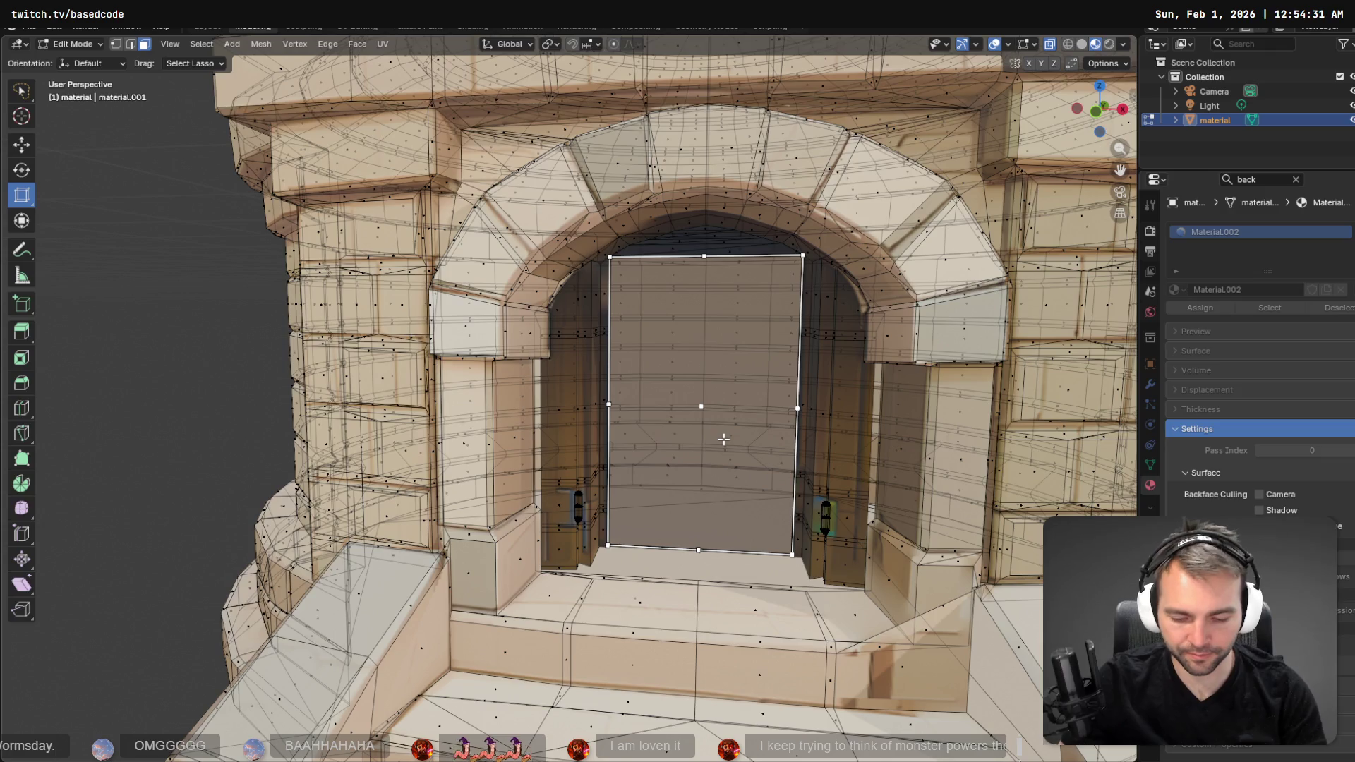
{"action": "key", "text": "F3"}
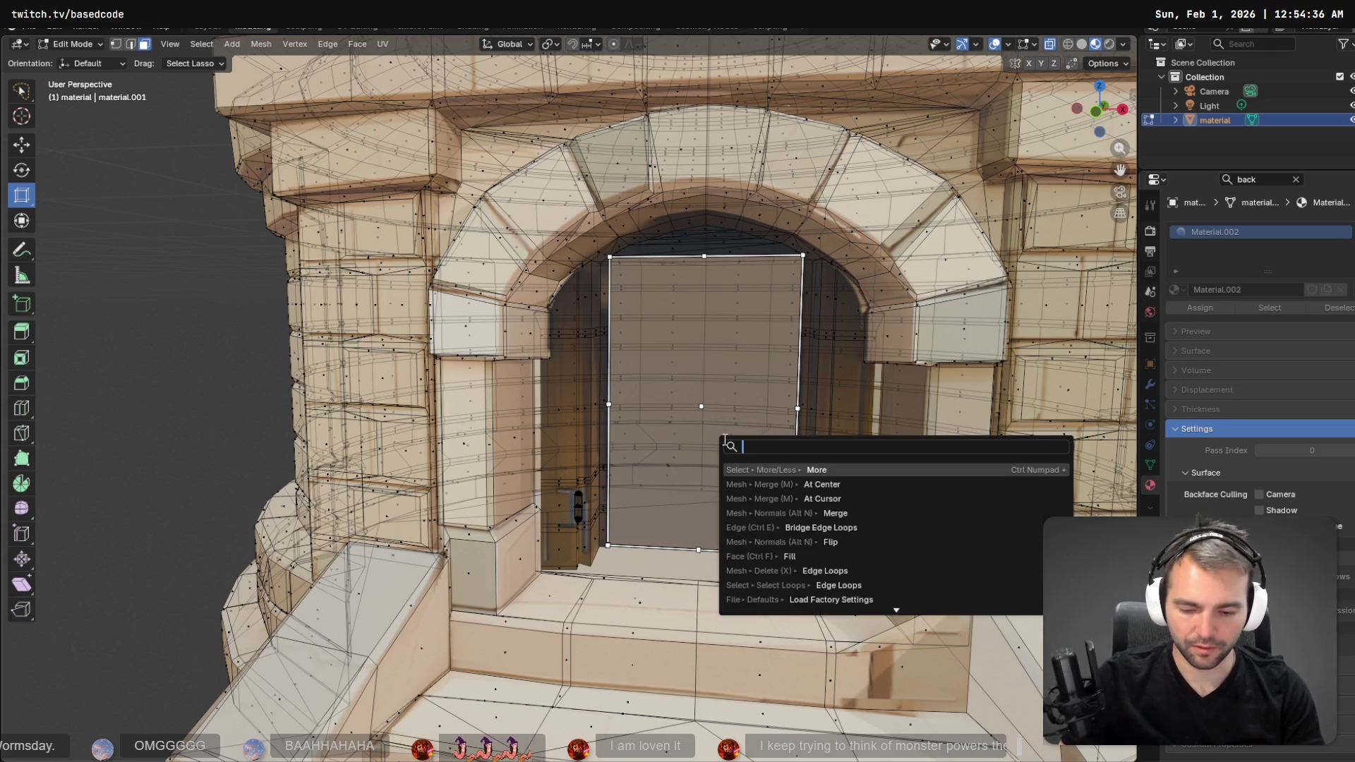
{"action": "key", "text": "Return"}
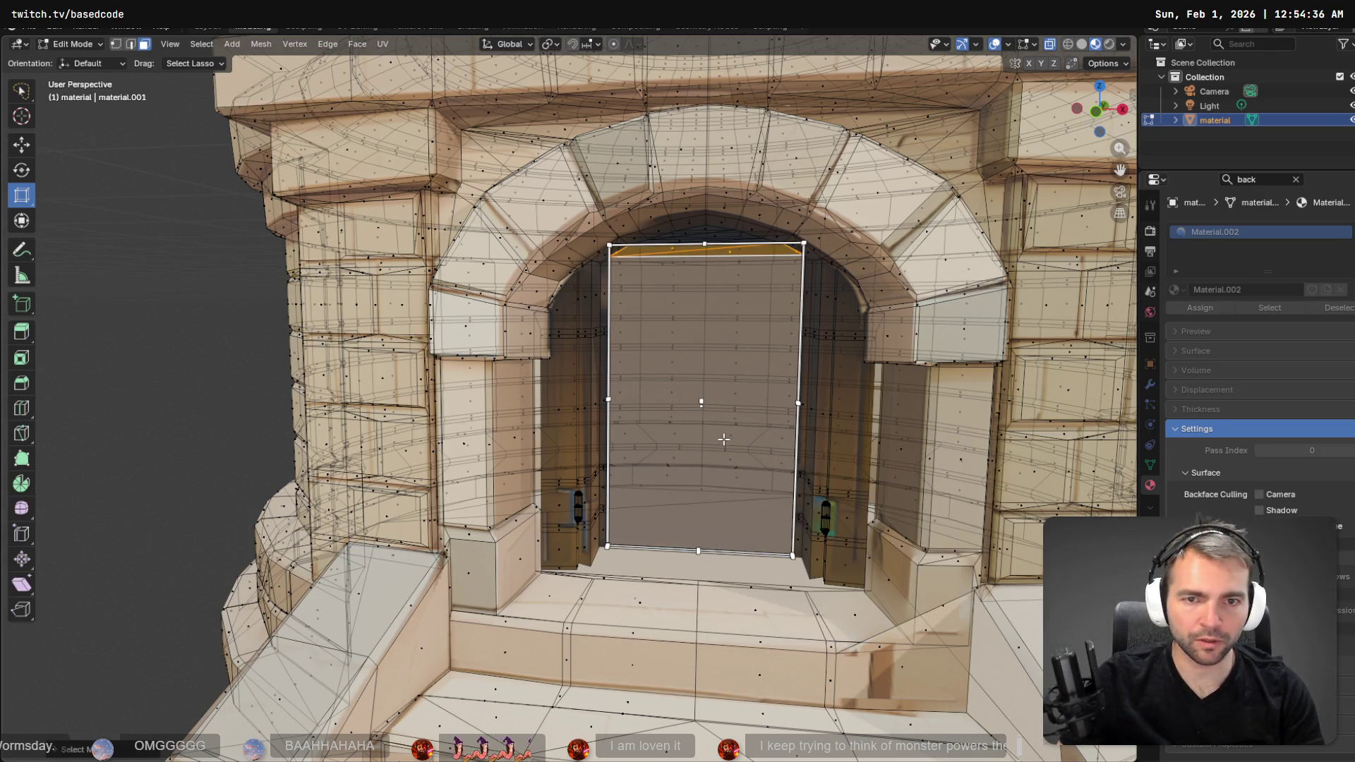
{"action": "key", "text": "ctrl+KP_Add"}
{"action": "key", "text": "ctrl+KP_Add"}
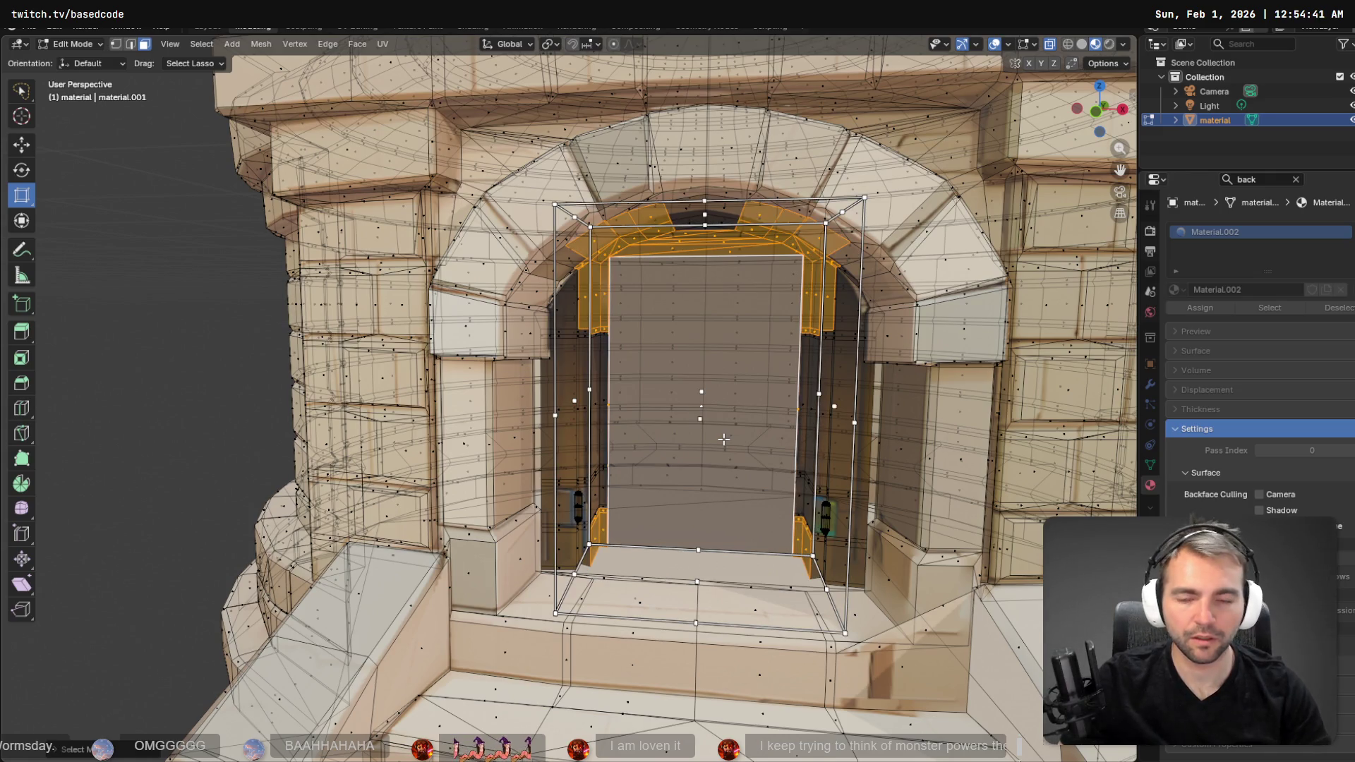
{"action": "key", "text": "ctrl+KP_Add"}
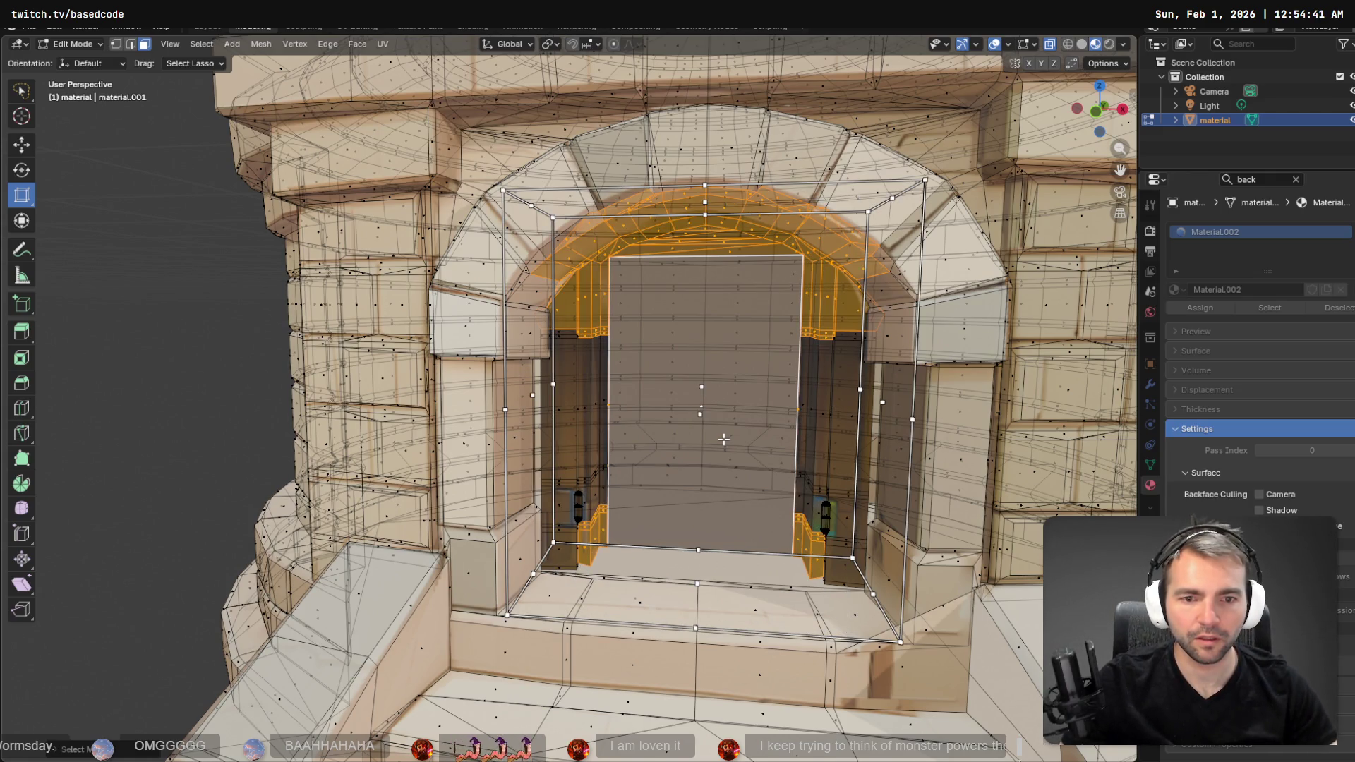
{"action": "key", "text": "ctrl+KP_Add"}
{"action": "key", "text": "ctrl+KP_Add"}
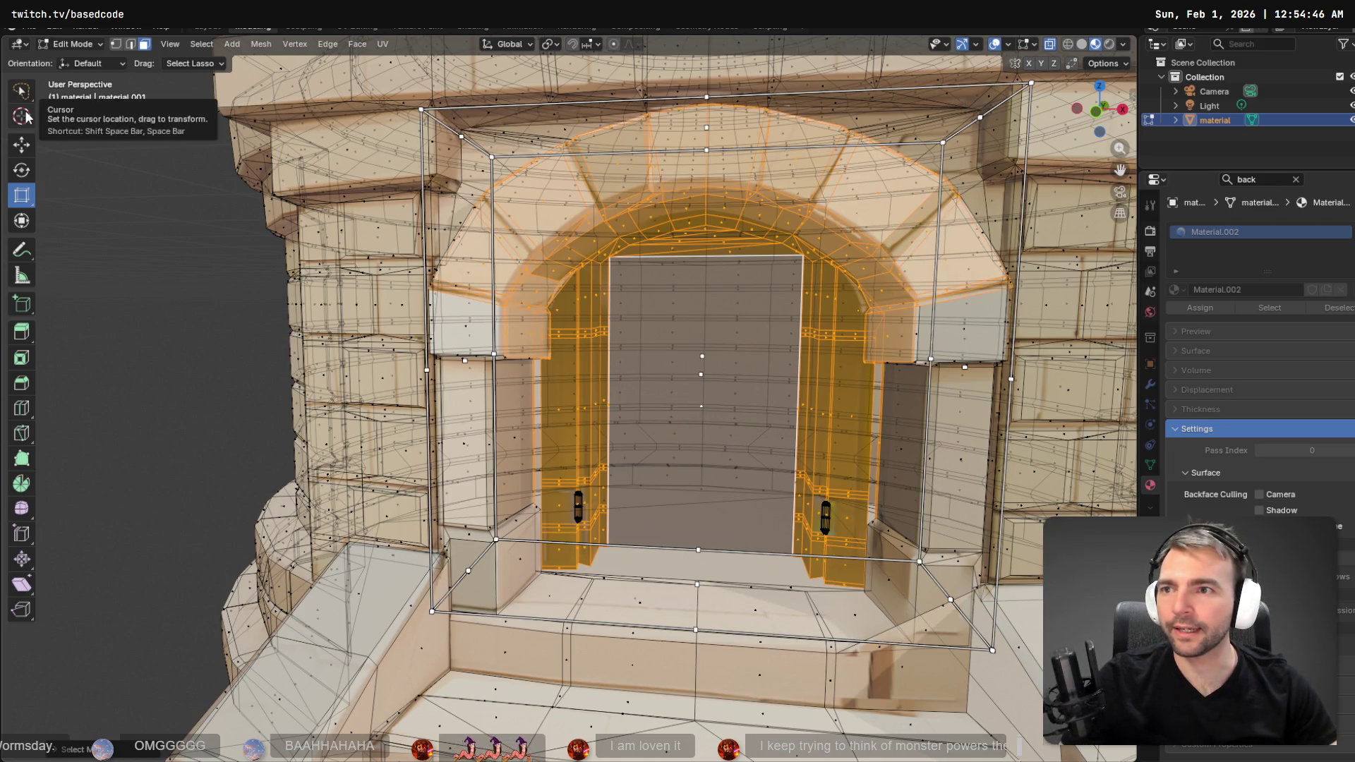
- Remove the outer arch stones from the selection and adjust it along the arch's side edge
{"action": "left_click", "coordinate": [22, 91]}
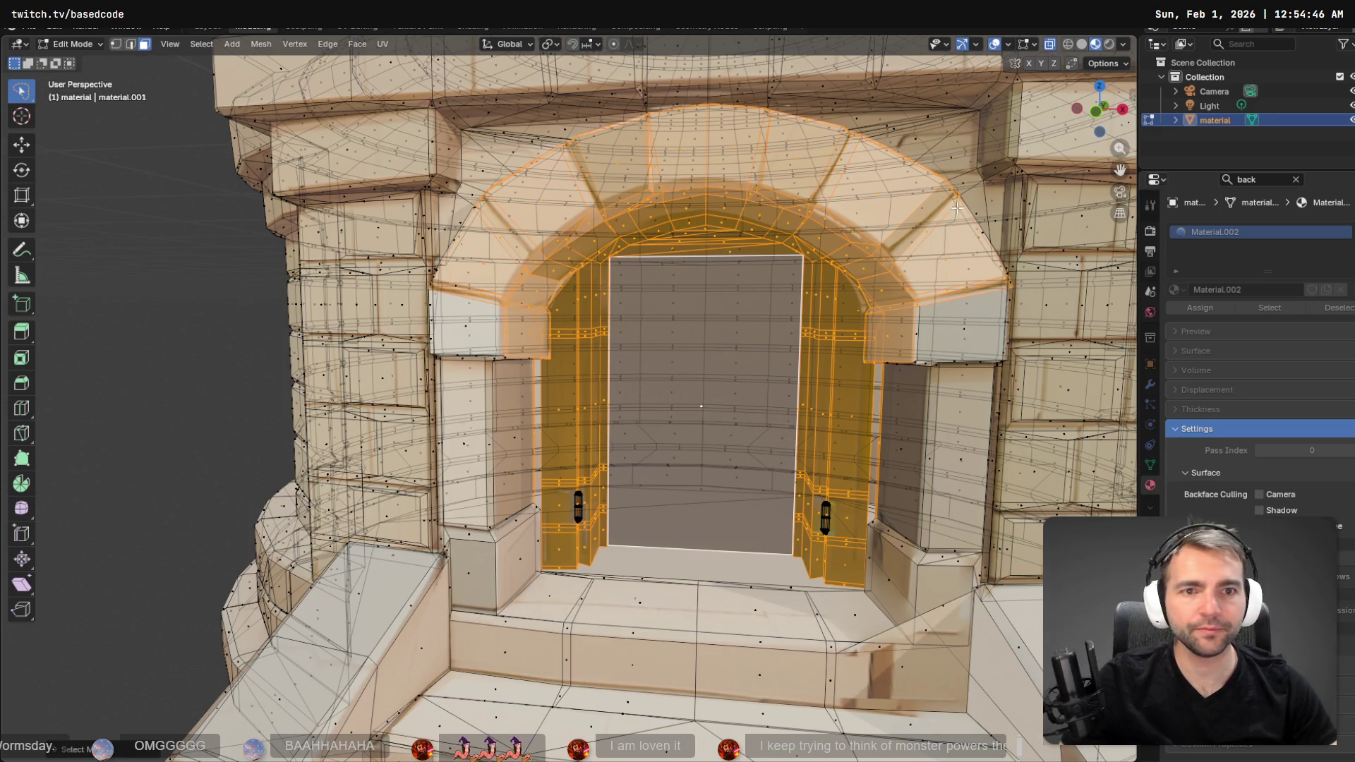
{"action": "mouse_move", "coordinate": [970, 175]}
{"action": "left_mouse_down"}
{"action": "mouse_move", "coordinate": [515, 133]}
{"action": "mouse_move", "coordinate": [413, 282]}
{"action": "mouse_move", "coordinate": [458, 402]}
{"action": "mouse_move", "coordinate": [525, 363]}
{"action": "mouse_move", "coordinate": [534, 314]}
{"action": "mouse_move", "coordinate": [580, 255]}
{"action": "mouse_move", "coordinate": [681, 221]}
{"action": "mouse_move", "coordinate": [808, 243]}
{"action": "mouse_move", "coordinate": [851, 278]}
{"action": "mouse_move", "coordinate": [866, 356]}
{"action": "mouse_move", "coordinate": [981, 374]}
{"action": "mouse_move", "coordinate": [1048, 275]}
{"action": "left_mouse_up"}
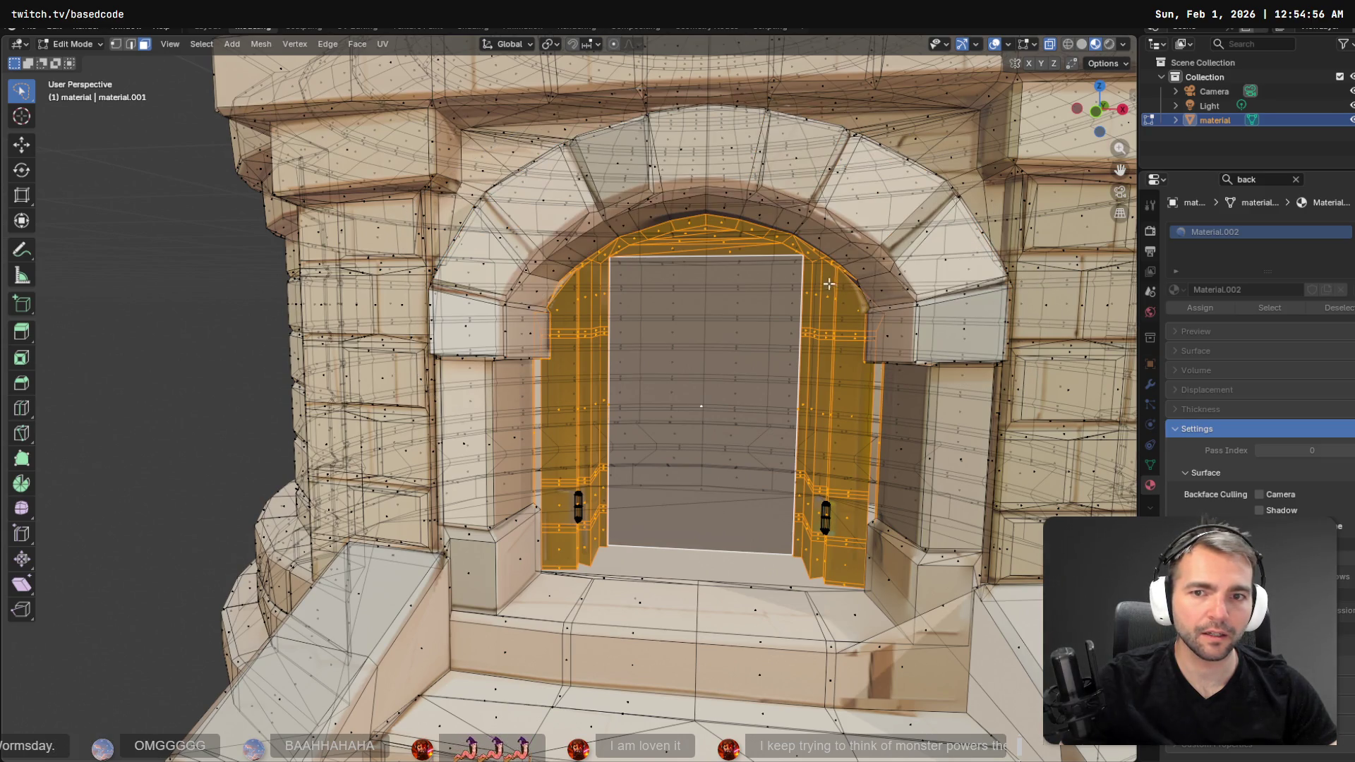
{"action": "scroll", "coordinate": [829, 284], "scroll_direction": "down", "scroll_amount": 2}
{"action": "scroll", "coordinate": [478, 309], "scroll_direction": "up", "scroll_amount": 5}
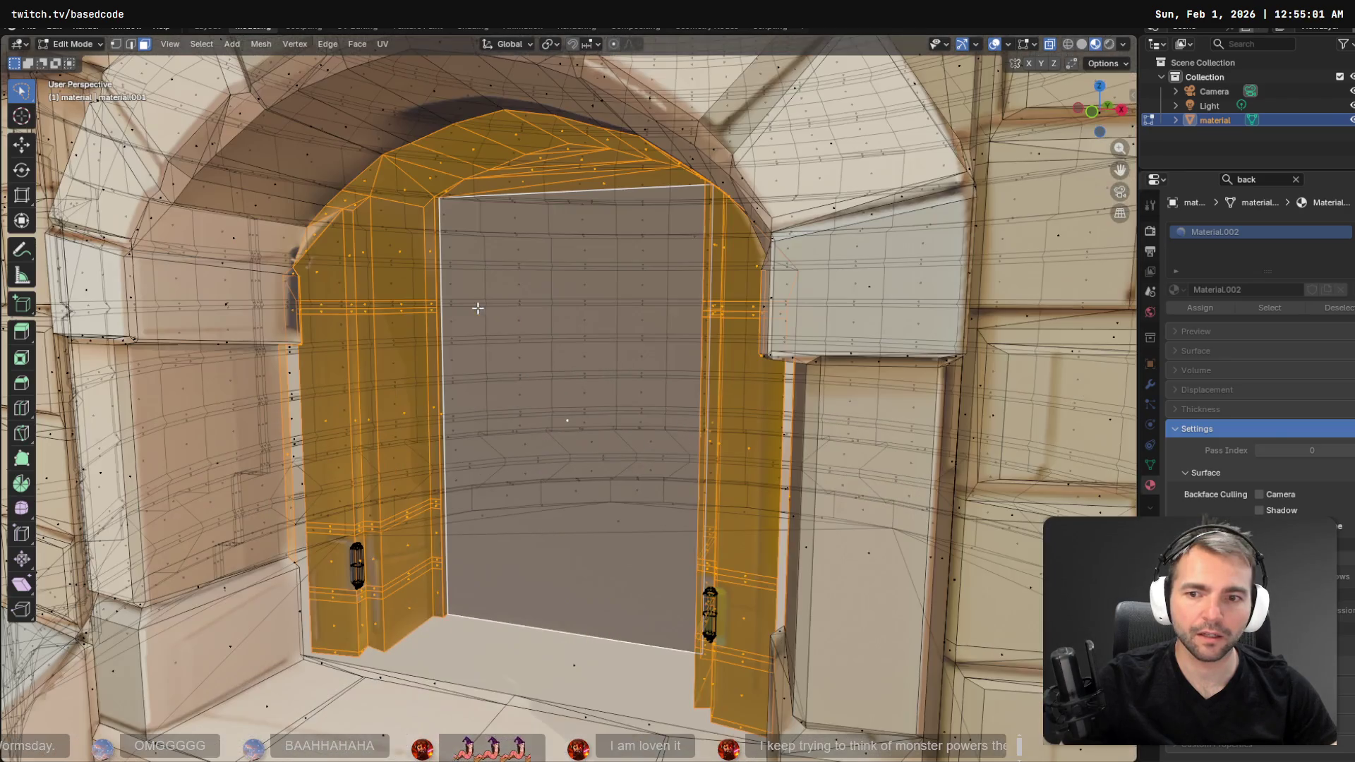
{"action": "scroll", "coordinate": [478, 309], "scroll_direction": "down", "scroll_amount": 1}
{"action": "scroll", "coordinate": [511, 319], "scroll_direction": "up", "scroll_amount": 3}
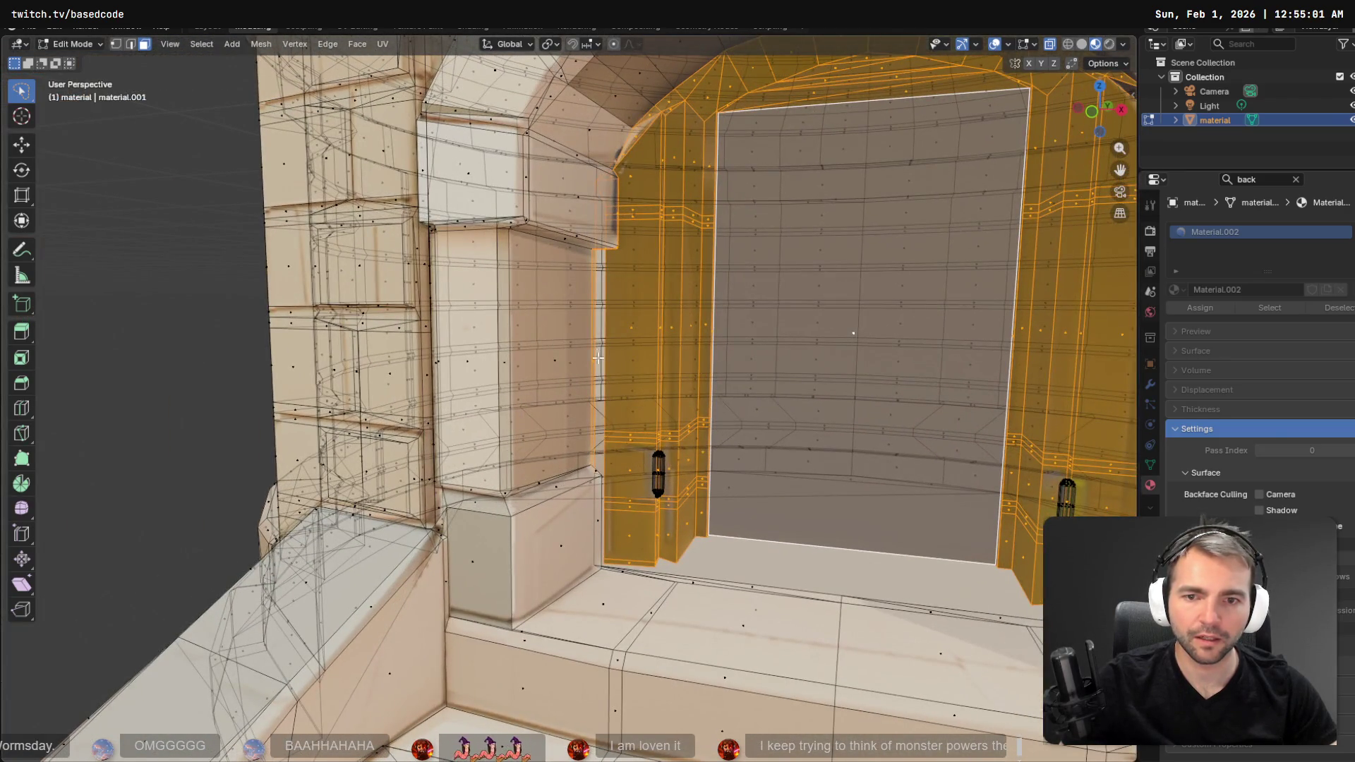
{"action": "left_click_drag", "start_coordinate": [582, 393], "coordinate": [598, 248]}
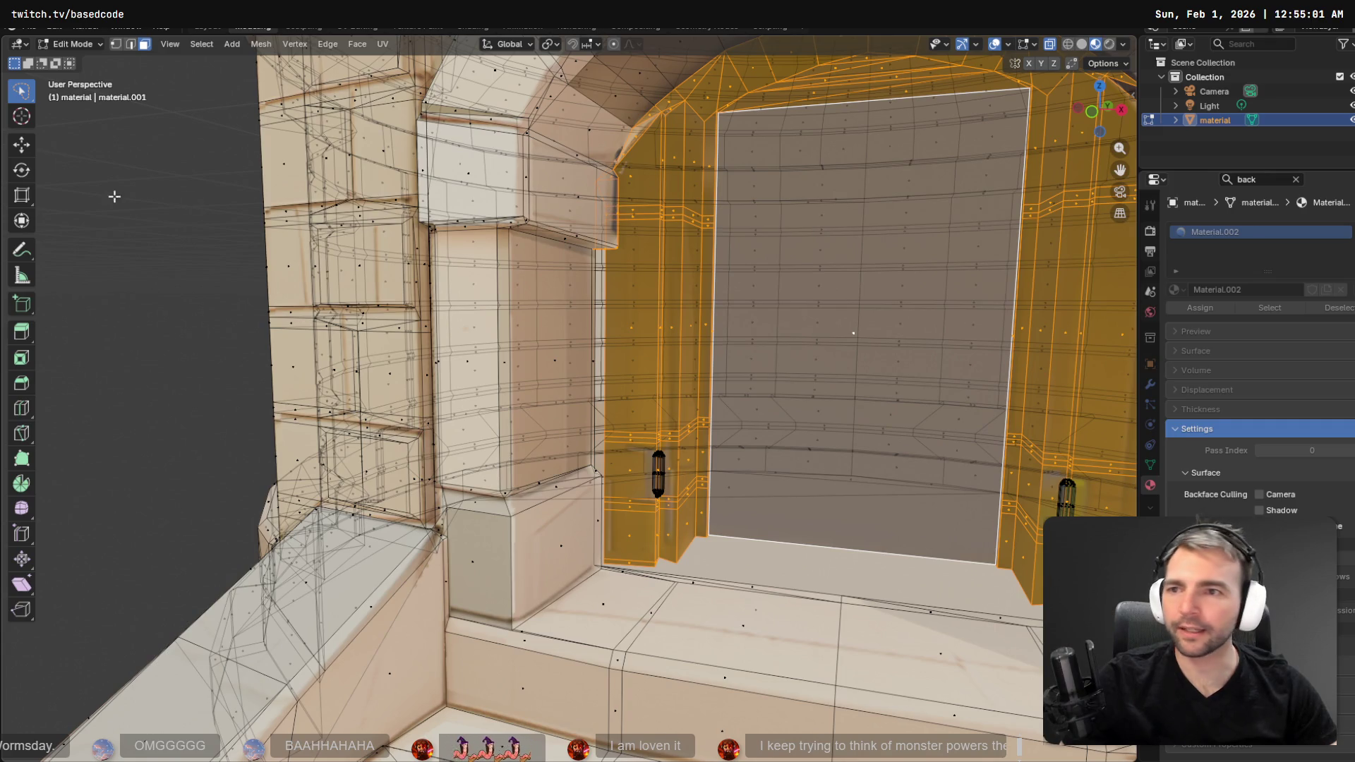
- Refine the arch corner with circle select, then check the surfaces and turn X-Ray off
{"action": "left_click", "coordinate": [27, 100]}
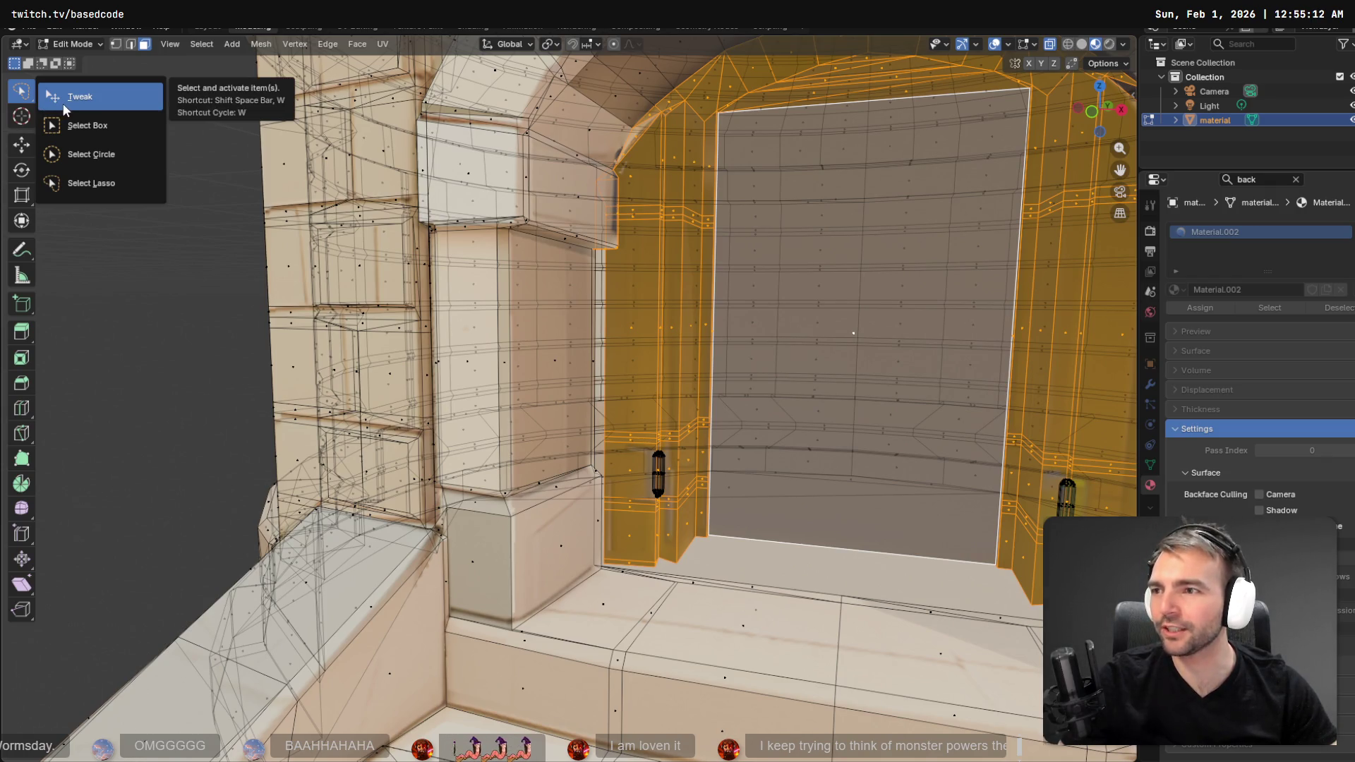
{"action": "left_click", "coordinate": [104, 154]}
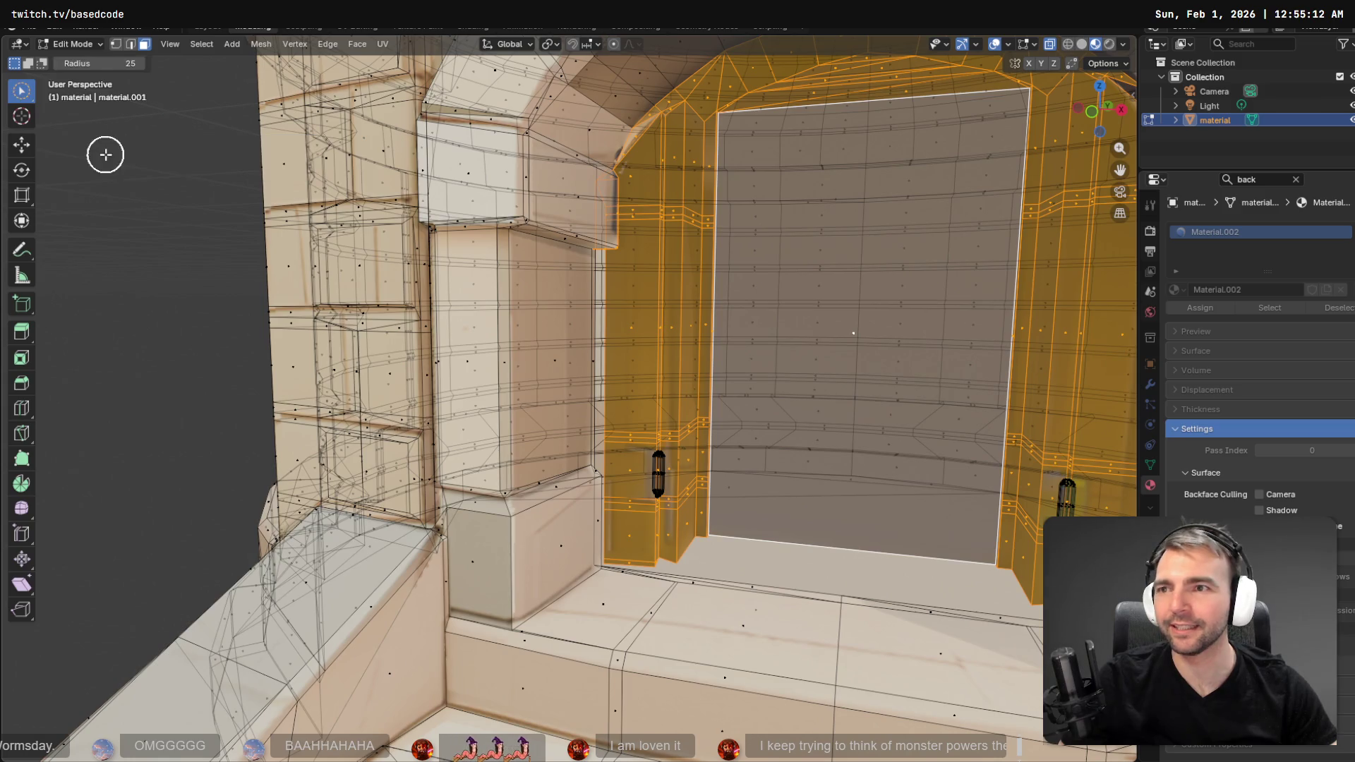
{"action": "scroll", "coordinate": [821, 249], "scroll_direction": "up", "scroll_amount": 5}
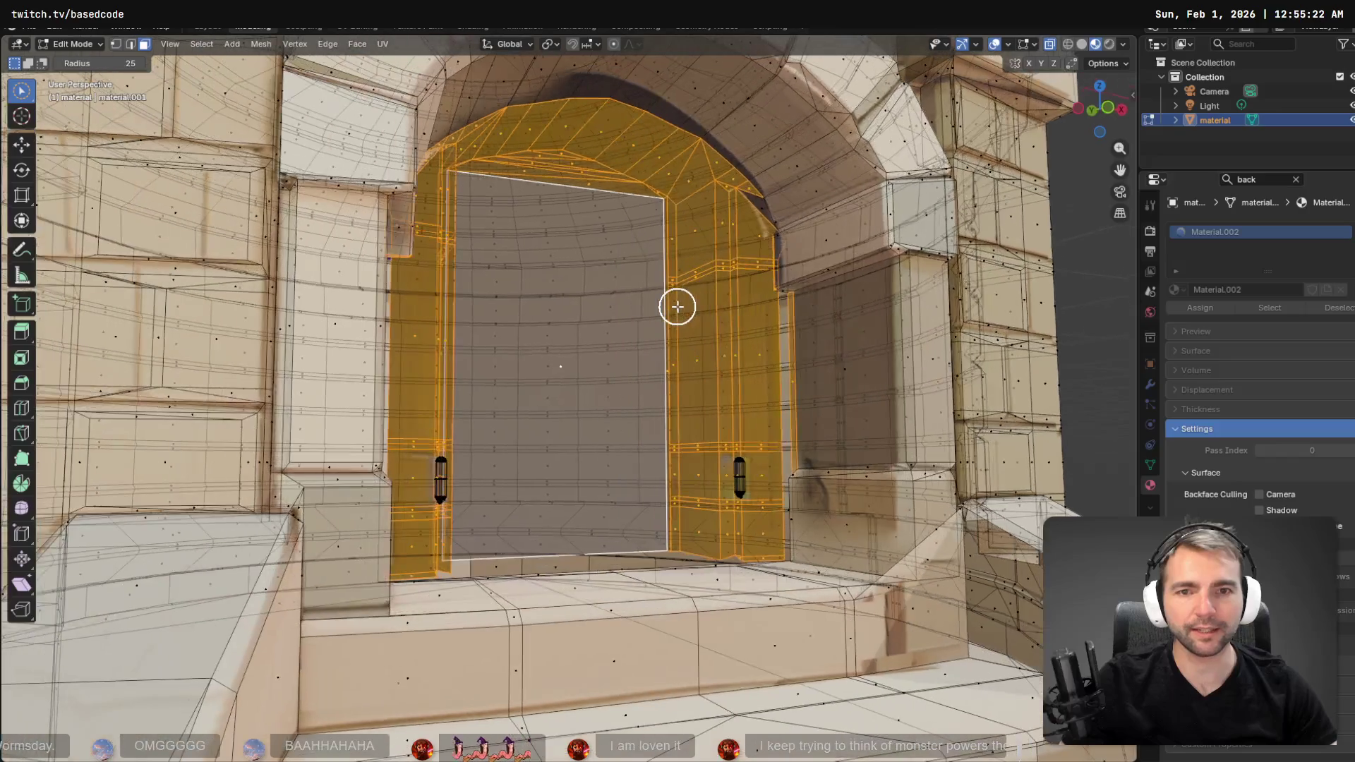
{"action": "mouse_move", "coordinate": [733, 197]}
{"action": "left_mouse_down"}
{"action": "mouse_move", "coordinate": [747, 212]}
{"action": "mouse_move", "coordinate": [747, 344]}
{"action": "left_mouse_up"}
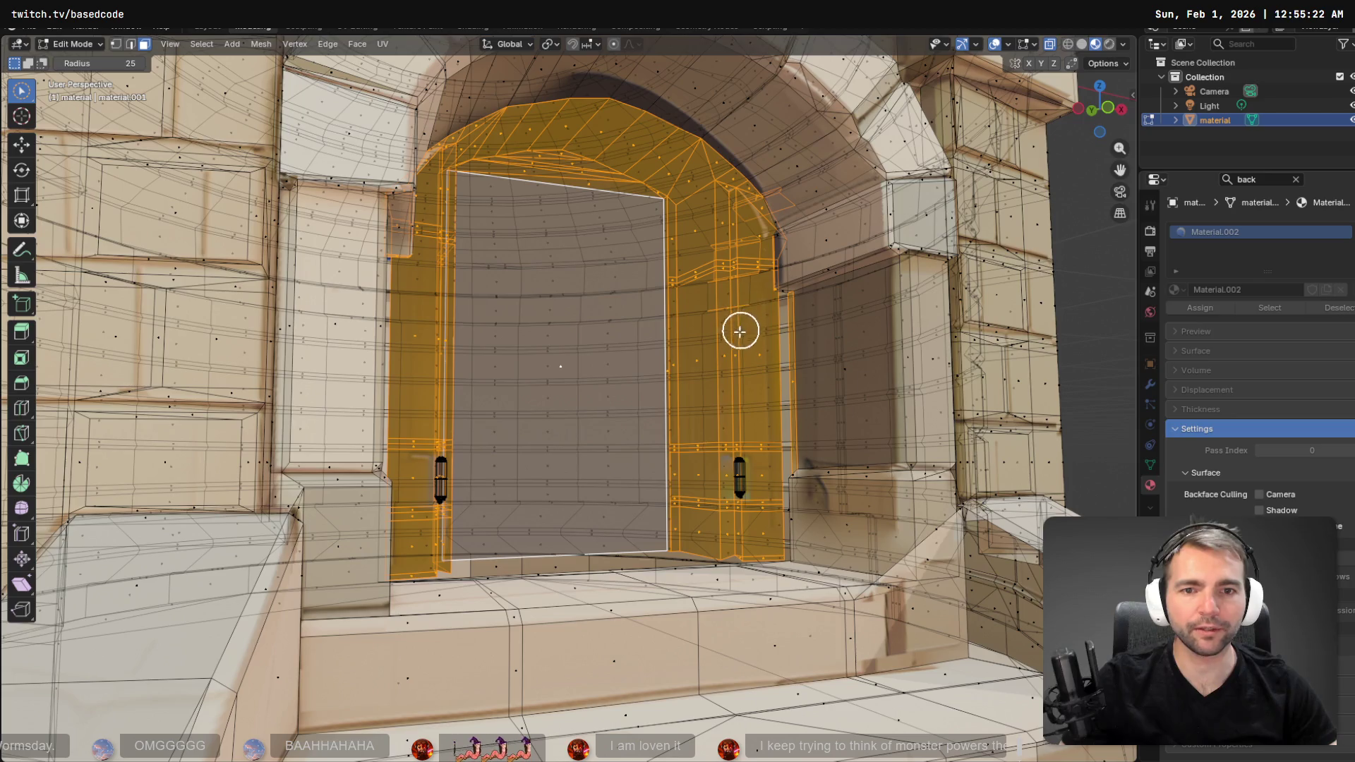
{"action": "key", "text": "ctrl+z"}
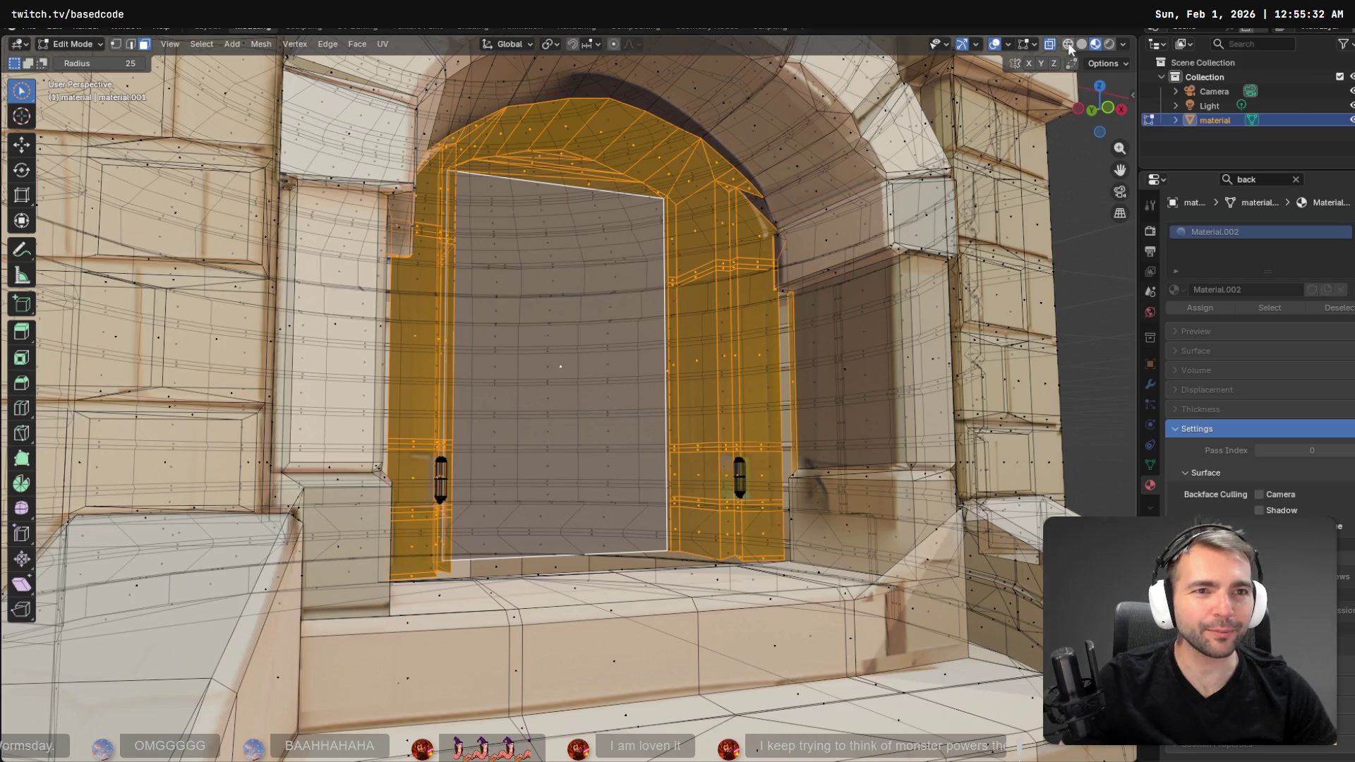
{"action": "left_click", "coordinate": [995, 45]}
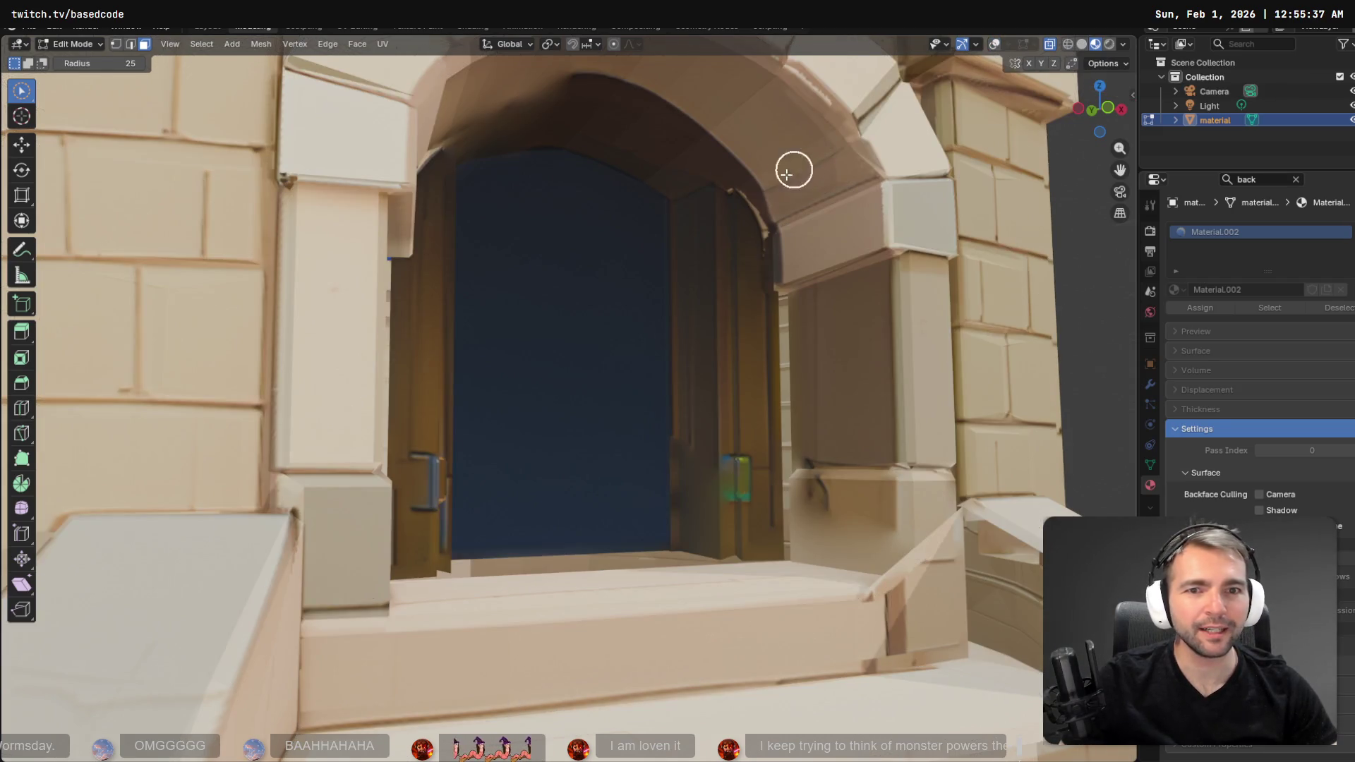
{"action": "left_click", "coordinate": [994, 43]}
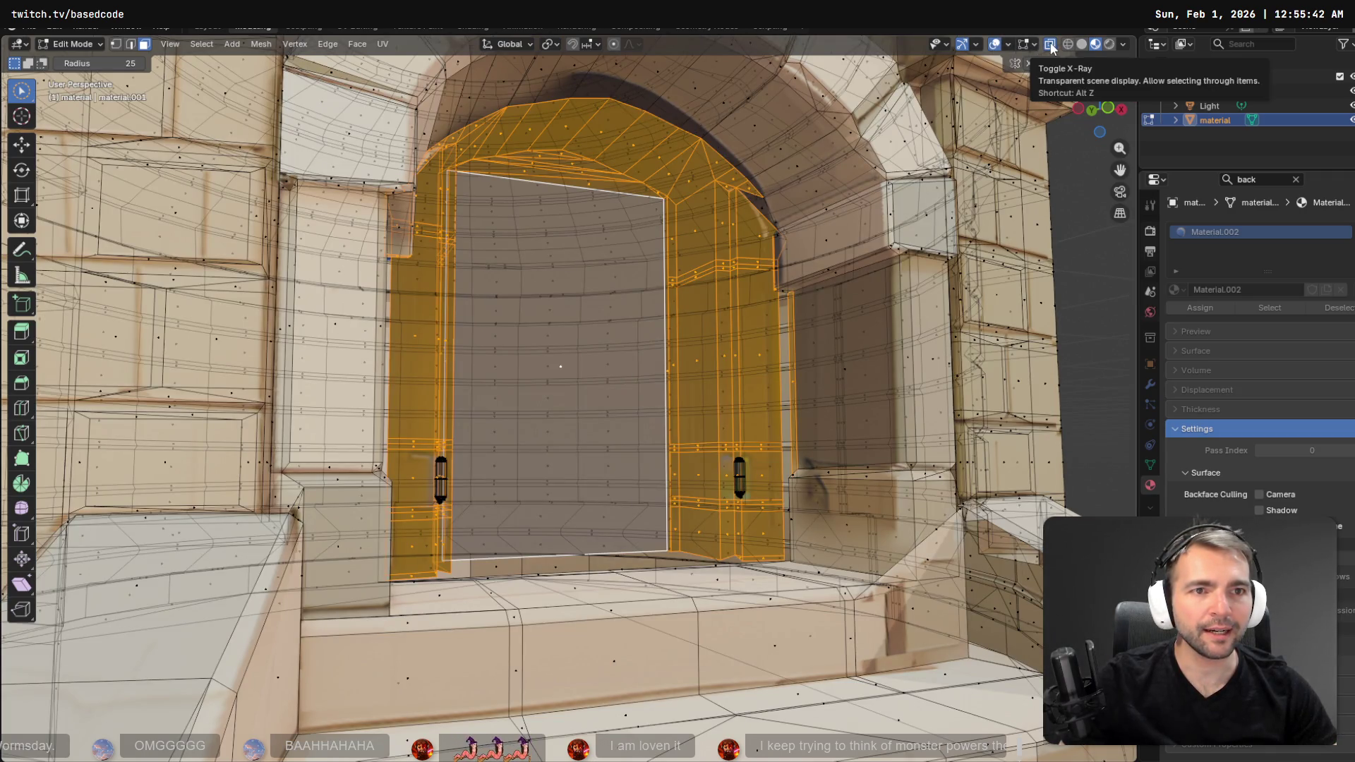
{"action": "left_click", "coordinate": [1051, 48]}
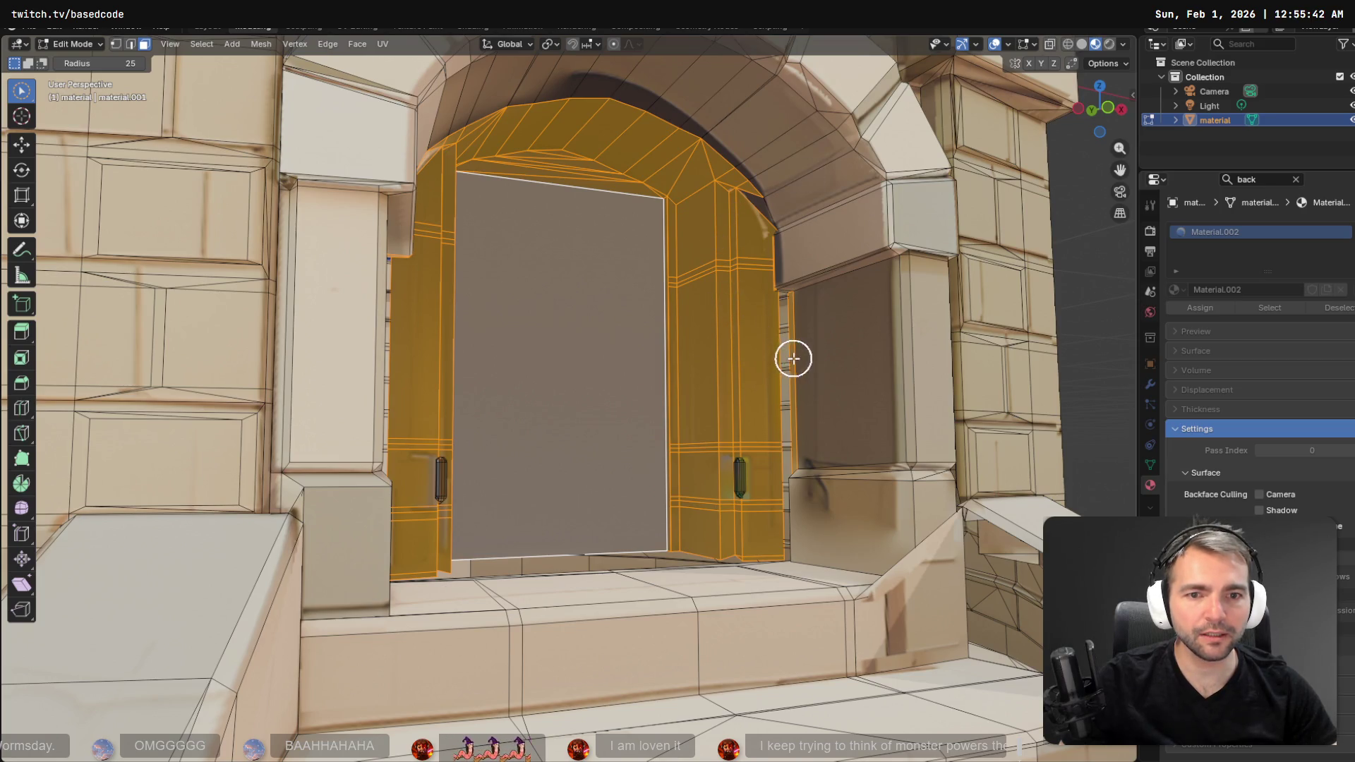
- Add the right jamb strip and both door handles to the selection and frame it
{"action": "left_click_drag", "start_coordinate": [793, 359], "coordinate": [793, 388], "text": "ctrl"}
{"action": "left_click_drag", "start_coordinate": [749, 299], "coordinate": [734, 504]}
{"action": "mouse_move", "coordinate": [465, 454]}
{"action": "left_mouse_down"}
{"action": "mouse_move", "coordinate": [432, 493]}
{"action": "mouse_move", "coordinate": [438, 438]}
{"action": "mouse_move", "coordinate": [445, 505]}
{"action": "left_mouse_up"}
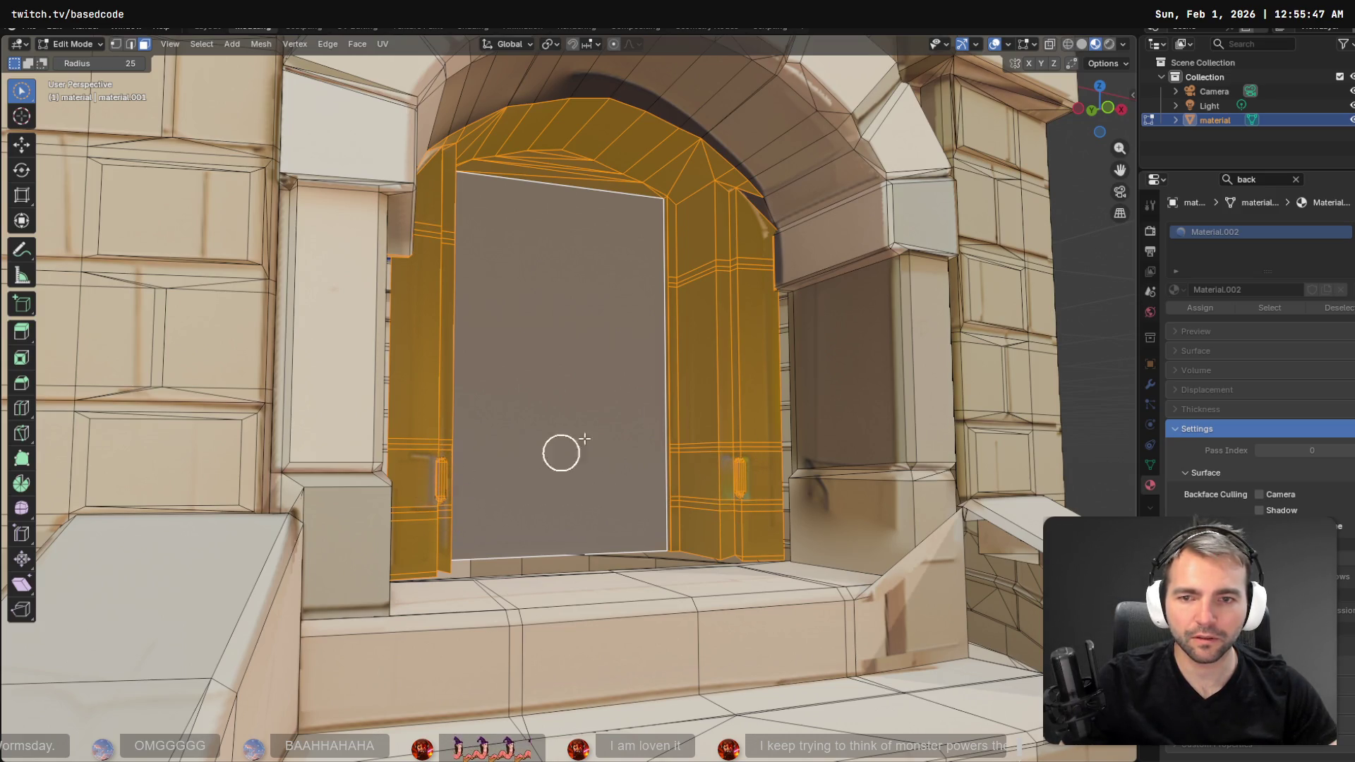
{"action": "scroll", "coordinate": [628, 306], "scroll_direction": "down", "scroll_amount": 3}
{"action": "scroll", "coordinate": [607, 293], "scroll_direction": "right", "scroll_amount": 4}
{"action": "scroll", "coordinate": [620, 299], "scroll_direction": "up", "scroll_amount": 6}
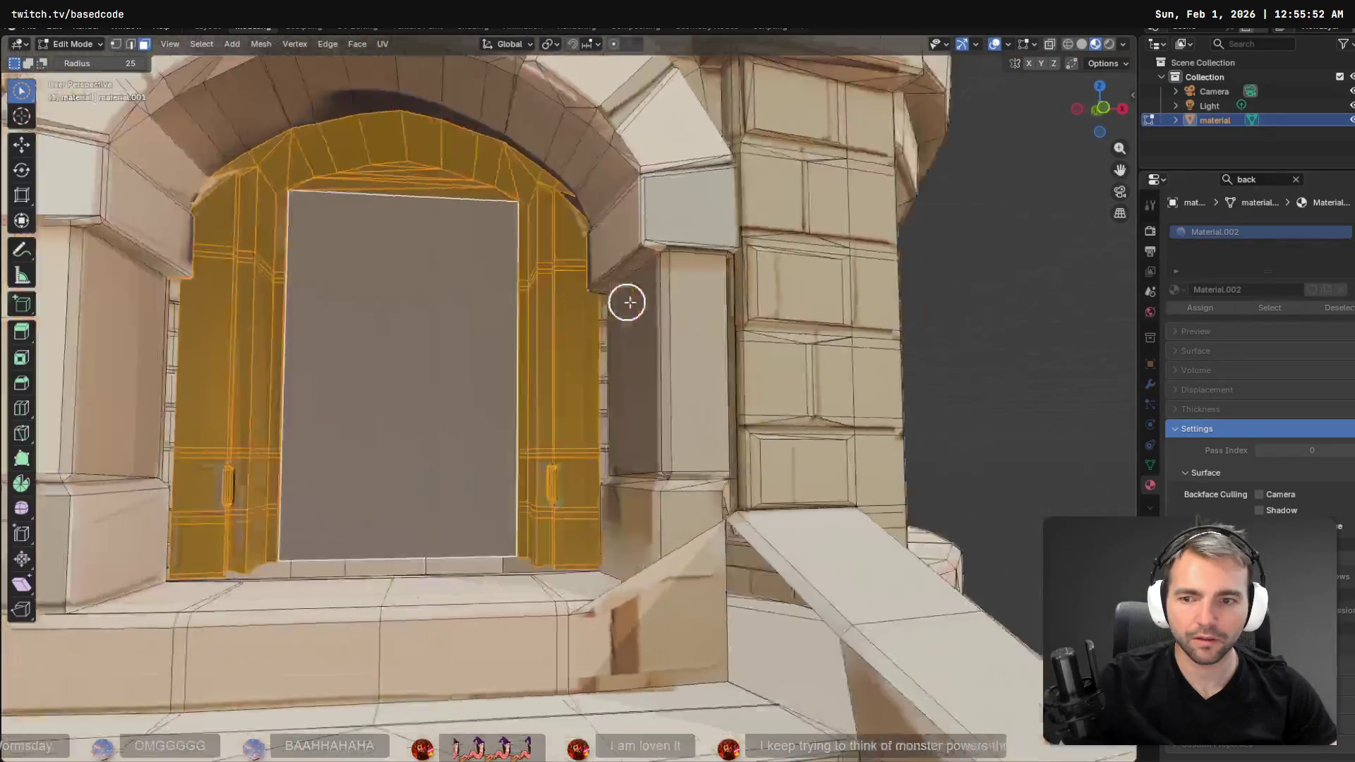
{"action": "scroll", "coordinate": [910, 327], "scroll_direction": "up", "scroll_amount": 5}
{"action": "scroll", "coordinate": [934, 339], "scroll_direction": "right", "scroll_amount": 5}
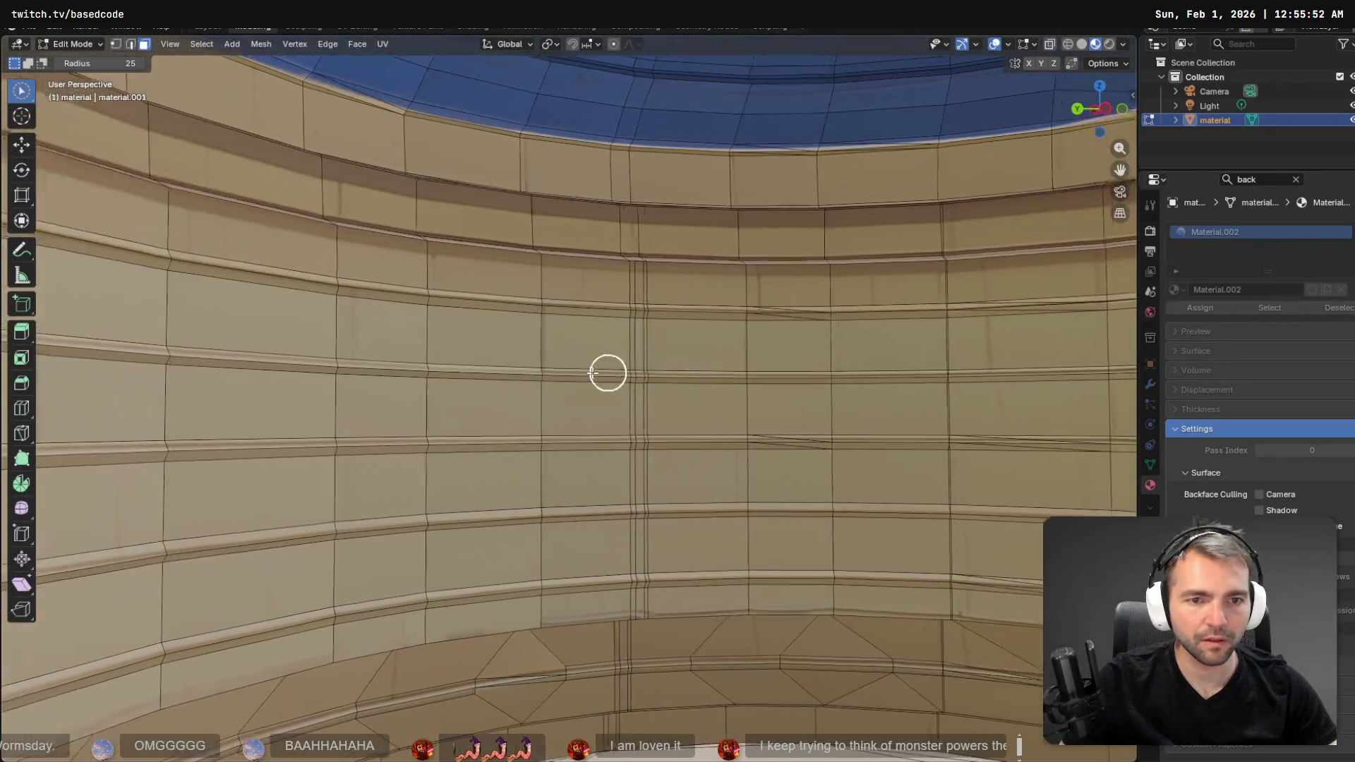
{"action": "key", "text": "ctrl+f"}
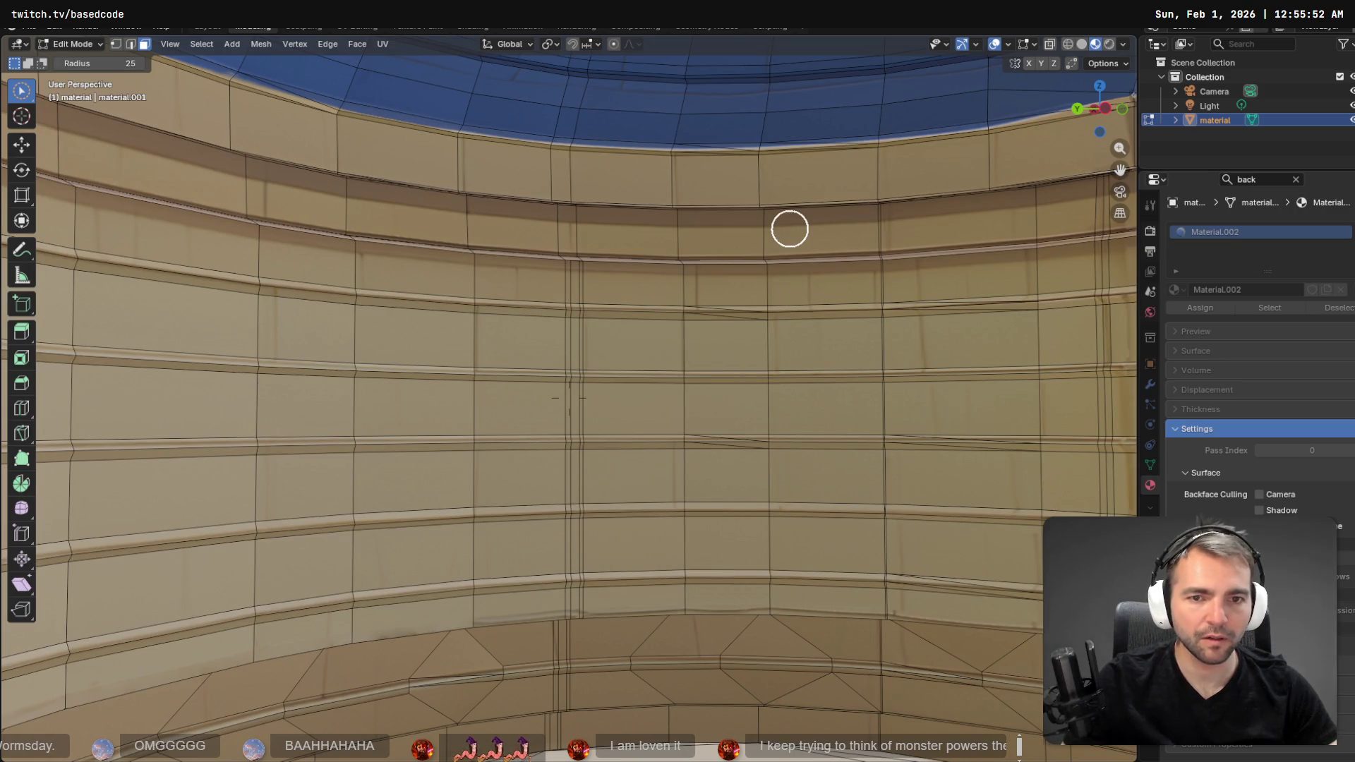
{"action": "key", "text": "KP_Decimal"}
- Delete the selected door geometry as Faces, leaving an open archway
{"action": "scroll", "coordinate": [971, 242], "scroll_direction": "left", "scroll_amount": 5}
{"action": "scroll", "coordinate": [569, 397], "scroll_direction": "left", "scroll_amount": 5}
{"action": "scroll", "coordinate": [568, 397], "scroll_direction": "up", "scroll_amount": 3}
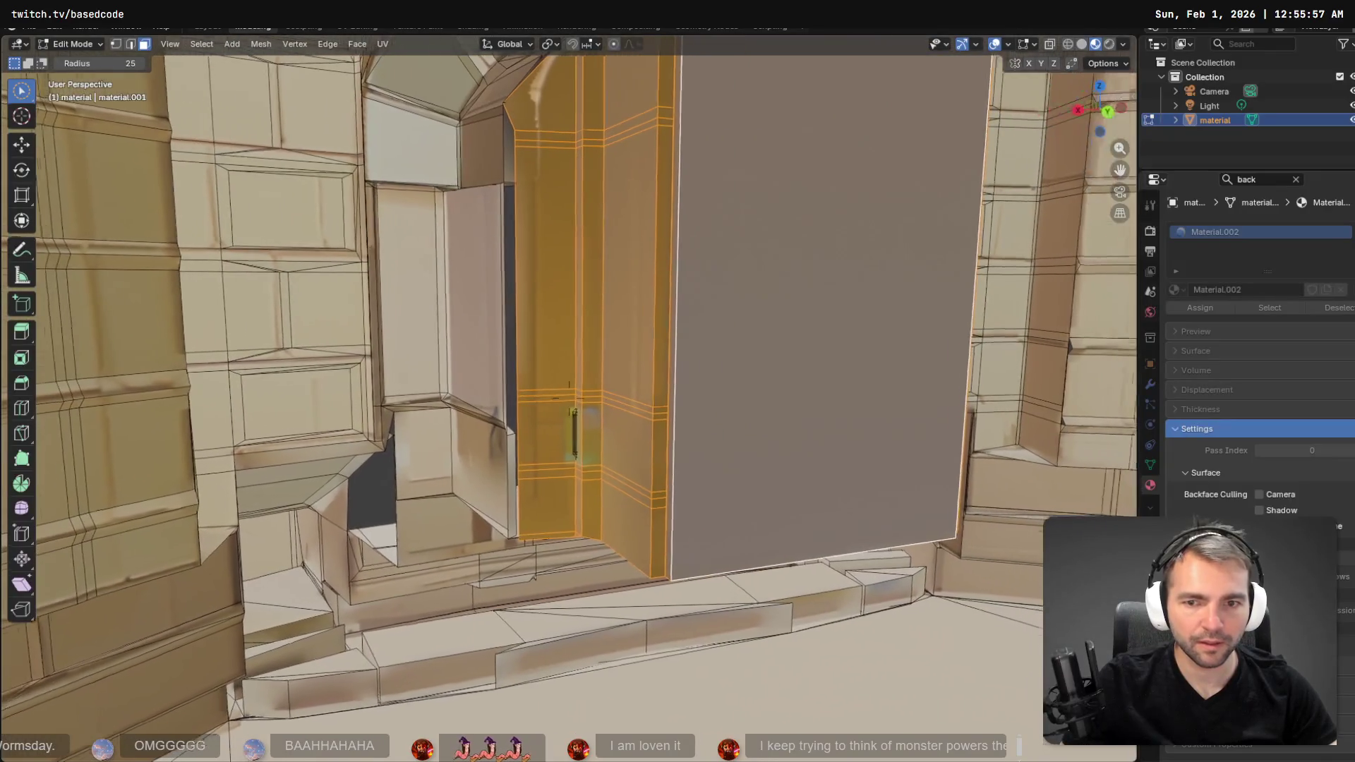
{"action": "scroll", "coordinate": [569, 397], "scroll_direction": "down", "scroll_amount": 5}
{"action": "scroll", "coordinate": [568, 397], "scroll_direction": "left", "scroll_amount": 3}
{"action": "scroll", "coordinate": [568, 398], "scroll_direction": "up", "scroll_amount": 4}
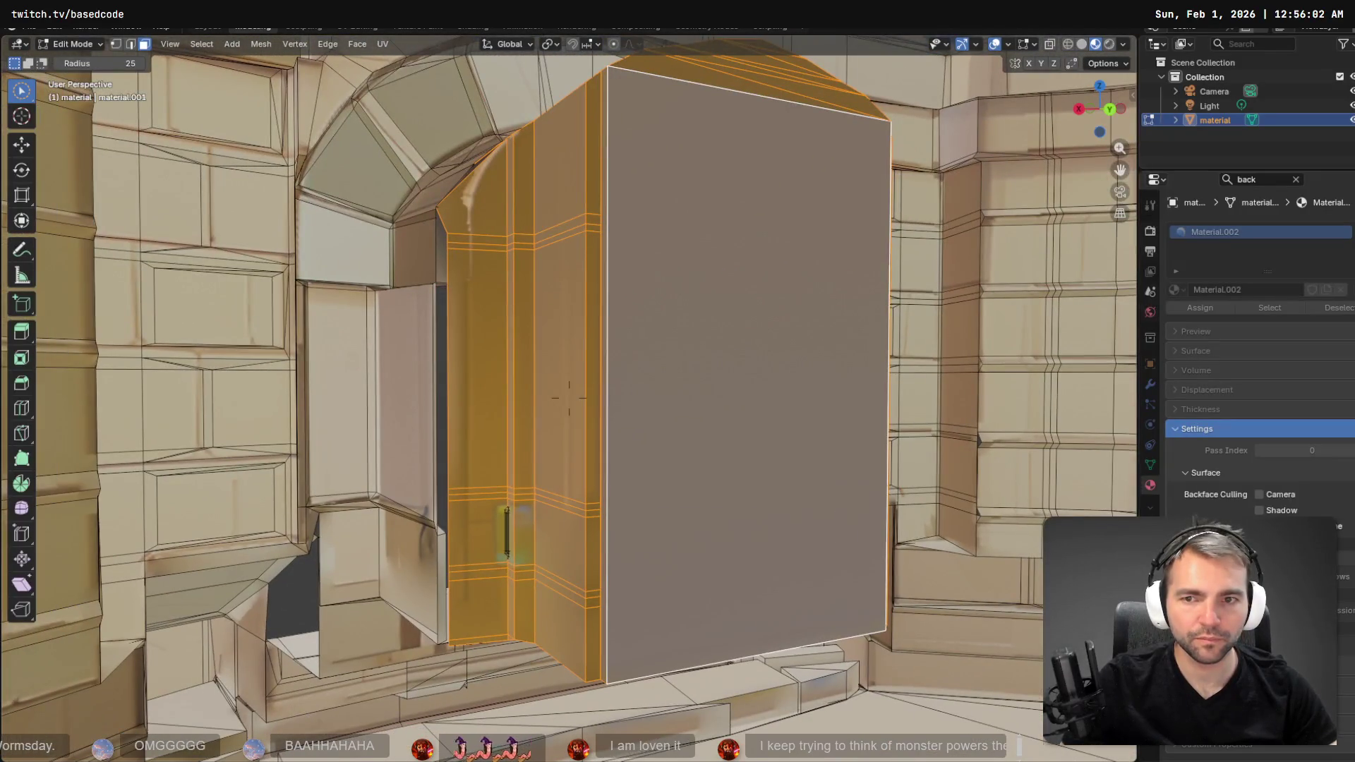
{"action": "key", "text": "x"}
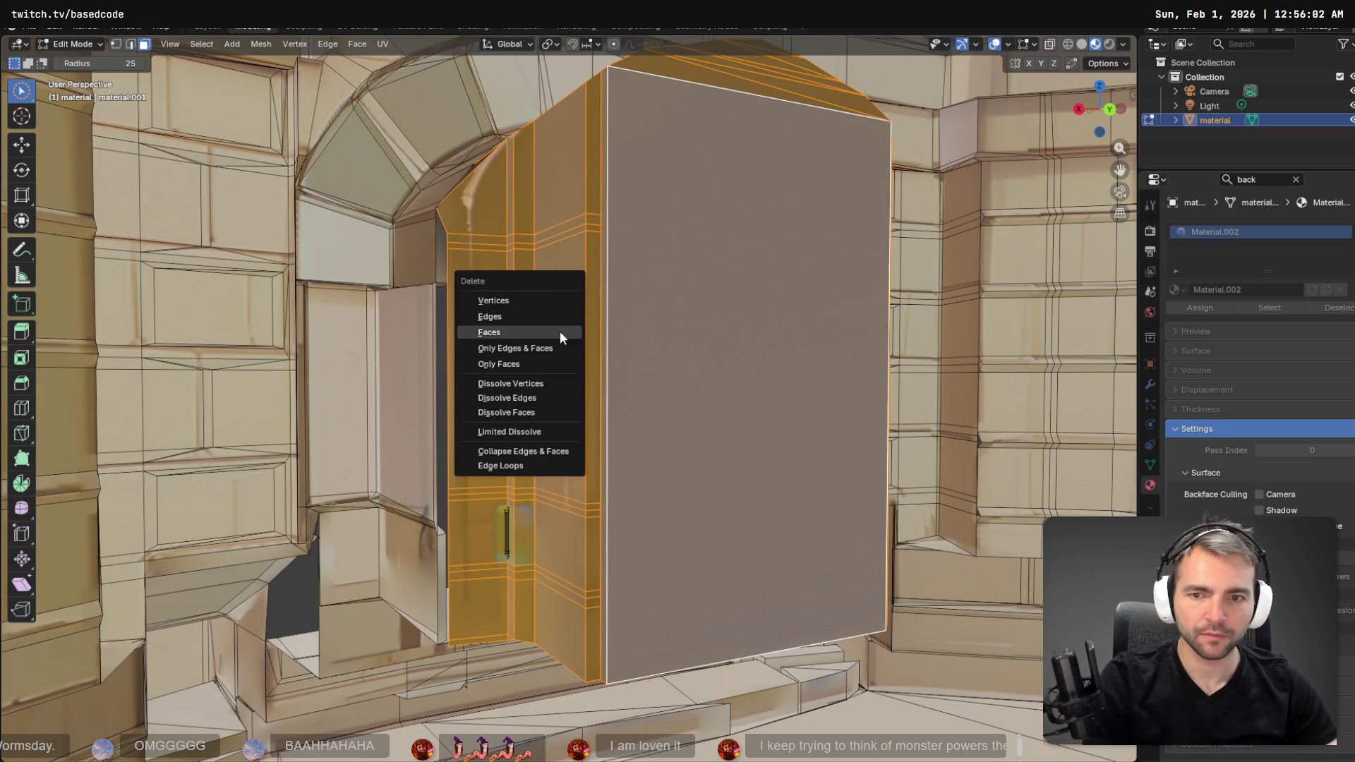
{"action": "left_click", "coordinate": [548, 328]}
{"action": "left_click", "coordinate": [499, 529]}
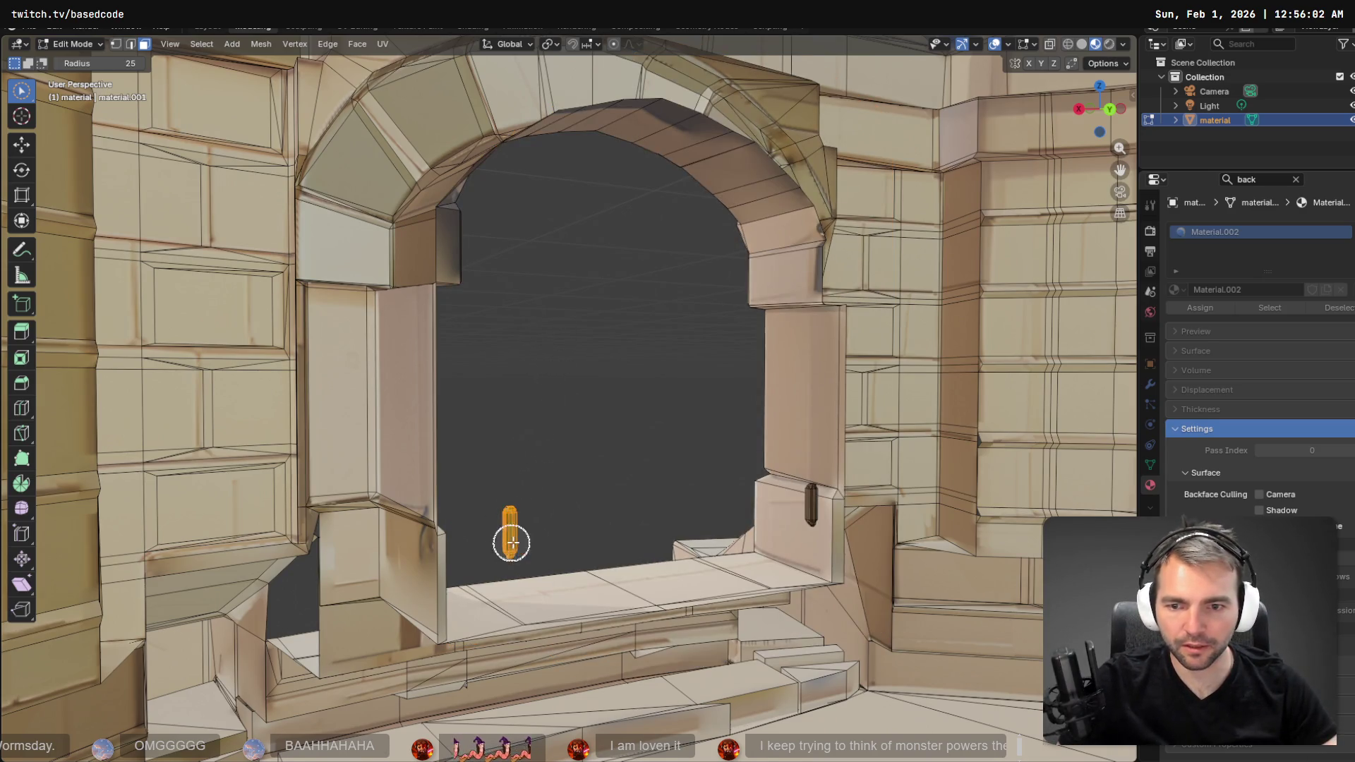
- Select the right door handle and delete its faces
{"action": "scroll", "coordinate": [722, 479], "scroll_direction": "up", "scroll_amount": 1}
{"action": "scroll", "coordinate": [723, 479], "scroll_direction": "up", "scroll_amount": 2}
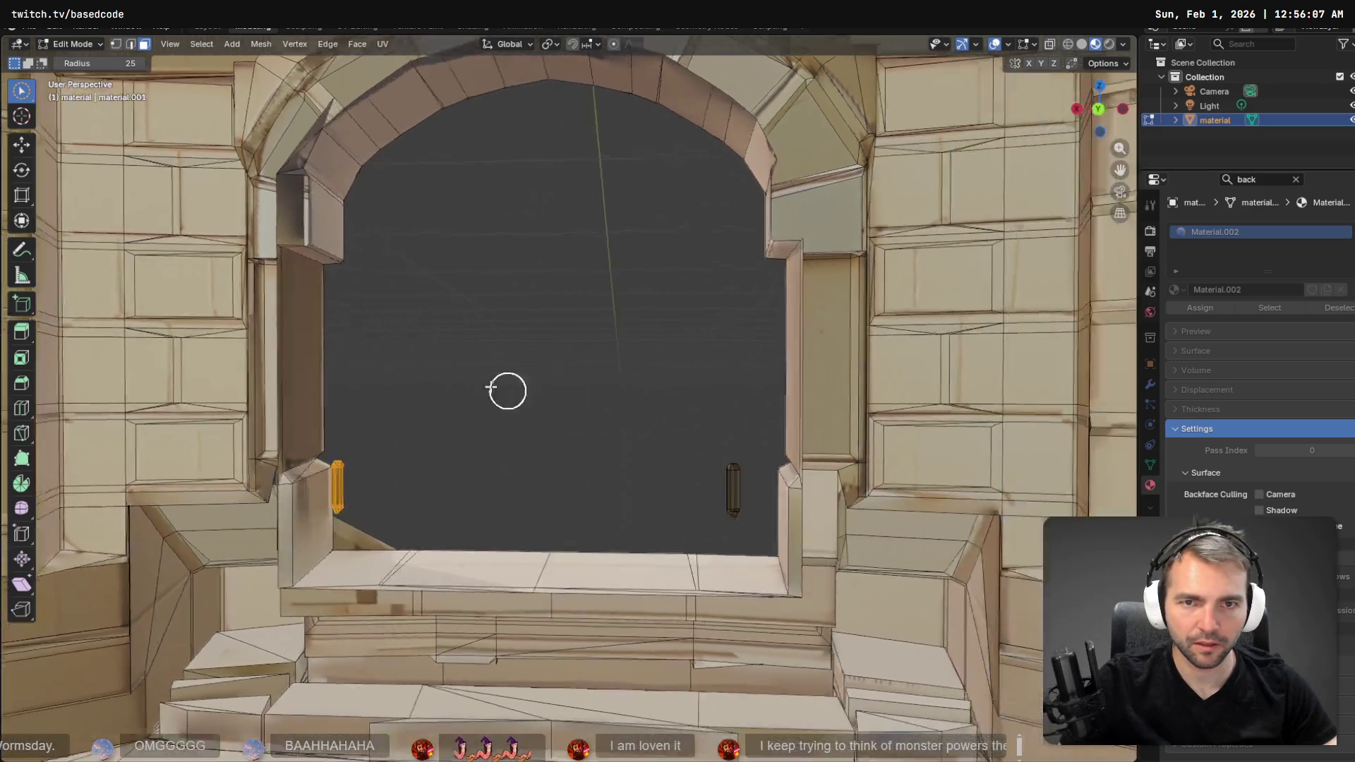
{"action": "scroll", "coordinate": [614, 457], "scroll_direction": "up", "scroll_amount": 2}
{"action": "left_click", "coordinate": [562, 420]}
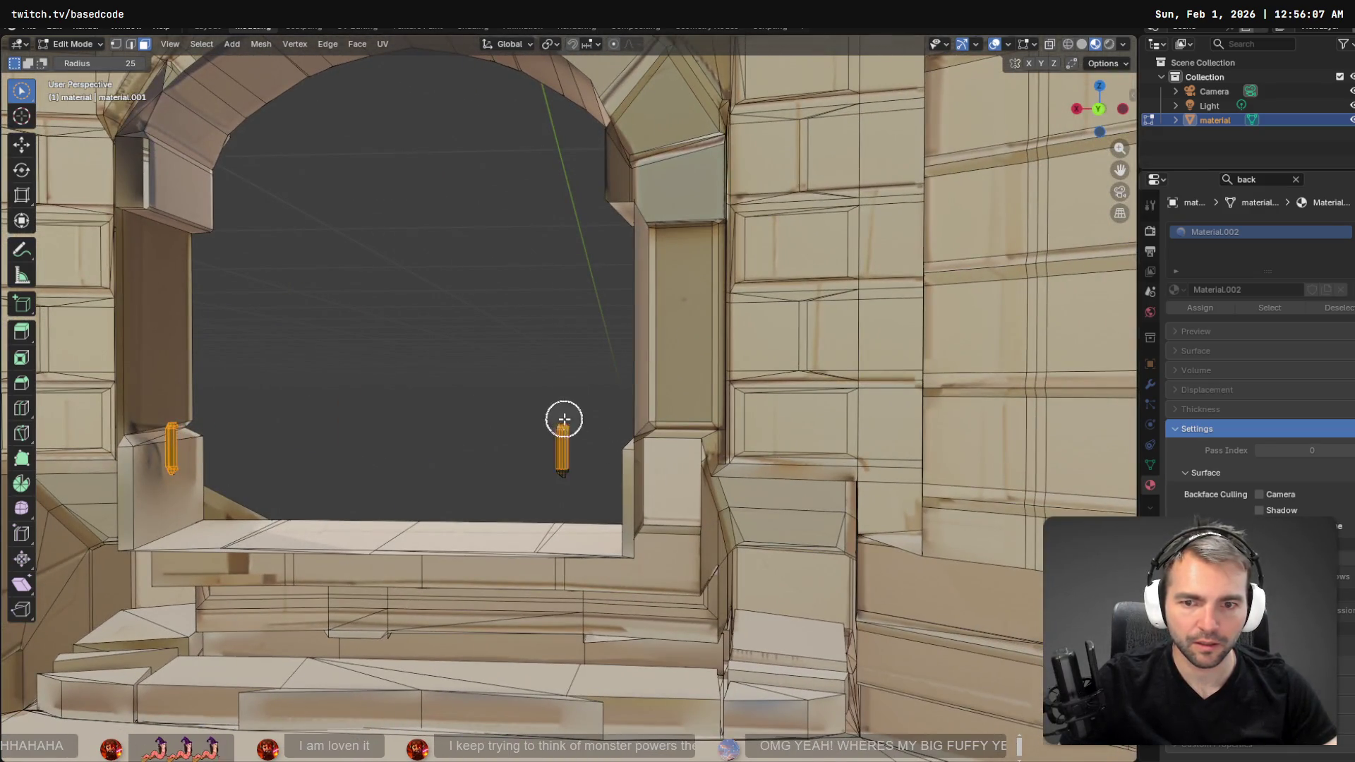
{"action": "key", "text": "x"}
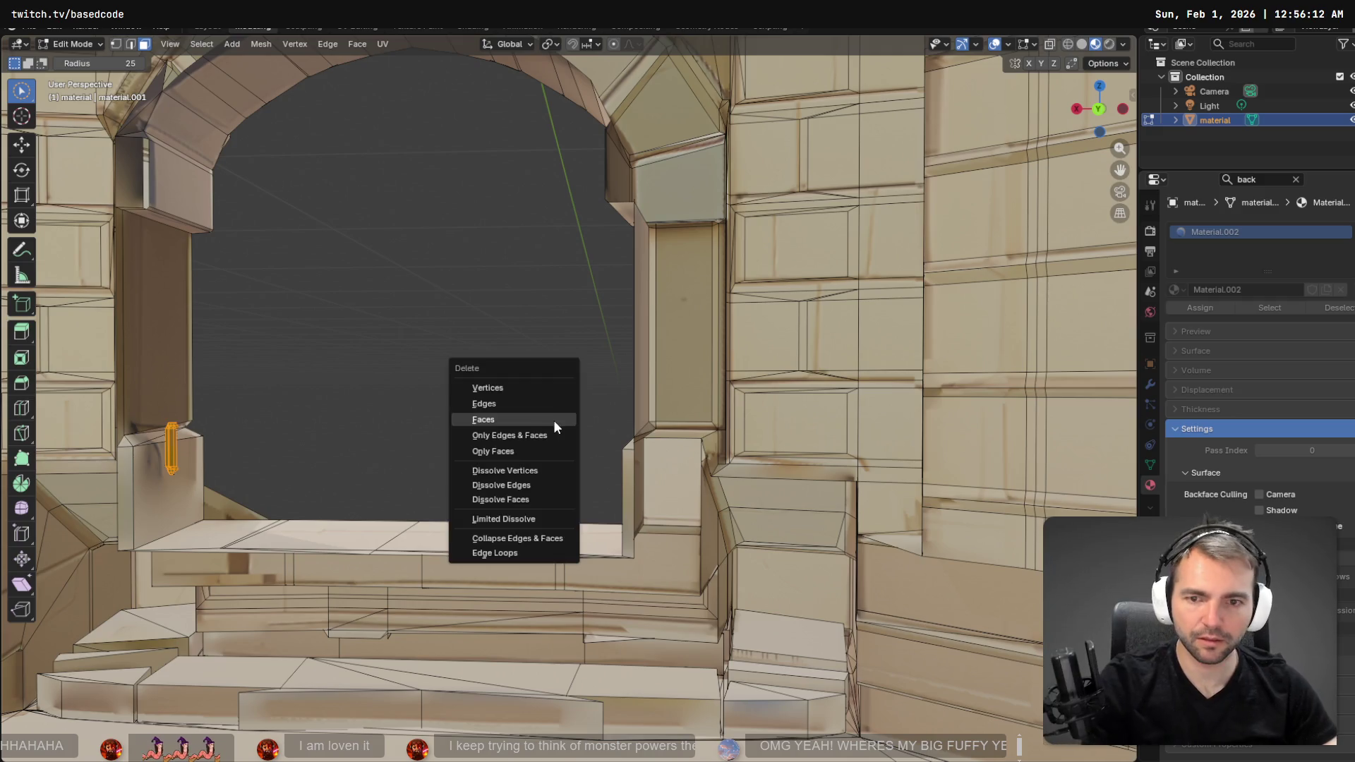
{"action": "left_click", "coordinate": [534, 418]}
{"action": "scroll", "coordinate": [463, 421], "scroll_direction": "up", "scroll_amount": 3}
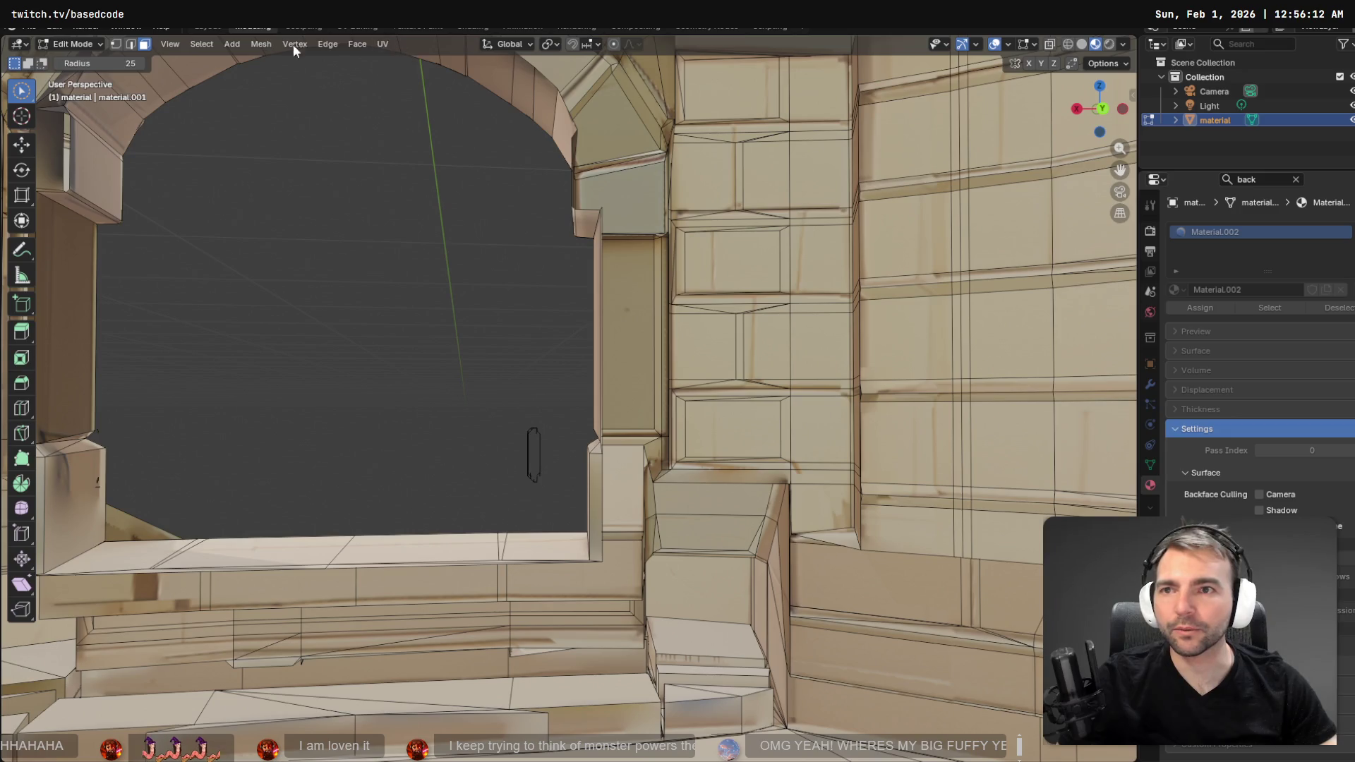
- In vertex mode with X-Ray on, select and delete the leftover door-handle vertices
{"action": "left_click", "coordinate": [117, 45]}
{"action": "left_click_drag", "start_coordinate": [523, 452], "coordinate": [544, 454]}
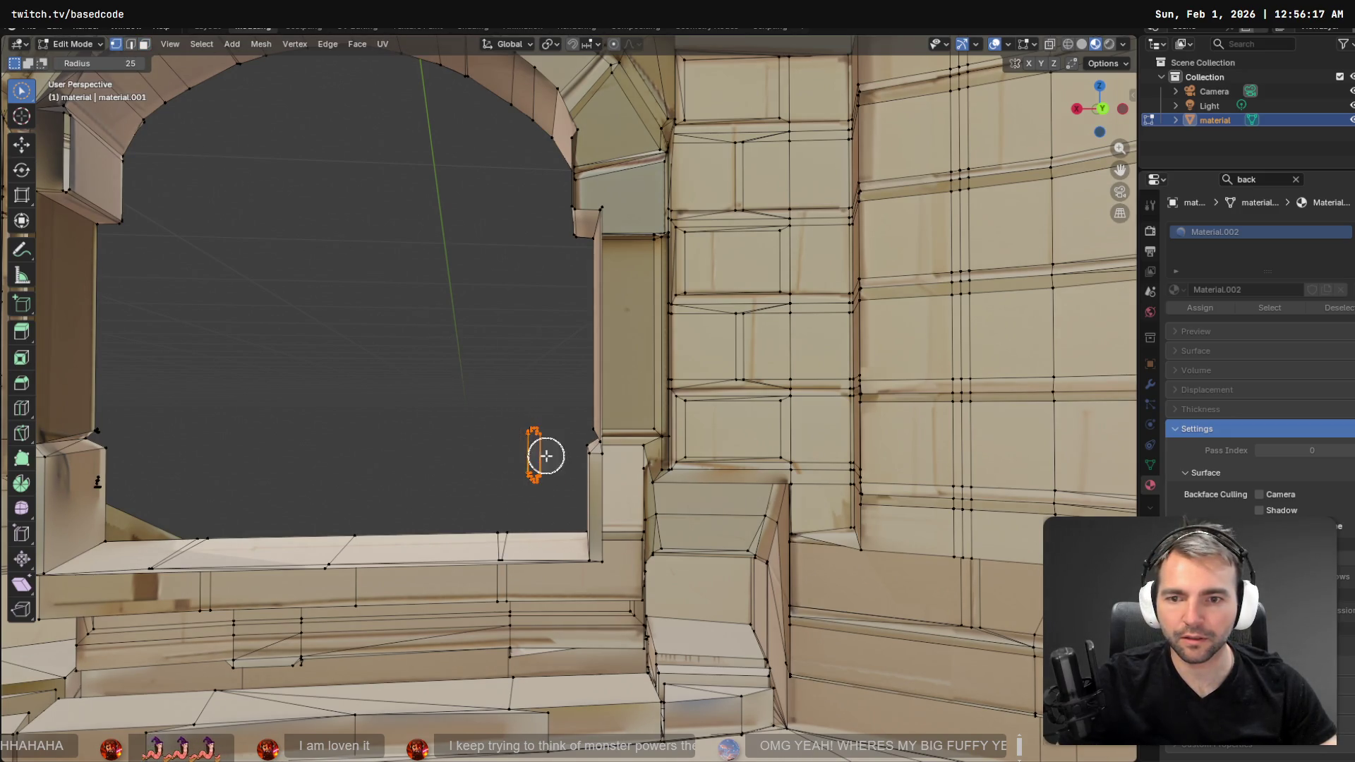
{"action": "left_click", "coordinate": [1049, 44]}
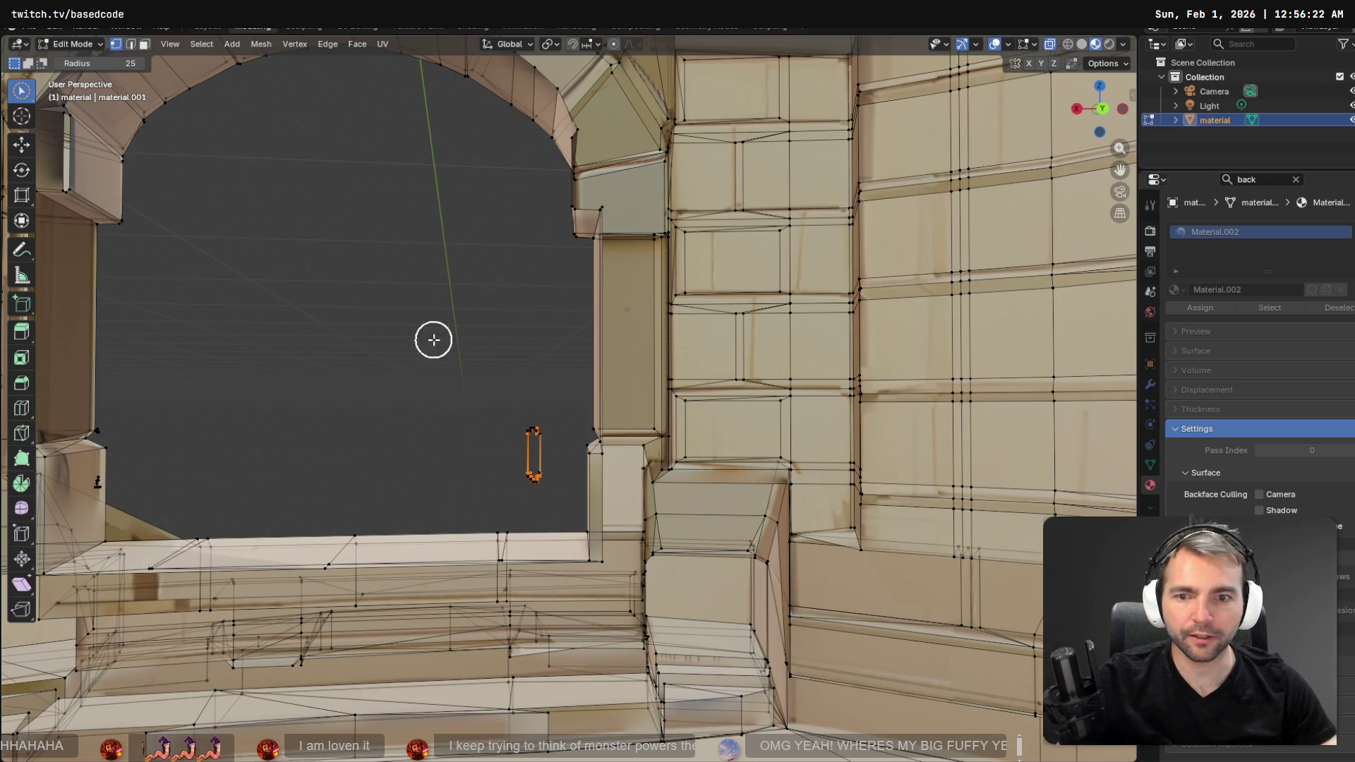
{"action": "scroll", "coordinate": [785, 304], "scroll_direction": "right", "scroll_amount": 5}
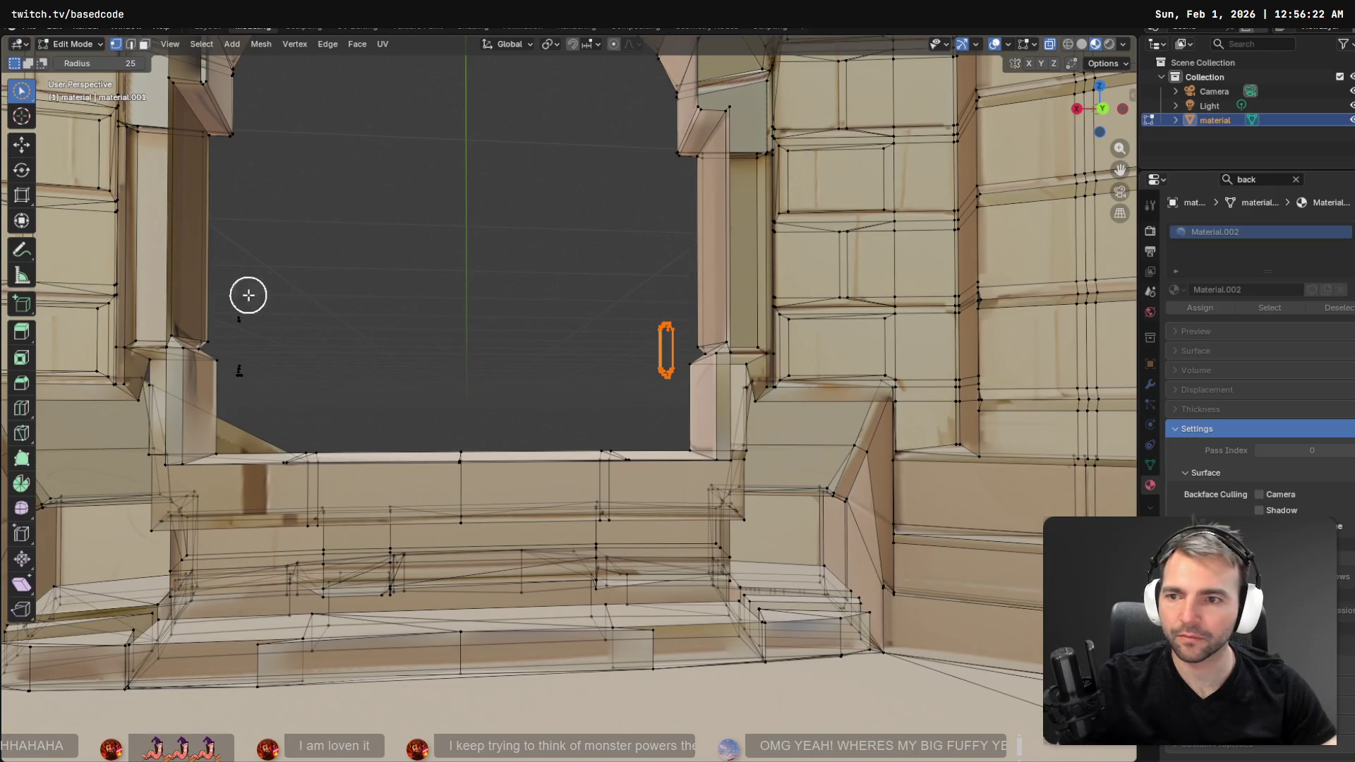
{"action": "scroll", "coordinate": [418, 212], "scroll_direction": "up", "scroll_amount": 5}
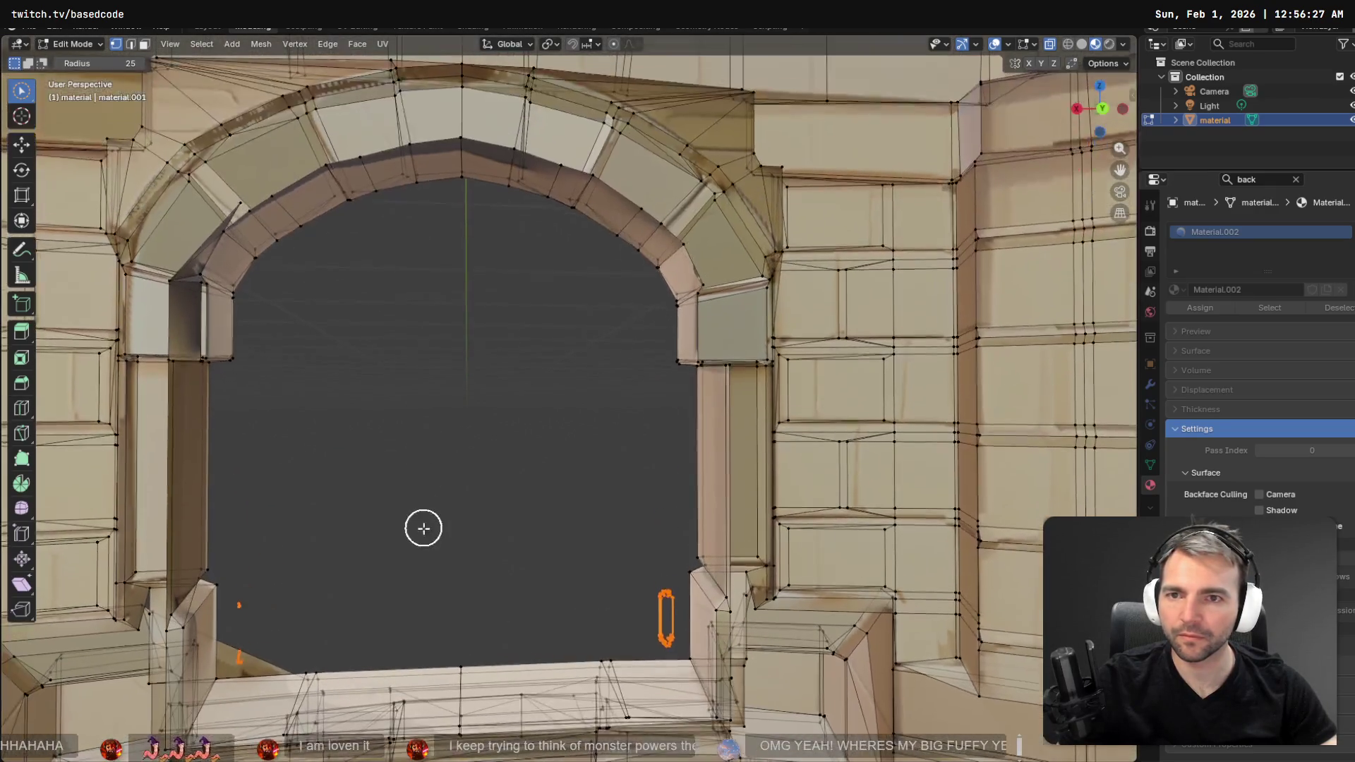
{"action": "scroll", "coordinate": [425, 518], "scroll_direction": "up", "scroll_amount": 1}
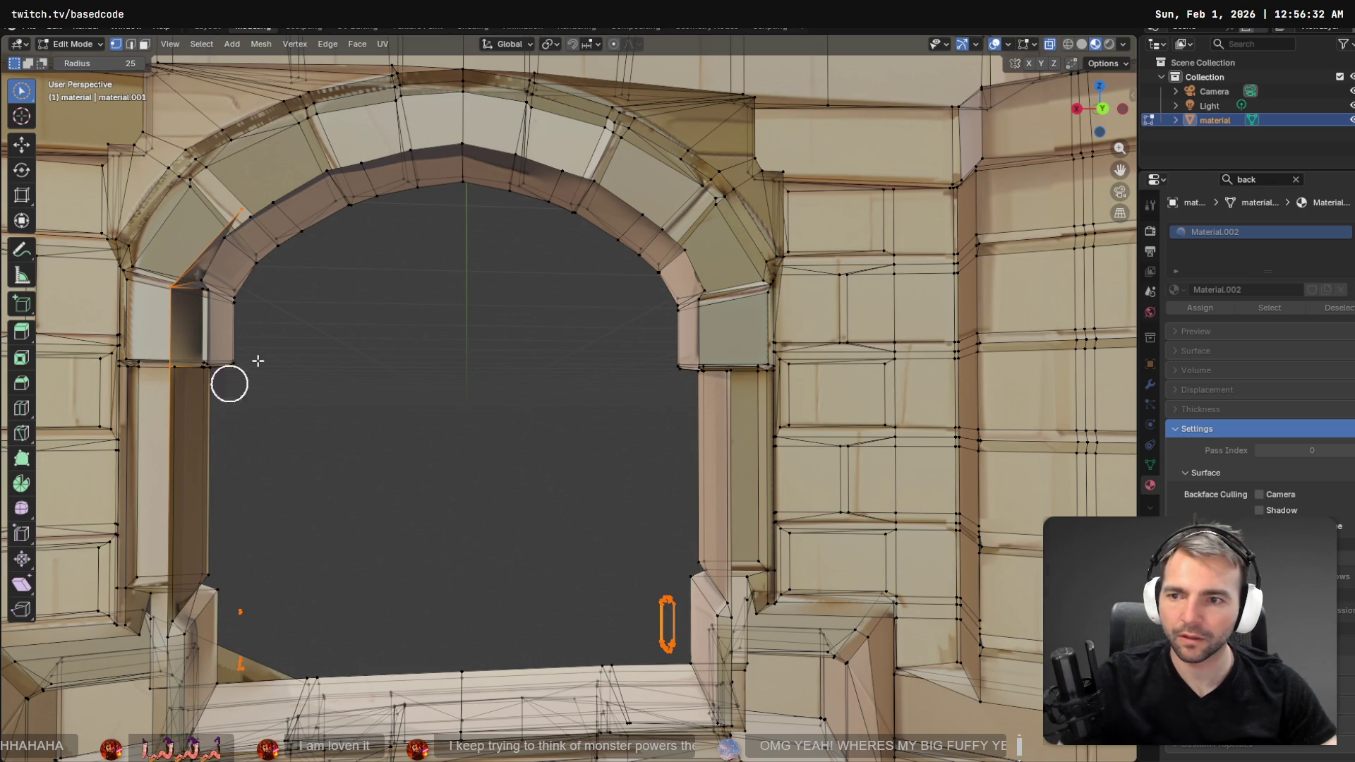
{"action": "key", "text": "x"}
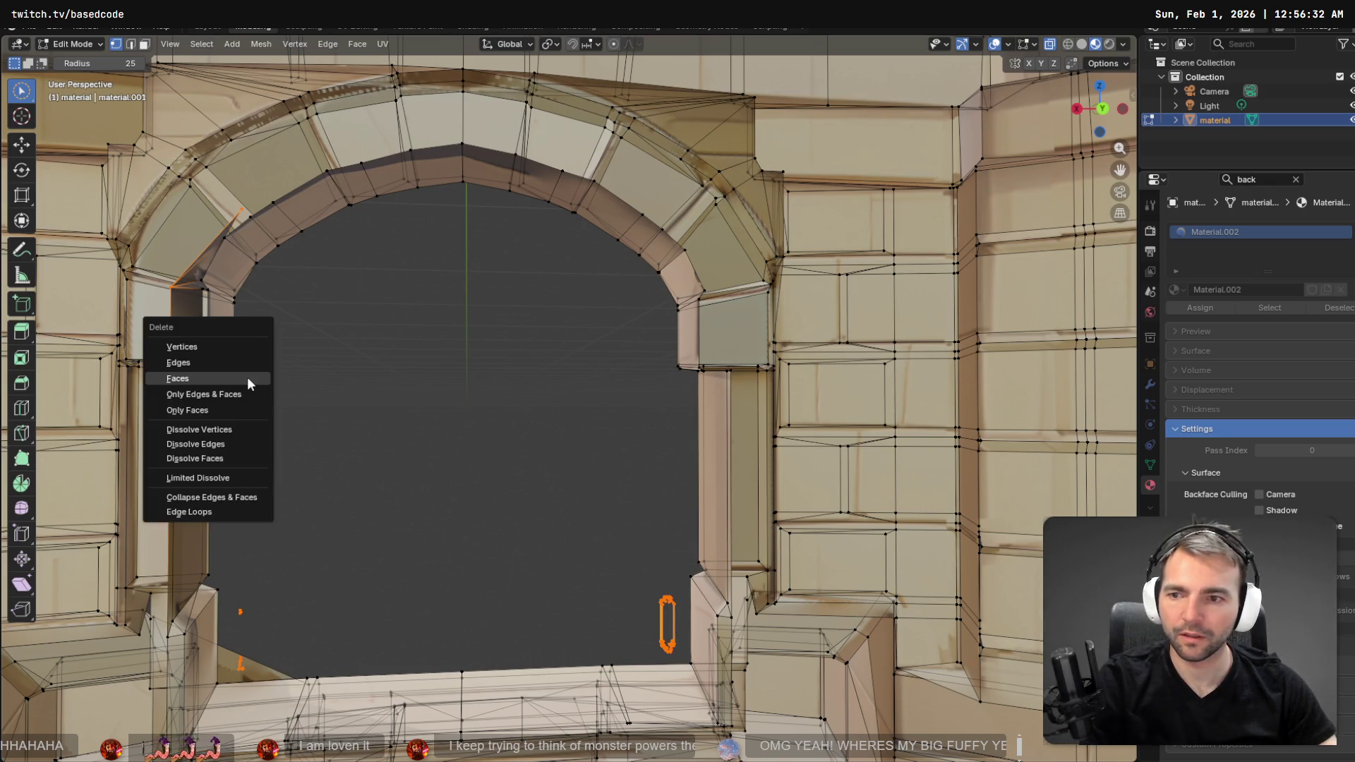
{"action": "left_click", "coordinate": [253, 379]}
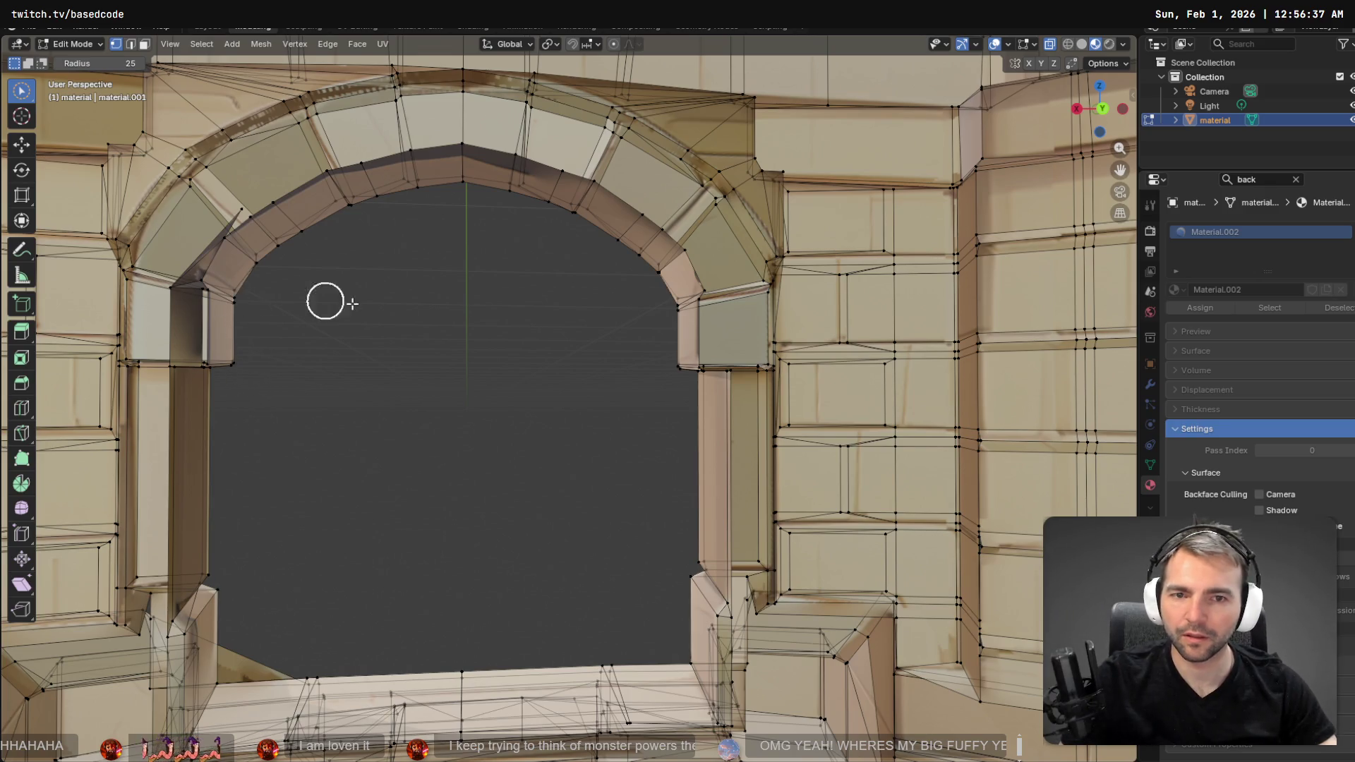
- Delete the stray vertices along the arch's inner edge and orbit to check the wall
{"action": "scroll", "coordinate": [460, 314], "scroll_direction": "up", "scroll_amount": 10}
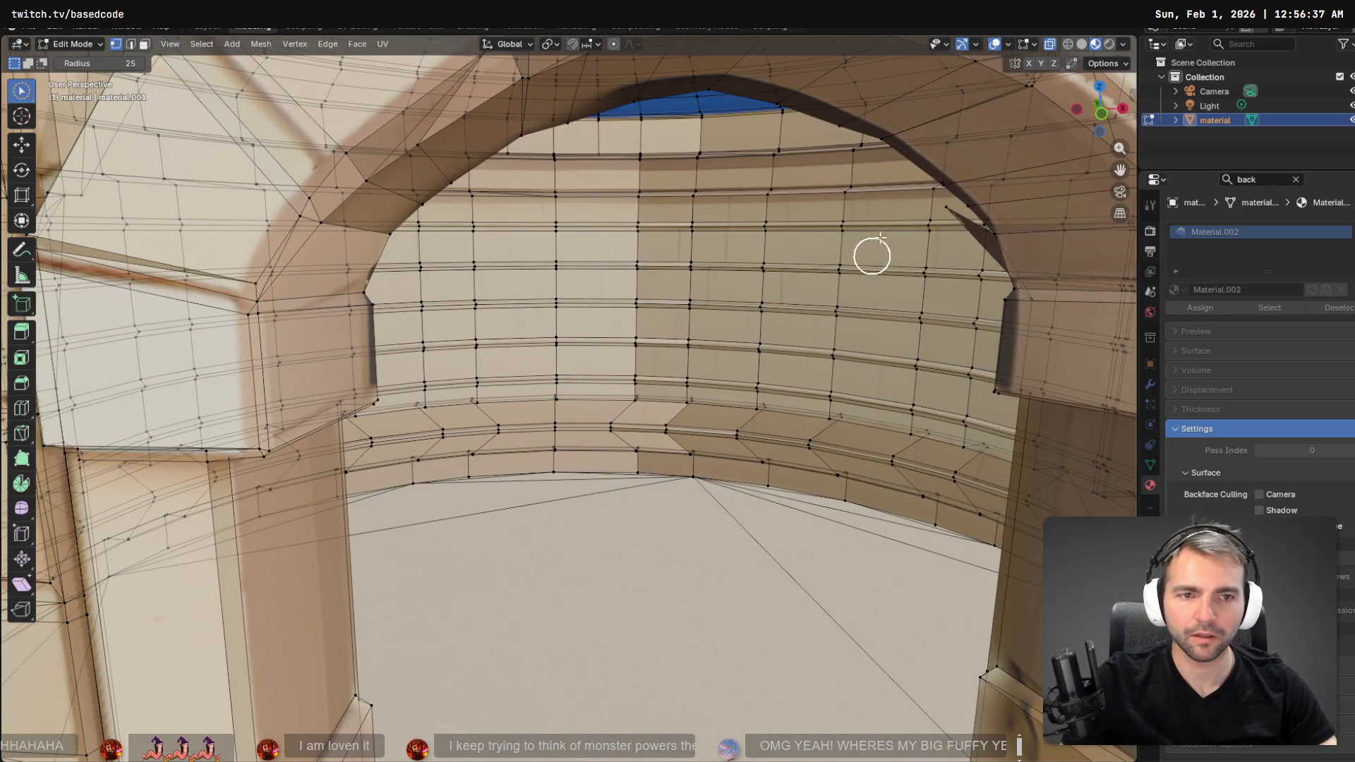
{"action": "left_click_drag", "start_coordinate": [939, 211], "coordinate": [940, 237]}
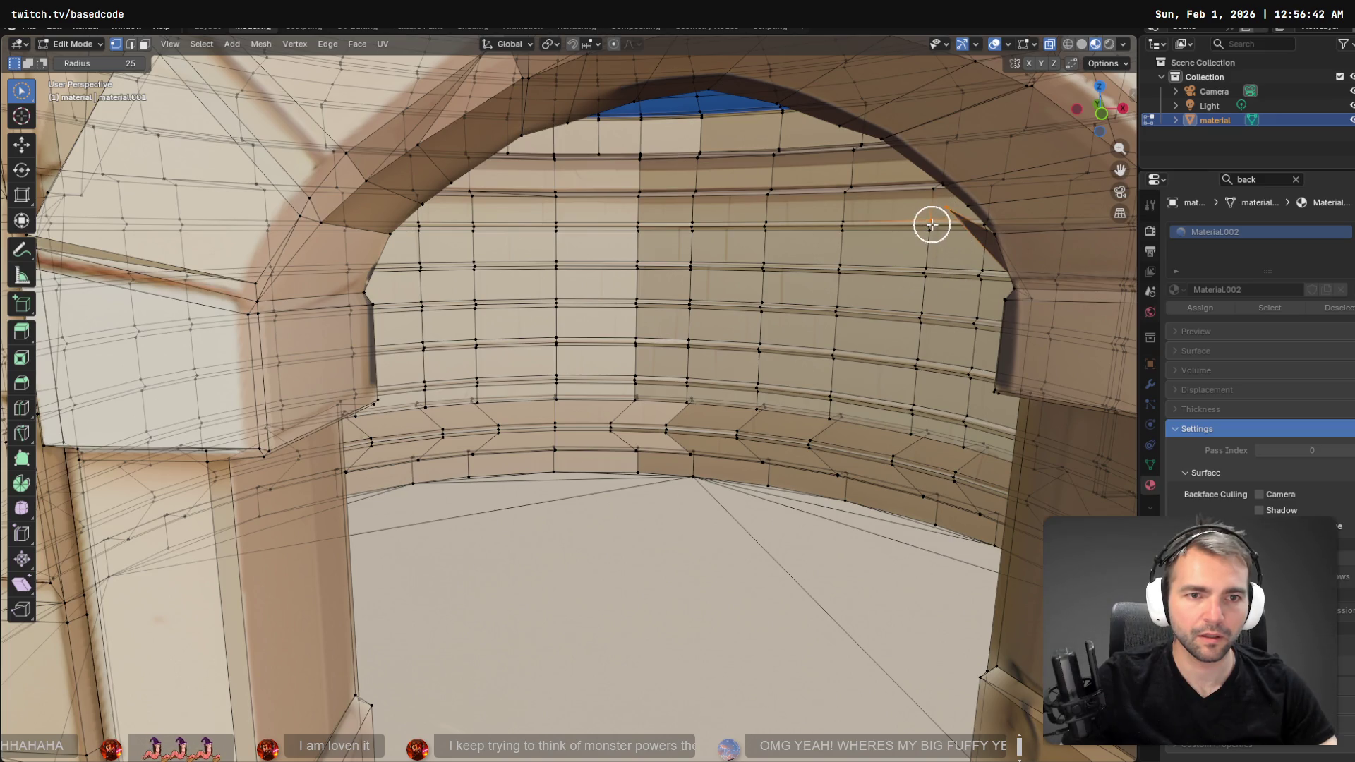
{"action": "key", "text": "x"}
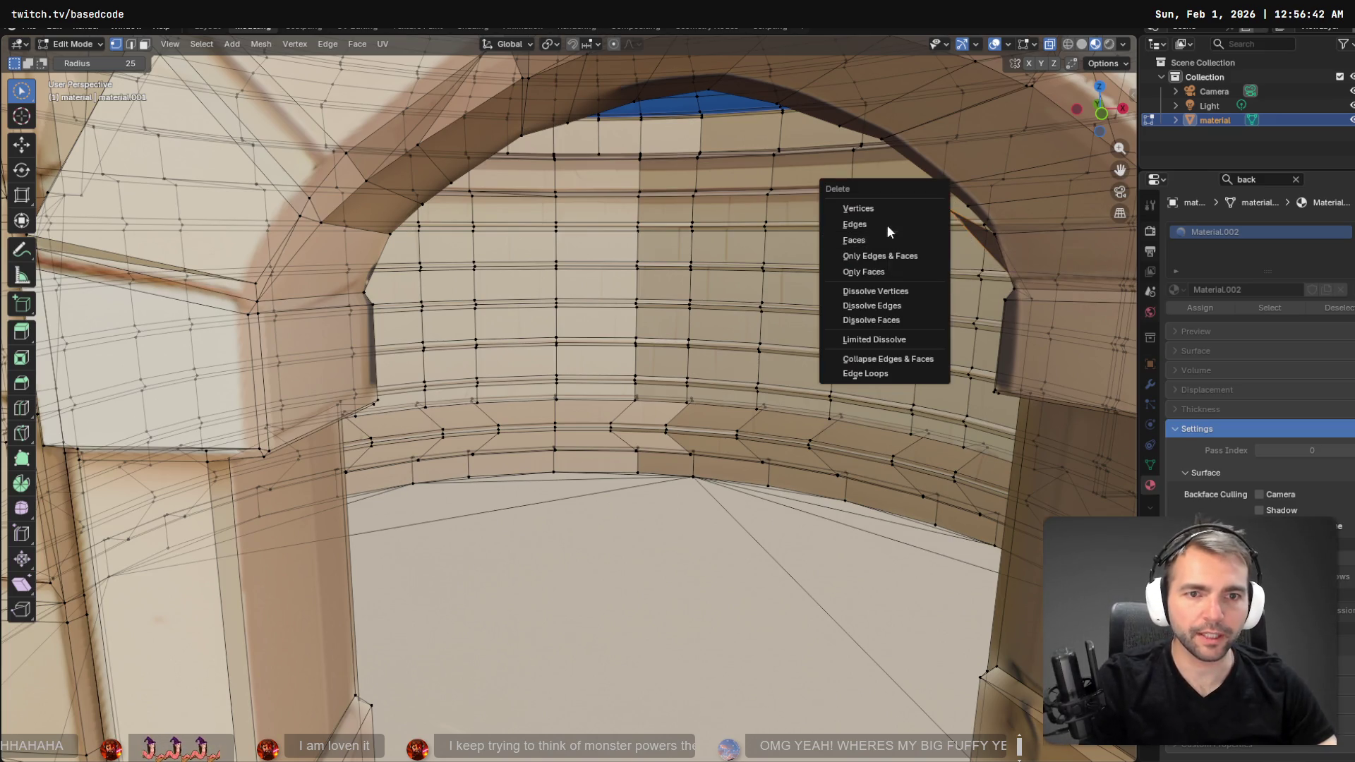
{"action": "left_click", "coordinate": [883, 208]}
{"action": "scroll", "coordinate": [885, 233], "scroll_direction": "down", "scroll_amount": 10}
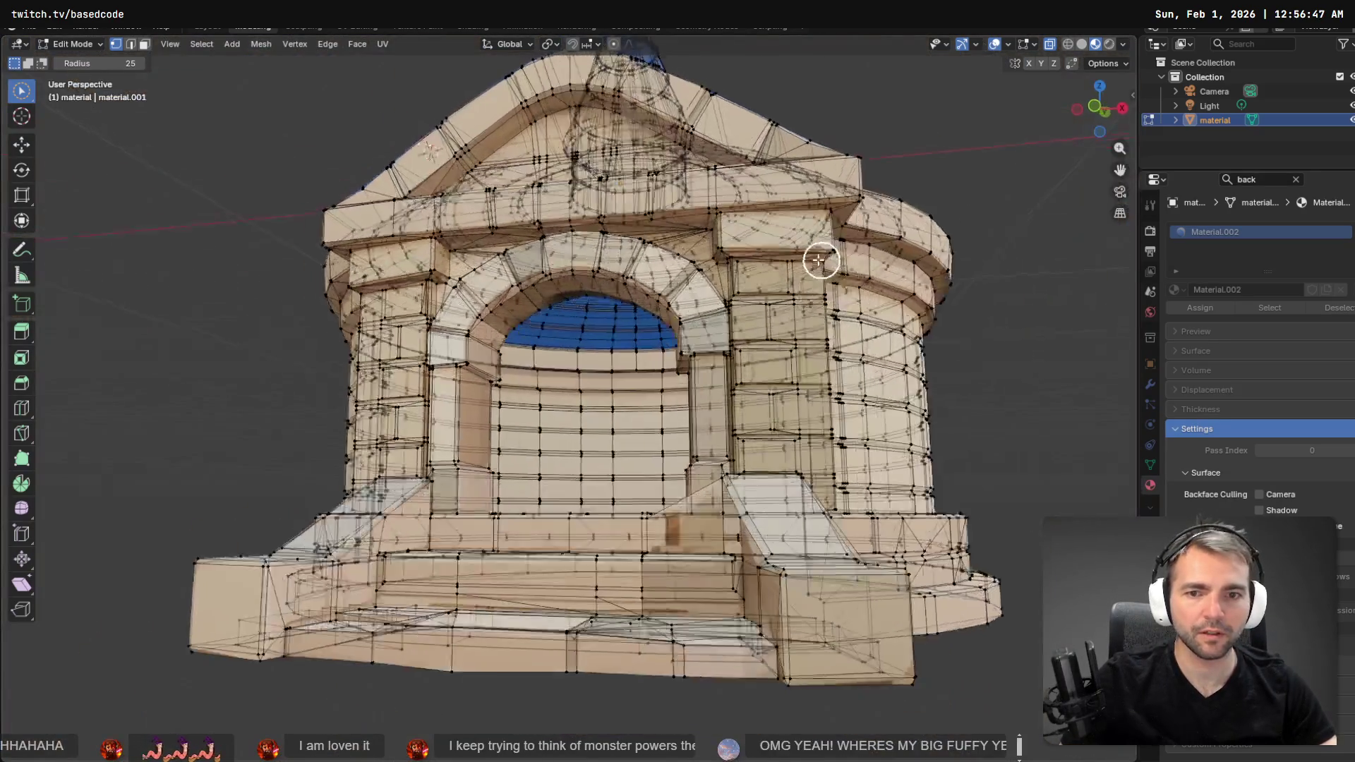
{"action": "mouse_move", "coordinate": [819, 260]}
{"action": "left_mouse_down"}
{"action": "mouse_move", "coordinate": [590, 282]}
{"action": "mouse_move", "coordinate": [487, 279]}
{"action": "mouse_move", "coordinate": [472, 263]}
{"action": "mouse_move", "coordinate": [816, 294]}
{"action": "mouse_move", "coordinate": [853, 282]}
{"action": "left_mouse_up"}
{"action": "scroll", "coordinate": [729, 273], "scroll_direction": "up", "scroll_amount": 6}
{"action": "scroll", "coordinate": [590, 272], "scroll_direction": "down", "scroll_amount": 8}
{"action": "scroll", "coordinate": [828, 293], "scroll_direction": "up", "scroll_amount": 10}
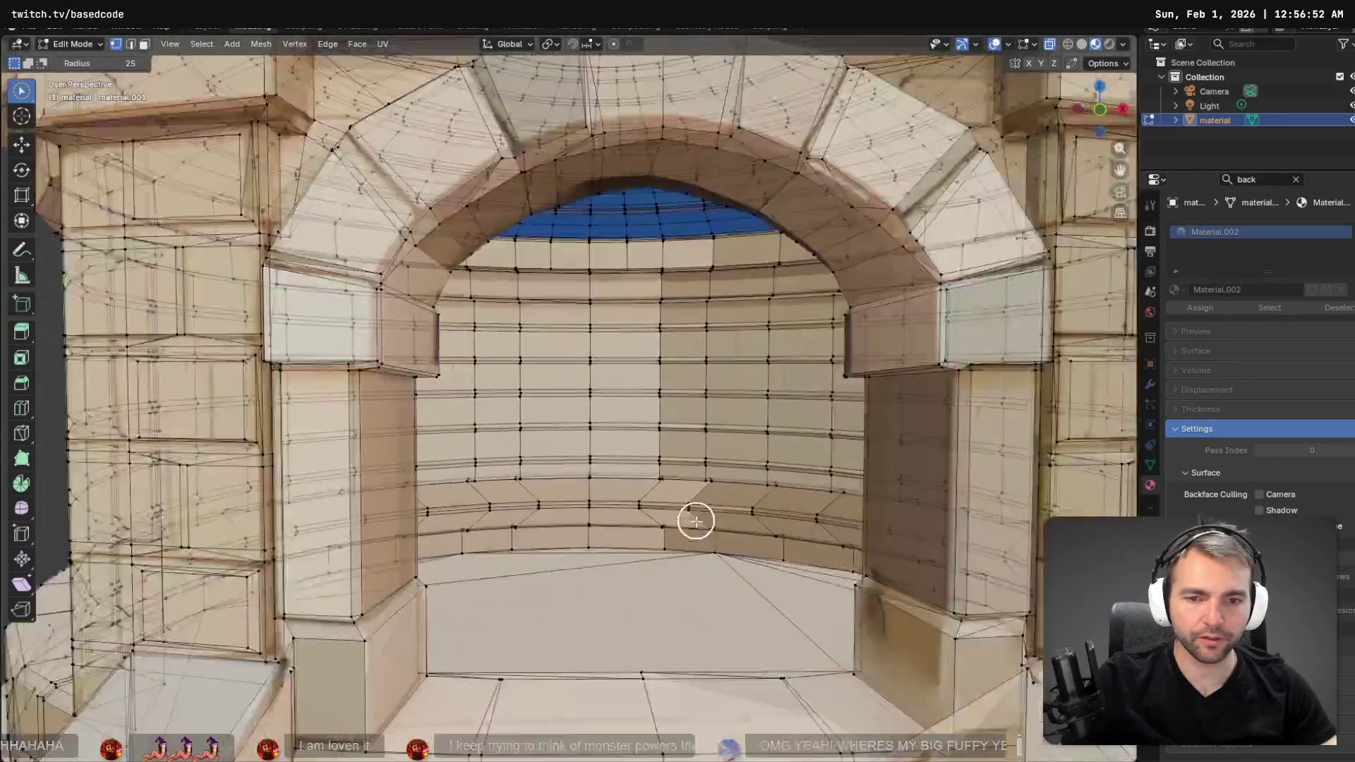
{"action": "scroll", "coordinate": [782, 564], "scroll_direction": "down", "scroll_amount": 10}
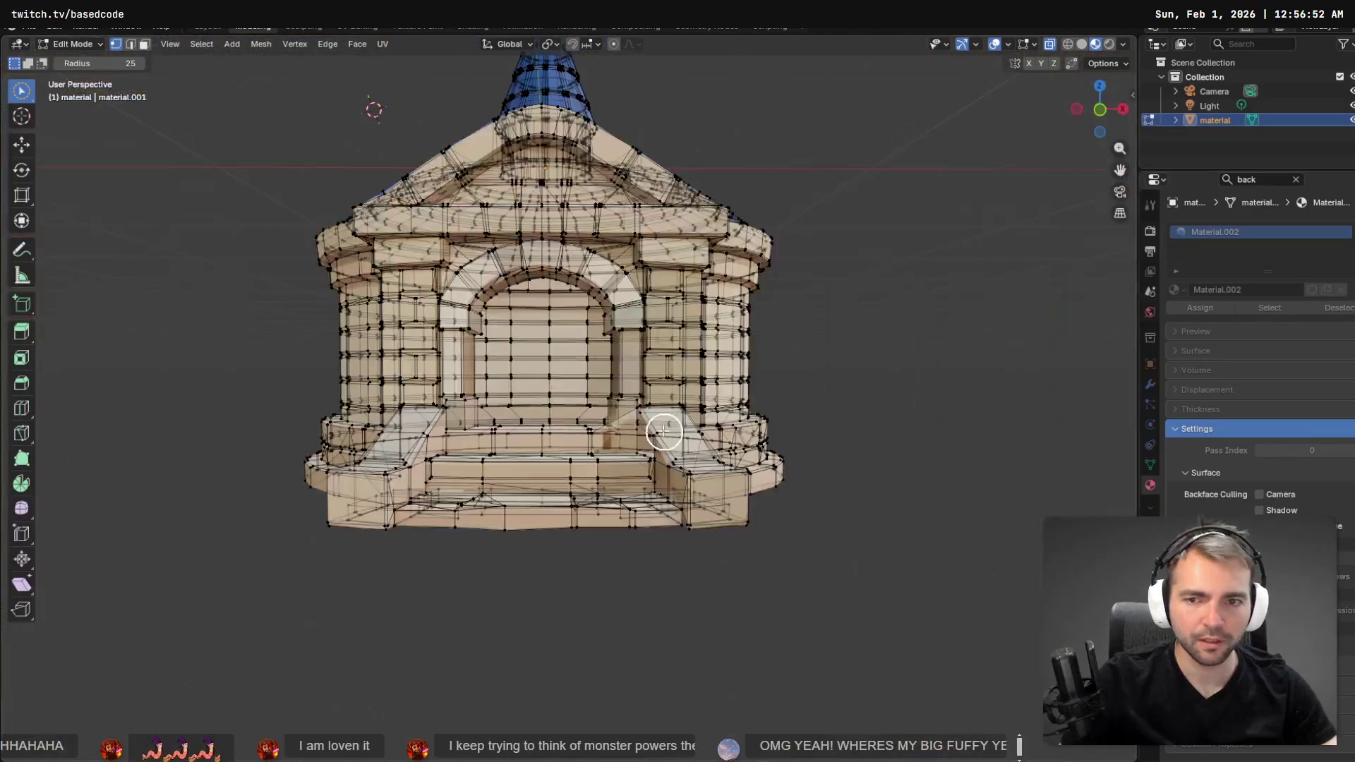
- From Object Mode, export as Wavefront OBJ over Crypts/CryptEnterance/CryptEnterance.obj
{"action": "key", "text": "Tab"}
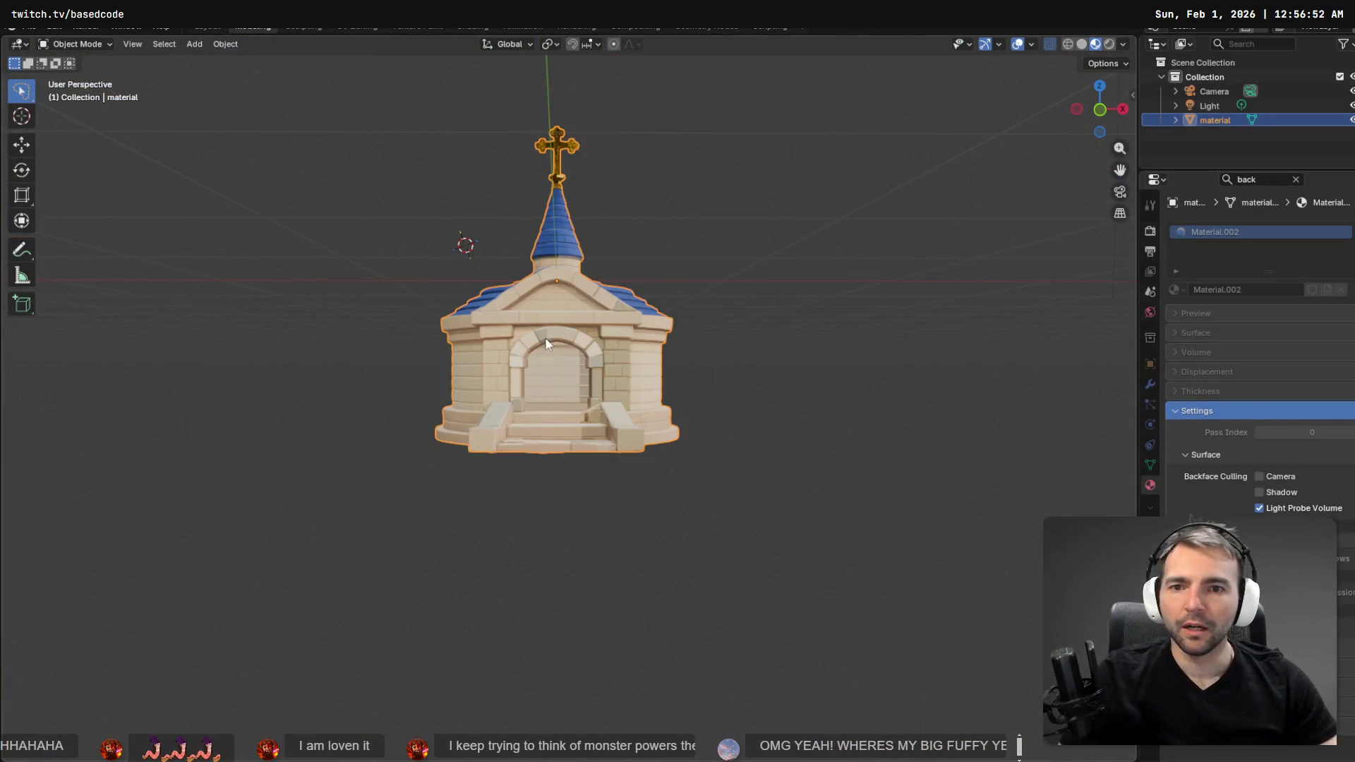
{"action": "left_click", "coordinate": [28, 27]}
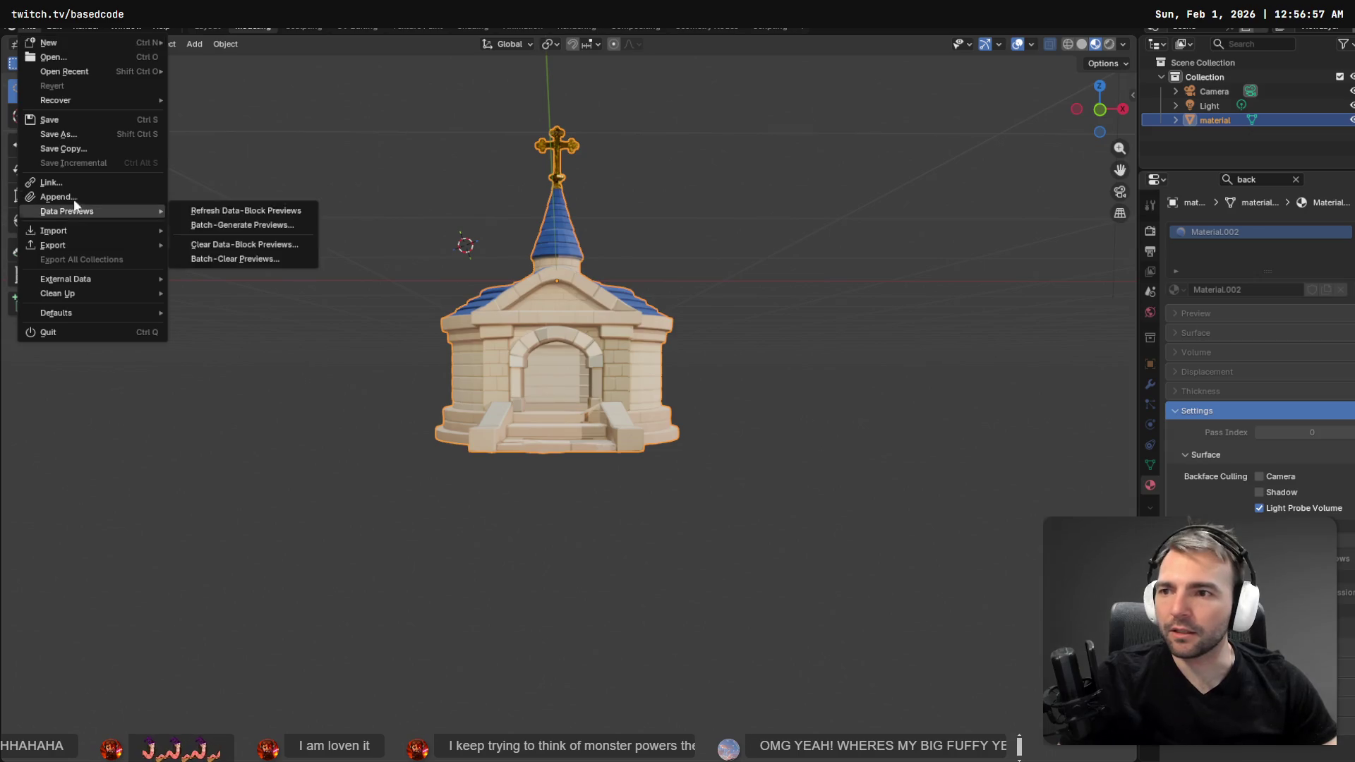
{"action": "mouse_move", "coordinate": [77, 99]}
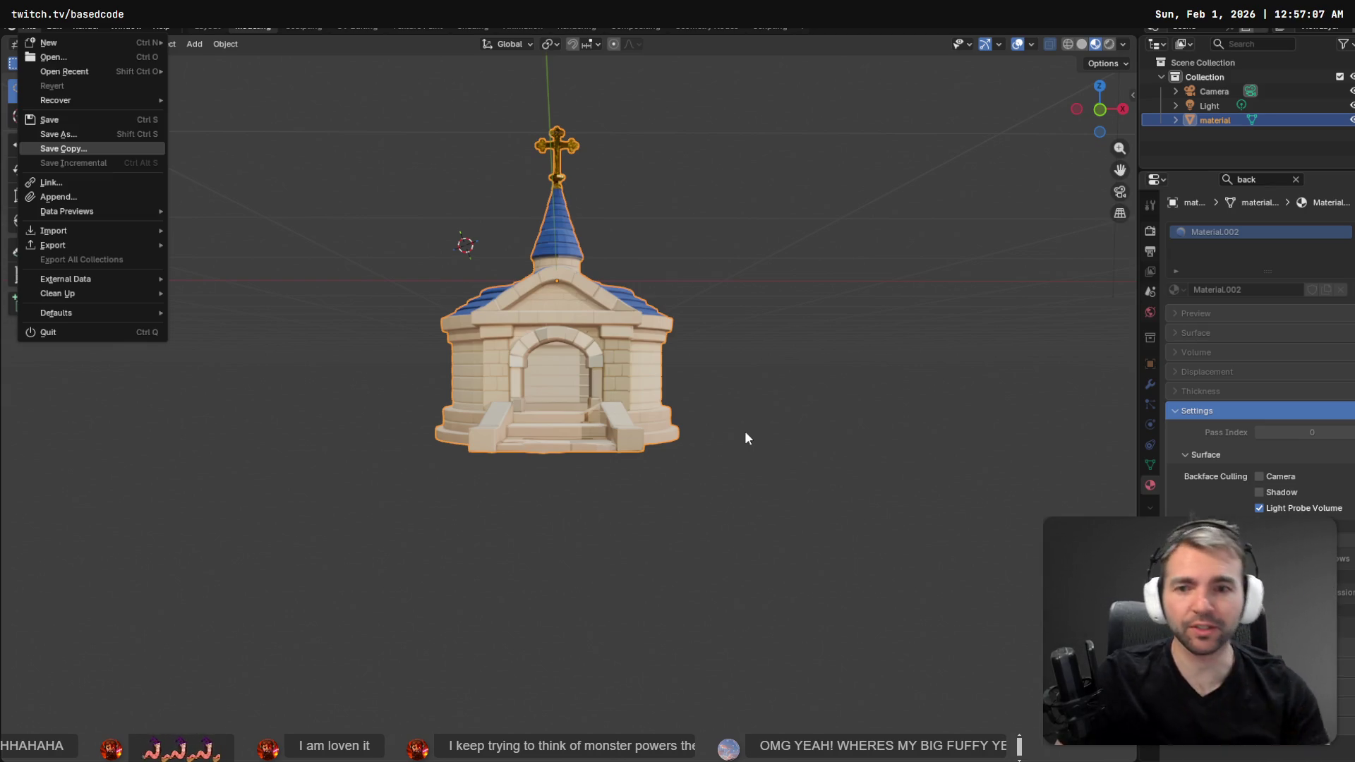
{"action": "mouse_move", "coordinate": [74, 247]}
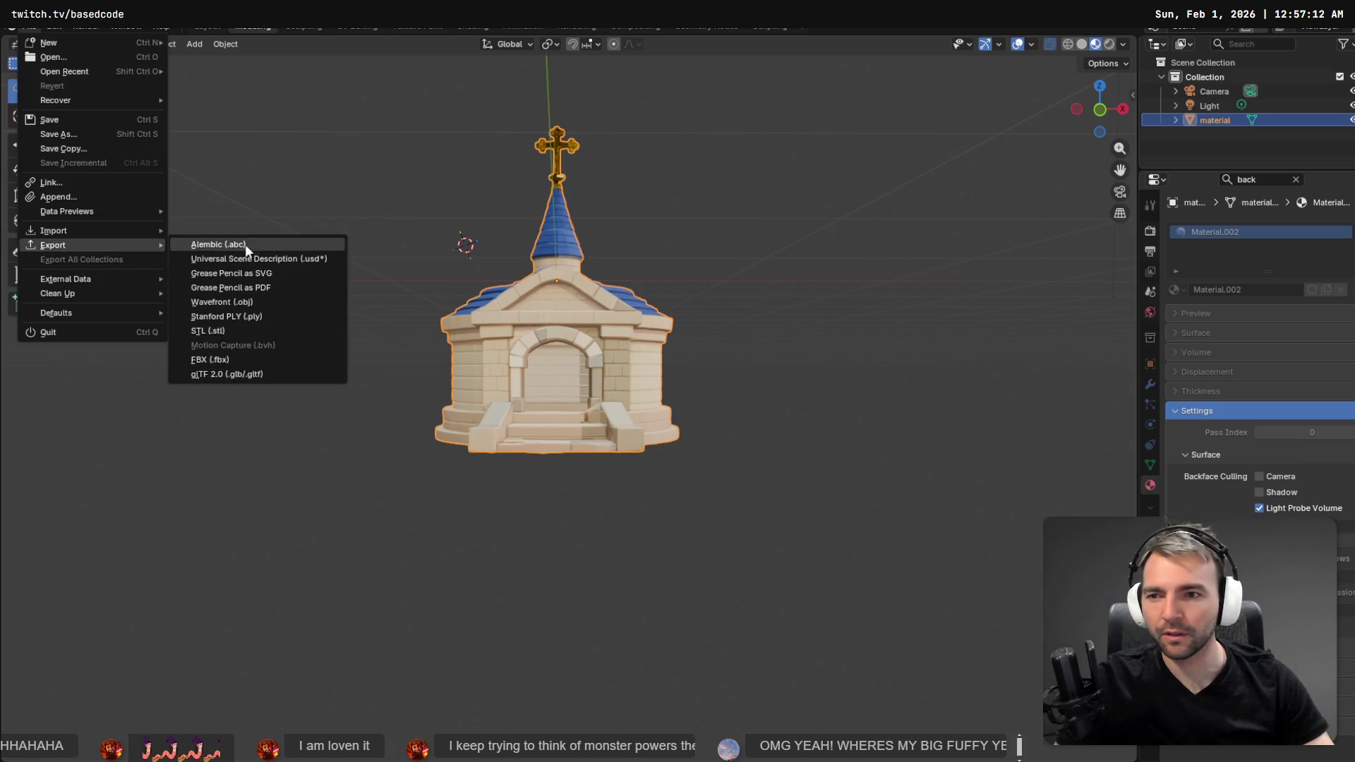
{"action": "left_click", "coordinate": [240, 302]}
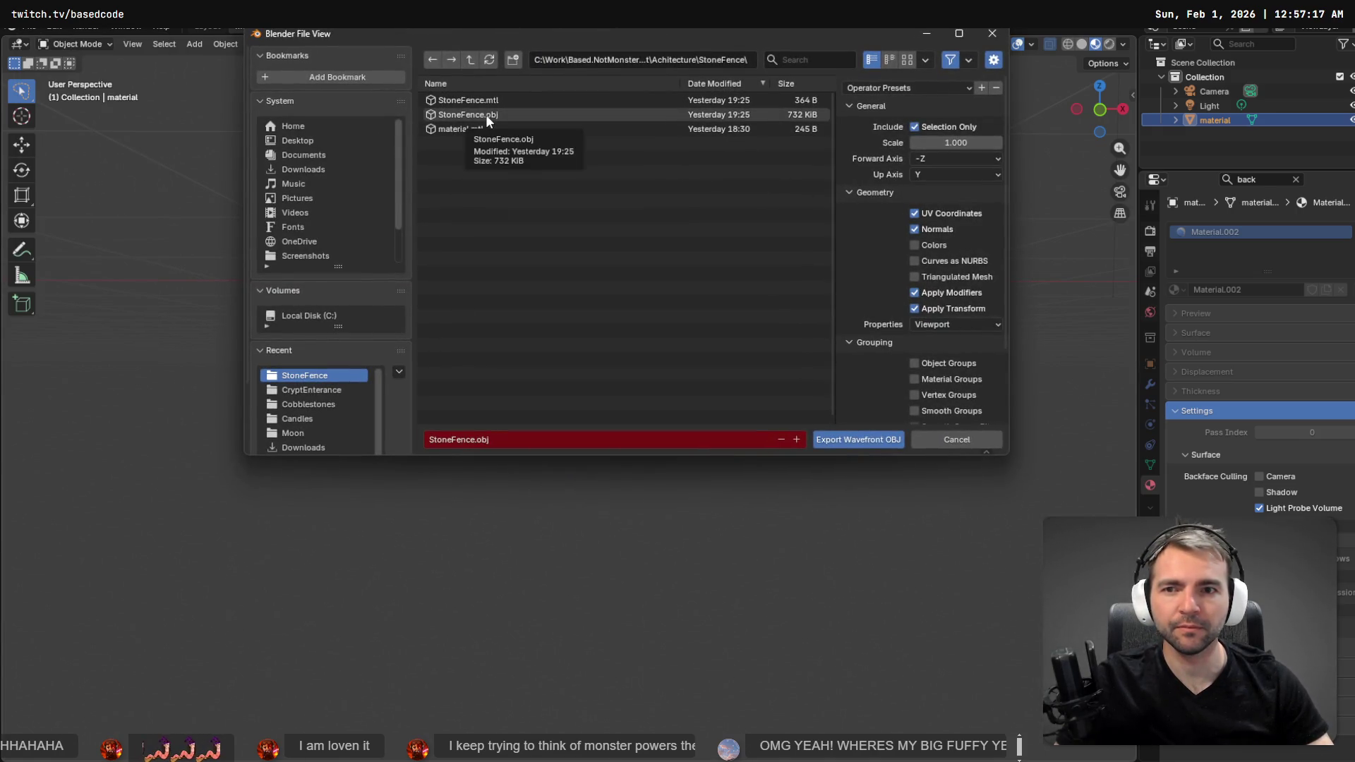
{"action": "left_click", "coordinate": [468, 60]}
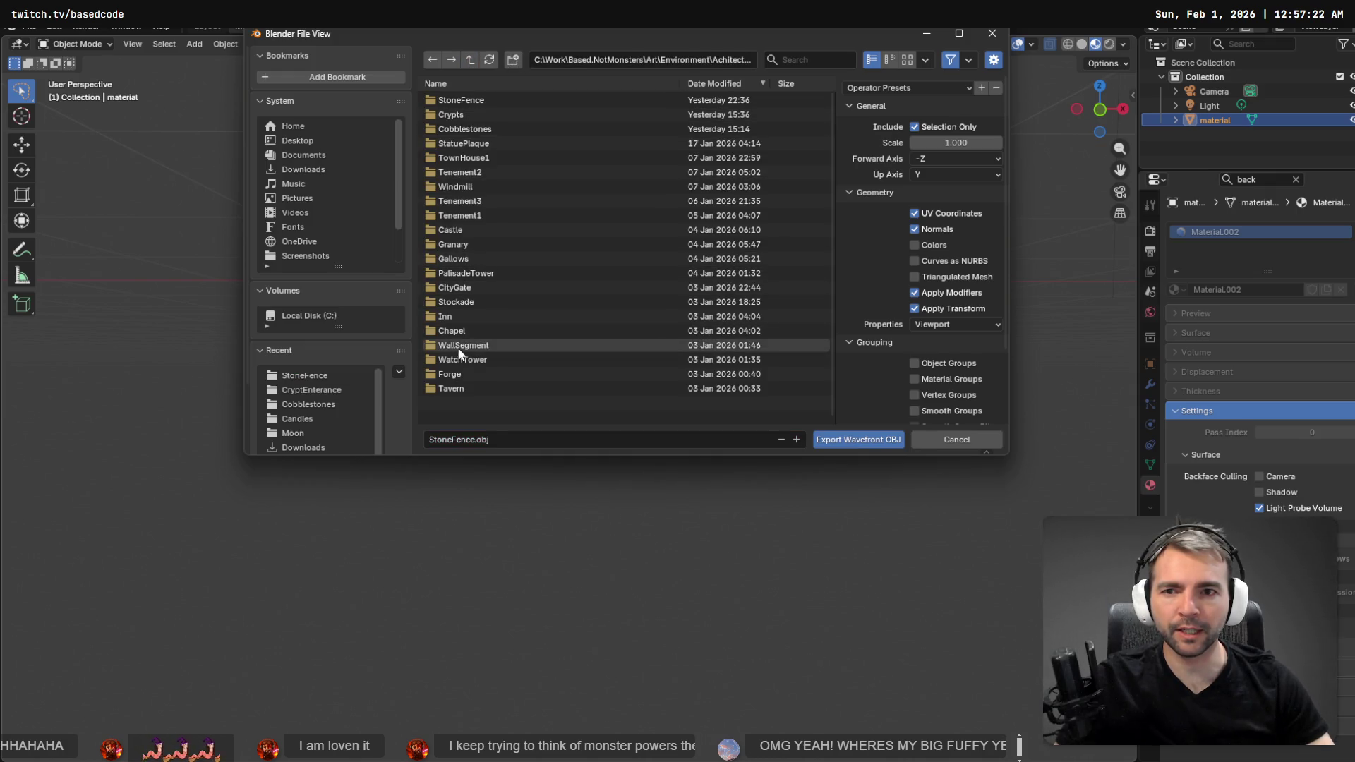
{"action": "double_click", "coordinate": [467, 115]}
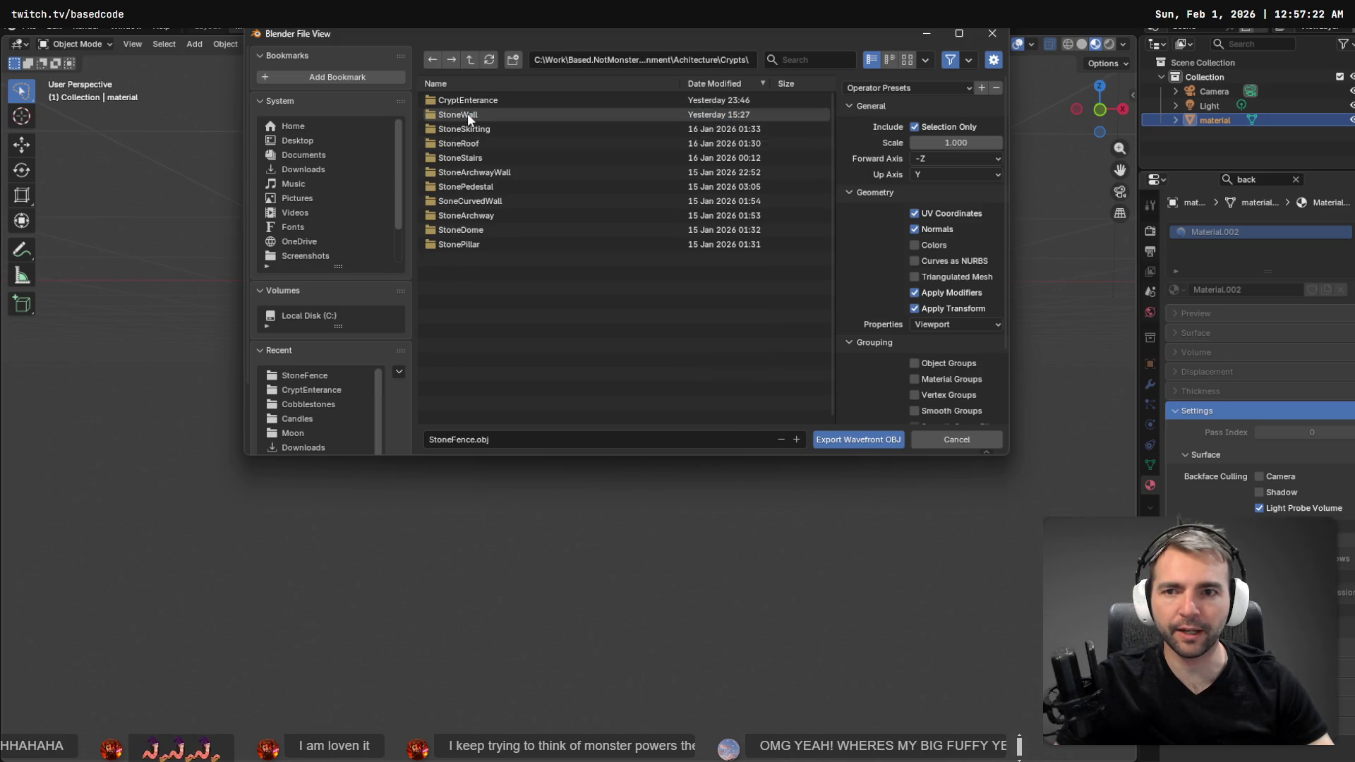
{"action": "double_click", "coordinate": [470, 100]}
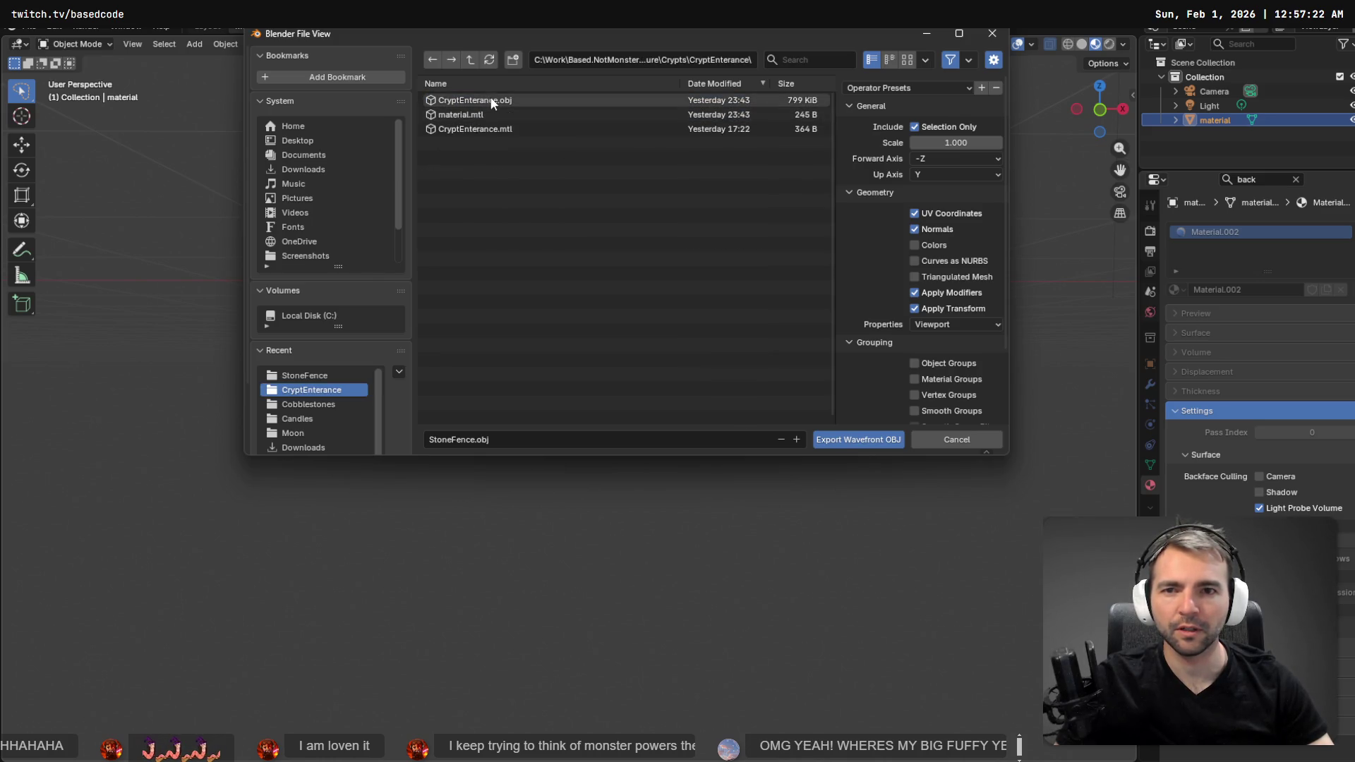
{"action": "double_click", "coordinate": [491, 101]}
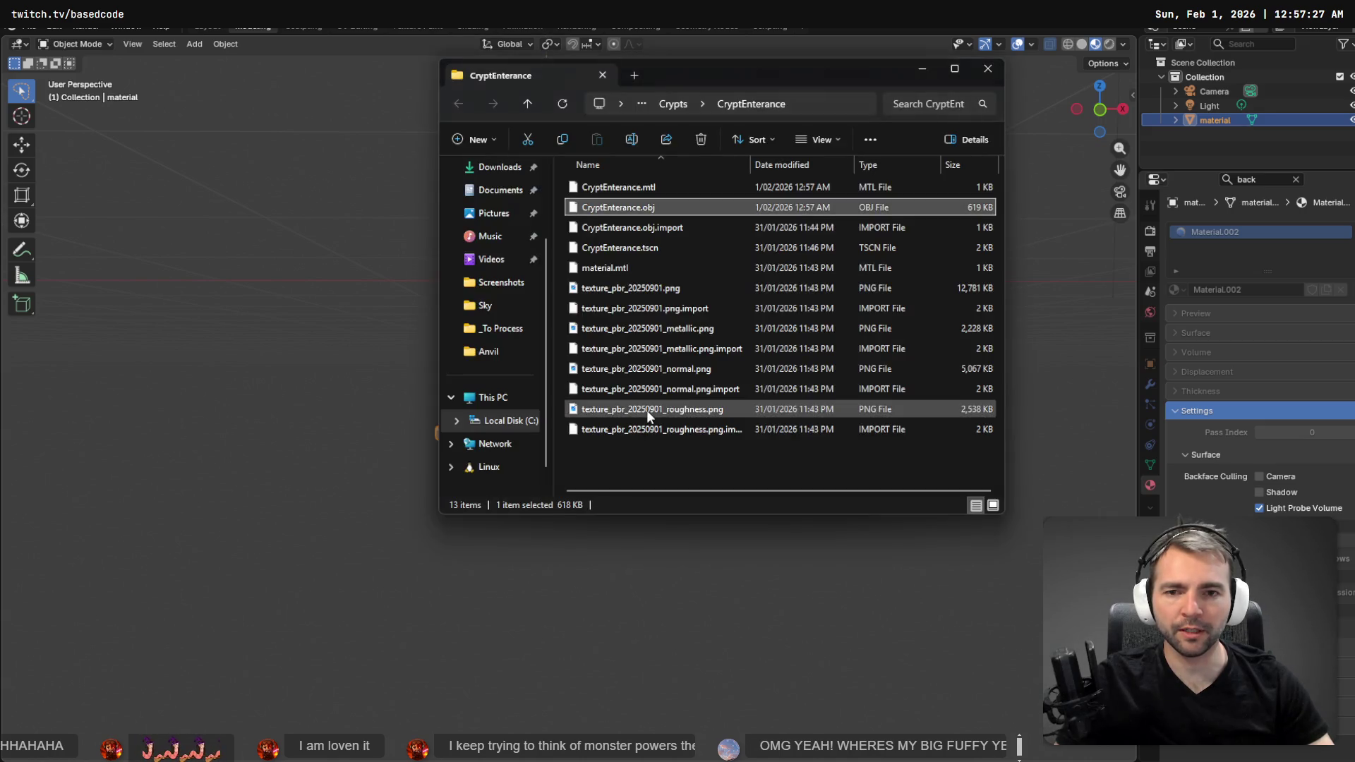
{"action": "key", "text": "alt+Tab"}
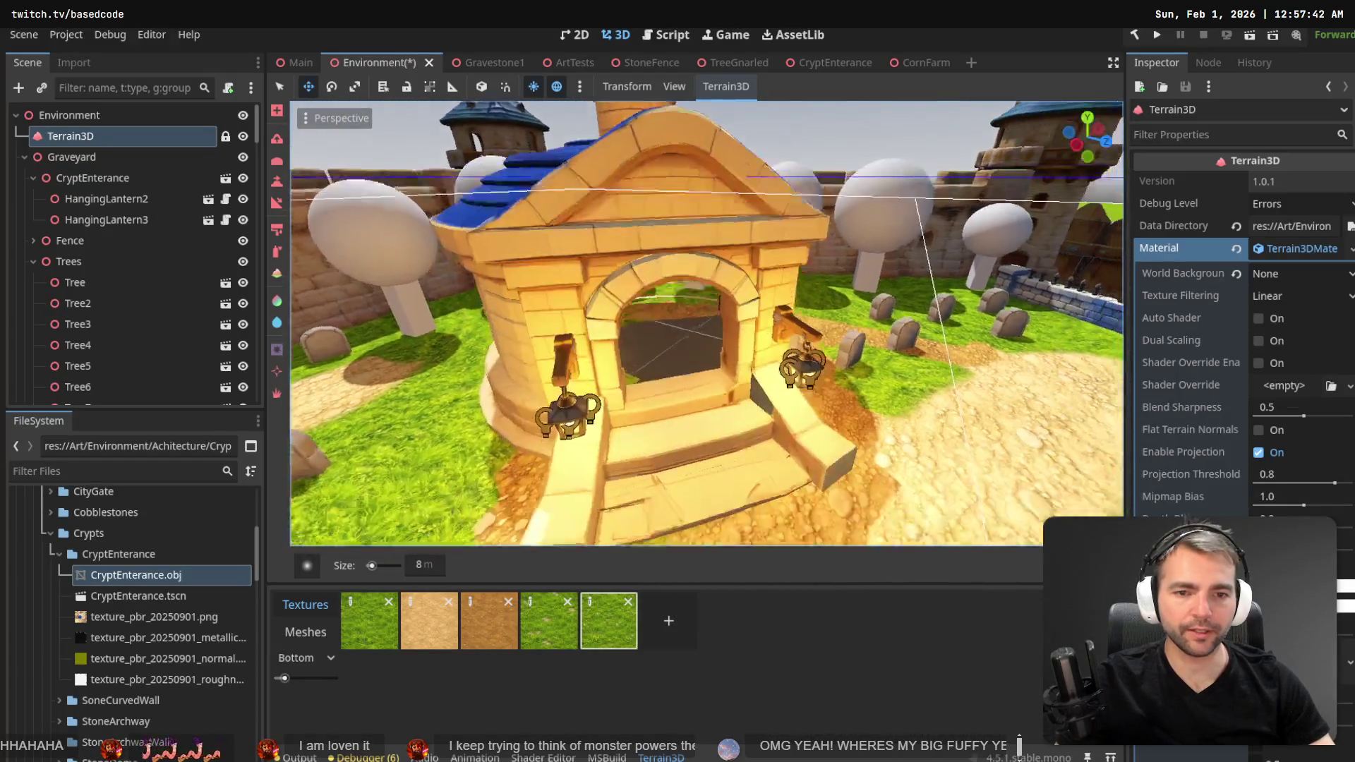
- After Godot reimports the model, bring the CryptEnterance folder window forward
{"action": "key", "text": "alt+Tab"}
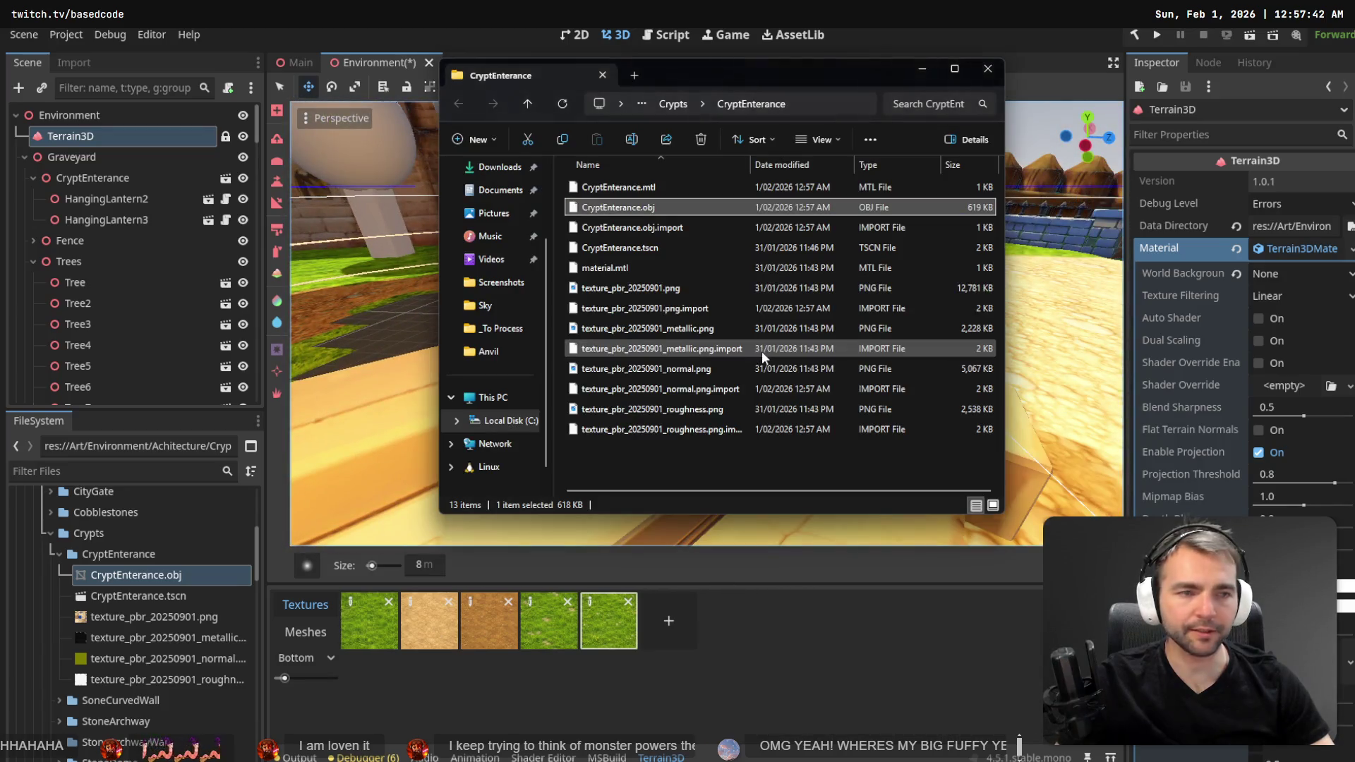
- In Blender, inspect the crypt's stair railing end in edge-select Edit Mode, then return to Godot
{"action": "key", "text": "alt+Tab"}
{"action": "right_click", "coordinate": [759, 349]}
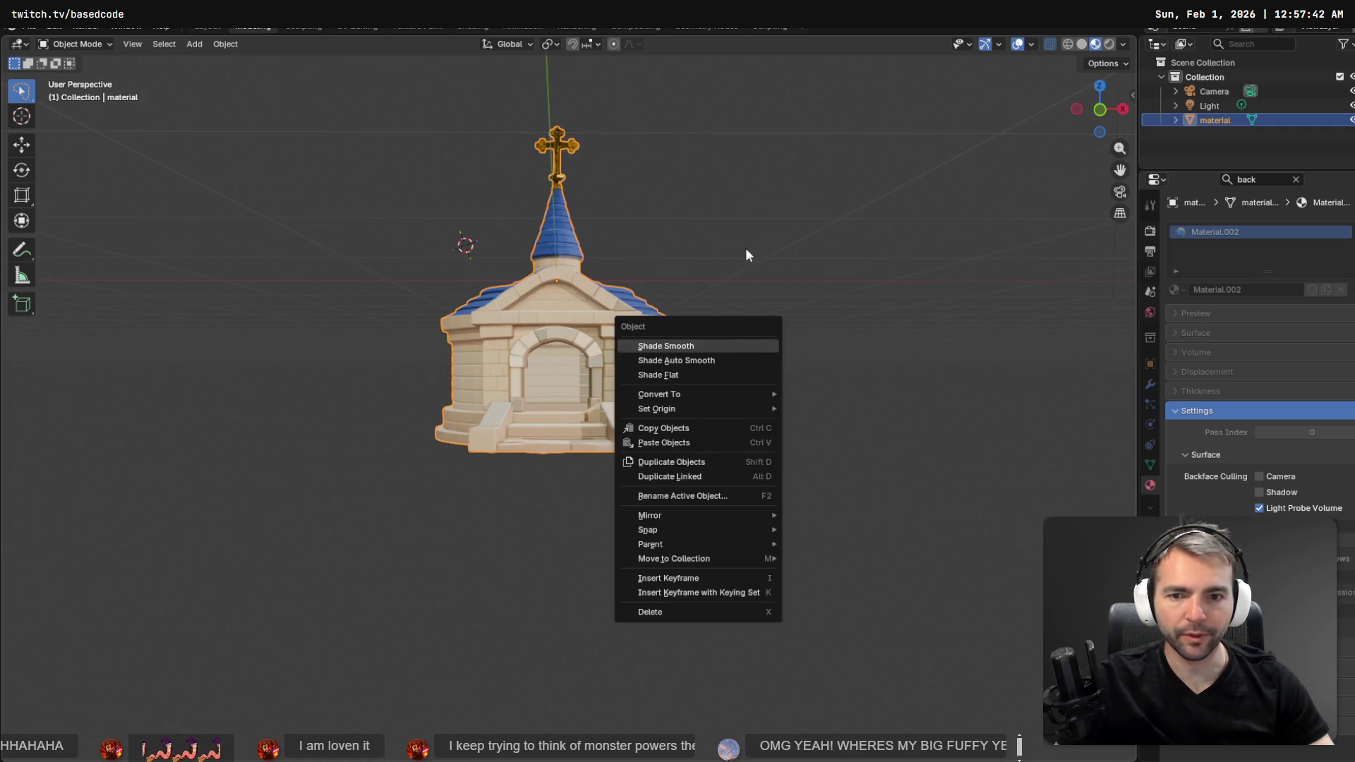
{"action": "key", "text": "Escape"}
{"action": "scroll", "coordinate": [754, 418], "scroll_direction": "up", "scroll_amount": 10}
{"action": "left_click_drag", "start_coordinate": [925, 506], "coordinate": [632, 341]}
{"action": "key", "text": "Tab"}
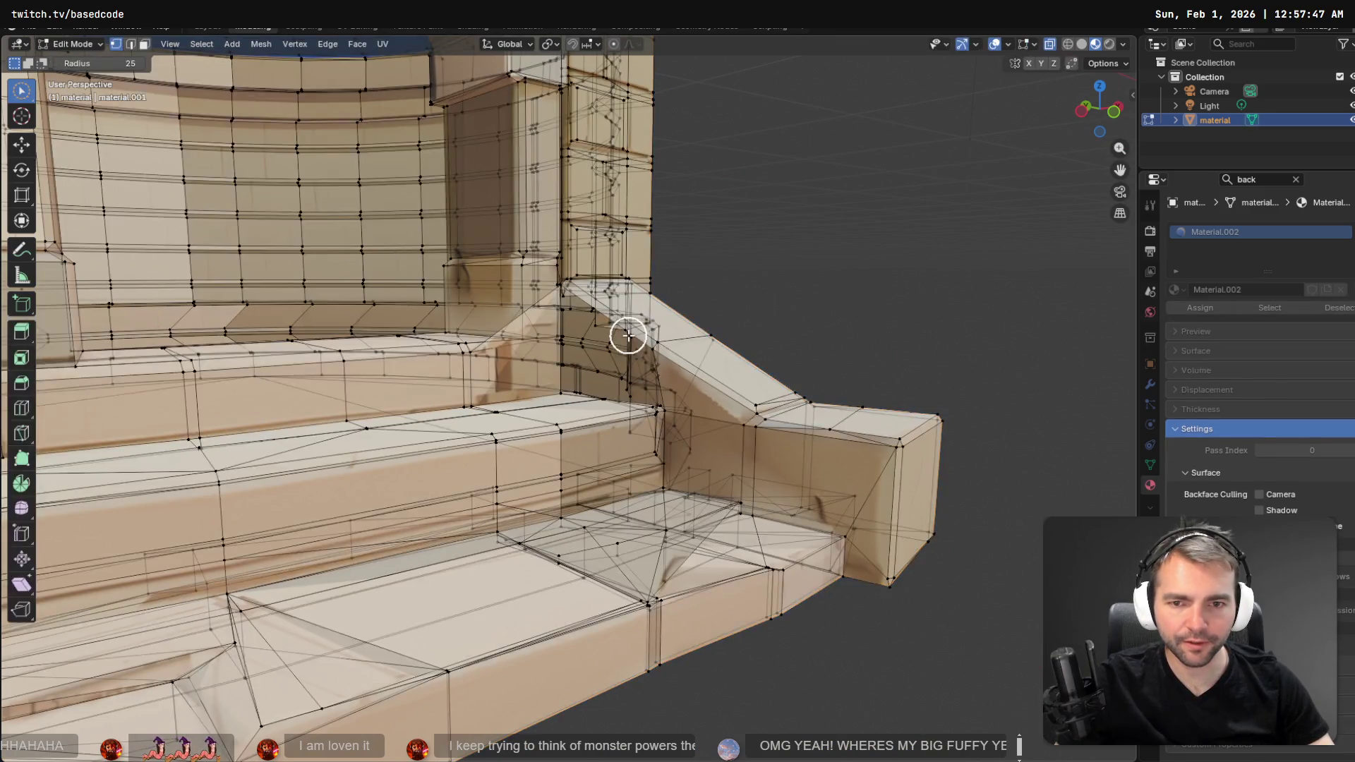
{"action": "scroll", "coordinate": [716, 372], "scroll_direction": "up", "scroll_amount": 5}
{"action": "scroll", "coordinate": [798, 357], "scroll_direction": "down", "scroll_amount": 4}
{"action": "mouse_move", "coordinate": [780, 396]}
{"action": "left_mouse_down"}
{"action": "mouse_move", "coordinate": [774, 448]}
{"action": "mouse_move", "coordinate": [764, 432]}
{"action": "mouse_move", "coordinate": [782, 430]}
{"action": "mouse_move", "coordinate": [527, 262]}
{"action": "left_mouse_up"}
{"action": "left_click", "coordinate": [130, 45]}
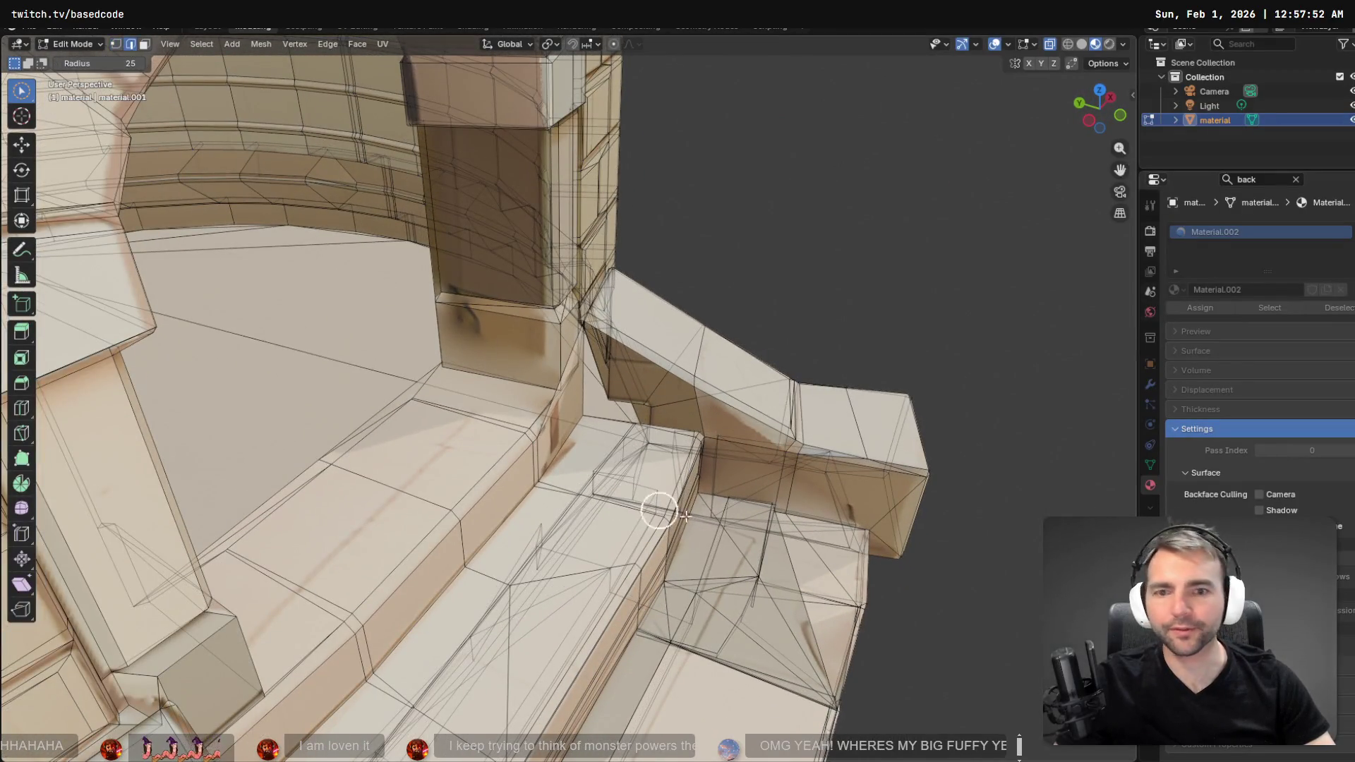
{"action": "left_click_drag", "start_coordinate": [23, 90], "coordinate": [70, 95]}
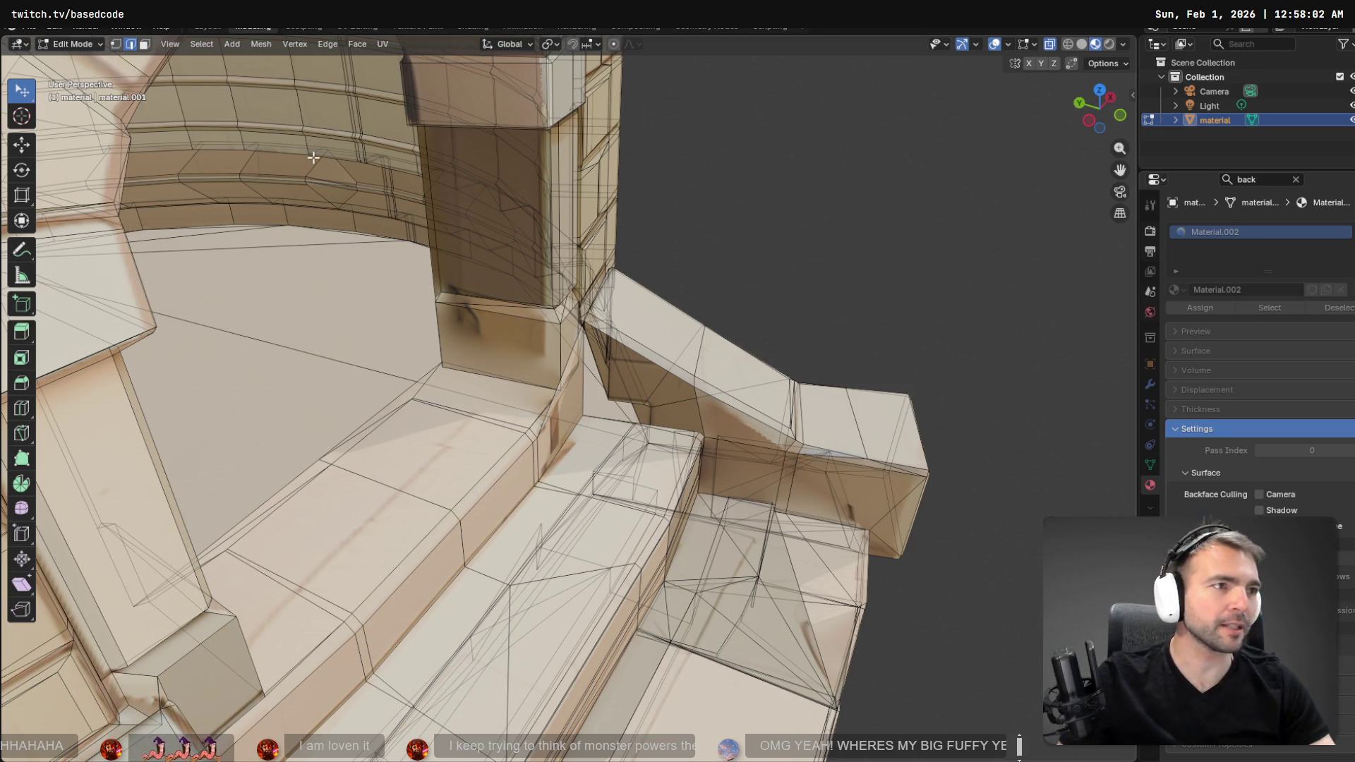
{"action": "key", "text": "alt+Tab"}
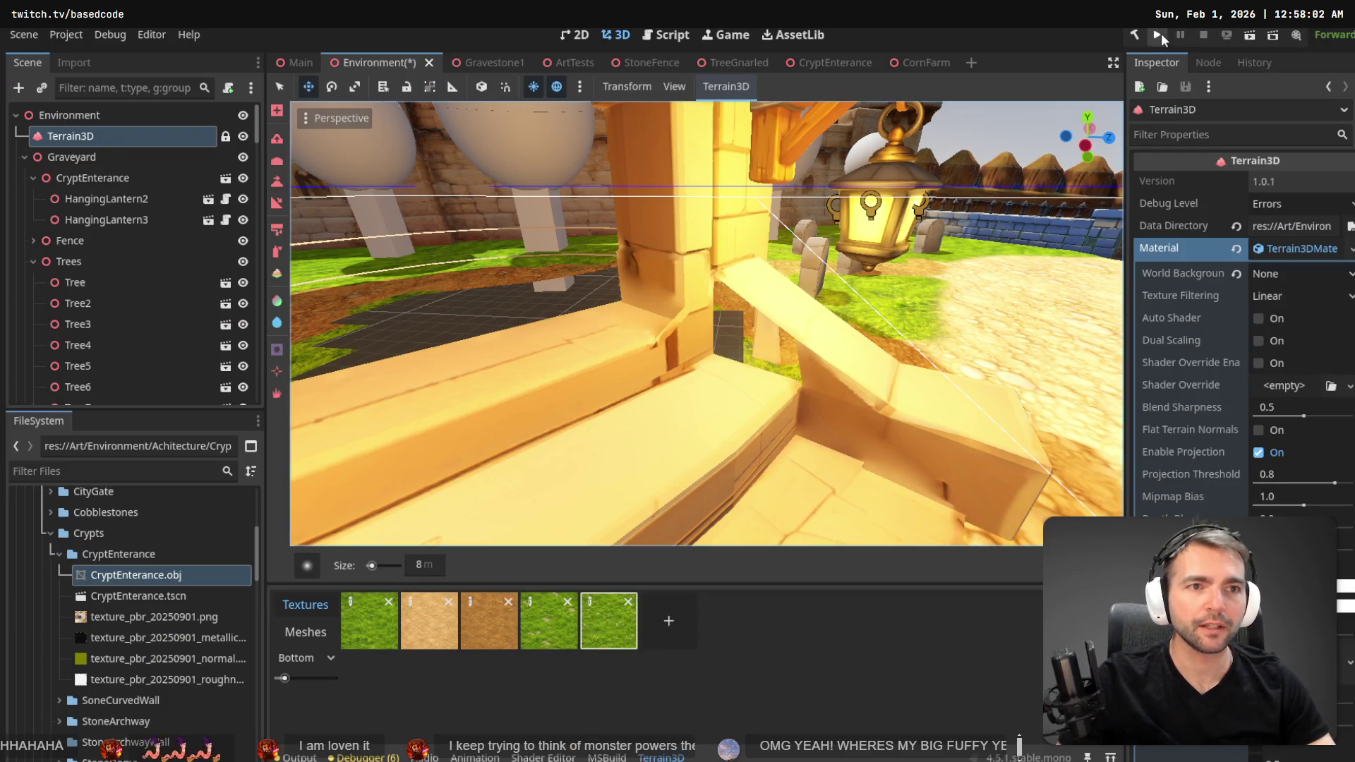
- Save and launch the game, then cycle characters with Tab until the yeti walks through town
{"action": "left_click", "coordinate": [1158, 34]}
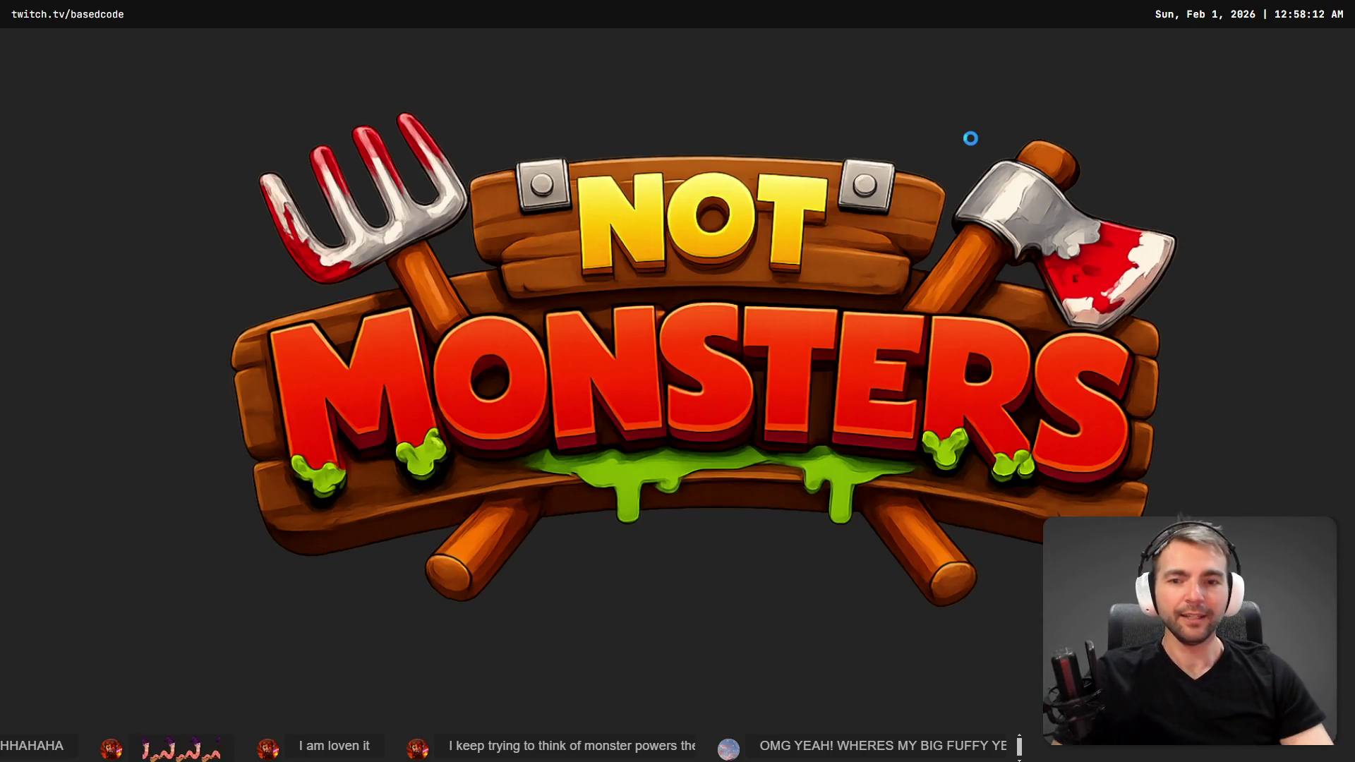
{"action": "key", "text": "Tab"}
{"action": "key", "text": "Tab"}
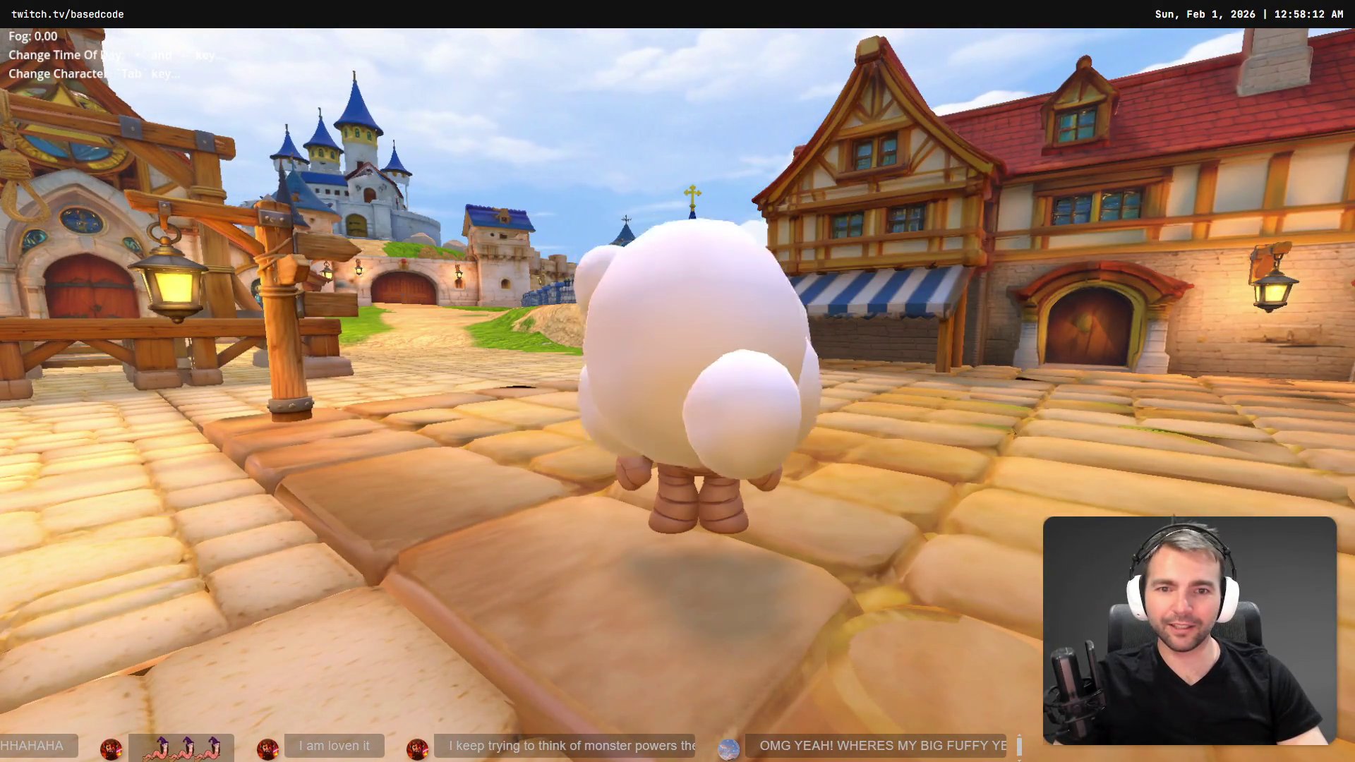
{"action": "key", "text": "Tab"}
{"action": "key", "text": "Tab"}
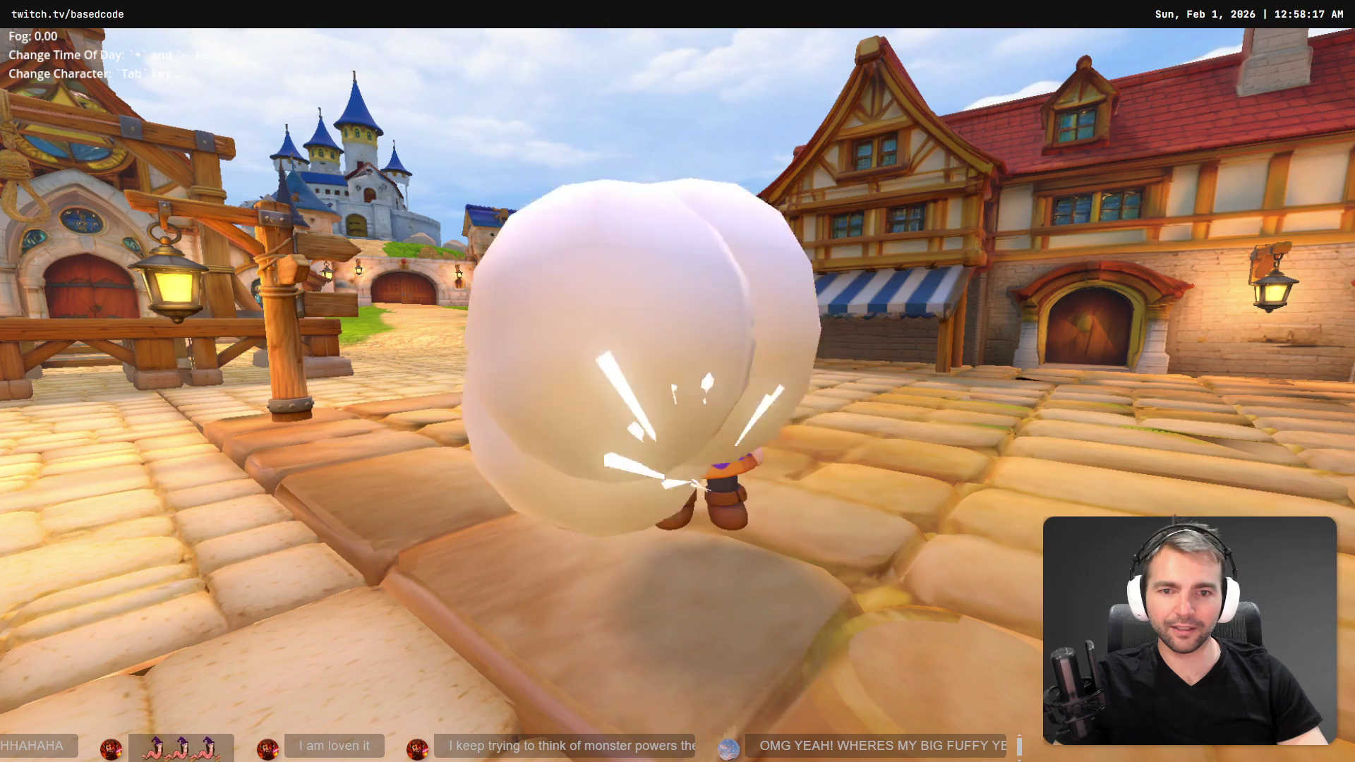
{"action": "key", "text": "Tab"}
{"action": "key", "text": "Tab"}
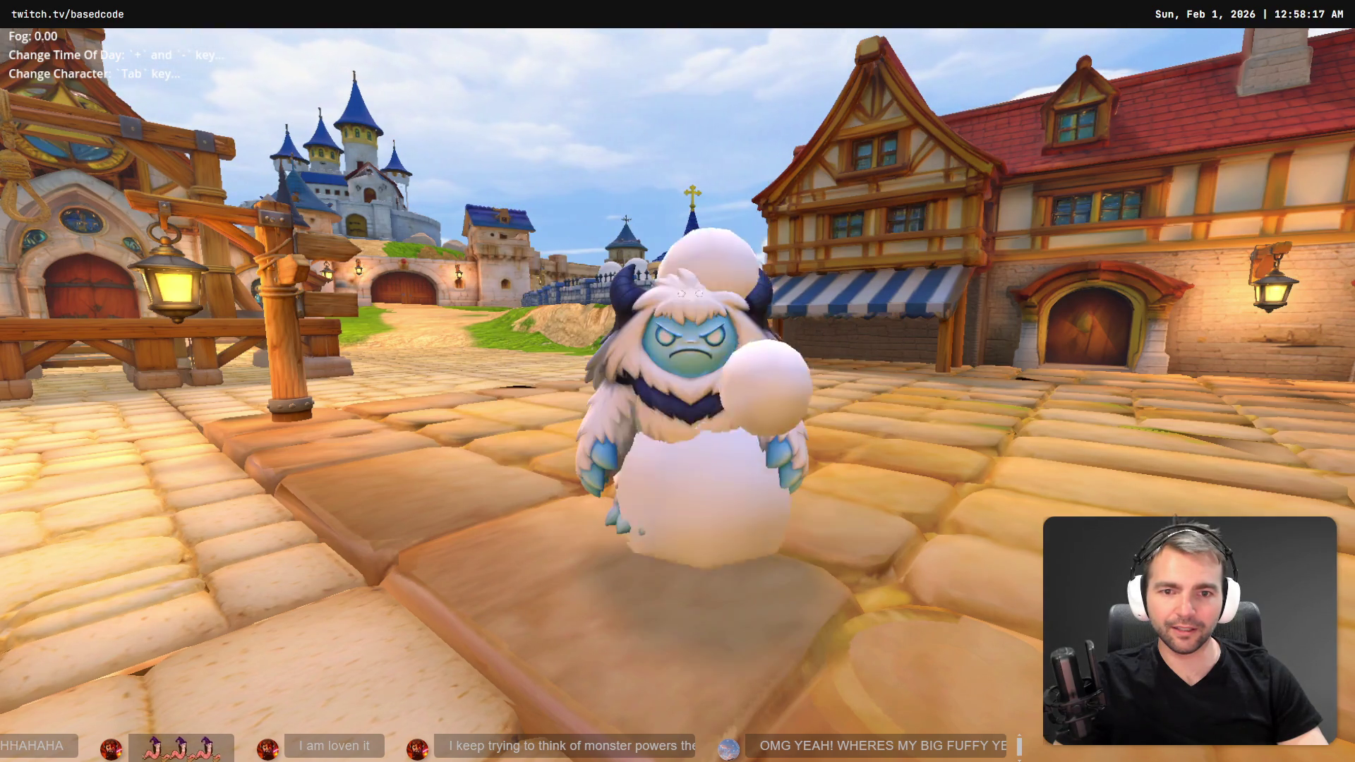
{"action": "key", "text": "w"}
{"action": "key", "text": "a"}
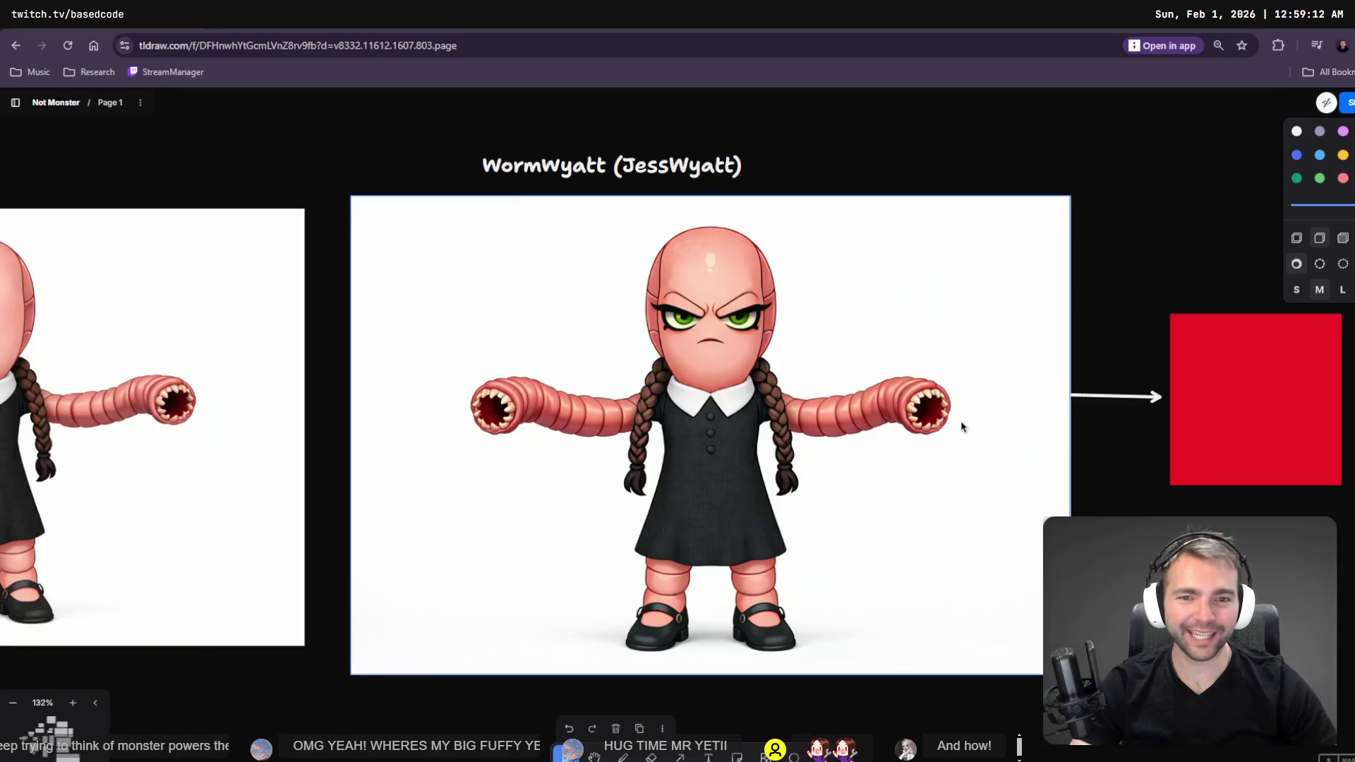
- Zoom in on the worm-armed girl concept image in tldraw, then return to Godot
{"action": "scroll", "coordinate": [893, 433], "scroll_direction": "up", "scroll_amount": 2}
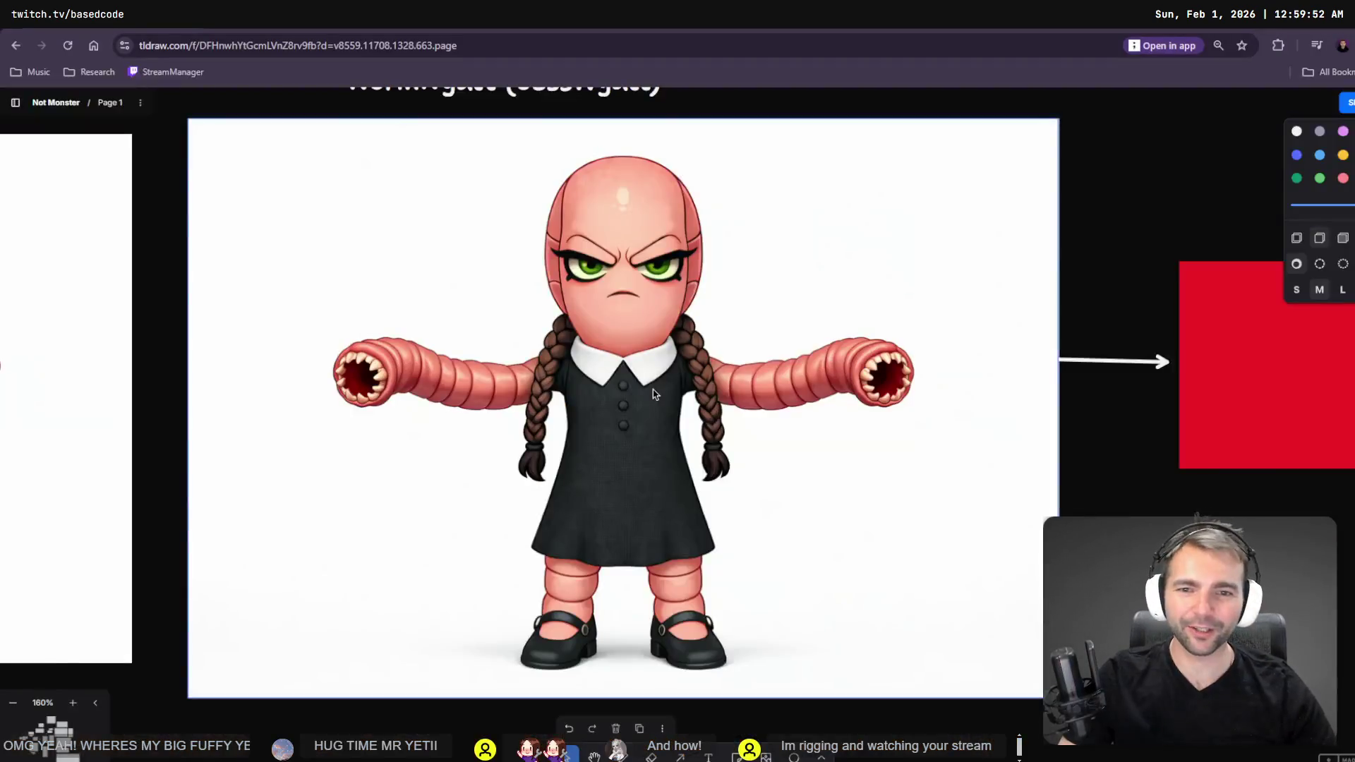
{"action": "key", "text": "alt+Tab"}
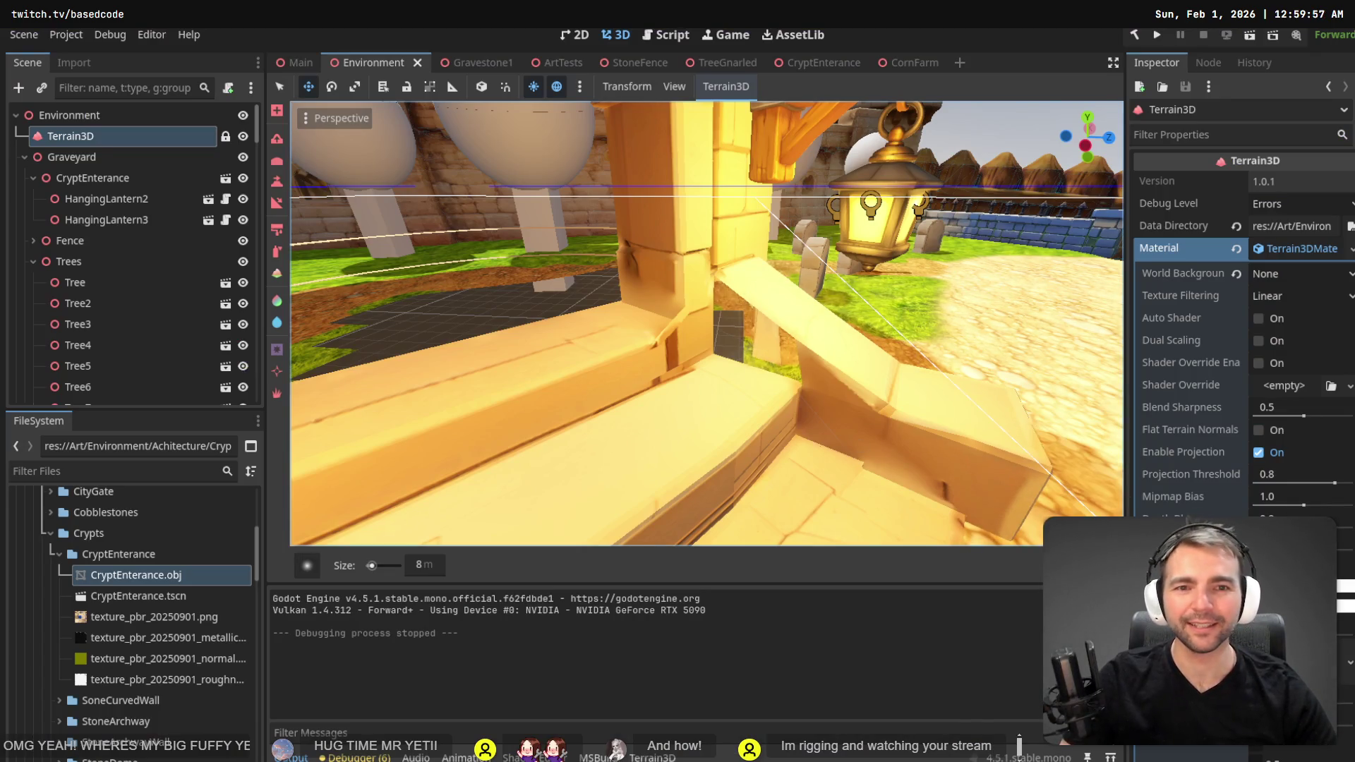
- Paint Terrain3D holes inside the crypt entrance and undo one hole stroke
{"action": "scroll", "coordinate": [741, 338], "scroll_direction": "down", "scroll_amount": 5}
{"action": "scroll", "coordinate": [706, 324], "scroll_direction": "up", "scroll_amount": 5}
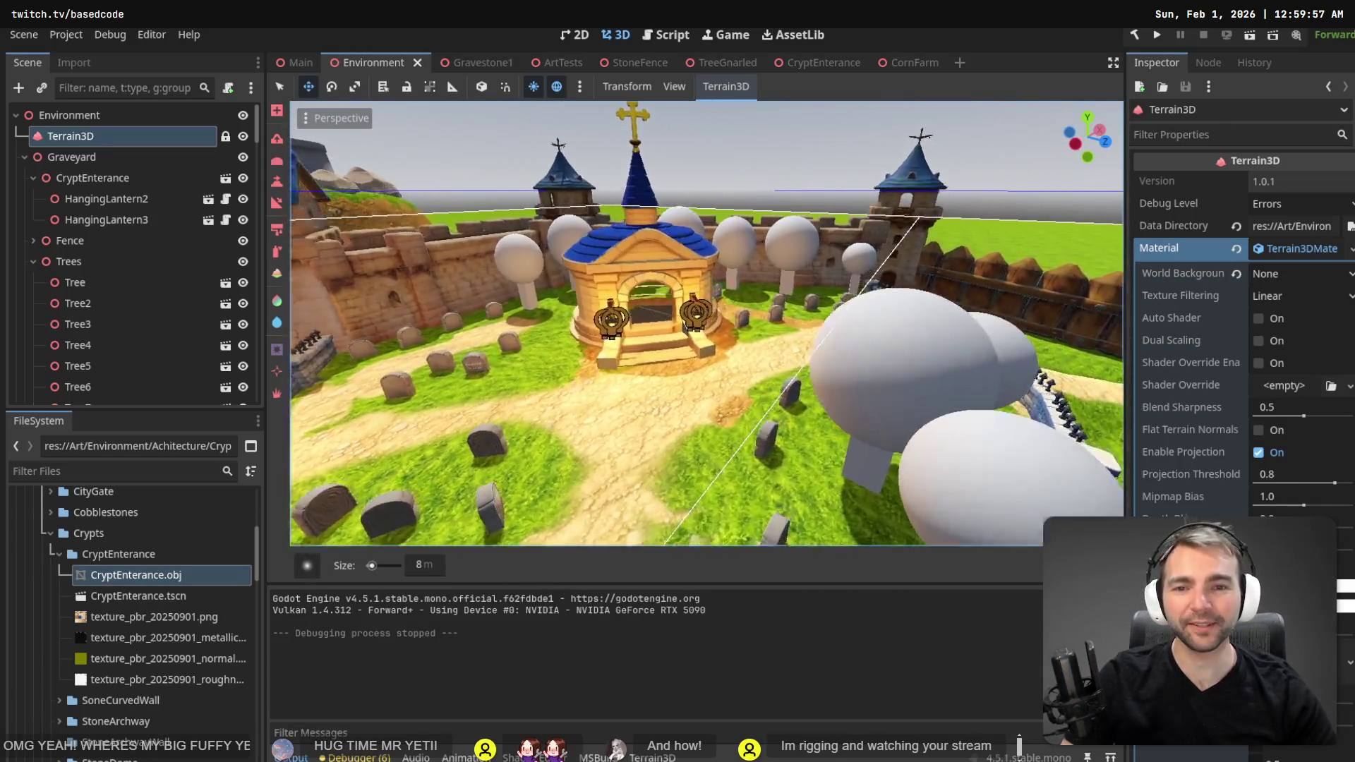
{"action": "scroll", "coordinate": [706, 323], "scroll_direction": "up", "scroll_amount": 5}
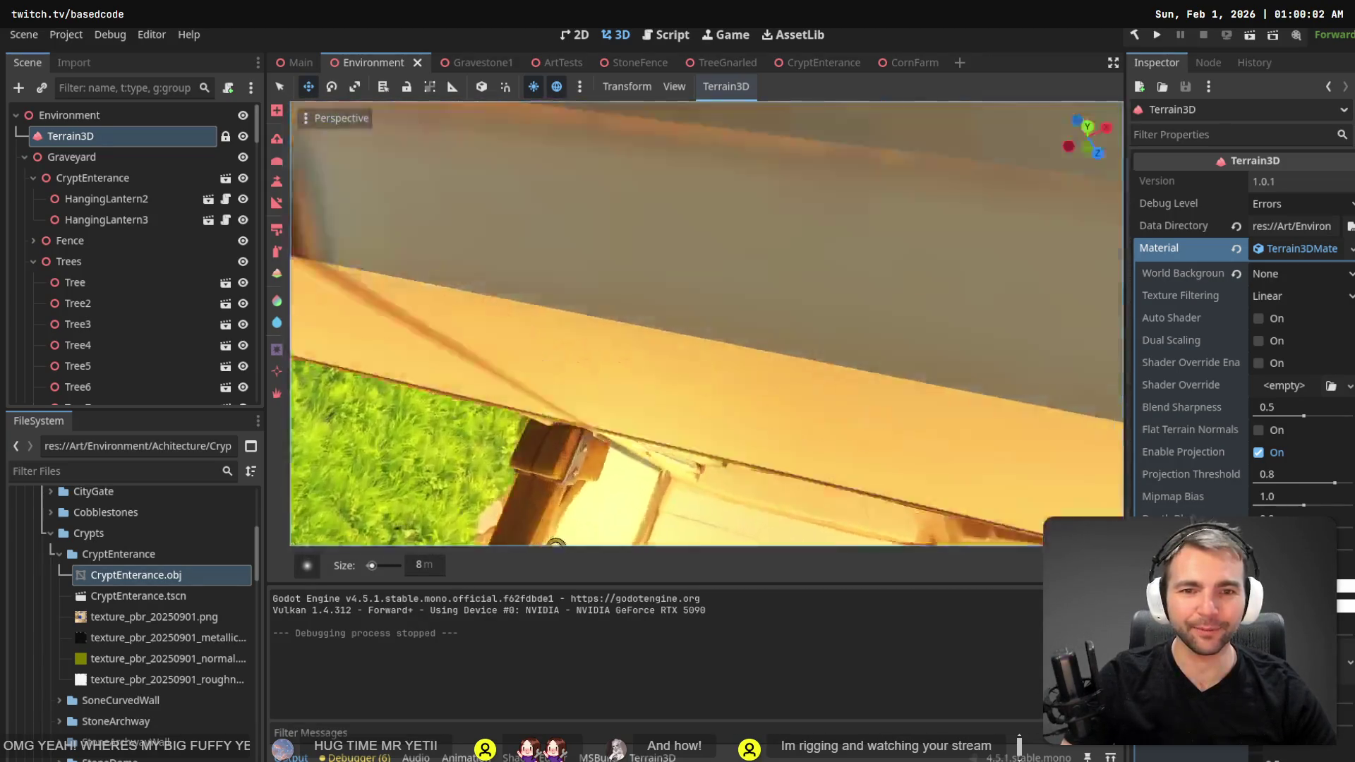
{"action": "scroll", "coordinate": [705, 323], "scroll_direction": "down", "scroll_amount": 2}
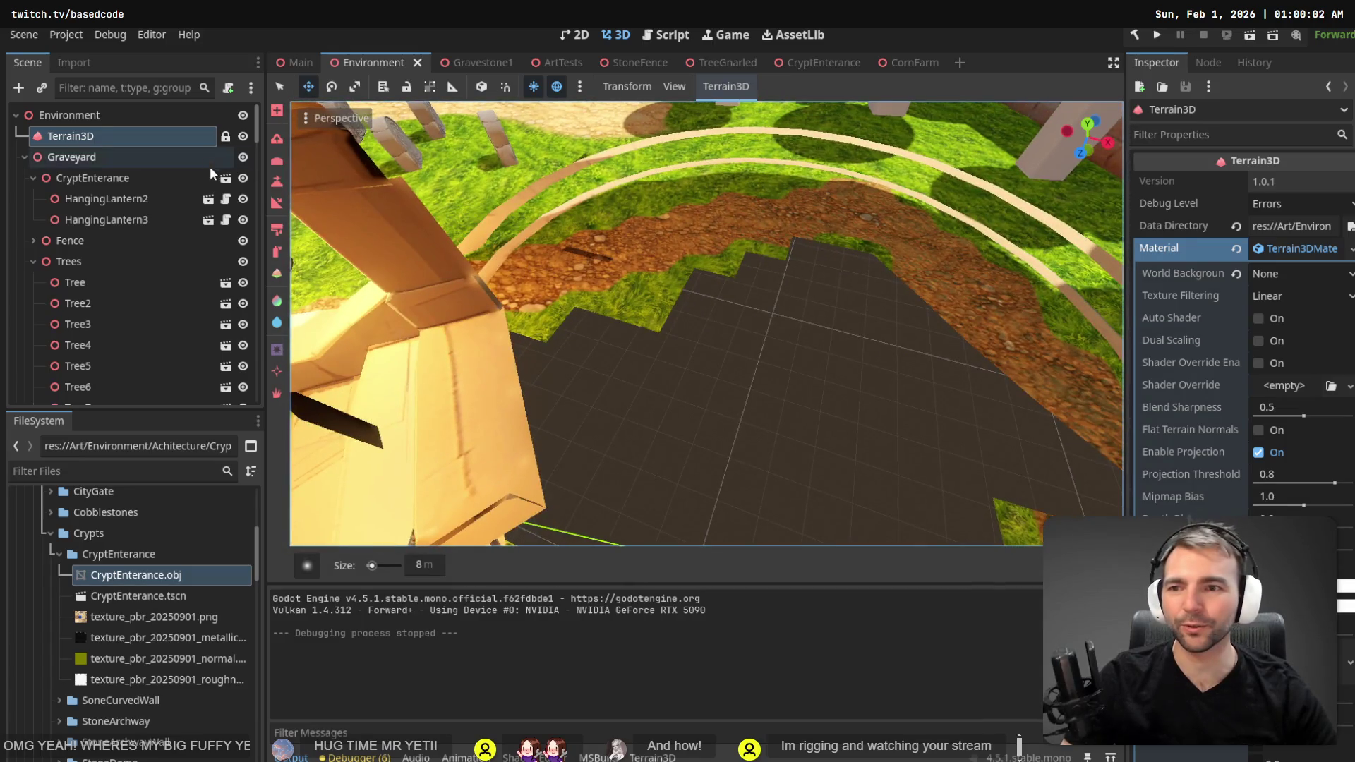
{"action": "left_click", "coordinate": [277, 348]}
{"action": "mouse_move", "coordinate": [560, 349]}
{"action": "left_mouse_down"}
{"action": "mouse_move", "coordinate": [593, 287]}
{"action": "mouse_move", "coordinate": [608, 307]}
{"action": "mouse_move", "coordinate": [641, 293]}
{"action": "mouse_move", "coordinate": [586, 330]}
{"action": "mouse_move", "coordinate": [748, 252]}
{"action": "mouse_move", "coordinate": [845, 269]}
{"action": "mouse_move", "coordinate": [948, 395]}
{"action": "mouse_move", "coordinate": [949, 475]}
{"action": "left_mouse_up"}
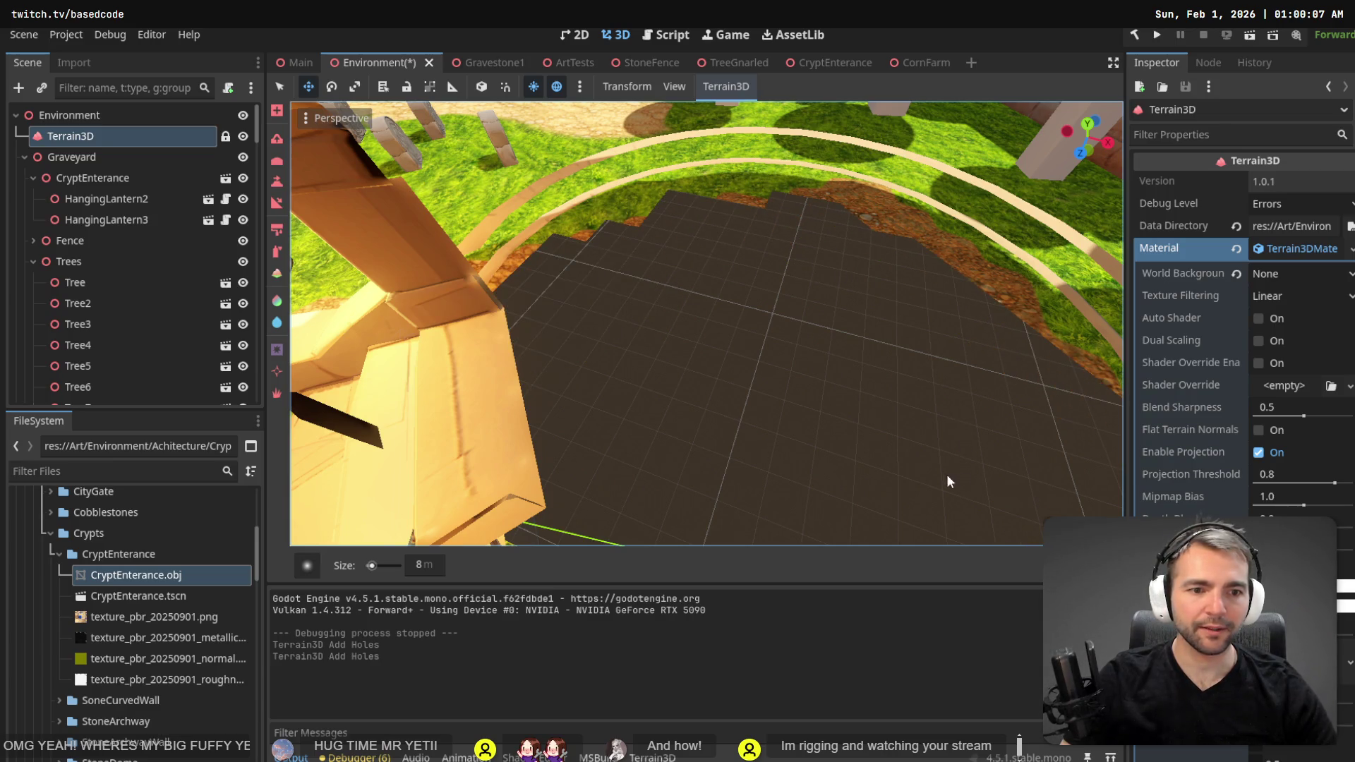
{"action": "key", "text": "s"}
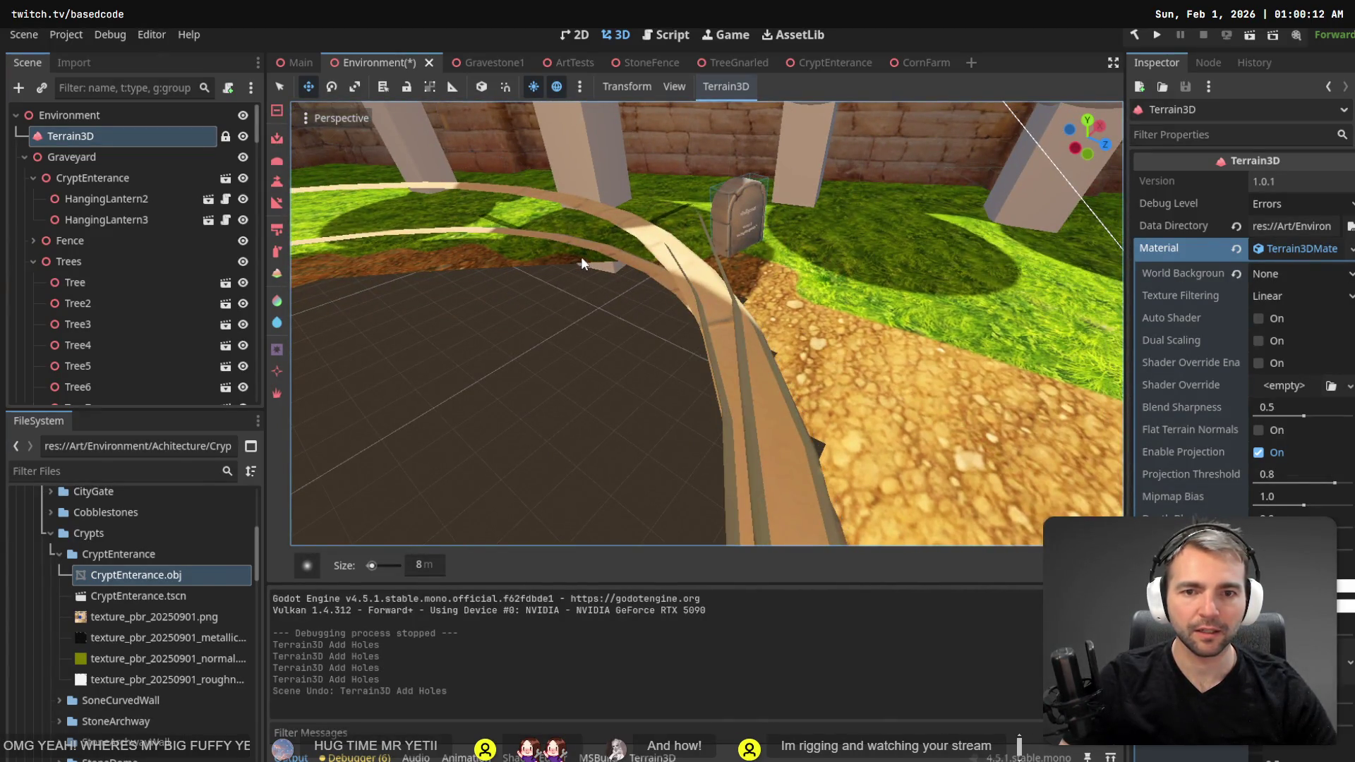
{"action": "key", "text": "ctrl+z"}
{"action": "left_click", "coordinate": [810, 514], "text": "ctrl"}
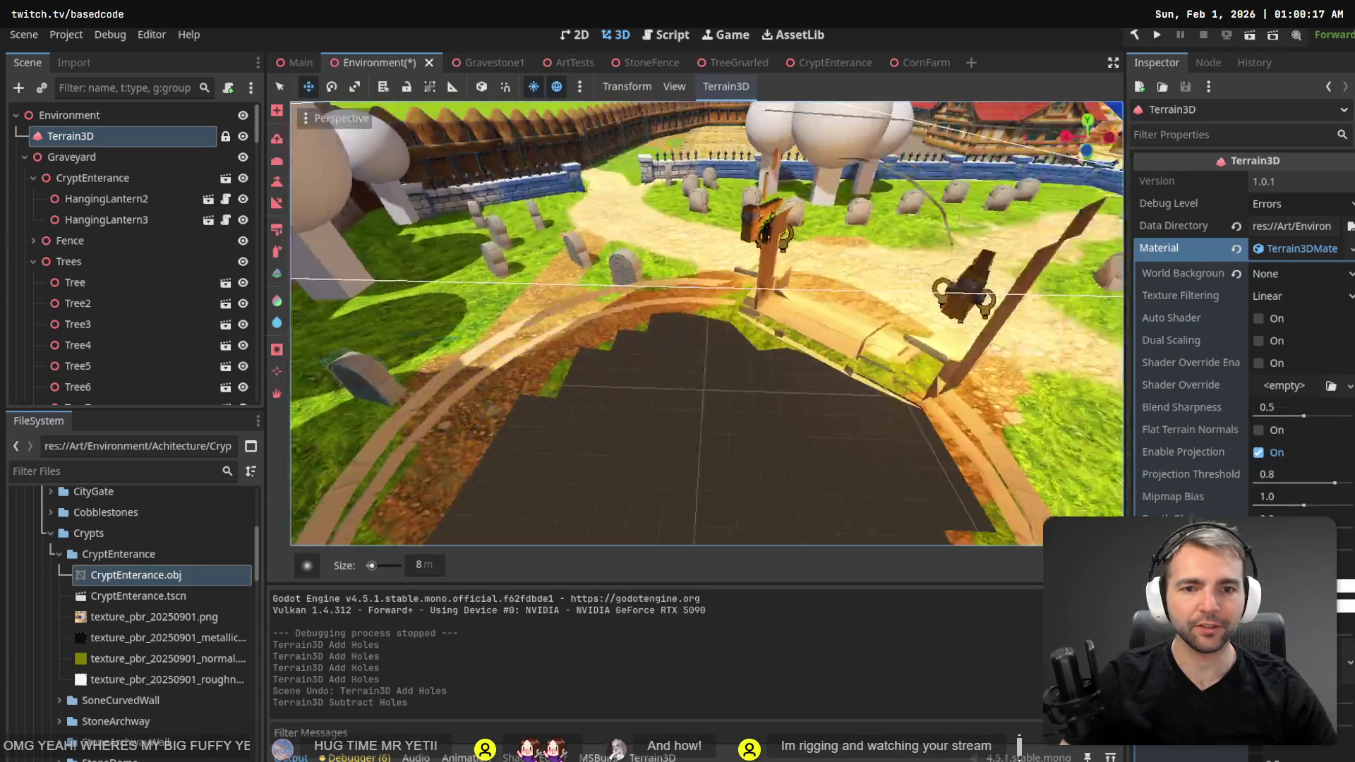
- Switch the terrain tool to texture painting, check the crypt, and save the Environment scene
{"action": "key", "text": "s"}
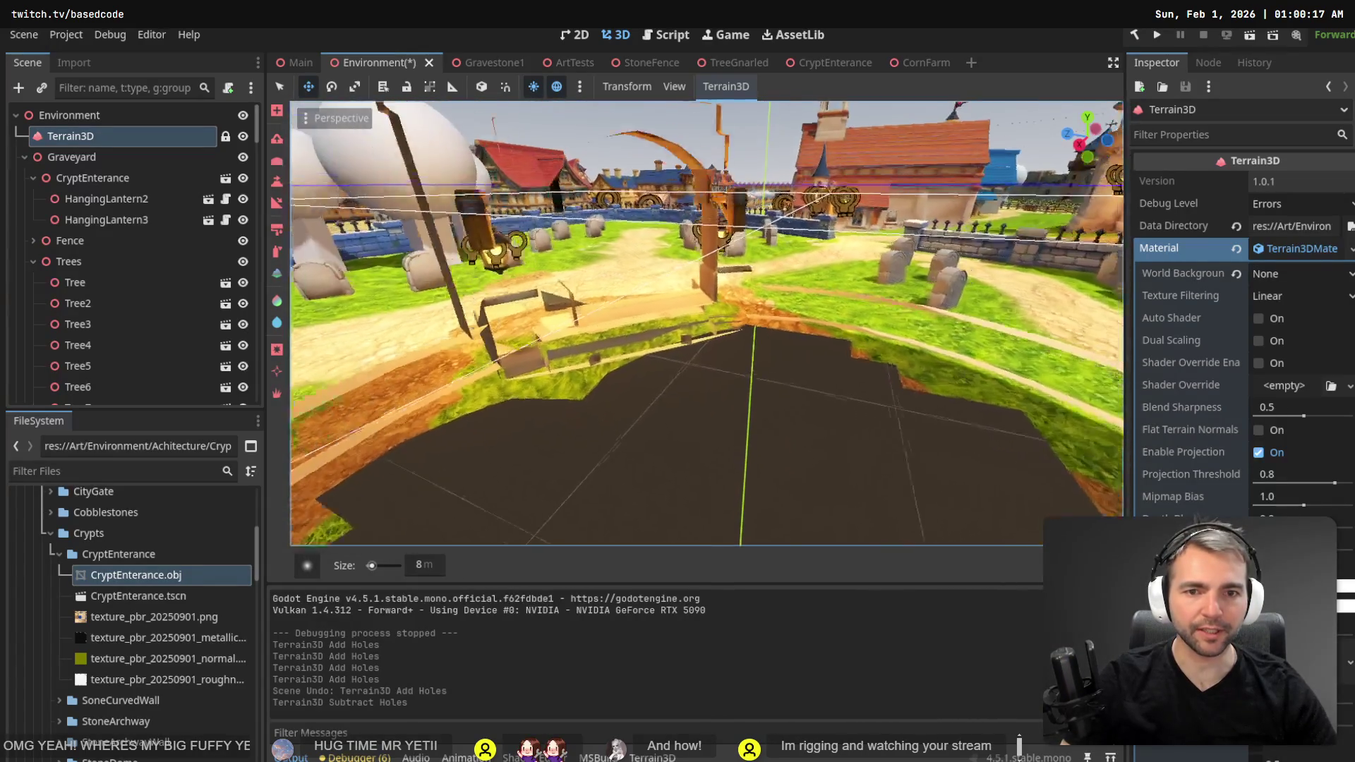
{"action": "key", "text": "b"}
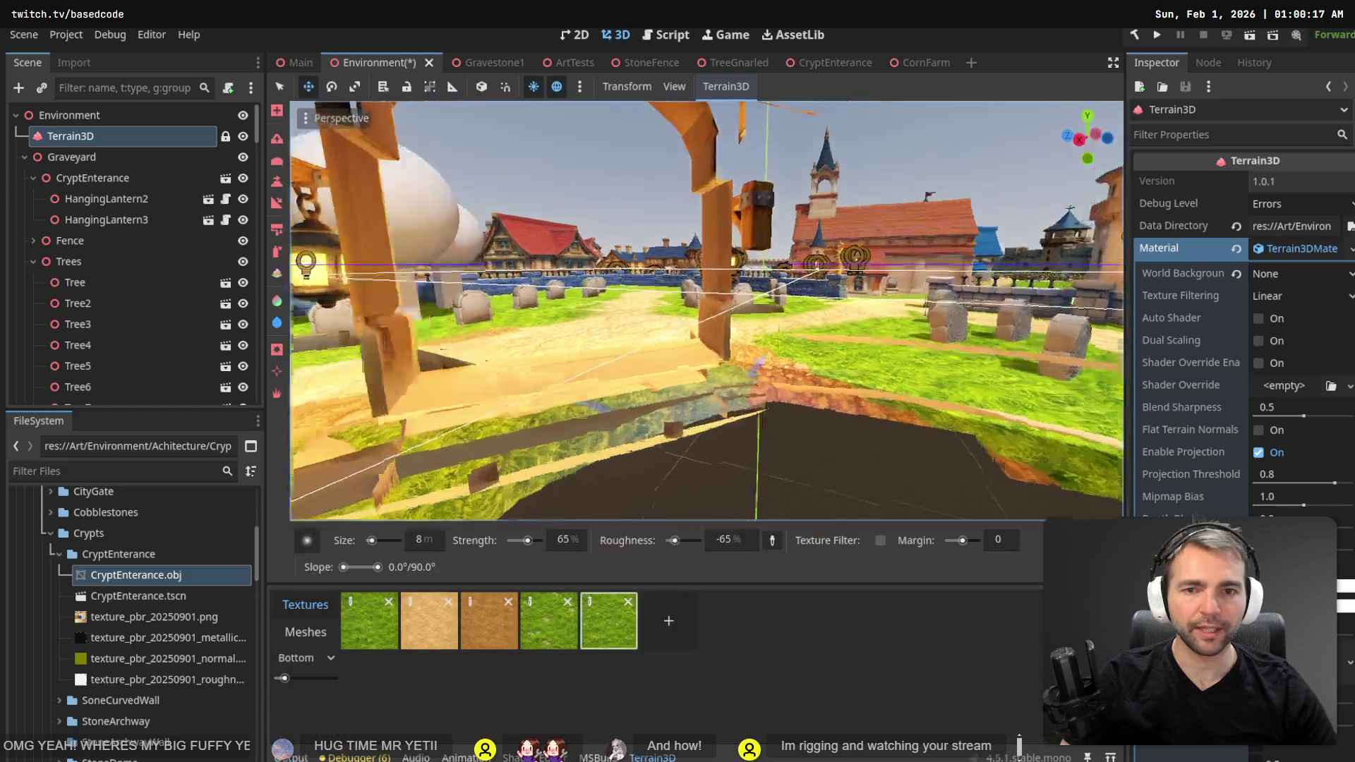
{"action": "key", "text": "w"}
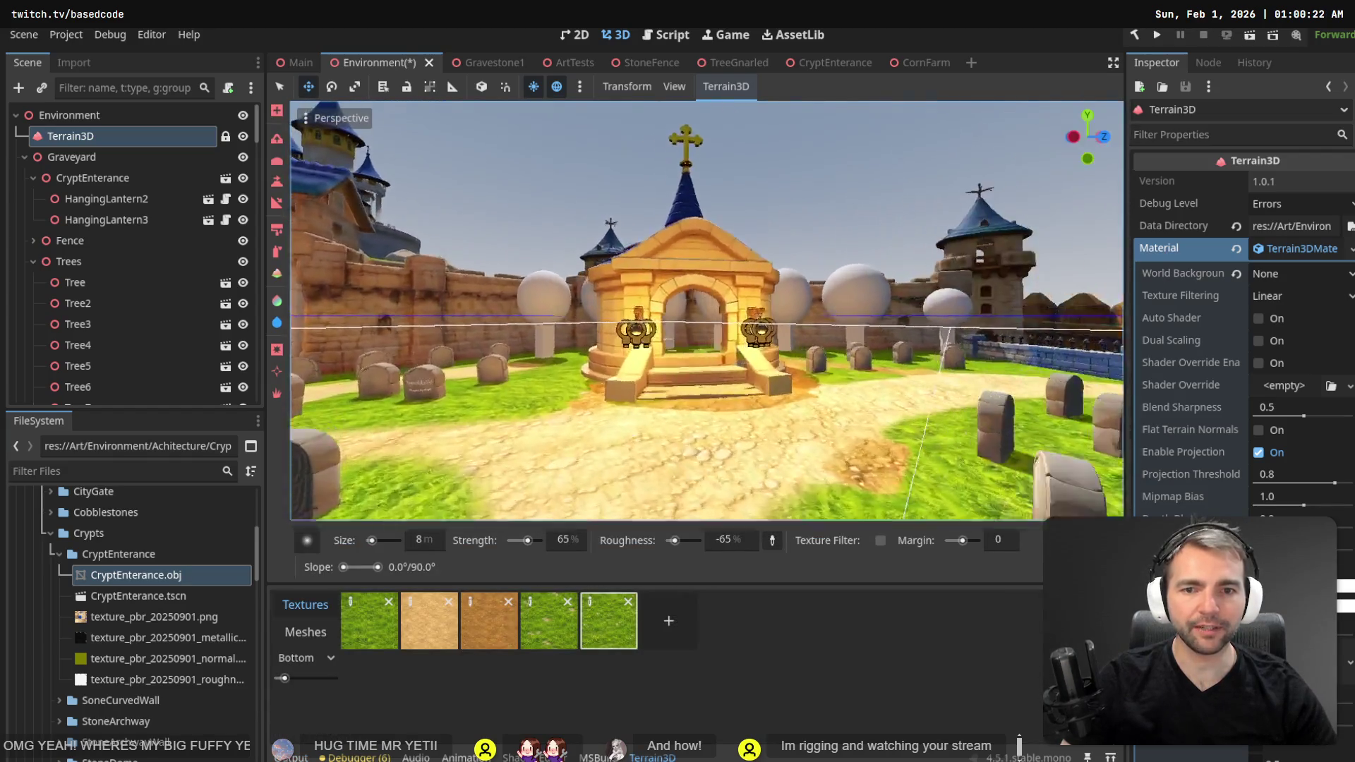
{"action": "key", "text": "s"}
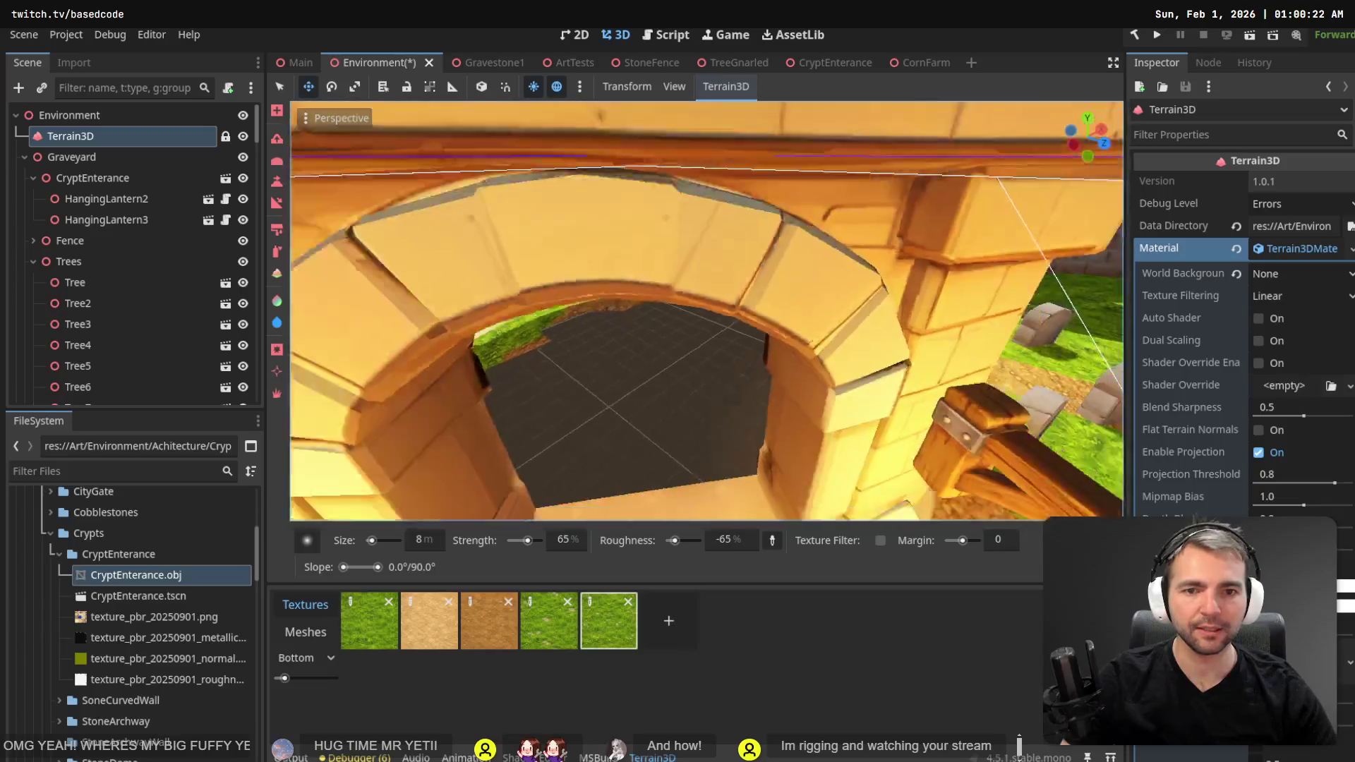
{"action": "key", "text": "w"}
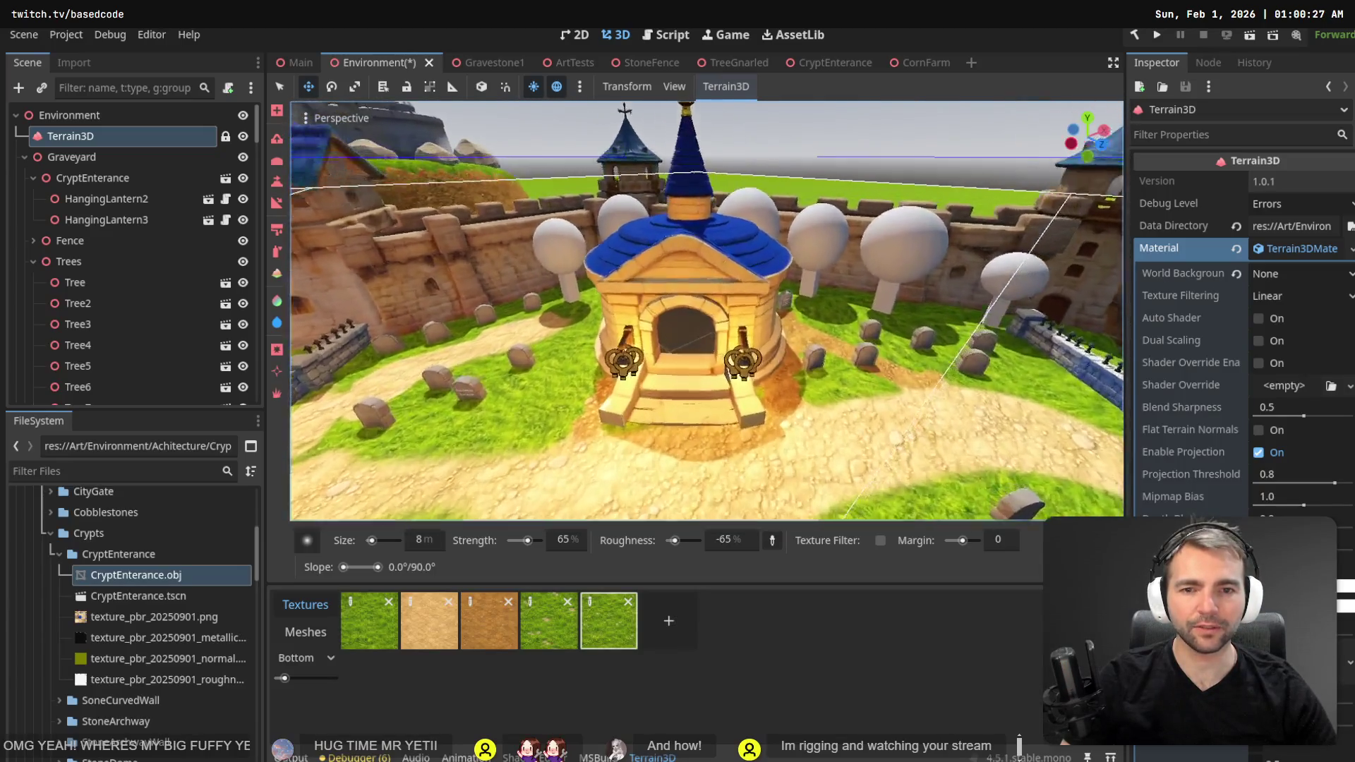
{"action": "key", "text": "s"}
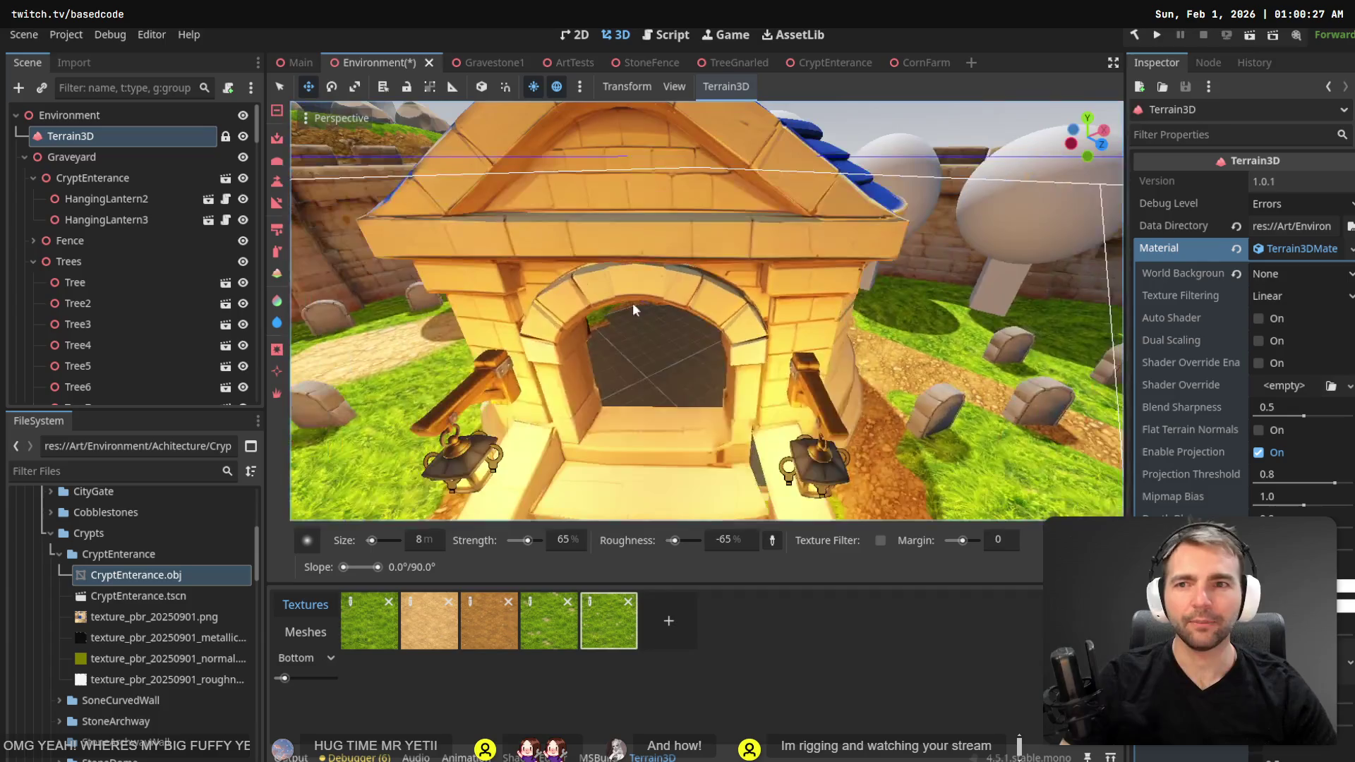
{"action": "key", "text": "ctrl+s"}
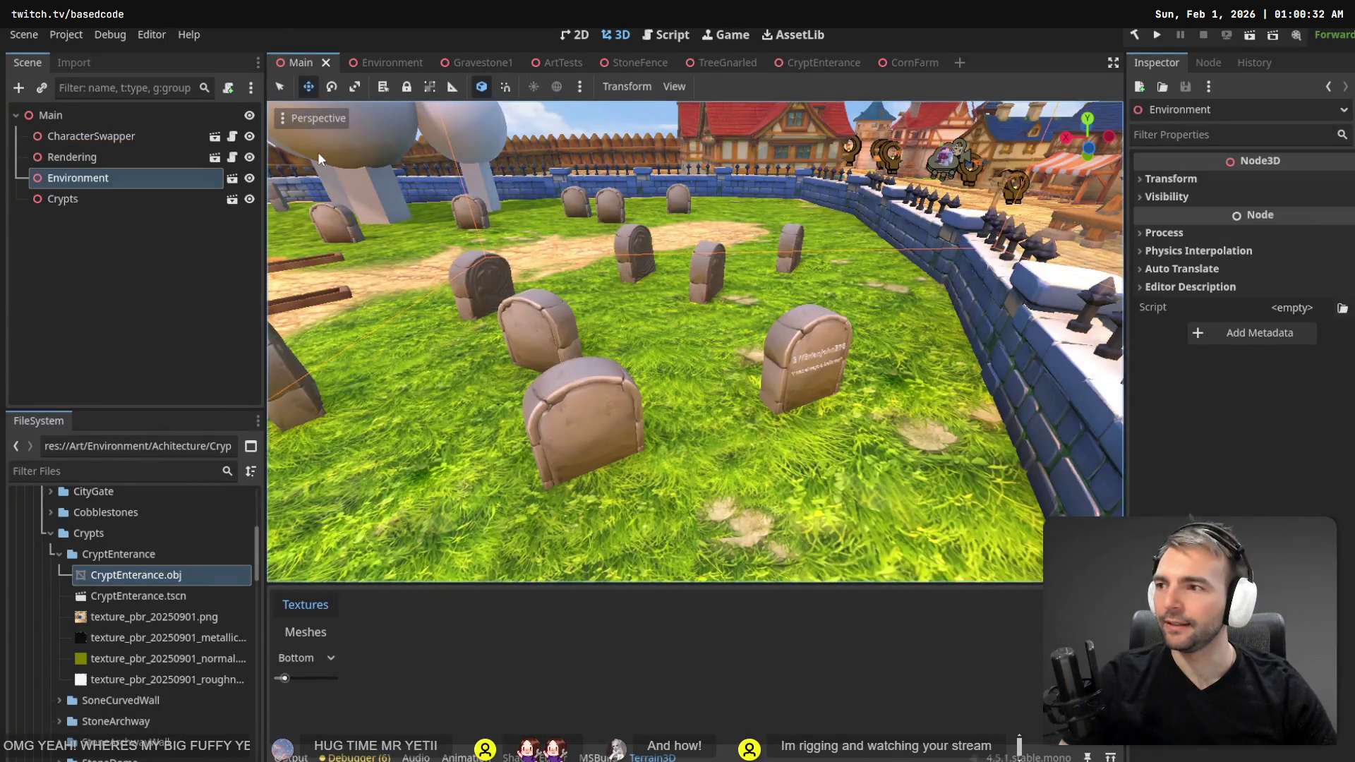
- Select Crypts, move it to x 73.569, z -21.21, and rotate it 39.5° on Y
{"action": "right_click", "coordinate": [649, 307]}
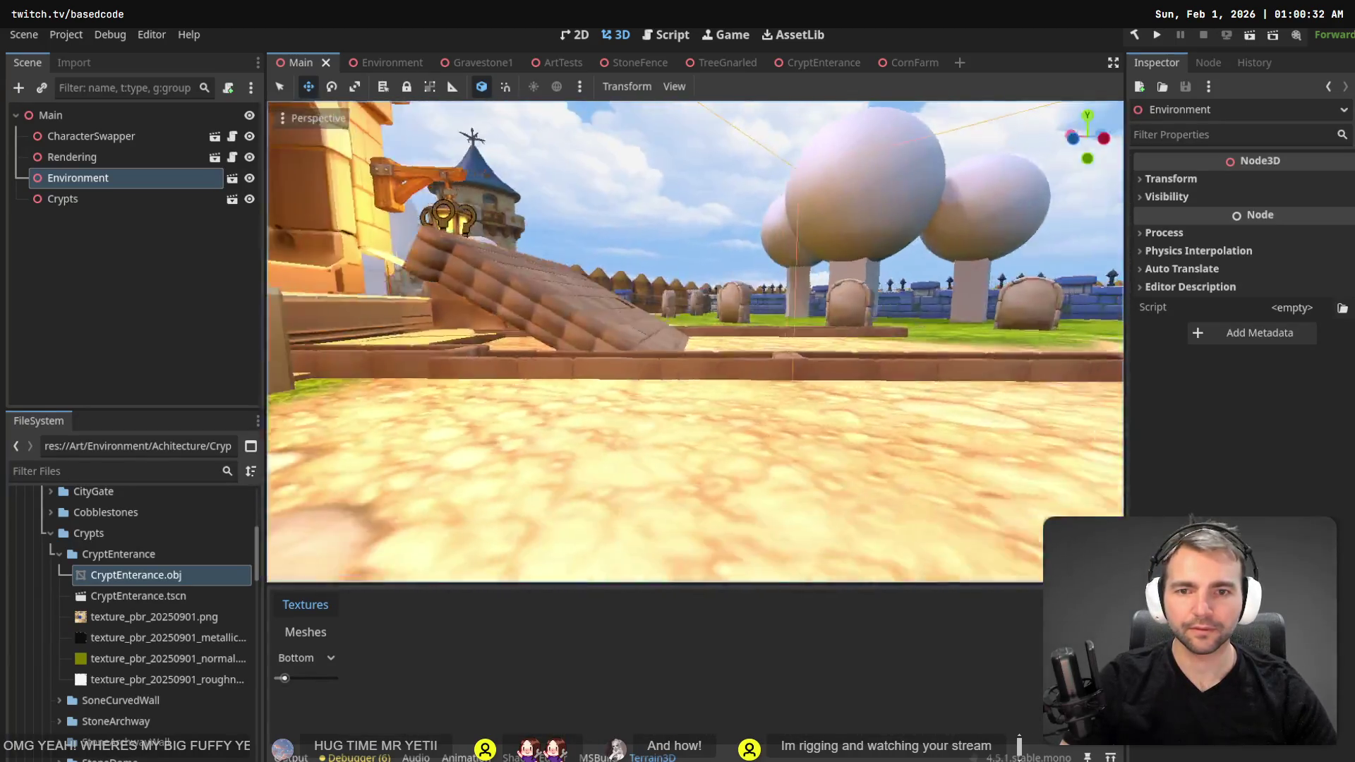
{"action": "right_click", "coordinate": [698, 305]}
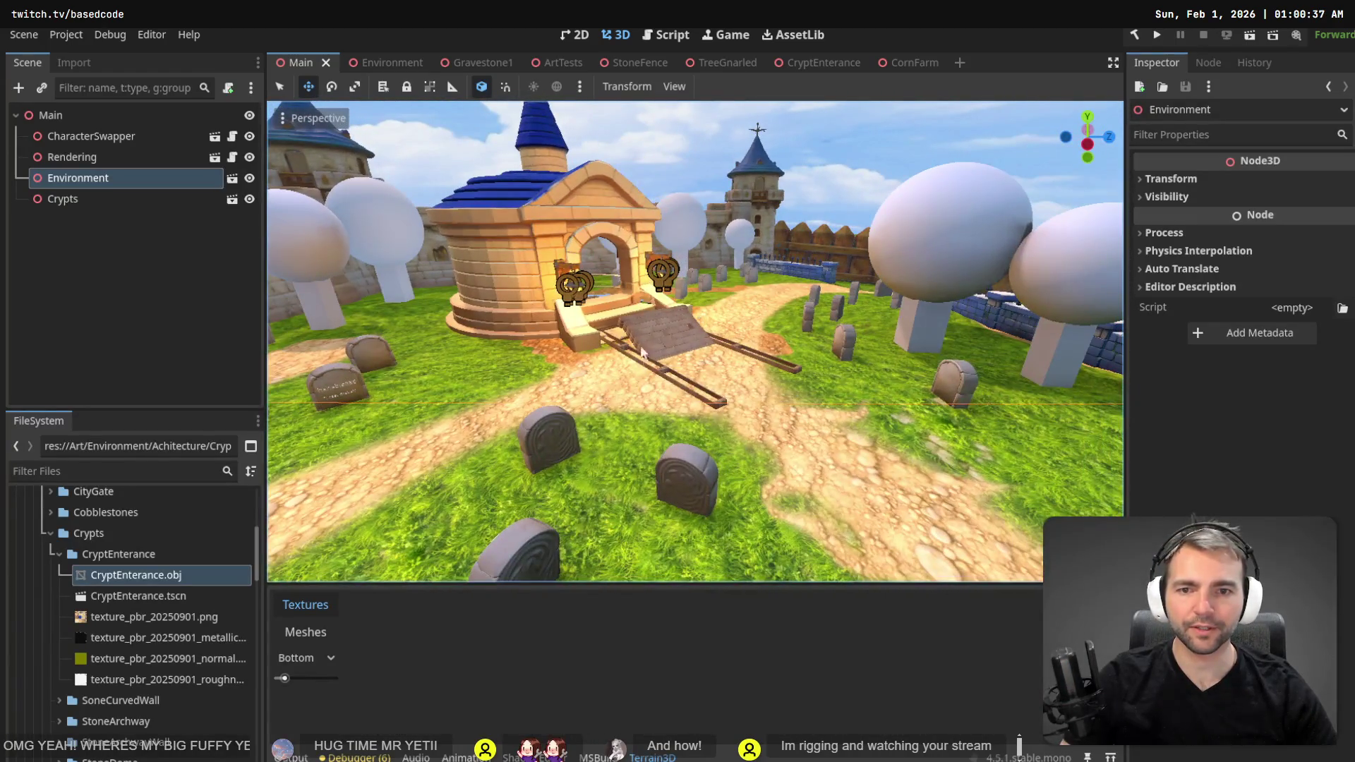
{"action": "left_click", "coordinate": [664, 326]}
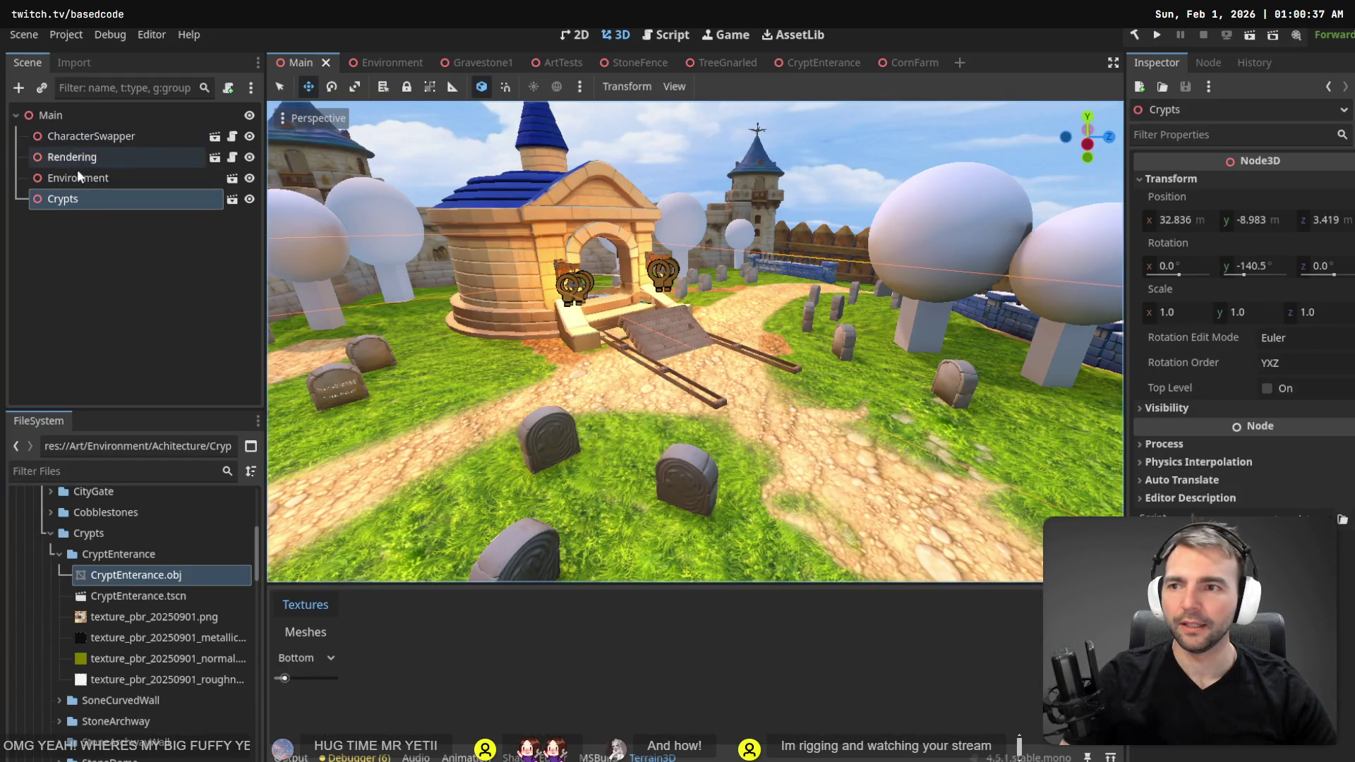
{"action": "left_click", "coordinate": [87, 202]}
{"action": "right_click", "coordinate": [695, 342]}
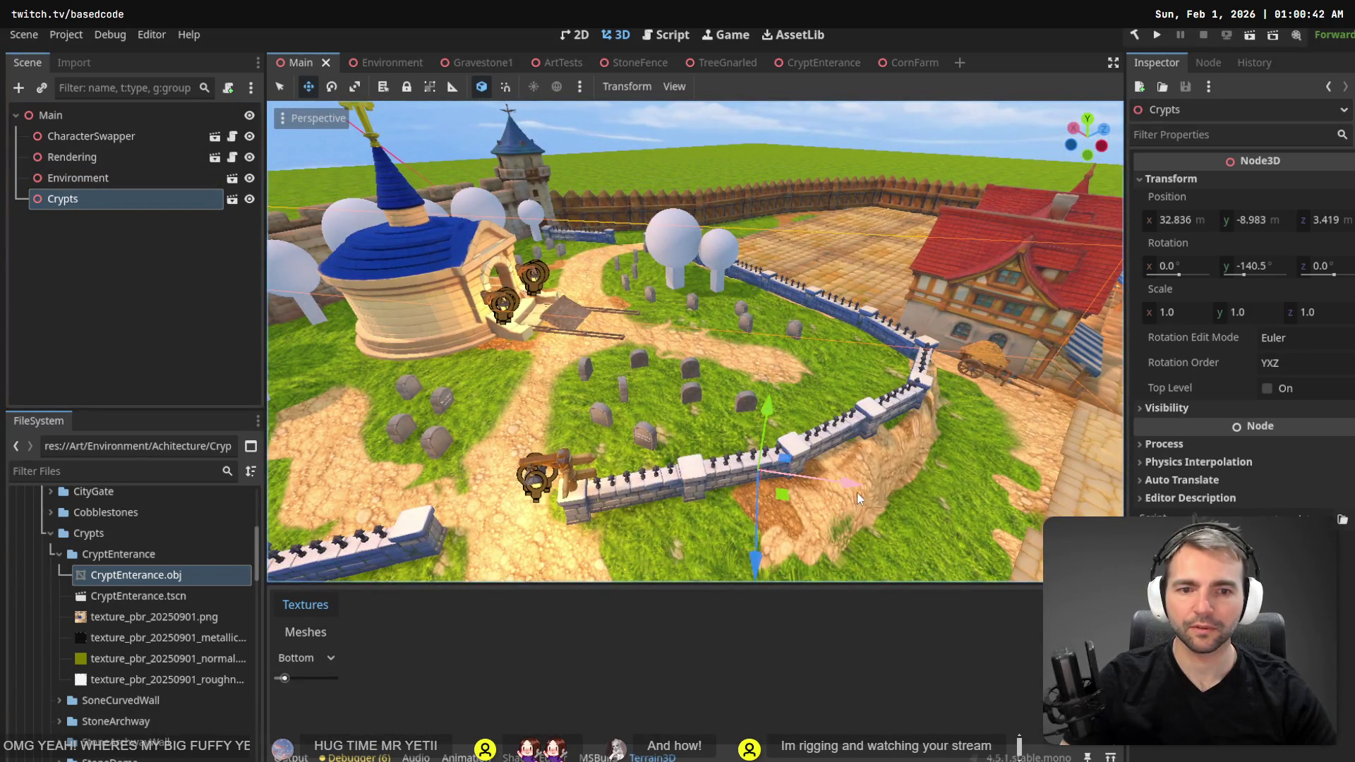
{"action": "mouse_move", "coordinate": [853, 482]}
{"action": "left_mouse_down"}
{"action": "mouse_move", "coordinate": [514, 441]}
{"action": "mouse_move", "coordinate": [409, 381]}
{"action": "mouse_move", "coordinate": [327, 285]}
{"action": "mouse_move", "coordinate": [388, 245]}
{"action": "mouse_move", "coordinate": [371, 258]}
{"action": "left_mouse_up"}
{"action": "key", "text": "e"}
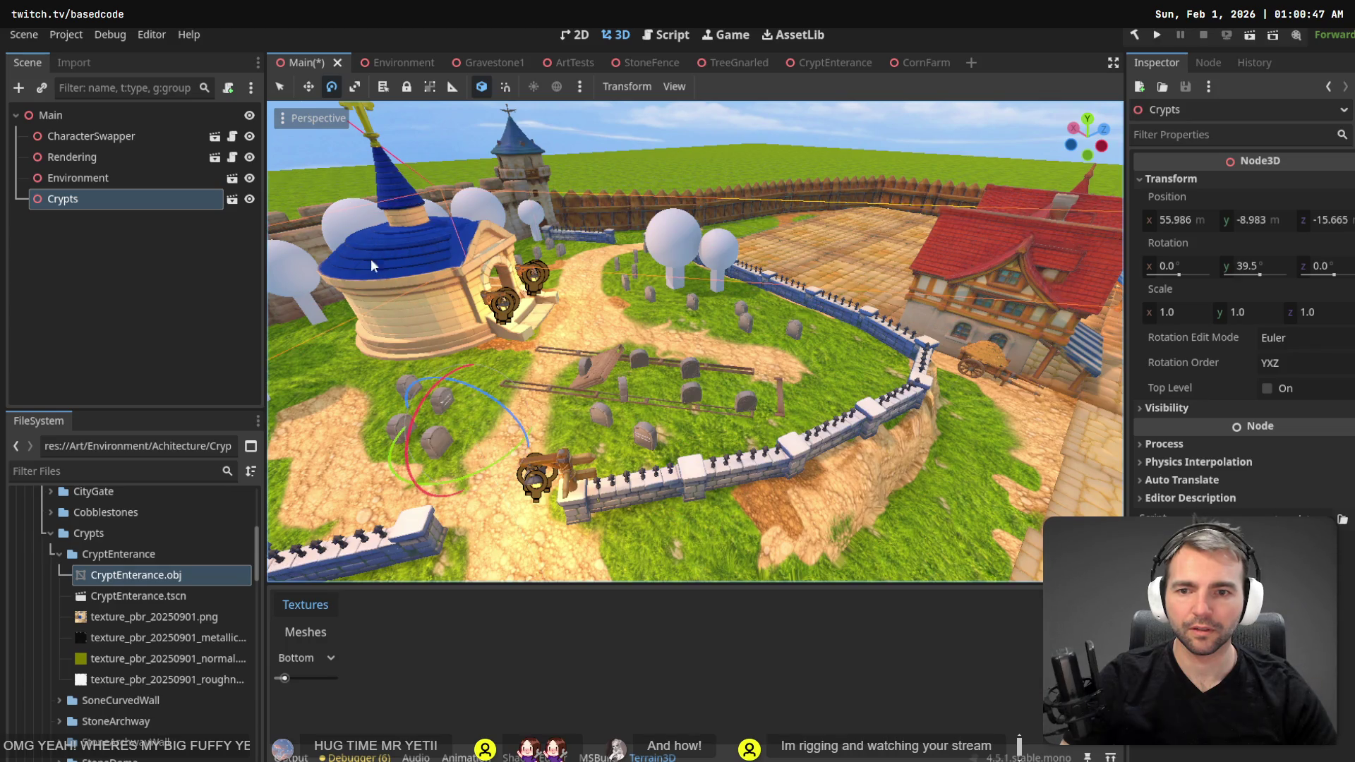
{"action": "key", "text": "w"}
{"action": "left_click_drag", "start_coordinate": [459, 397], "coordinate": [392, 358]}
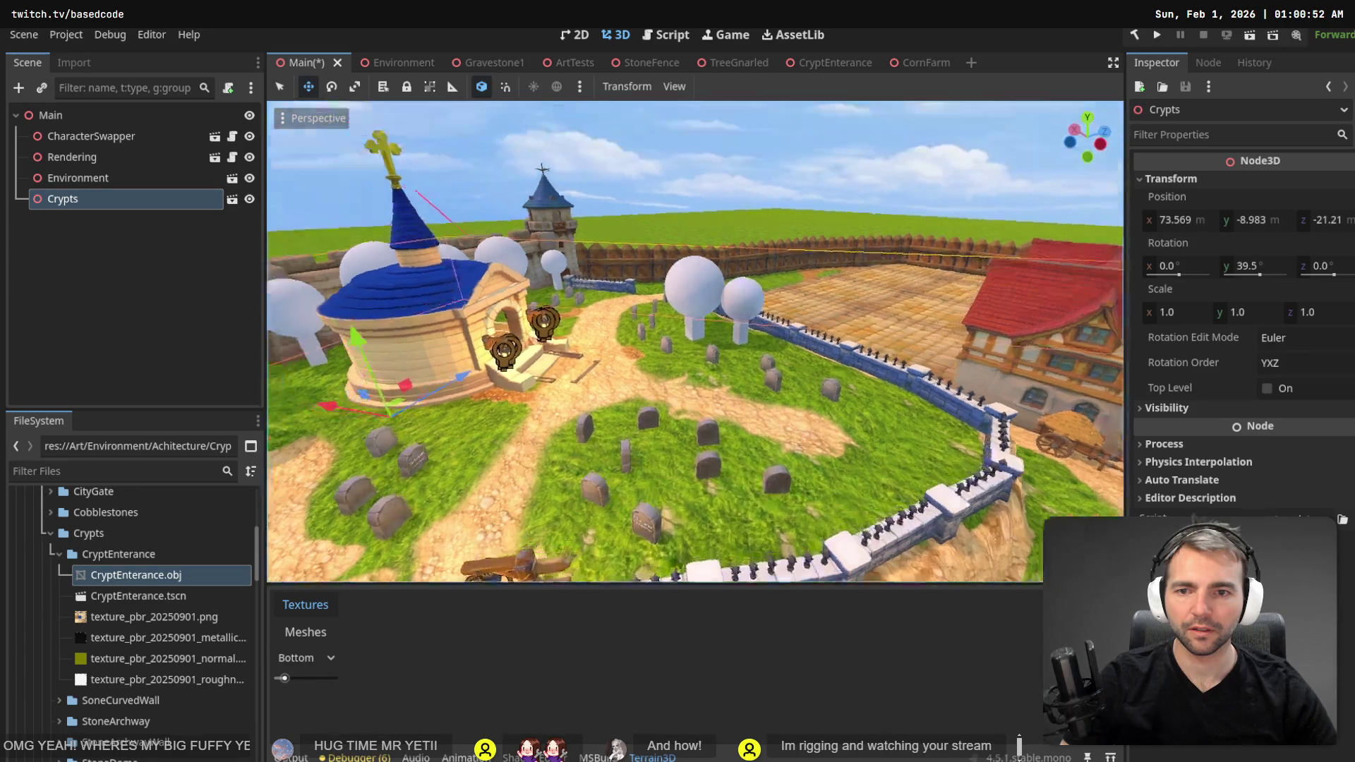
{"action": "key", "text": "w"}
{"action": "key", "text": "w"}
- Rotate the Crypts entrance to about 45.1° around Y
{"action": "scroll", "coordinate": [672, 363], "scroll_direction": "down", "scroll_amount": 3}
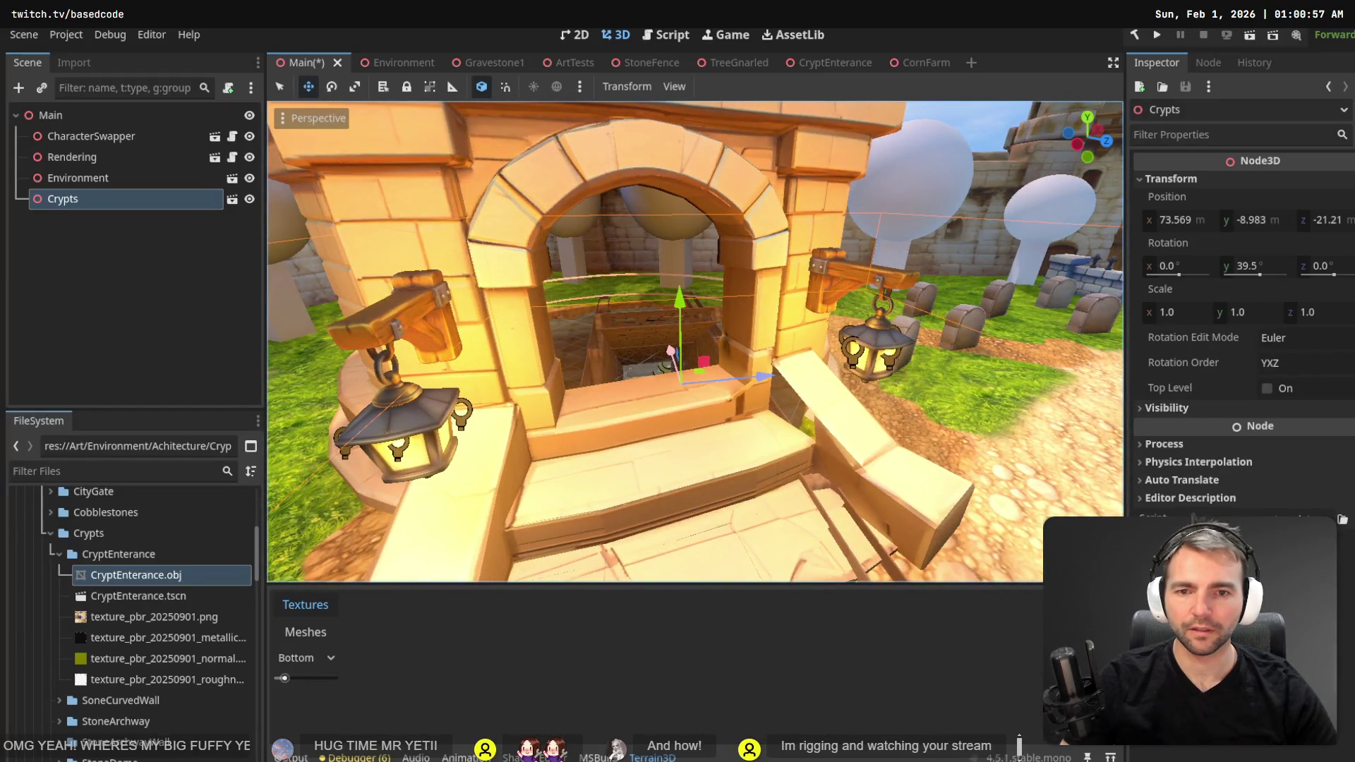
{"action": "key", "text": "a"}
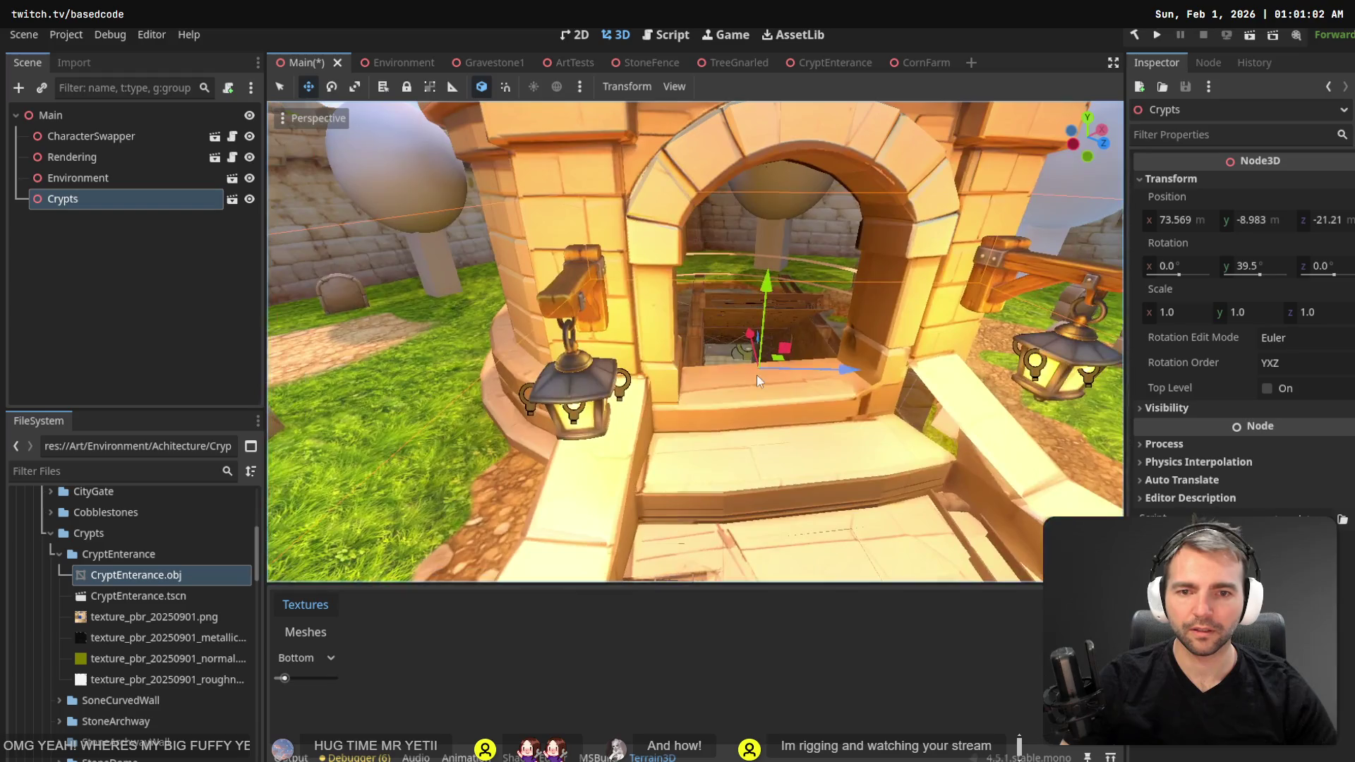
{"action": "key", "text": "e"}
{"action": "mouse_move", "coordinate": [762, 401]}
{"action": "left_mouse_down"}
{"action": "mouse_move", "coordinate": [762, 360]}
{"action": "mouse_move", "coordinate": [734, 350]}
{"action": "left_mouse_up"}
{"action": "key", "text": "w"}
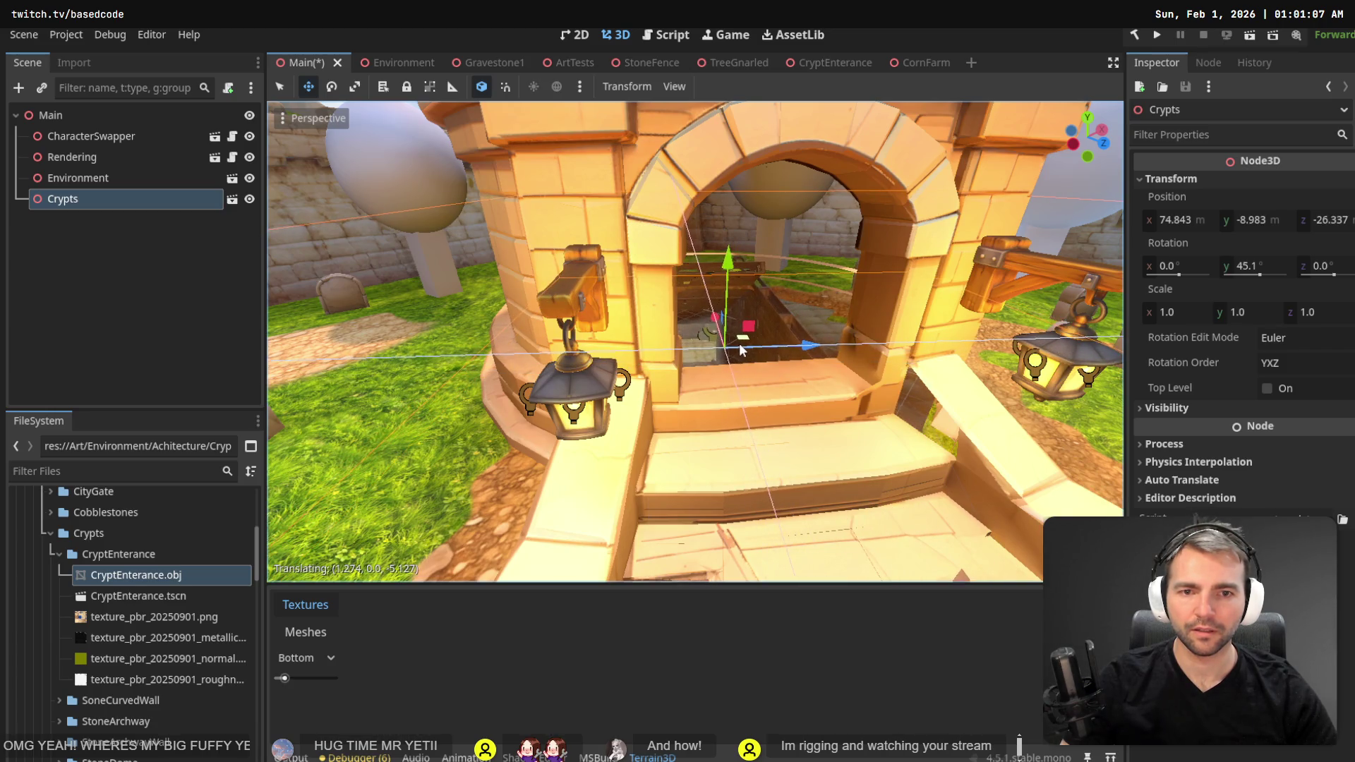
{"action": "key", "text": "s"}
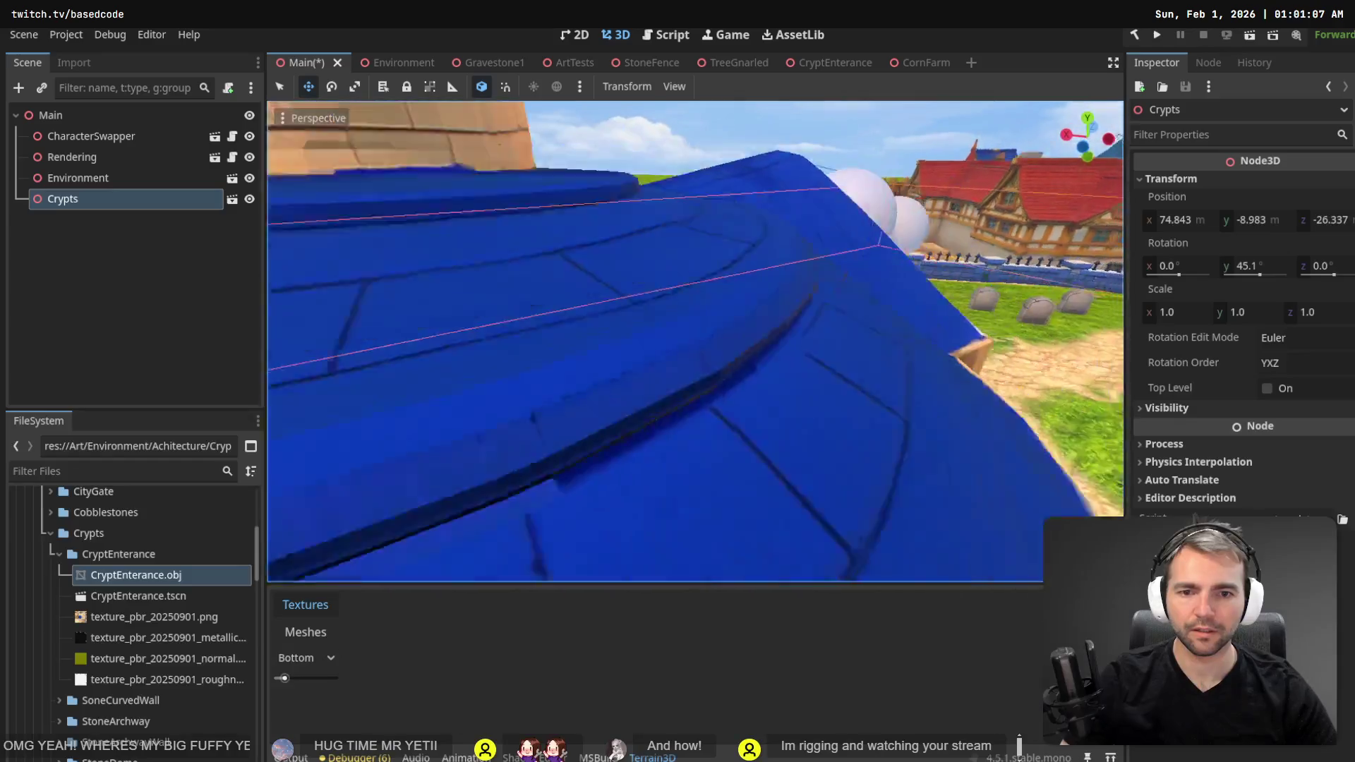
{"action": "key", "text": "s"}
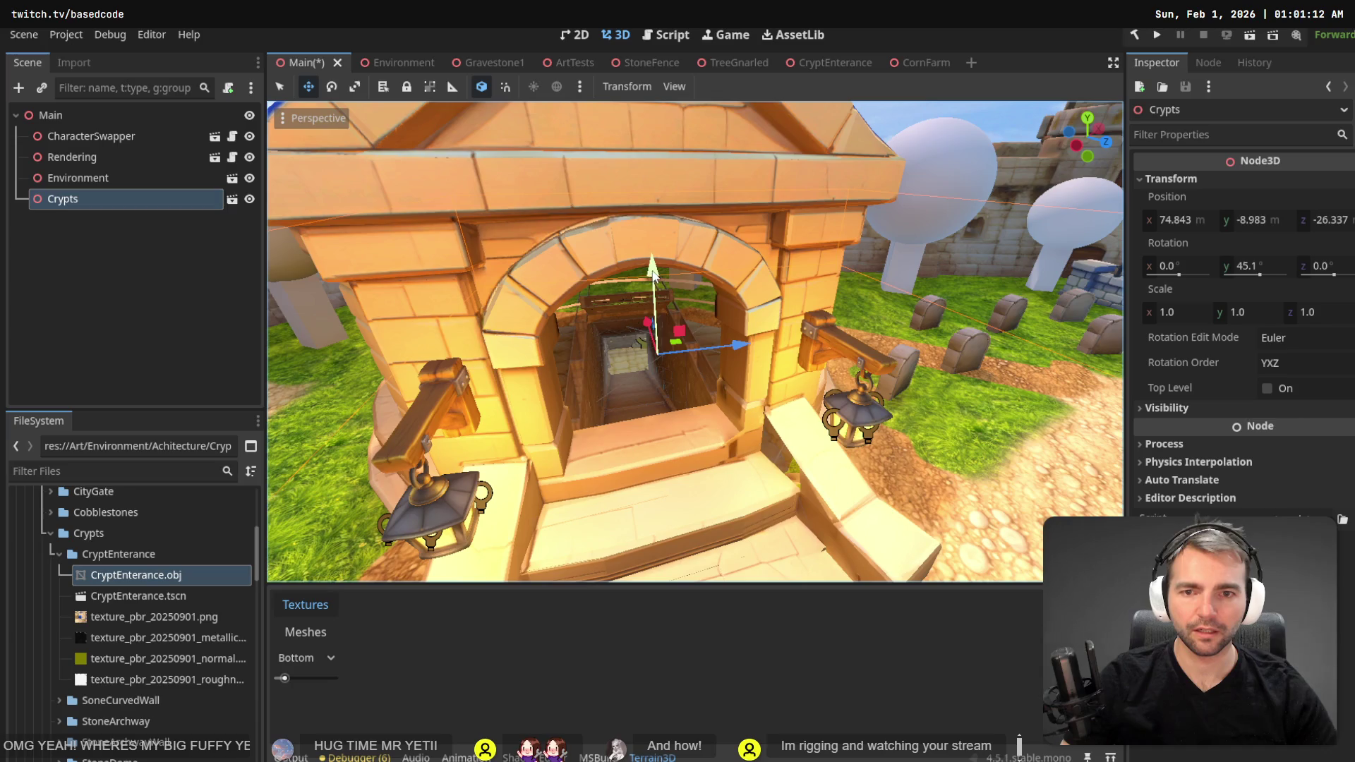
- Raise the Crypts entrance and shift it sideways across the ground
{"action": "left_click_drag", "start_coordinate": [654, 275], "coordinate": [653, 212]}
{"action": "key", "text": "s"}
{"action": "key", "text": "s"}
{"action": "left_click_drag", "start_coordinate": [606, 297], "coordinate": [714, 329]}
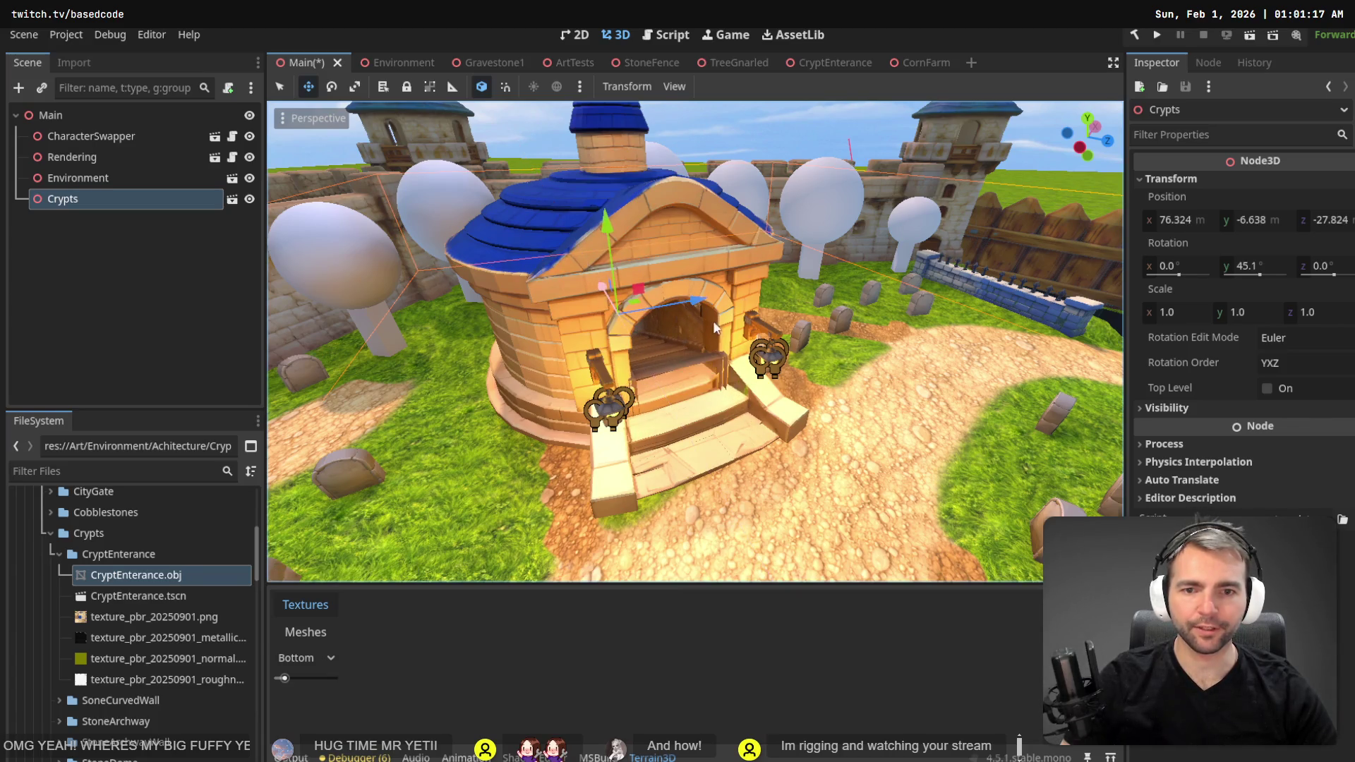
{"action": "key", "text": "w"}
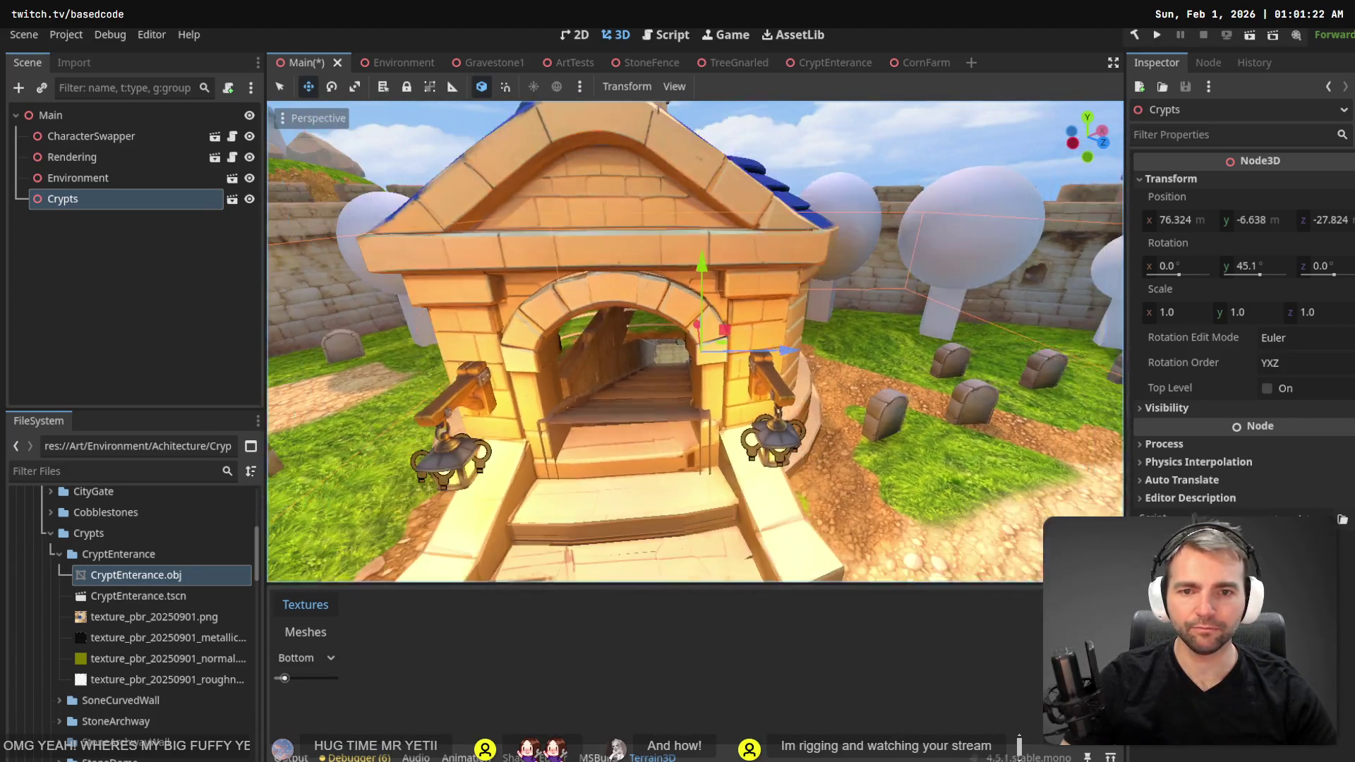
{"action": "key", "text": "s"}
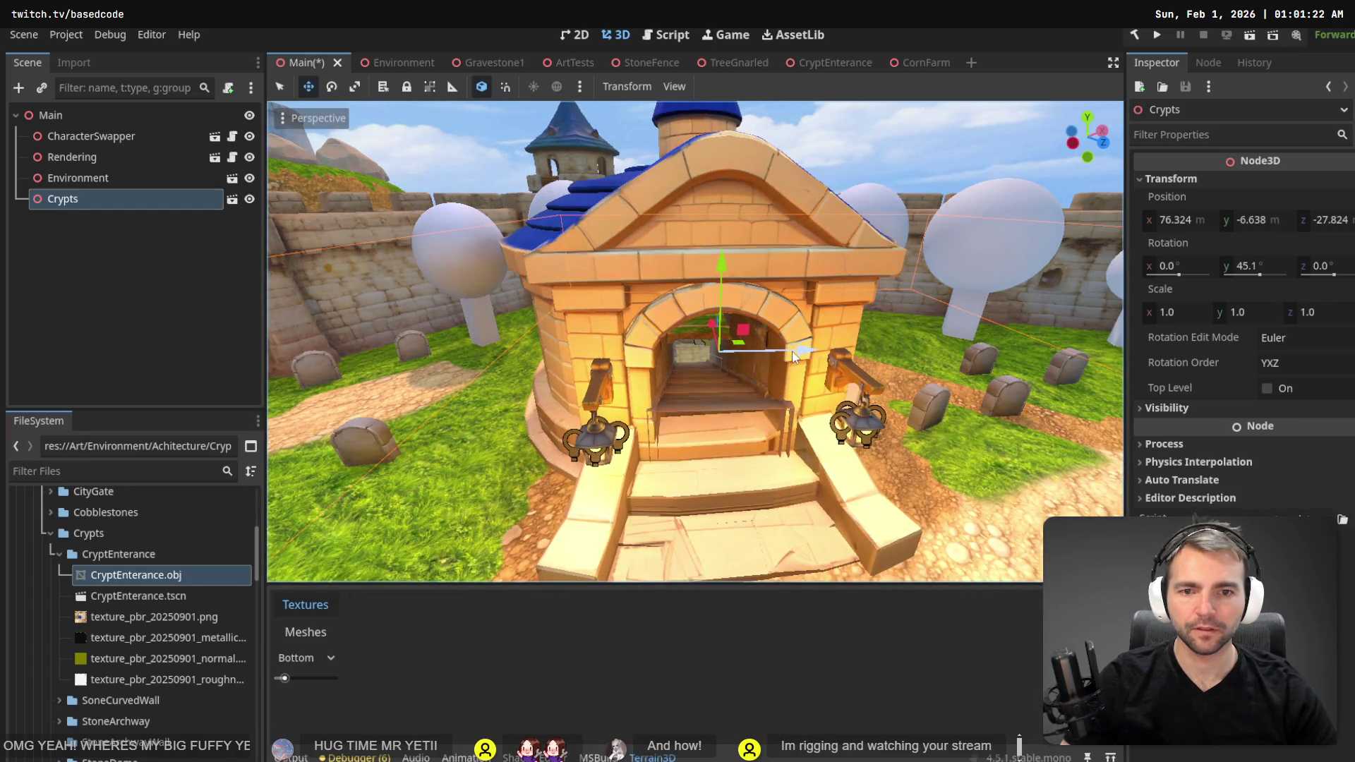
{"action": "mouse_move", "coordinate": [790, 350]}
{"action": "left_mouse_down"}
{"action": "mouse_move", "coordinate": [740, 374]}
{"action": "mouse_move", "coordinate": [734, 346]}
{"action": "left_mouse_up"}
{"action": "key", "text": "e"}
{"action": "key", "text": "w"}
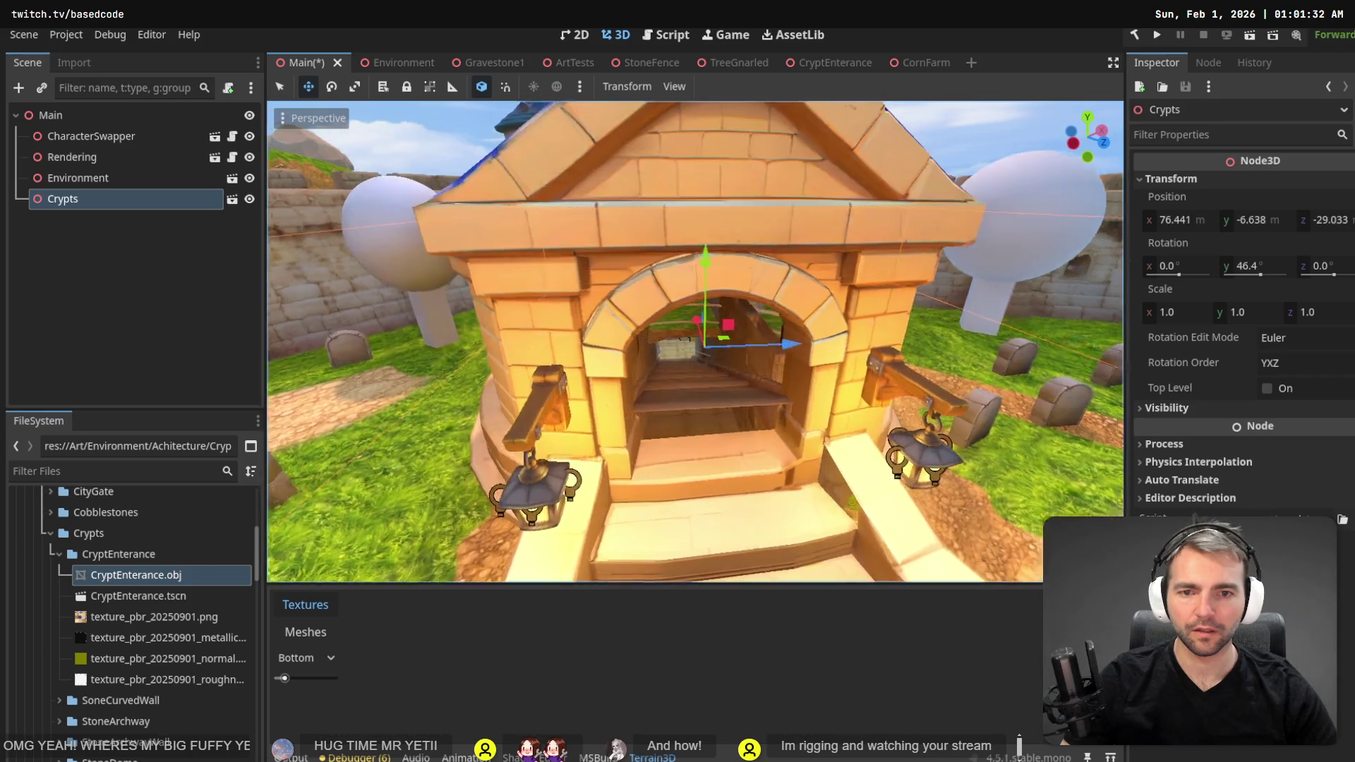
- Fine-tune Crypts to 75.893, -7.609, -29.767 with 47.9° Y rotation, aligning the stairway
{"action": "key", "text": "w"}
{"action": "key", "text": "a"}
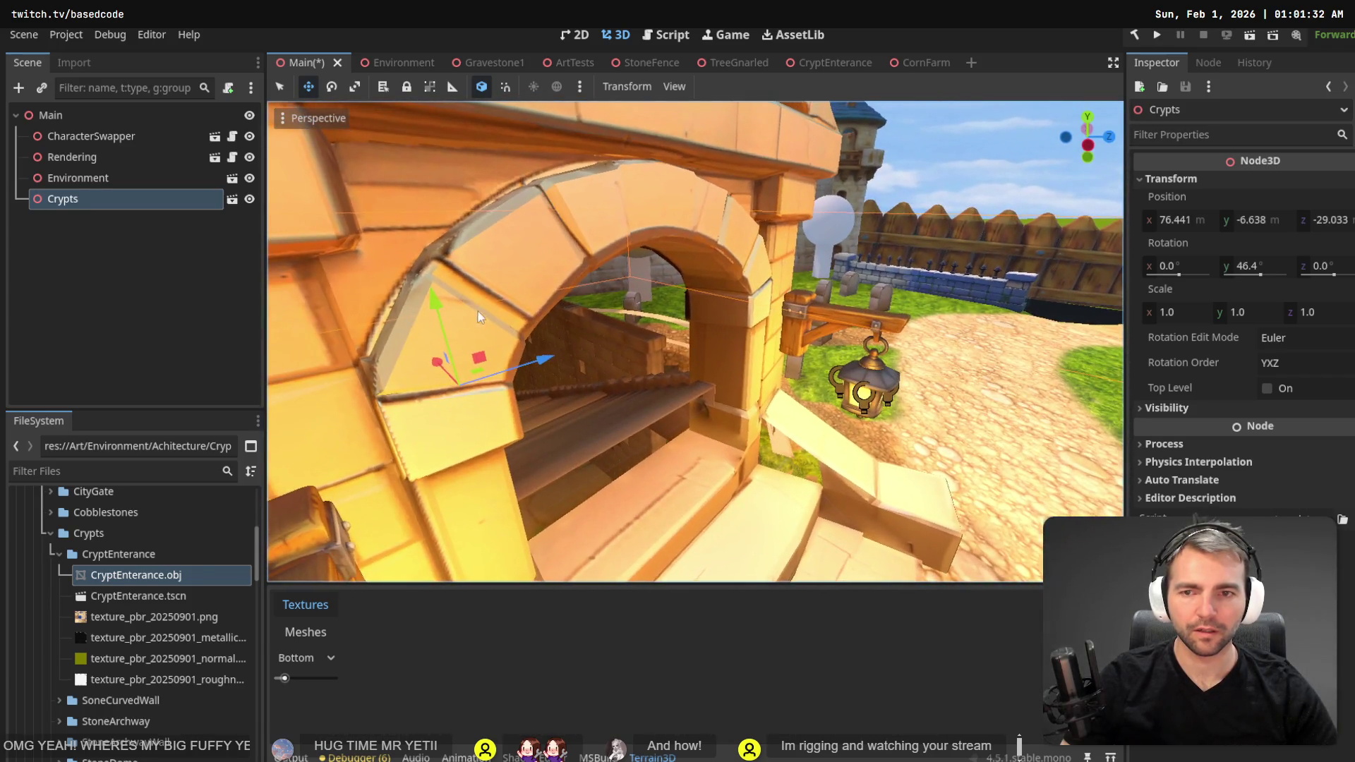
{"action": "left_click_drag", "start_coordinate": [437, 305], "coordinate": [443, 315]}
{"action": "key", "text": "w"}
{"action": "key", "text": "e"}
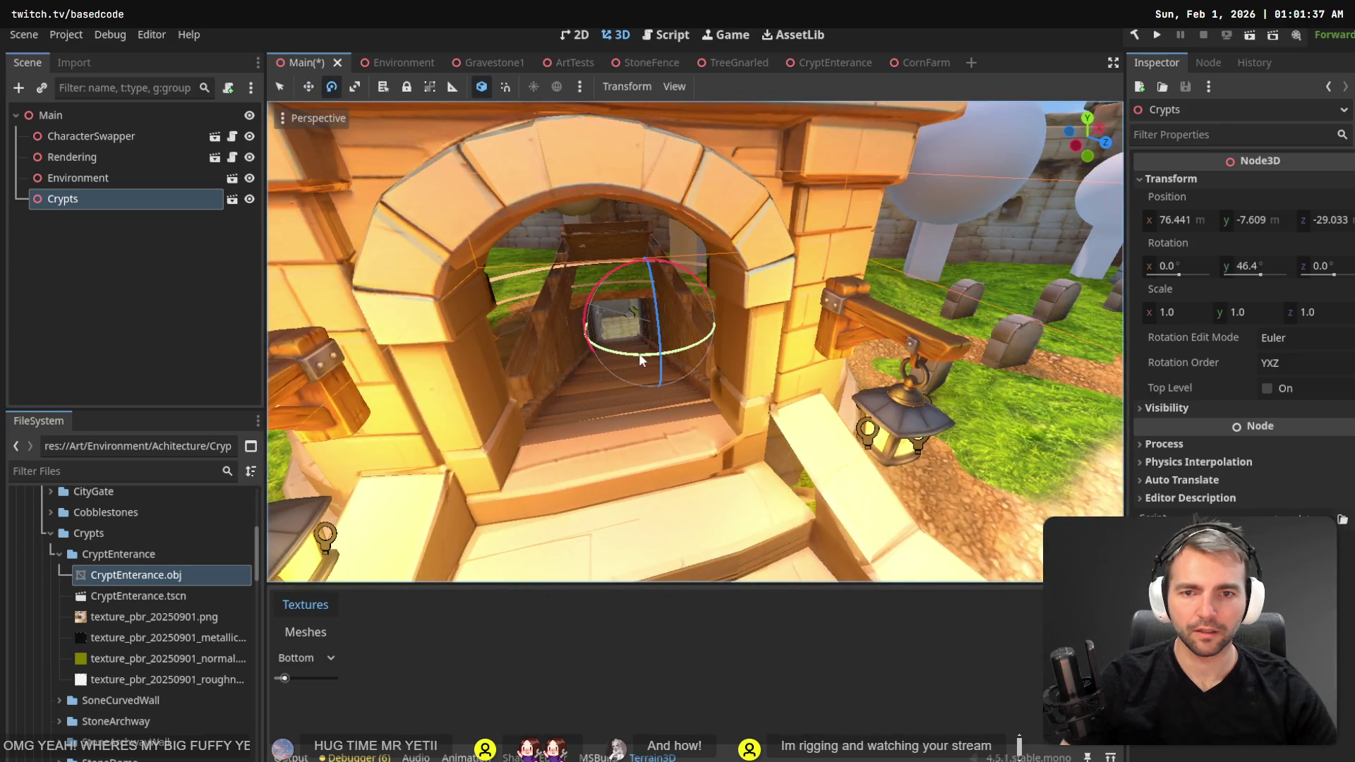
{"action": "left_click_drag", "start_coordinate": [642, 358], "coordinate": [642, 360]}
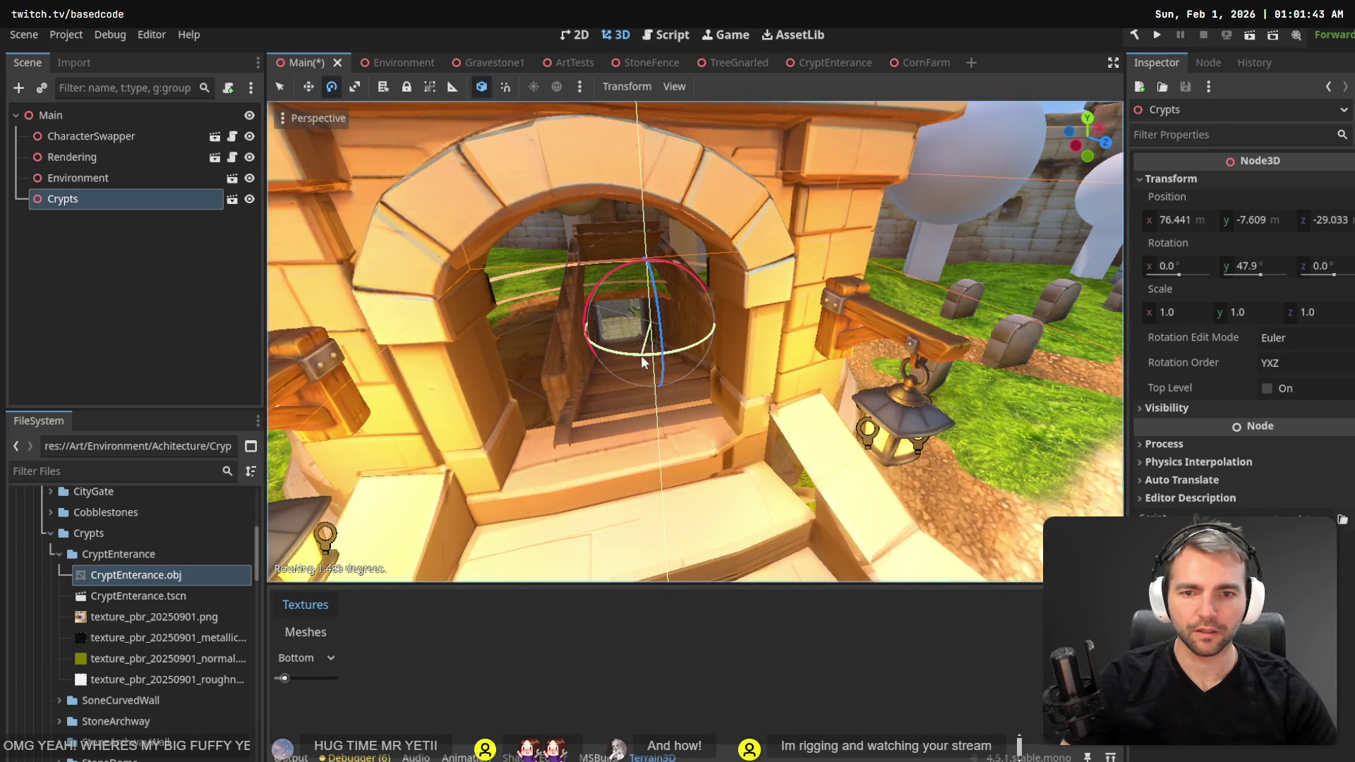
{"action": "key", "text": "w"}
{"action": "left_click_drag", "start_coordinate": [729, 318], "coordinate": [722, 319]}
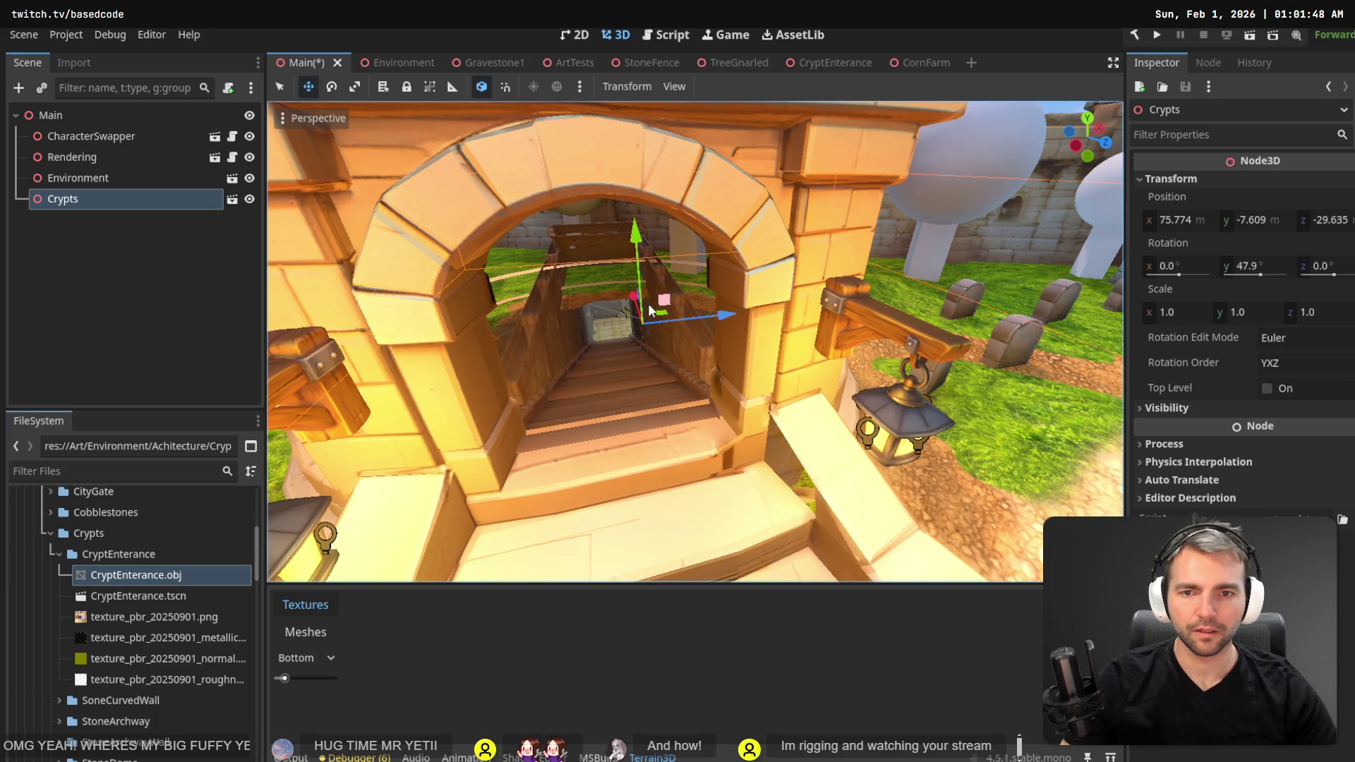
{"action": "left_click_drag", "start_coordinate": [631, 299], "coordinate": [633, 300]}
{"action": "scroll", "coordinate": [633, 301], "scroll_direction": "up", "scroll_amount": 3}
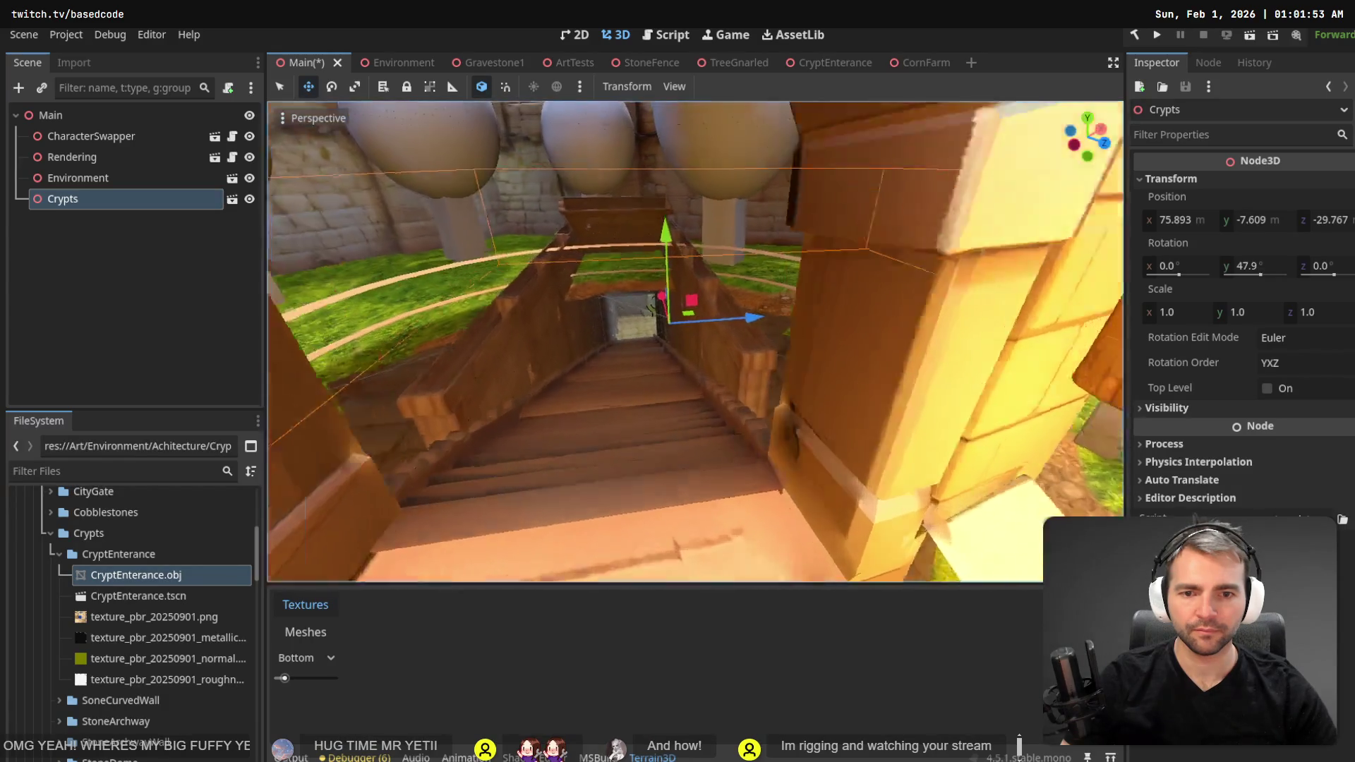
{"action": "scroll", "coordinate": [633, 300], "scroll_direction": "down", "scroll_amount": 5}
- Fly around the crypt and through its arch down the stairway to inspect it
{"action": "key", "text": "w"}
{"action": "key", "text": "w"}
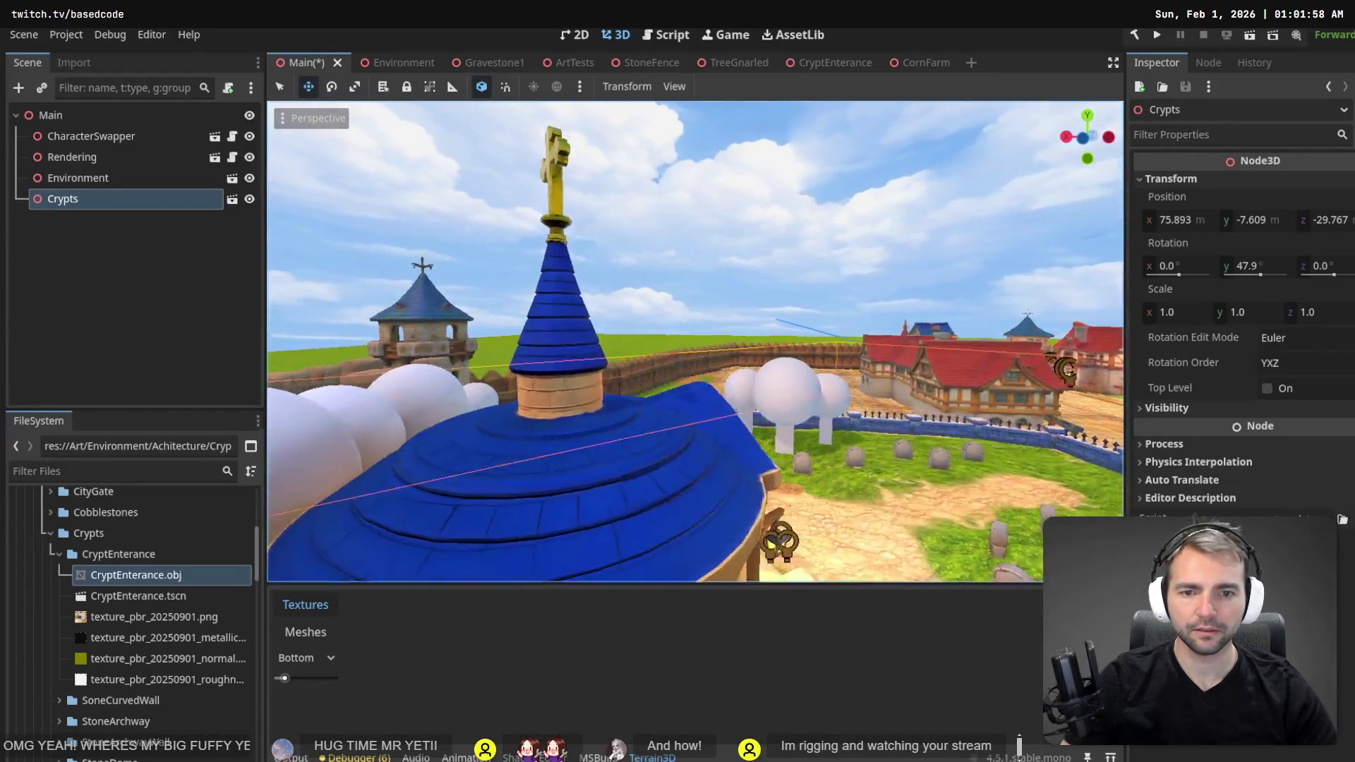
{"action": "key", "text": "w"}
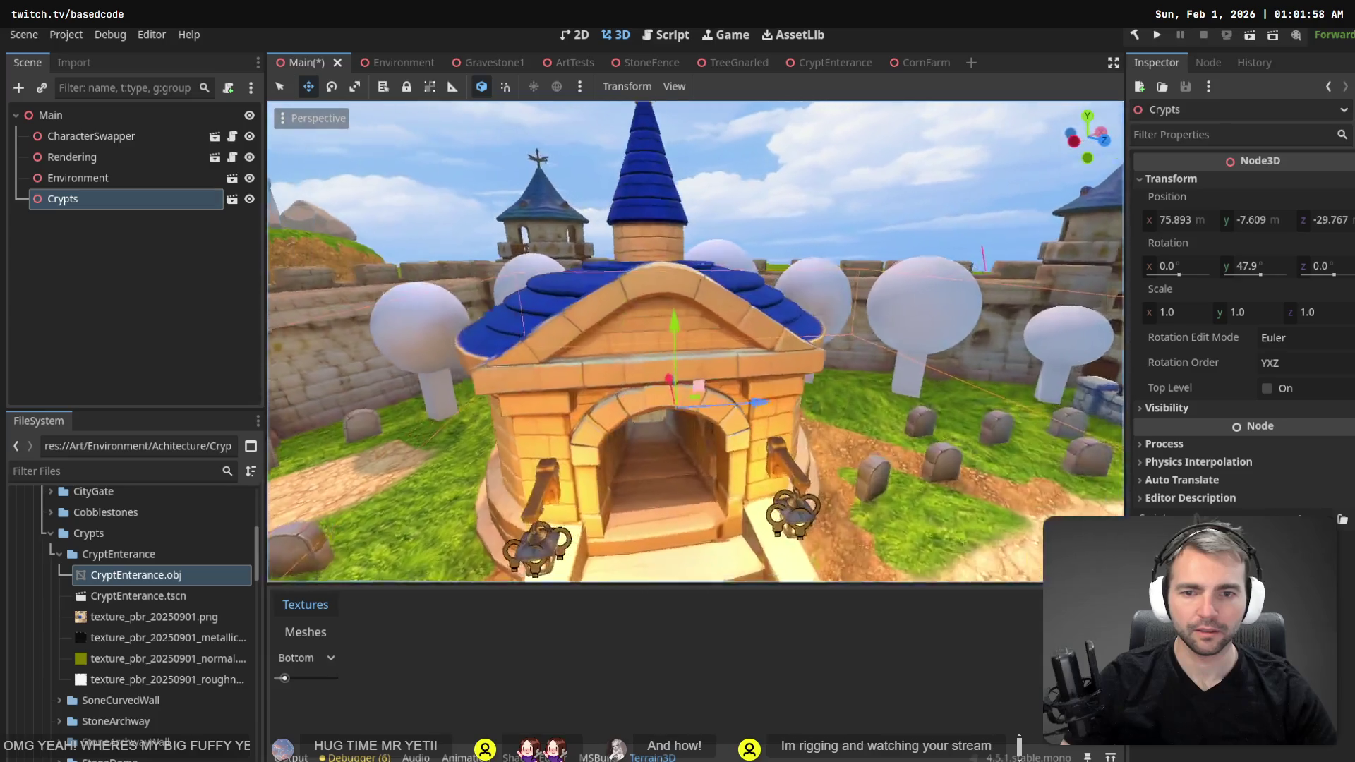
{"action": "key", "text": "w"}
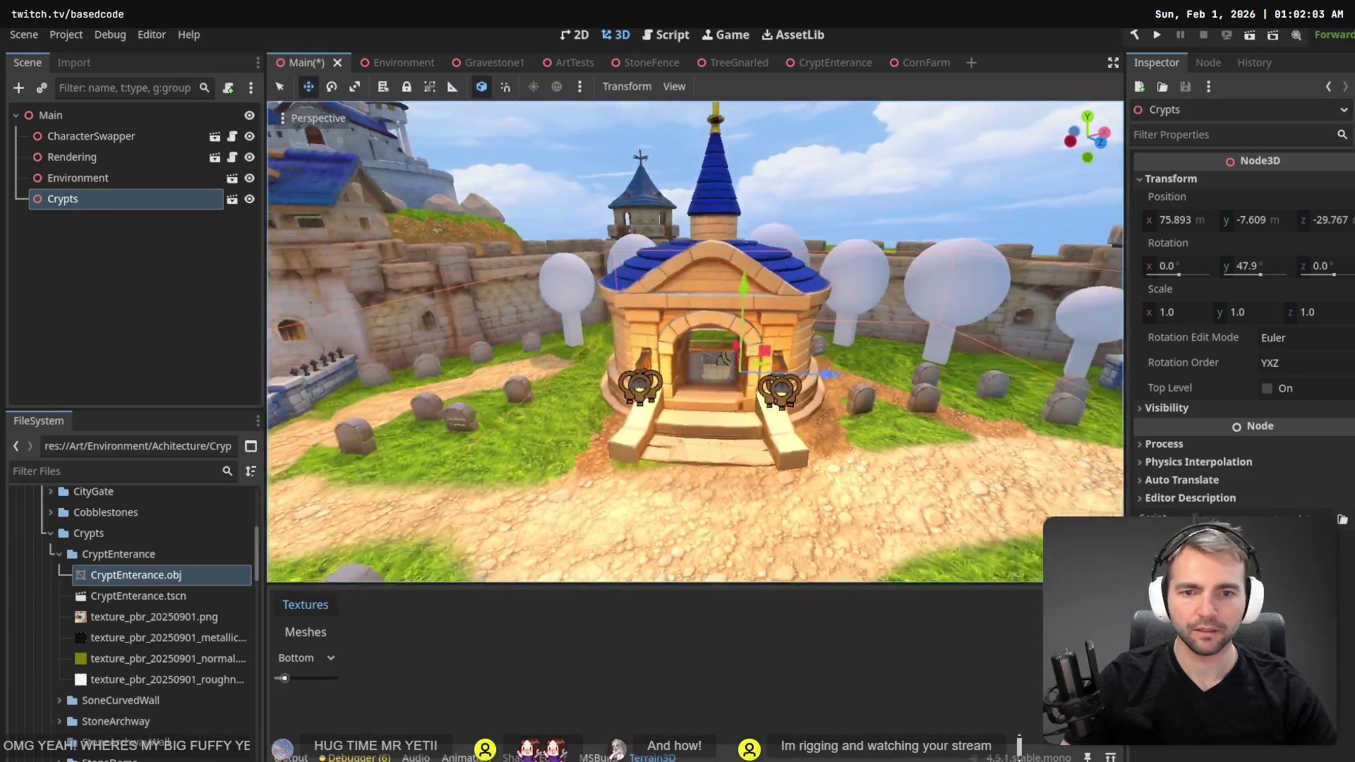
{"action": "key", "text": "w"}
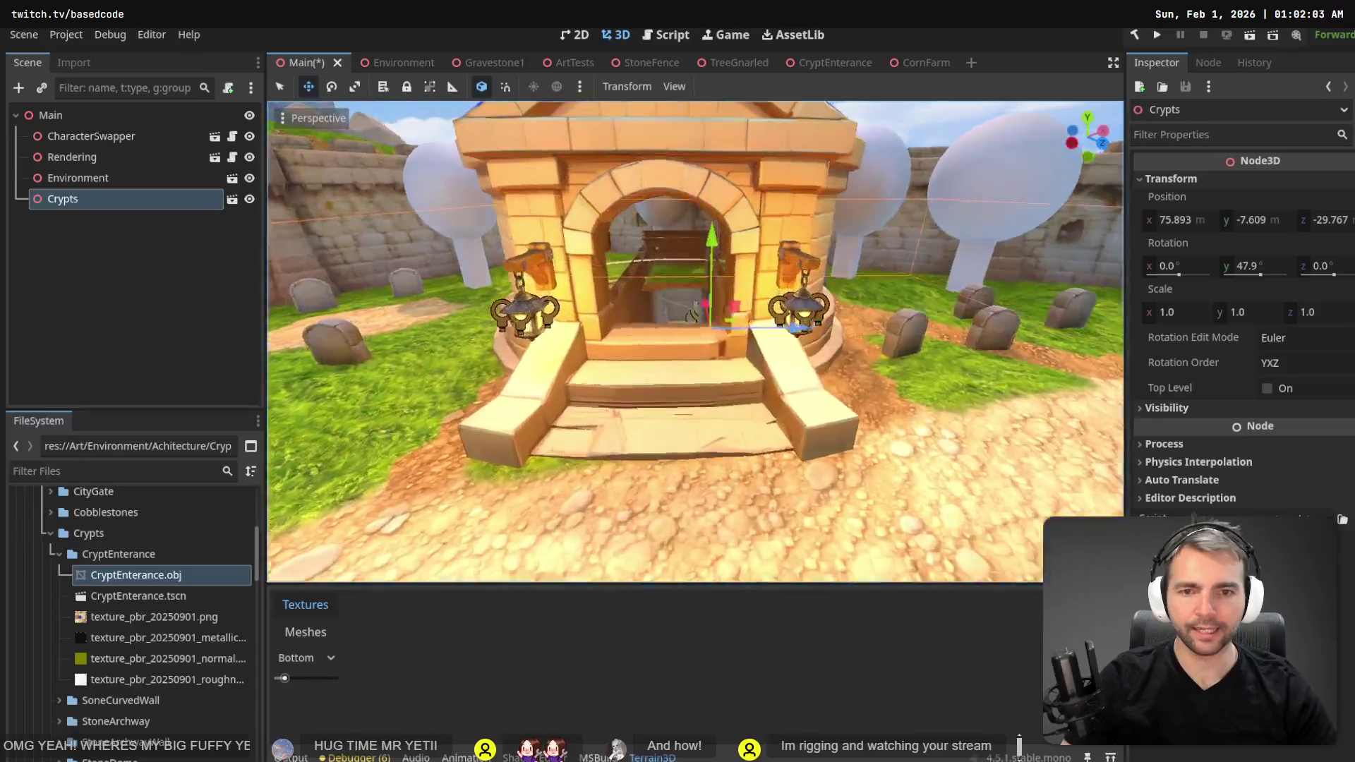
{"action": "key", "text": "w"}
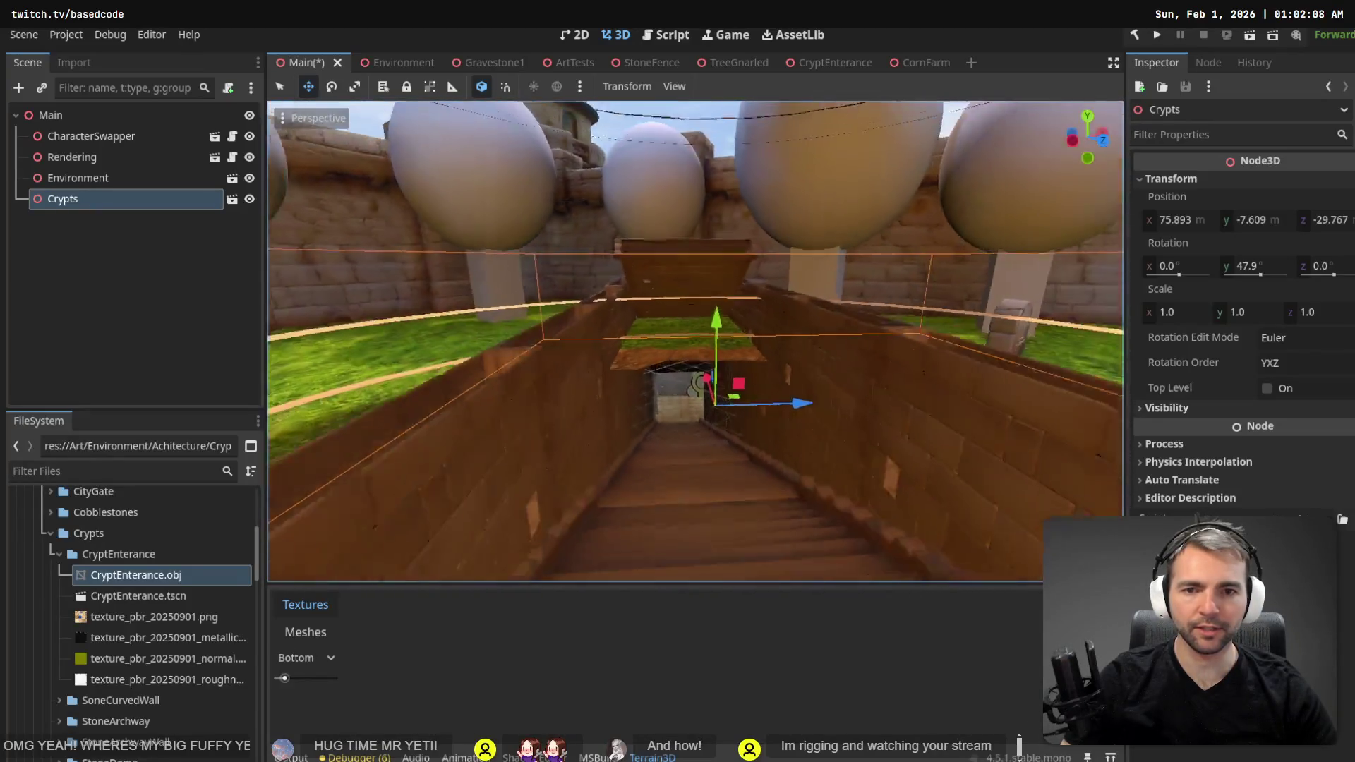
{"action": "key", "text": "s"}
{"action": "key", "text": "a"}
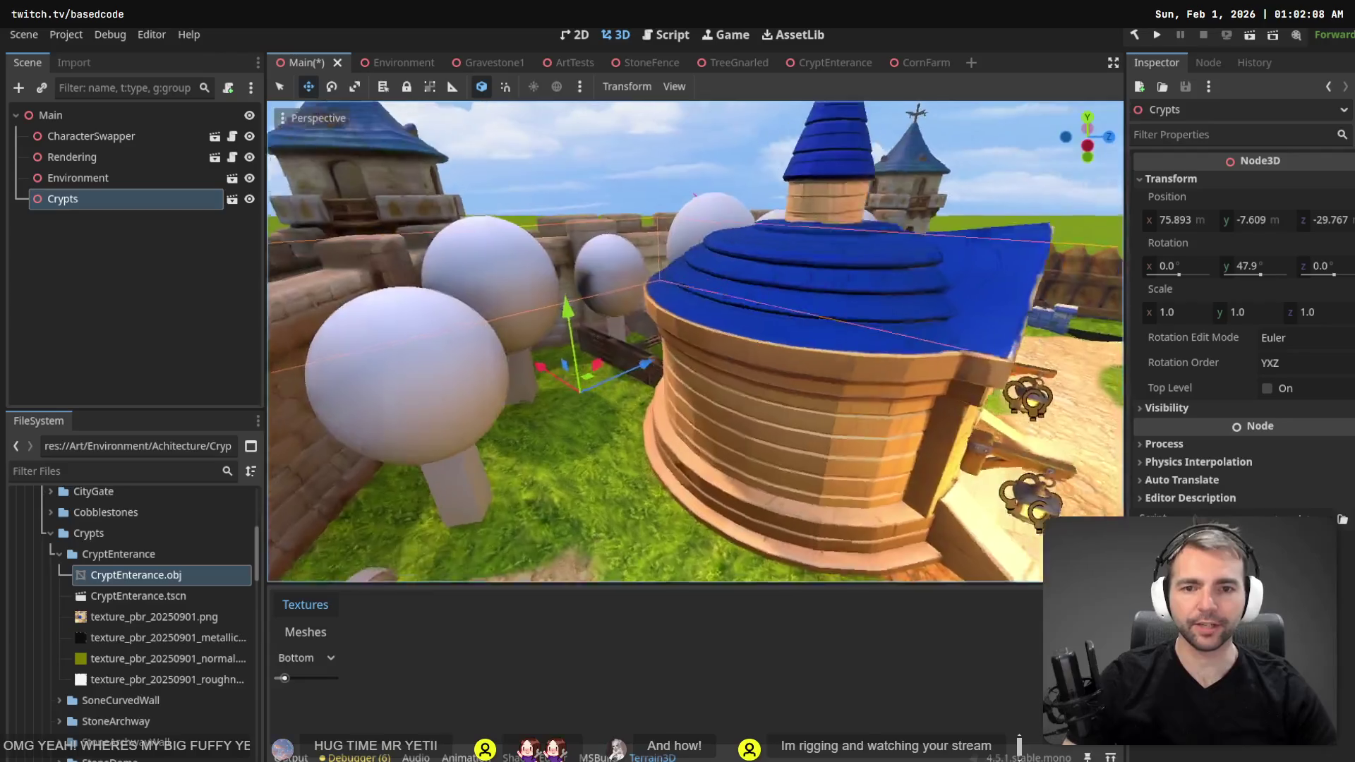
- Survey the castle hill and town from above, then save the Main scene and run the game
{"action": "key", "text": "e"}
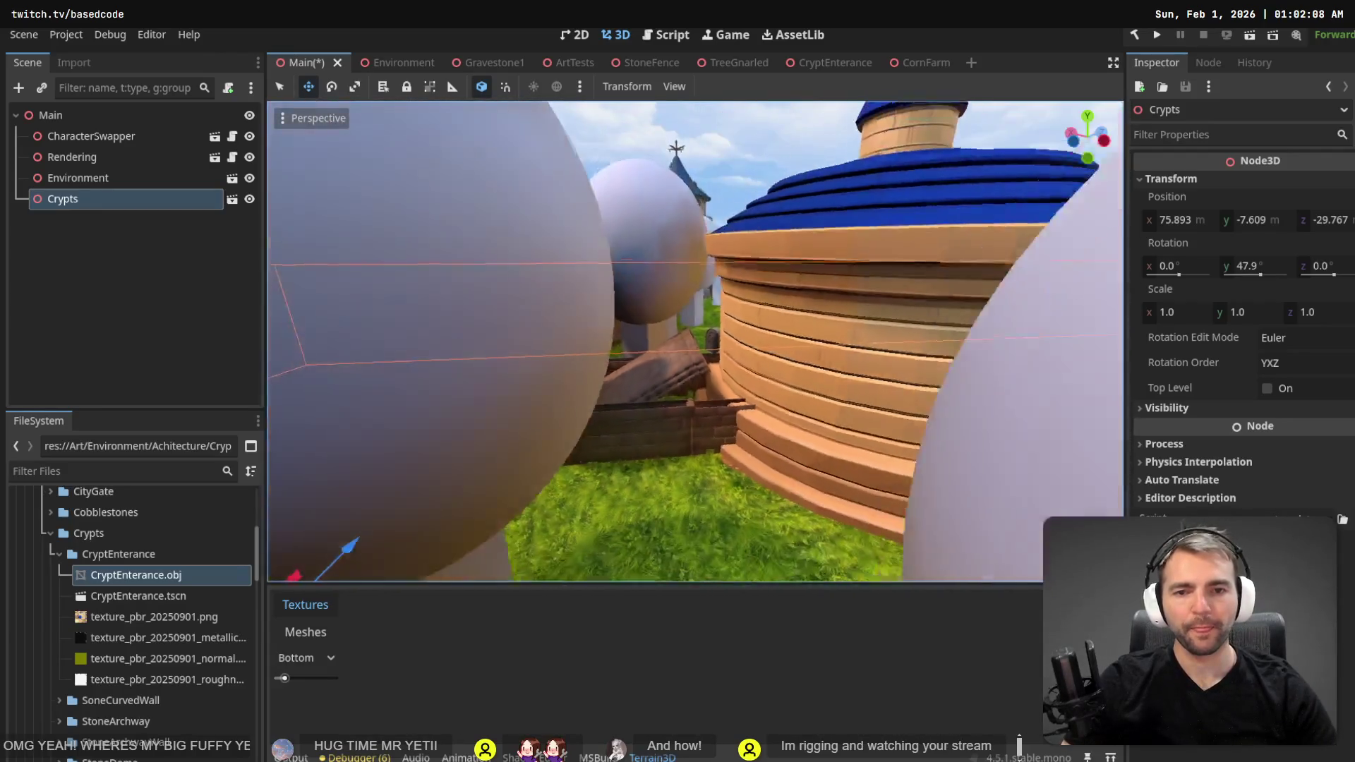
{"action": "key", "text": "w"}
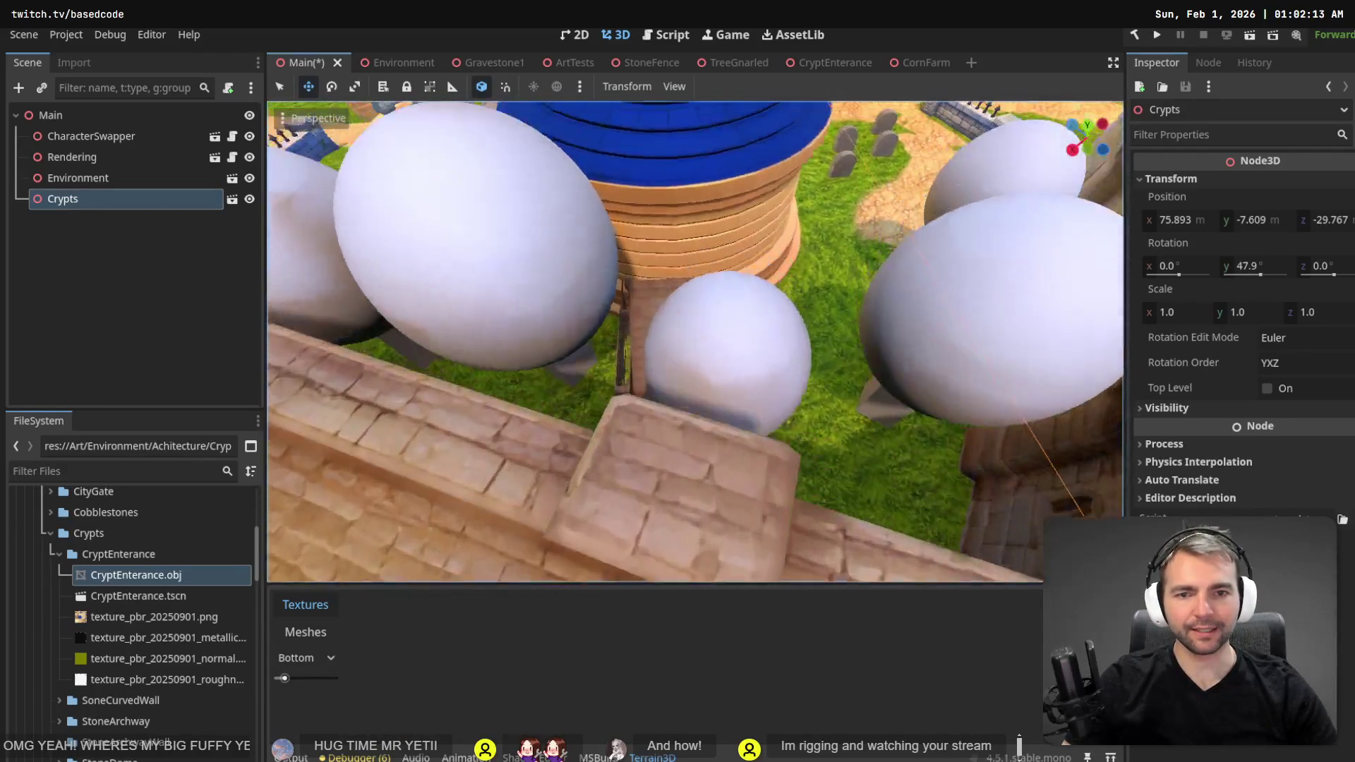
{"action": "key", "text": "q"}
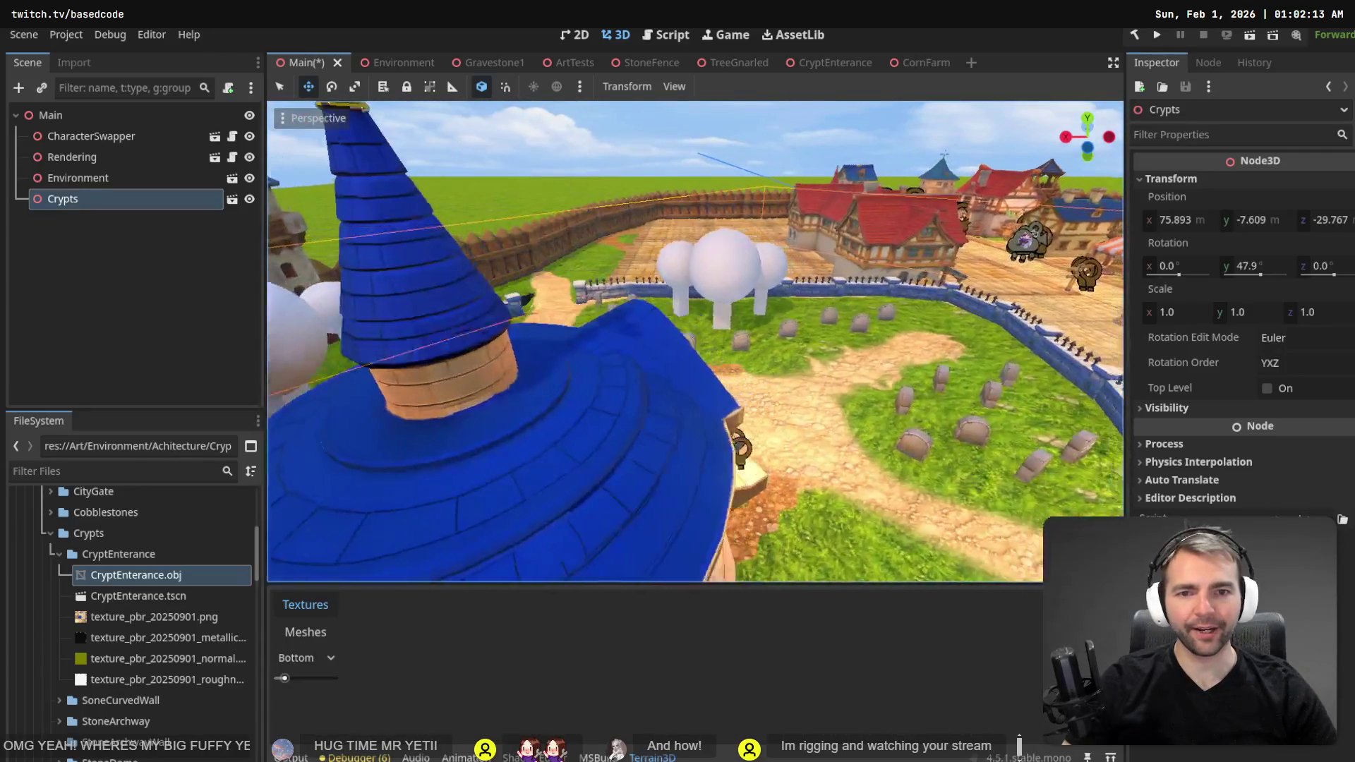
{"action": "key", "text": "e"}
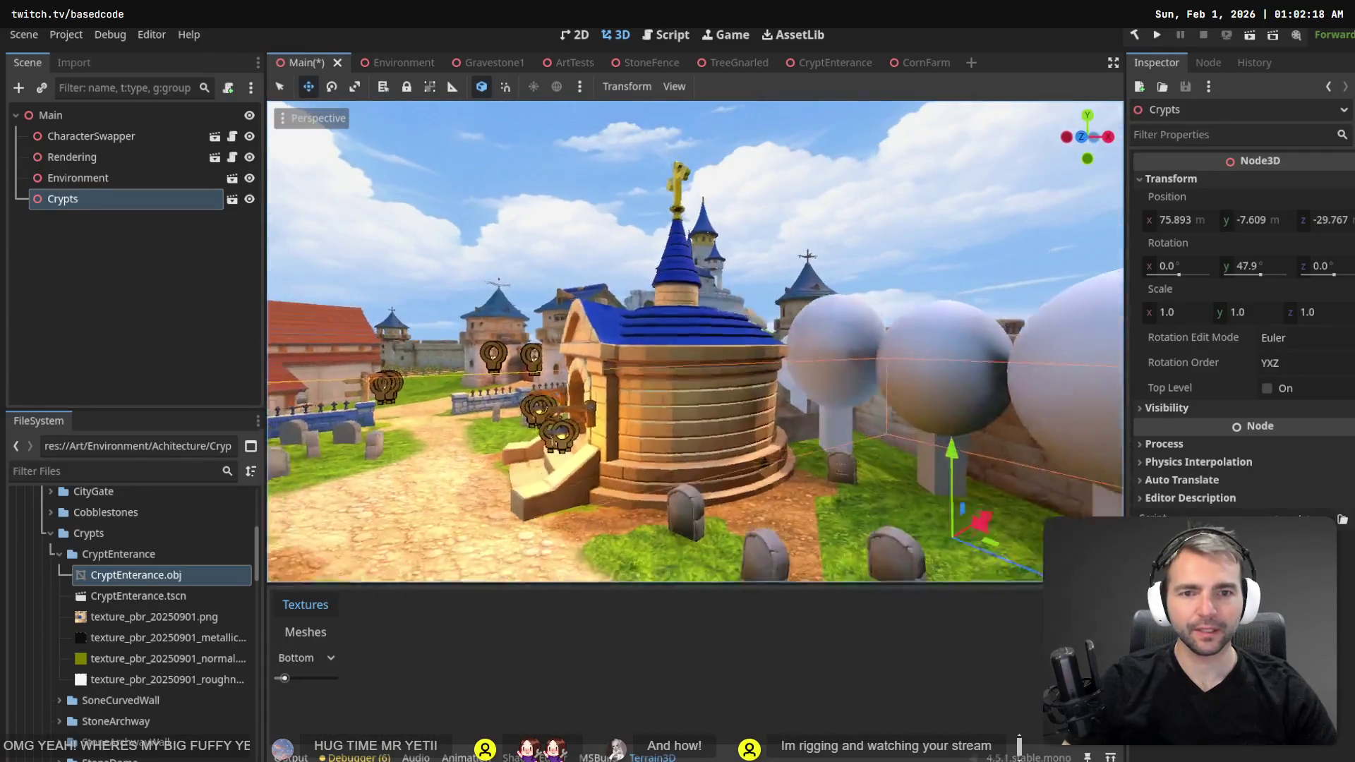
{"action": "key", "text": "w"}
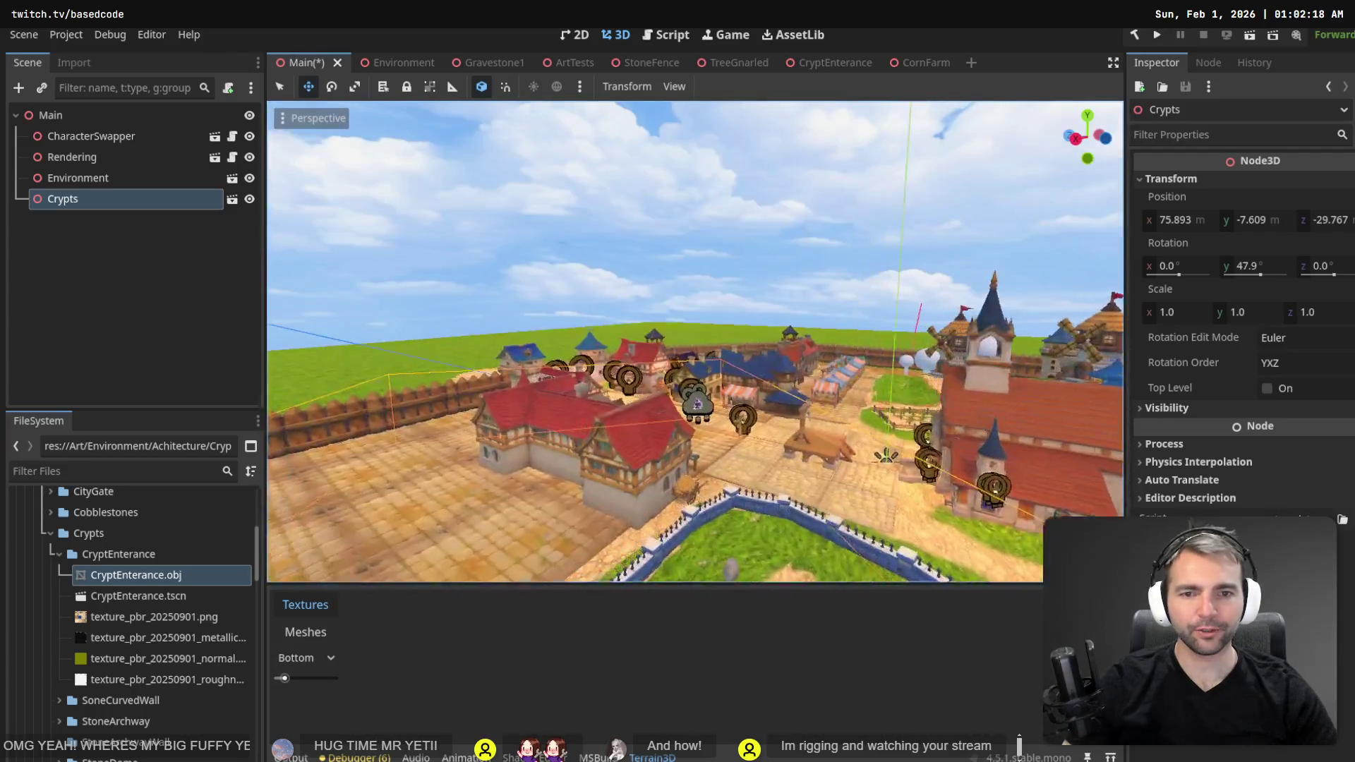
{"action": "key", "text": "w"}
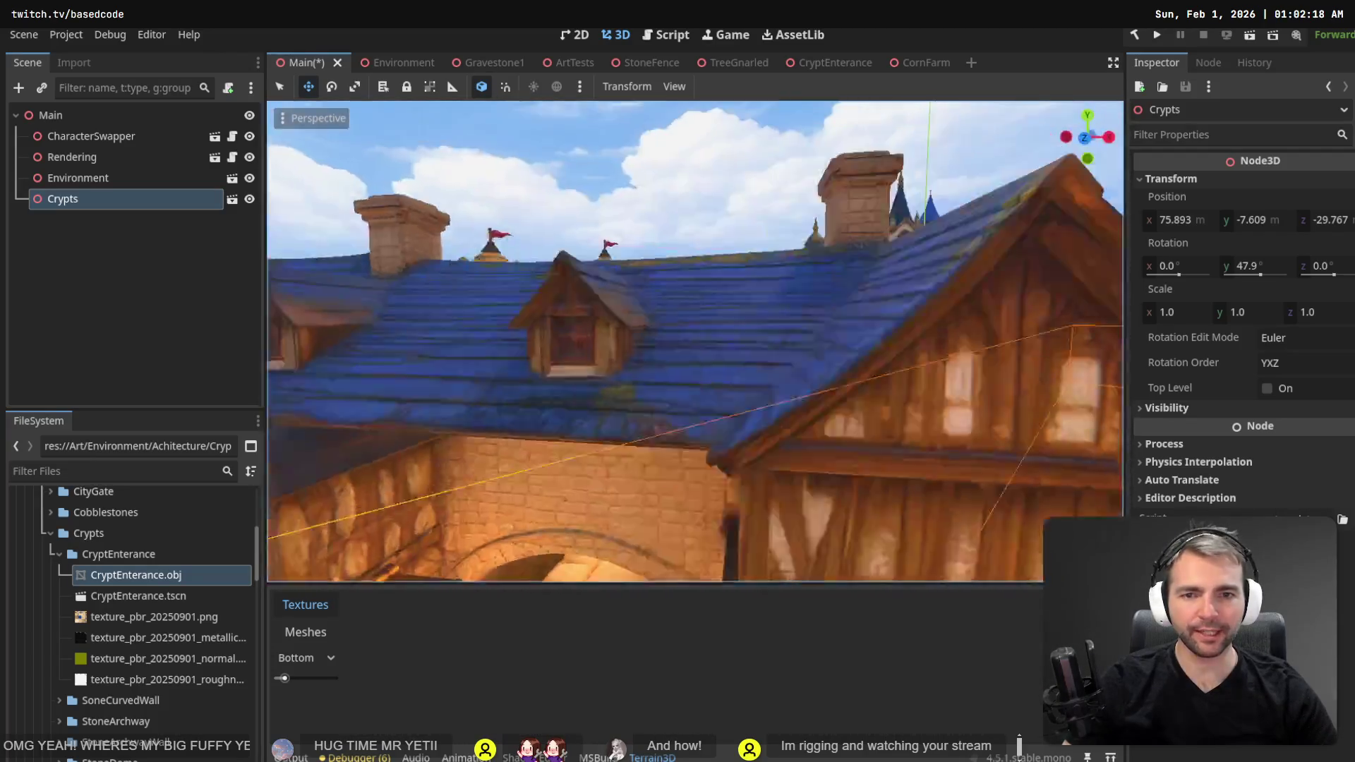
{"action": "key", "text": "w"}
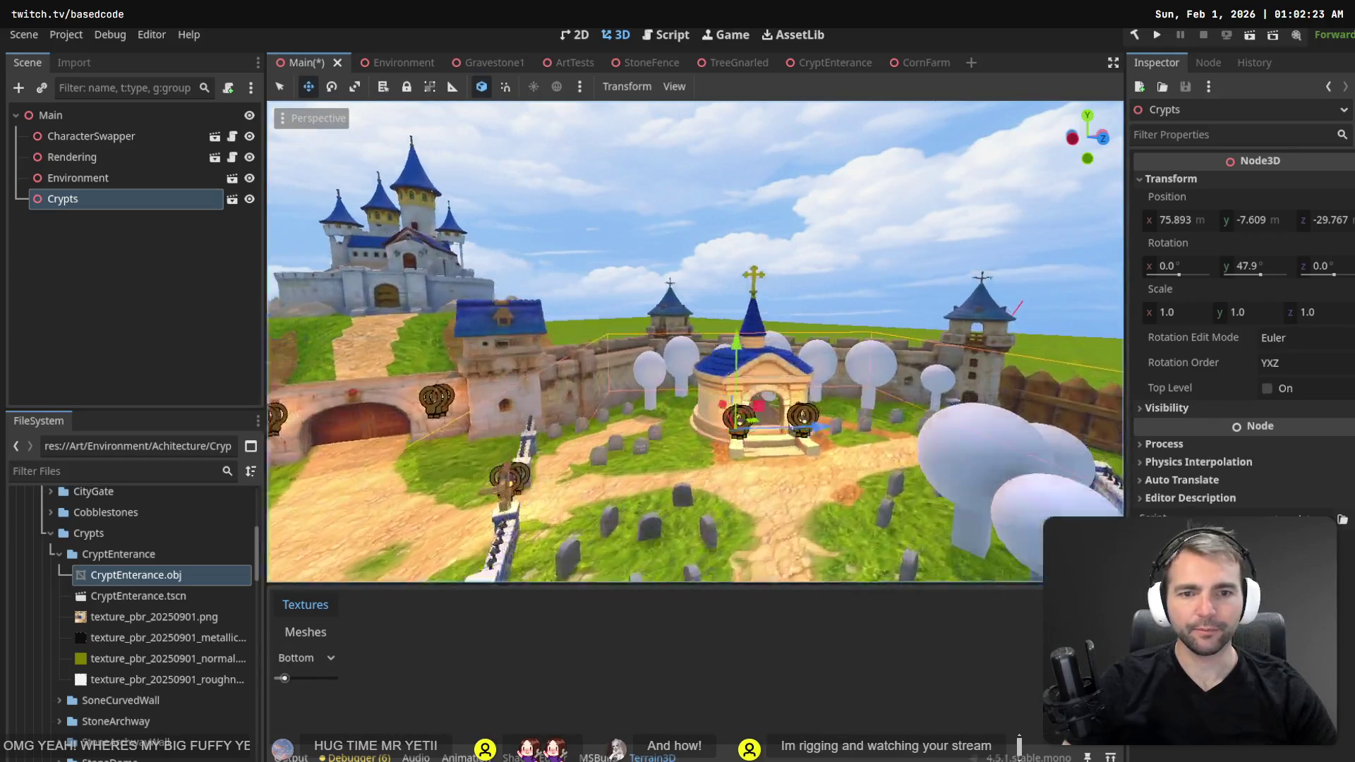
{"action": "key", "text": "ctrl+s"}
{"action": "key", "text": "F5"}
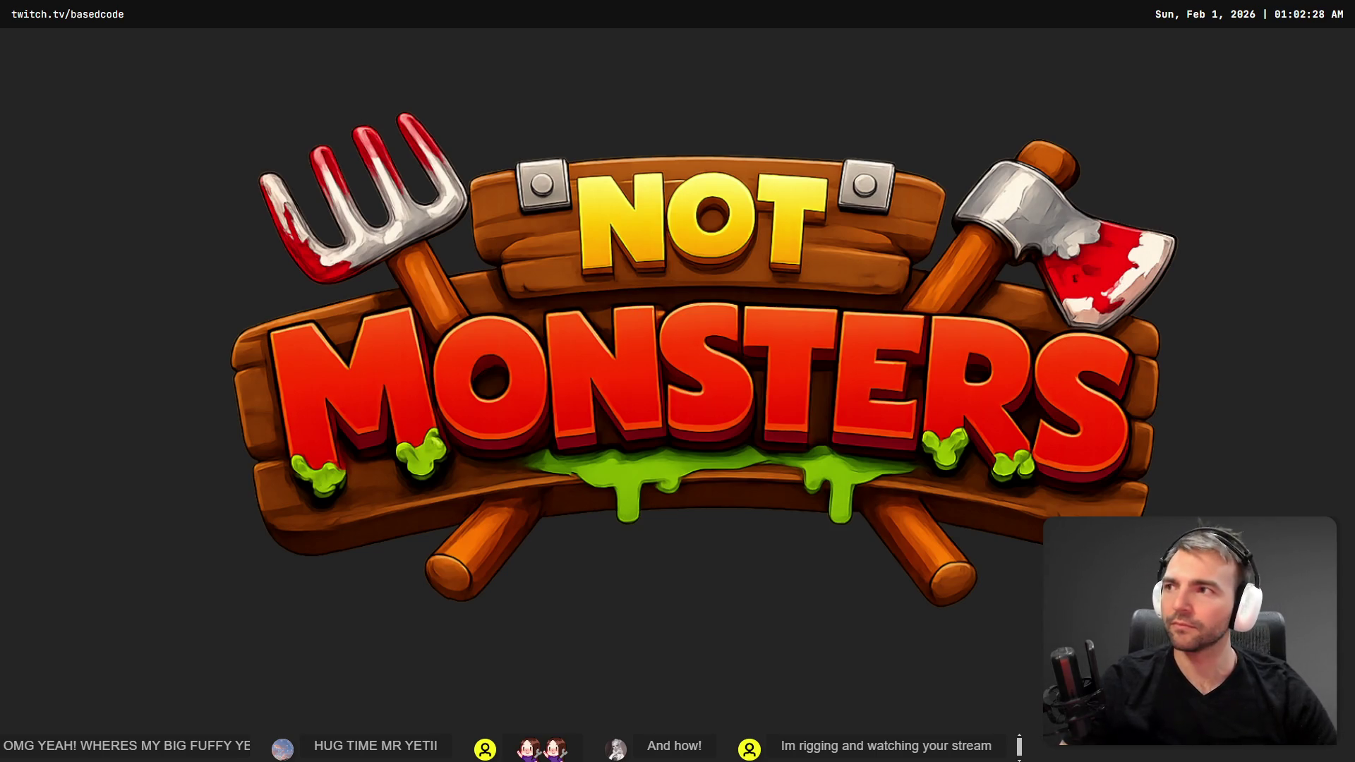
- Run the werewolf along the graveyard path to the crypt gate and up its stairway
{"action": "key", "text": "w"}
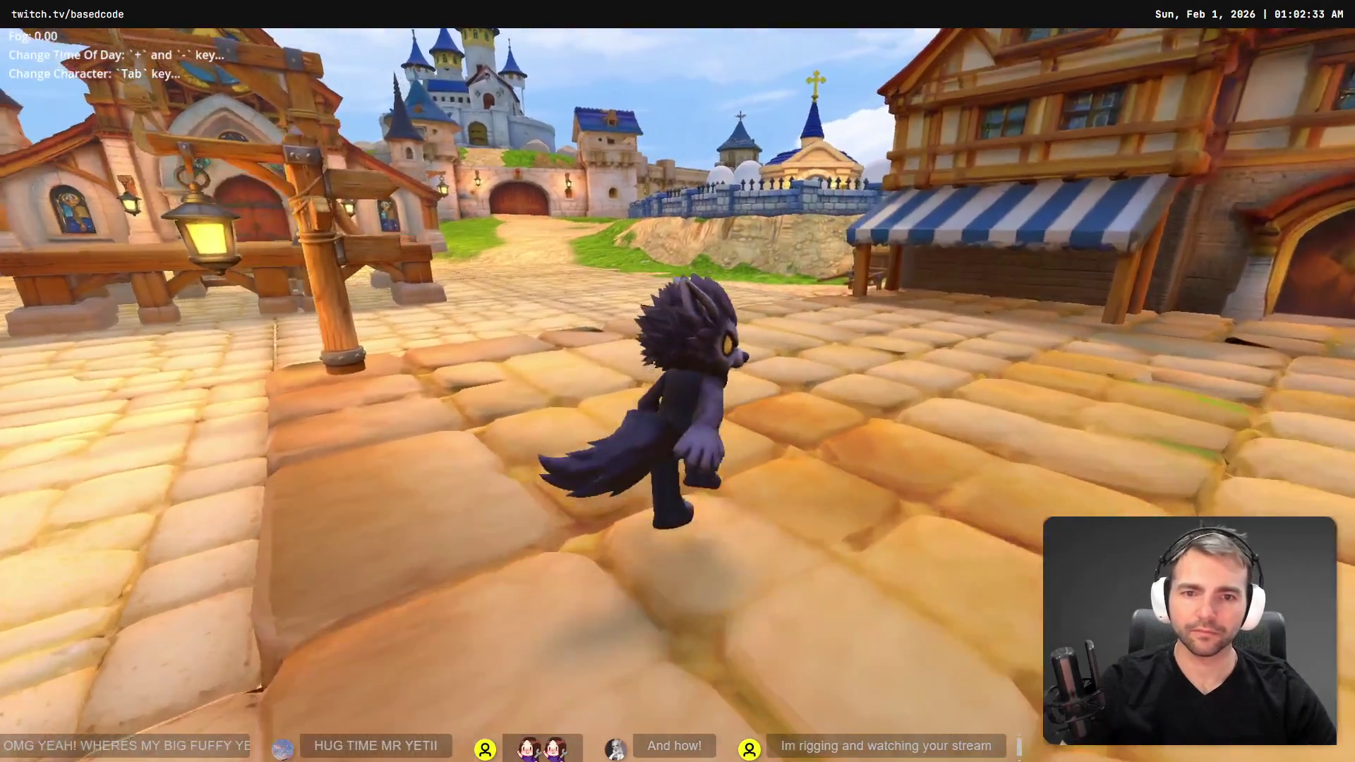
{"action": "key", "text": "d"}
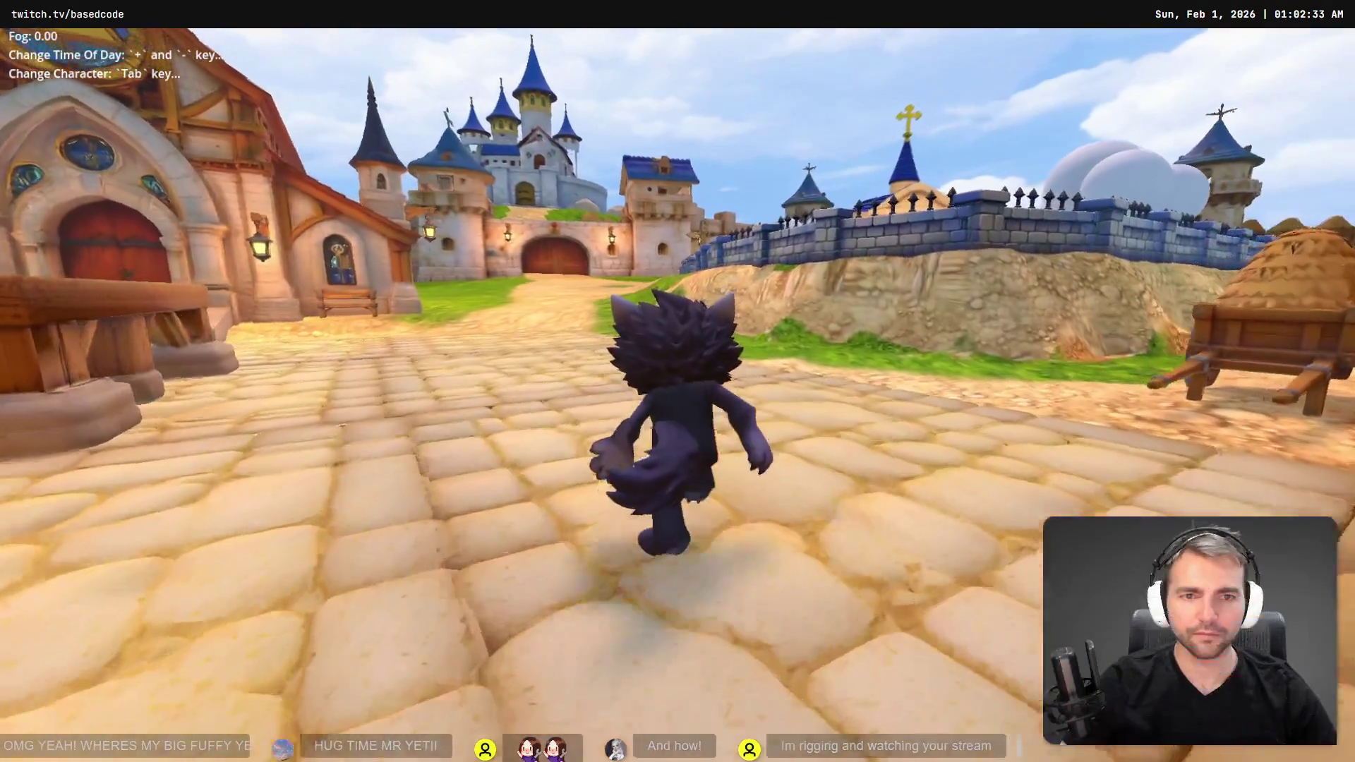
{"action": "key", "text": "w"}
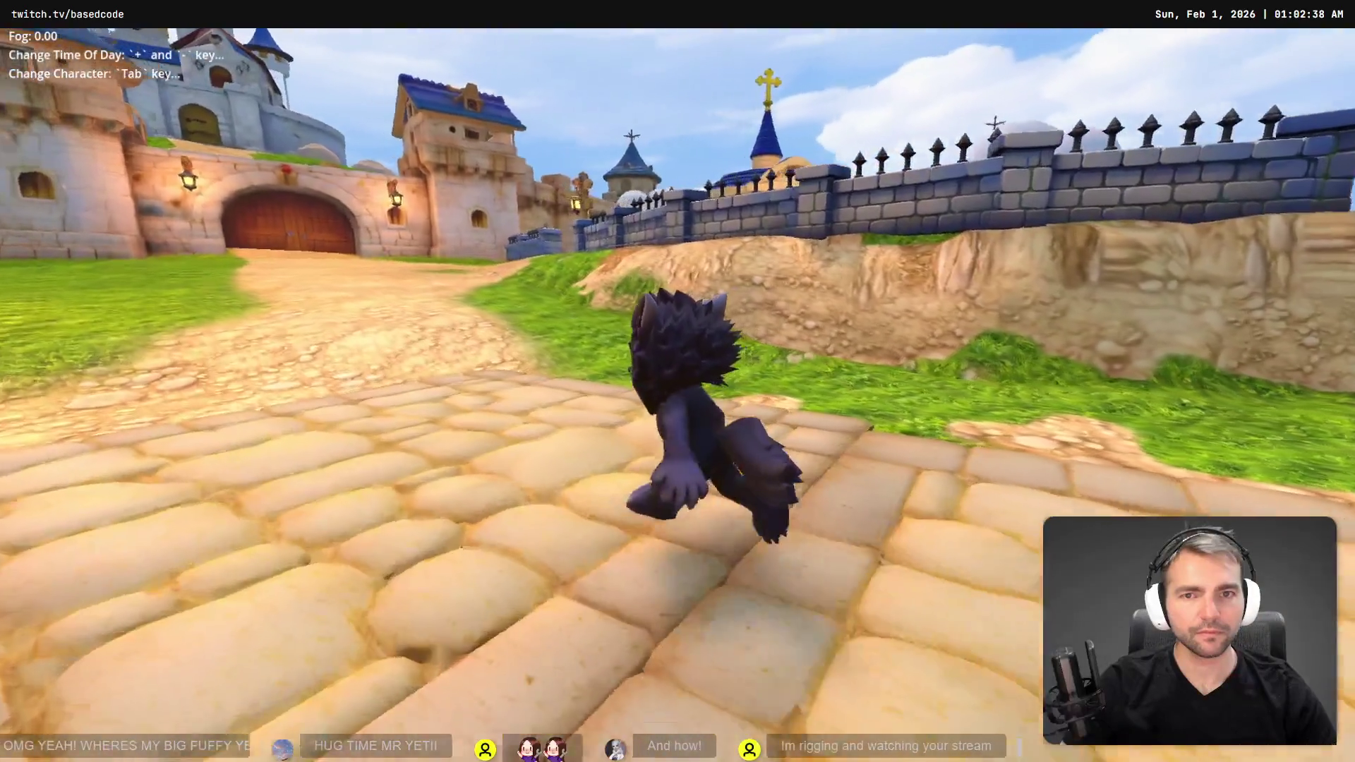
{"action": "key", "text": "a"}
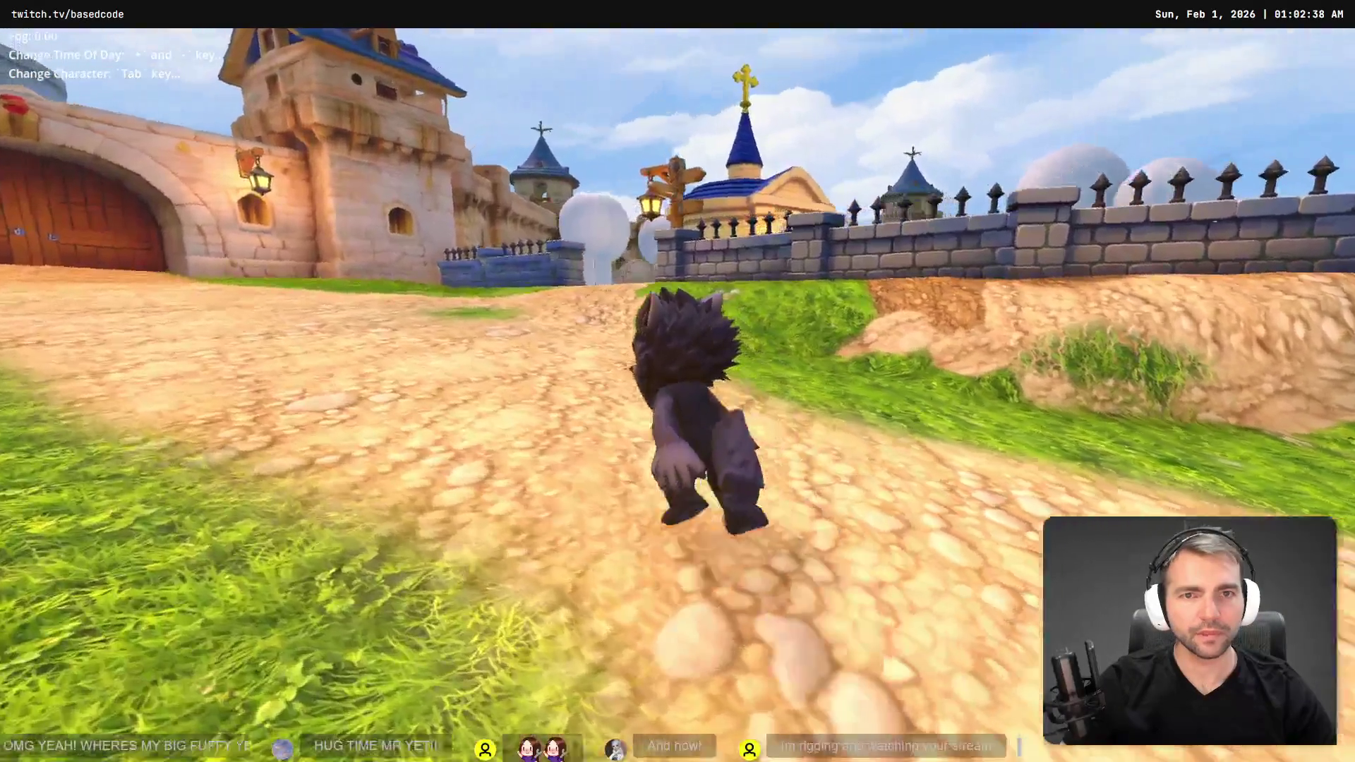
{"action": "key", "text": "w"}
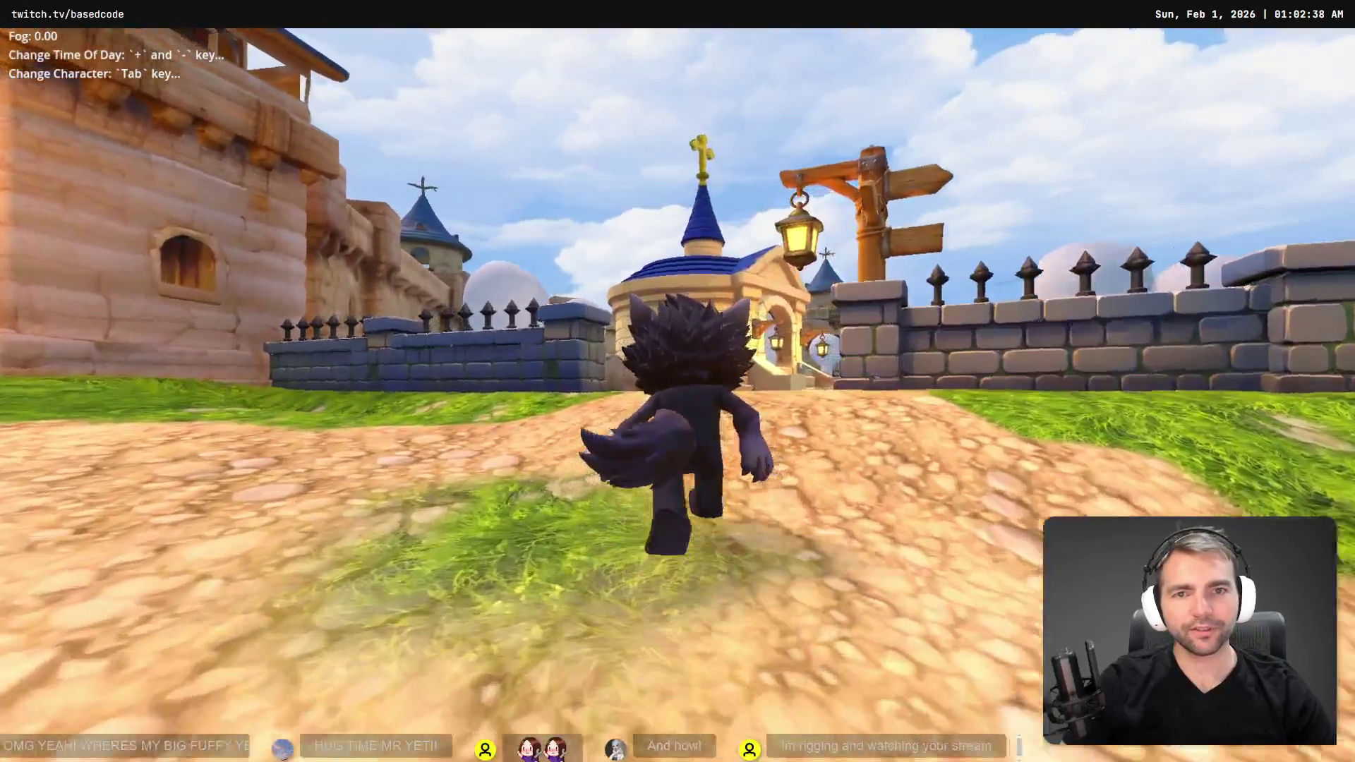
{"action": "key", "text": "w"}
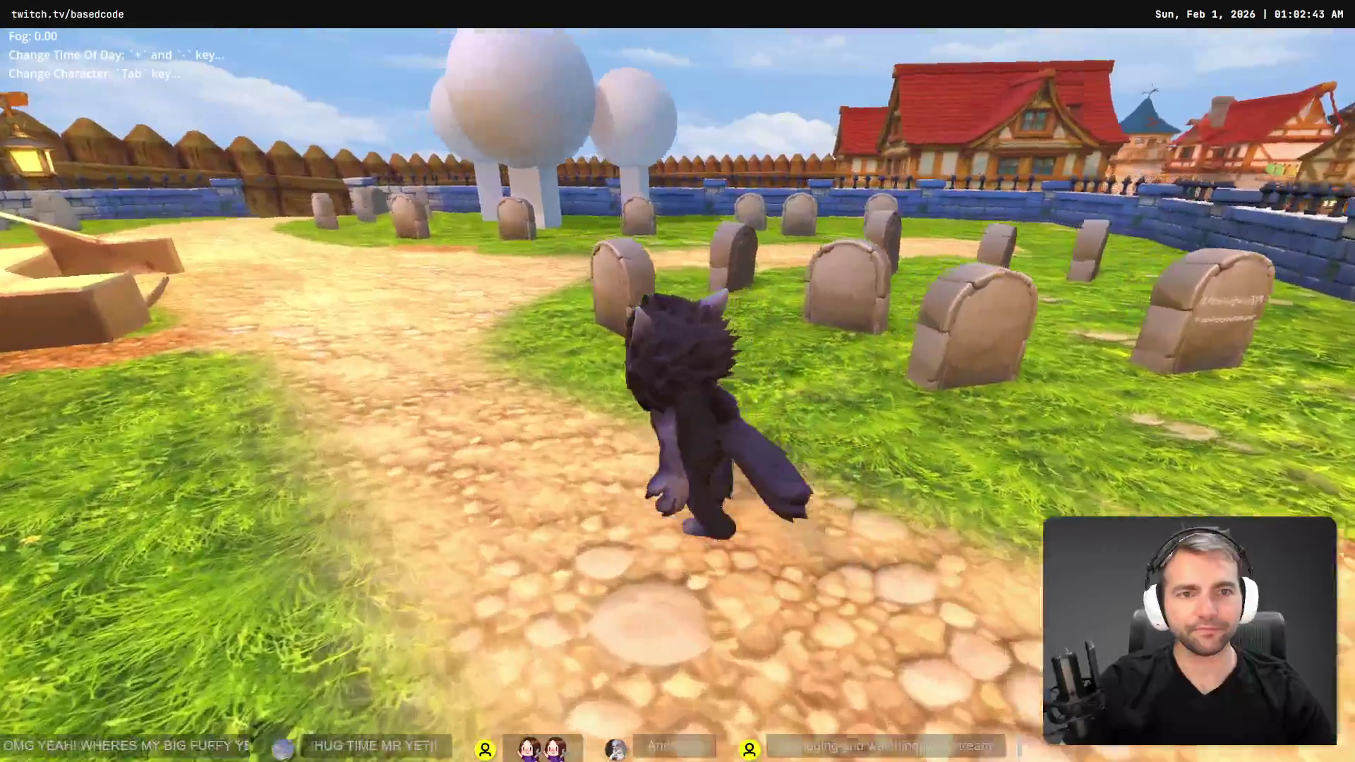
{"action": "key", "text": "w"}
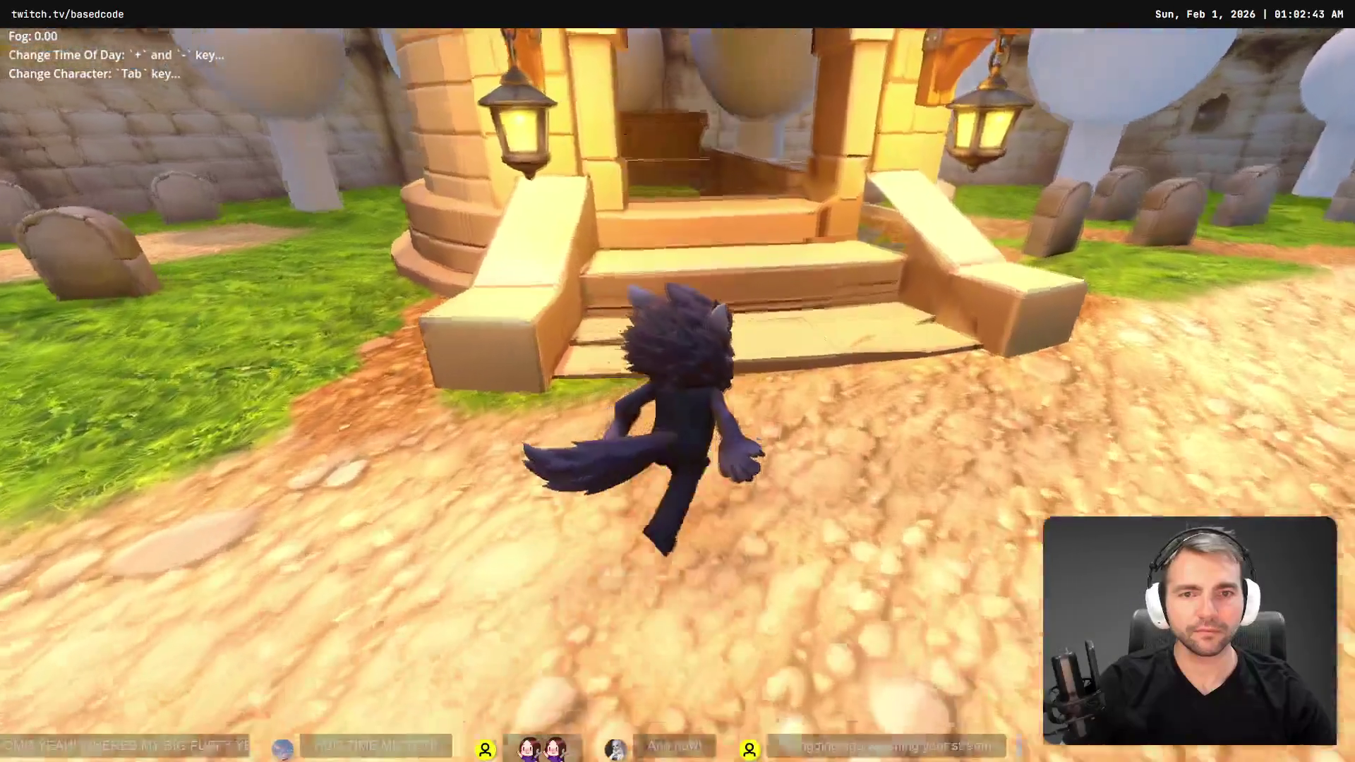
{"action": "key", "text": "w"}
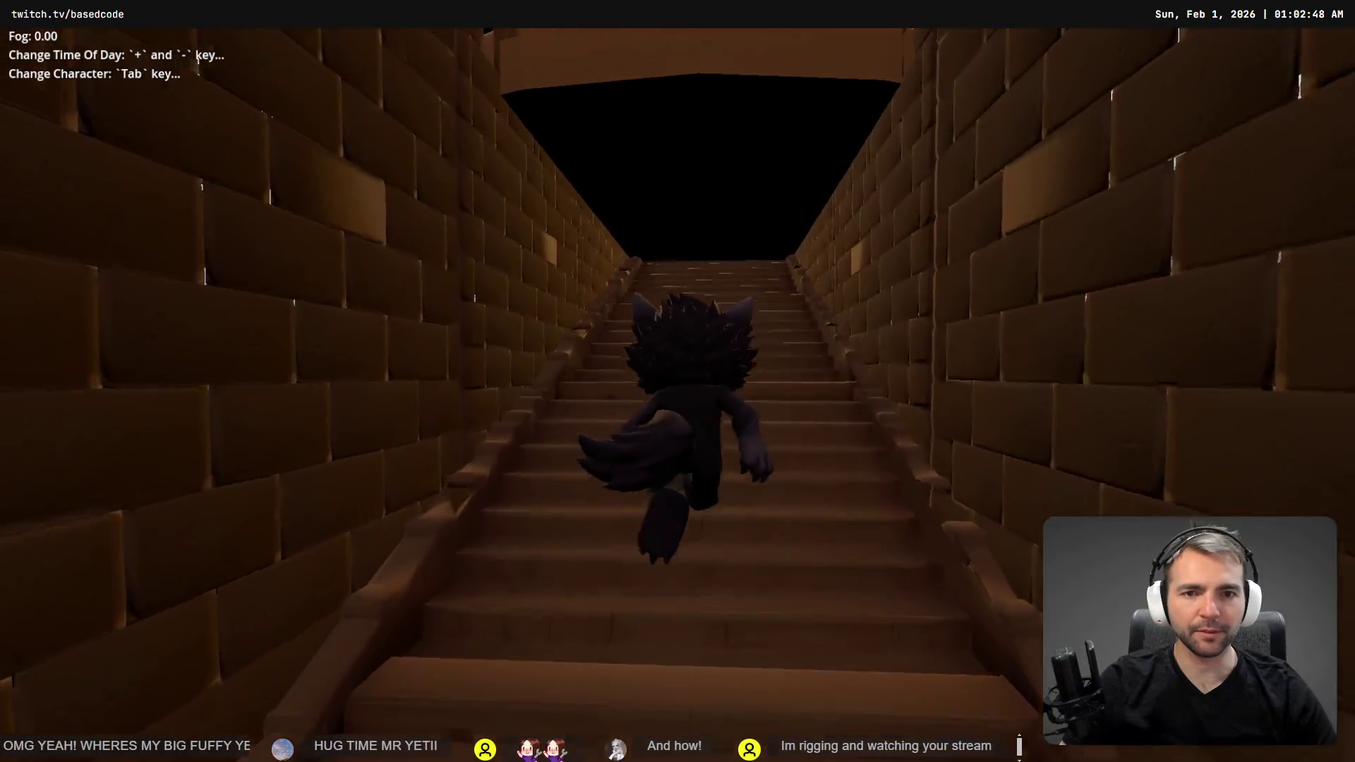
{"action": "key", "text": "w"}
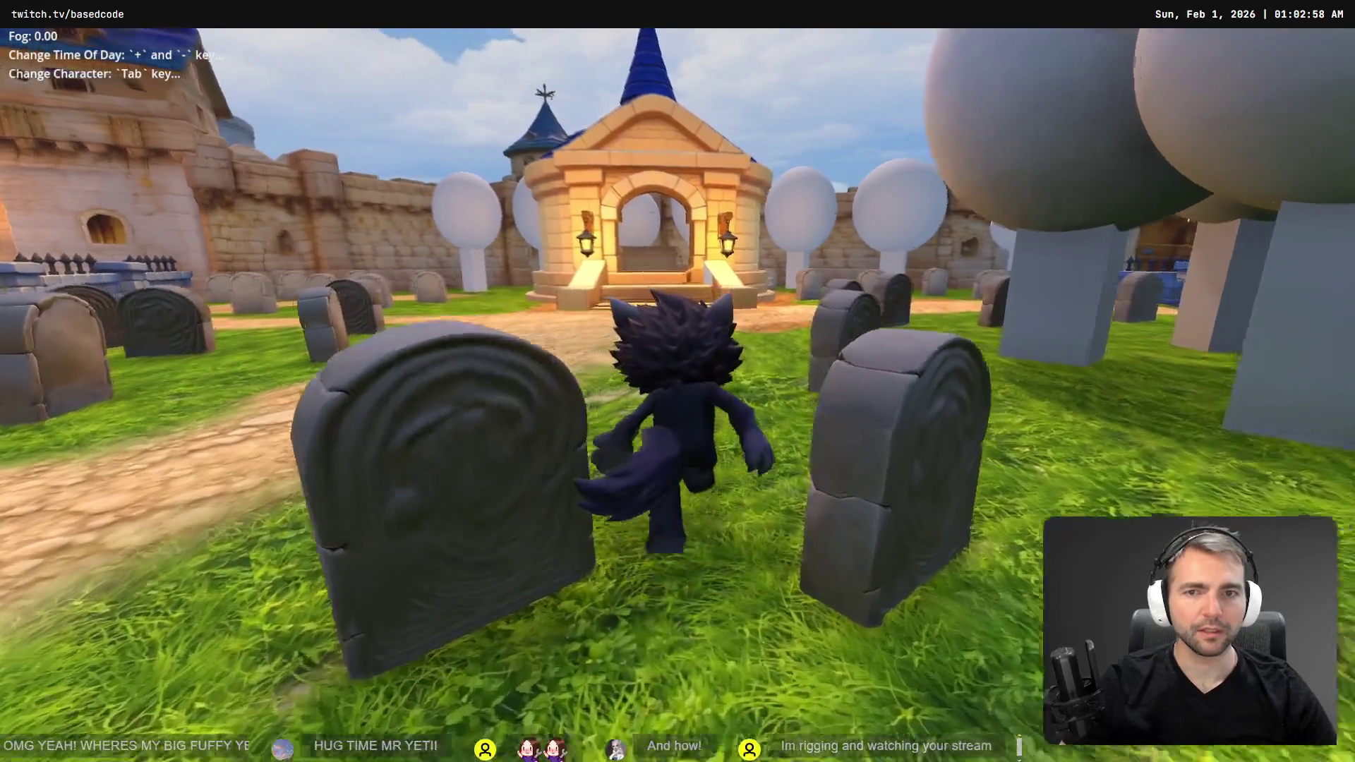
{"action": "key", "text": "w"}
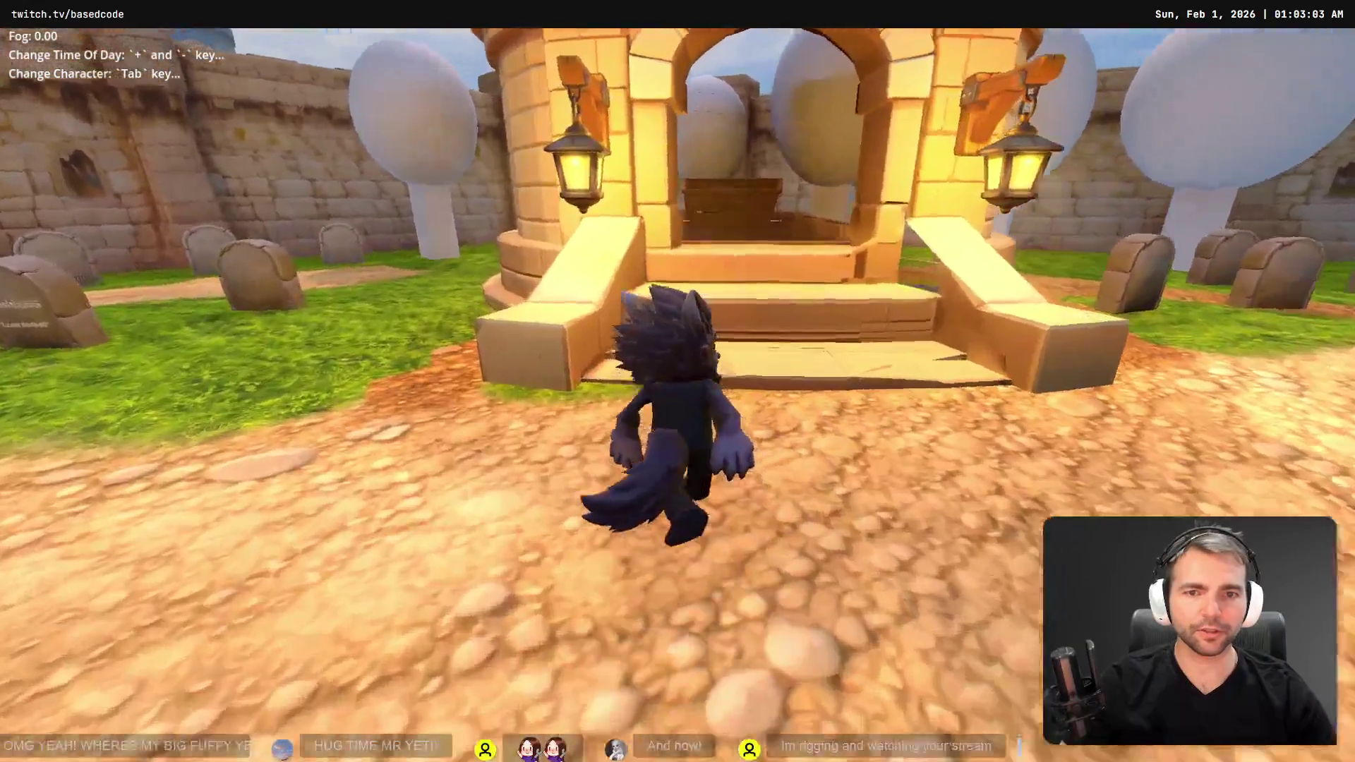
- Walk the shrine stairs and run through the stone corridor into the arched statue hallway
{"action": "key", "text": "w"}
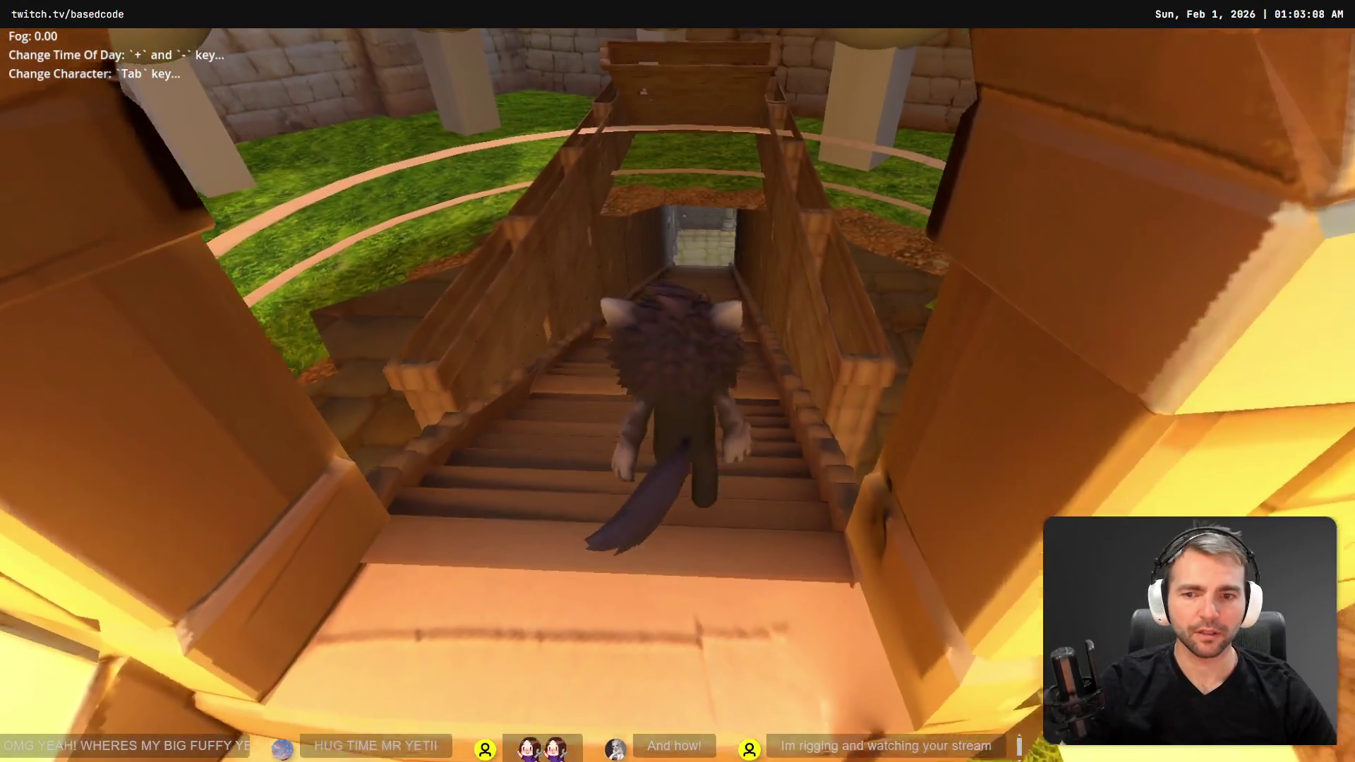
{"action": "key", "text": "s"}
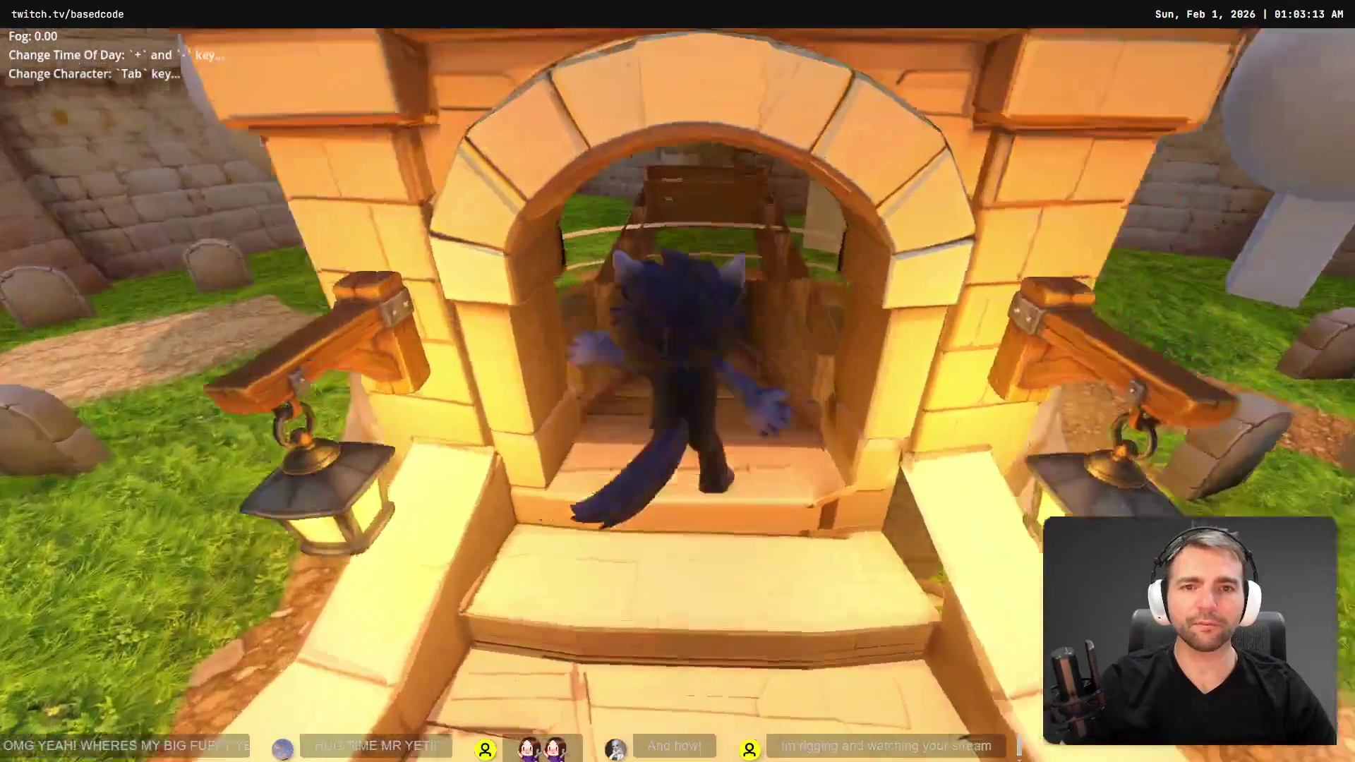
{"action": "key", "text": "w"}
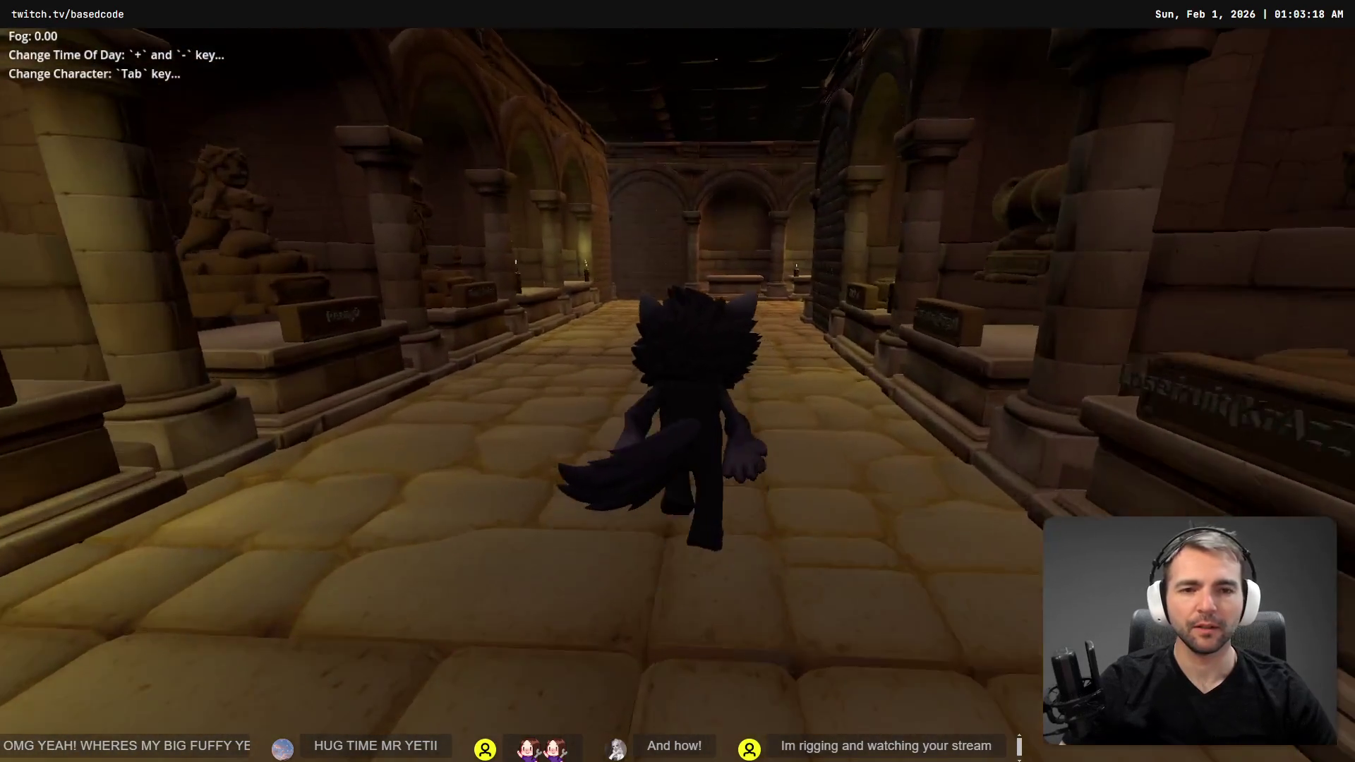
{"action": "key", "text": "w"}
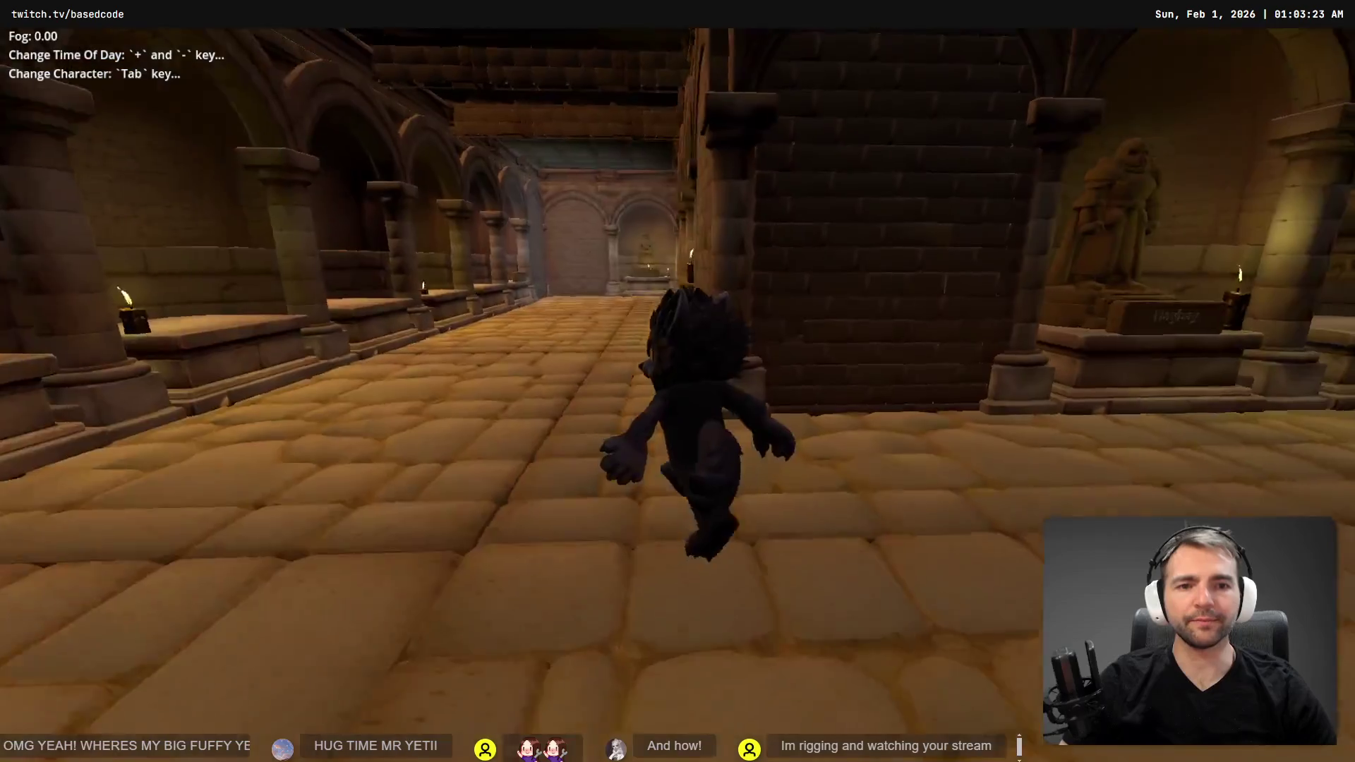
{"action": "key", "text": "w"}
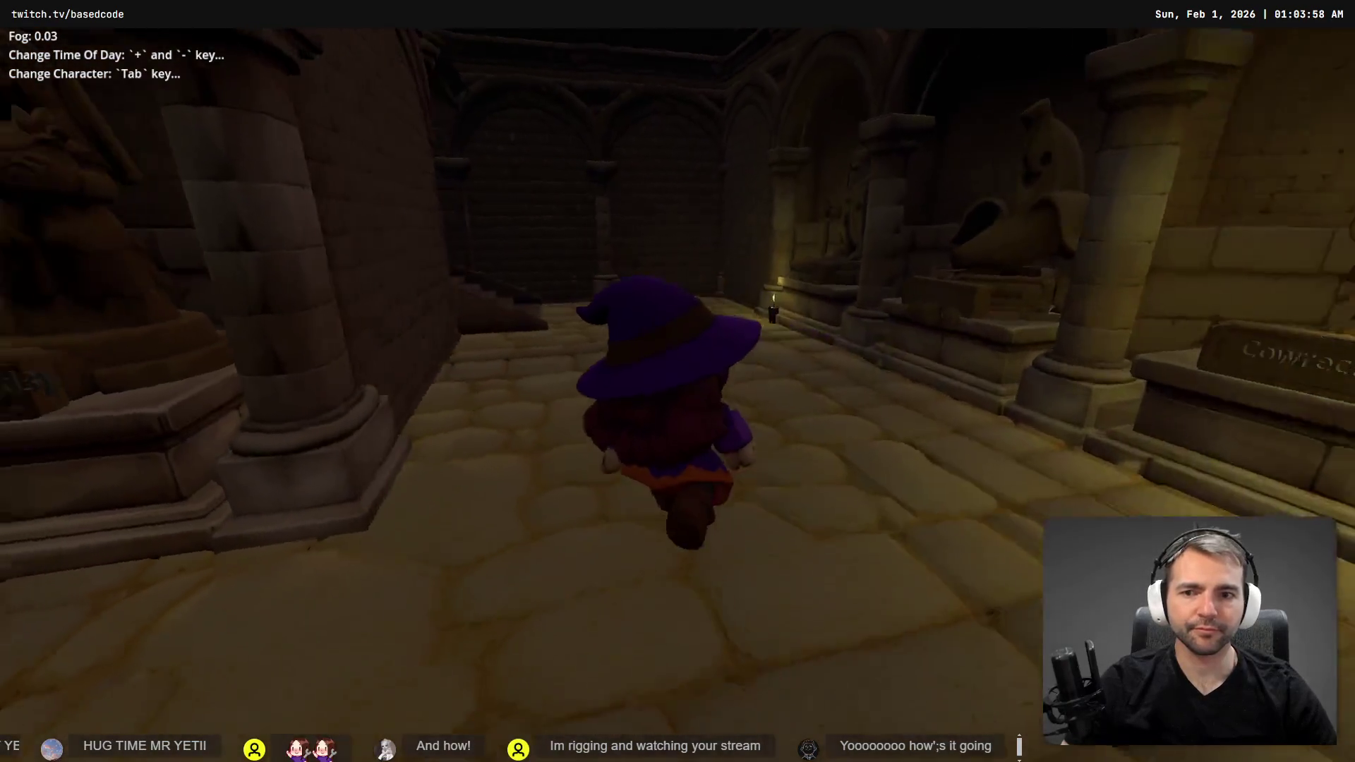
- Climb the foggy crypt stairs to the cobbled courtyard, then switch to Blender
{"action": "key", "text": "w"}
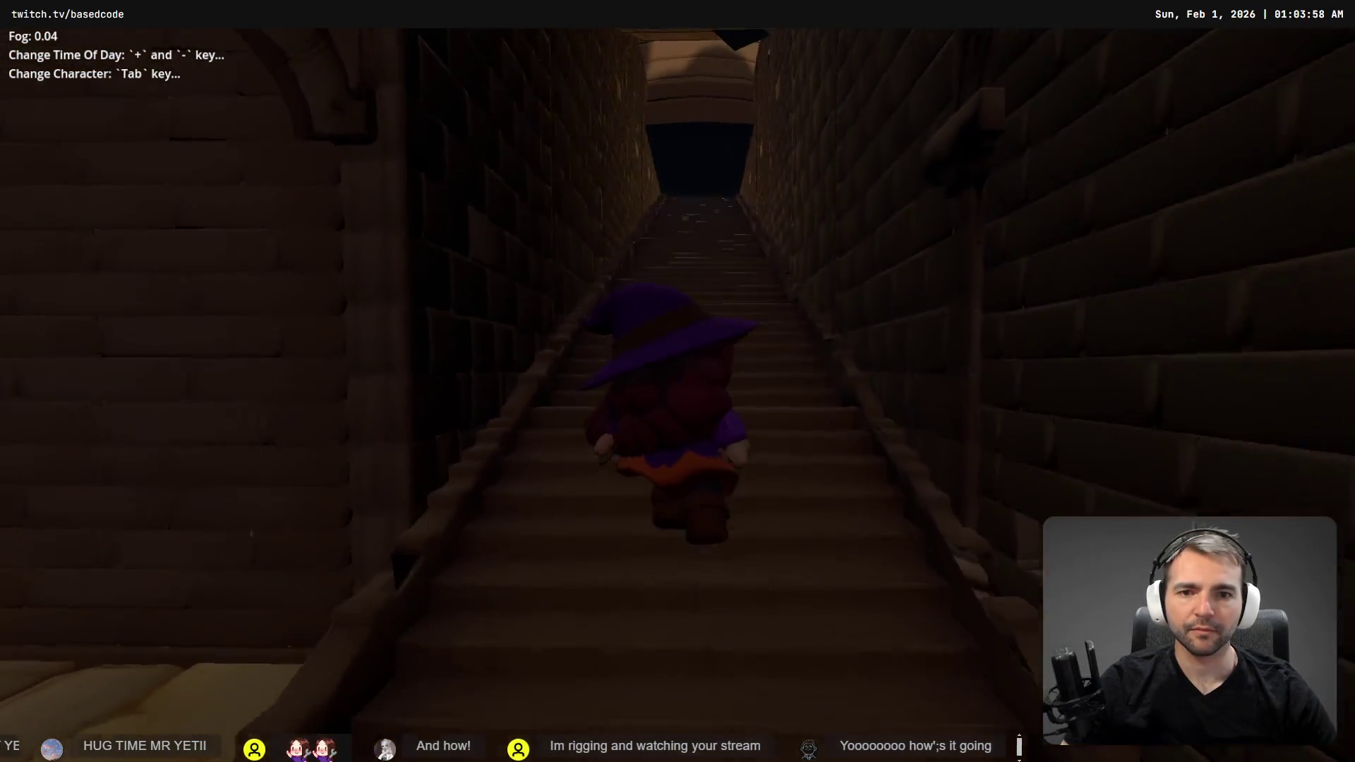
{"action": "key", "text": "w"}
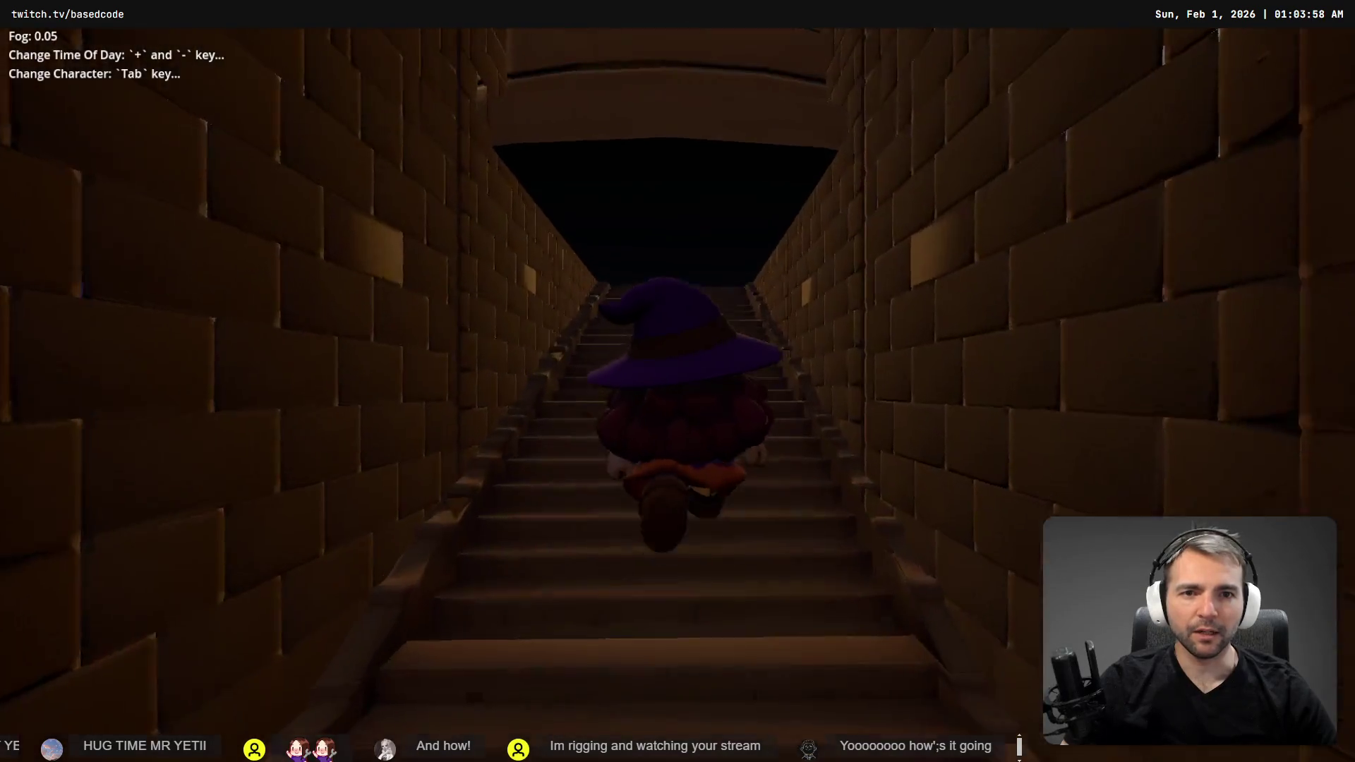
{"action": "key", "text": "w"}
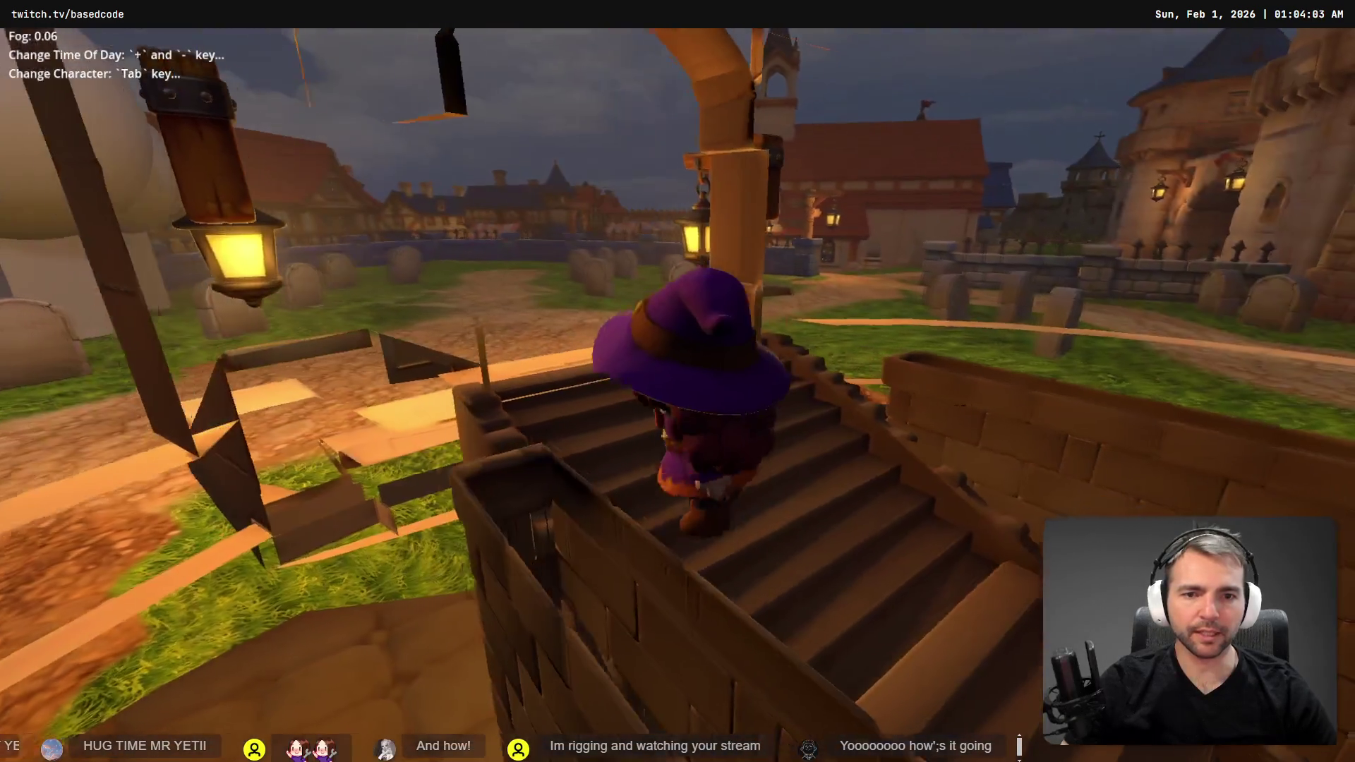
{"action": "key", "text": "s"}
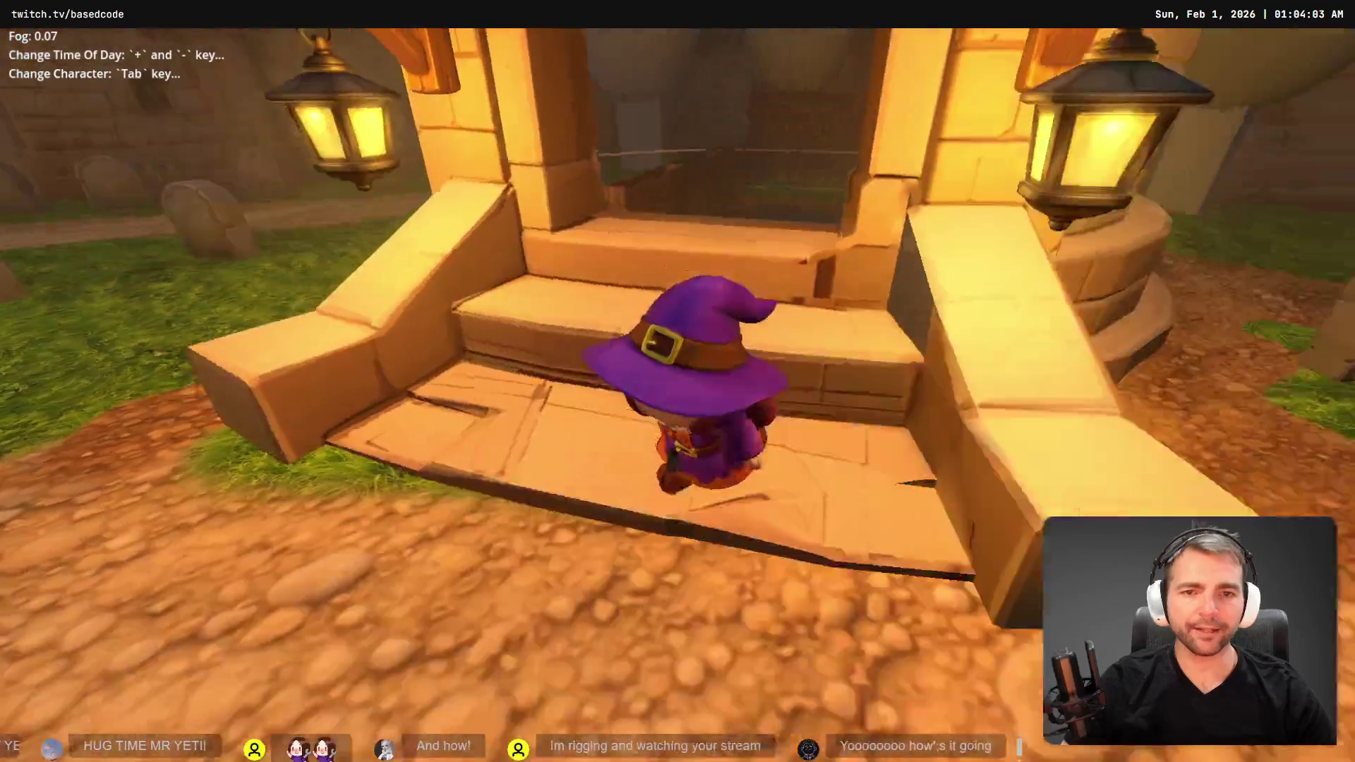
{"action": "key", "text": "w"}
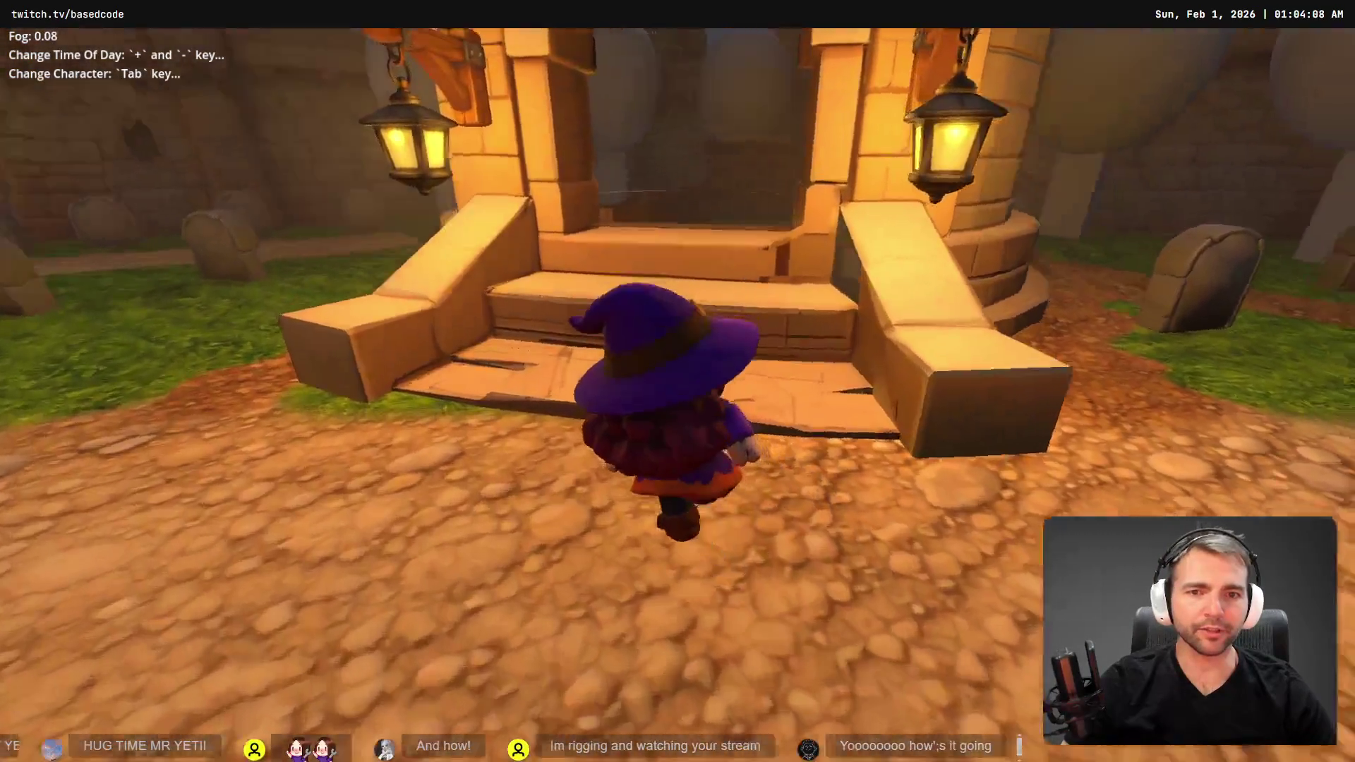
{"action": "key", "text": "s"}
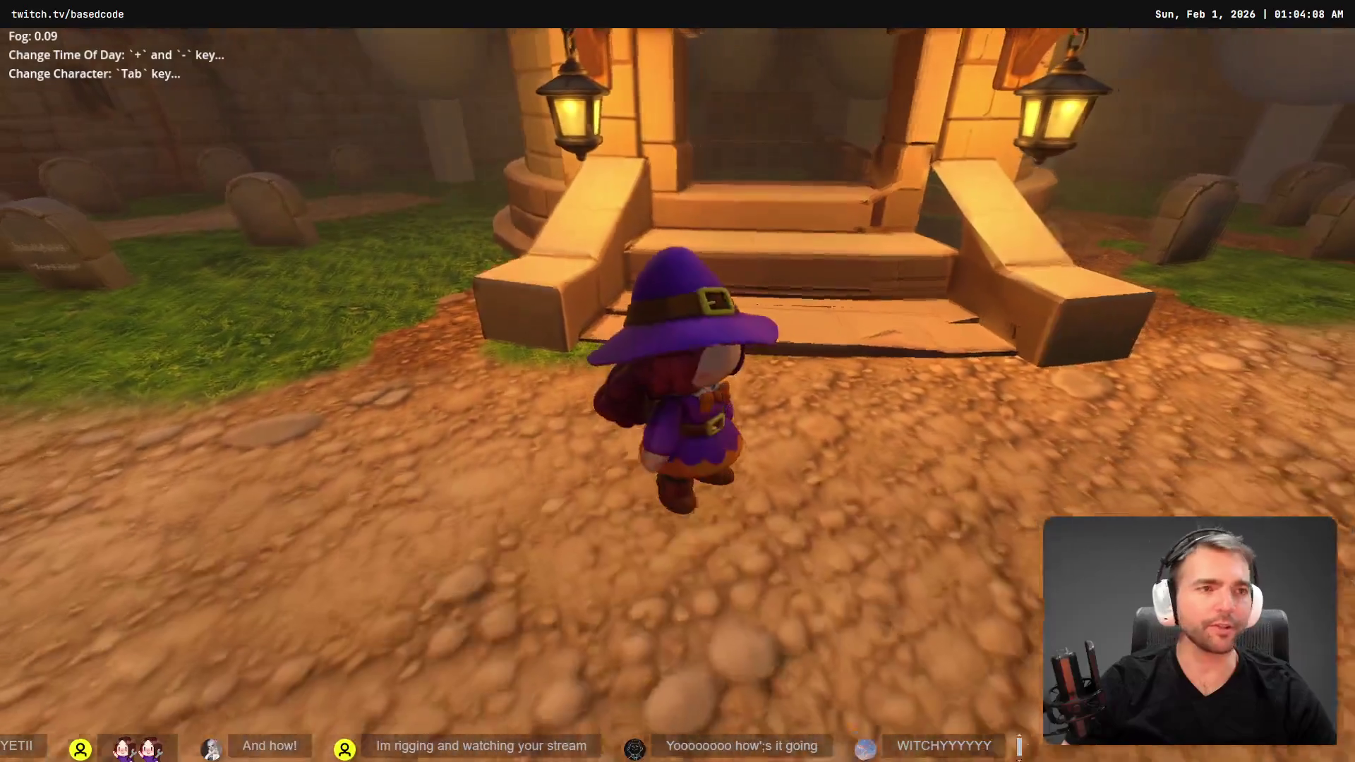
{"action": "key", "text": "alt+Tab"}
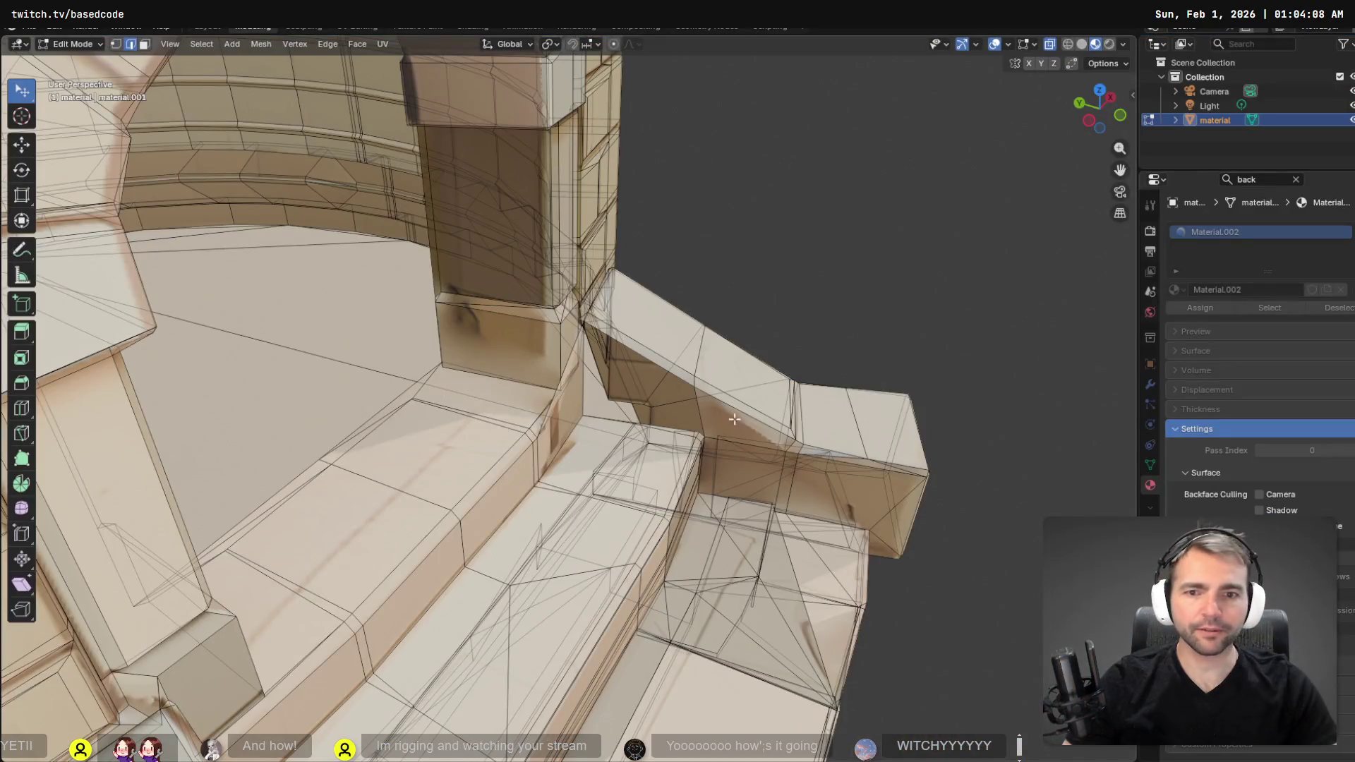
- Inspect the crypt entrance mesh from several angles, toggling in and out of Edit Mode
{"action": "left_click_drag", "start_coordinate": [703, 440], "coordinate": [847, 114]}
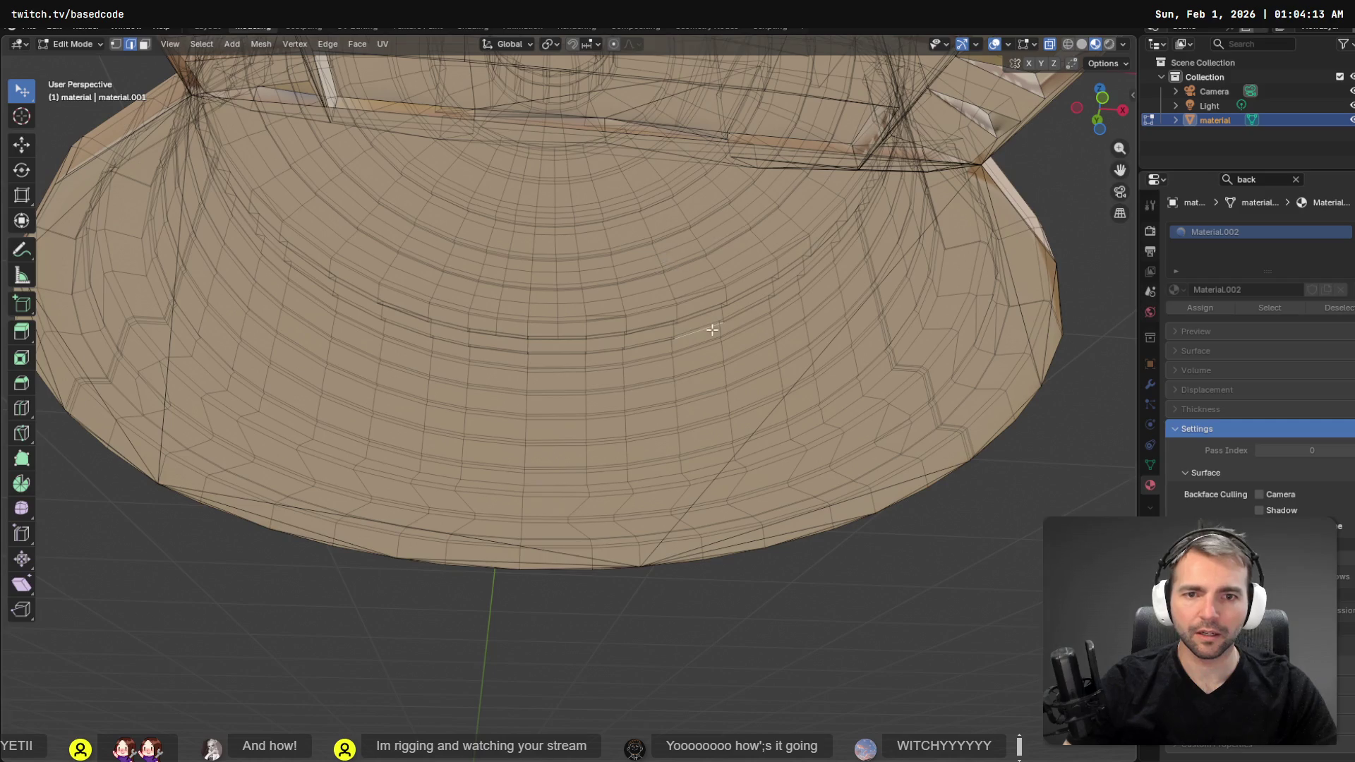
{"action": "key", "text": "Tab"}
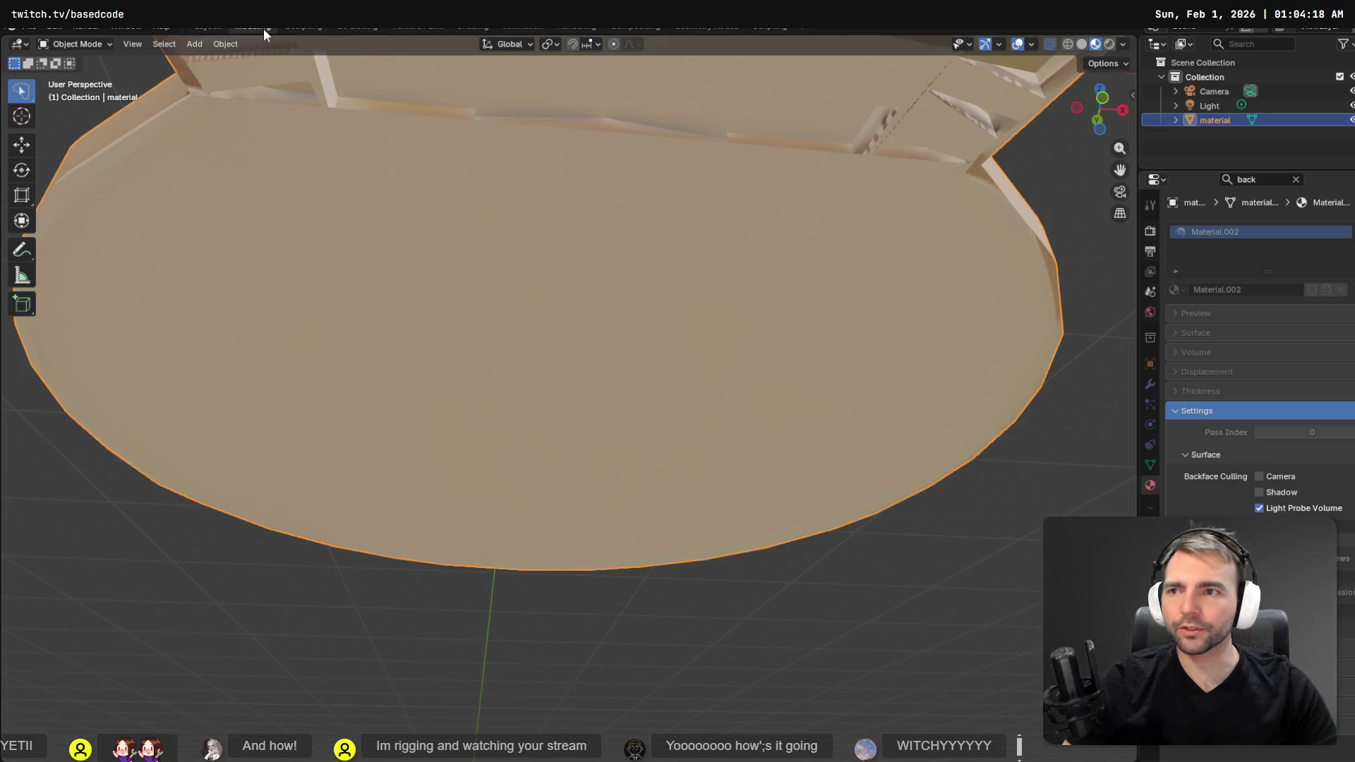
{"action": "key", "text": "Tab"}
{"action": "left_click_drag", "start_coordinate": [279, 111], "coordinate": [419, 371]}
{"action": "scroll", "coordinate": [419, 371], "scroll_direction": "down", "scroll_amount": 5}
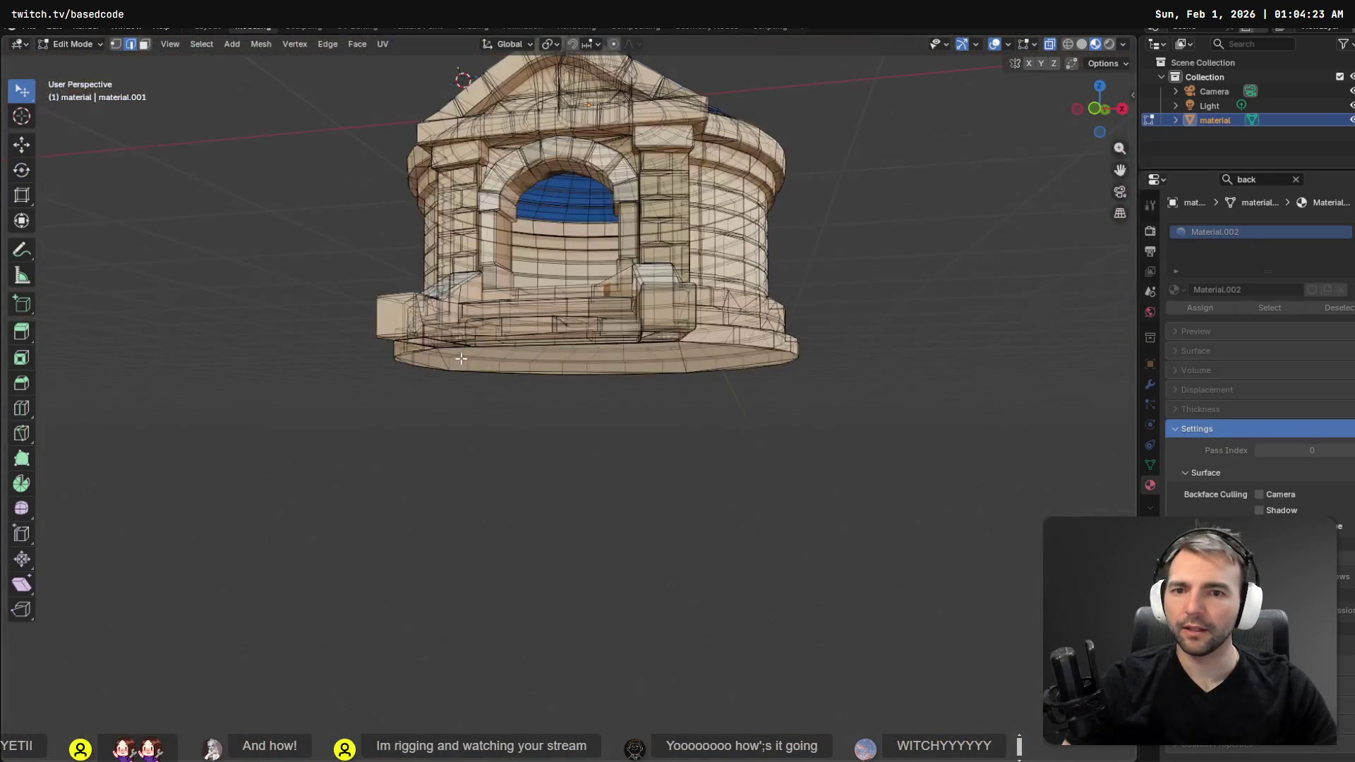
{"action": "key", "text": "Tab"}
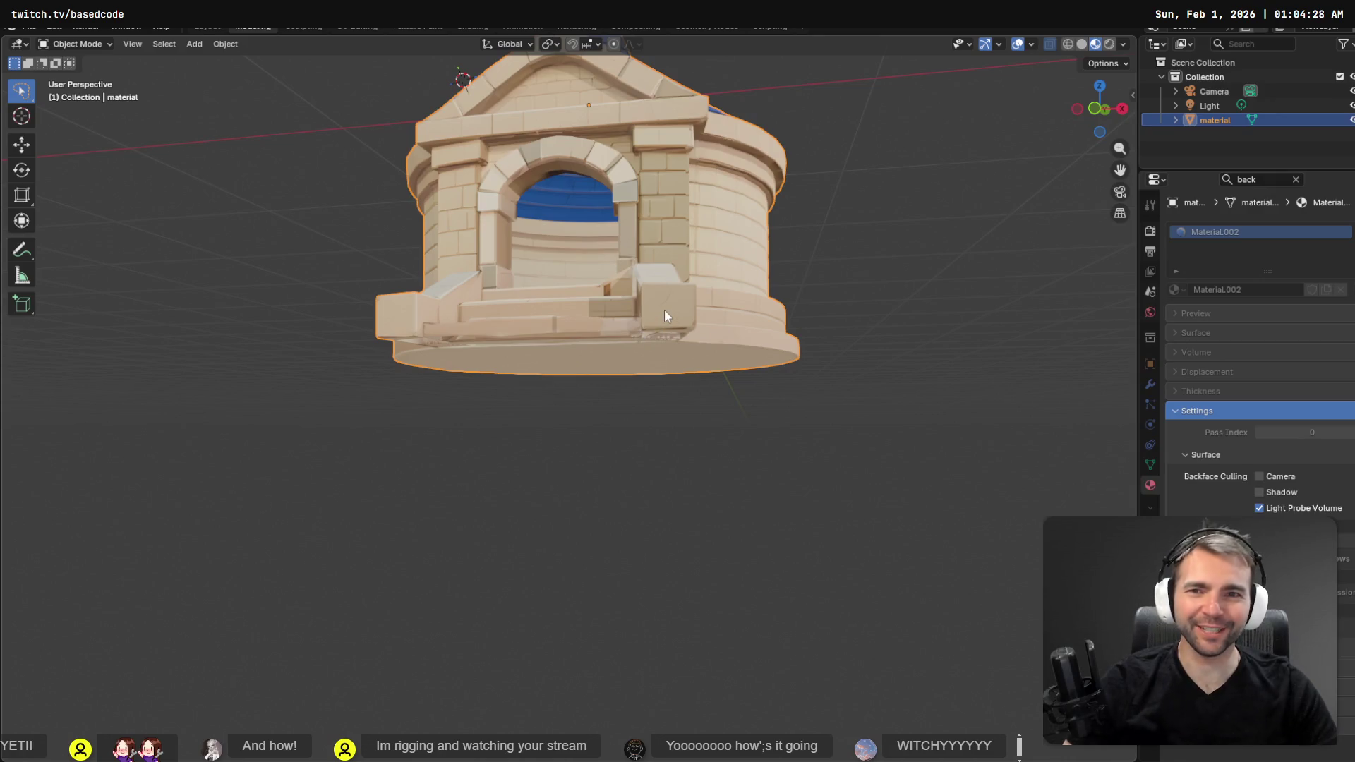
{"action": "key", "text": "Tab"}
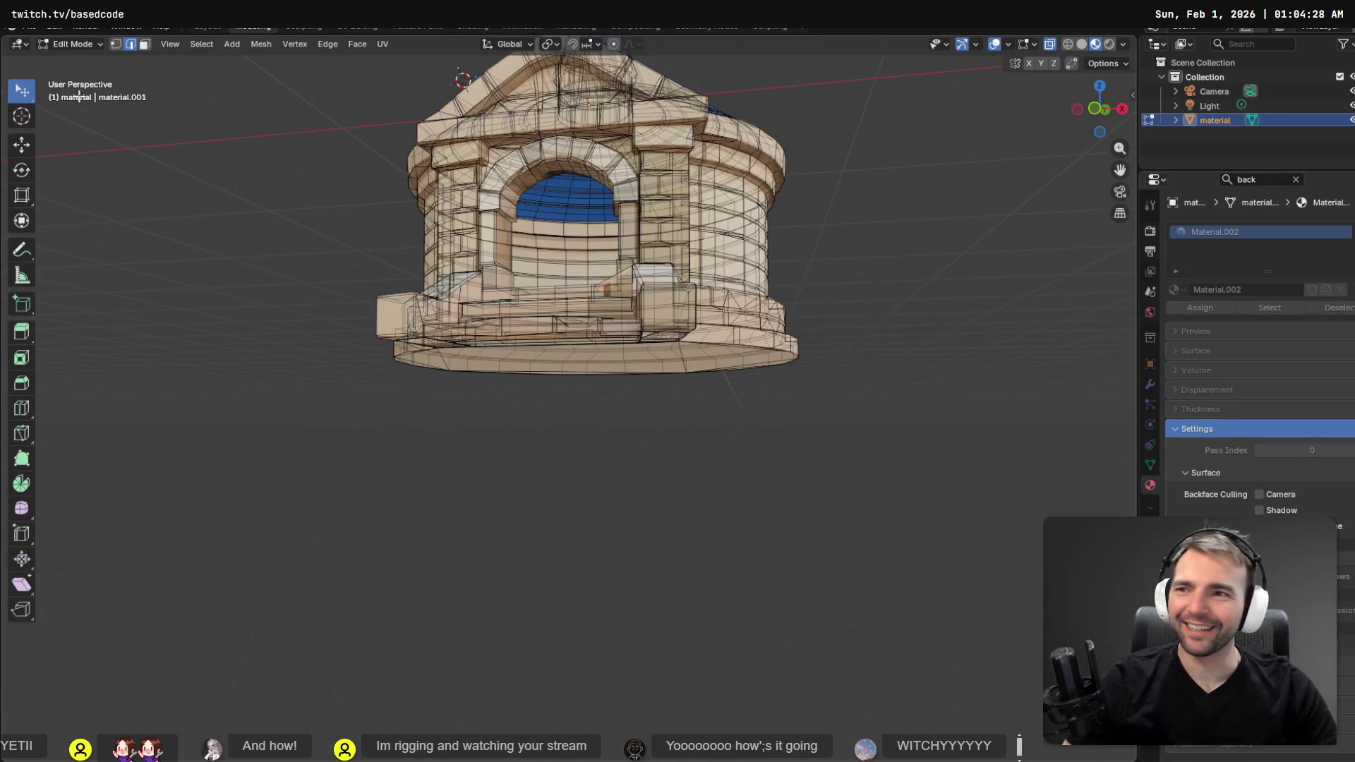
- Switch to face select mode and select the large floor face plus the upper face
{"action": "left_click", "coordinate": [145, 44]}
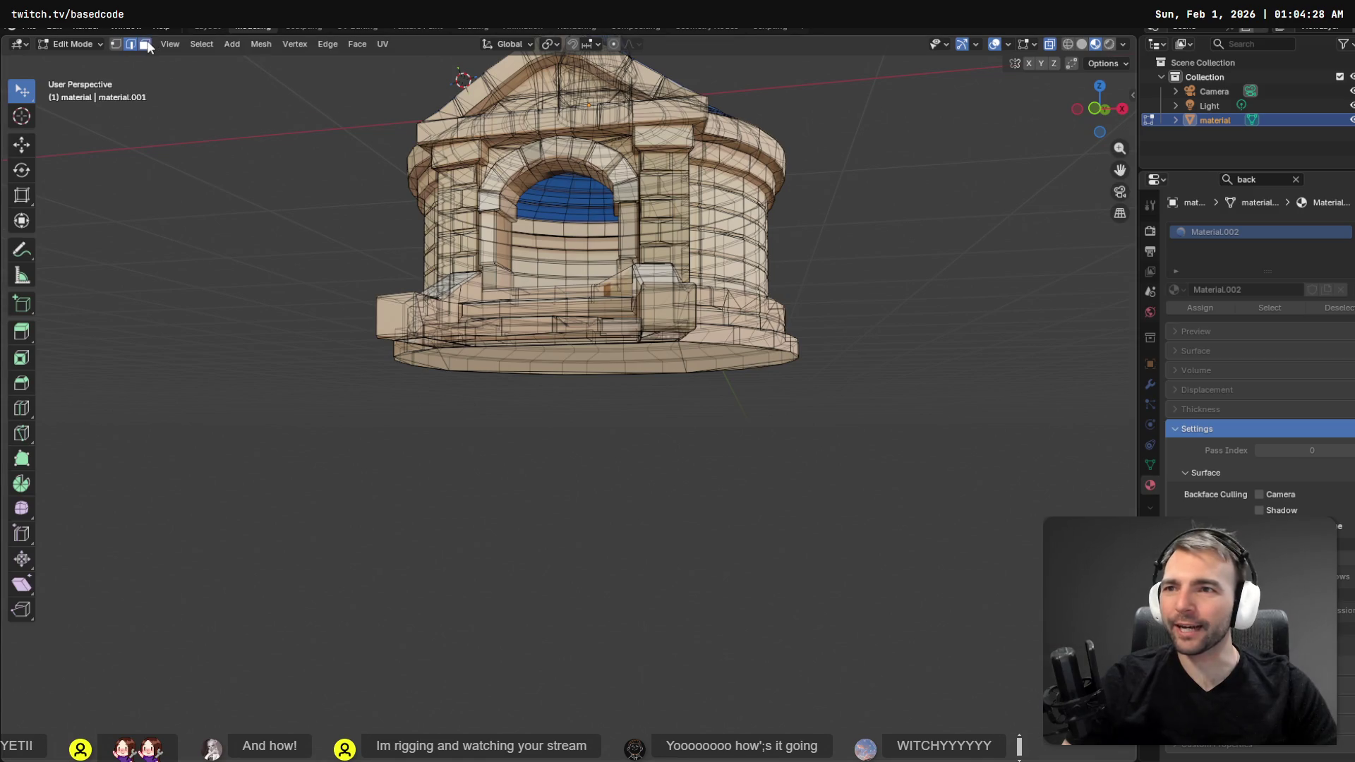
{"action": "mouse_move", "coordinate": [849, 532]}
{"action": "left_mouse_down"}
{"action": "mouse_move", "coordinate": [873, 372]}
{"action": "mouse_move", "coordinate": [776, 413]}
{"action": "left_mouse_up"}
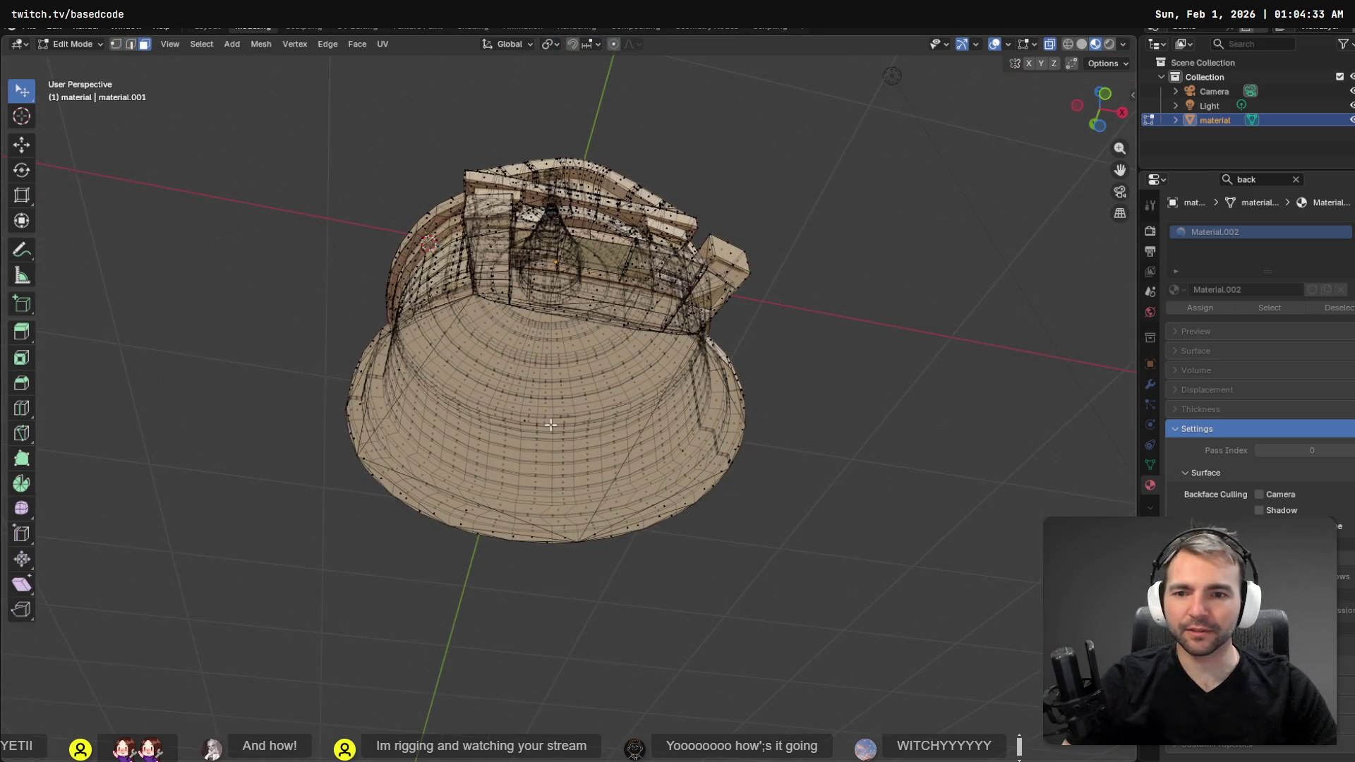
{"action": "mouse_move", "coordinate": [533, 424]}
{"action": "left_mouse_down"}
{"action": "mouse_move", "coordinate": [644, 529]}
{"action": "mouse_move", "coordinate": [747, 590]}
{"action": "mouse_move", "coordinate": [705, 526]}
{"action": "left_mouse_up"}
{"action": "left_click_drag", "start_coordinate": [522, 394], "coordinate": [706, 455]}
{"action": "scroll", "coordinate": [585, 427], "scroll_direction": "up", "scroll_amount": 8}
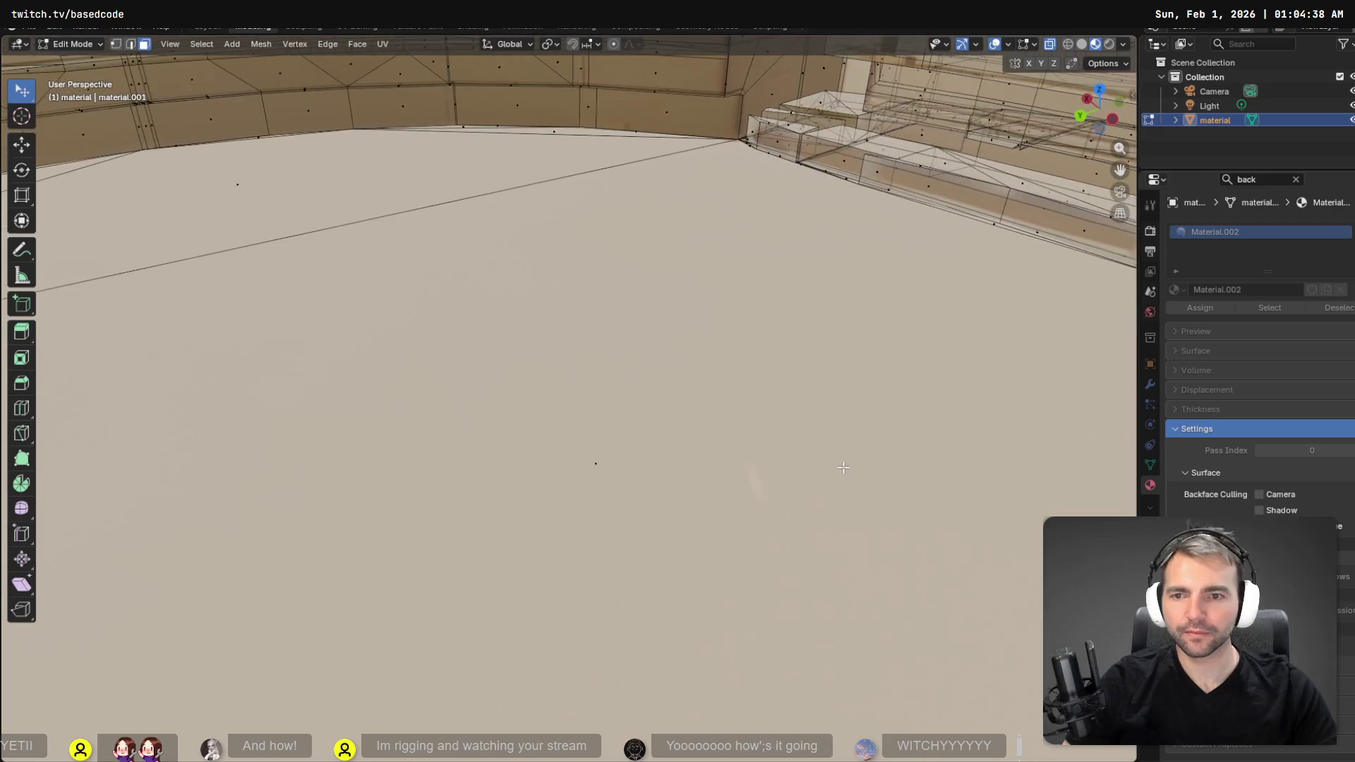
{"action": "key", "text": "ctrl+f"}
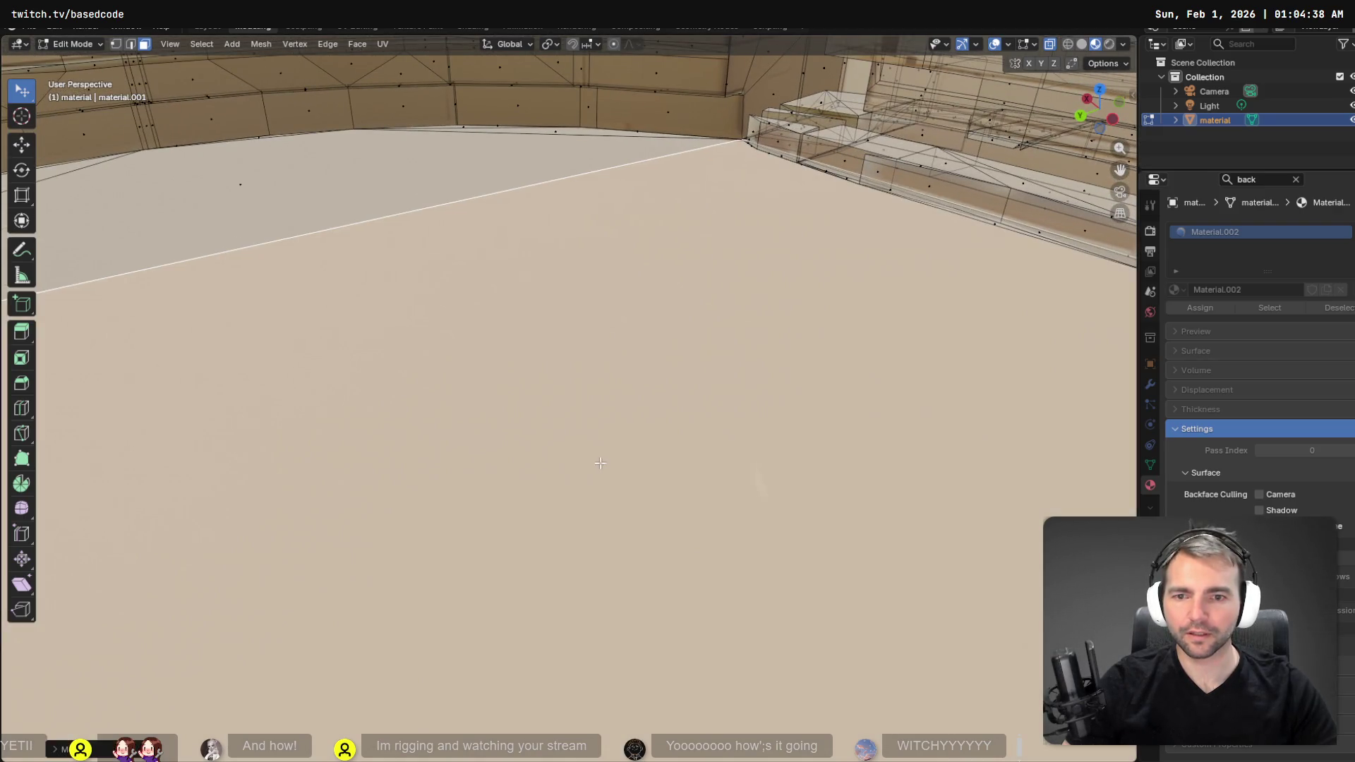
{"action": "left_click", "coordinate": [611, 453]}
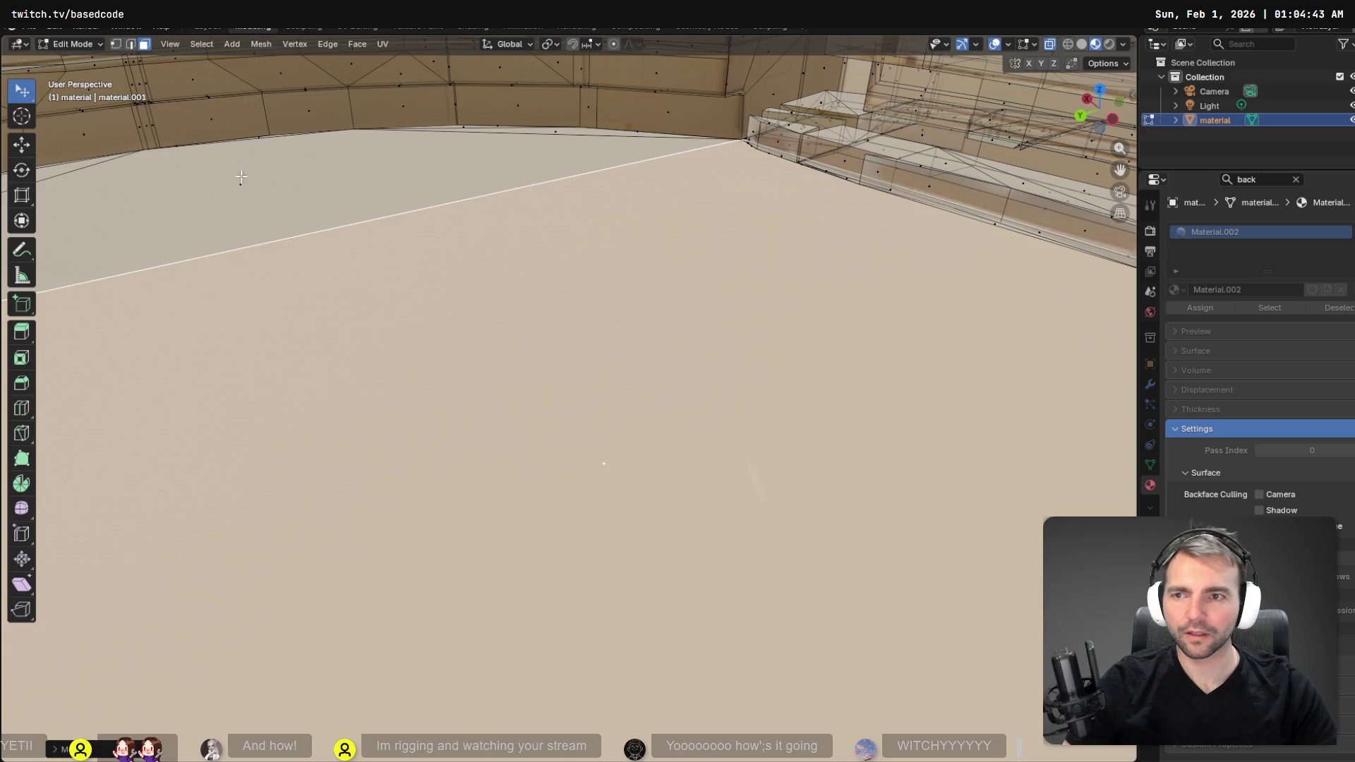
{"action": "left_click", "coordinate": [263, 233], "text": "shift"}
- Reorient the view and add the triangular face beside the floor to the selection
{"action": "mouse_move", "coordinate": [720, 245]}
{"action": "left_mouse_down"}
{"action": "mouse_move", "coordinate": [301, 251]}
{"action": "mouse_move", "coordinate": [621, 263]}
{"action": "left_mouse_up"}
{"action": "right_click", "coordinate": [633, 264]}
{"action": "key", "text": "Escape"}
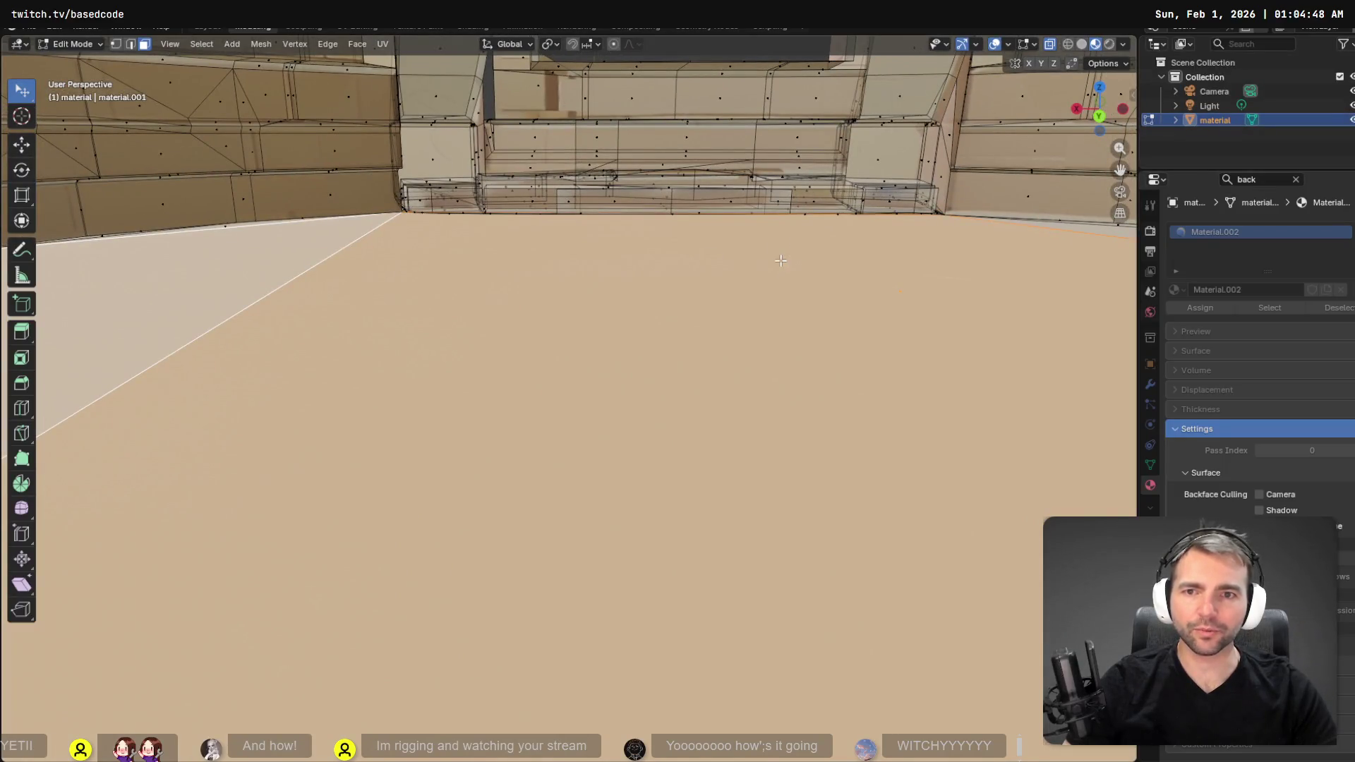
{"action": "scroll", "coordinate": [776, 285], "scroll_direction": "up", "scroll_amount": 2}
{"action": "scroll", "coordinate": [781, 298], "scroll_direction": "down", "scroll_amount": 8}
{"action": "scroll", "coordinate": [781, 298], "scroll_direction": "up", "scroll_amount": 8}
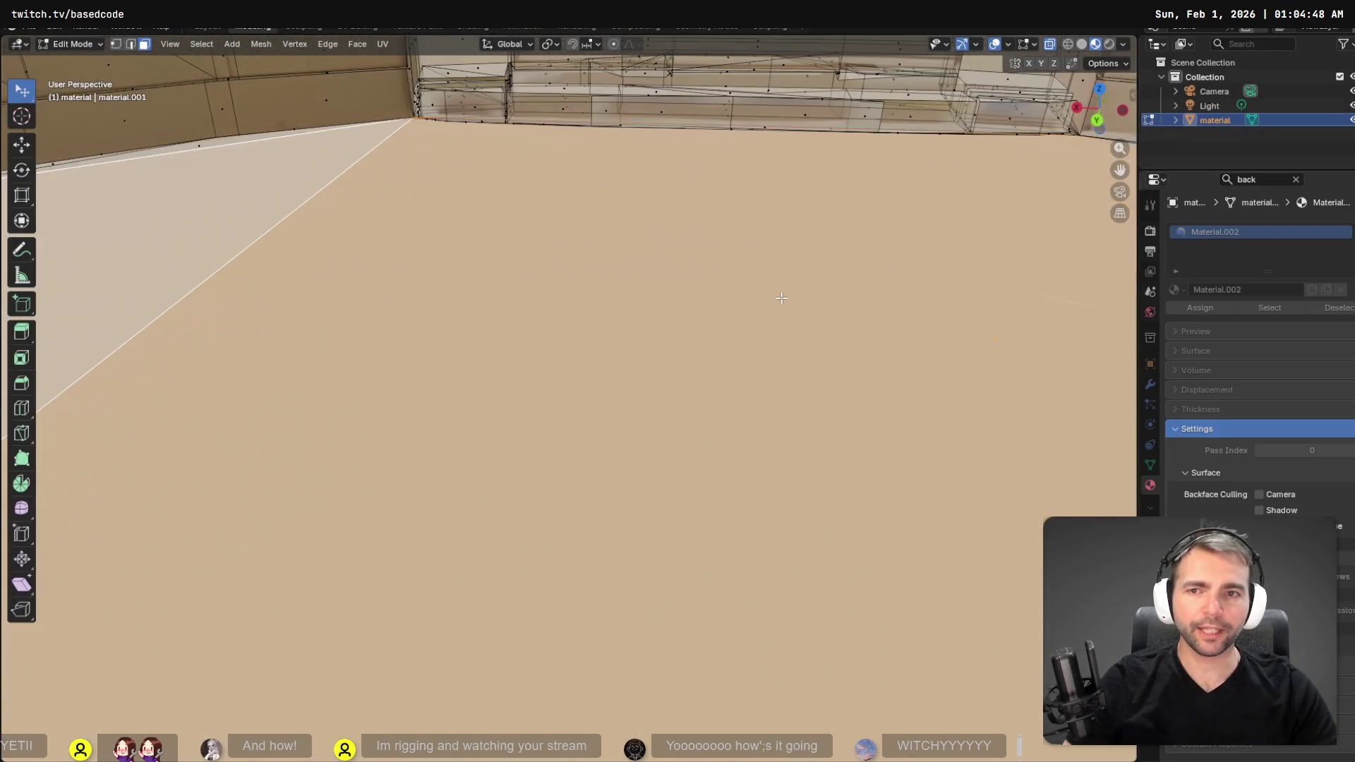
{"action": "mouse_move", "coordinate": [781, 298]}
{"action": "left_mouse_down"}
{"action": "mouse_move", "coordinate": [983, 293]}
{"action": "mouse_move", "coordinate": [328, 293]}
{"action": "left_mouse_up"}
{"action": "scroll", "coordinate": [327, 293], "scroll_direction": "down", "scroll_amount": 6}
{"action": "scroll", "coordinate": [372, 289], "scroll_direction": "up", "scroll_amount": 4}
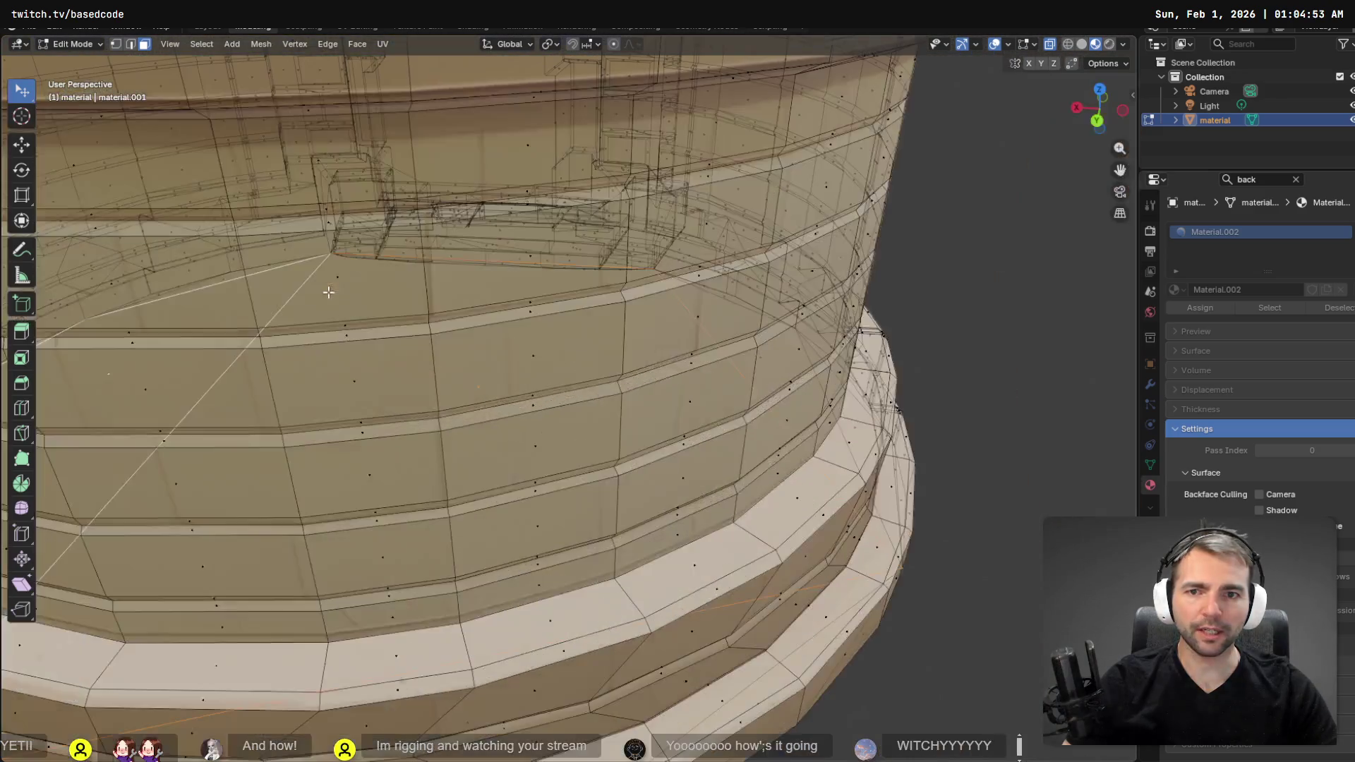
{"action": "scroll", "coordinate": [475, 302], "scroll_direction": "up", "scroll_amount": 5}
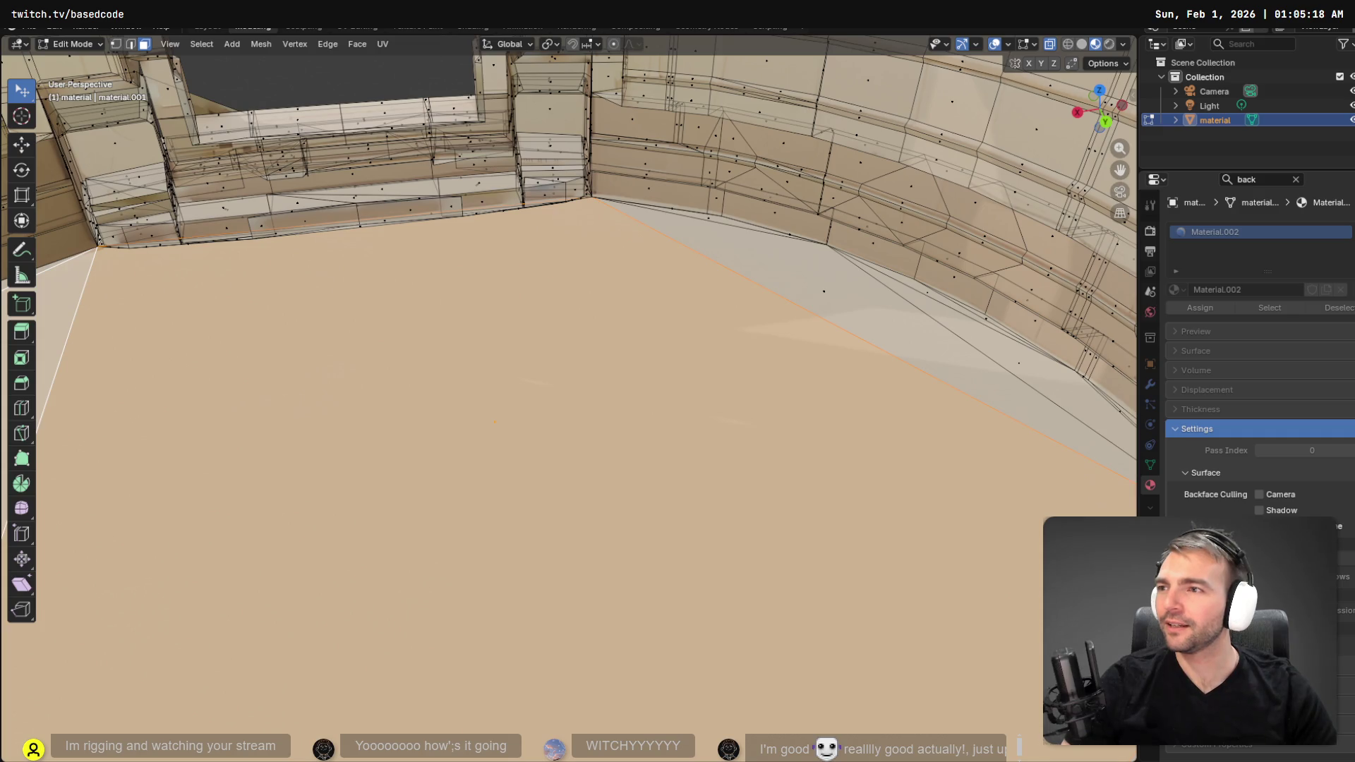
{"action": "left_click", "coordinate": [825, 289], "text": "shift"}
- Review face options for the selection and snap to the Back Orthographic view
{"action": "right_click", "coordinate": [982, 353]}
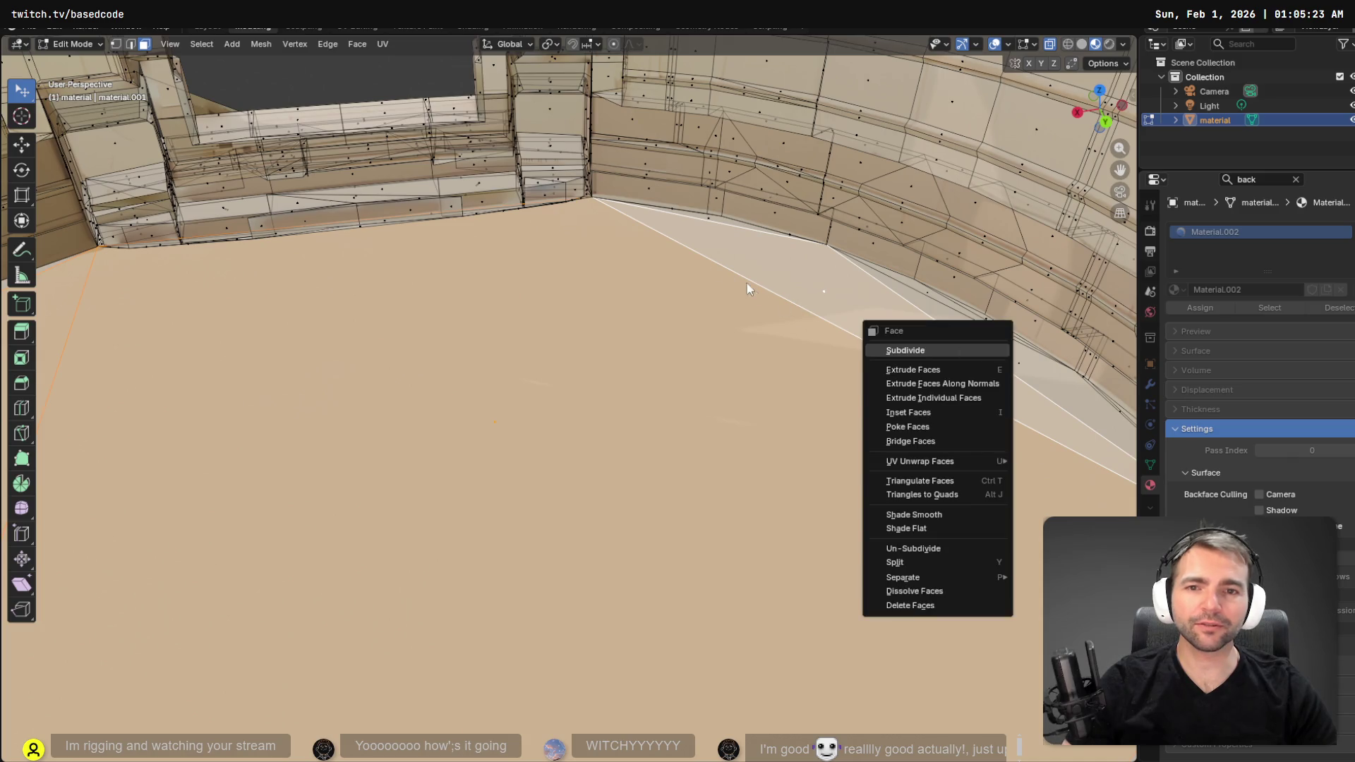
{"action": "mouse_move", "coordinate": [674, 253]}
{"action": "left_mouse_down"}
{"action": "mouse_move", "coordinate": [462, 247]}
{"action": "mouse_move", "coordinate": [632, 360]}
{"action": "mouse_move", "coordinate": [530, 334]}
{"action": "left_mouse_up"}
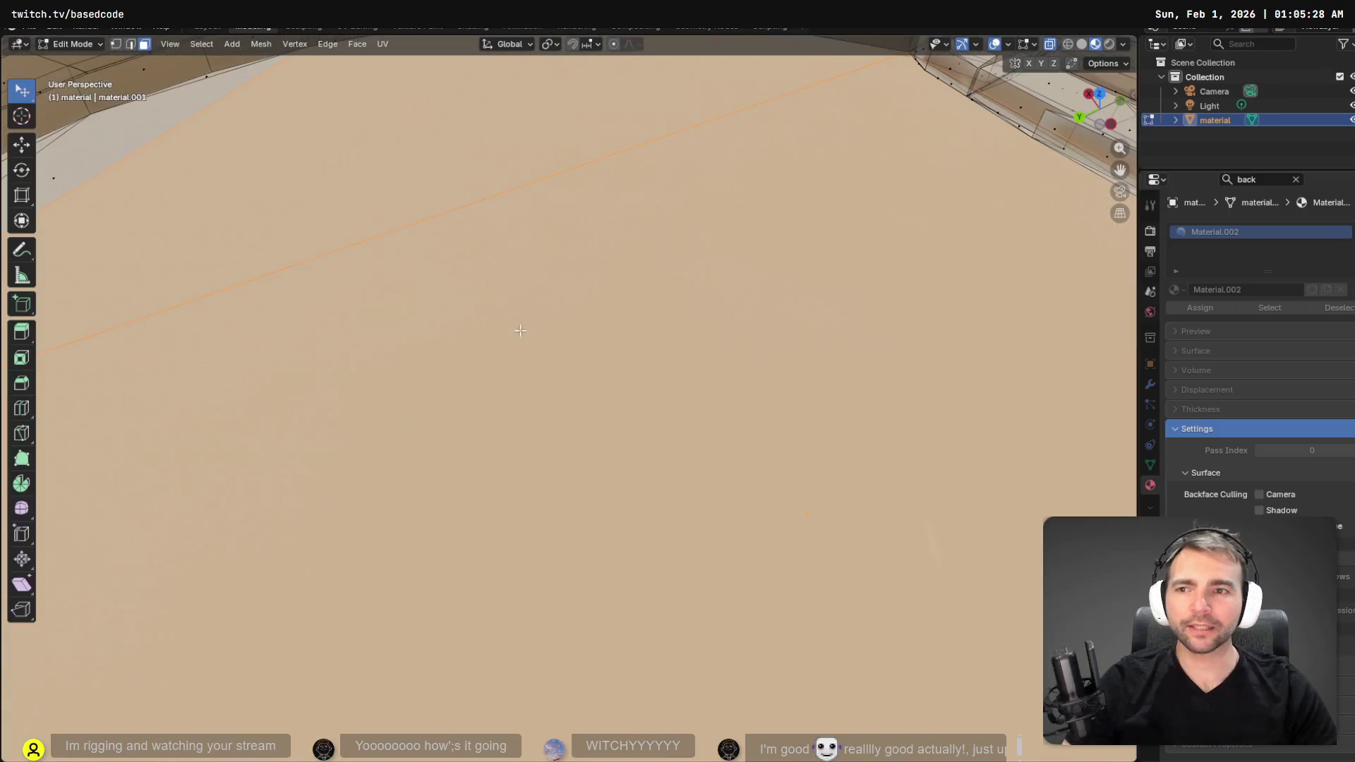
{"action": "right_click", "coordinate": [510, 292]}
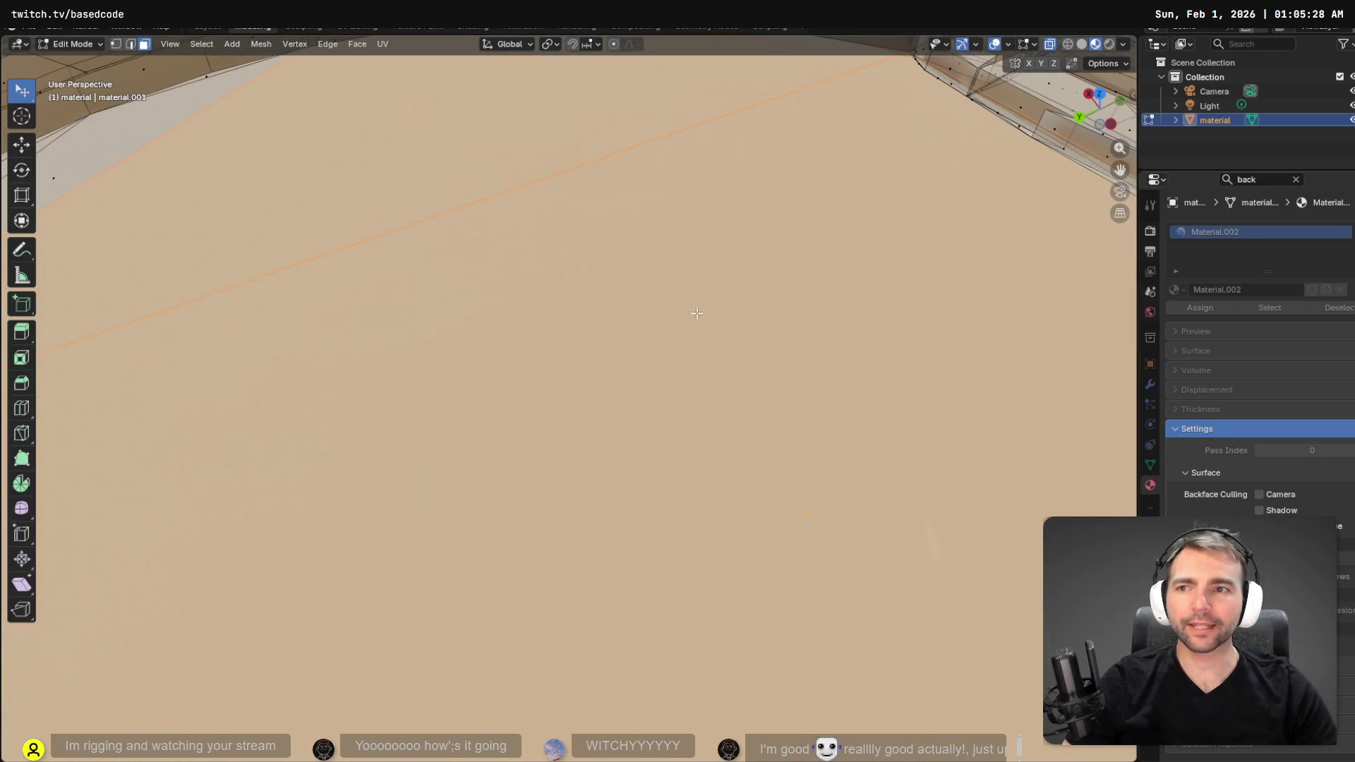
{"action": "left_click_drag", "start_coordinate": [669, 292], "coordinate": [689, 336]}
{"action": "scroll", "coordinate": [690, 337], "scroll_direction": "down", "scroll_amount": 10}
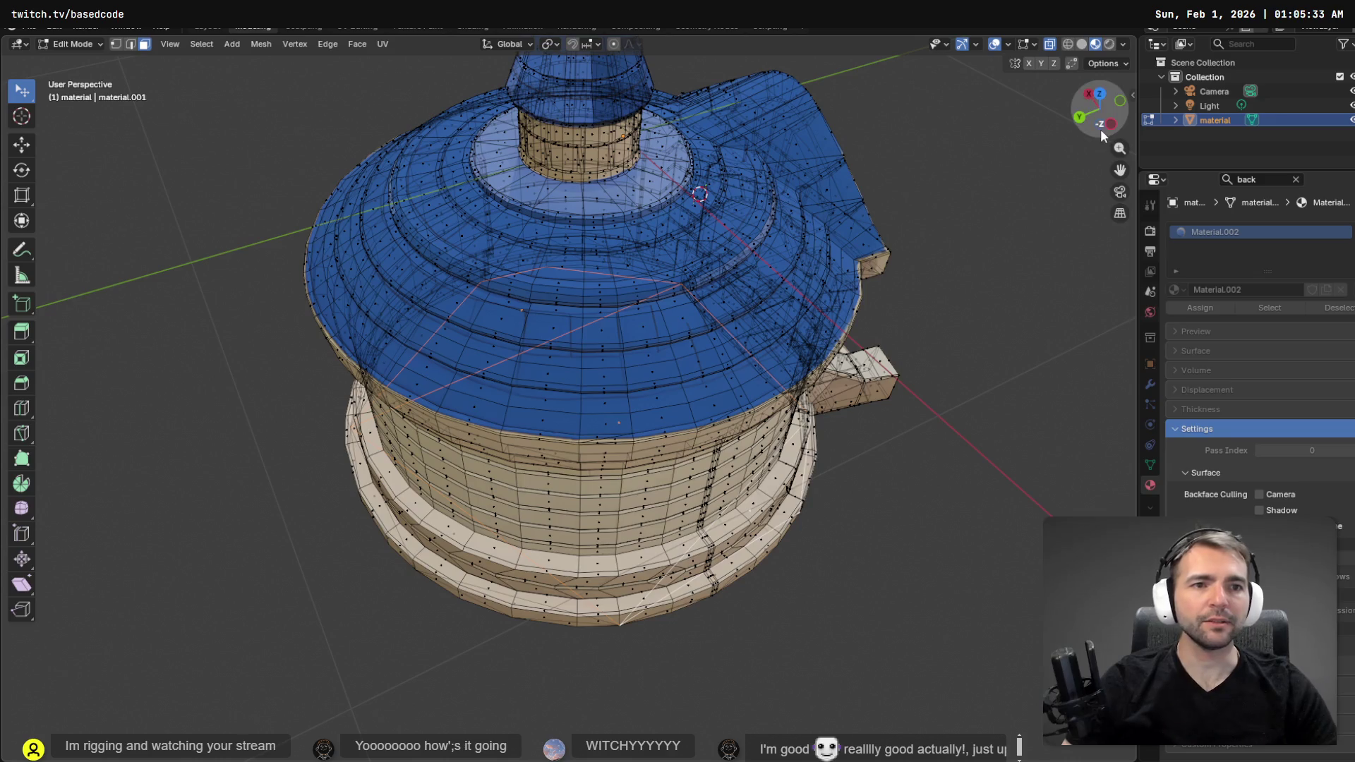
{"action": "left_click", "coordinate": [1079, 121]}
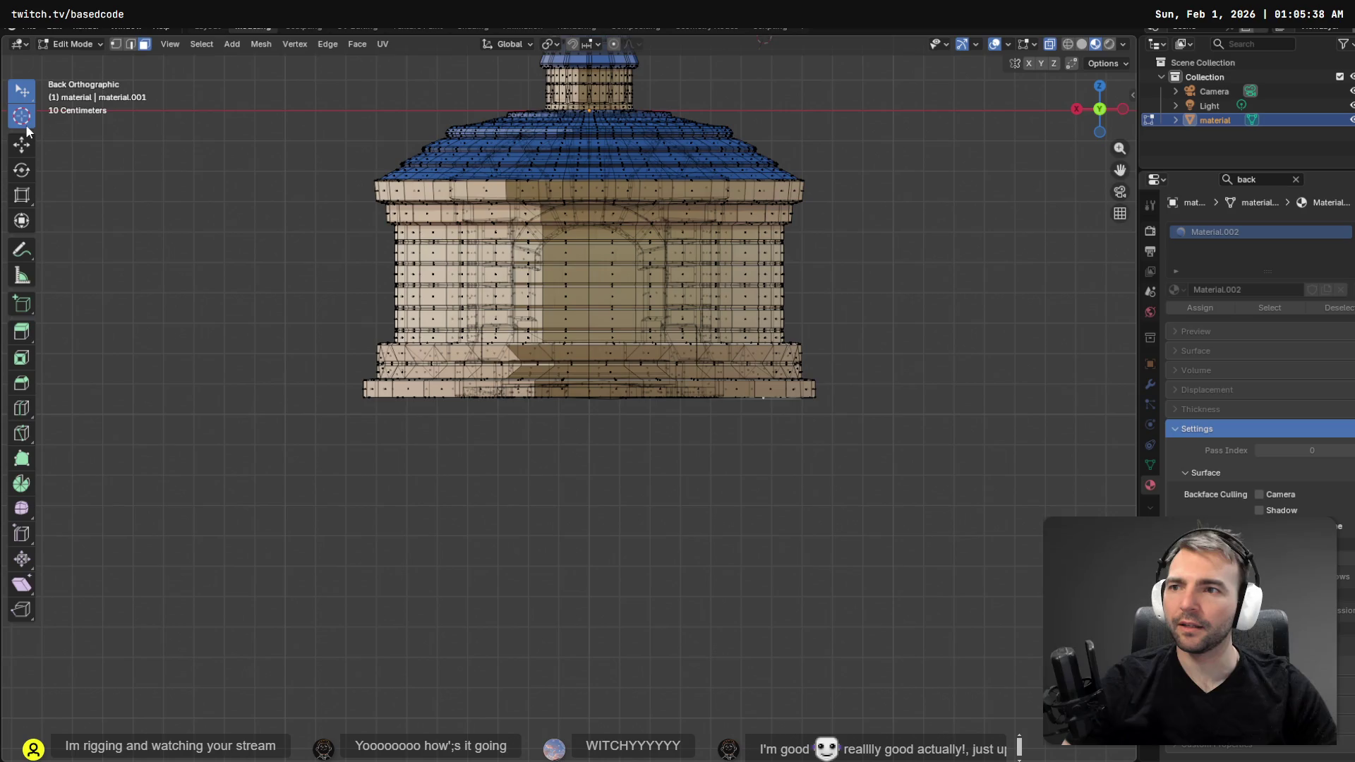
- Box-select the bottom row along the mesh base and delete those faces
{"action": "left_click", "coordinate": [22, 97]}
{"action": "left_click", "coordinate": [71, 130]}
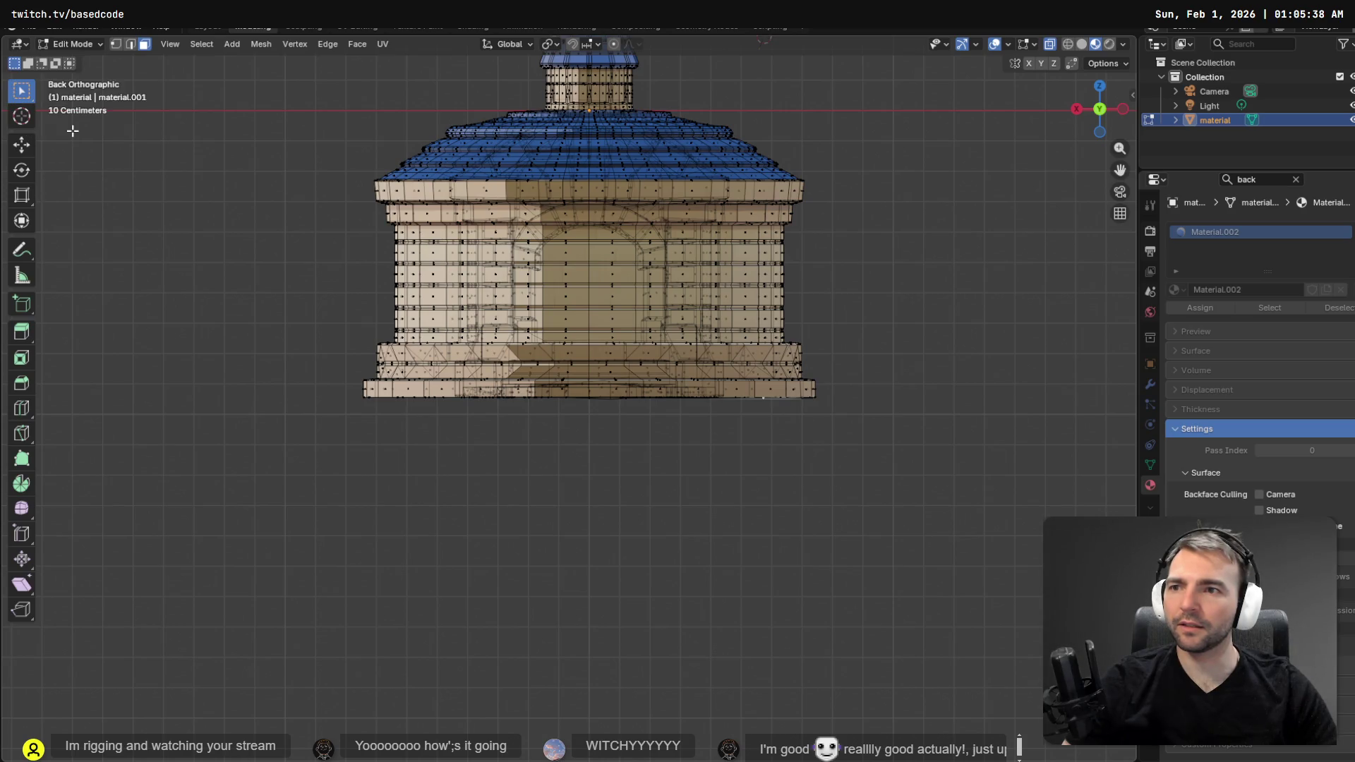
{"action": "left_click_drag", "start_coordinate": [824, 402], "coordinate": [339, 396]}
{"action": "key", "text": "x"}
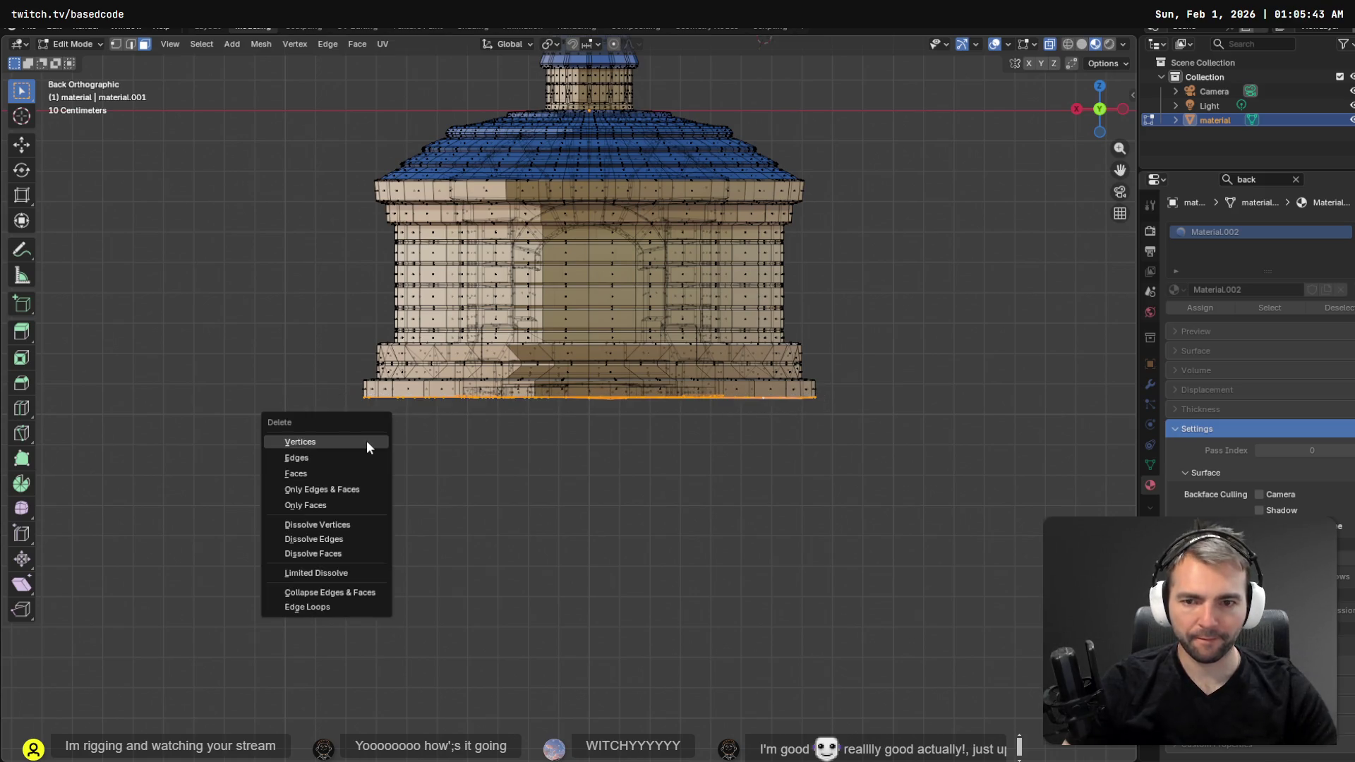
{"action": "left_click", "coordinate": [337, 469]}
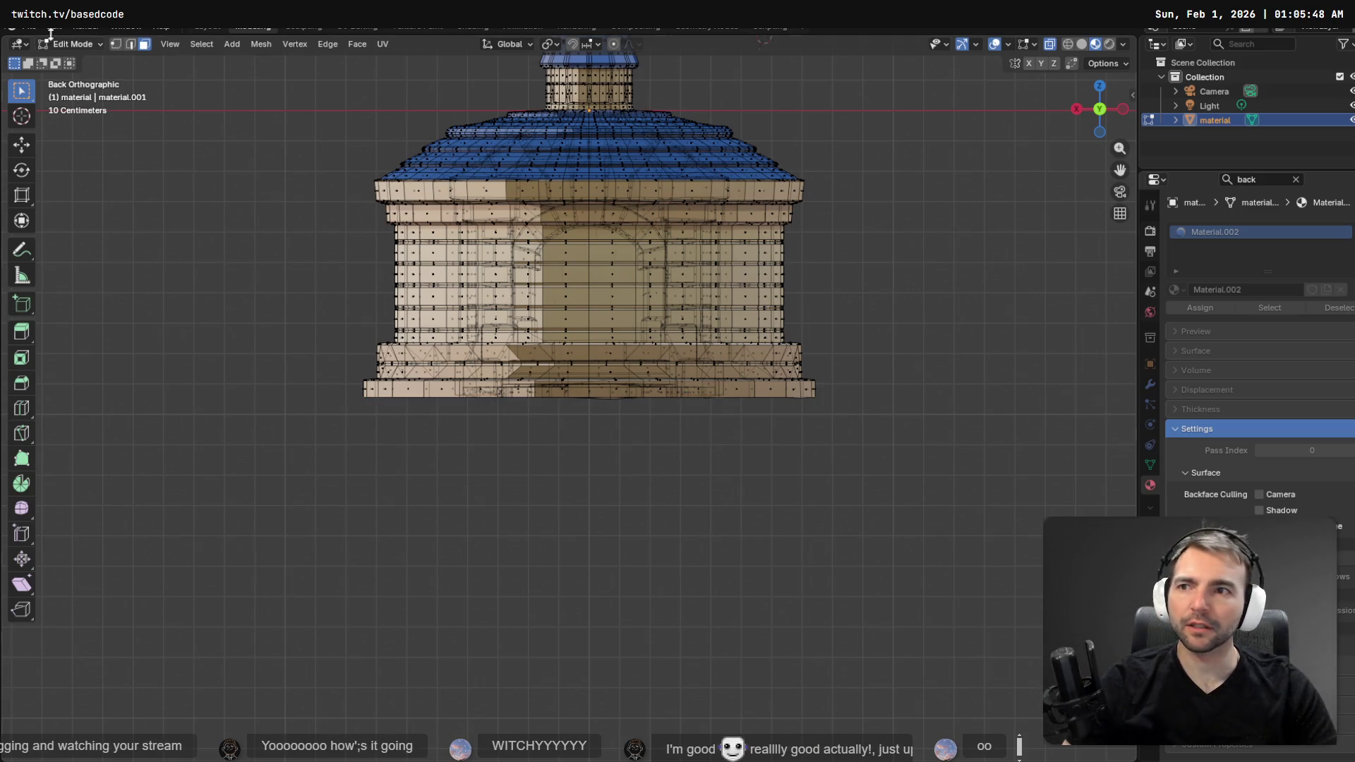
{"action": "left_click", "coordinate": [29, 27]}
- Export the trimmed crypt mesh as Wavefront OBJ over CryptEnterance.obj, then return to Object Mode
{"action": "mouse_move", "coordinate": [90, 289]}
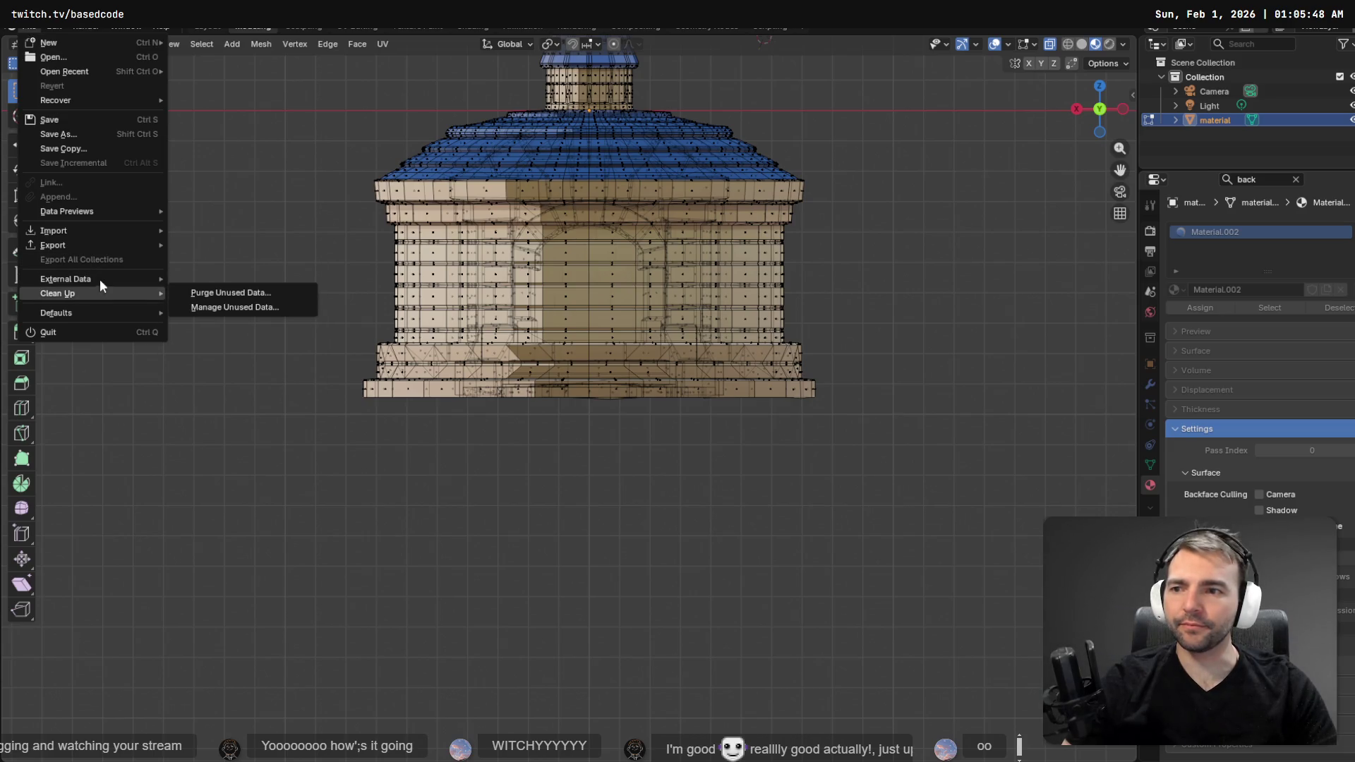
{"action": "mouse_move", "coordinate": [101, 245]}
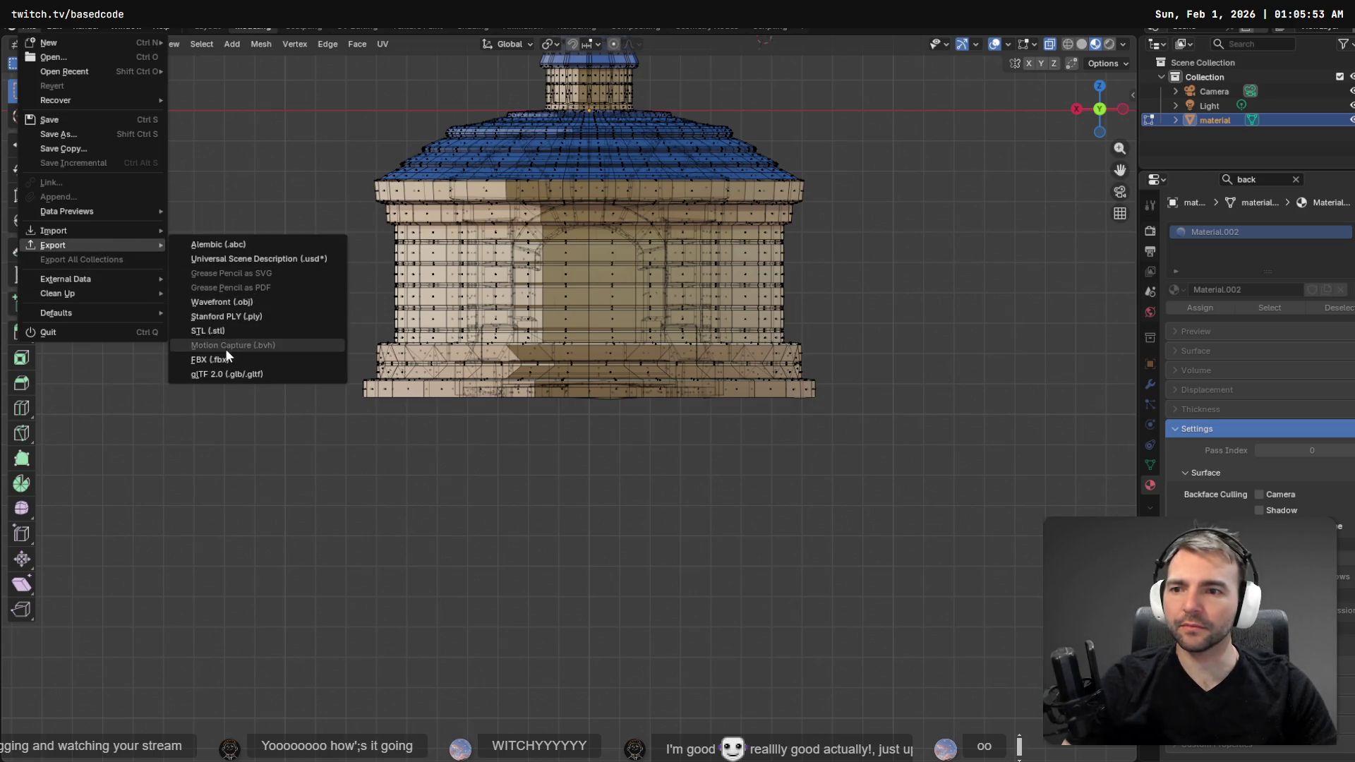
{"action": "left_click", "coordinate": [242, 302]}
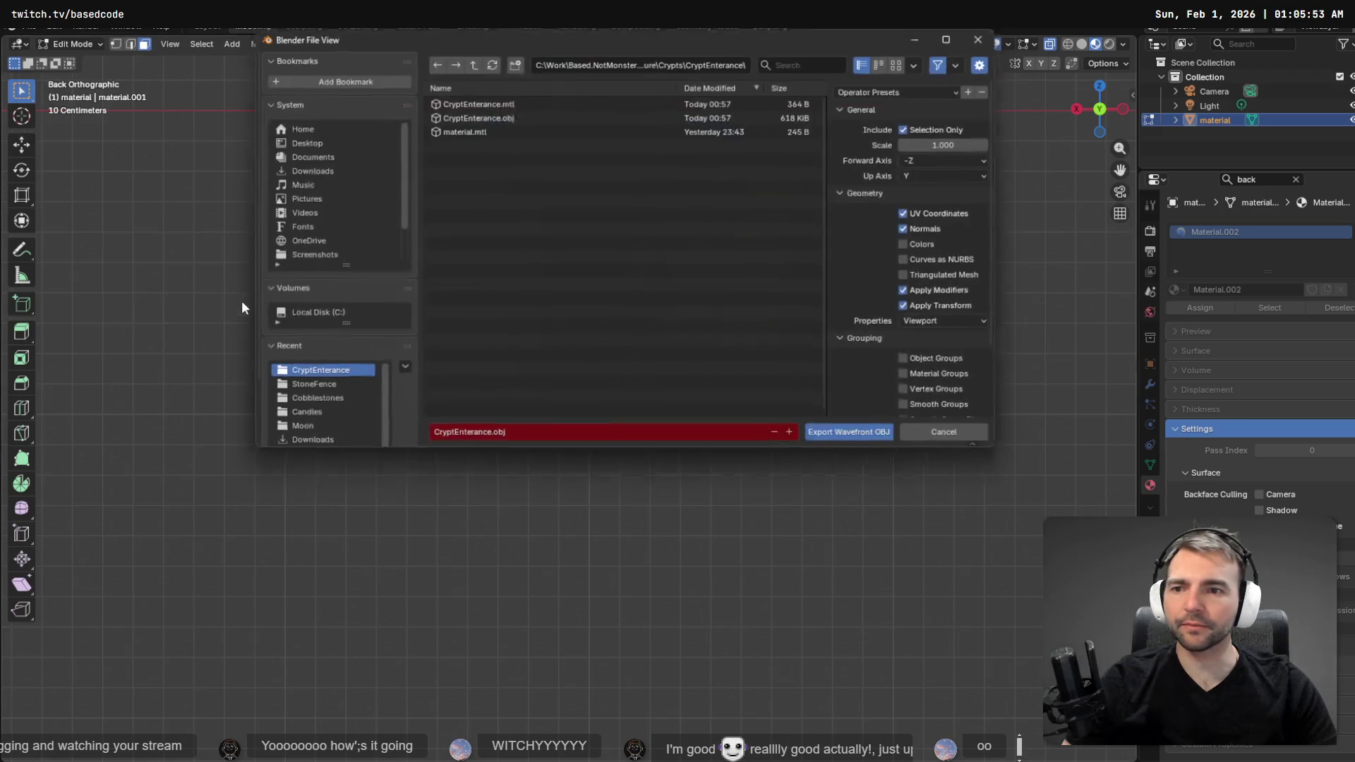
{"action": "double_click", "coordinate": [483, 120]}
{"action": "key", "text": "Tab"}
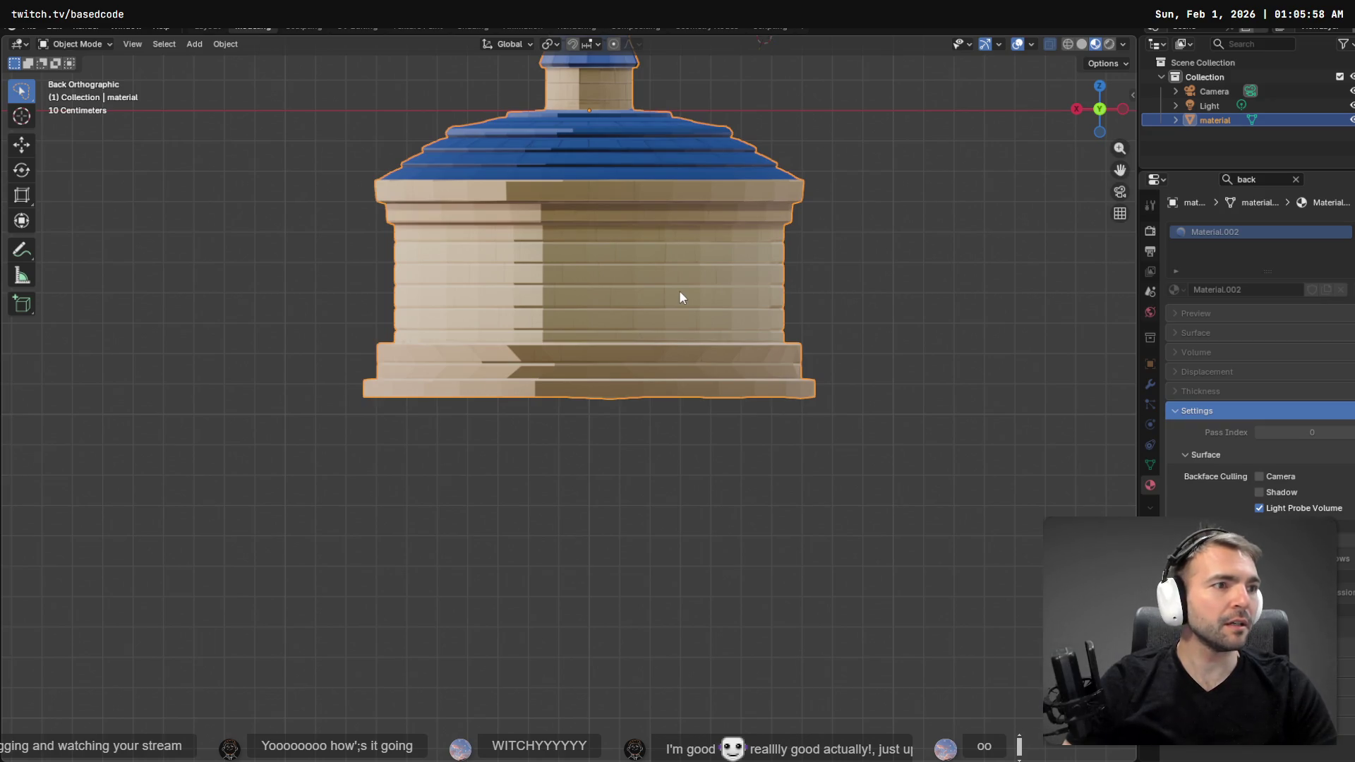
{"action": "key", "text": "alt+Tab"}
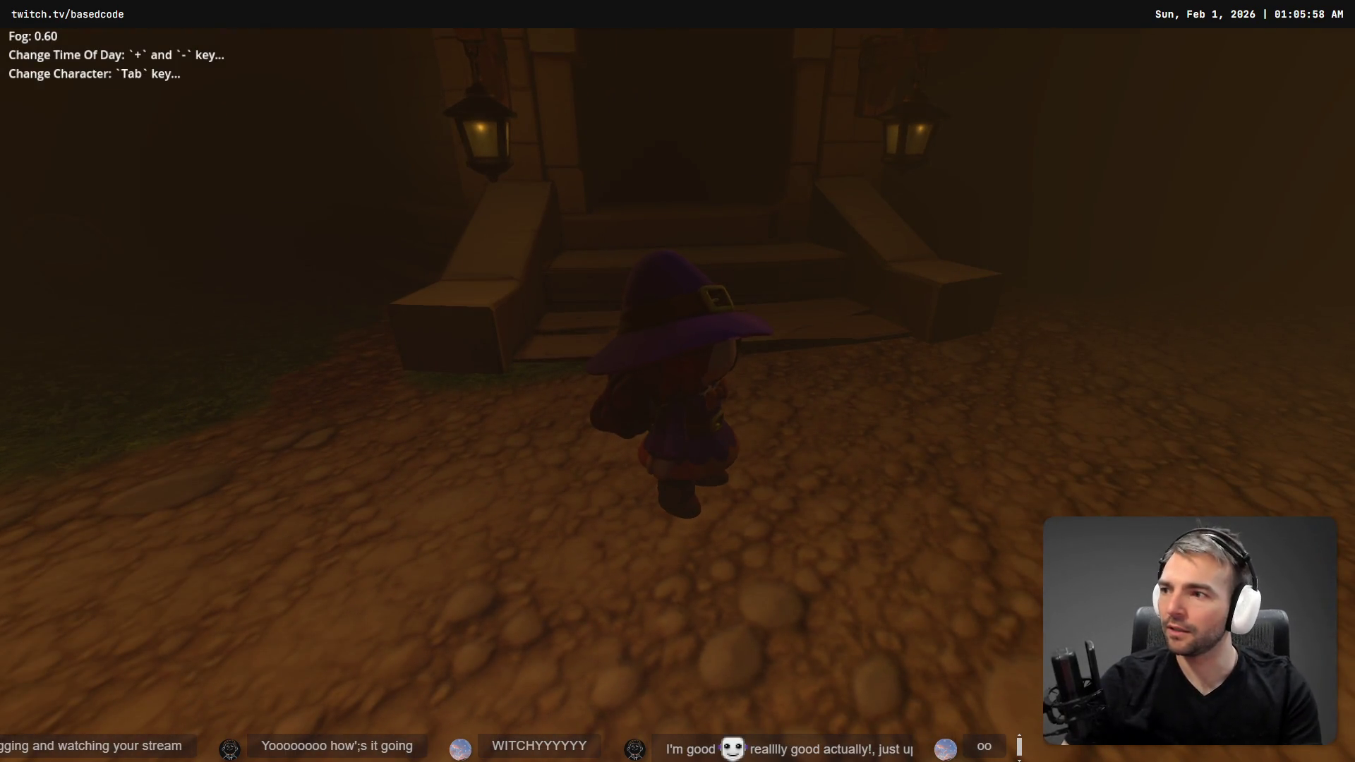
- Switch to clear daylight and walk the witch down the crypt stairs, back up, and across the square
{"action": "key", "text": "plus"}
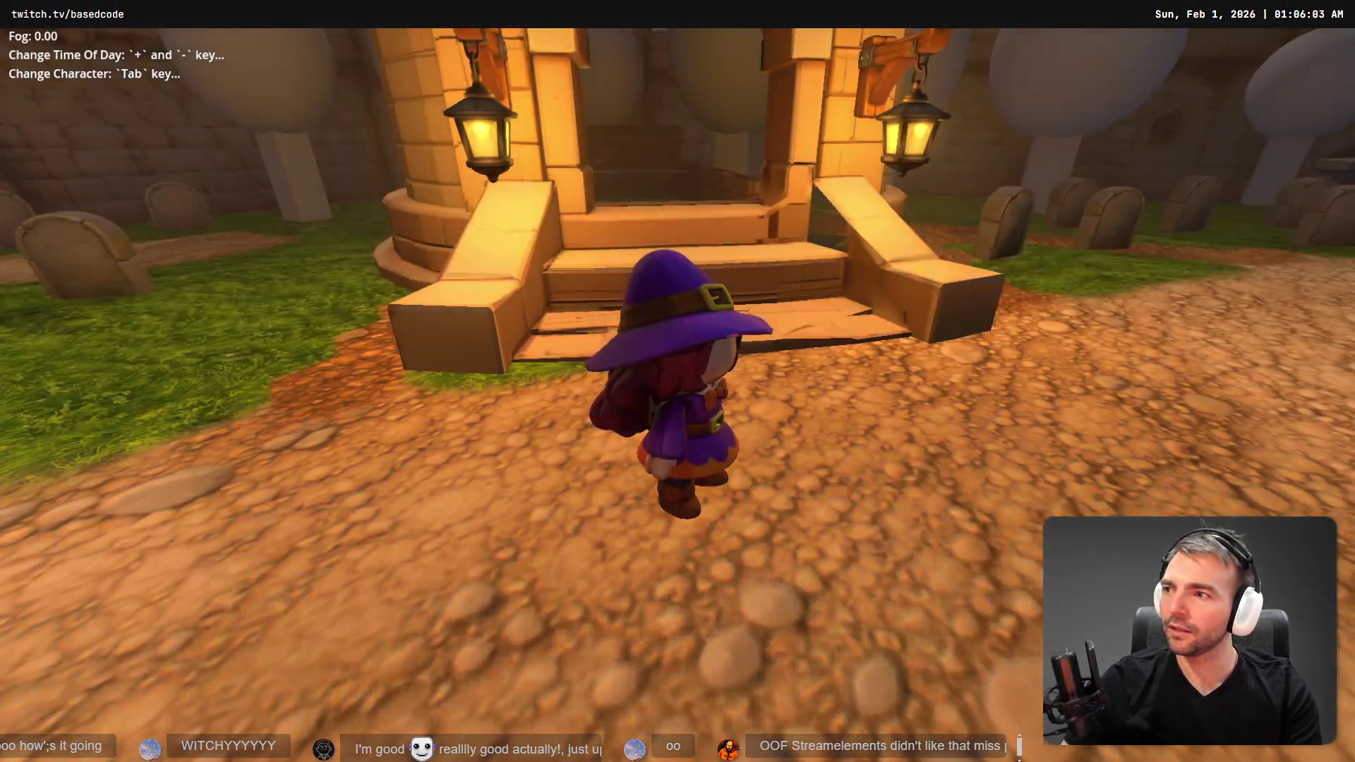
{"action": "key", "text": "w"}
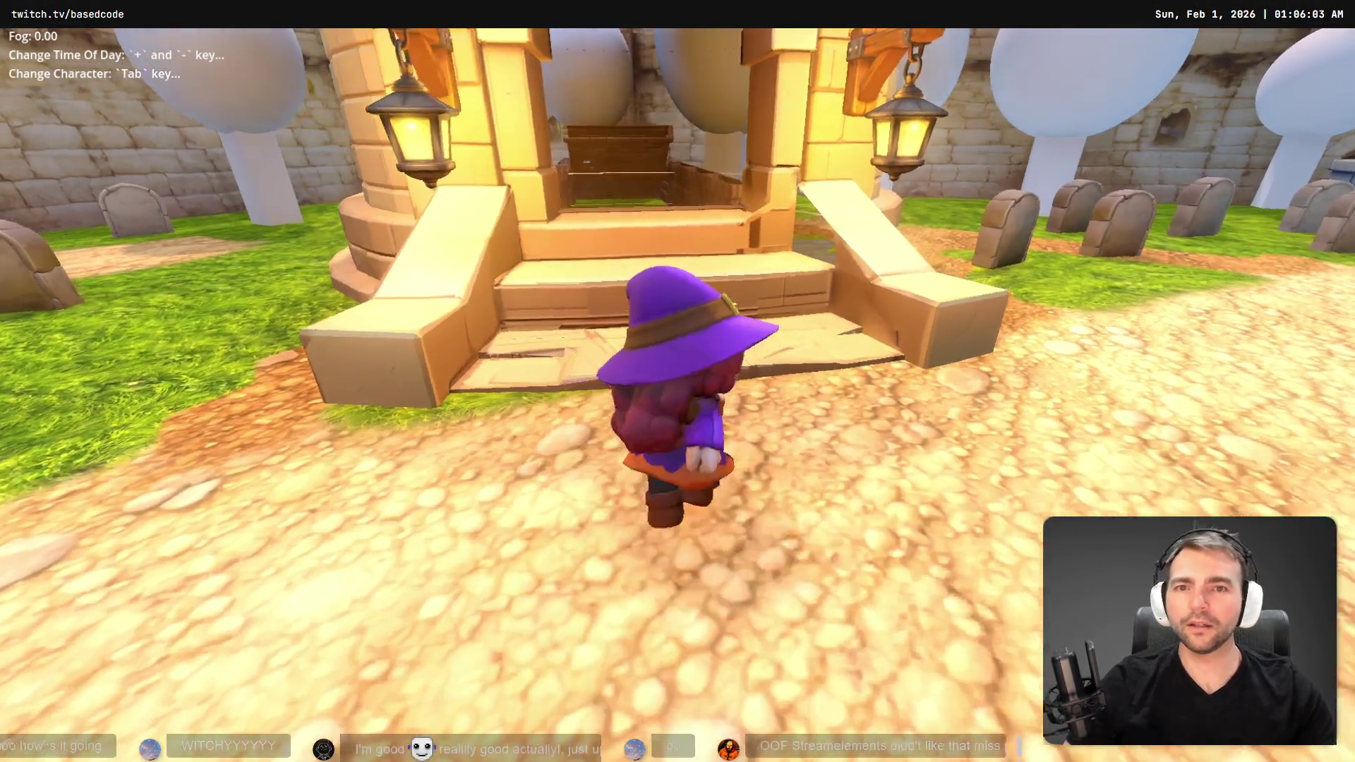
{"action": "key", "text": "w"}
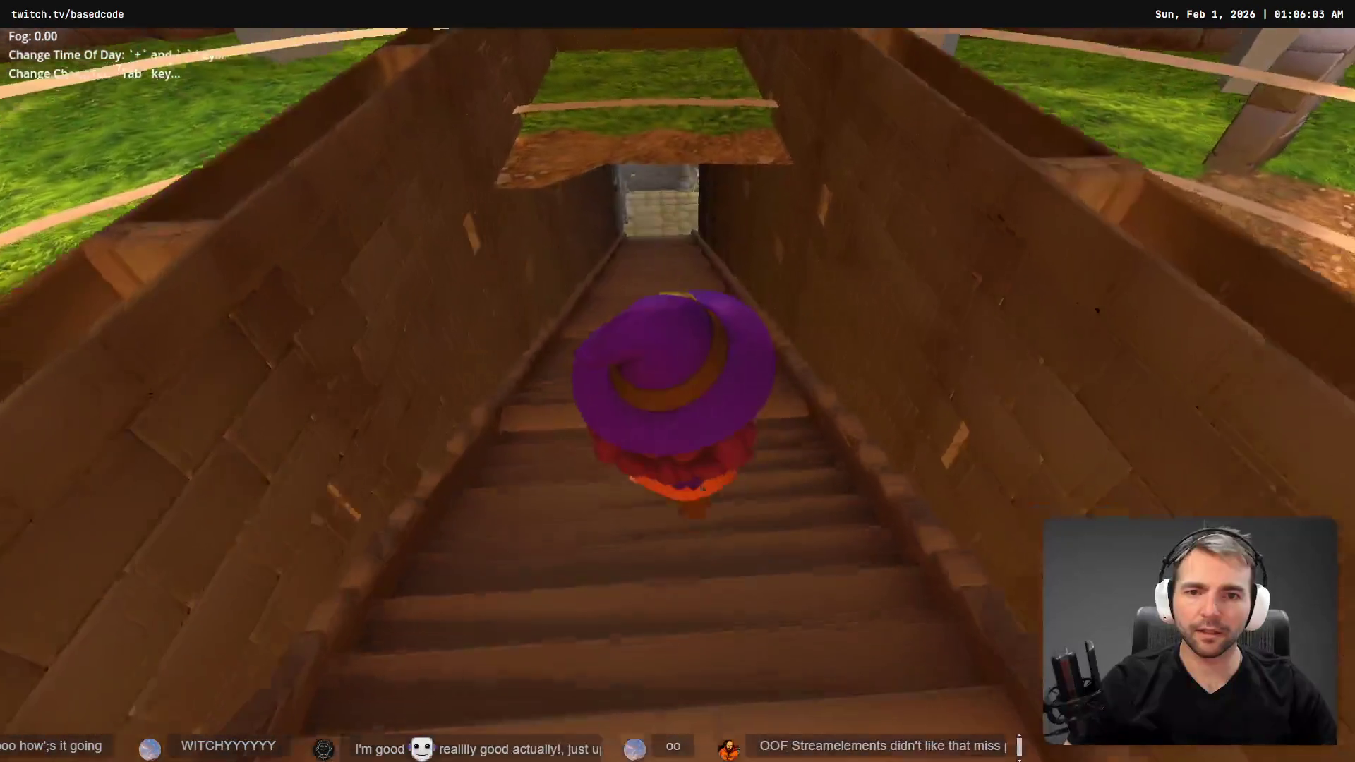
{"action": "key", "text": "w"}
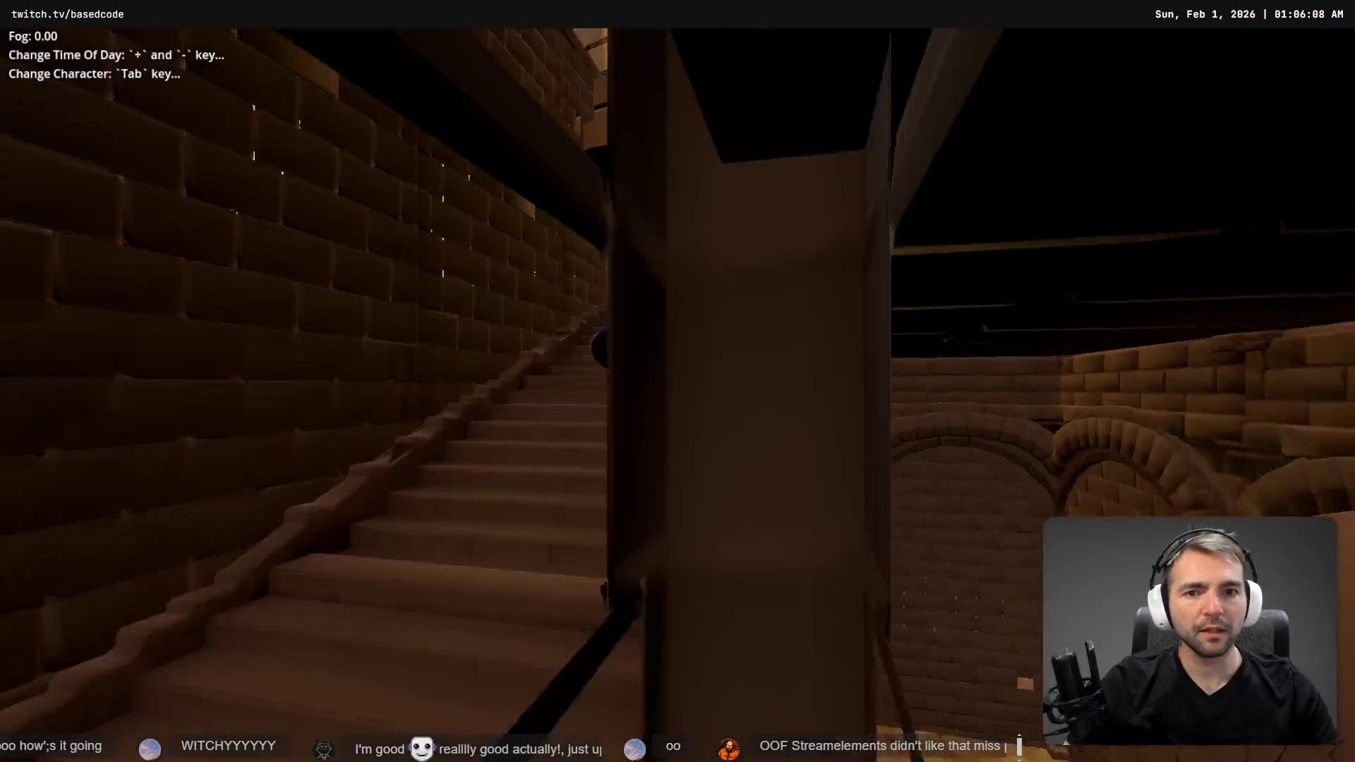
{"action": "key", "text": "w"}
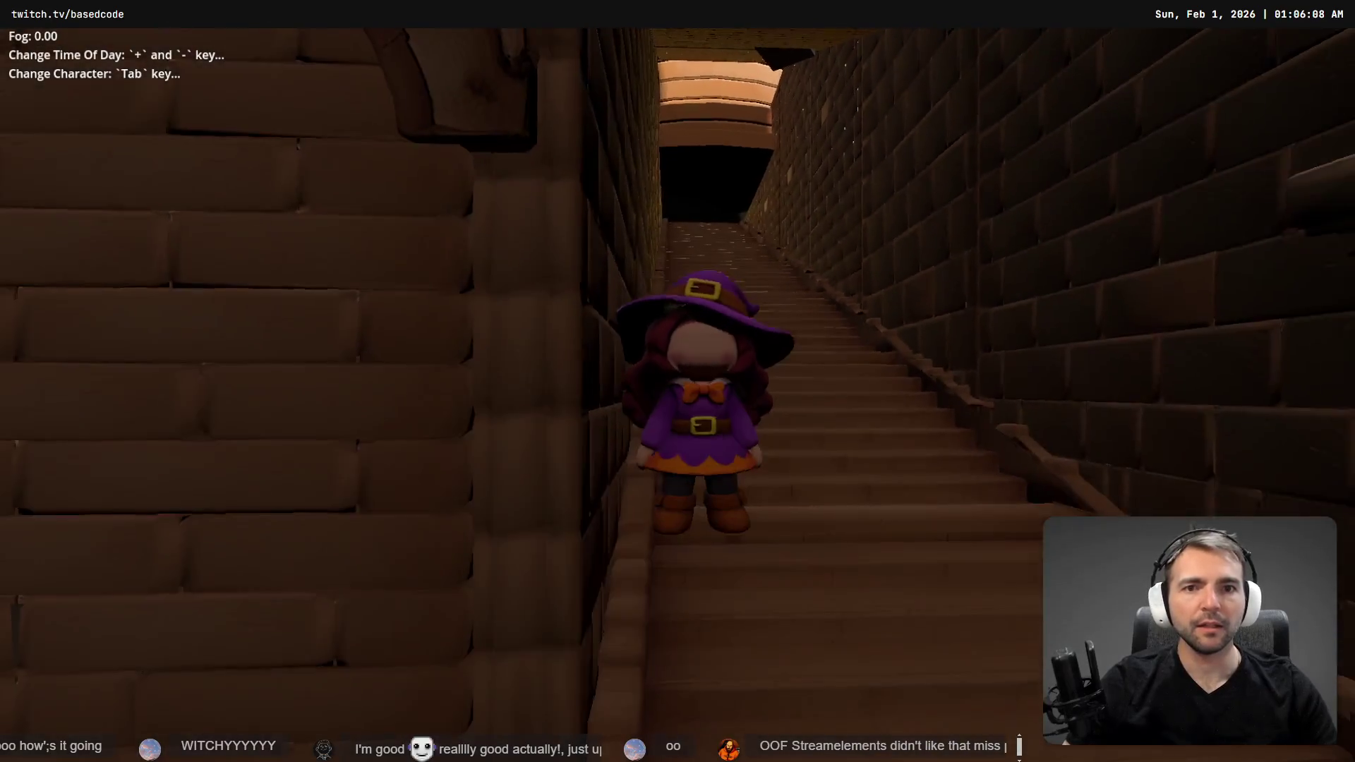
{"action": "key", "text": "w"}
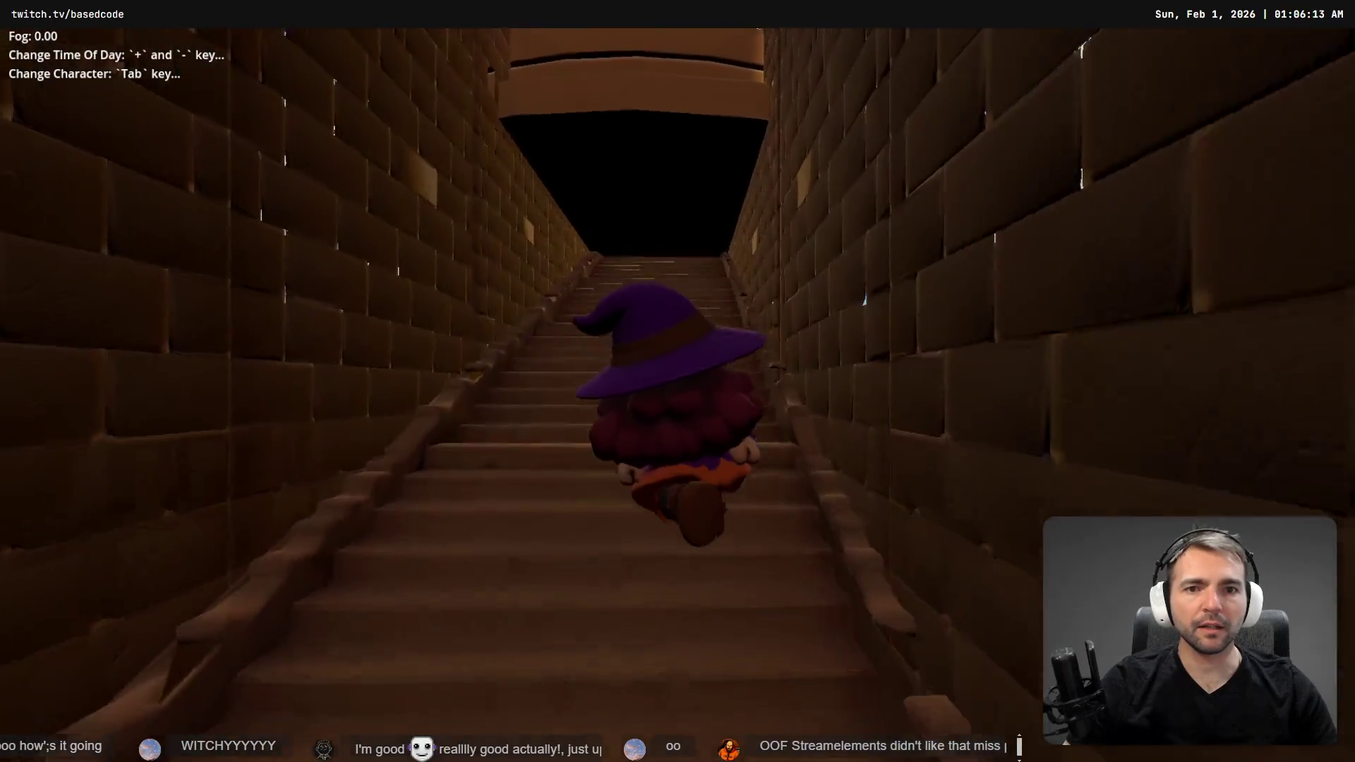
{"action": "key", "text": "w"}
{"action": "key", "text": "w"}
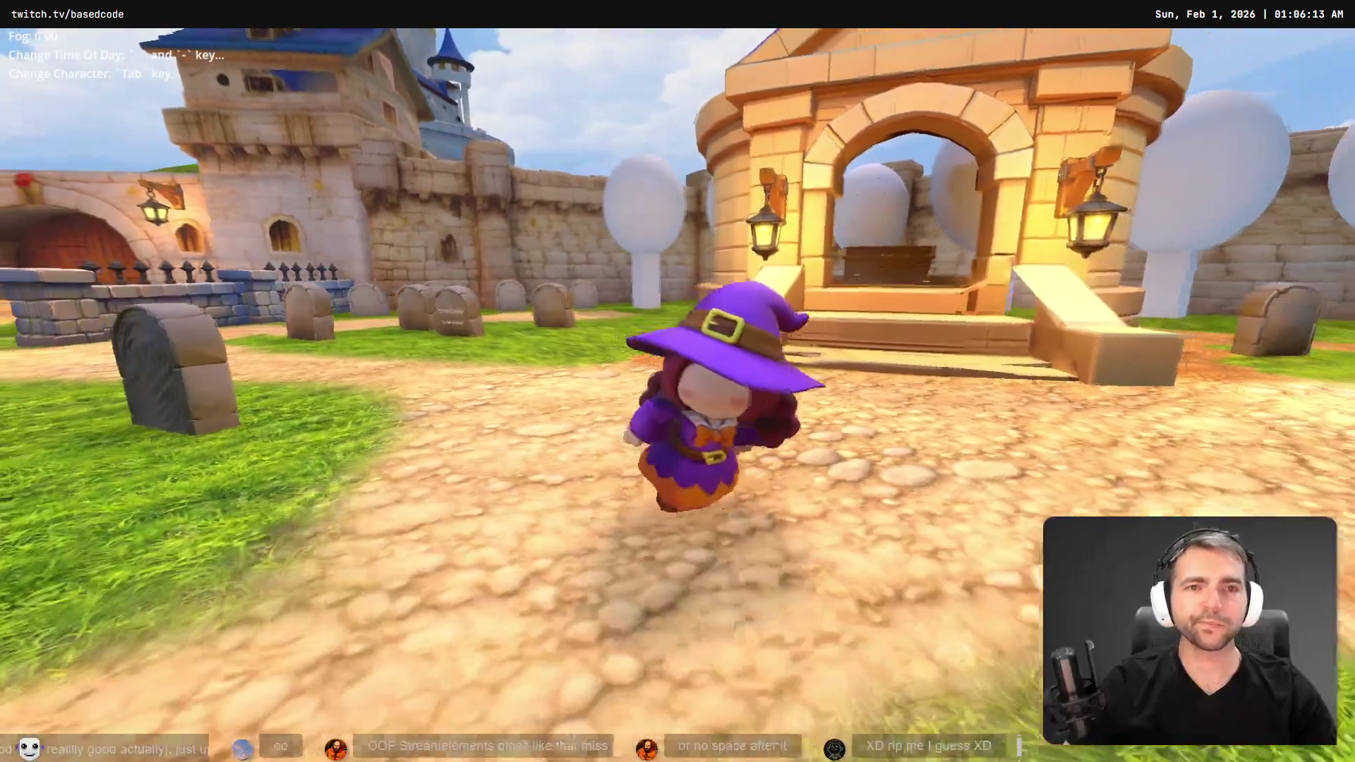
{"action": "key", "text": "w"}
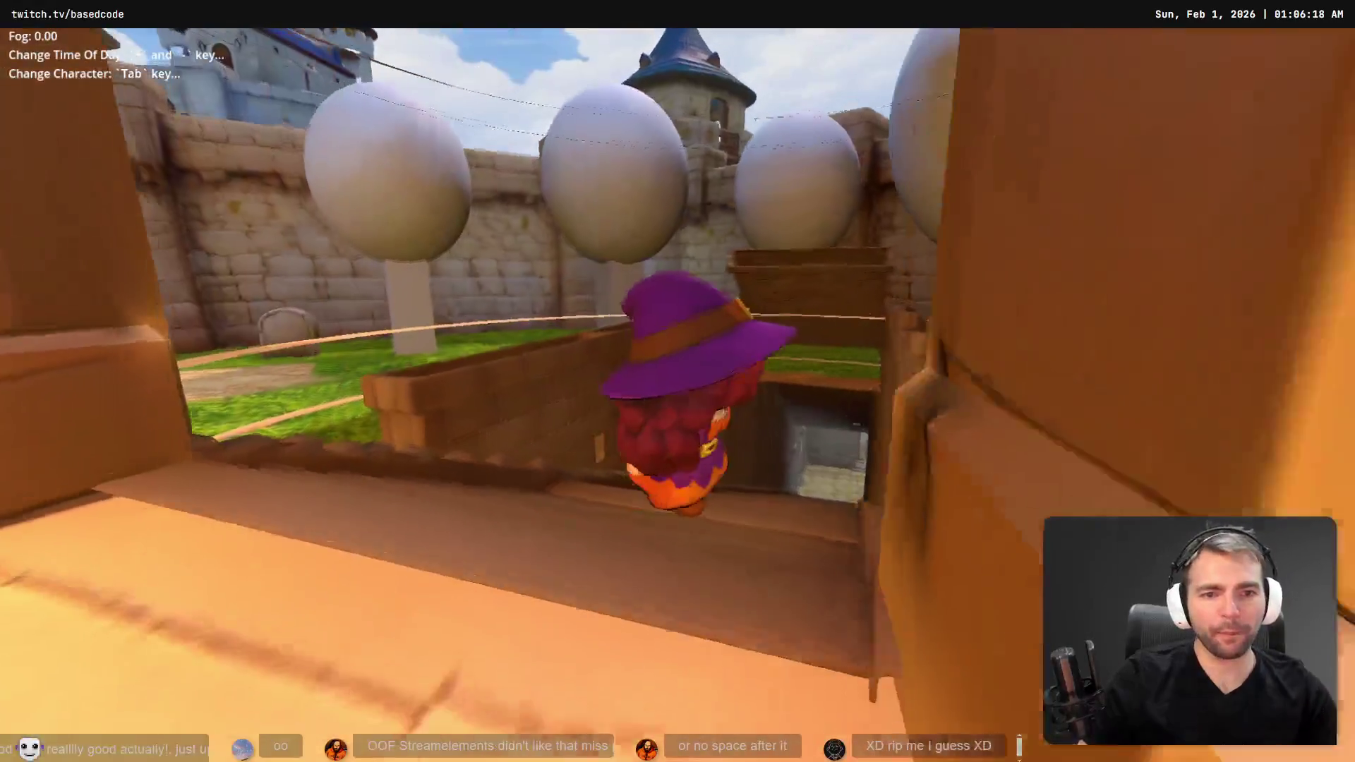
{"action": "key", "text": "s"}
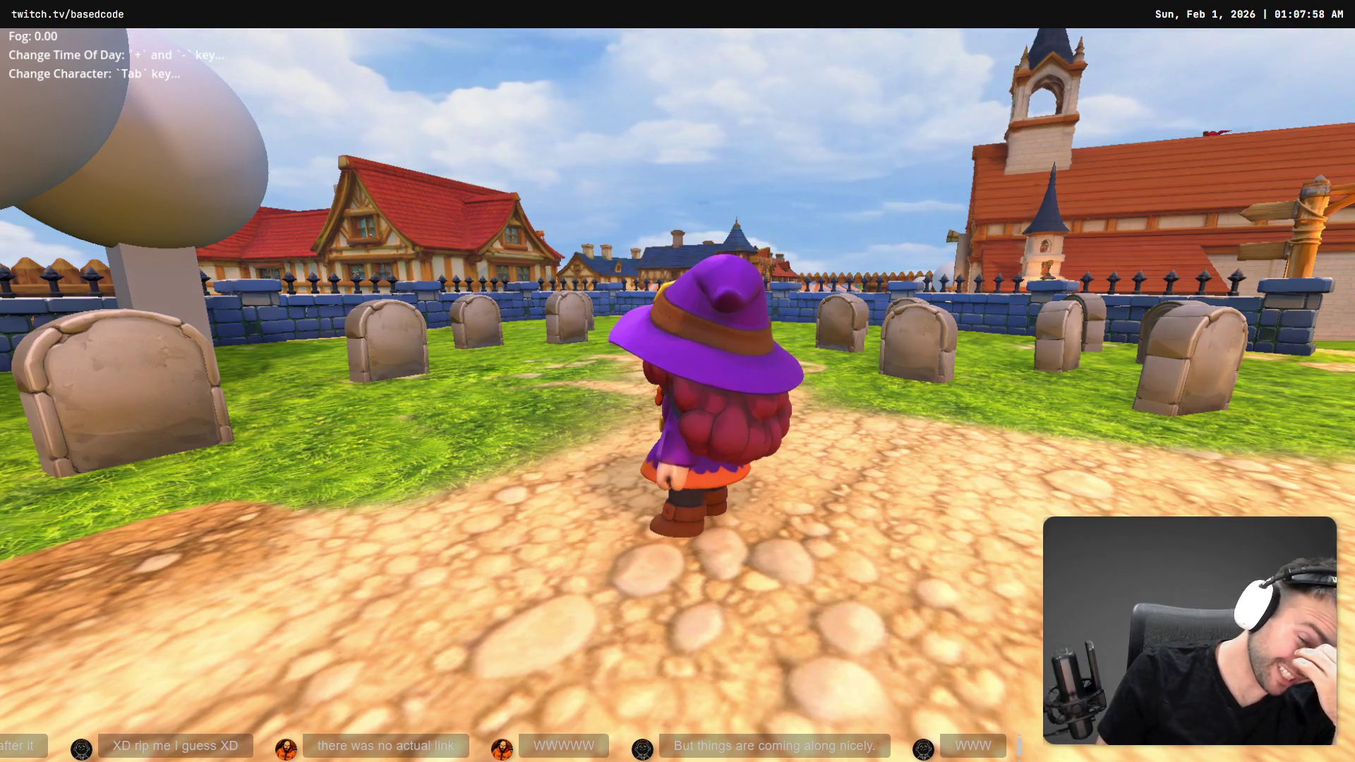
- Run the witch along the graveyard paths toward the church steps and back toward the graveyard
{"action": "key", "text": "w"}
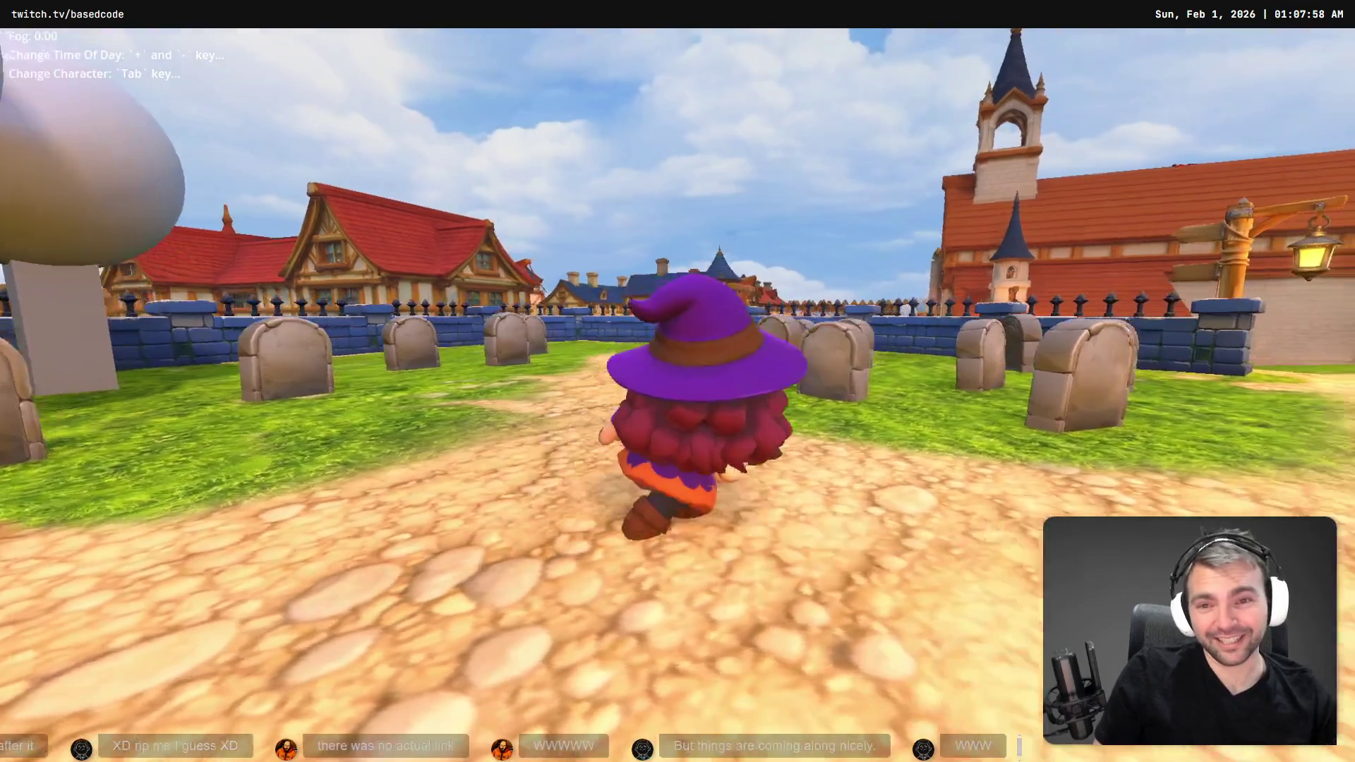
{"action": "key", "text": "d"}
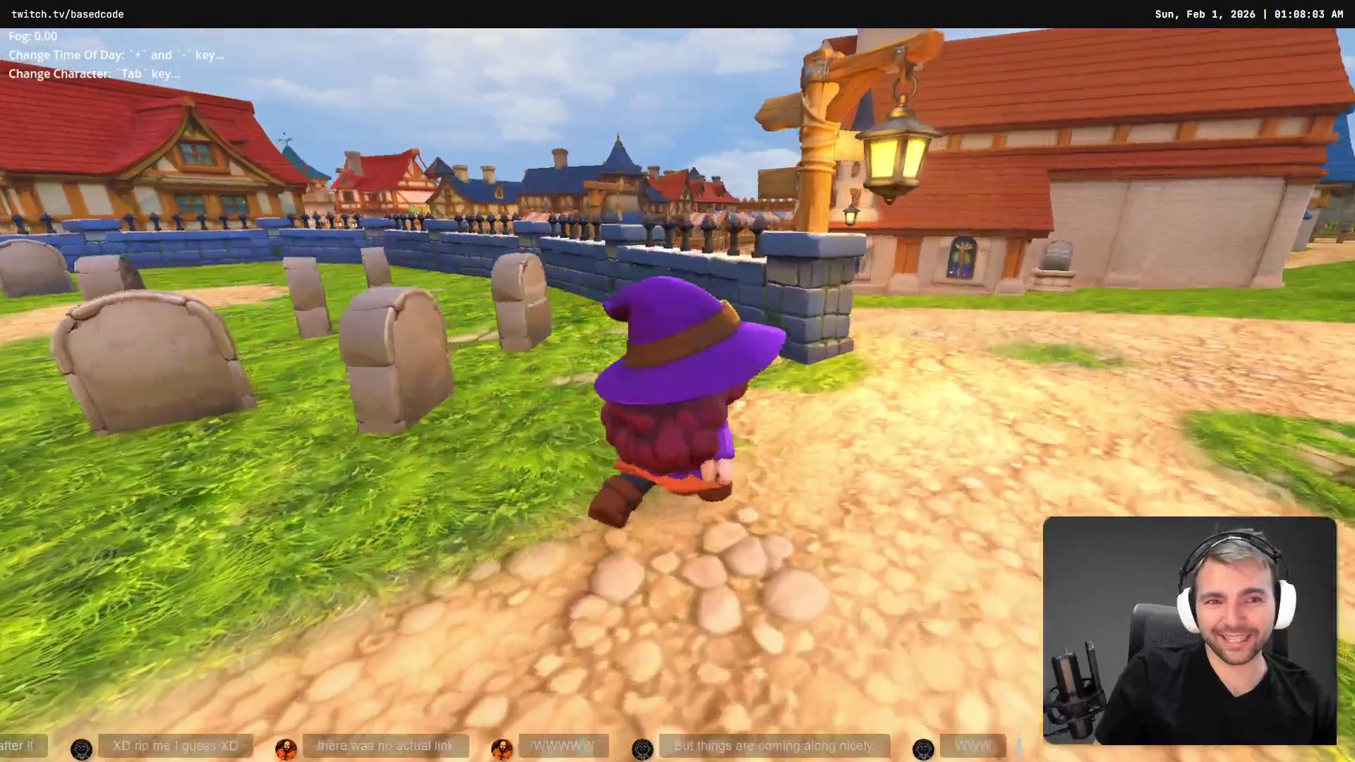
{"action": "key", "text": "a"}
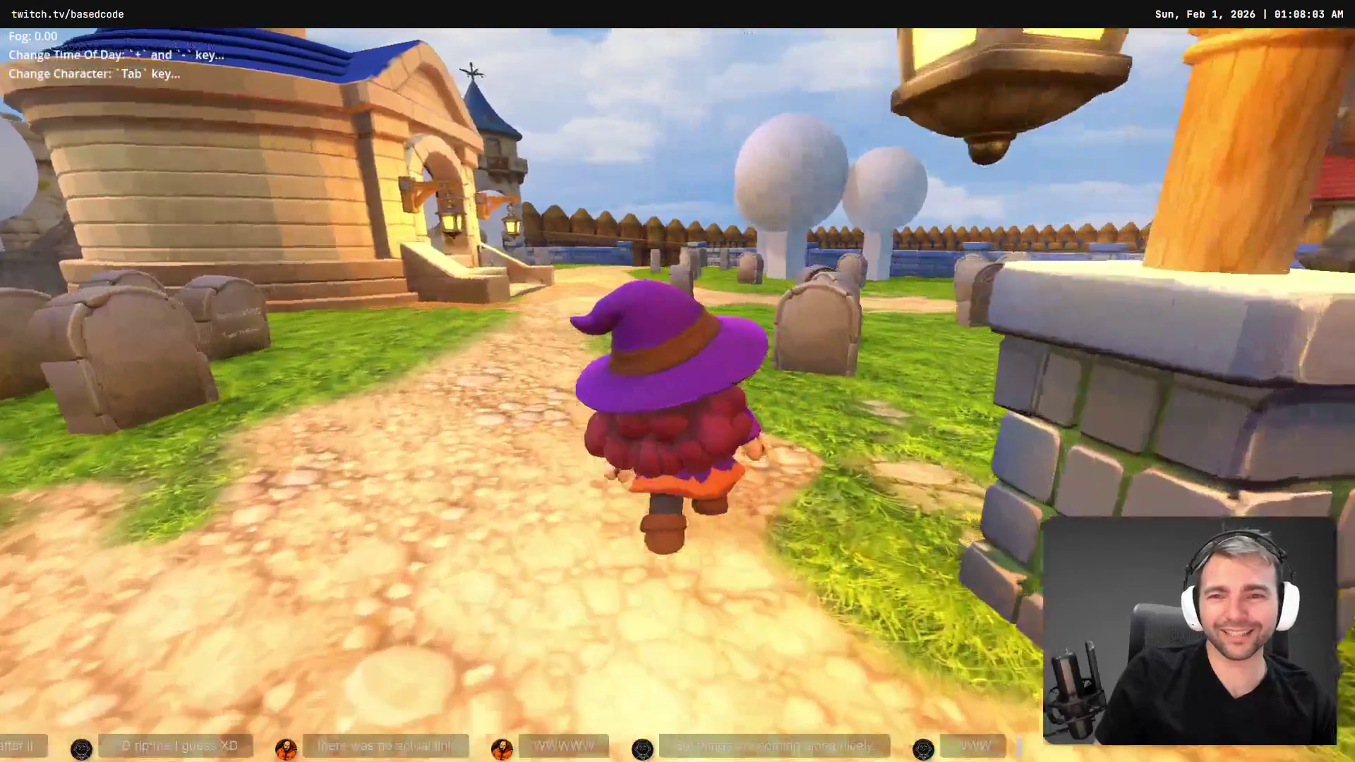
{"action": "key", "text": "d"}
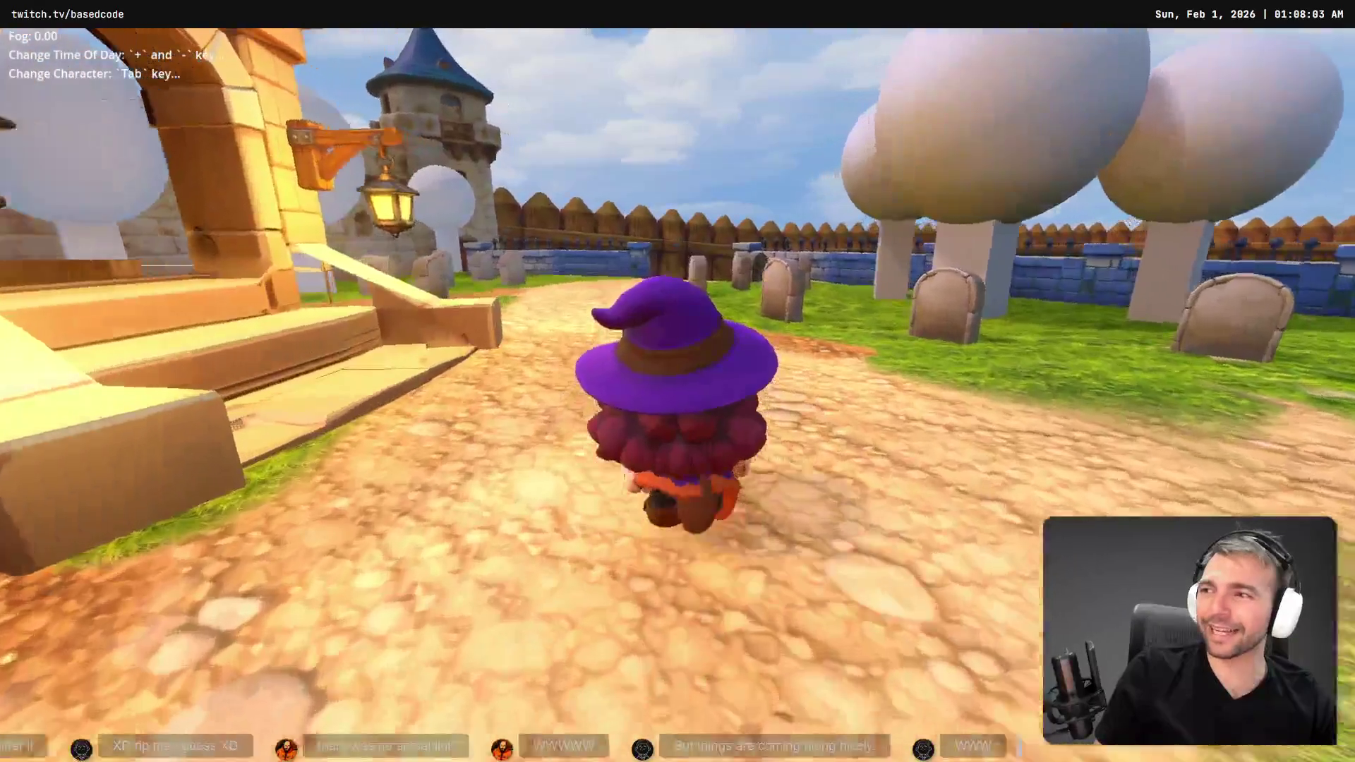
{"action": "key", "text": "a"}
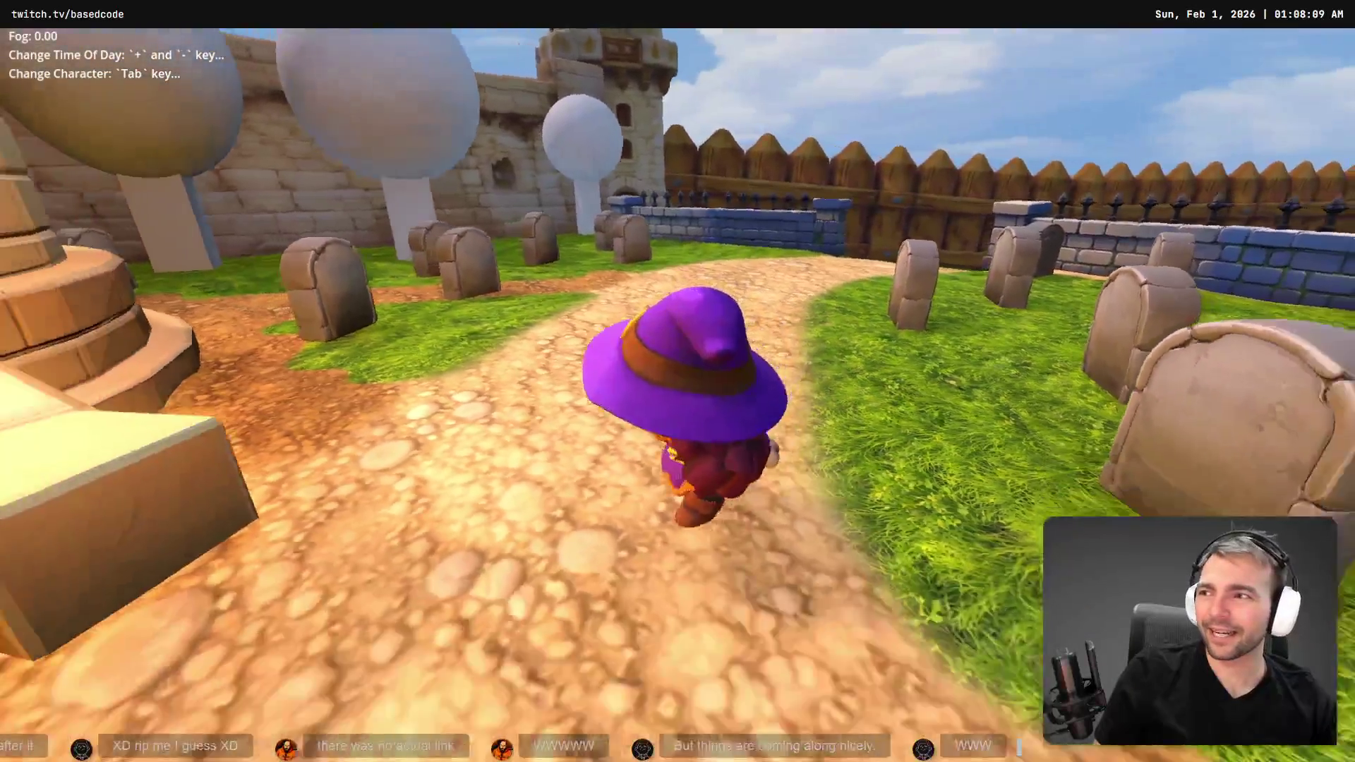
{"action": "key", "text": "d"}
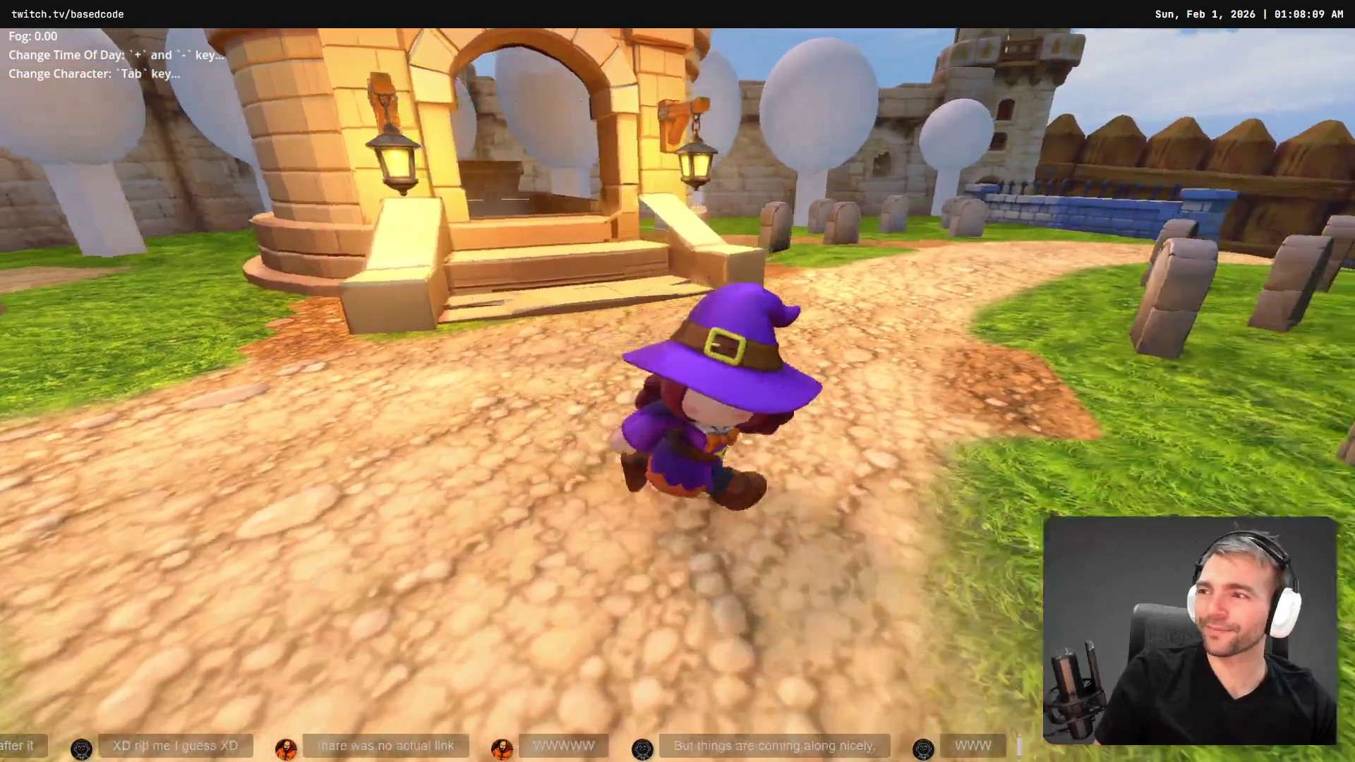
{"action": "key", "text": "a"}
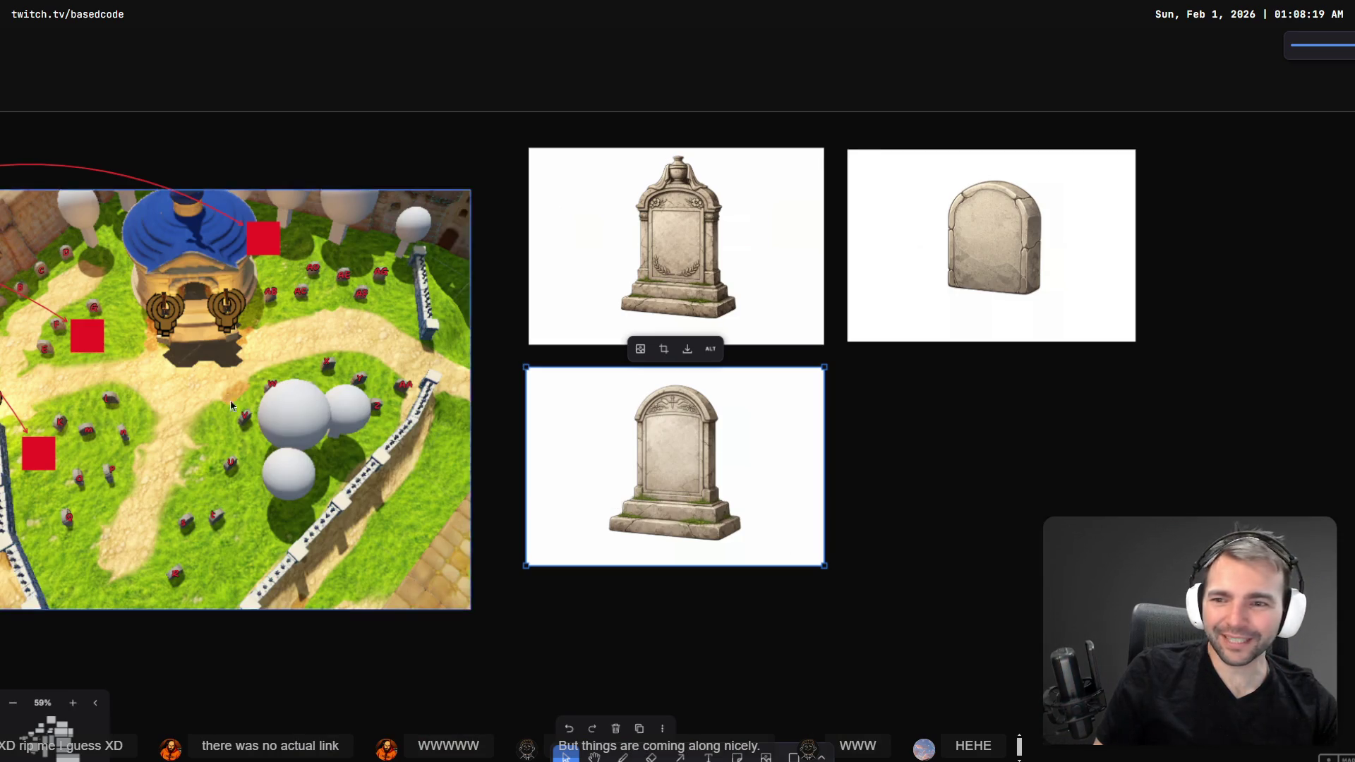
- Deselect the text box and zoom out to bring the Gravestones frame into view
{"action": "scroll", "coordinate": [224, 408], "scroll_direction": "left", "scroll_amount": 10}
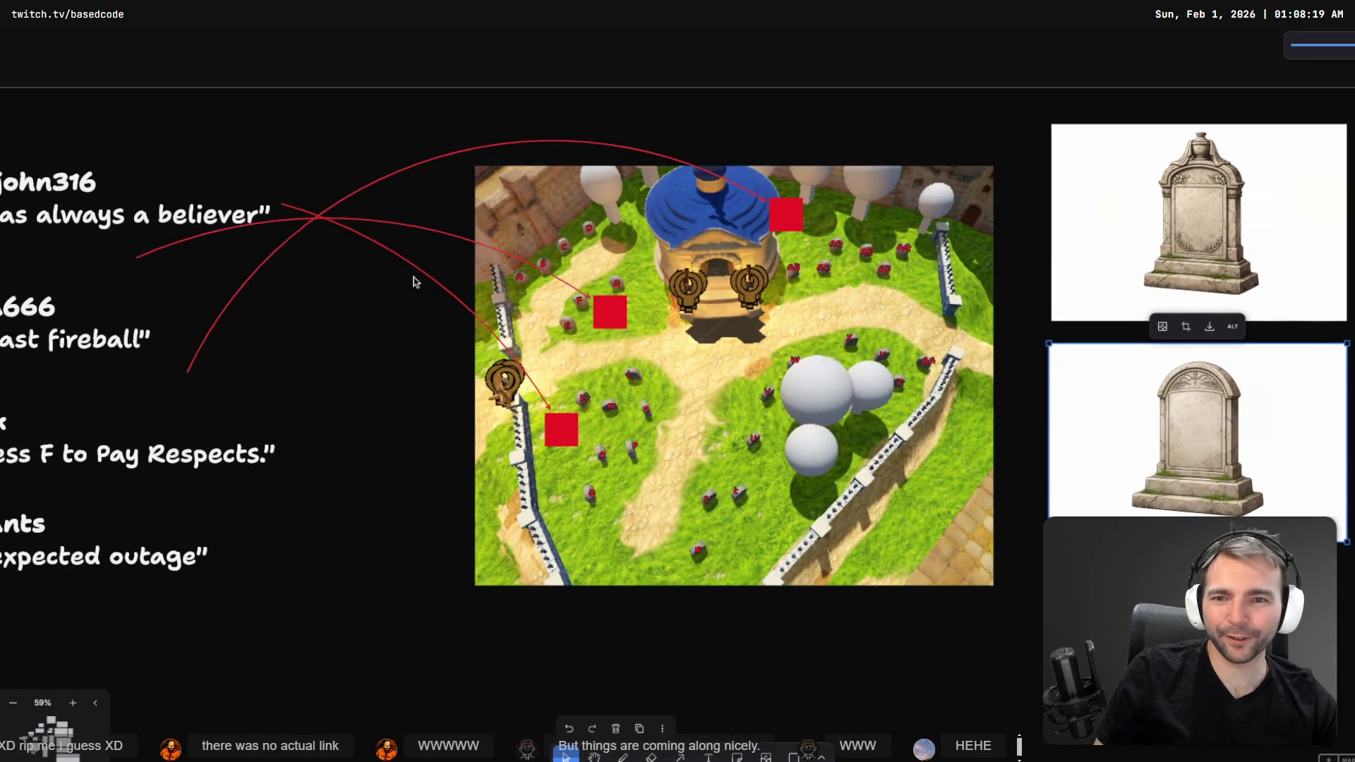
{"action": "left_click", "coordinate": [348, 240]}
{"action": "scroll", "coordinate": [607, 346], "scroll_direction": "down", "scroll_amount": 6}
{"action": "scroll", "coordinate": [603, 353], "scroll_direction": "down", "scroll_amount": 5}
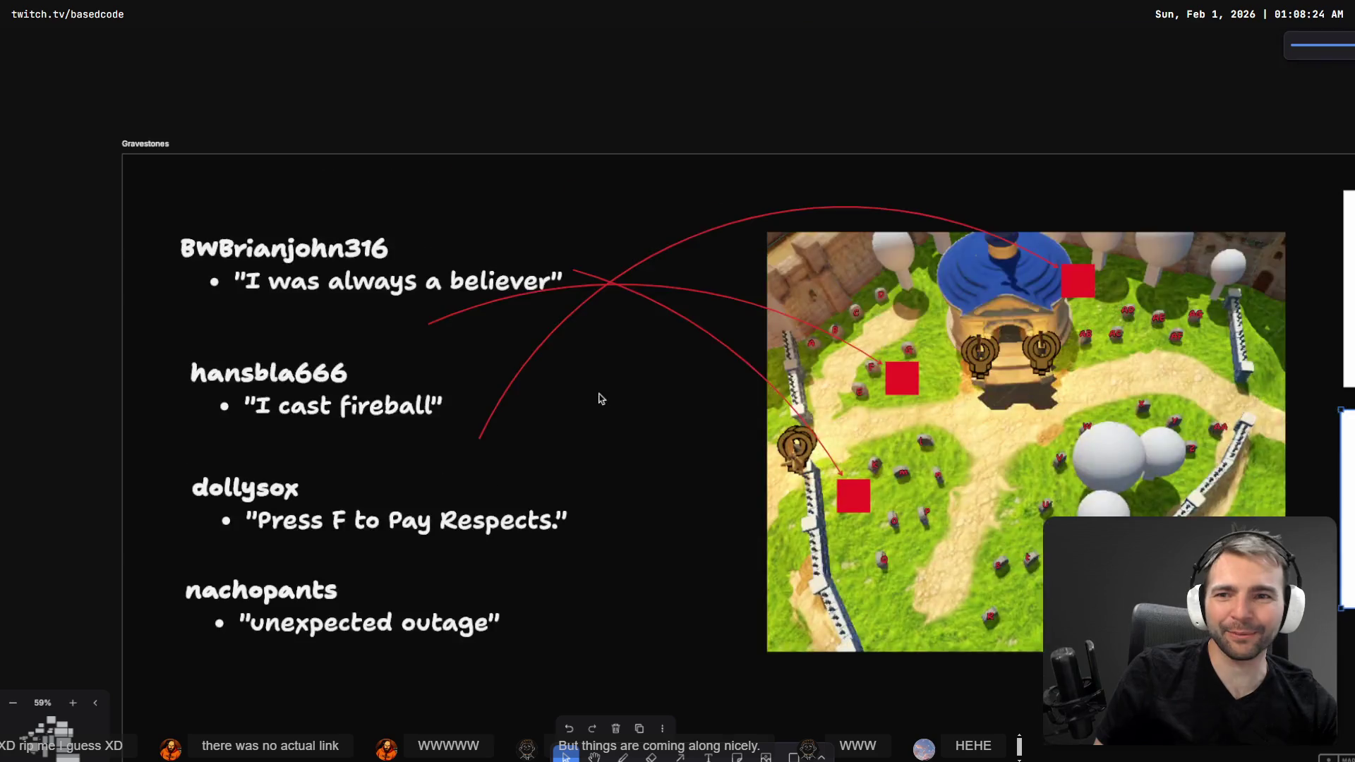
{"action": "scroll", "coordinate": [571, 402], "scroll_direction": "up", "scroll_amount": 10}
{"action": "scroll", "coordinate": [670, 429], "scroll_direction": "down", "scroll_amount": 3}
{"action": "scroll", "coordinate": [669, 429], "scroll_direction": "up", "scroll_amount": 4}
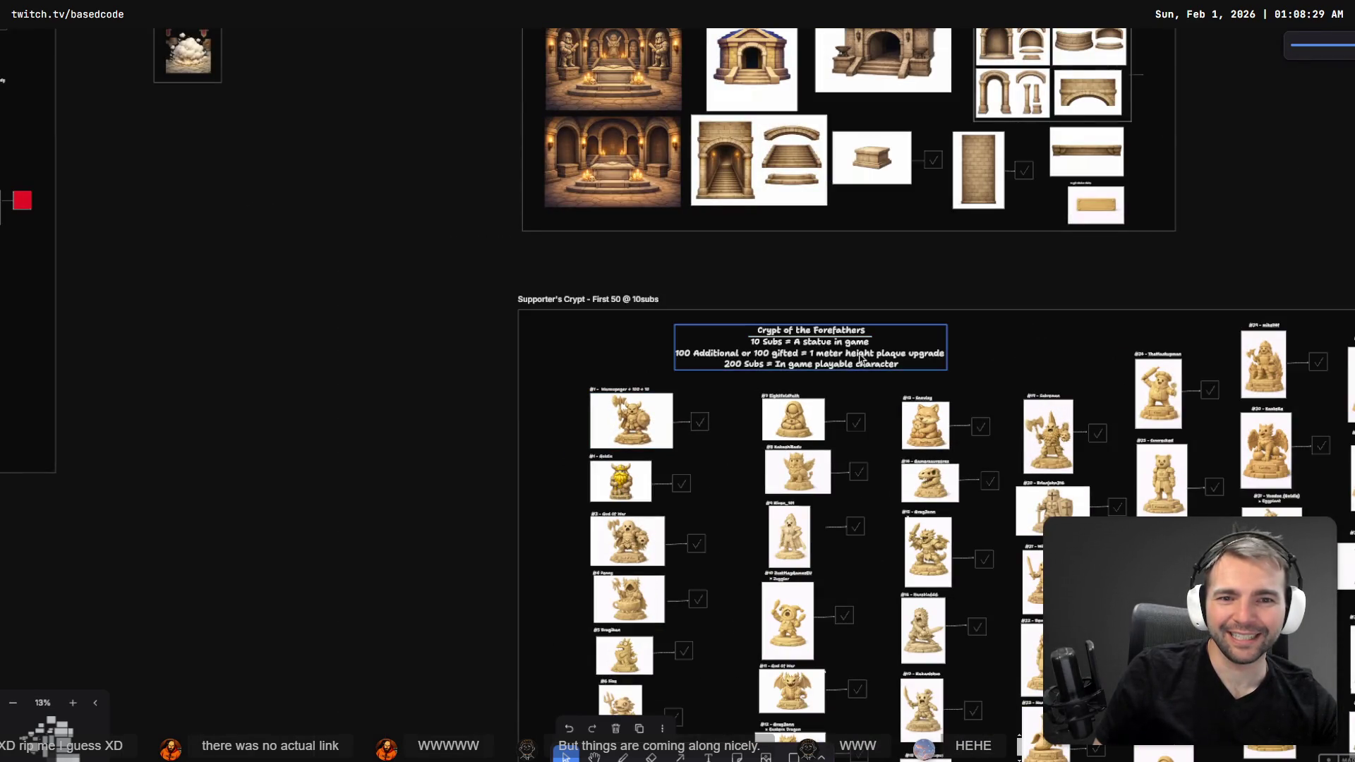
{"action": "scroll", "coordinate": [691, 529], "scroll_direction": "down", "scroll_amount": 1}
{"action": "scroll", "coordinate": [691, 530], "scroll_direction": "down", "scroll_amount": 5}
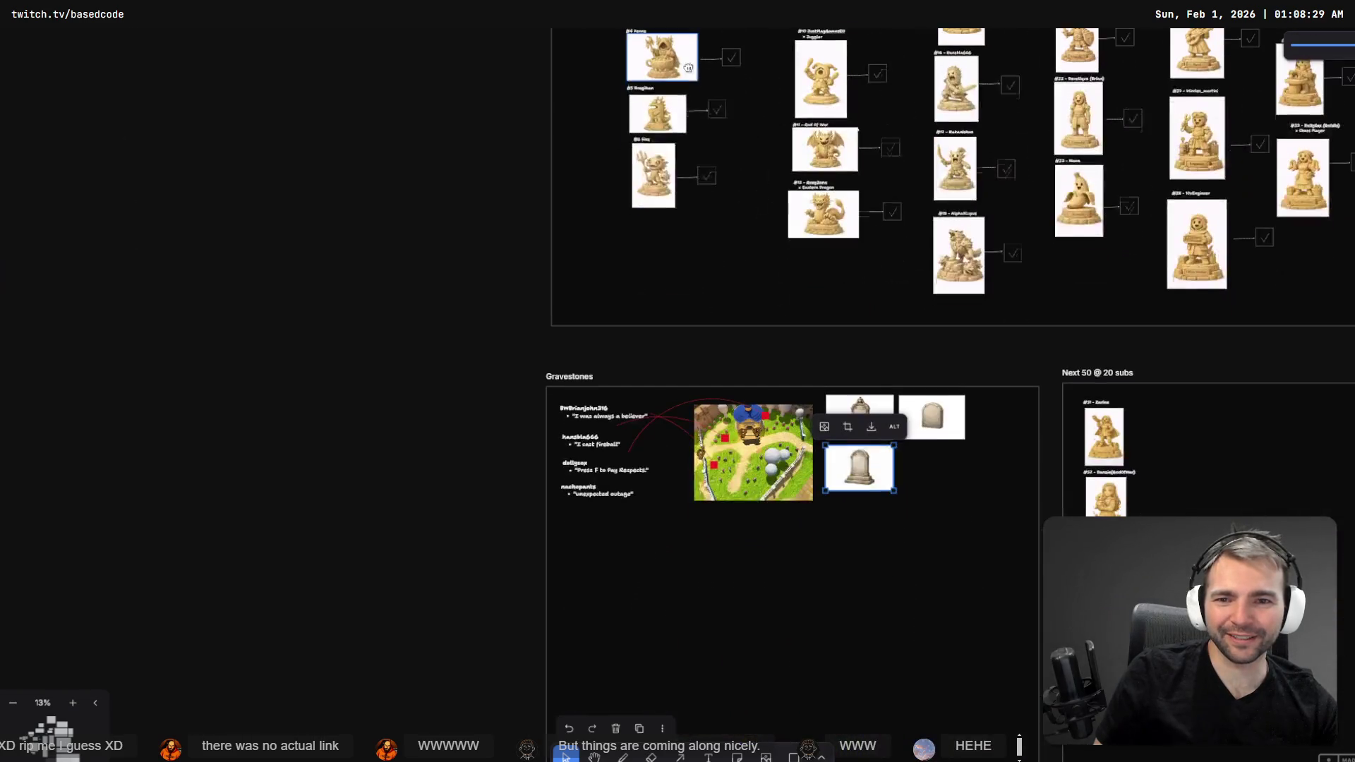
- Edit the Gravestones frame title so it ends with 'Next 50 @ 10'
{"action": "left_click", "coordinate": [581, 374]}
{"action": "double_click", "coordinate": [580, 374]}
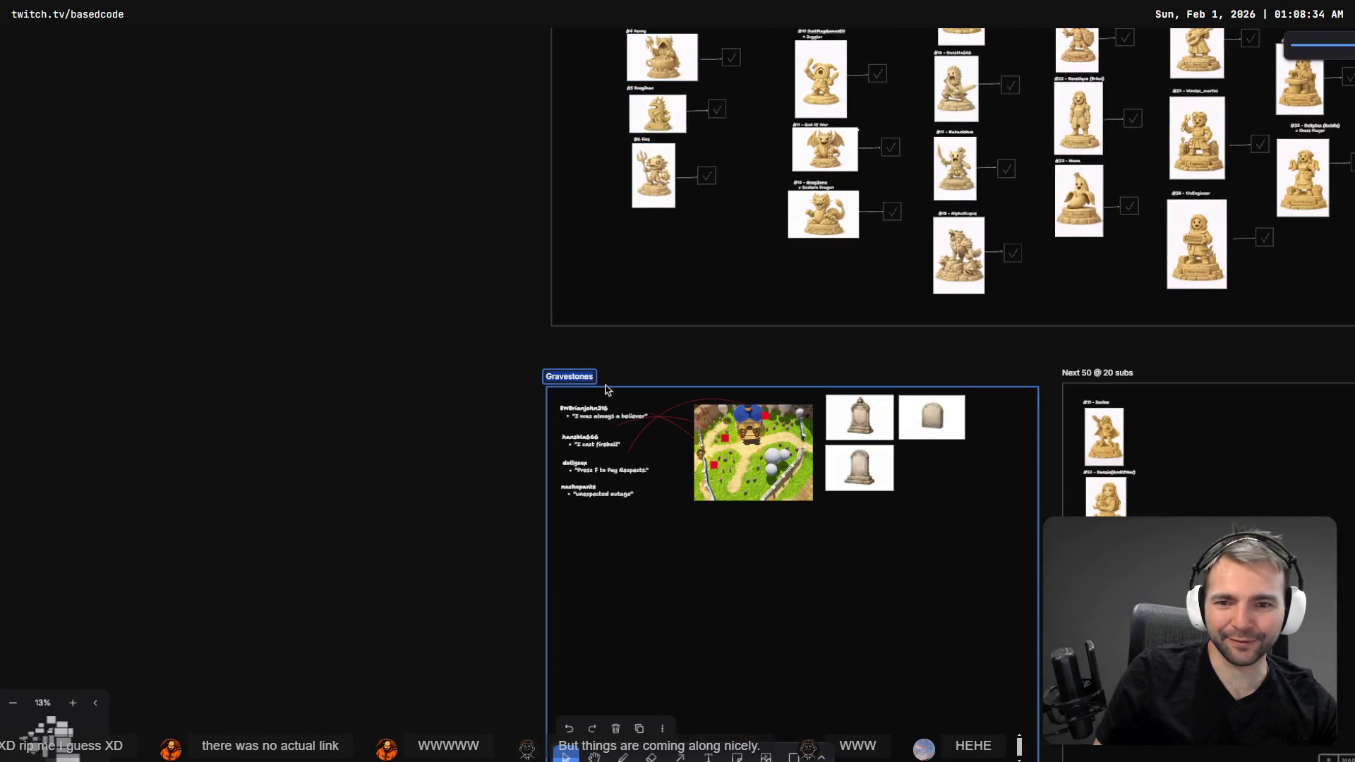
{"action": "left_click", "coordinate": [604, 381]}
{"action": "type", "text": "First"}
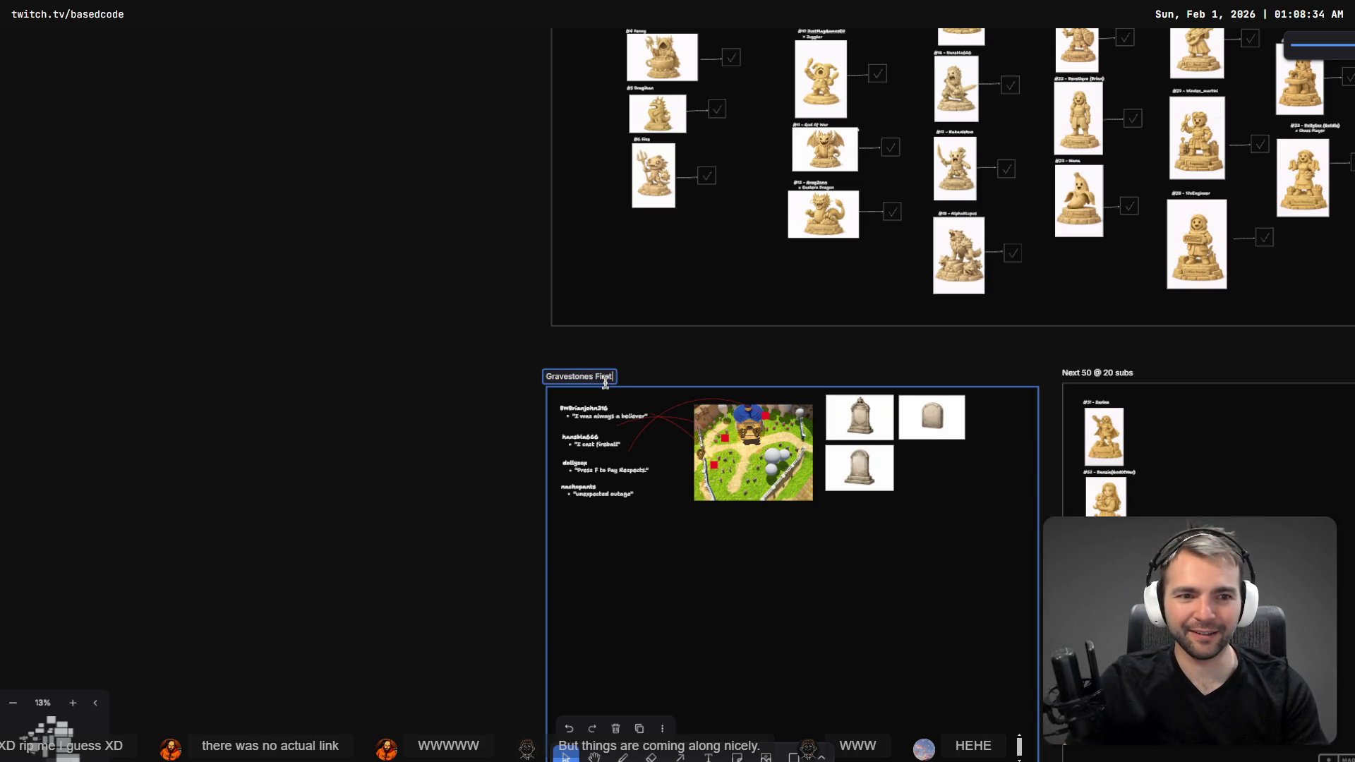
{"action": "key", "text": "BackSpace"}
{"action": "key", "text": "BackSpace"}
{"action": "key", "text": "BackSpace"}
{"action": "key", "text": "BackSpace"}
{"action": "key", "text": "BackSpace"}
{"action": "type", "text": "N"}
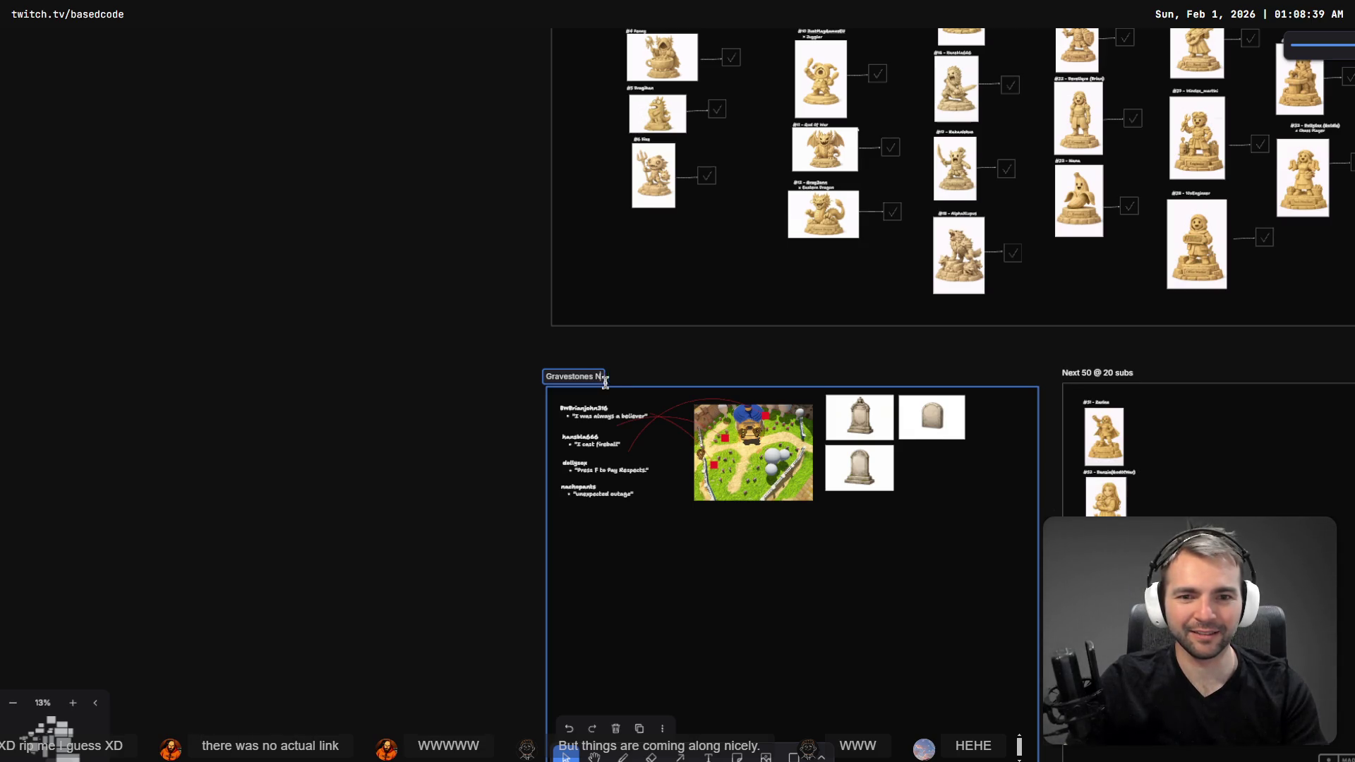
{"action": "type", "text": "ext 50 @ 10"}
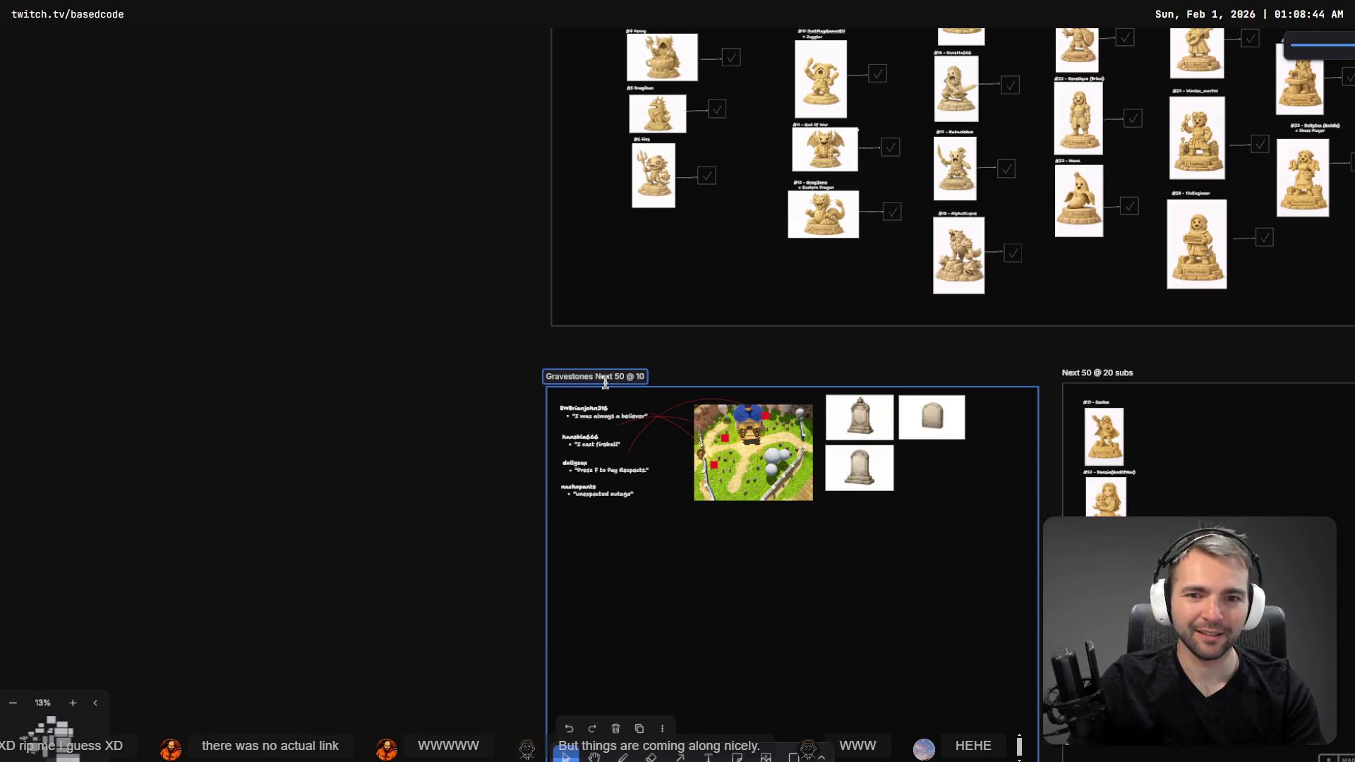
{"action": "key", "text": "Return"}
{"action": "scroll", "coordinate": [617, 569], "scroll_direction": "up", "scroll_amount": 5}
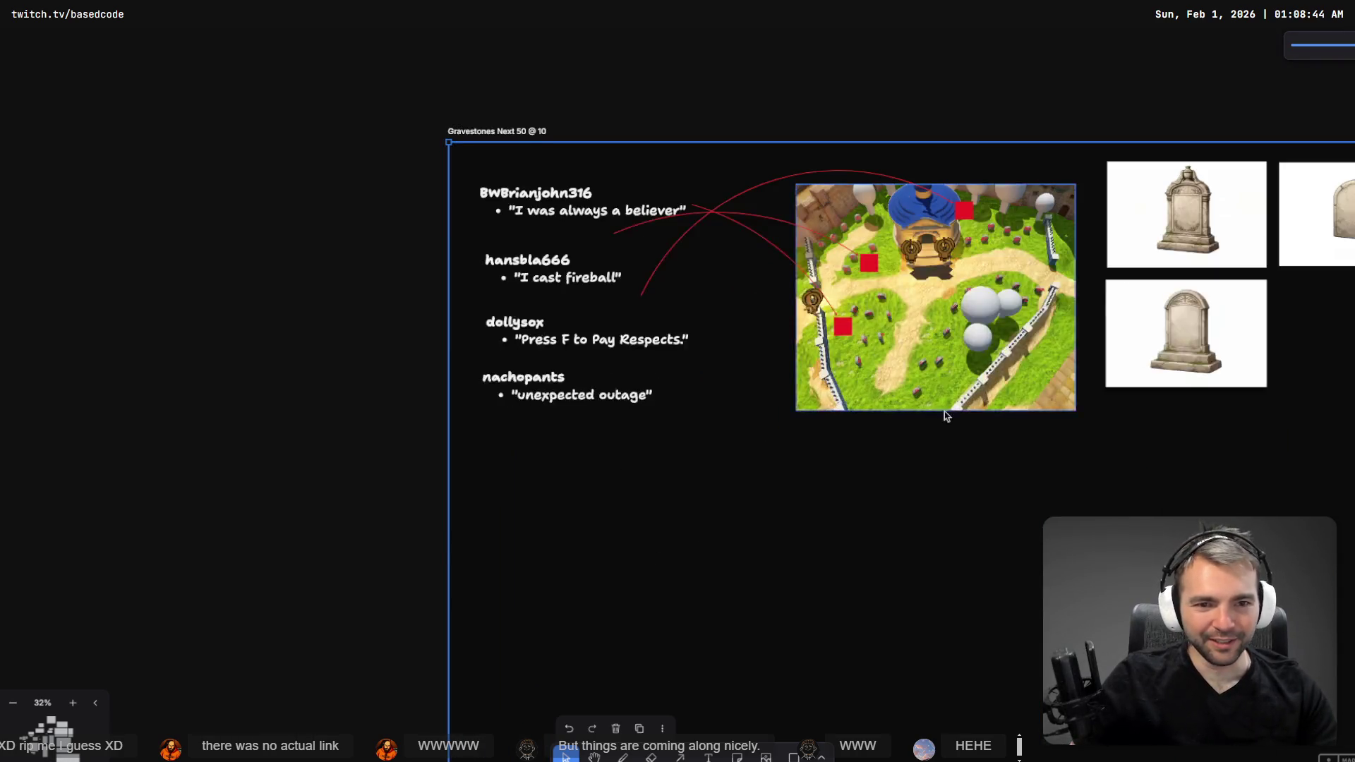
- Zoom in and out on the gravestone reference images
{"action": "scroll", "coordinate": [946, 414], "scroll_direction": "down", "scroll_amount": 2}
{"action": "scroll", "coordinate": [946, 415], "scroll_direction": "up", "scroll_amount": 6}
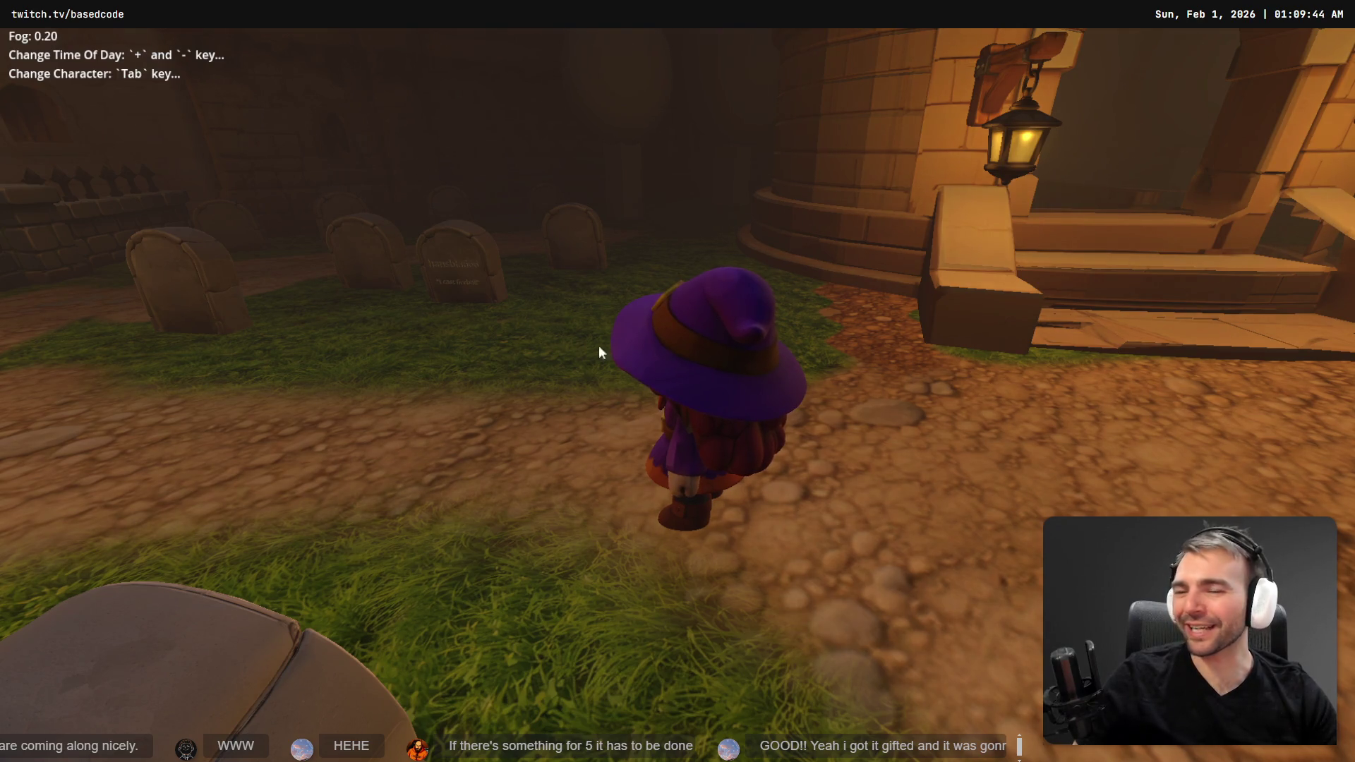
- Walk the witch through the gate, across the grass past the gravestones, and onto the cobblestone path
{"action": "key", "text": "w"}
{"action": "key", "text": "w"}
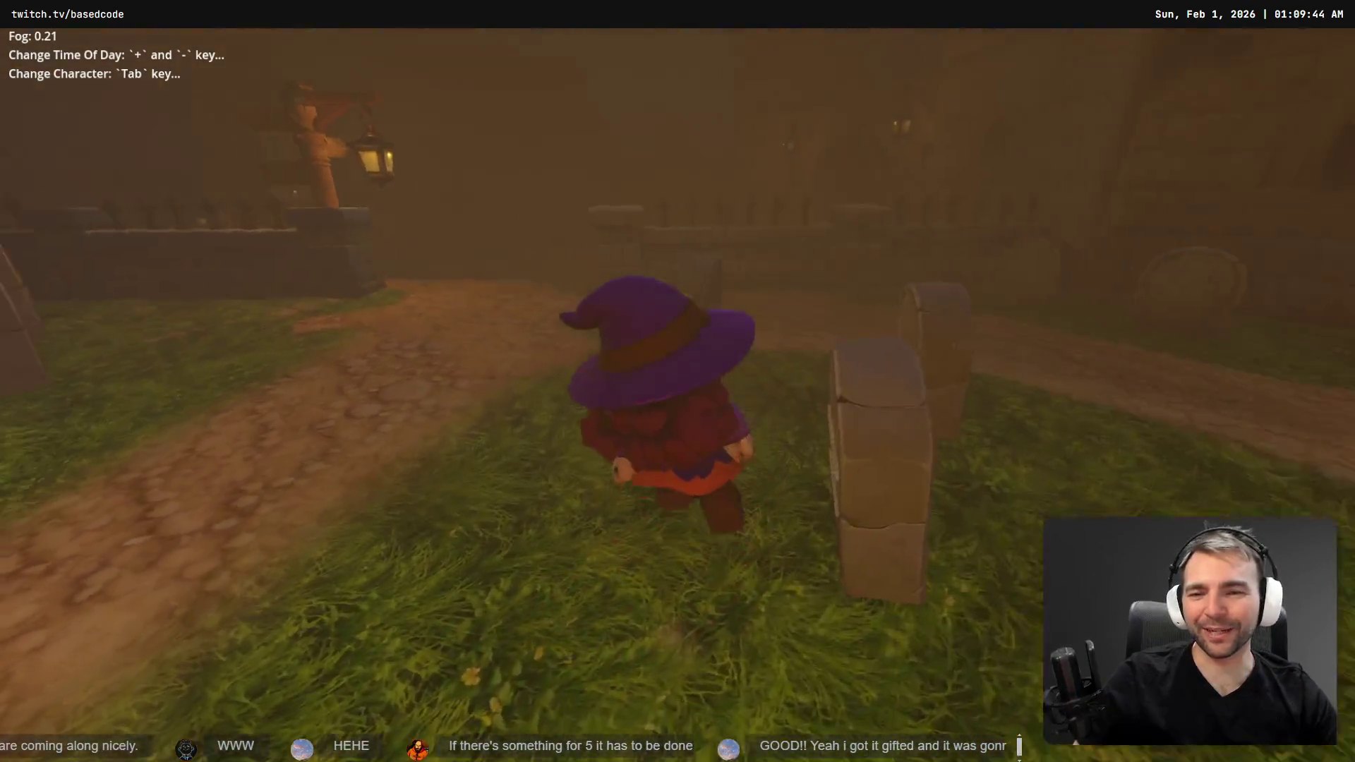
{"action": "key", "text": "w"}
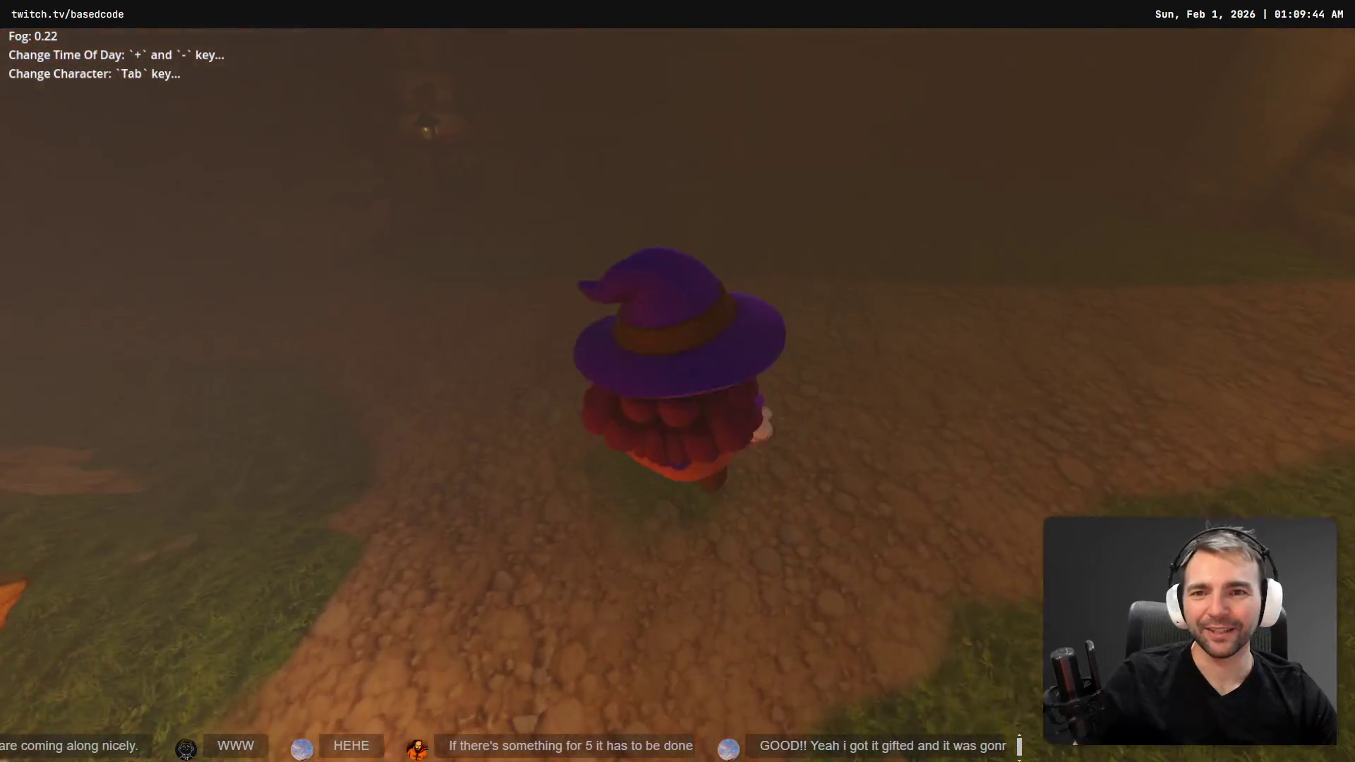
{"action": "key", "text": "w"}
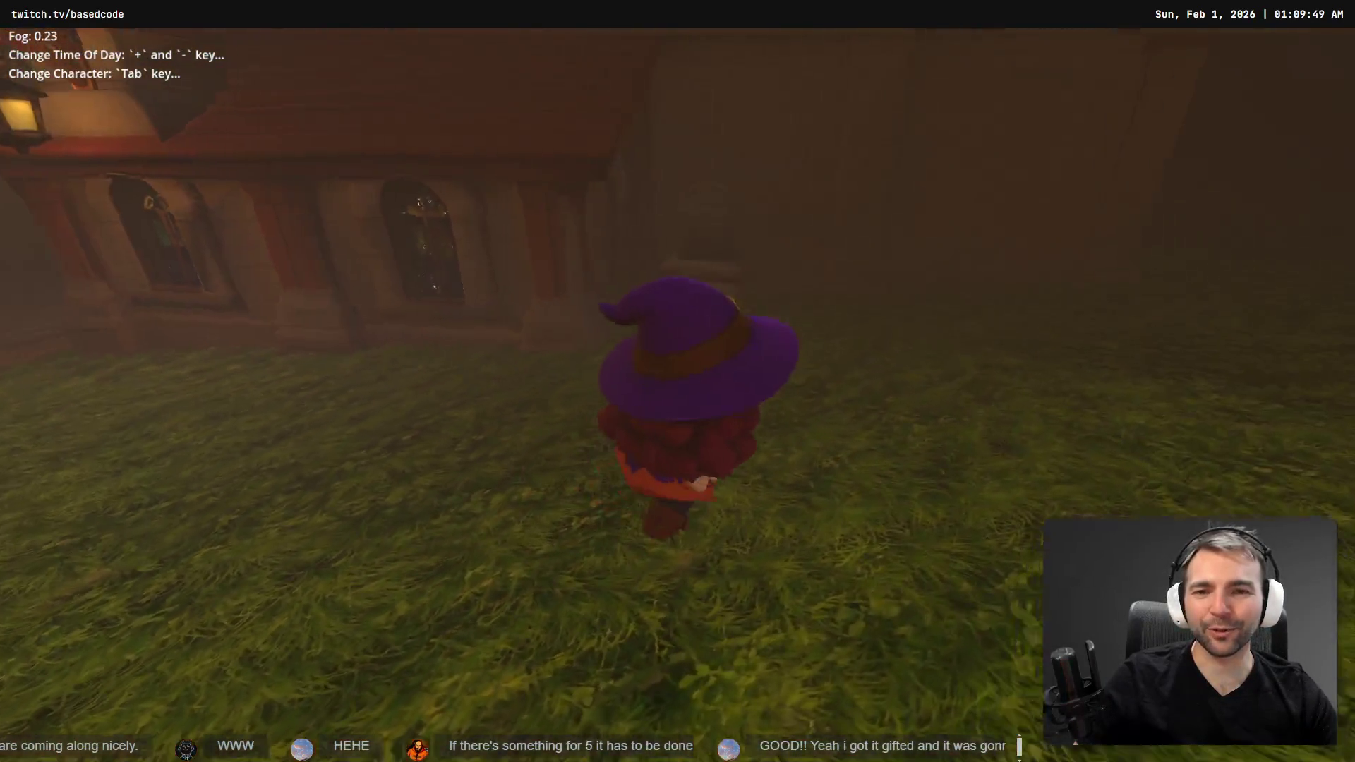
{"action": "key", "text": "w"}
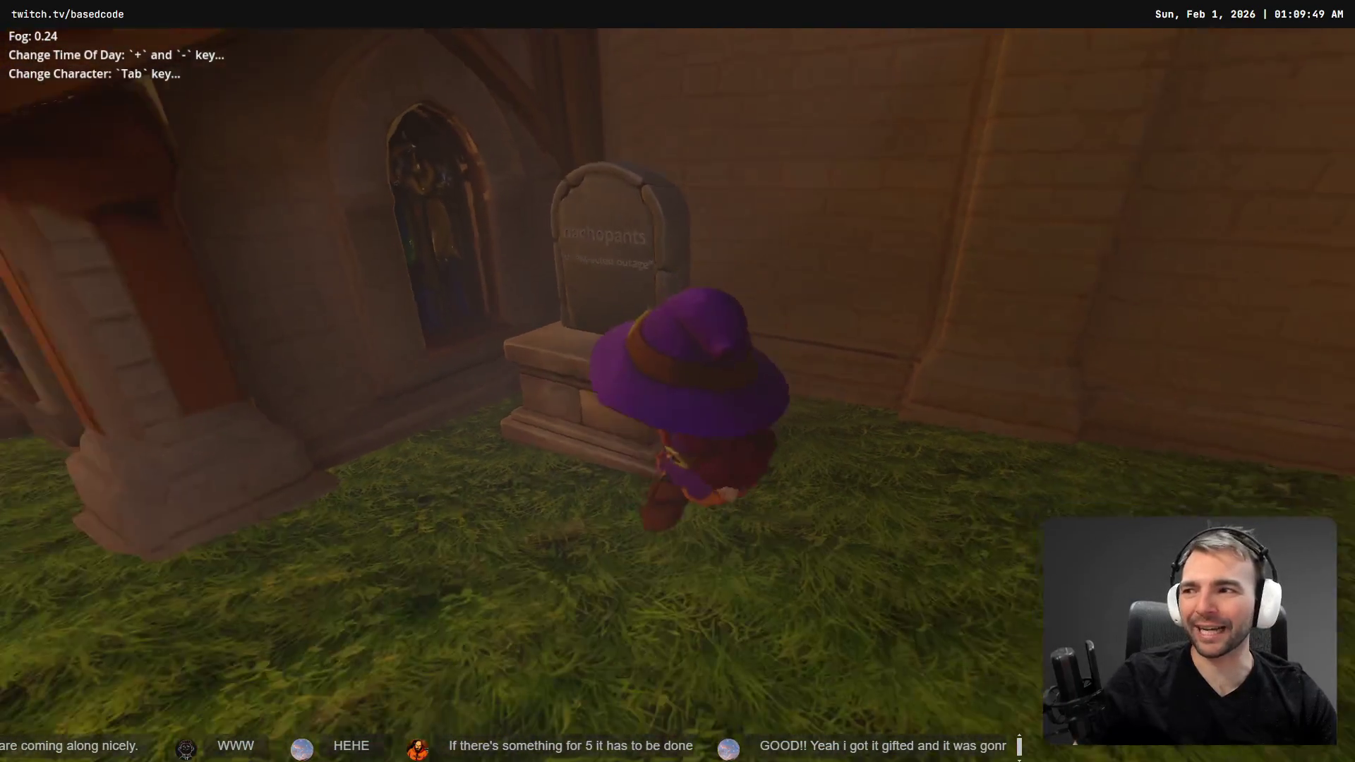
{"action": "key", "text": "w"}
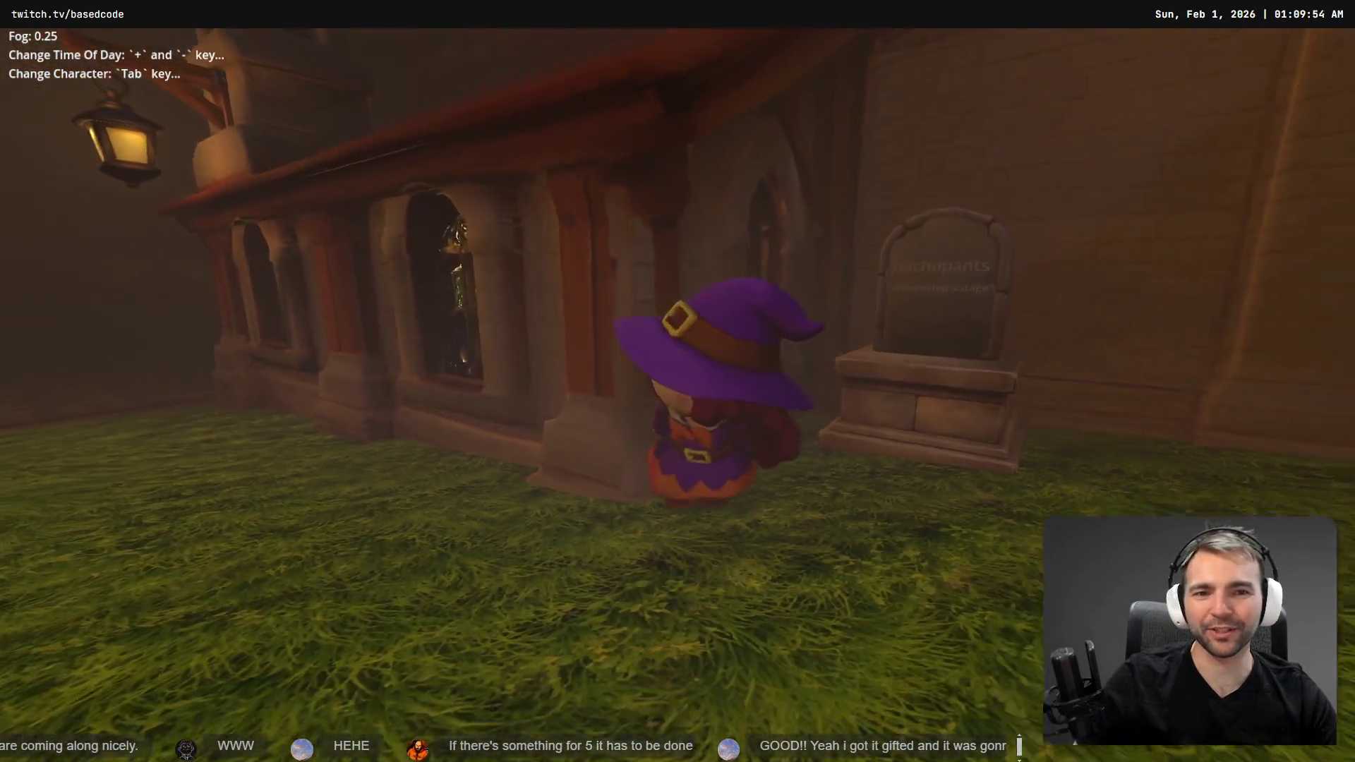
{"action": "key", "text": "w"}
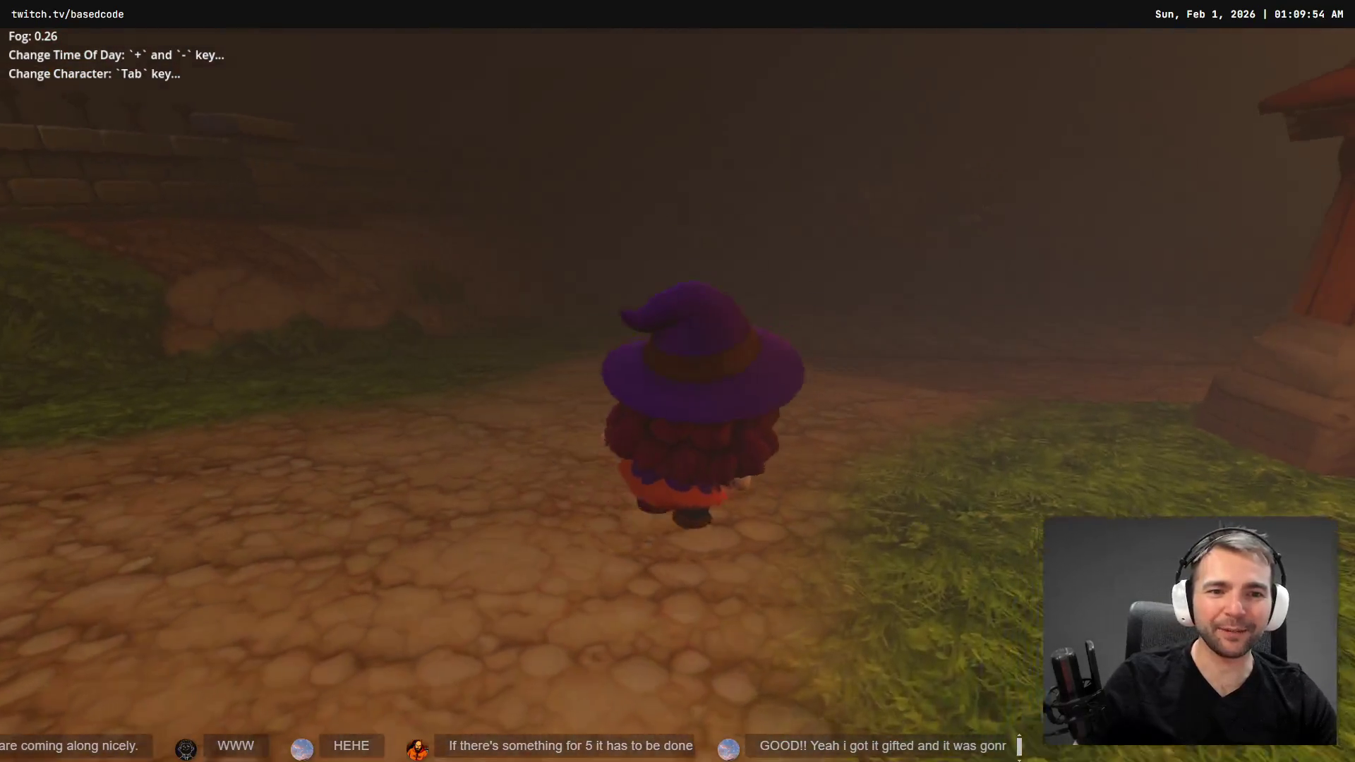
{"action": "key", "text": "w"}
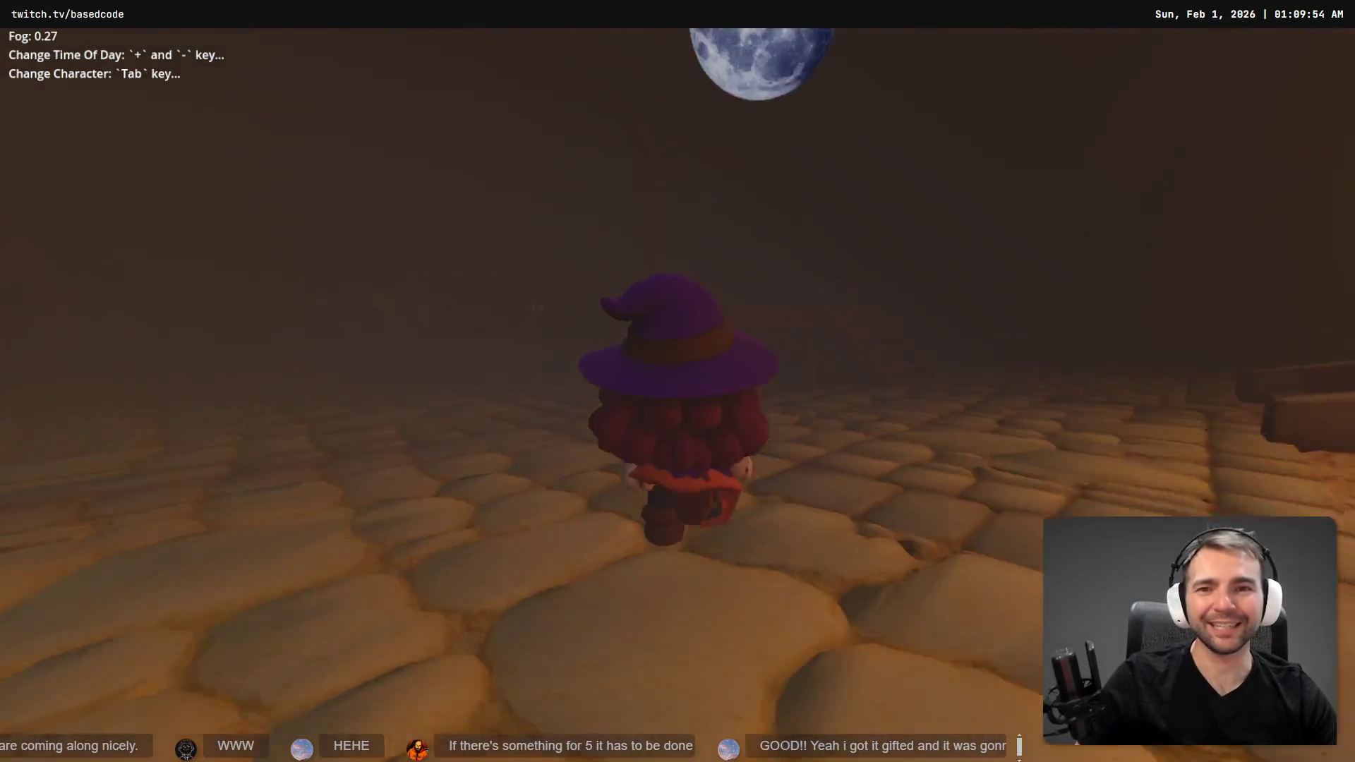
{"action": "key", "text": "w"}
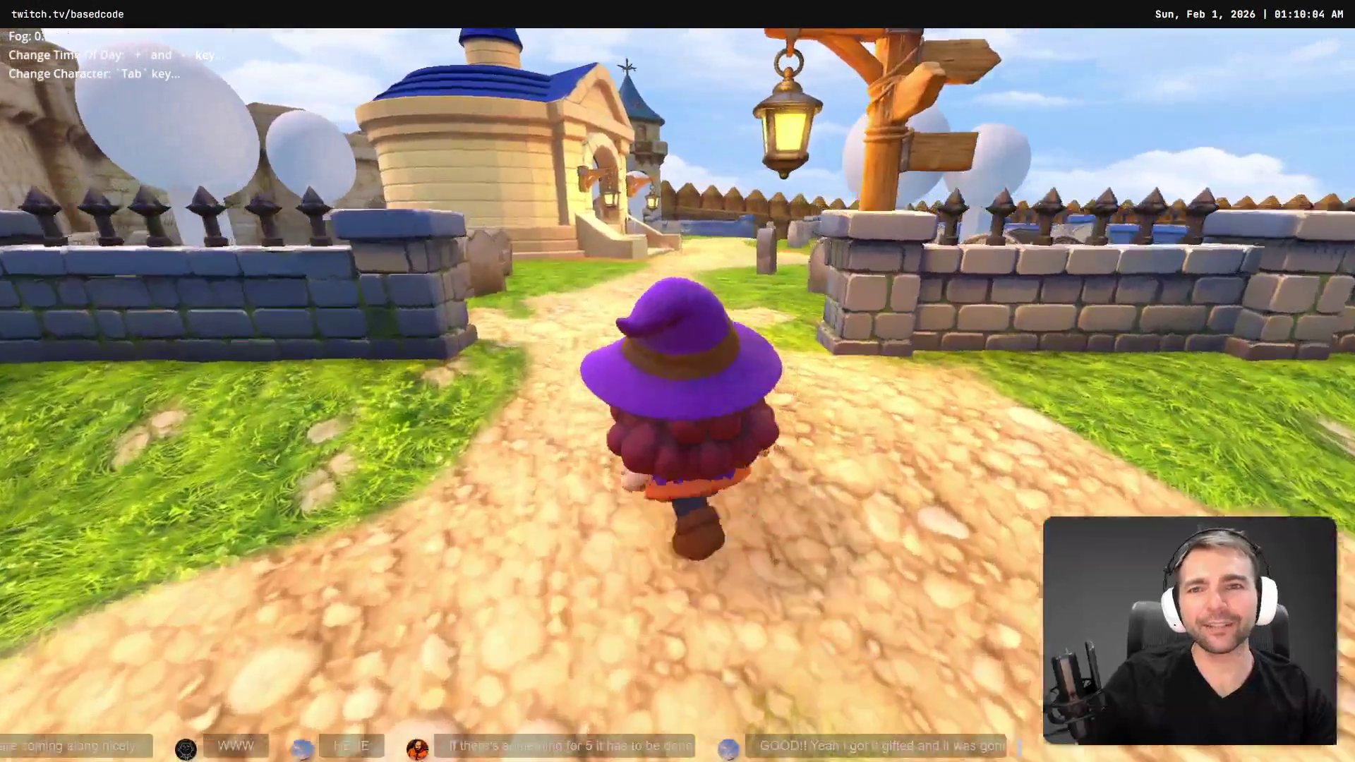
- Run the witch into the graveyard, toward the building steps, then off toward the graveyard
{"action": "key", "text": "w"}
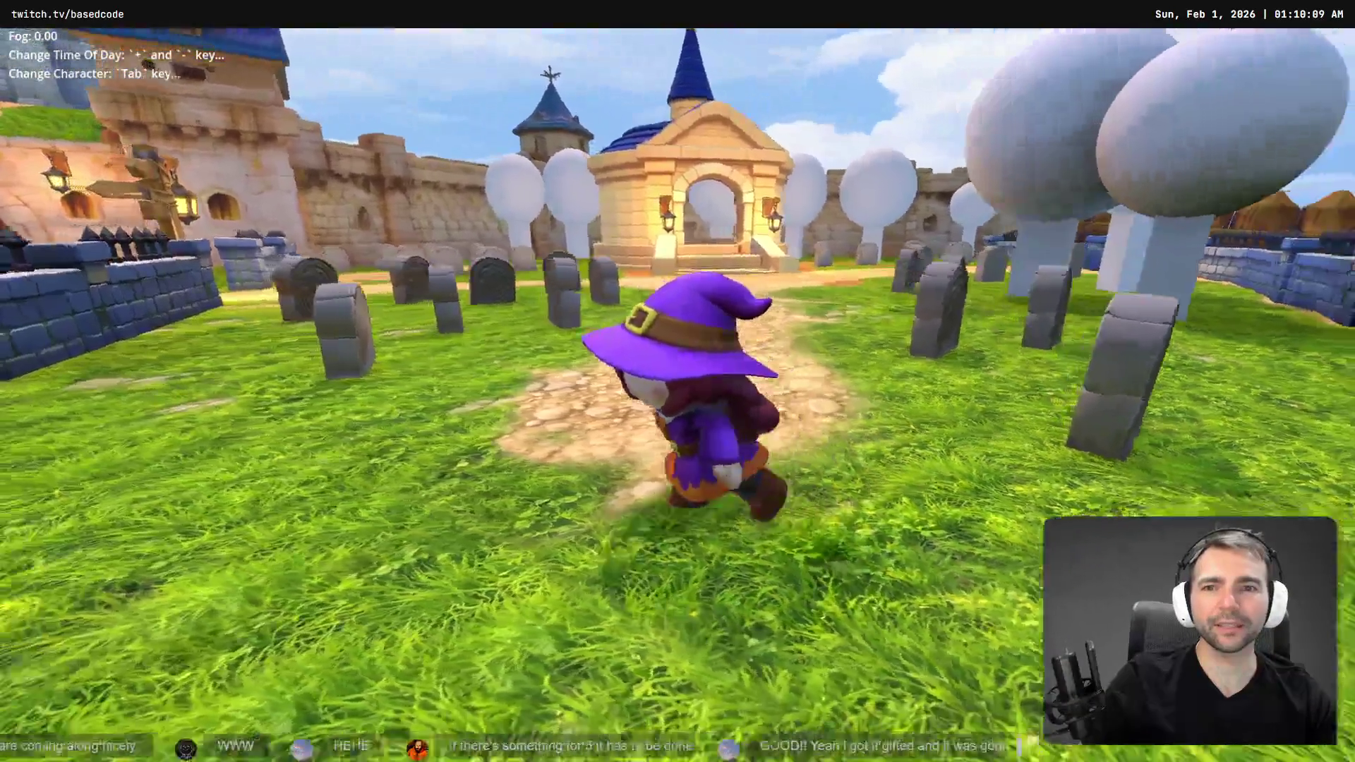
{"action": "key", "text": "a"}
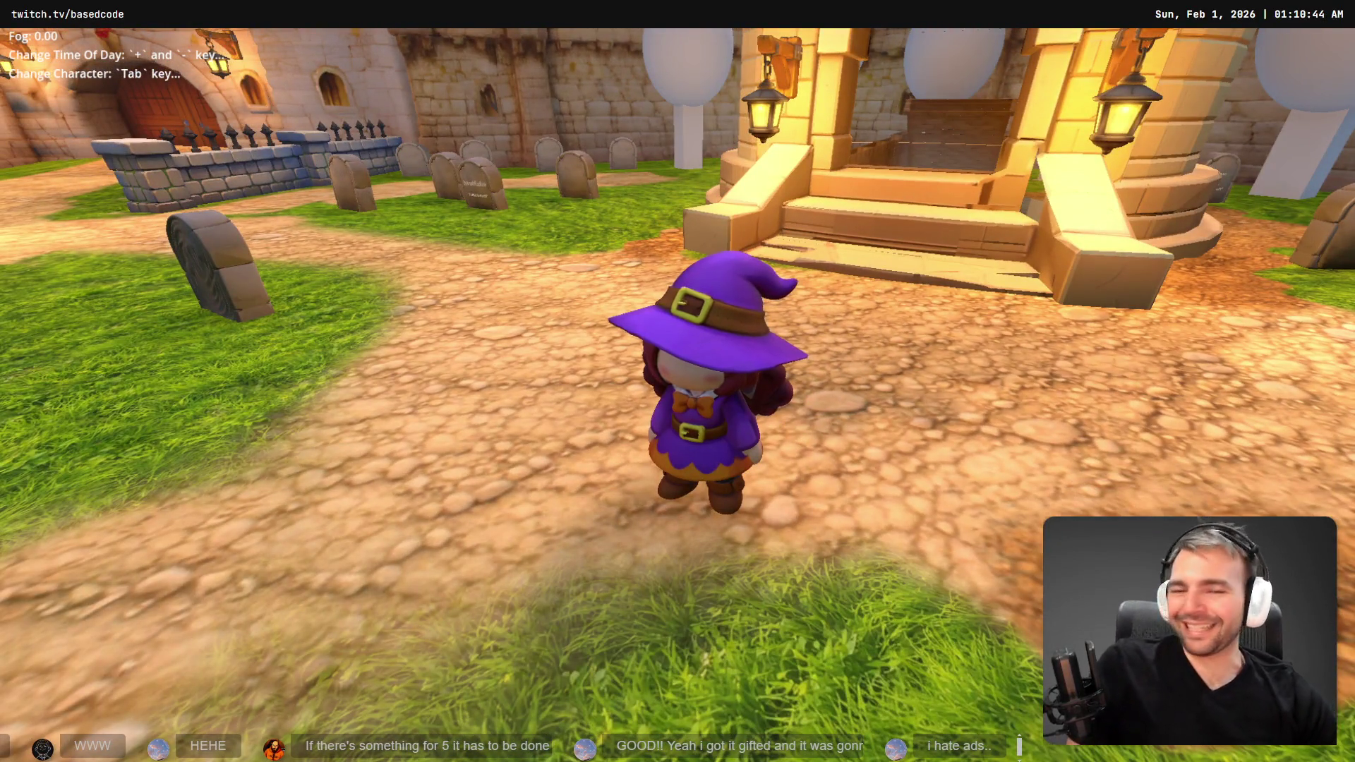
{"action": "key", "text": "w"}
{"action": "key", "text": "d"}
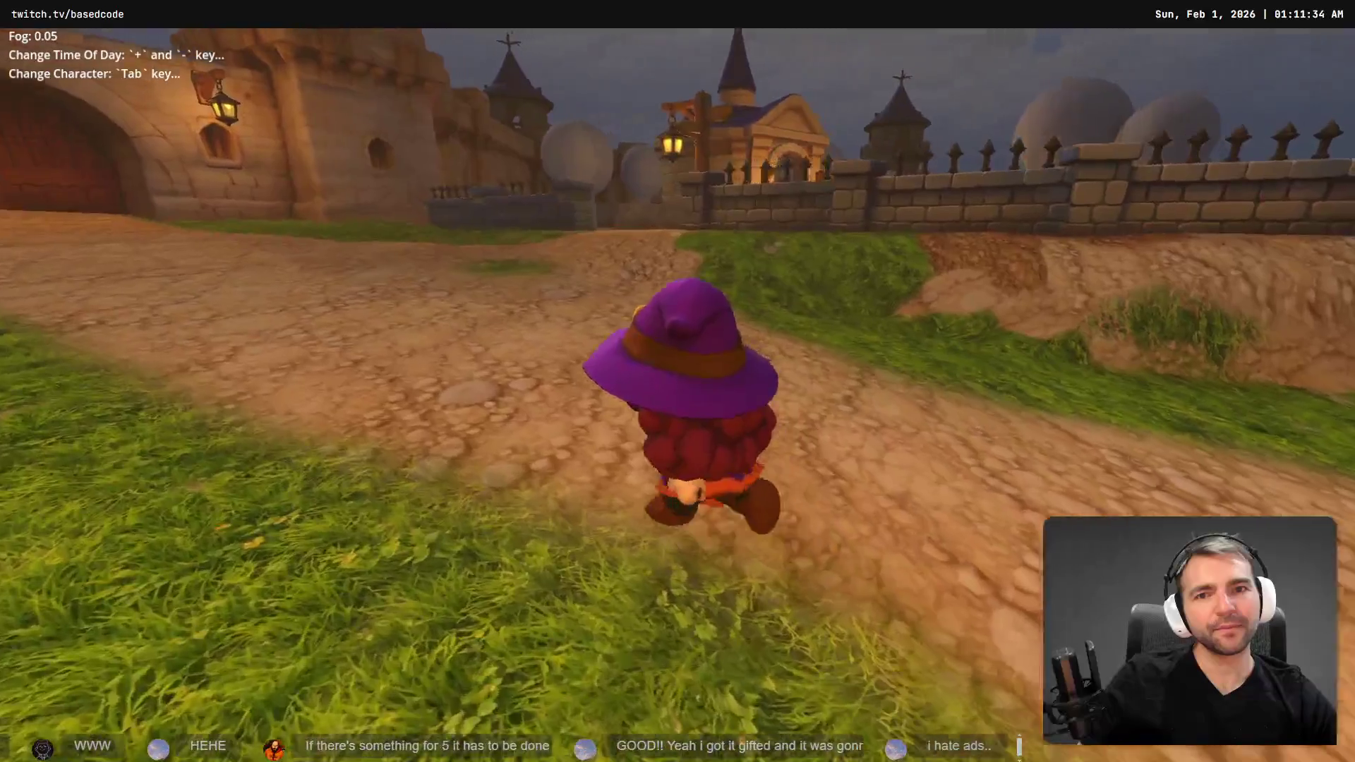
- Run the witch through the graveyard to a named tombstone, then along the street past the lit tower
{"action": "key", "text": "w"}
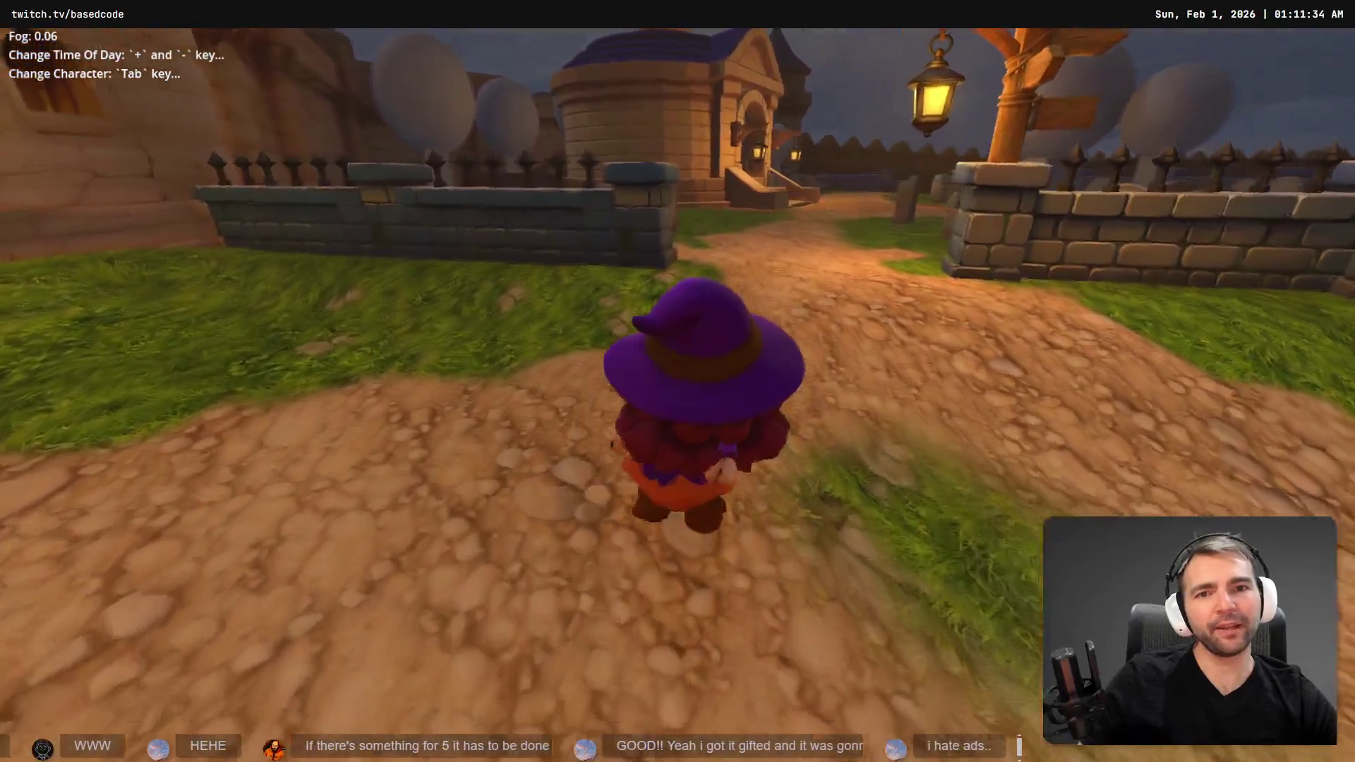
{"action": "key", "text": "w"}
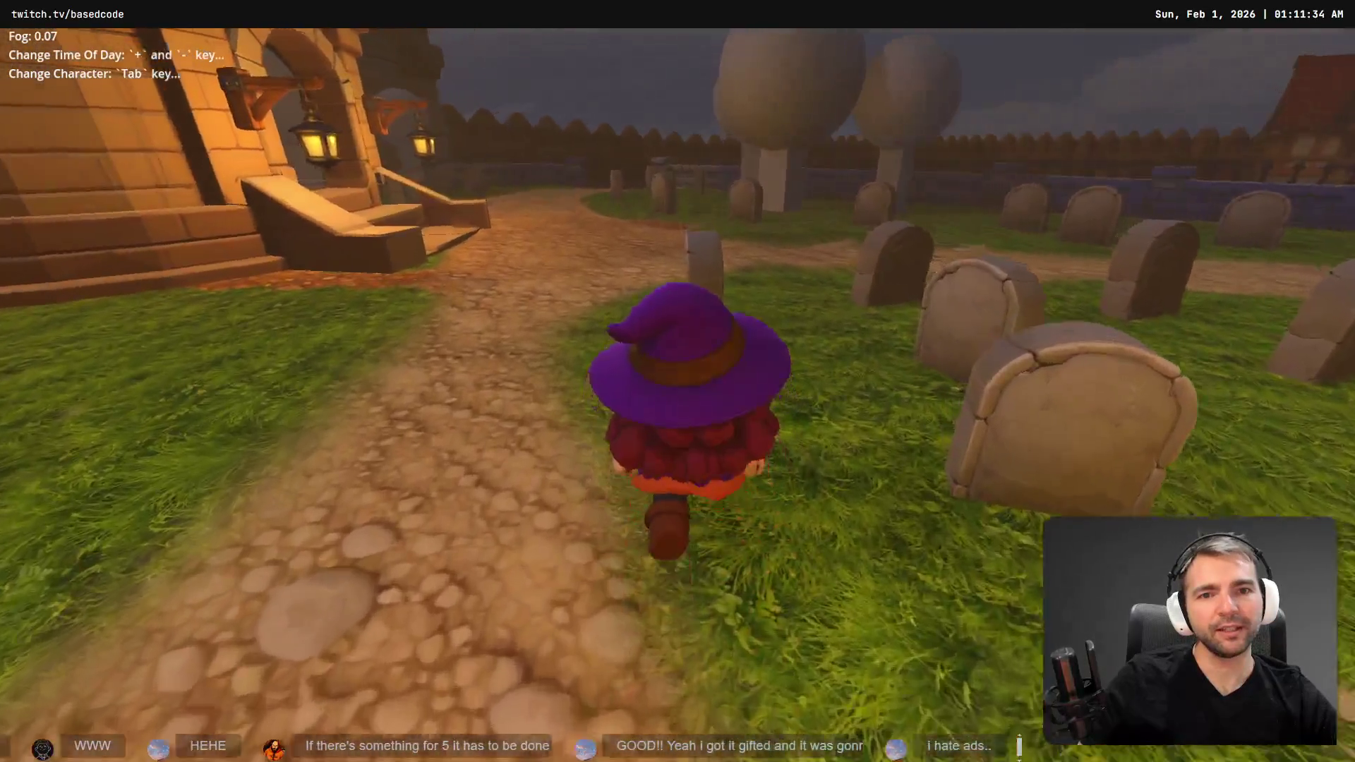
{"action": "key", "text": "w"}
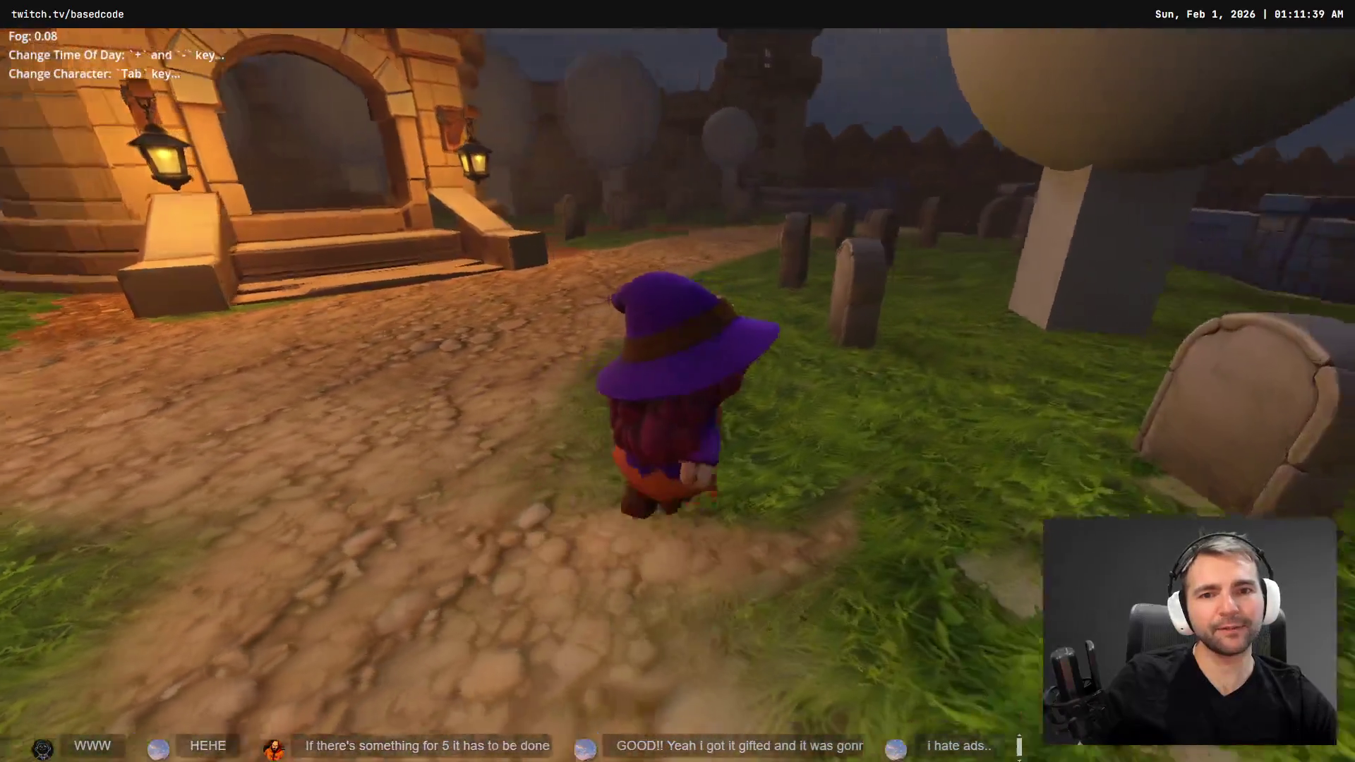
{"action": "key", "text": "w"}
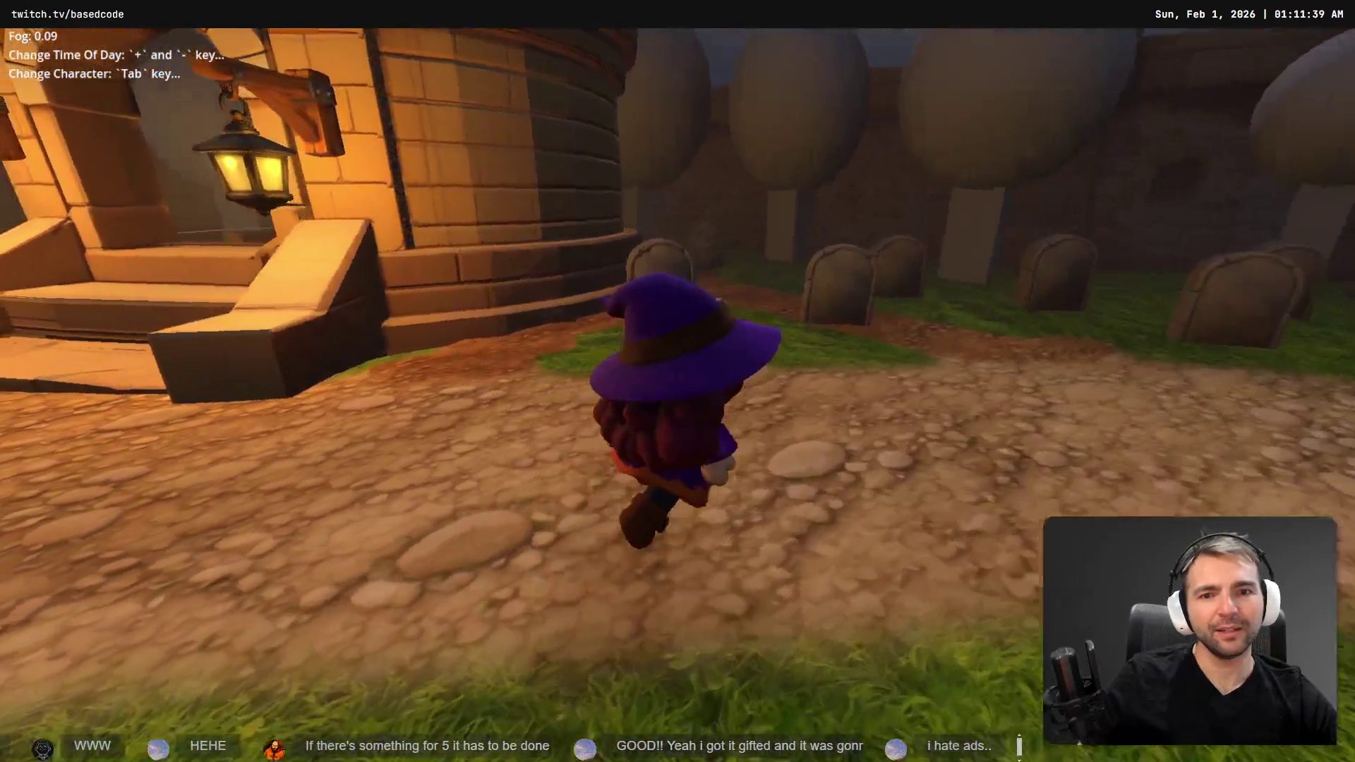
{"action": "key", "text": "w"}
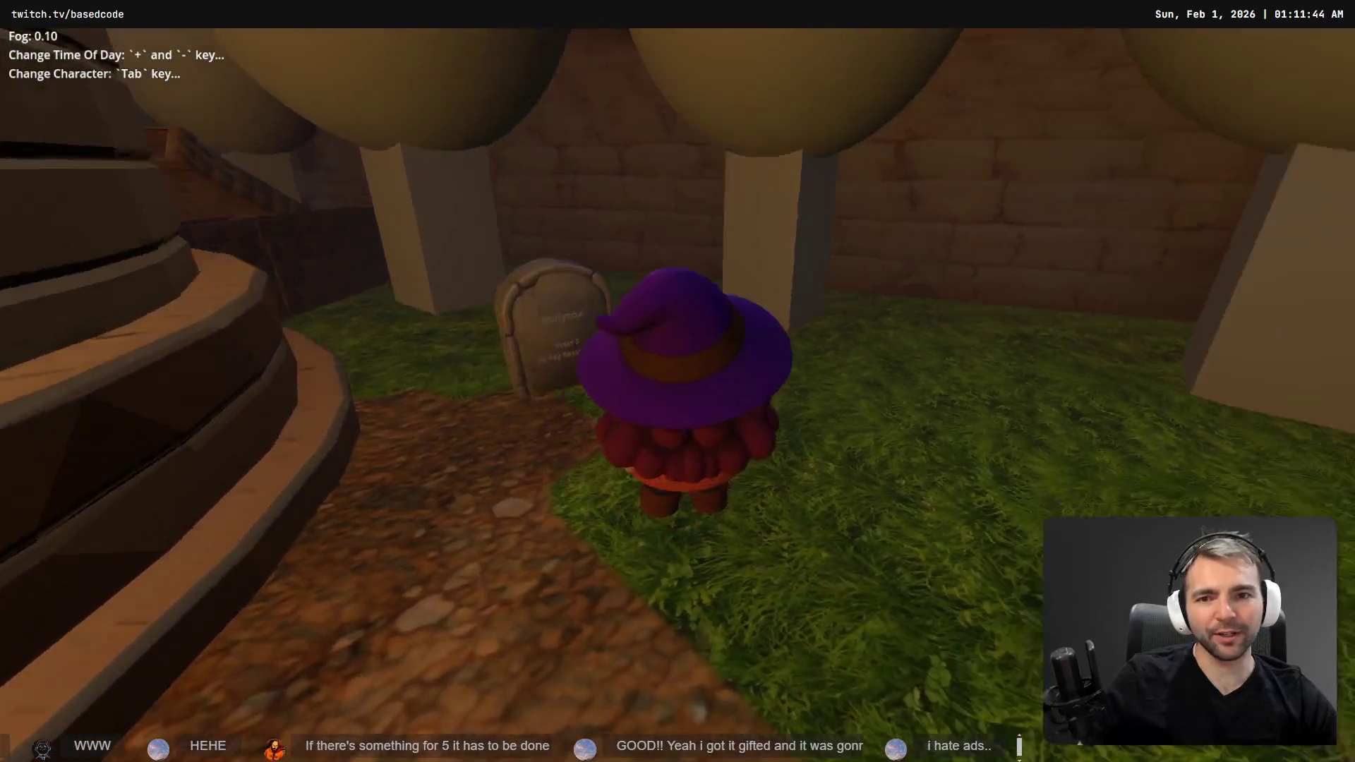
{"action": "key", "text": "w"}
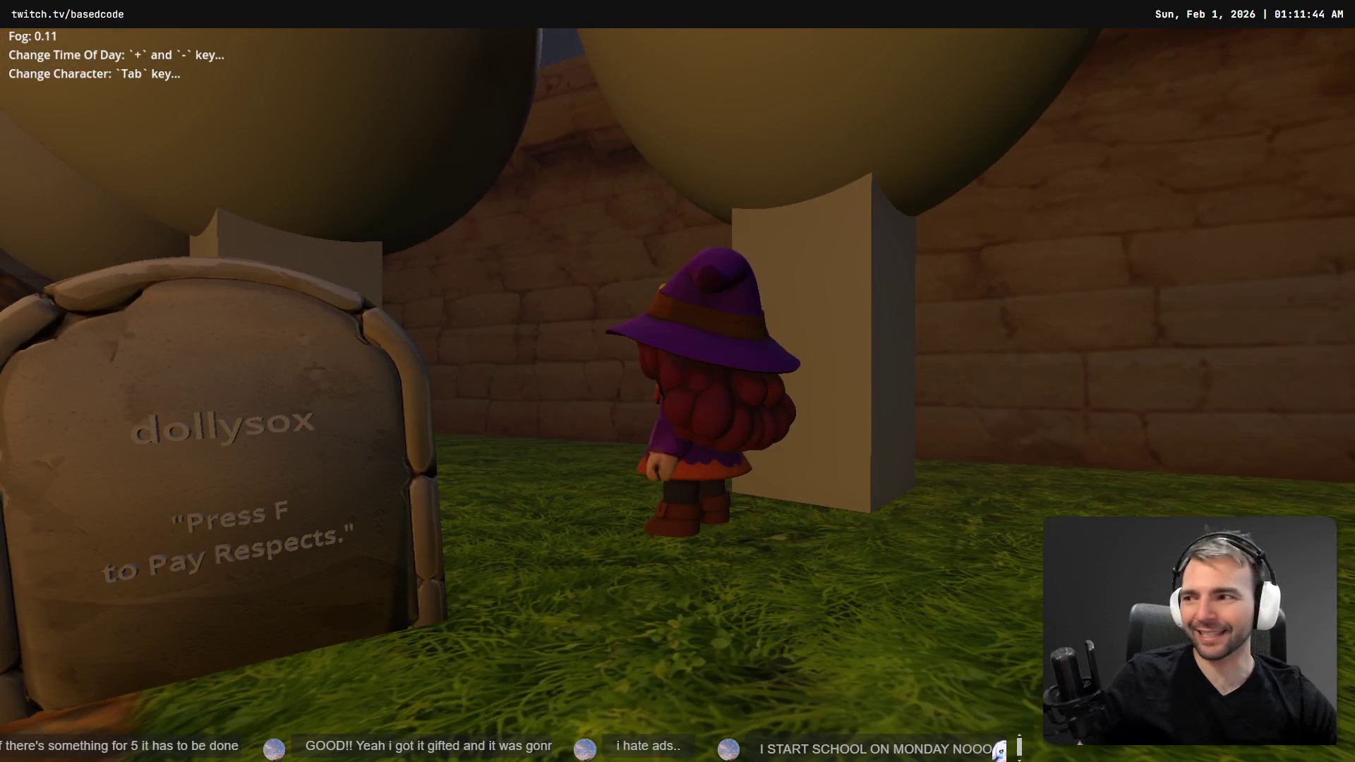
{"action": "key", "text": "w"}
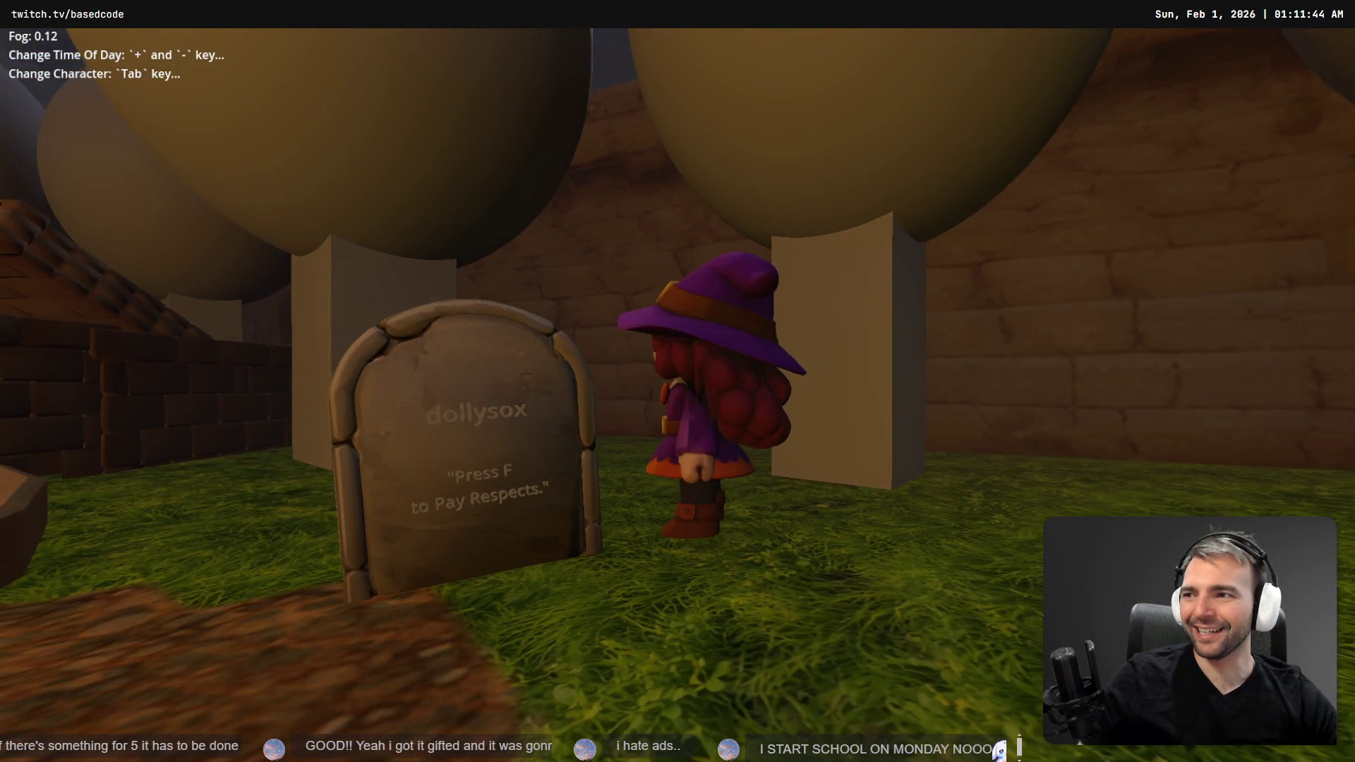
{"action": "key", "text": "s"}
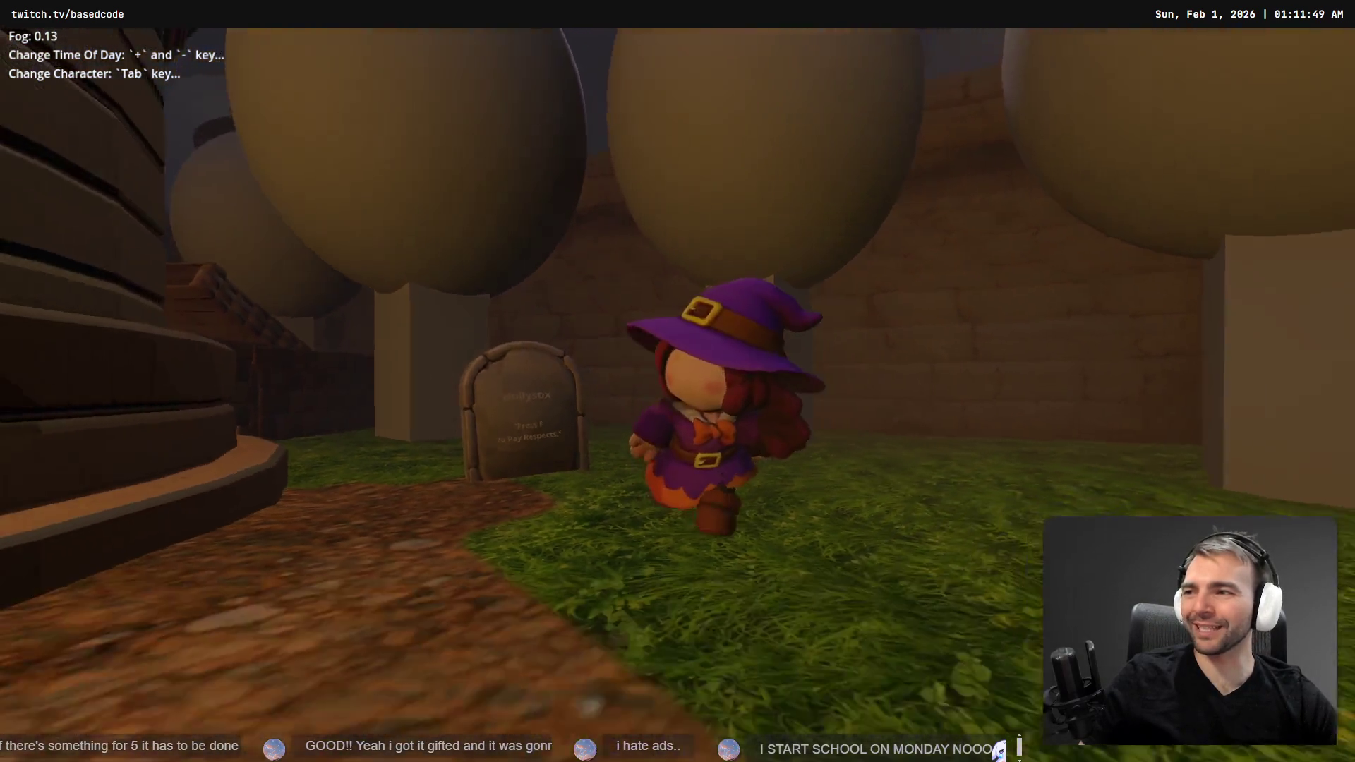
{"action": "key", "text": "w"}
{"action": "key", "text": "w"}
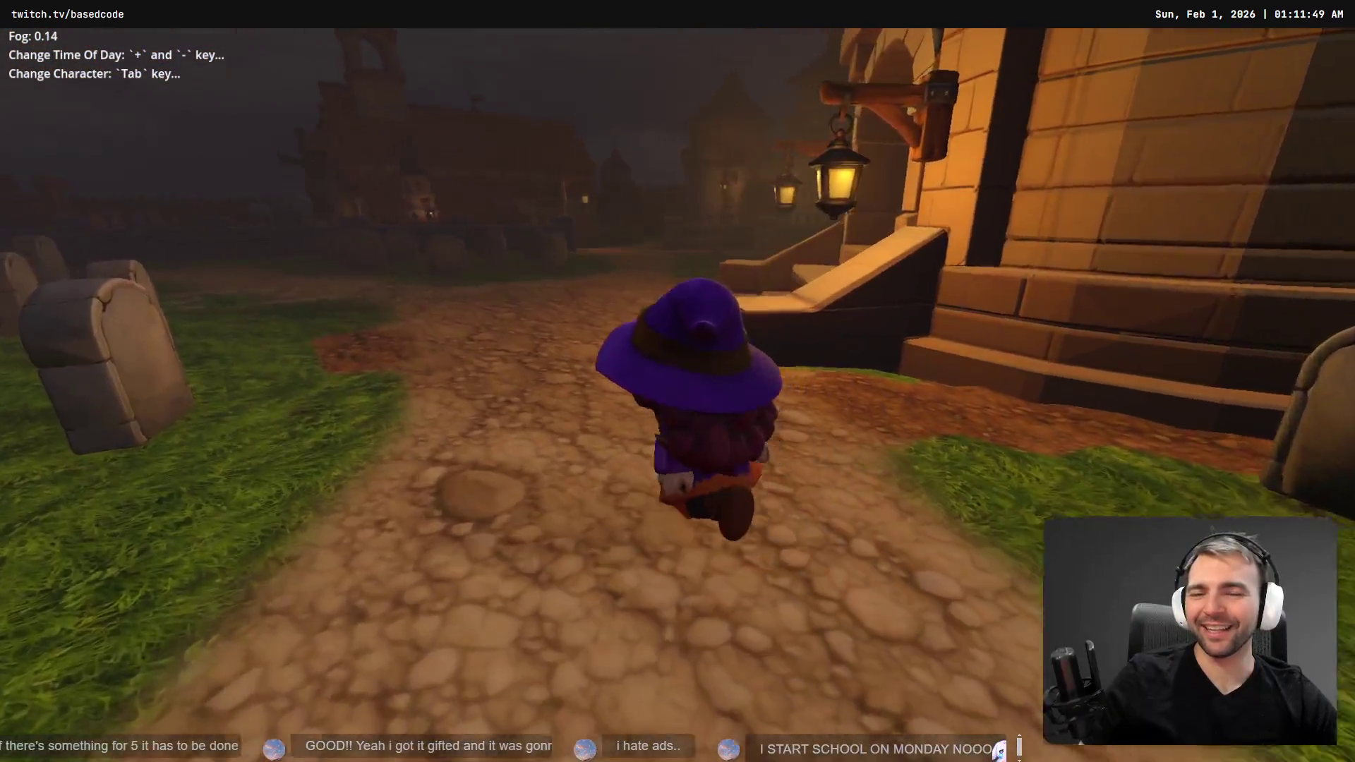
- Raise the fog from 0.15 to 0.25 while running back through the graveyard to the cobblestone path
{"action": "key", "text": "w"}
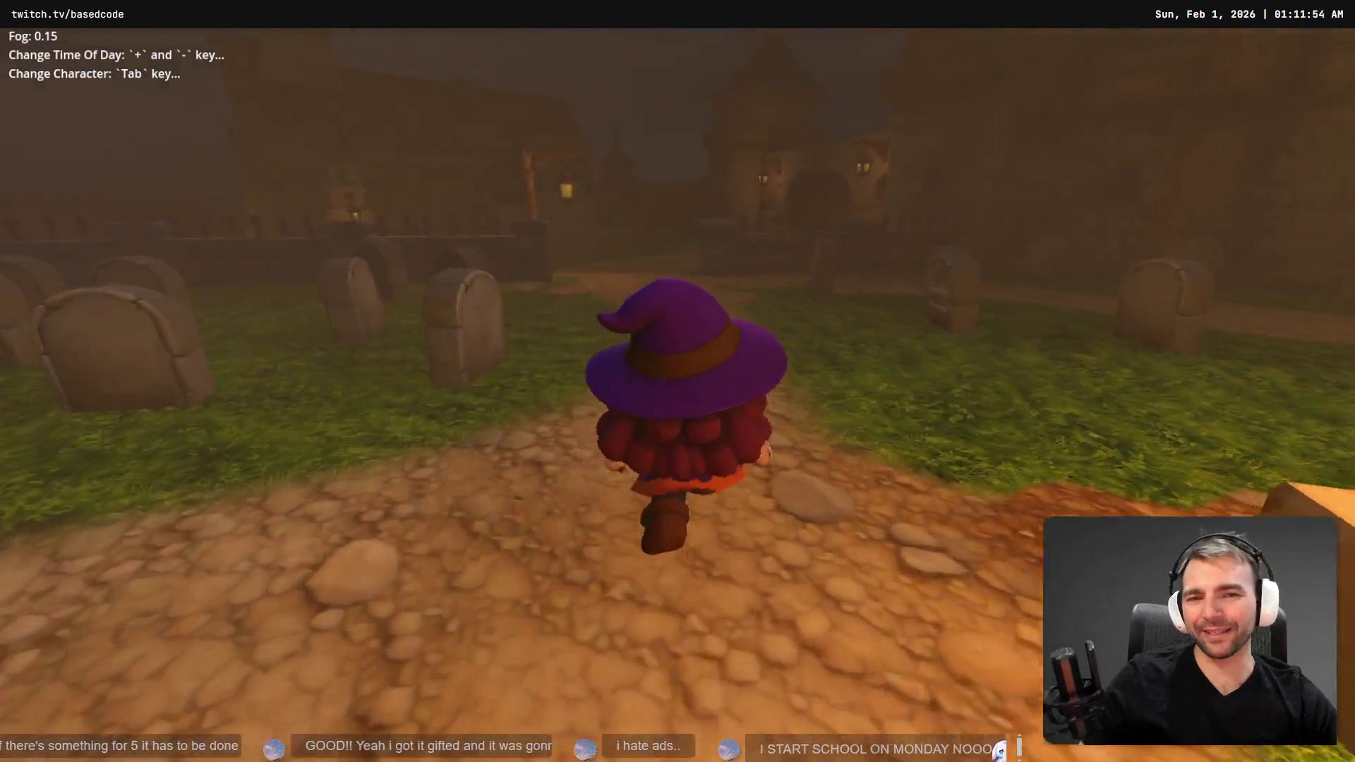
{"action": "key", "text": "w"}
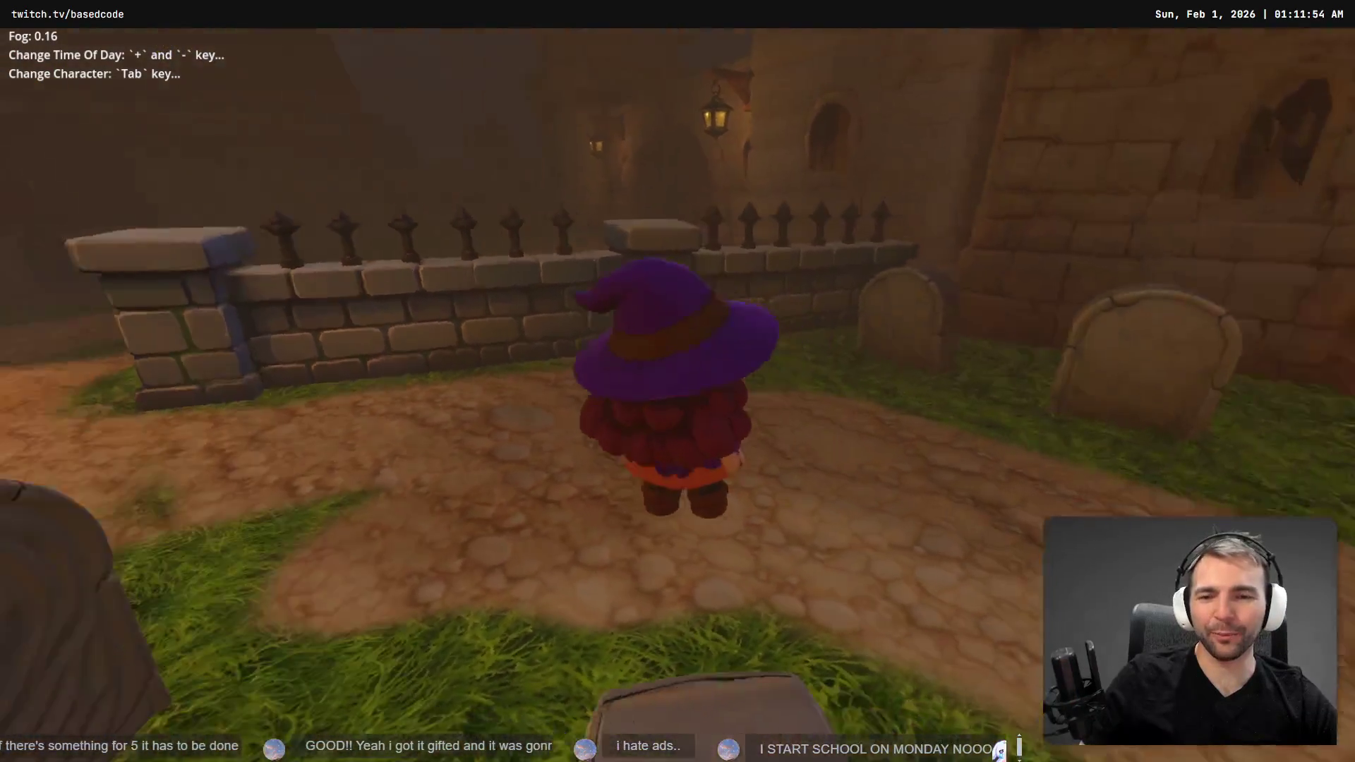
{"action": "key", "text": "w"}
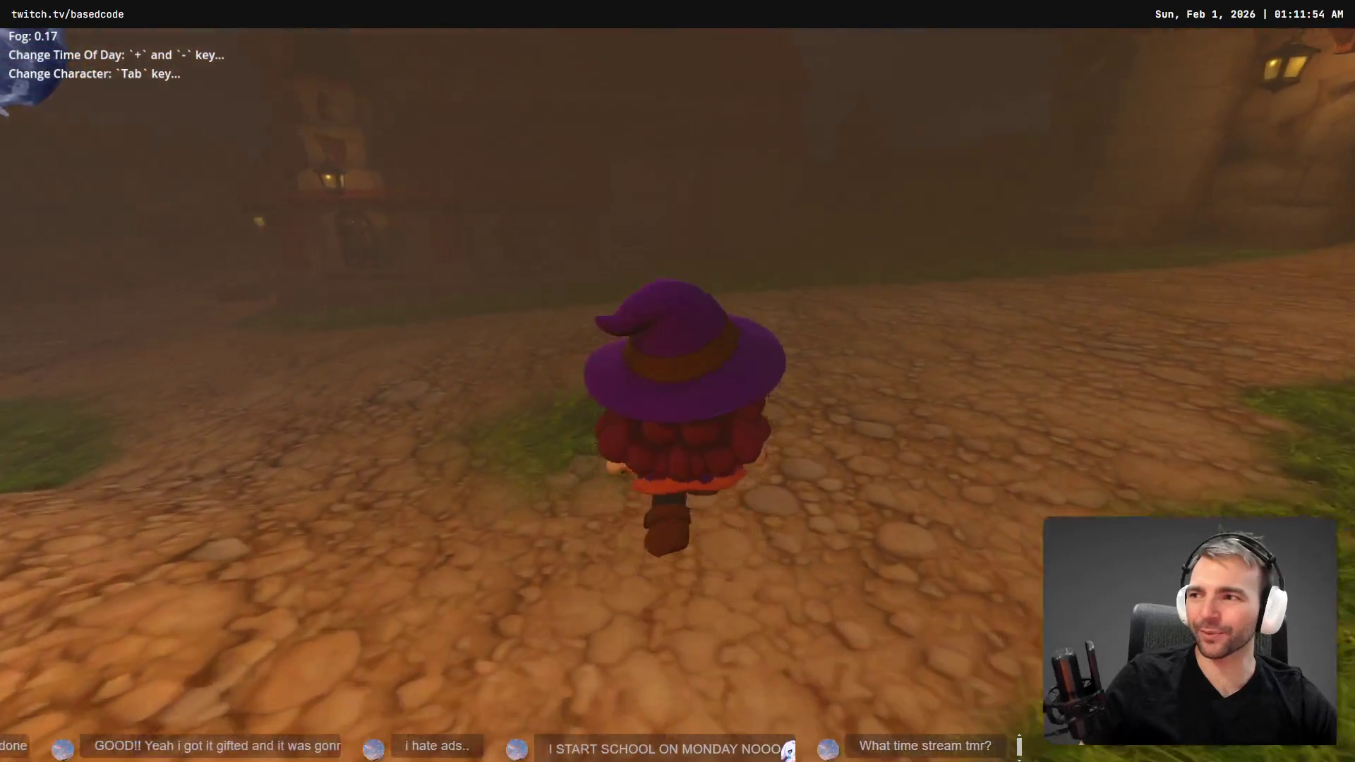
{"action": "key", "text": "w"}
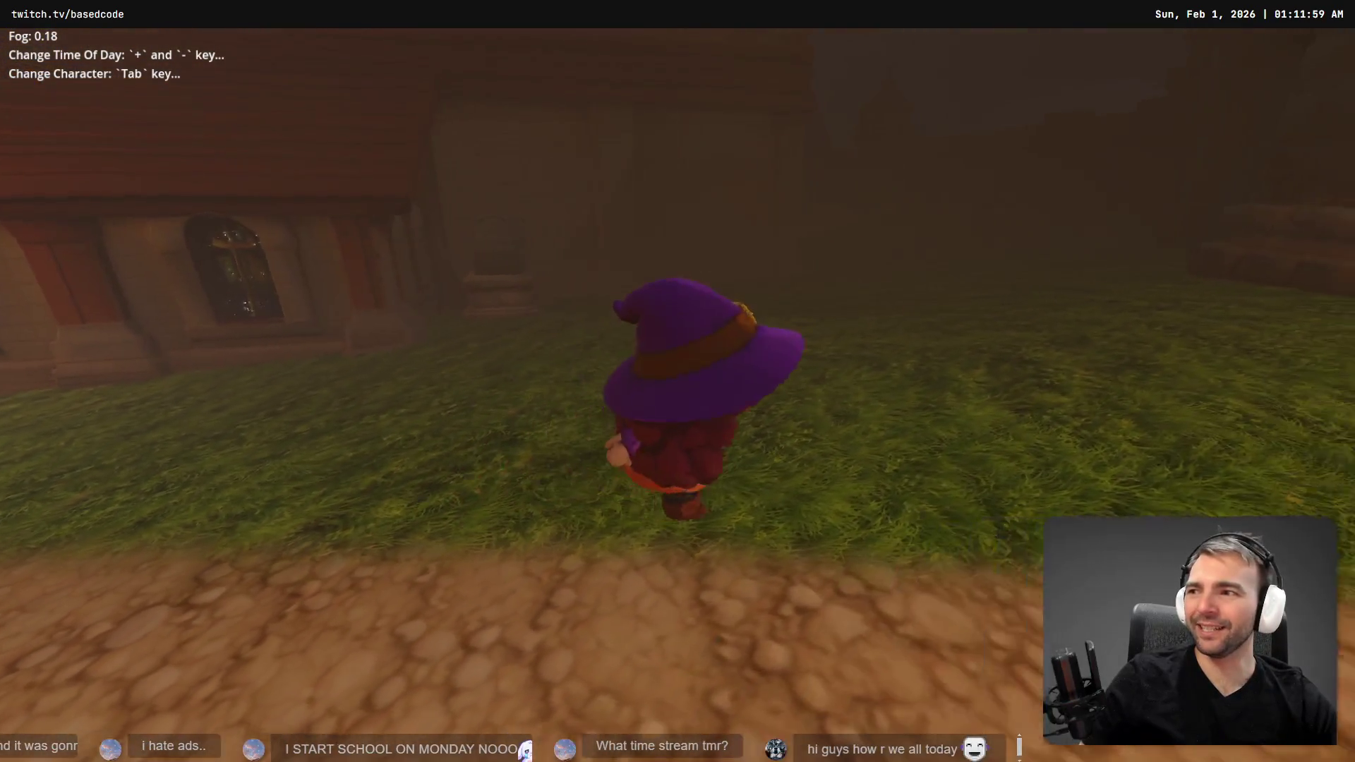
{"action": "key", "text": "w"}
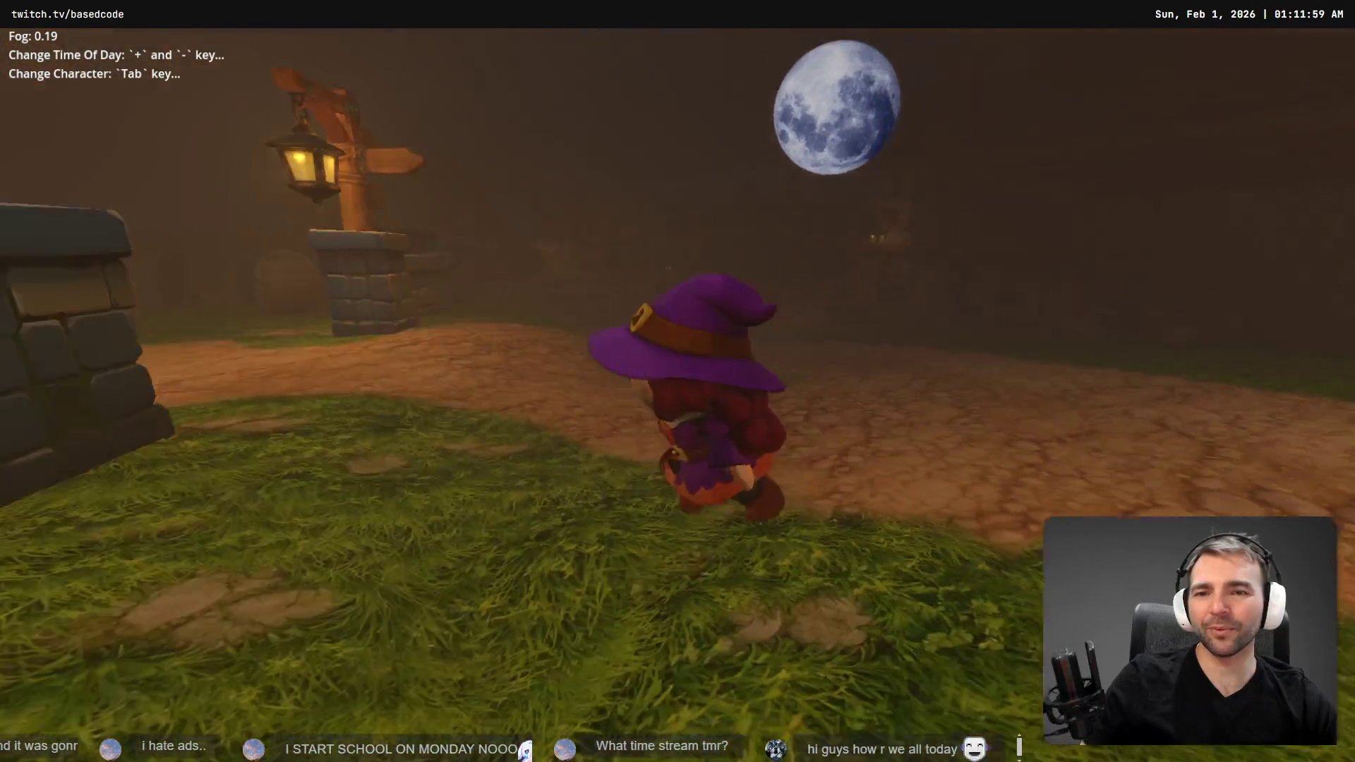
{"action": "key", "text": "w"}
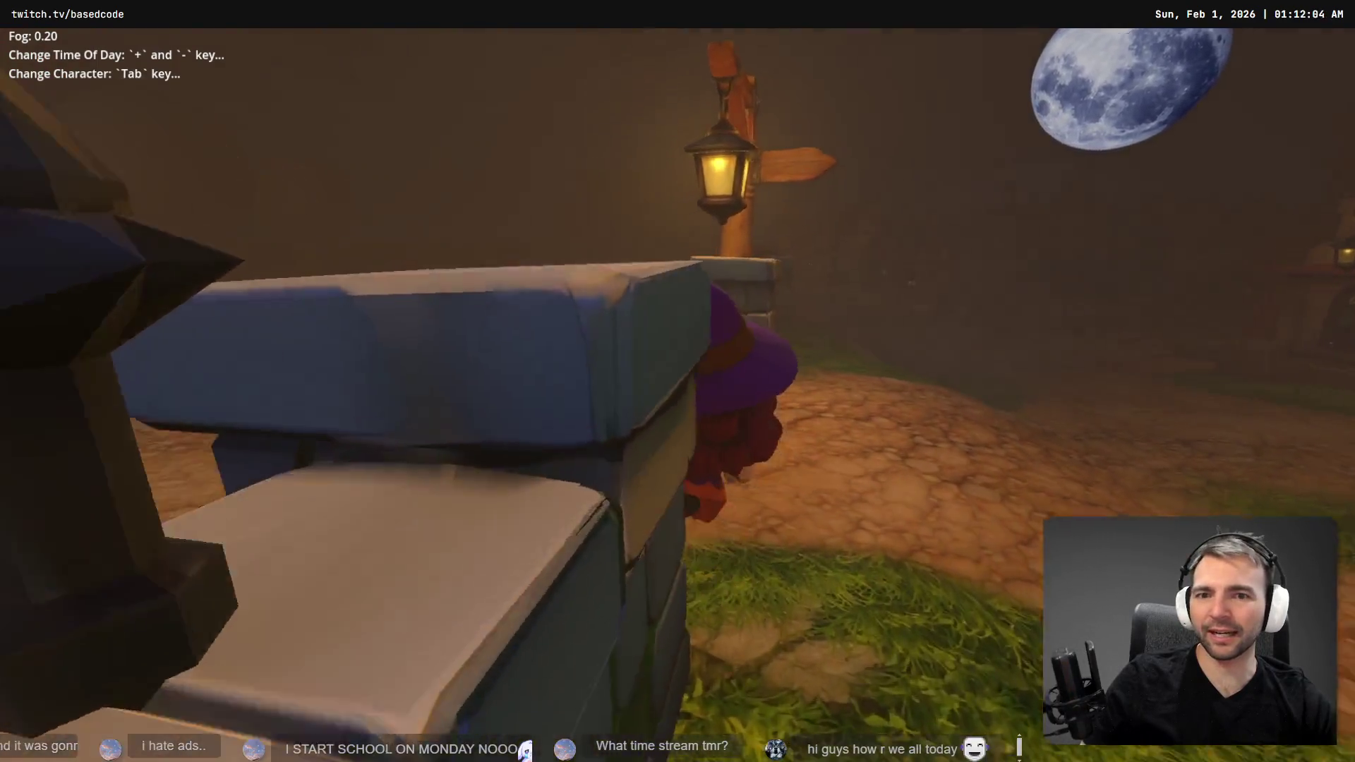
{"action": "key", "text": "w"}
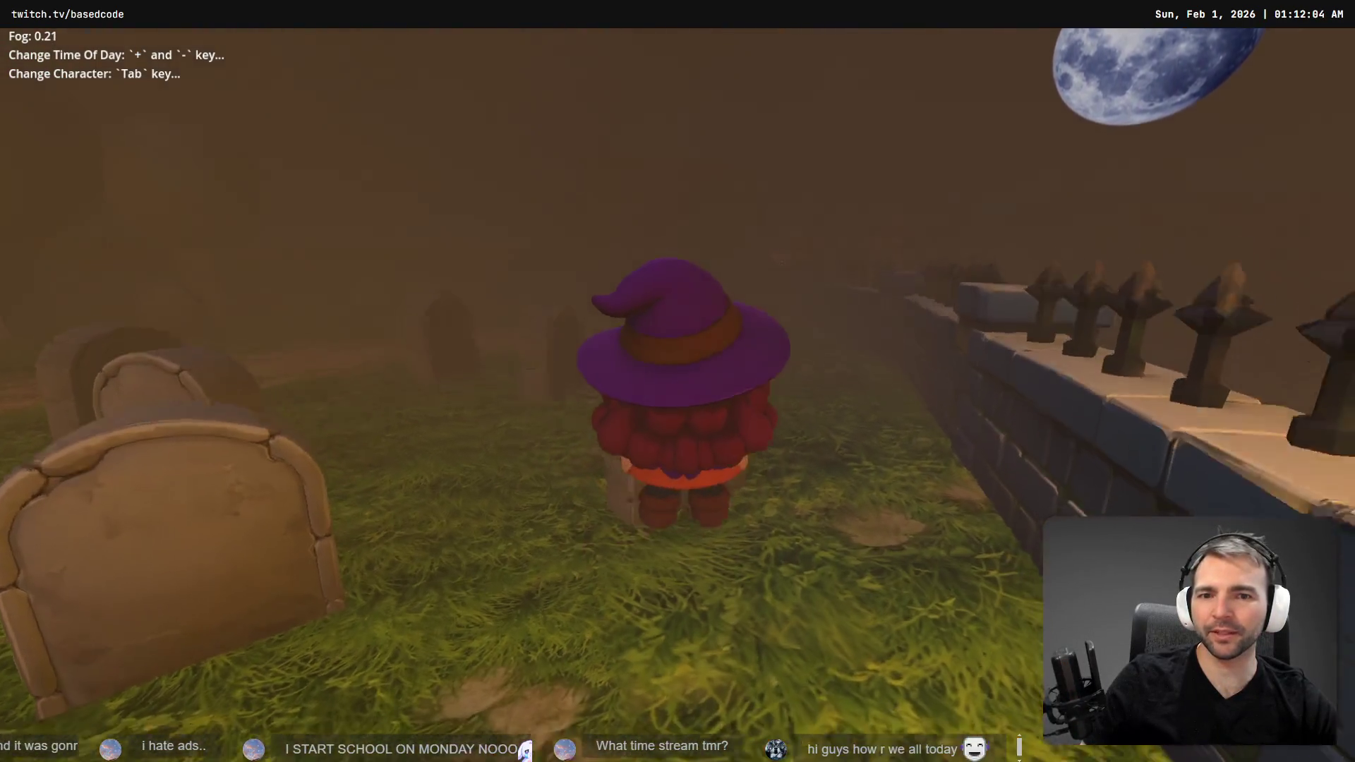
{"action": "key", "text": "w"}
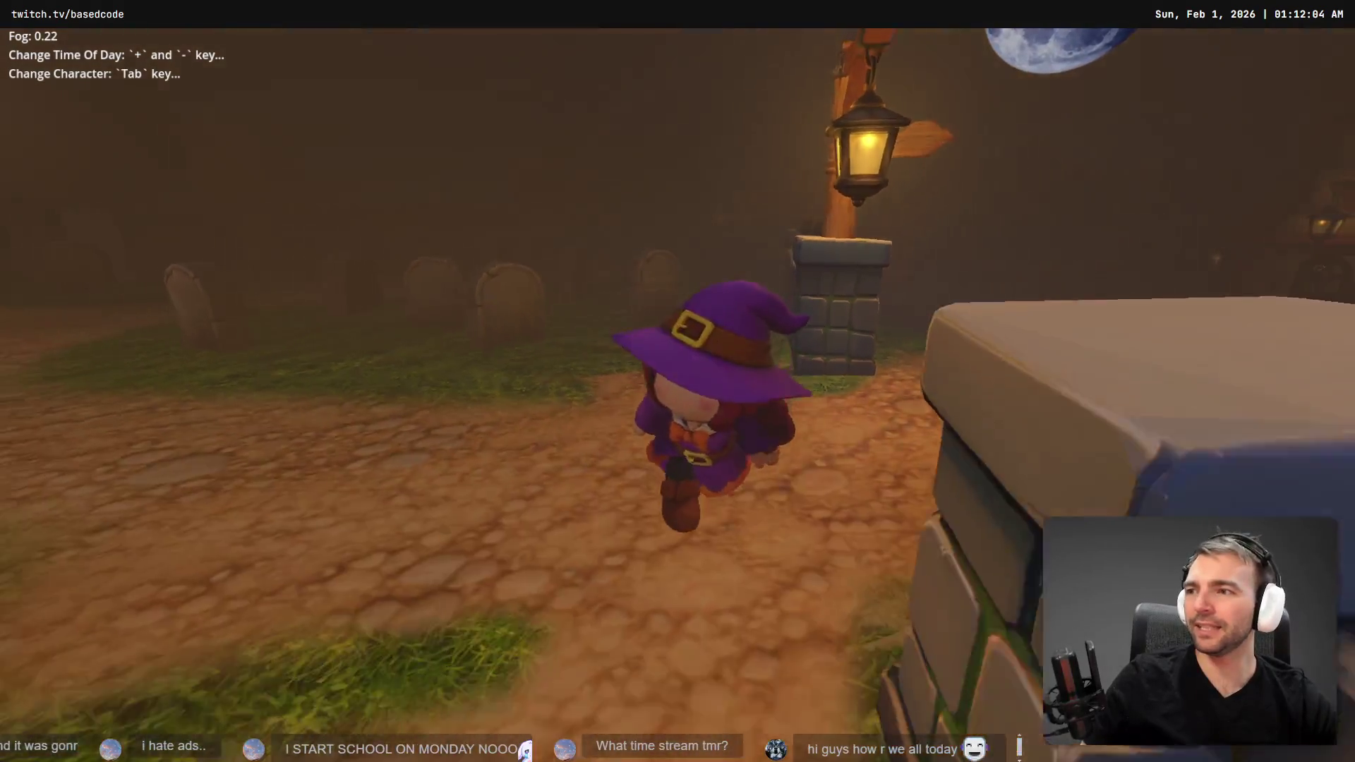
{"action": "key", "text": "w"}
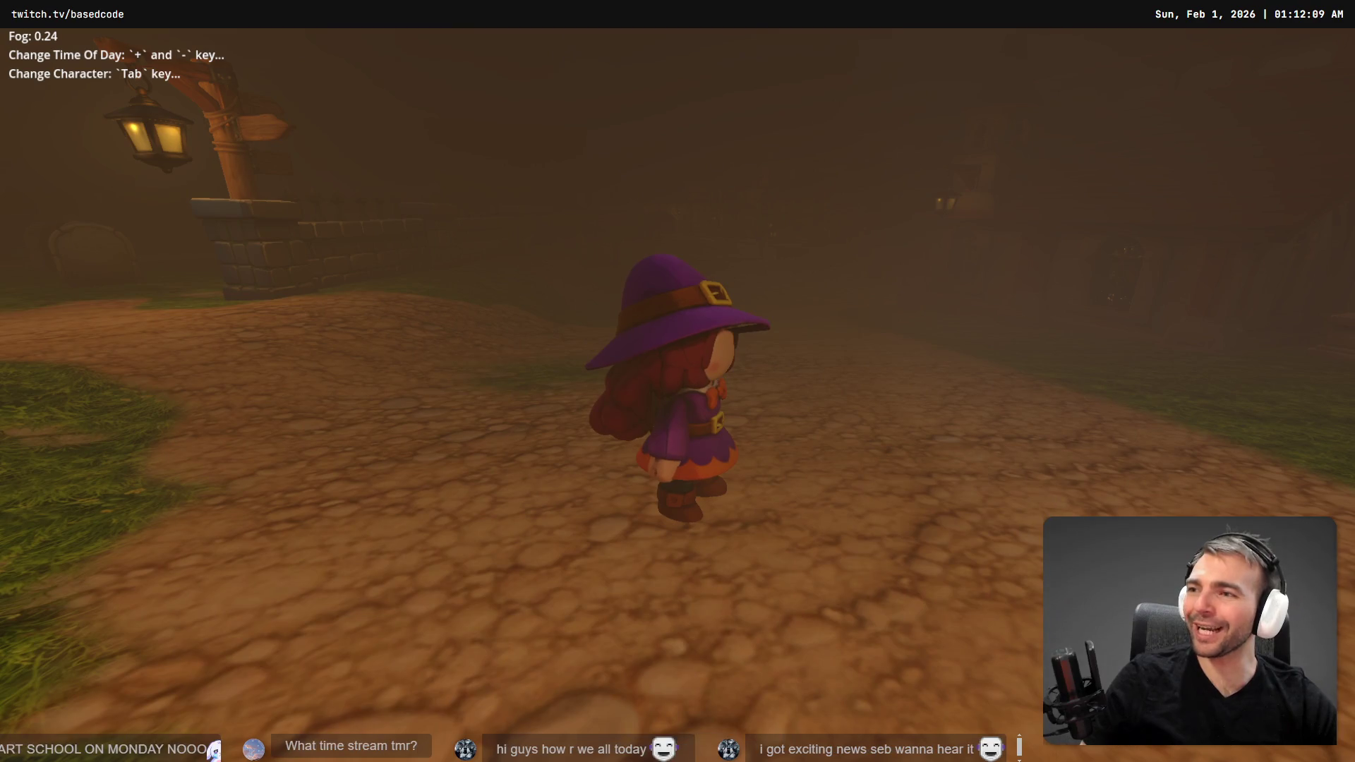
{"action": "key", "text": "w"}
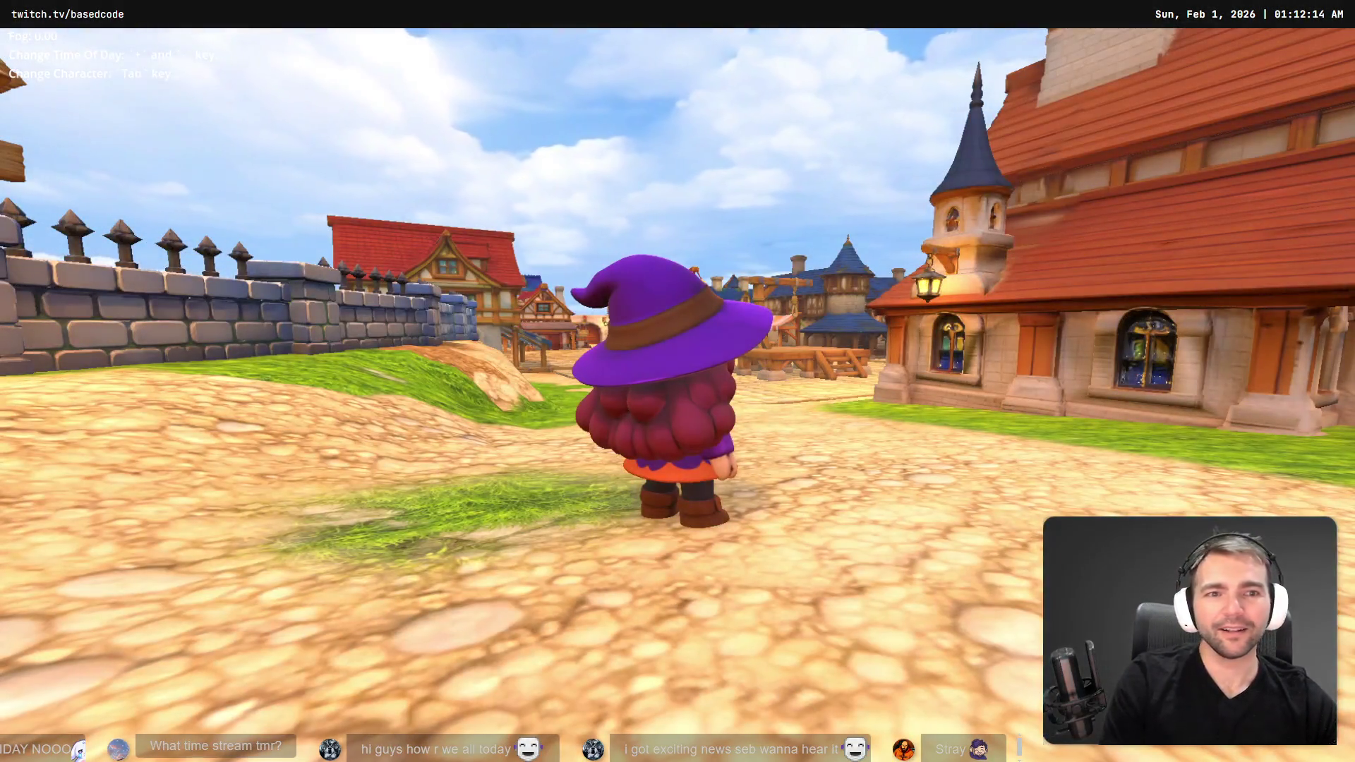
- Swing the camera toward the orange-roofed building
{"action": "key", "text": "d"}
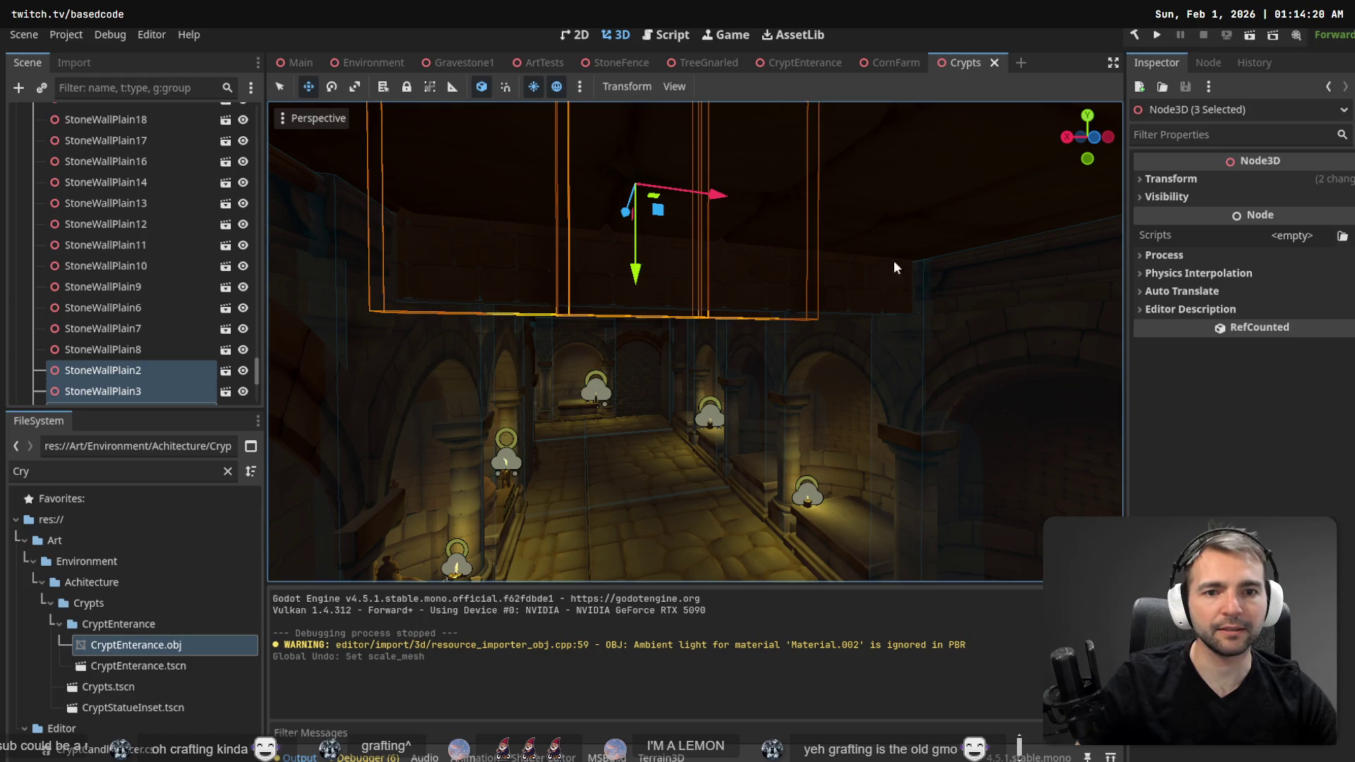
- Raise the selected ceiling wall pieces, including StoneWallPlain6 and StoneWall6, slightly along Y and save the scene
{"action": "left_click", "coordinate": [852, 289], "text": "shift"}
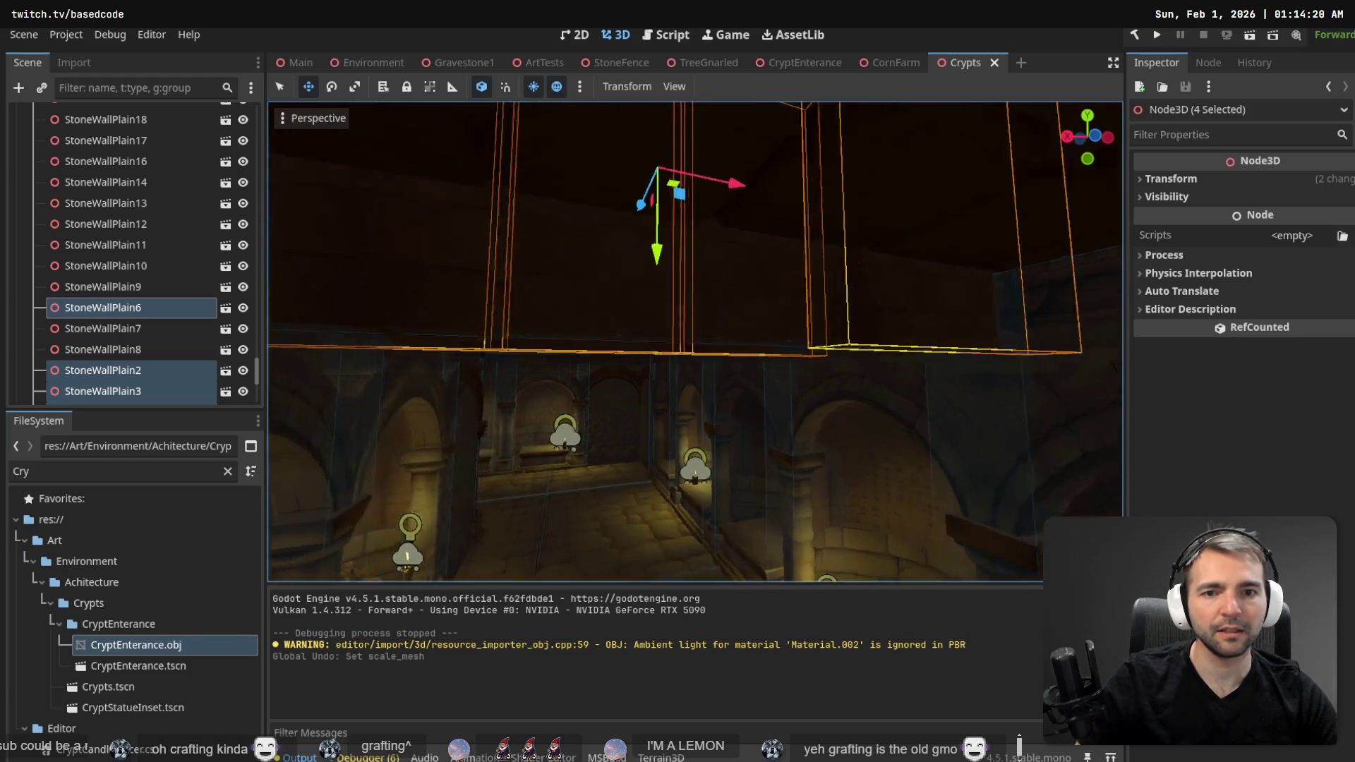
{"action": "left_click", "coordinate": [710, 305], "text": "shift"}
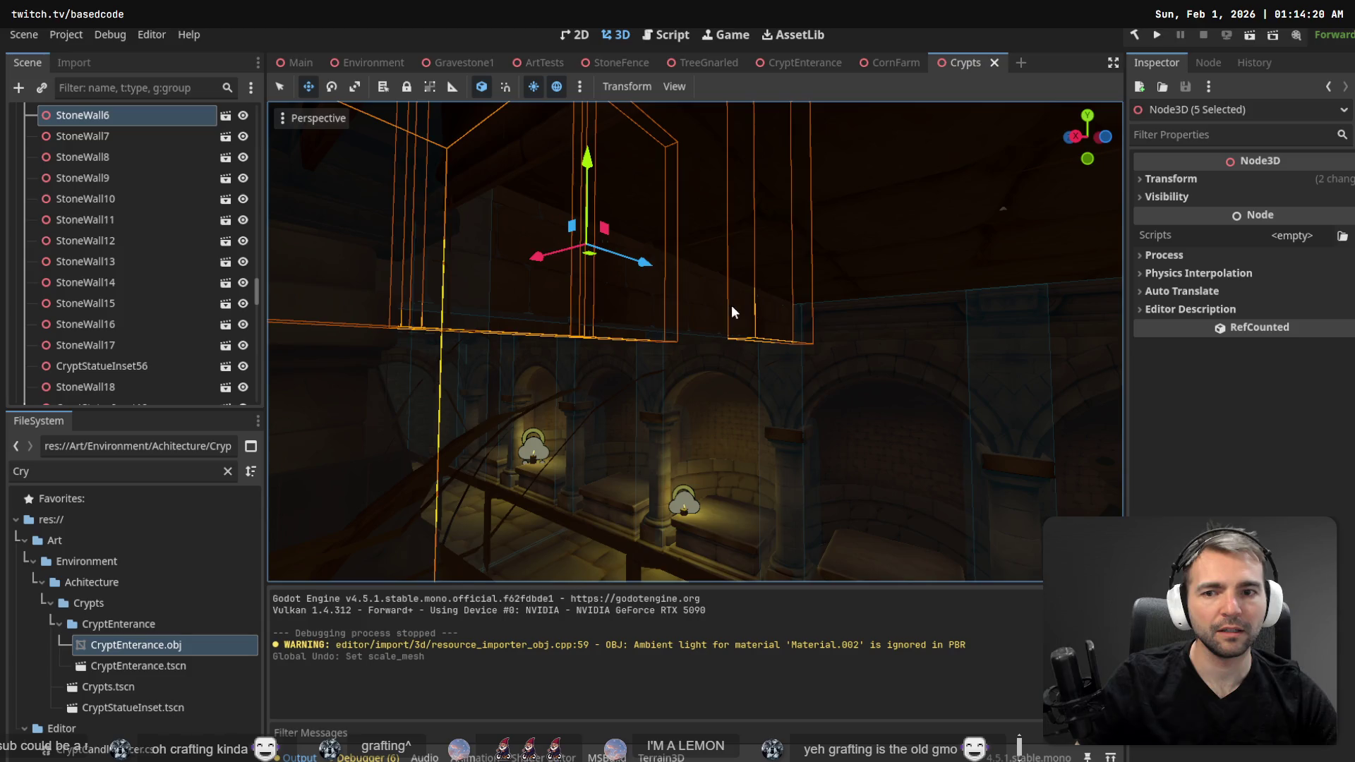
{"action": "left_click", "coordinate": [653, 307], "text": "shift"}
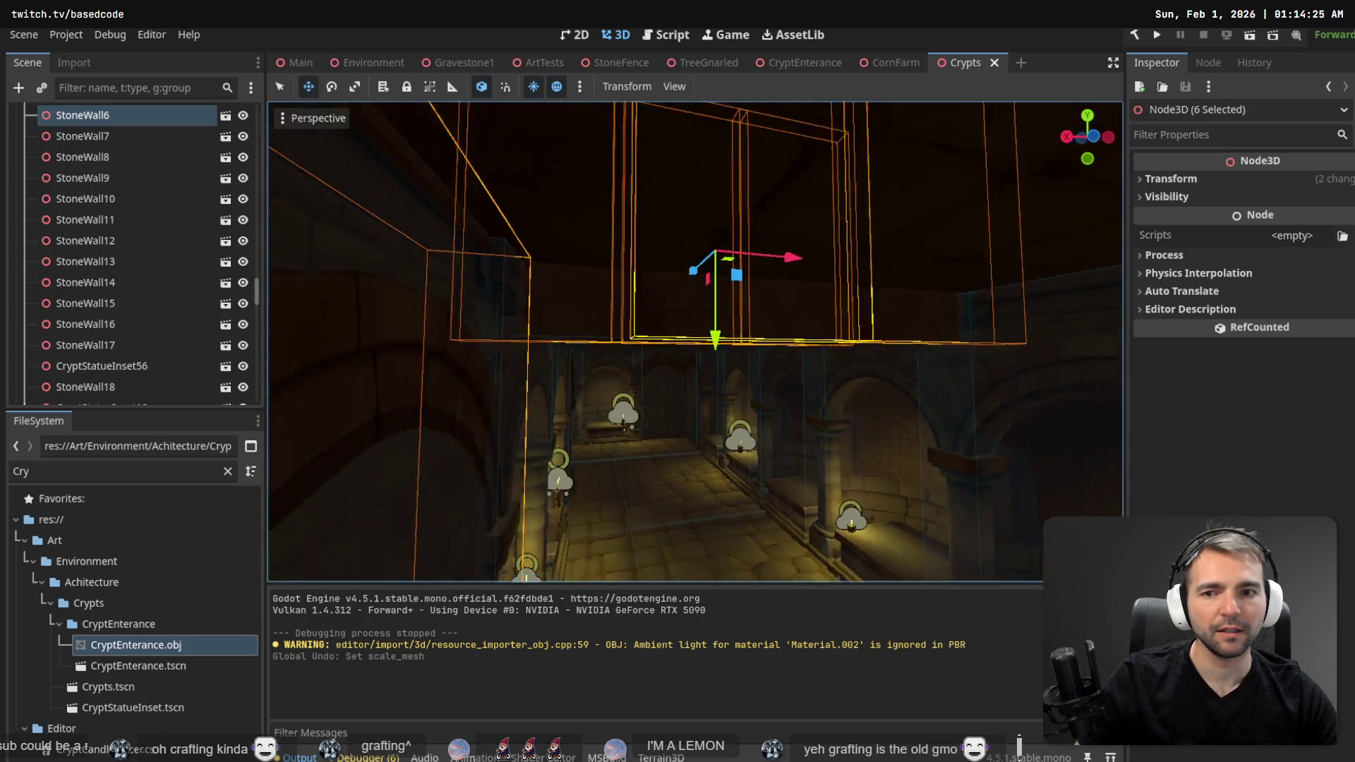
{"action": "left_click", "coordinate": [602, 310], "text": "shift"}
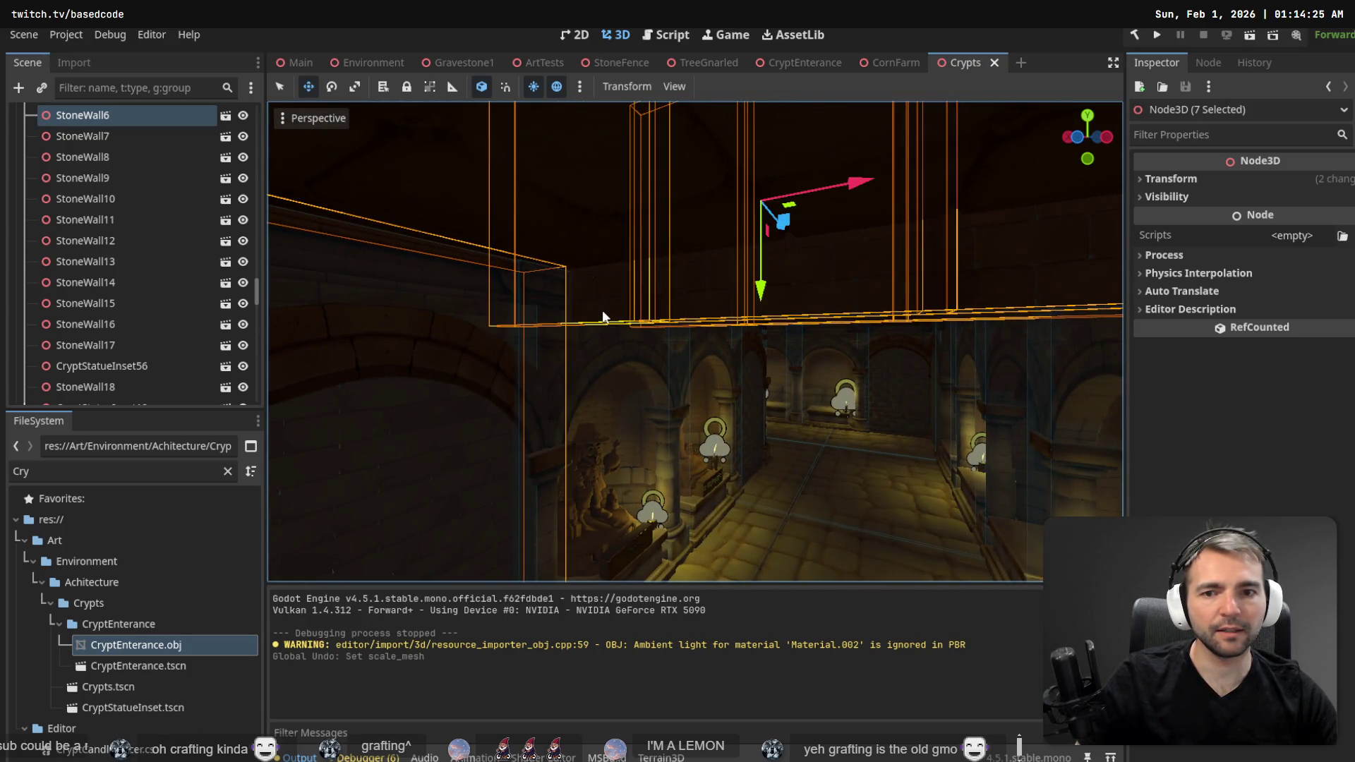
{"action": "key", "text": "s"}
{"action": "key", "text": "t"}
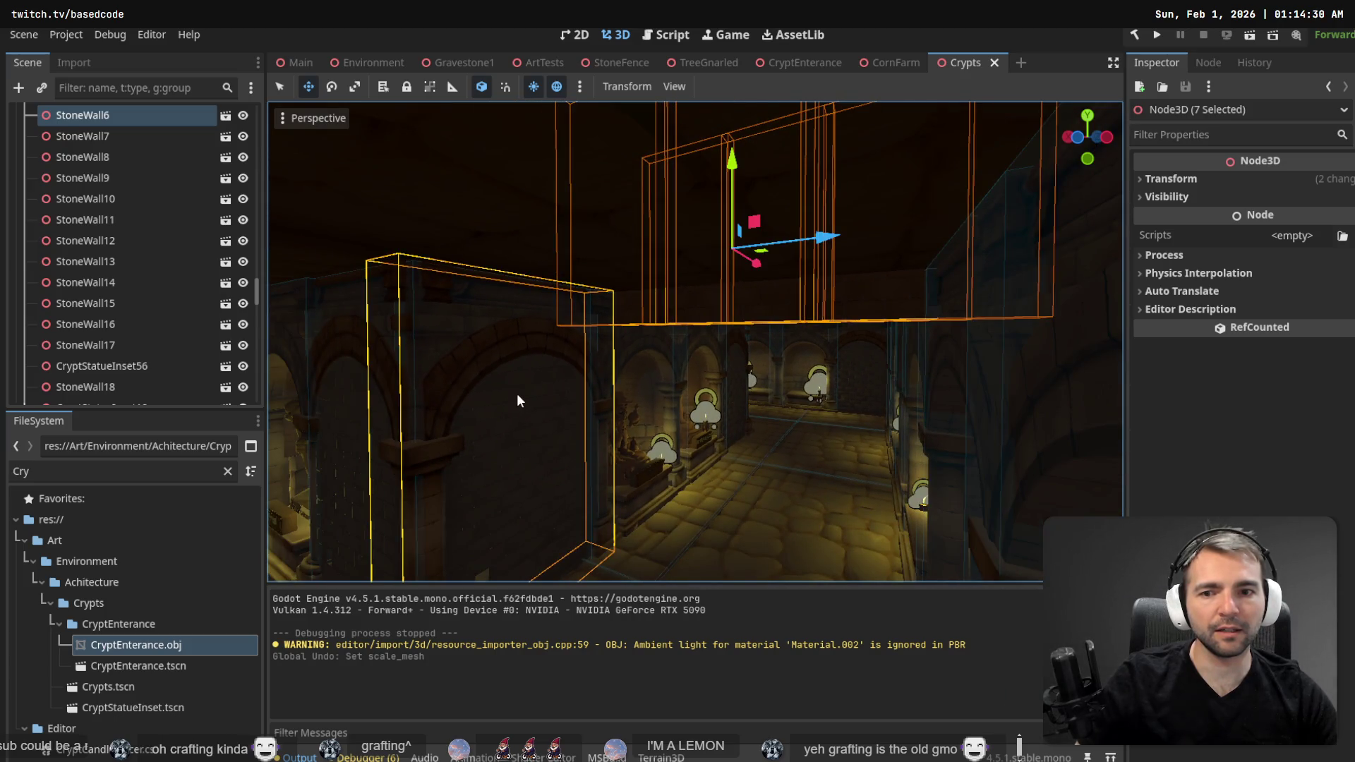
{"action": "left_click", "coordinate": [513, 381], "text": "shift"}
{"action": "left_click_drag", "start_coordinate": [754, 302], "coordinate": [744, 259]}
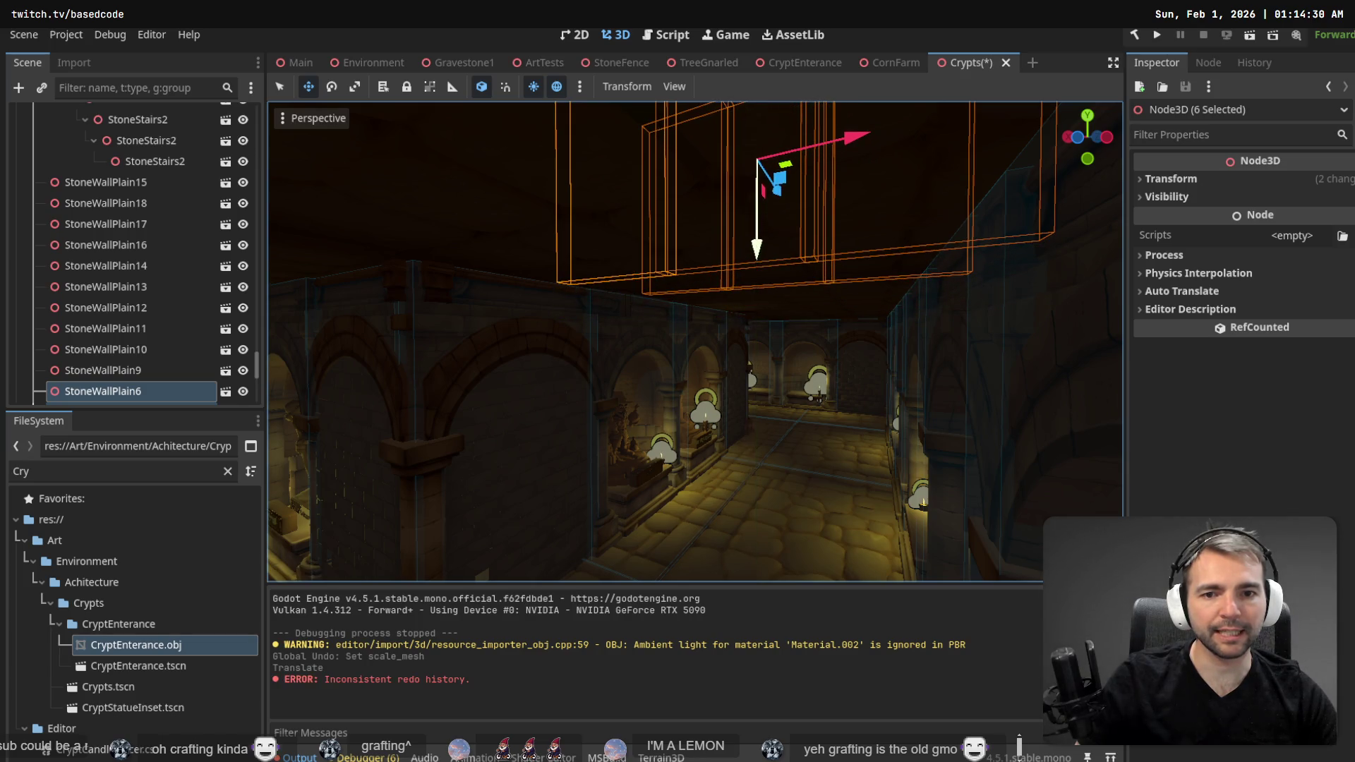
{"action": "scroll", "coordinate": [744, 260], "scroll_direction": "up", "scroll_amount": 3}
{"action": "key", "text": "f"}
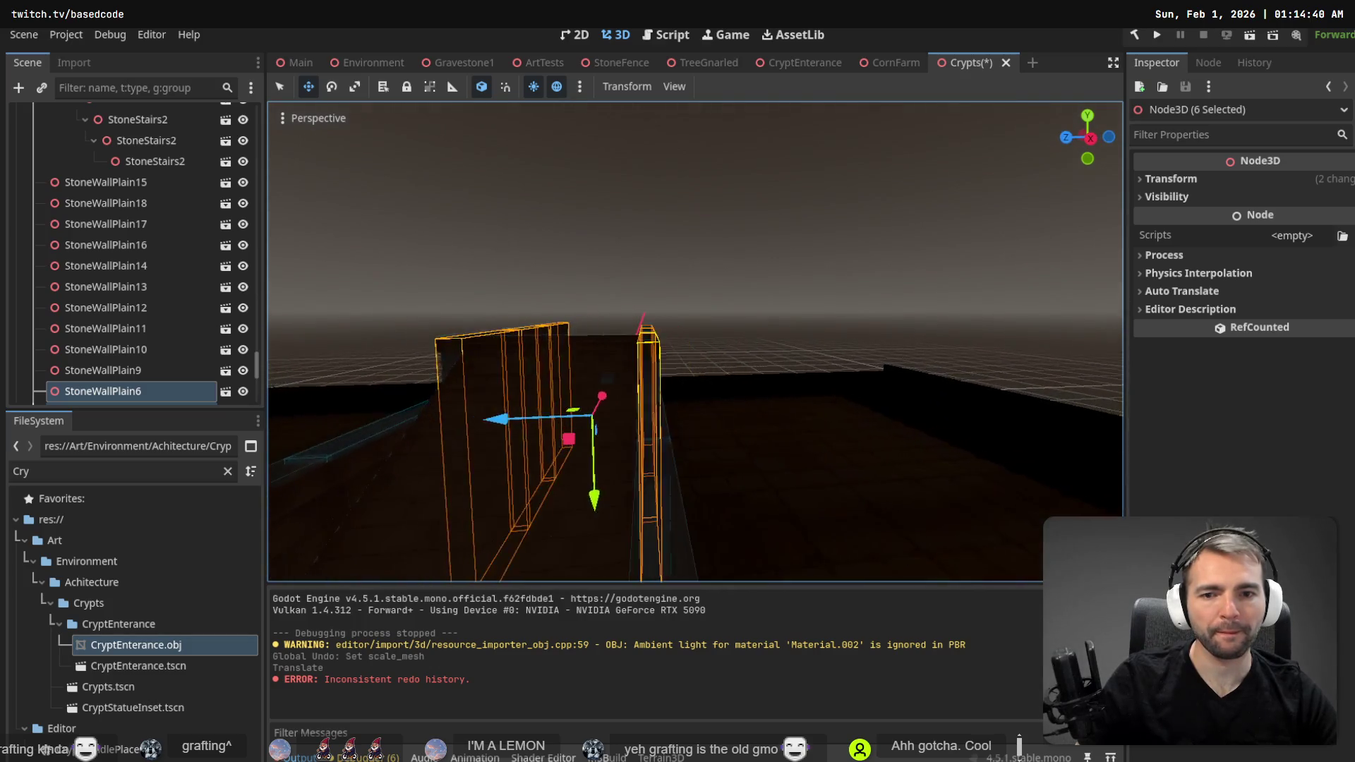
{"action": "left_click", "coordinate": [738, 198]}
{"action": "key", "text": "ctrl+s"}
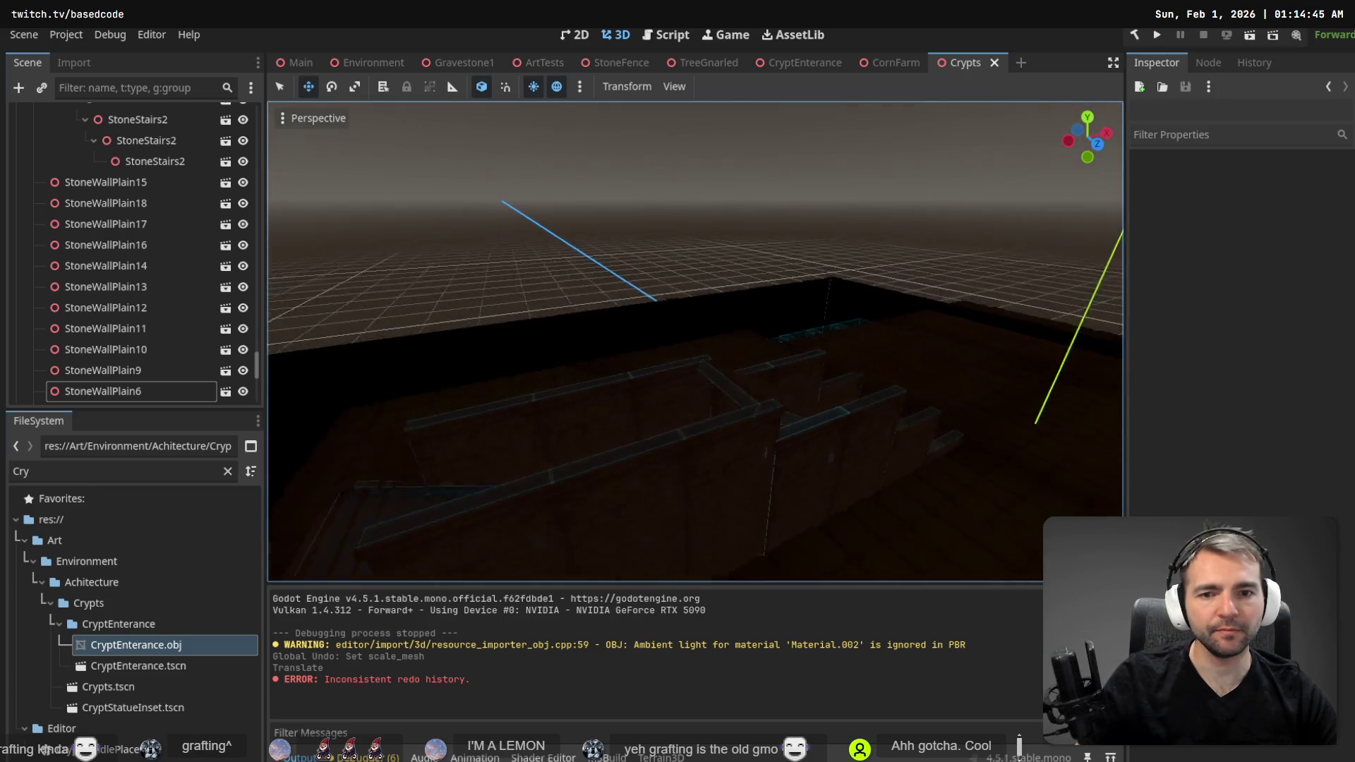
- Paste a copy of StoneWallPlain13 under Enterance as StoneWallPlain25 and move it toward the stairway ceiling
{"action": "left_click", "coordinate": [794, 444]}
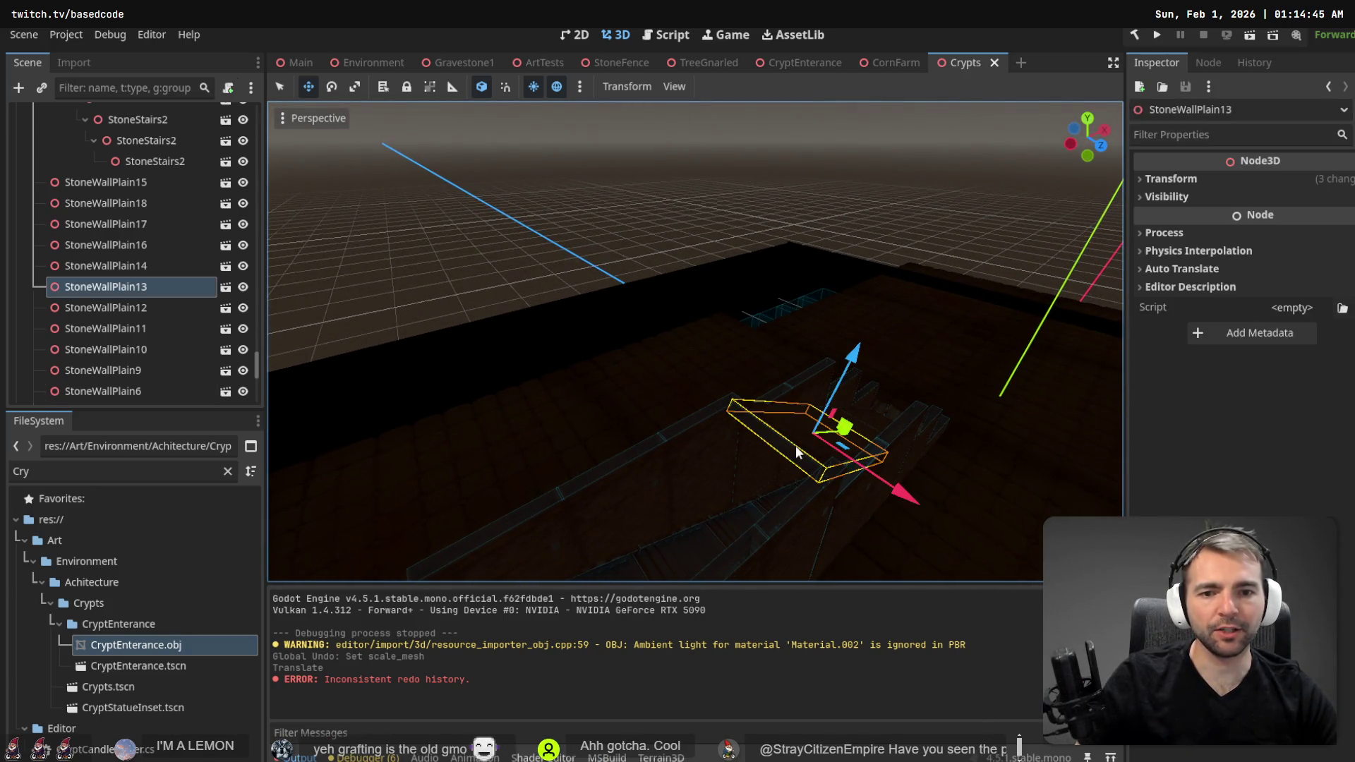
{"action": "left_click", "coordinate": [129, 290]}
{"action": "key", "text": "ctrl+v"}
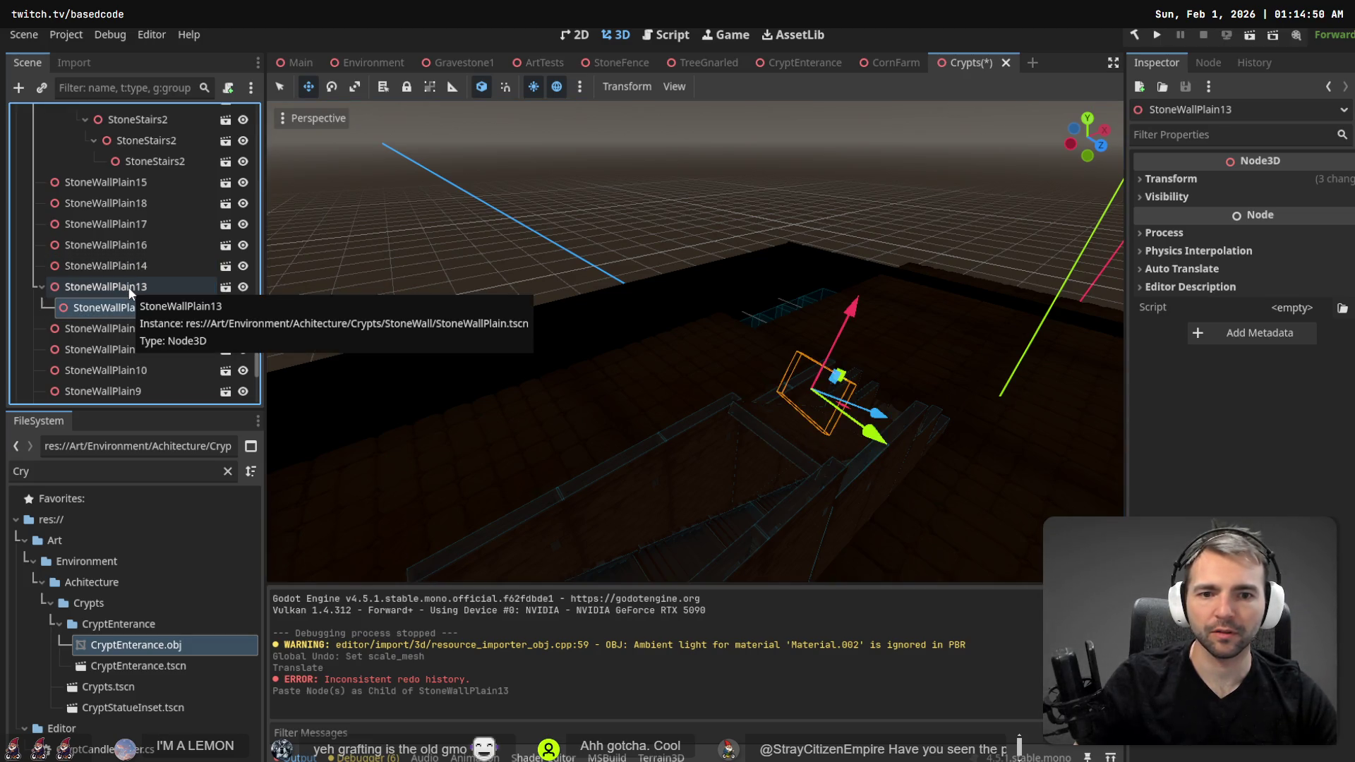
{"action": "key", "text": "ctrl+z"}
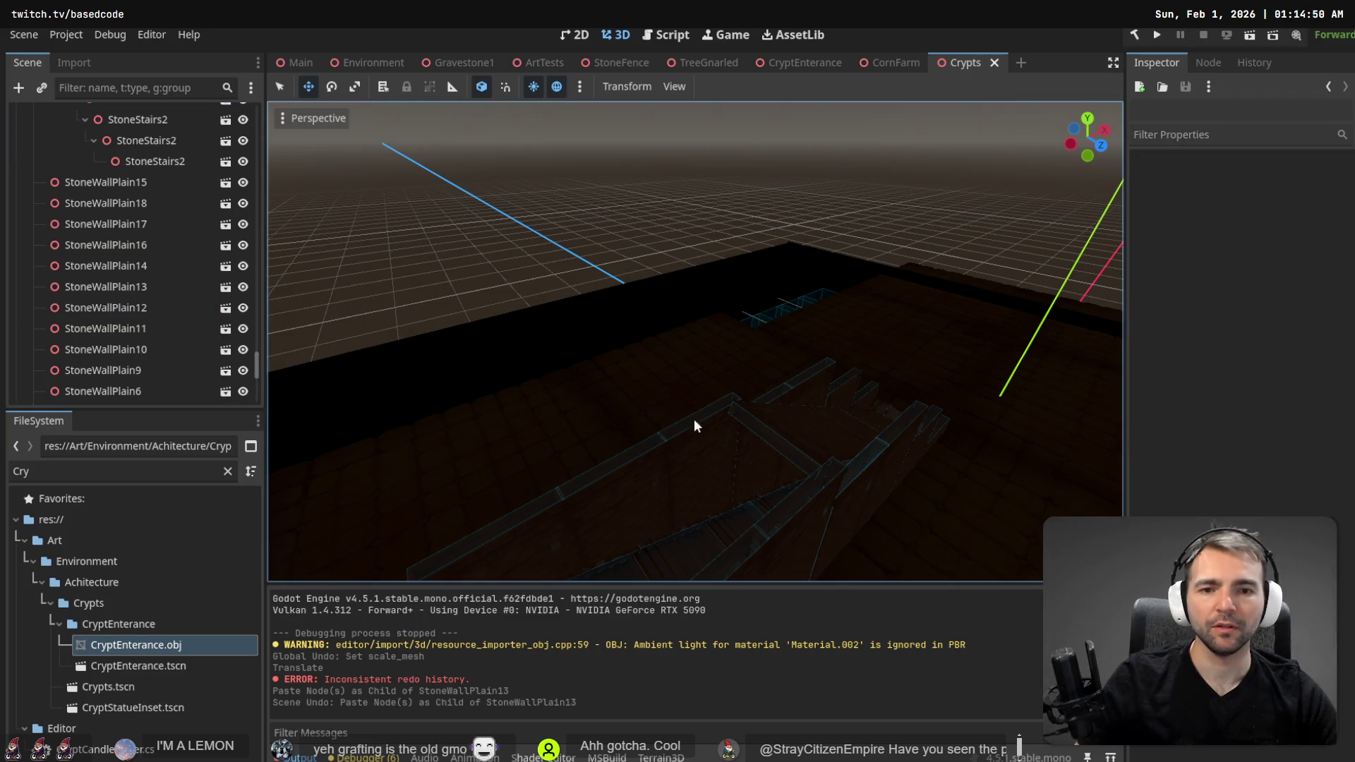
{"action": "left_click", "coordinate": [86, 273]}
{"action": "key", "text": "Left"}
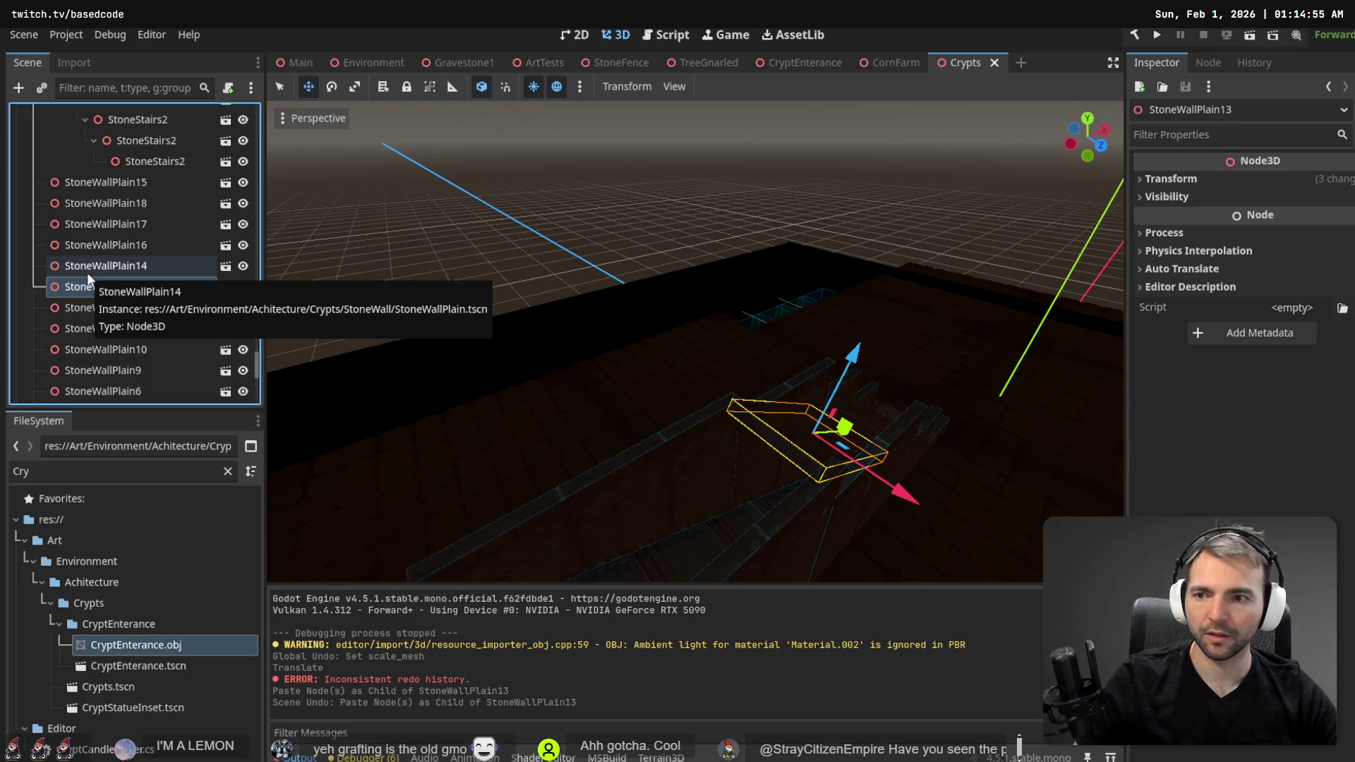
{"action": "key", "text": "ctrl+v"}
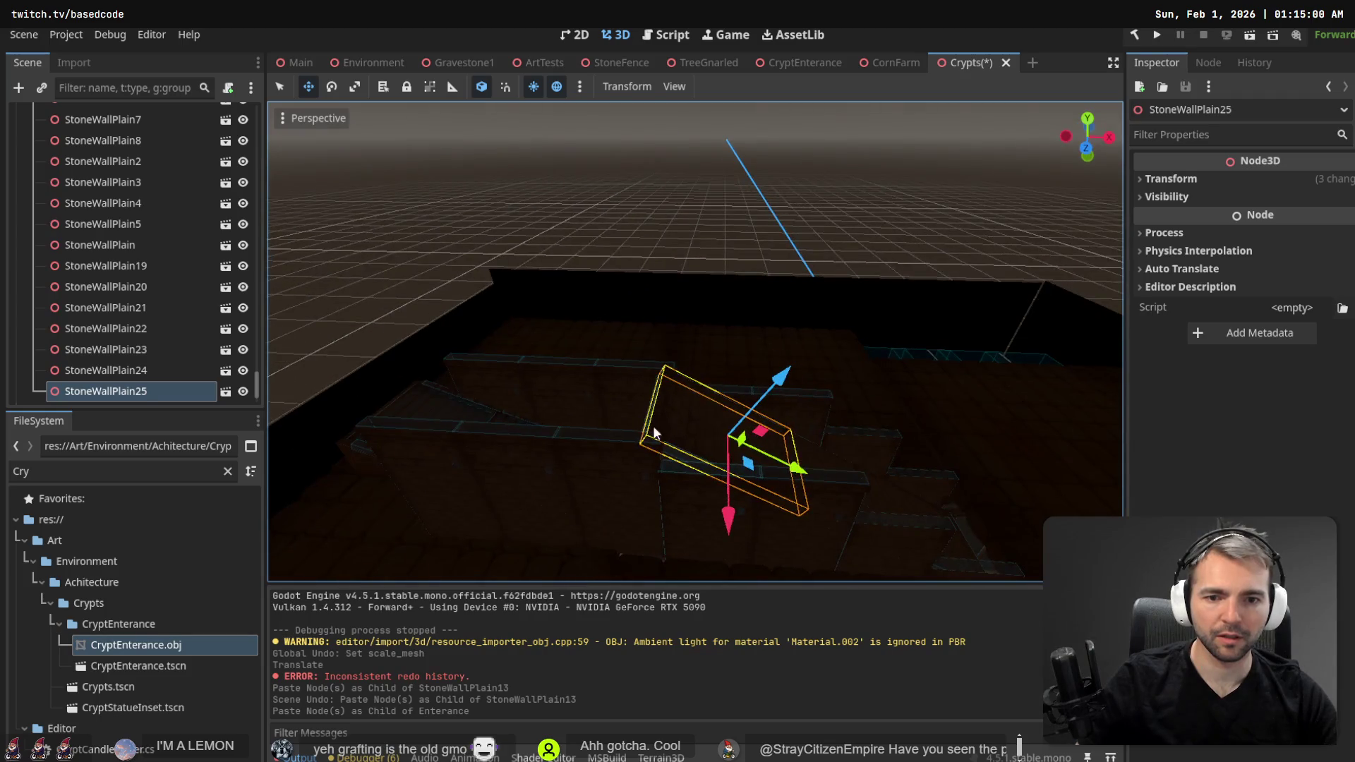
{"action": "mouse_move", "coordinate": [803, 472]}
{"action": "left_mouse_down"}
{"action": "mouse_move", "coordinate": [629, 426]}
{"action": "mouse_move", "coordinate": [649, 430]}
{"action": "left_mouse_up"}
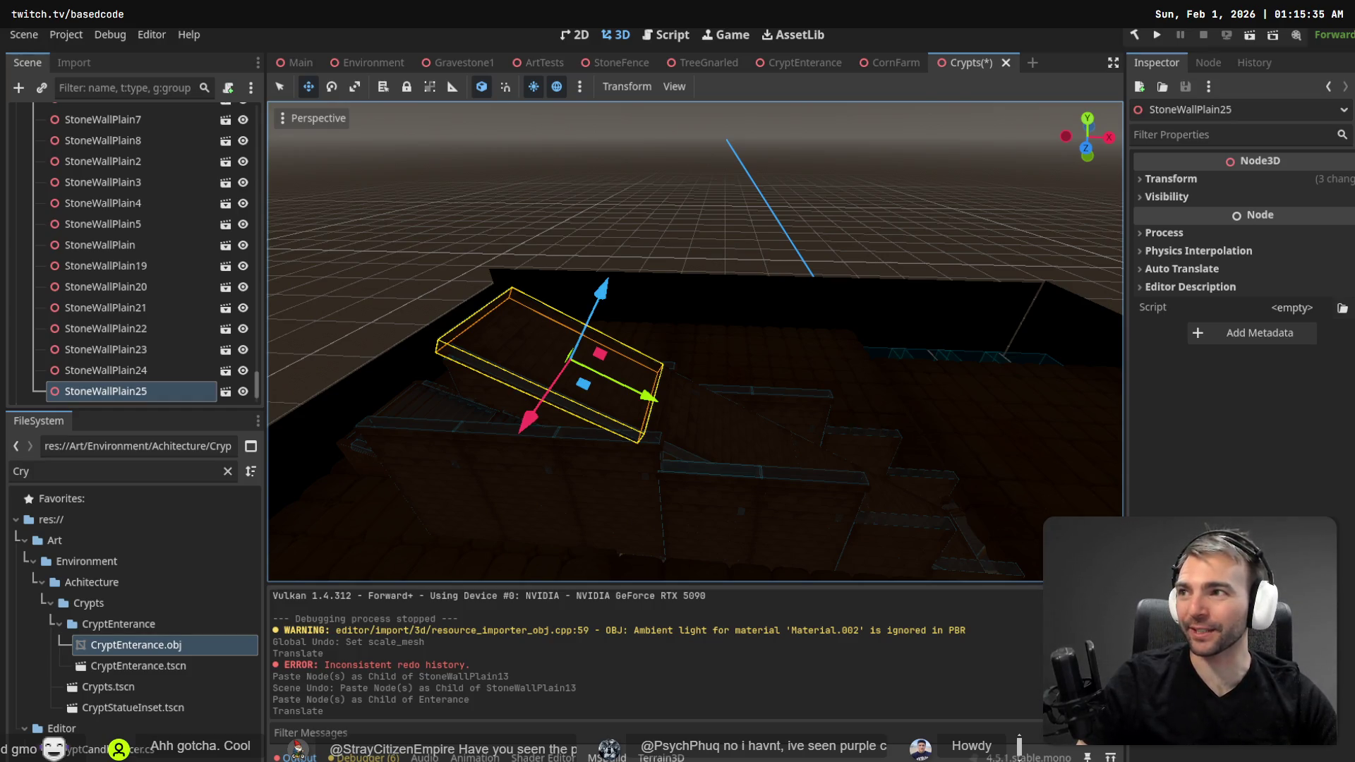
- Paste a StoneWallPlain26 slab copy under Enterance, slide it up the slope, and save Crypts
{"action": "scroll", "coordinate": [545, 330], "scroll_direction": "up", "scroll_amount": 3}
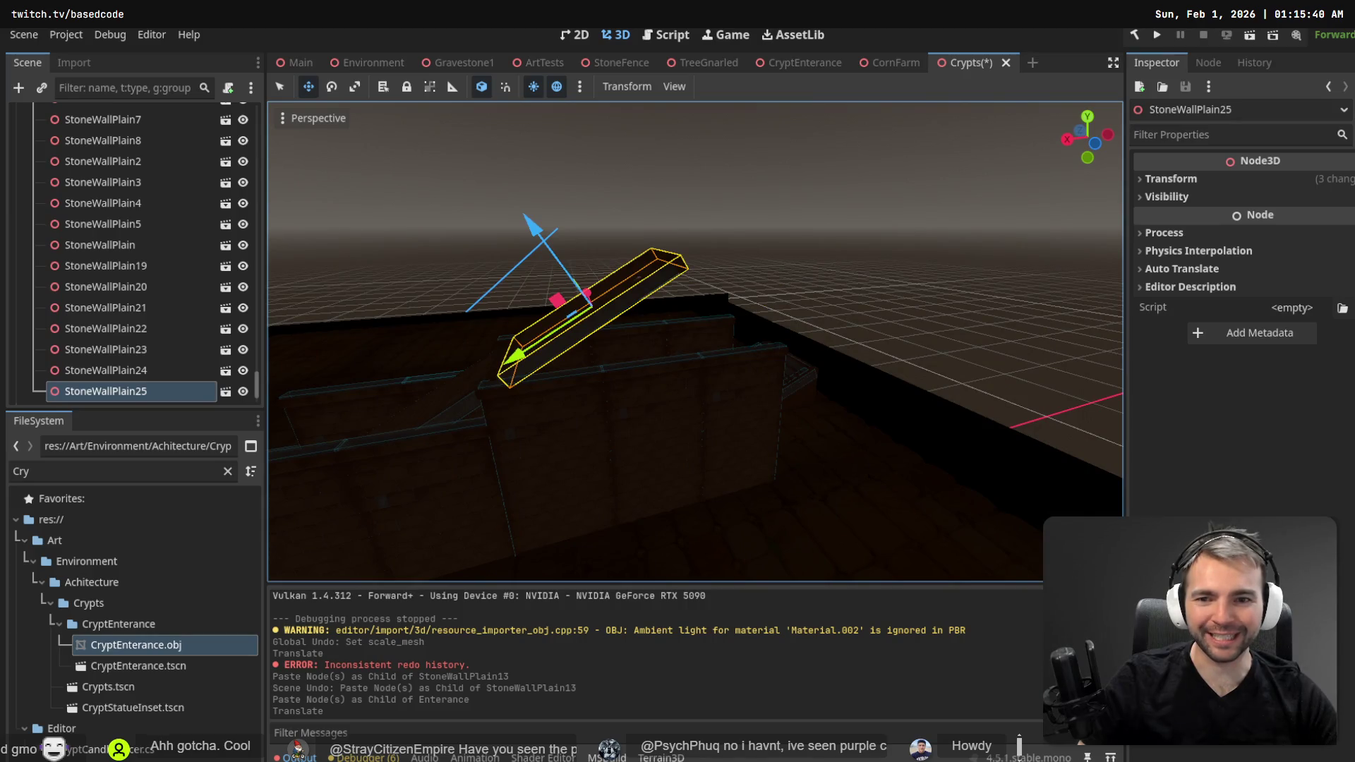
{"action": "left_click", "coordinate": [129, 376]}
{"action": "key", "text": "Left"}
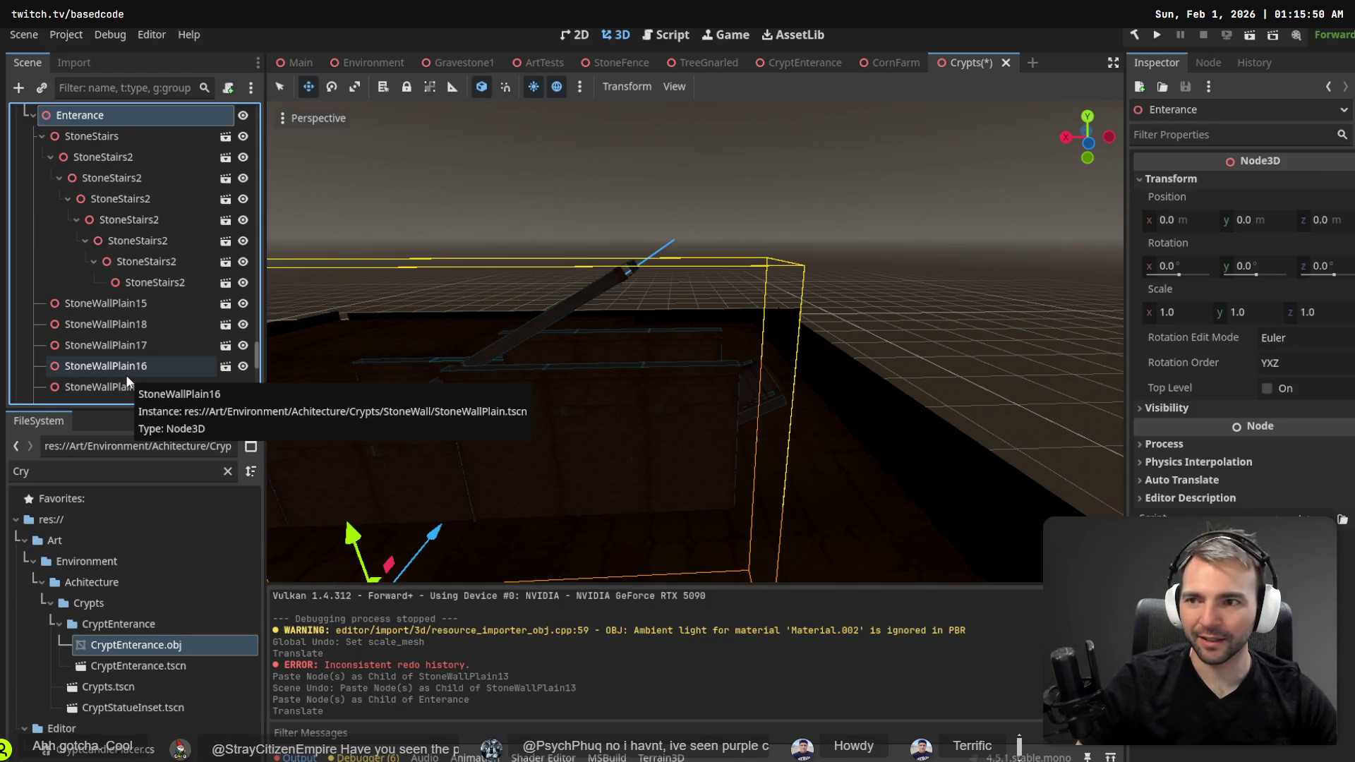
{"action": "key", "text": "End"}
{"action": "mouse_move", "coordinate": [496, 360]}
{"action": "left_mouse_down"}
{"action": "mouse_move", "coordinate": [663, 302]}
{"action": "mouse_move", "coordinate": [649, 307]}
{"action": "left_mouse_up"}
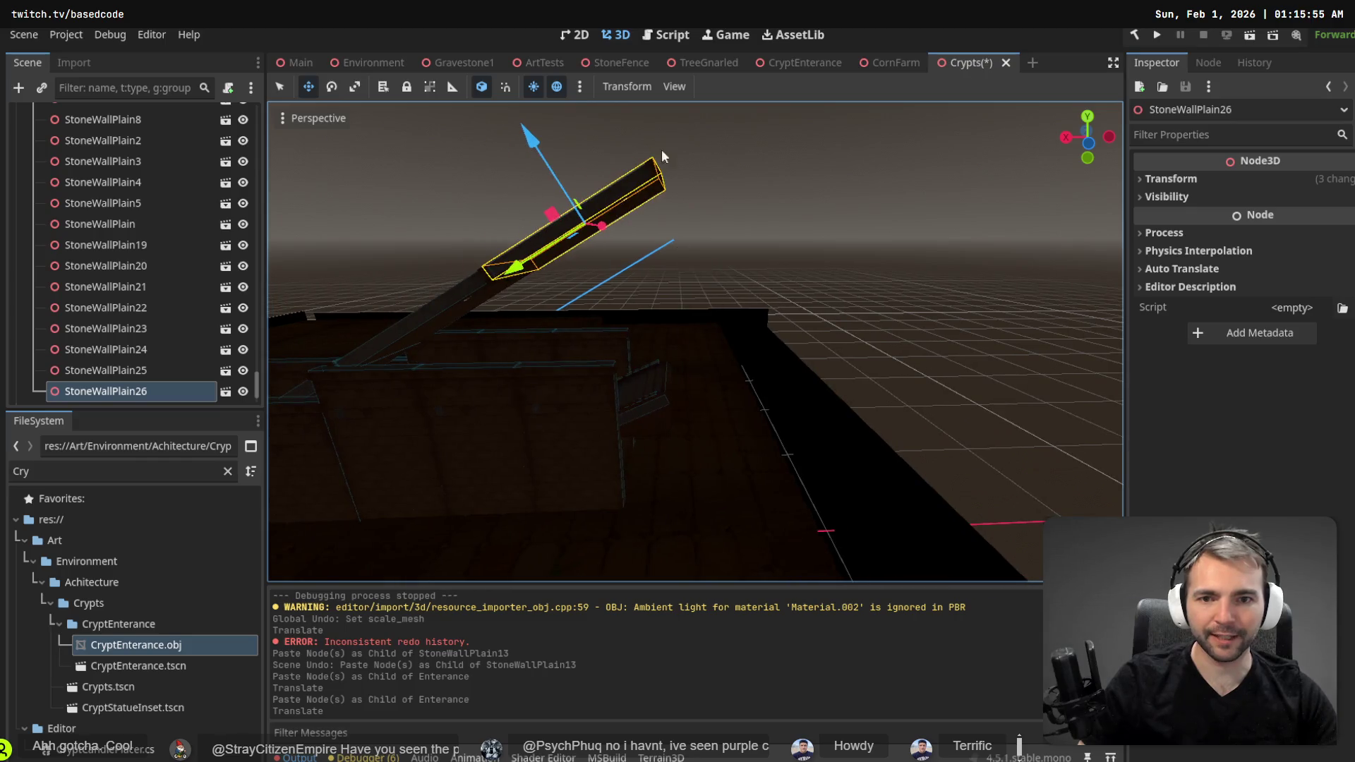
{"action": "key", "text": "ctrl+s"}
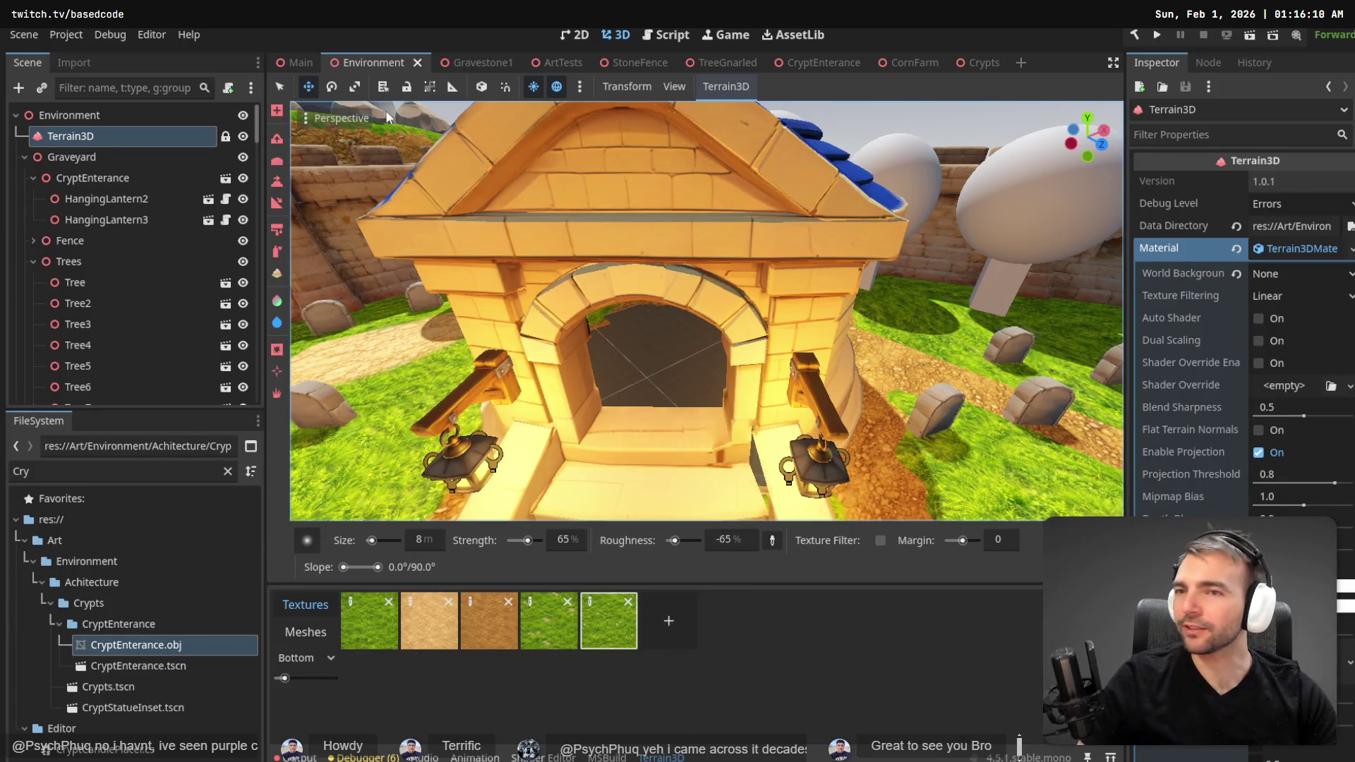
- In the Main scene, fly the view around the crypt to inspect the entrance stairwell
{"action": "left_click", "coordinate": [299, 68]}
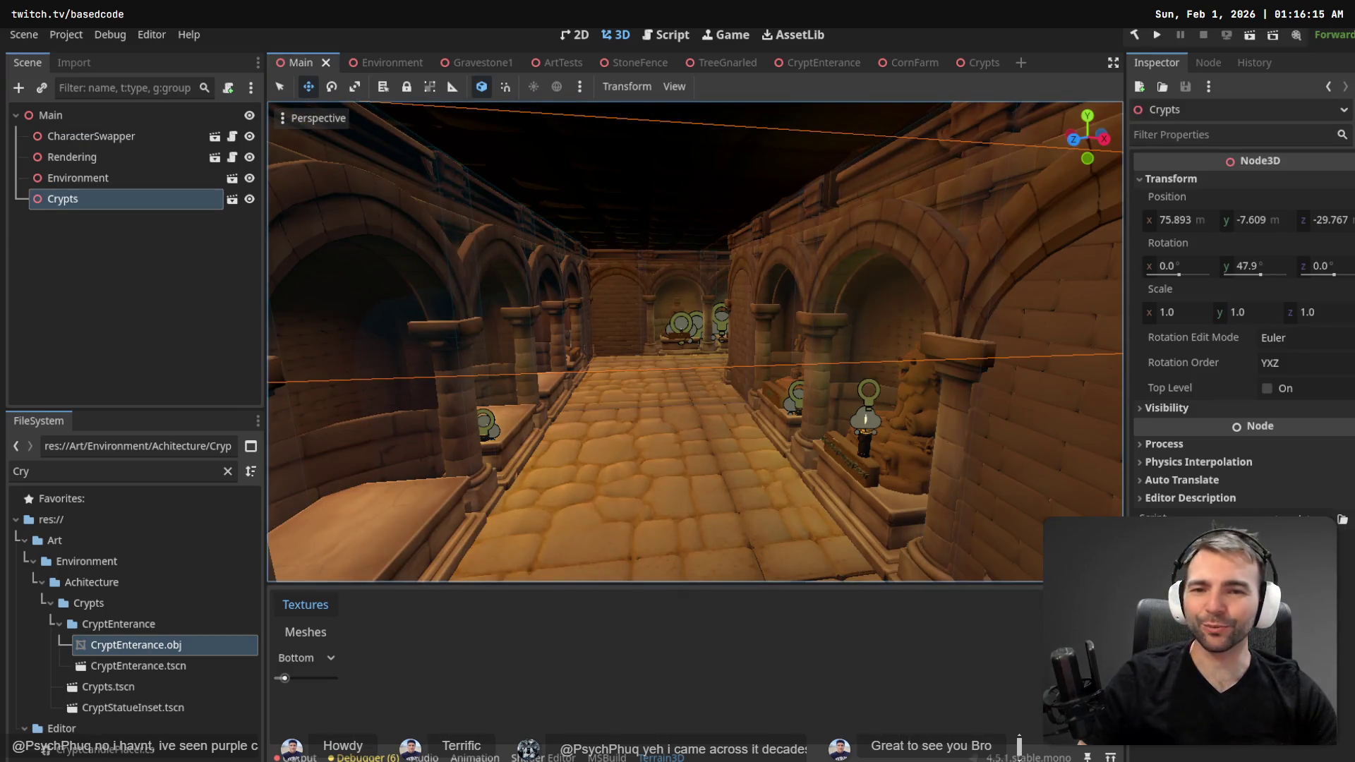
{"action": "key", "text": "s"}
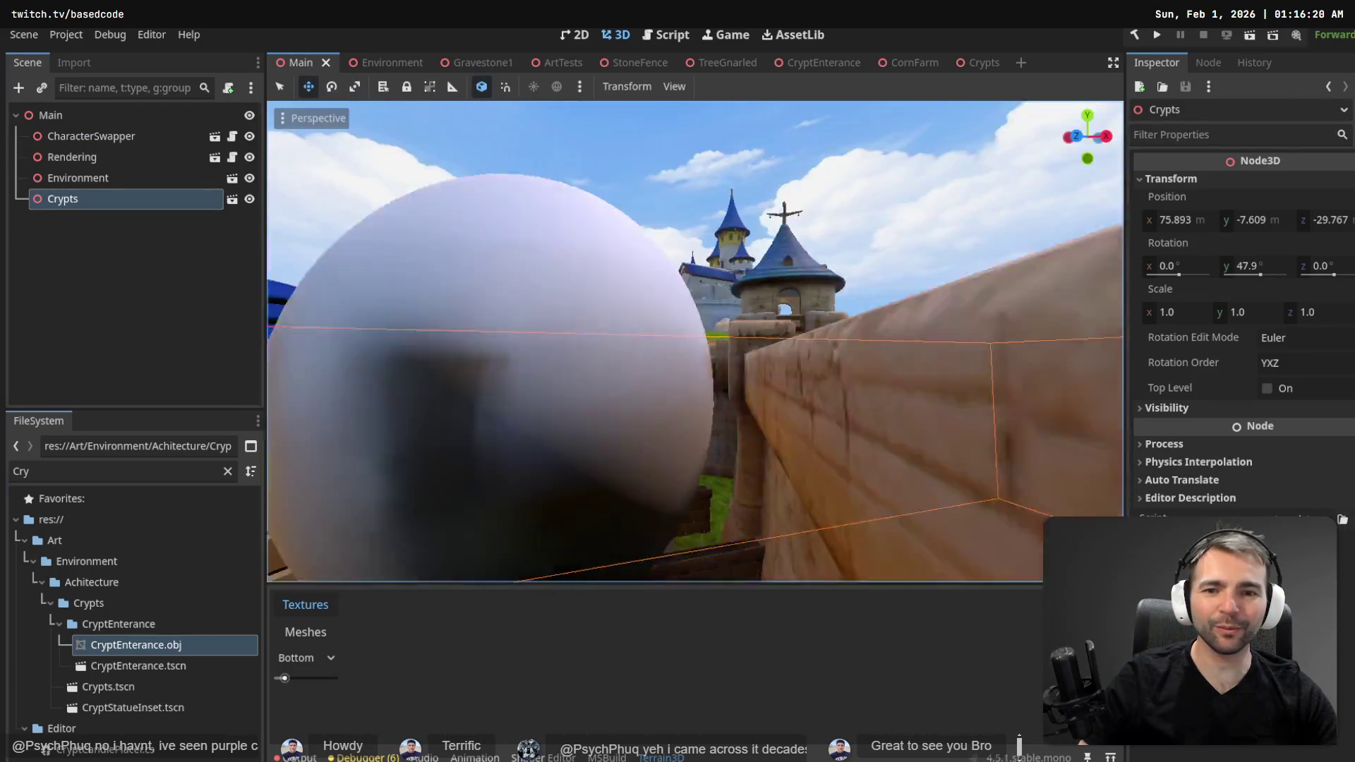
{"action": "key", "text": "w"}
{"action": "key", "text": "w"}
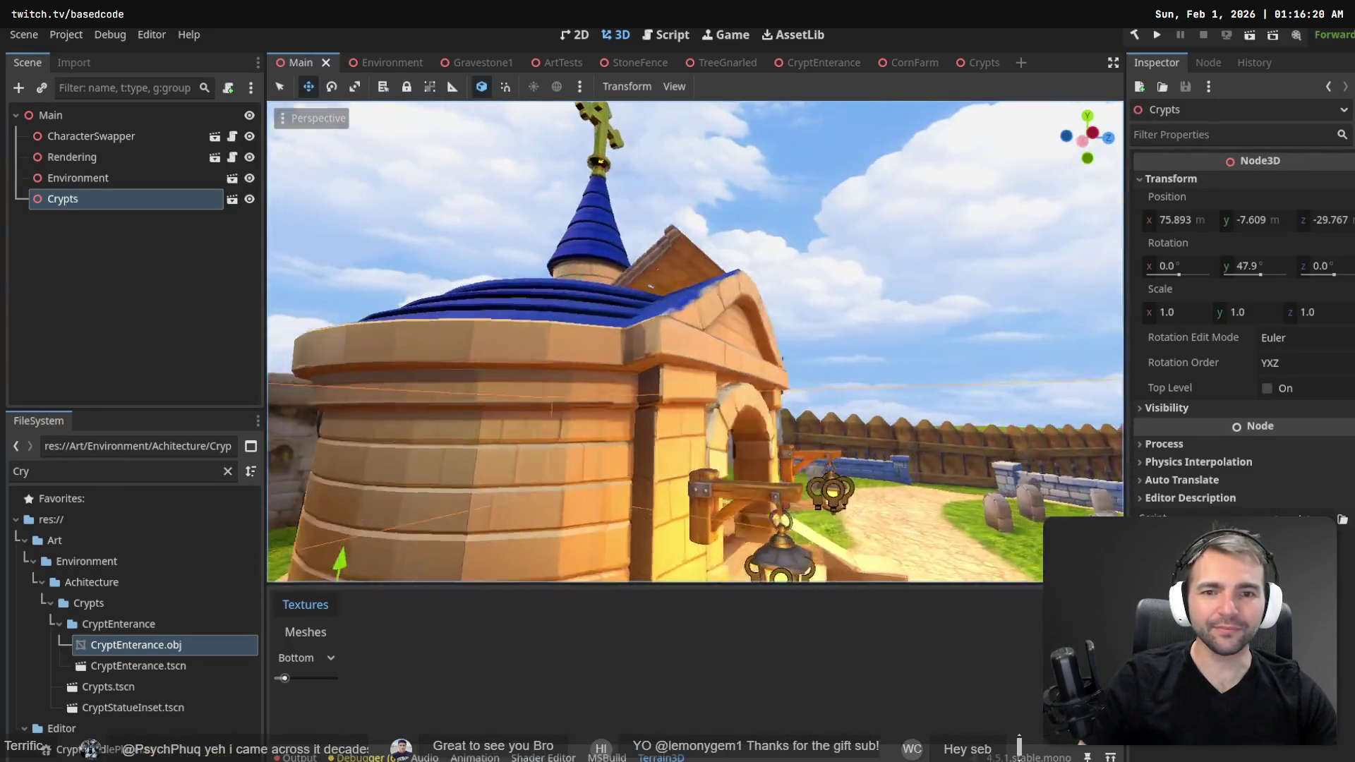
{"action": "key", "text": "s"}
{"action": "key", "text": "w"}
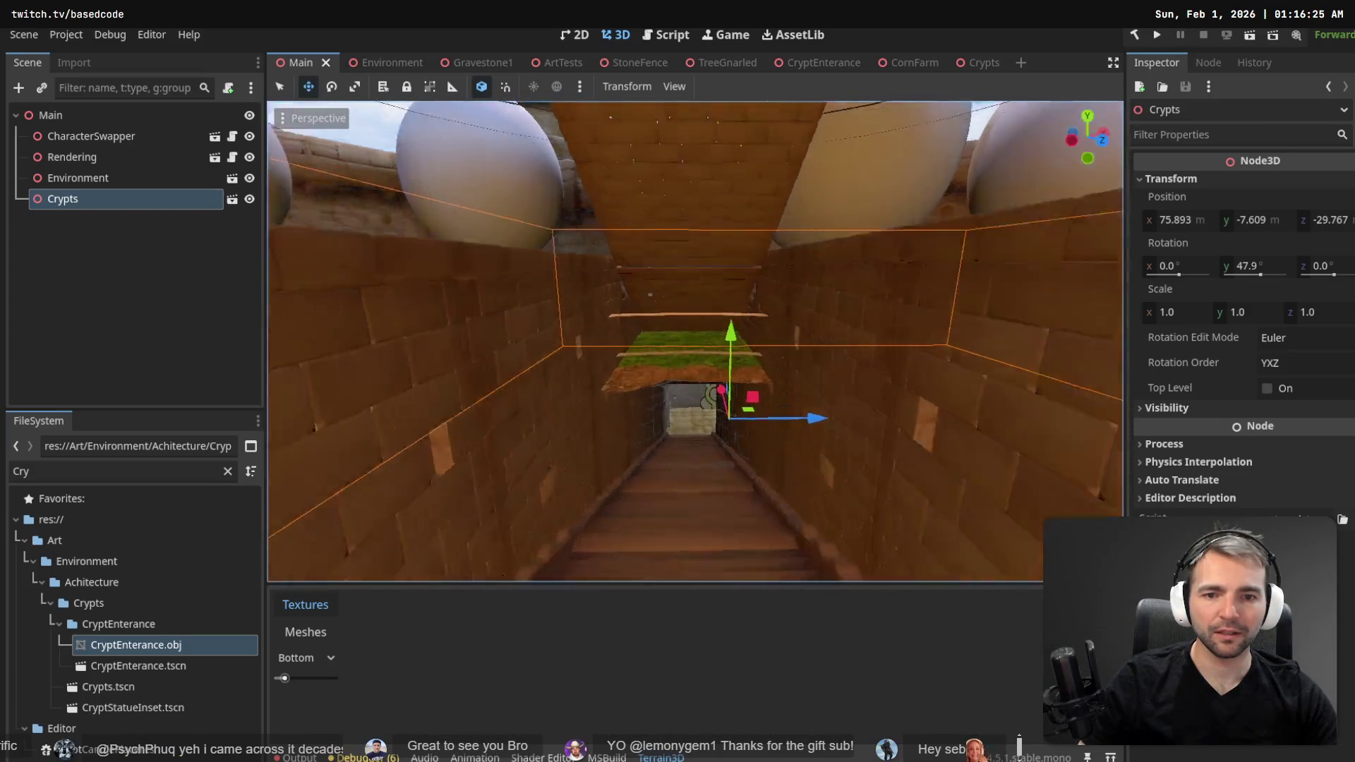
{"action": "key", "text": "s"}
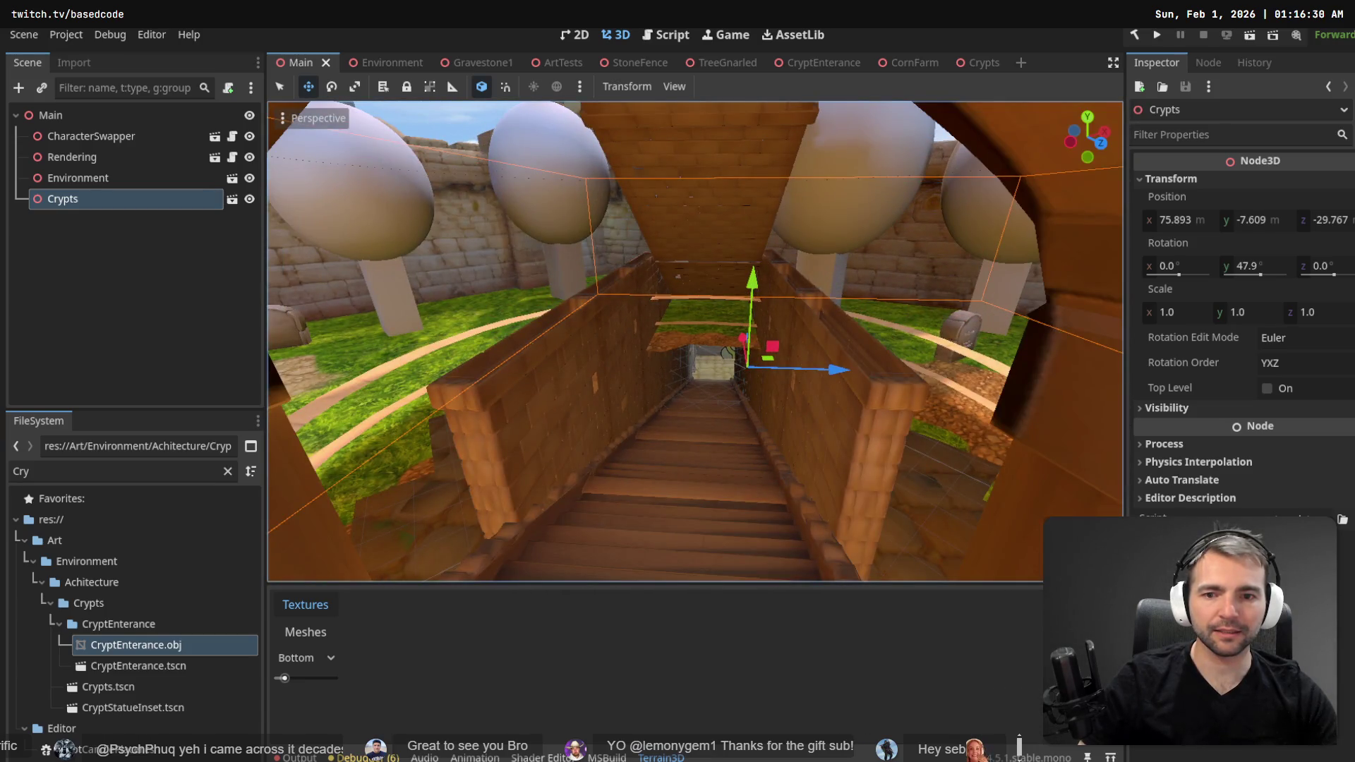
{"action": "key", "text": "s"}
{"action": "key", "text": "w"}
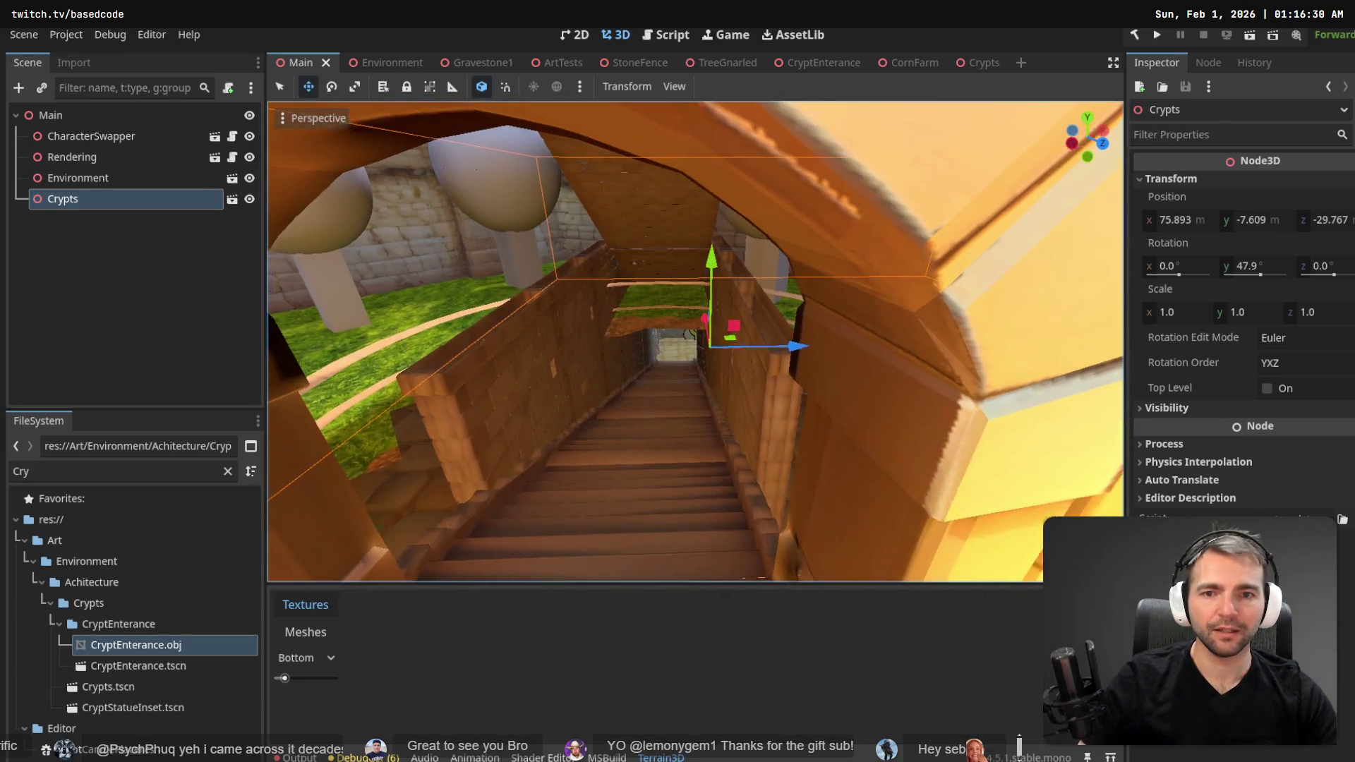
{"action": "key", "text": "s"}
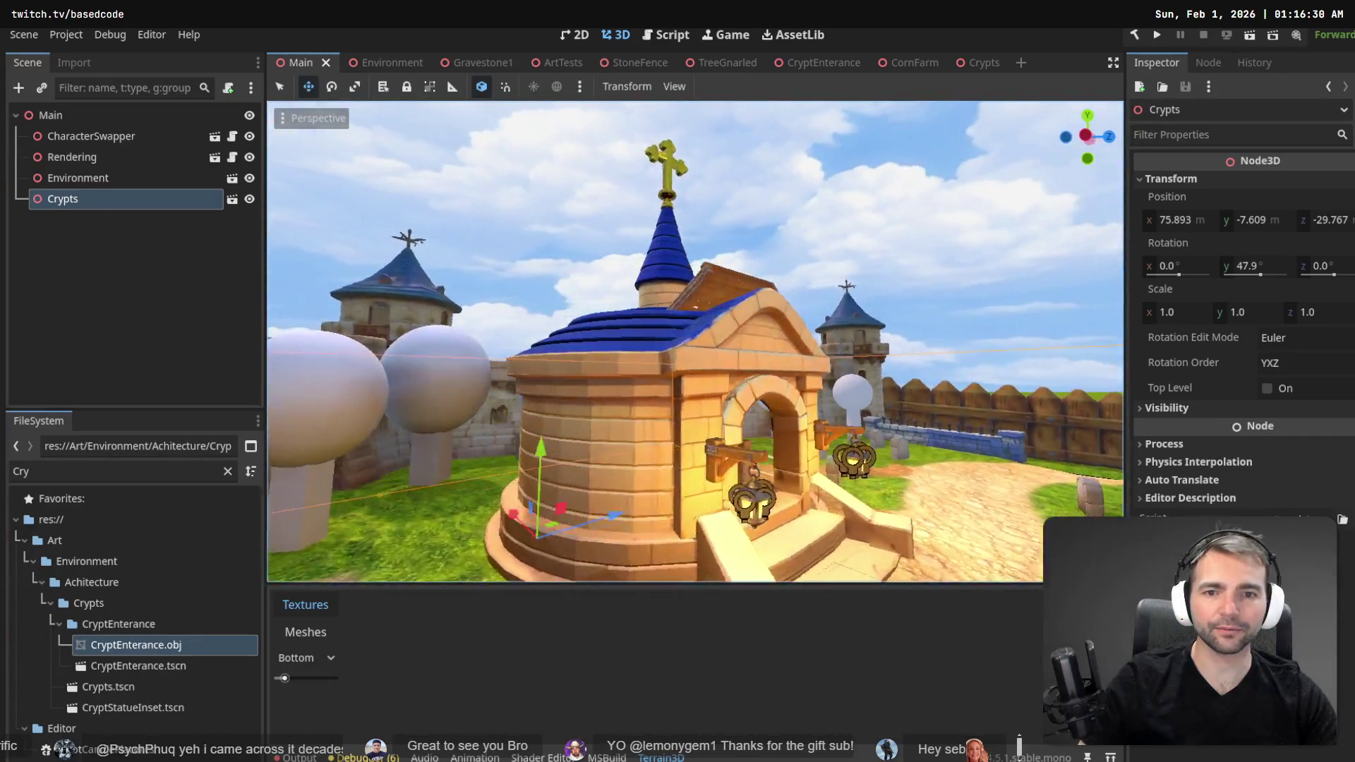
{"action": "key", "text": "d"}
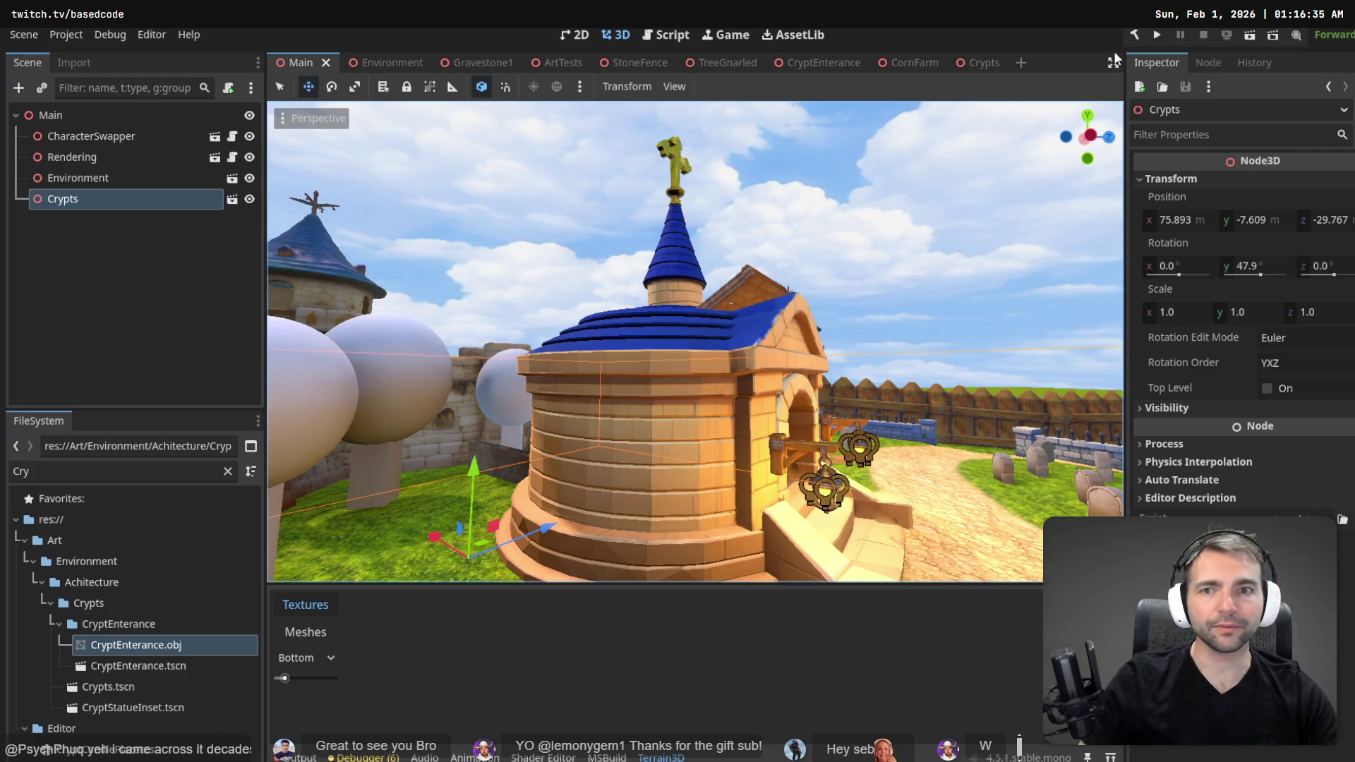
- Check the Environment and Gravestone1 scenes, then open Crypts with its tab after Environment
{"action": "mouse_move", "coordinate": [367, 64]}
{"action": "left_click", "coordinate": [374, 63]}
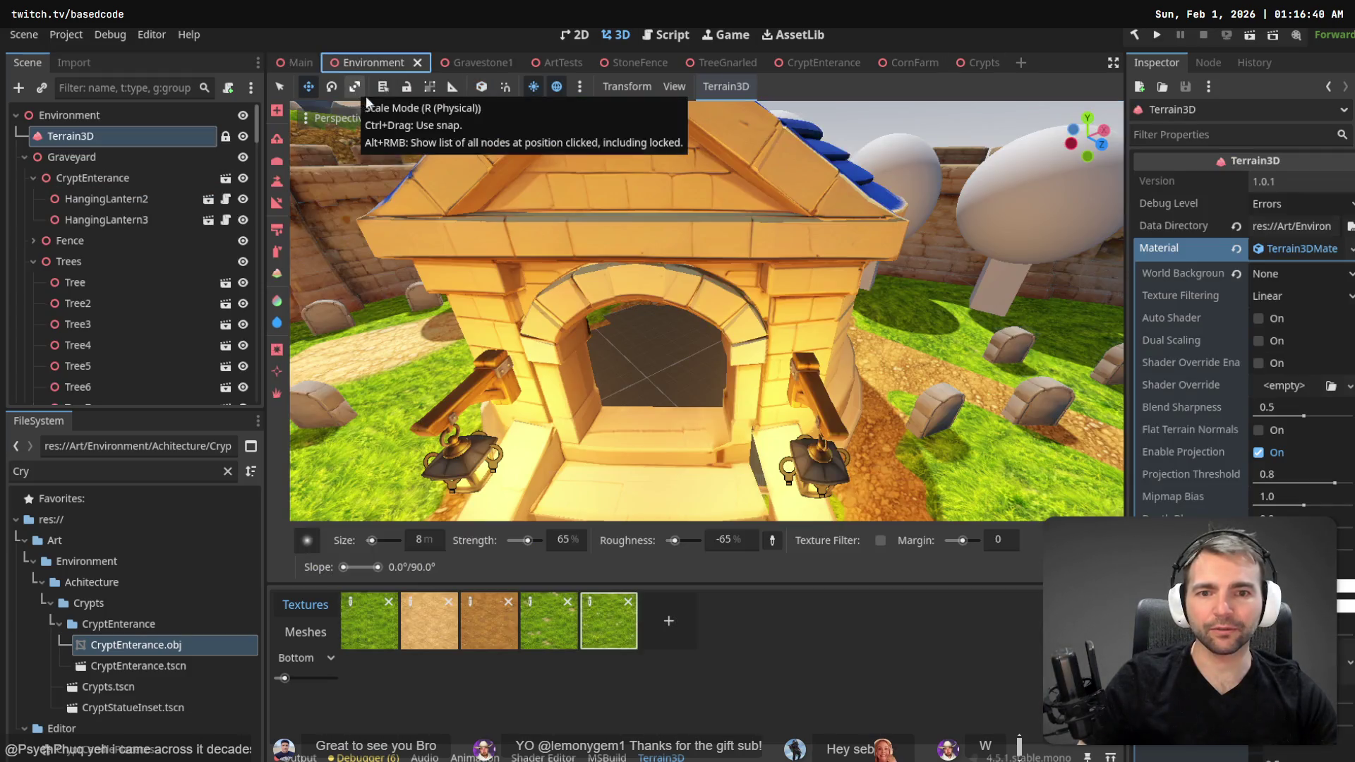
{"action": "left_click", "coordinate": [477, 63]}
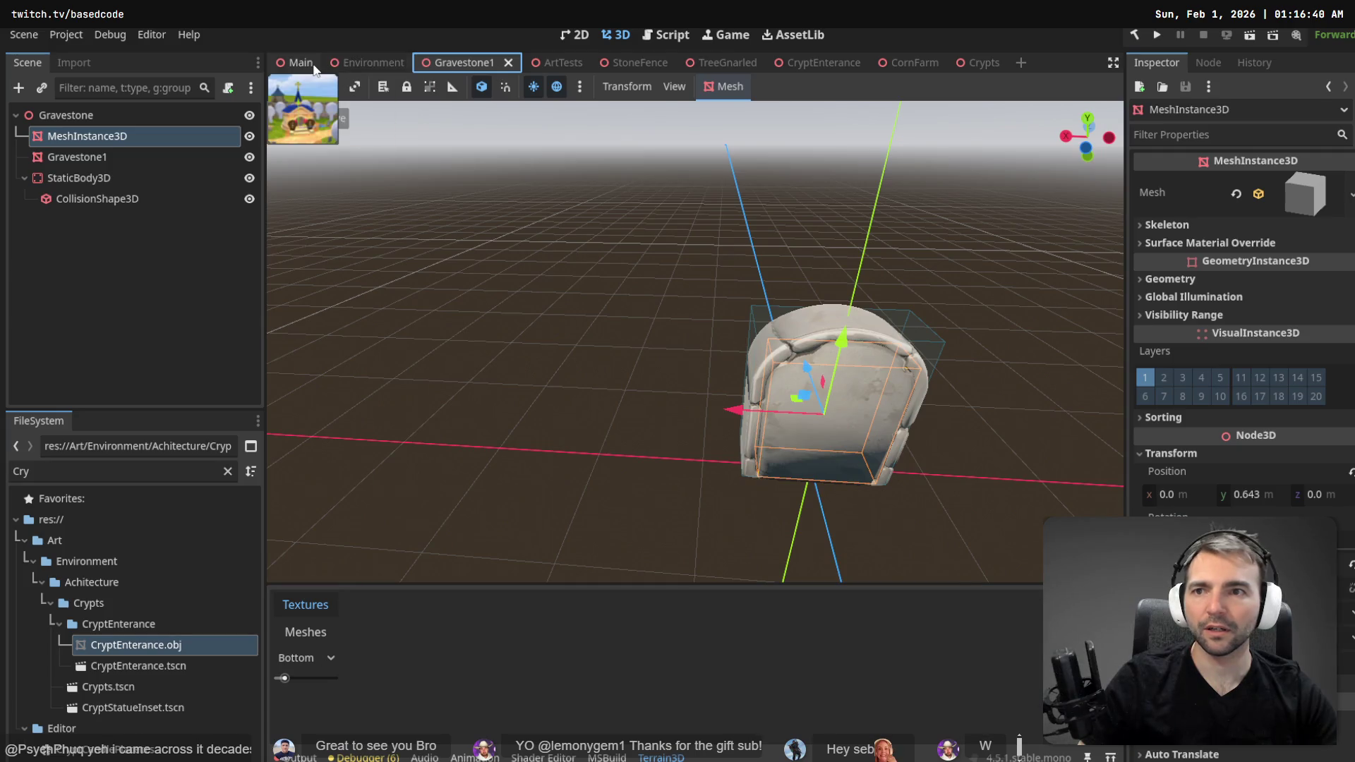
{"action": "left_click_drag", "start_coordinate": [981, 63], "coordinate": [443, 65]}
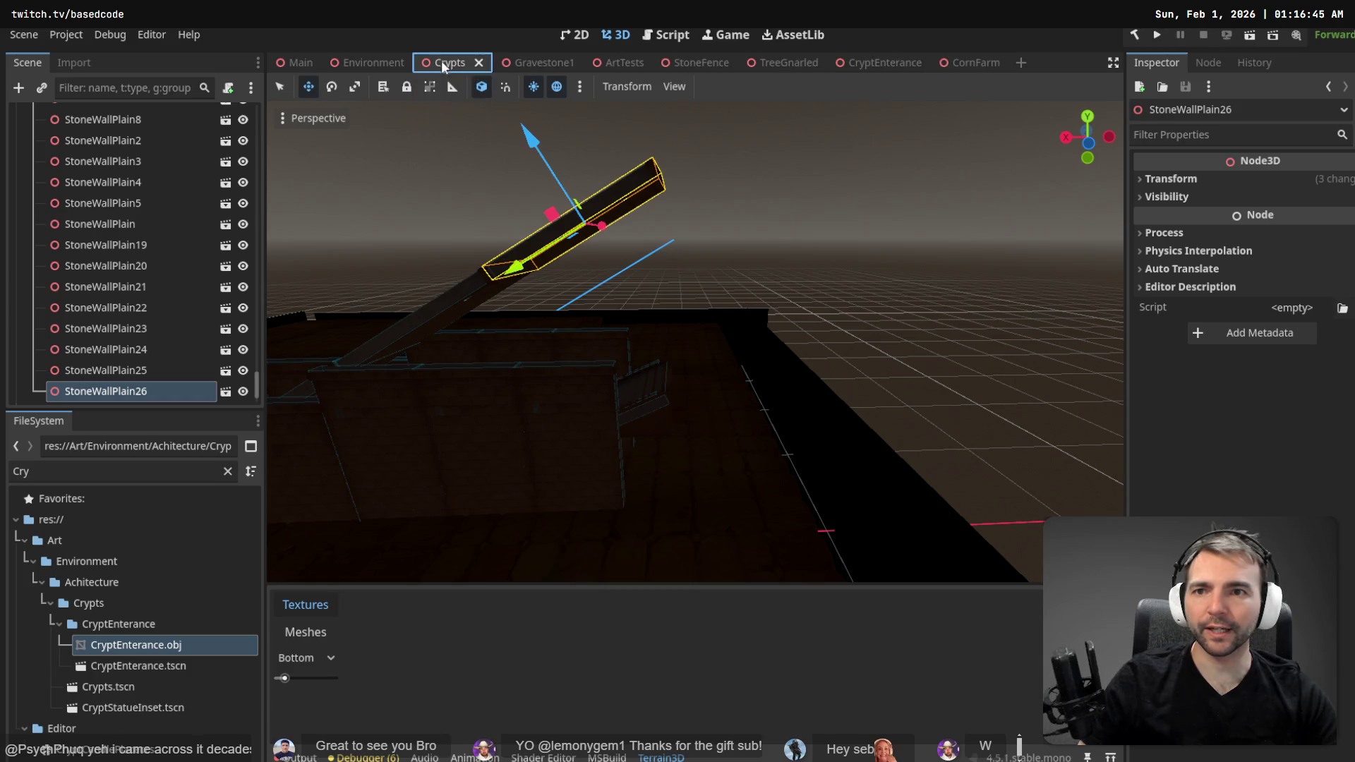
- Undo the last change to the StoneWallPlain slabs and clear the selection
{"action": "left_click", "coordinate": [134, 370], "text": "shift"}
{"action": "left_click", "coordinate": [140, 350], "text": "shift"}
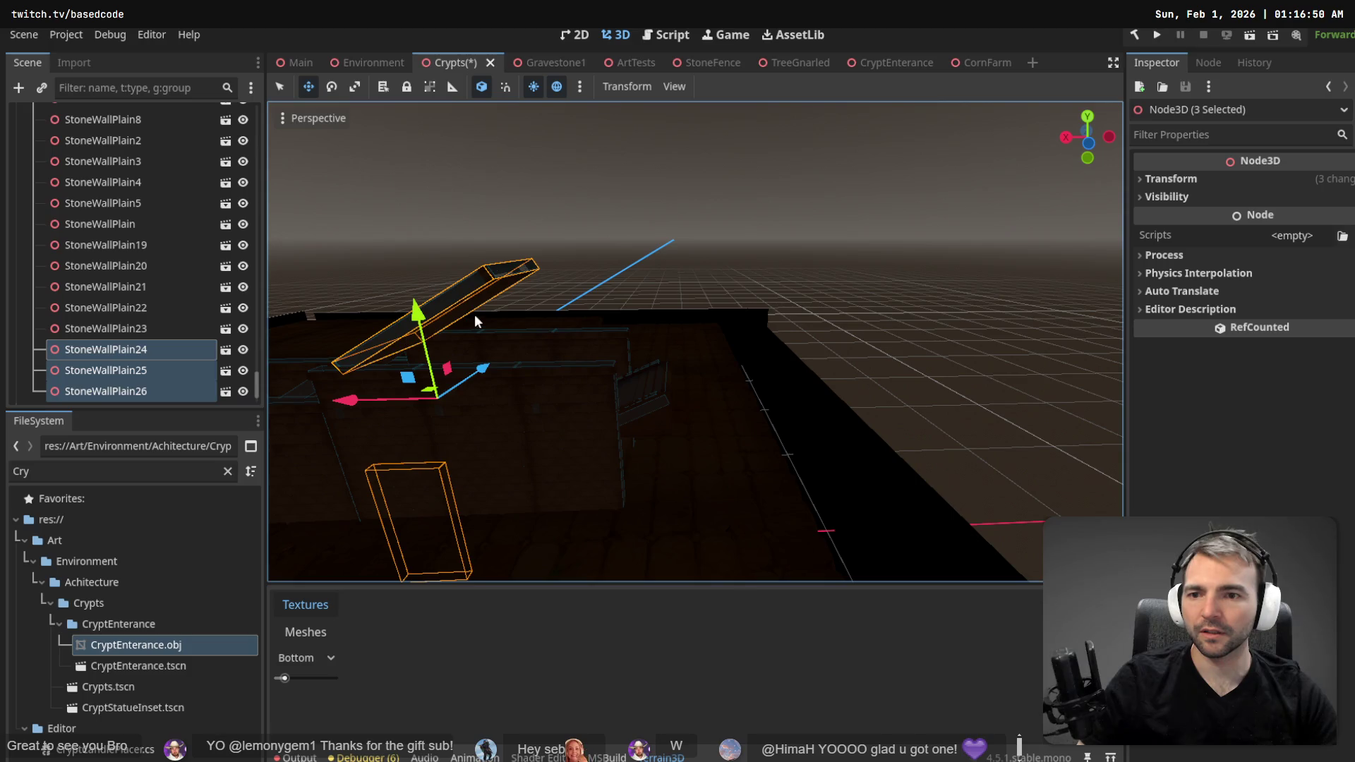
{"action": "key", "text": "ctrl+z"}
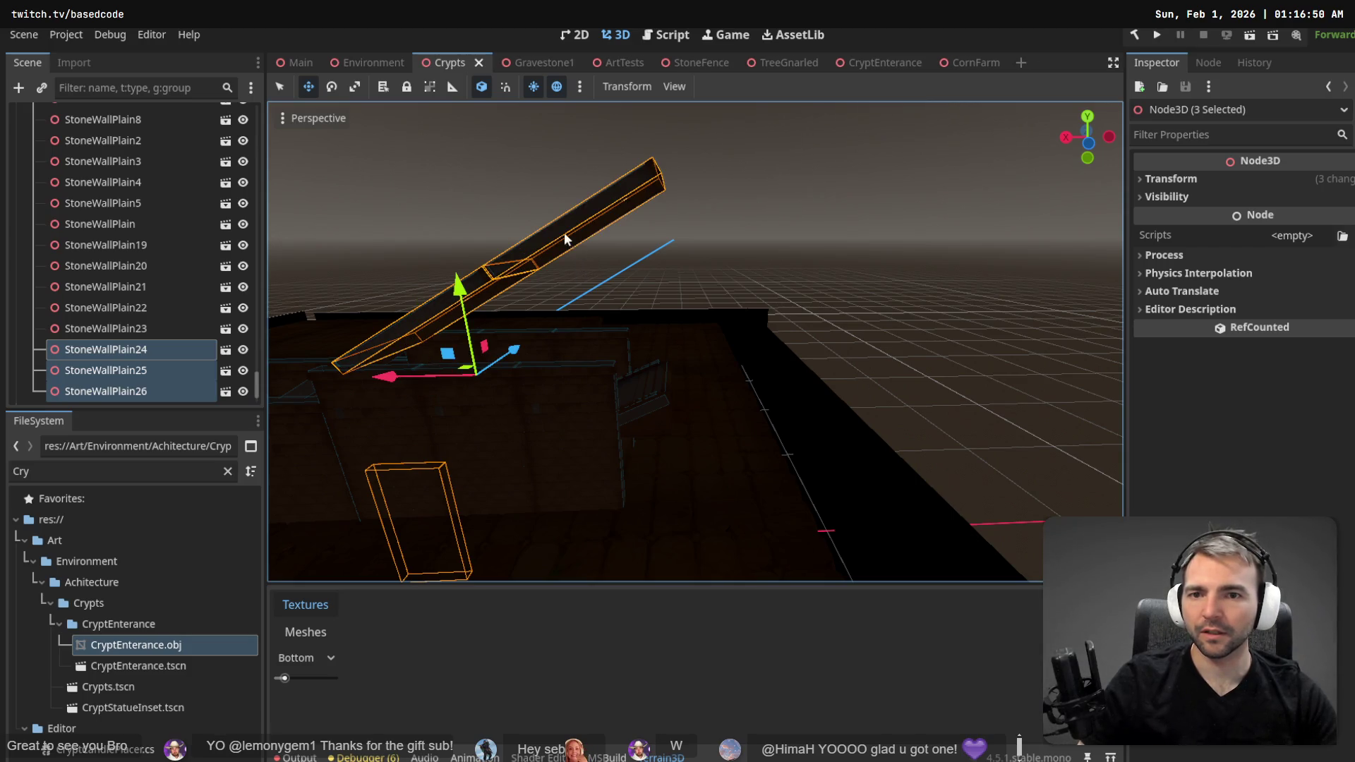
{"action": "left_click", "coordinate": [785, 206]}
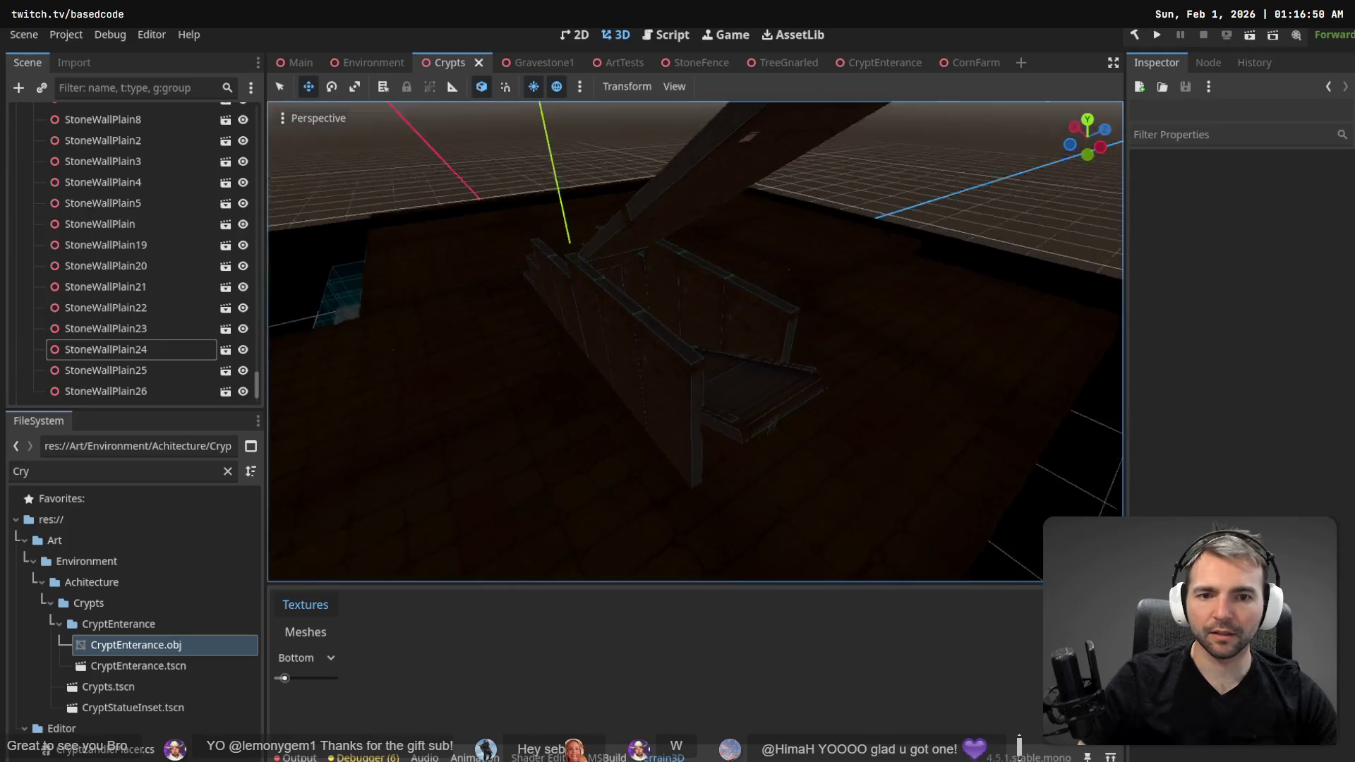
- Select five ceiling slabs and lower them about 3.3 units along the global Y axis
{"action": "scroll", "coordinate": [785, 220], "scroll_direction": "down", "scroll_amount": 3}
{"action": "left_click", "coordinate": [762, 361]}
{"action": "left_click", "coordinate": [666, 349], "text": "shift"}
{"action": "left_click", "coordinate": [621, 349], "text": "shift"}
{"action": "scroll", "coordinate": [632, 343], "scroll_direction": "up", "scroll_amount": 5}
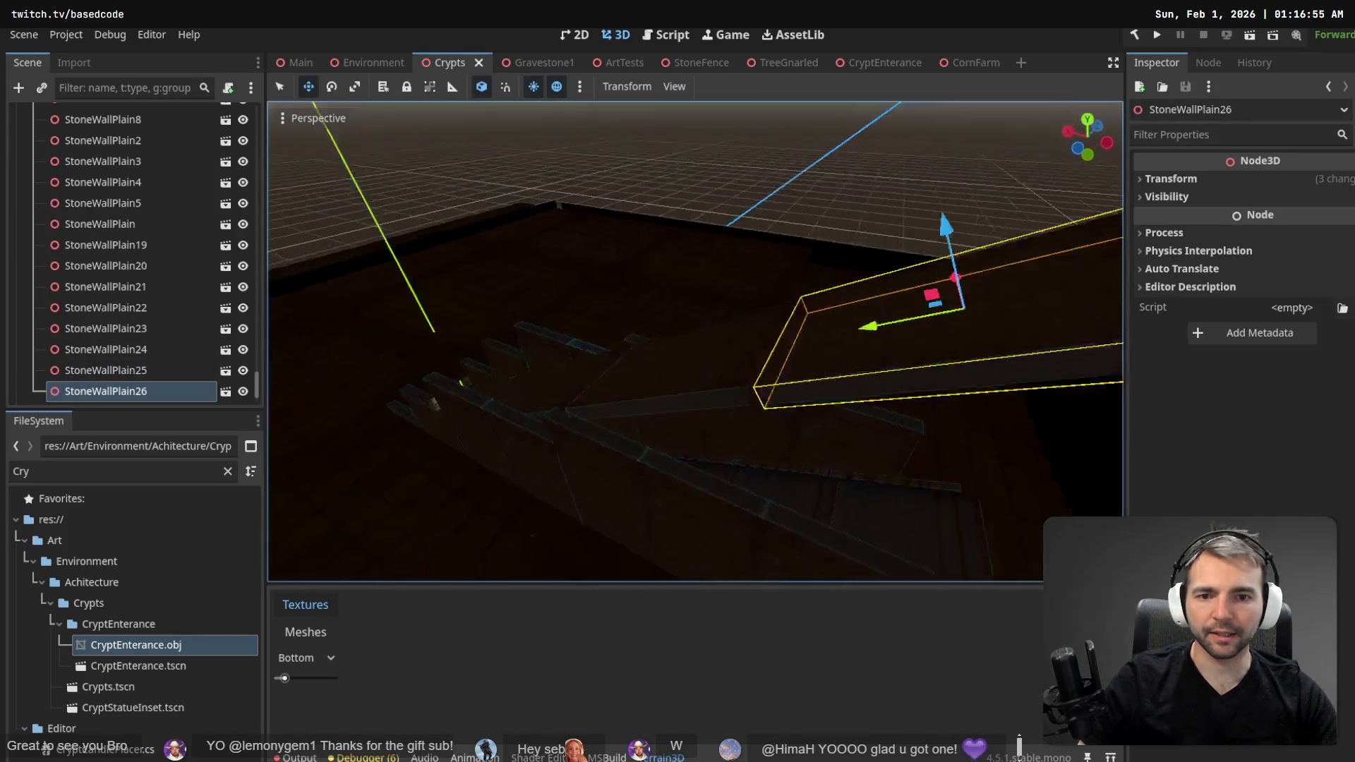
{"action": "left_click", "coordinate": [792, 369], "text": "shift"}
{"action": "left_click", "coordinate": [584, 410], "text": "shift"}
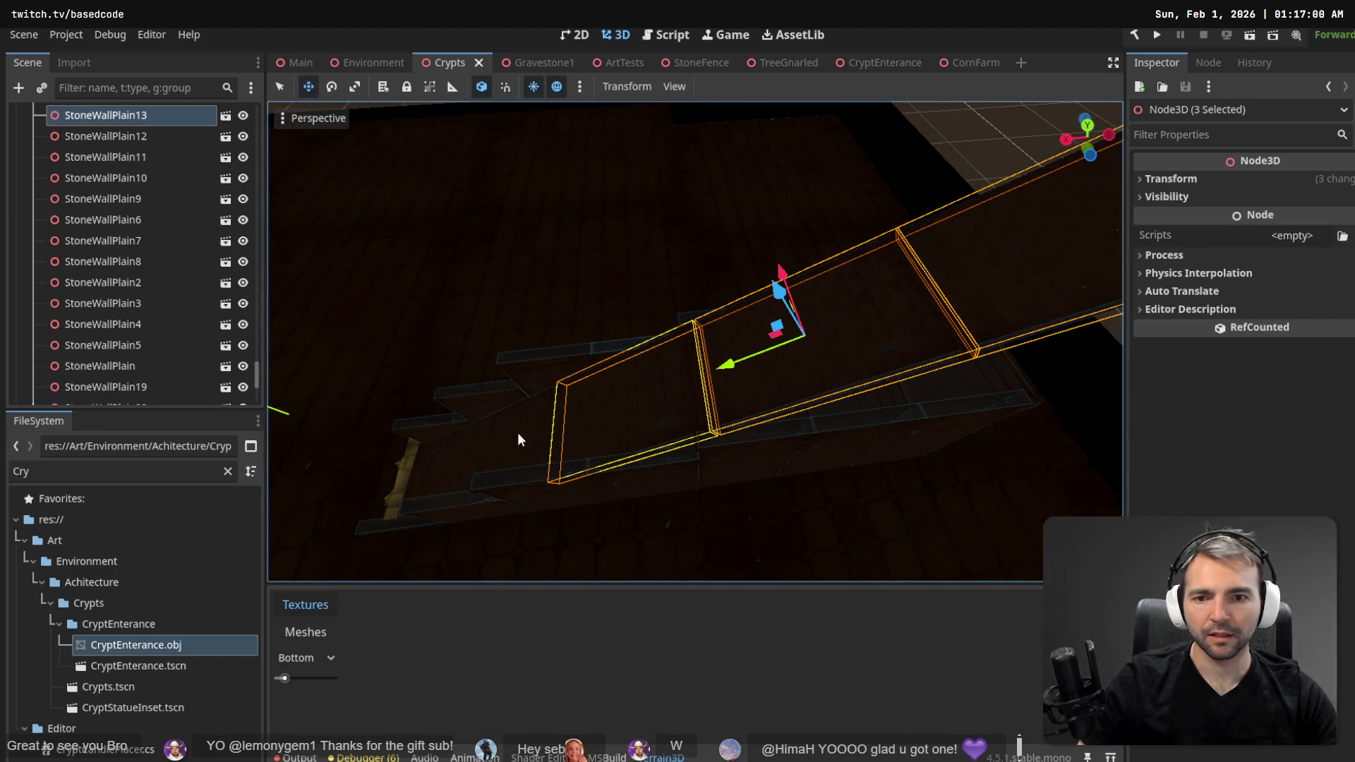
{"action": "left_click", "coordinate": [446, 459], "text": "shift"}
{"action": "left_click", "coordinate": [439, 459], "text": "shift"}
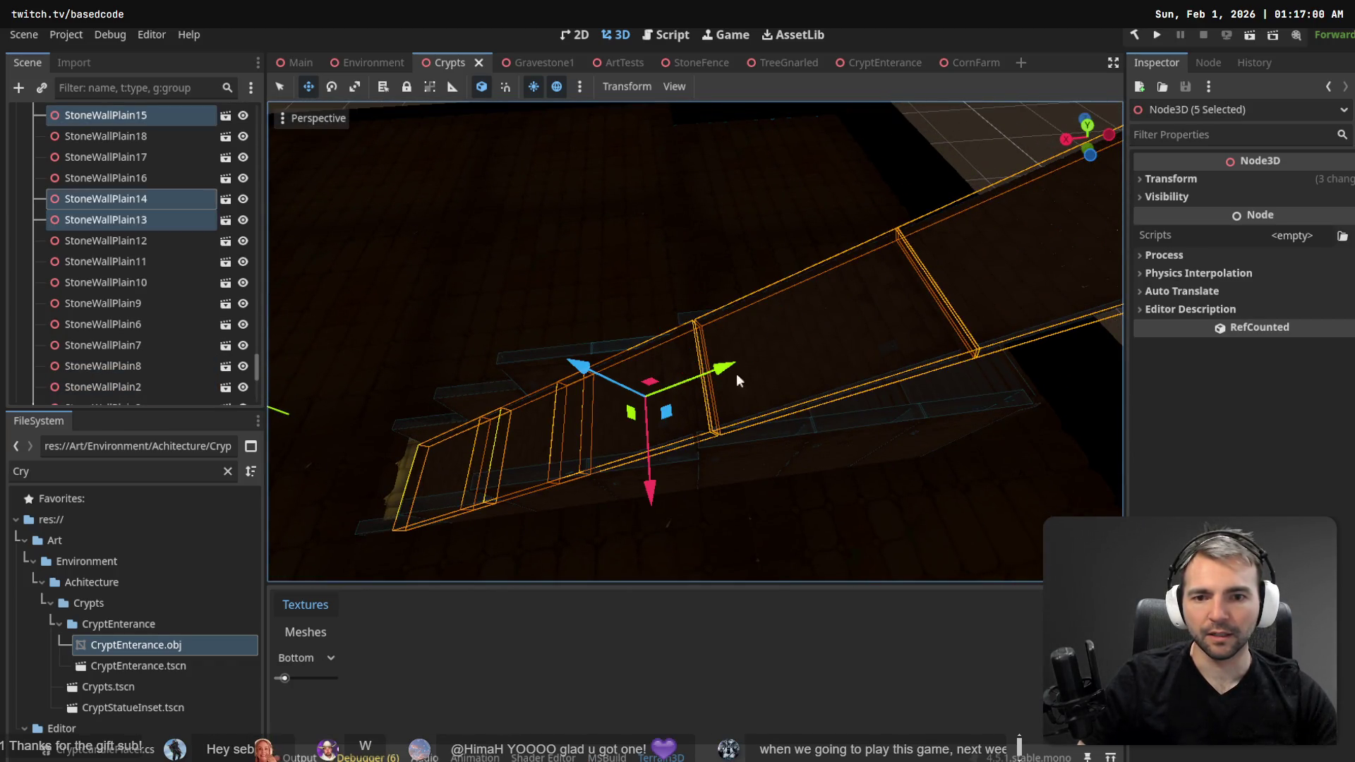
{"action": "mouse_move", "coordinate": [695, 342]}
{"action": "left_mouse_down"}
{"action": "mouse_move", "coordinate": [776, 296]}
{"action": "mouse_move", "coordinate": [747, 318]}
{"action": "mouse_move", "coordinate": [720, 303]}
{"action": "mouse_move", "coordinate": [705, 324]}
{"action": "left_mouse_up"}
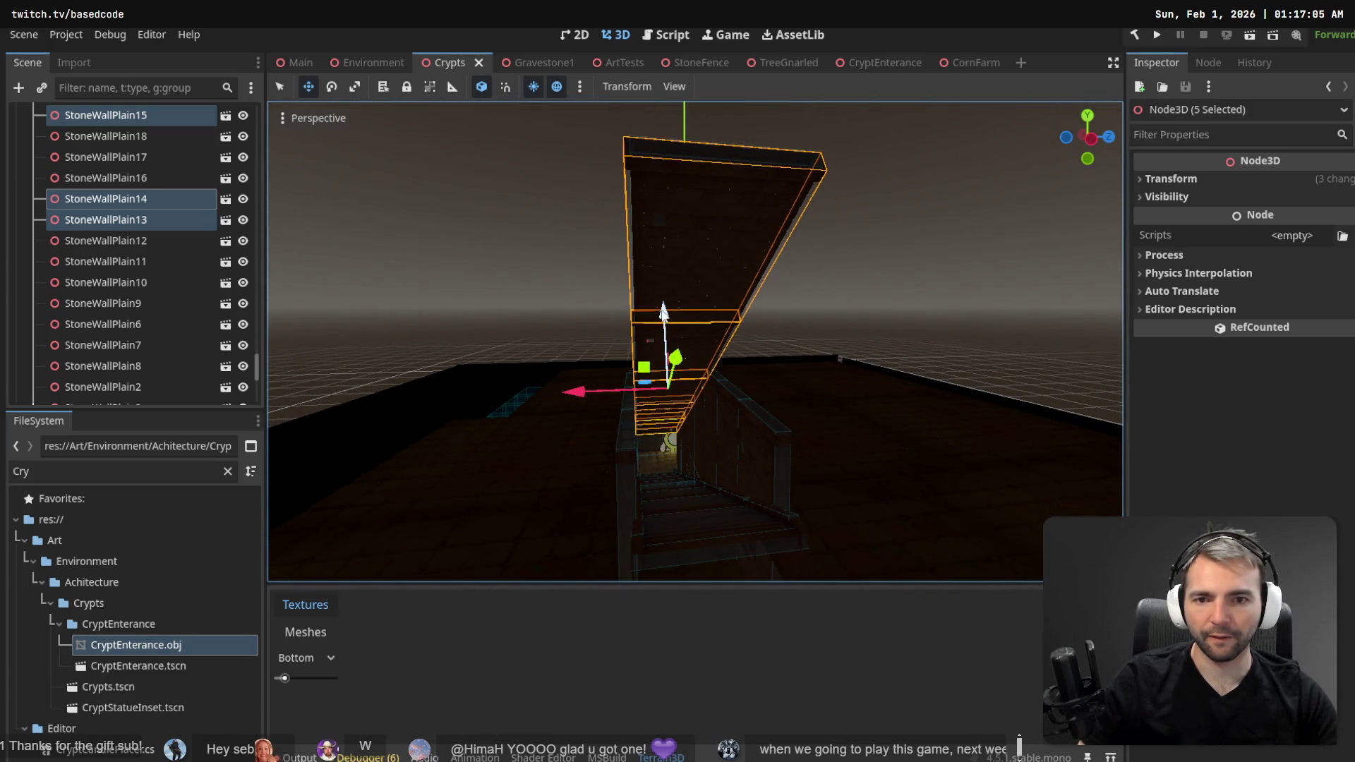
{"action": "left_click", "coordinate": [483, 86]}
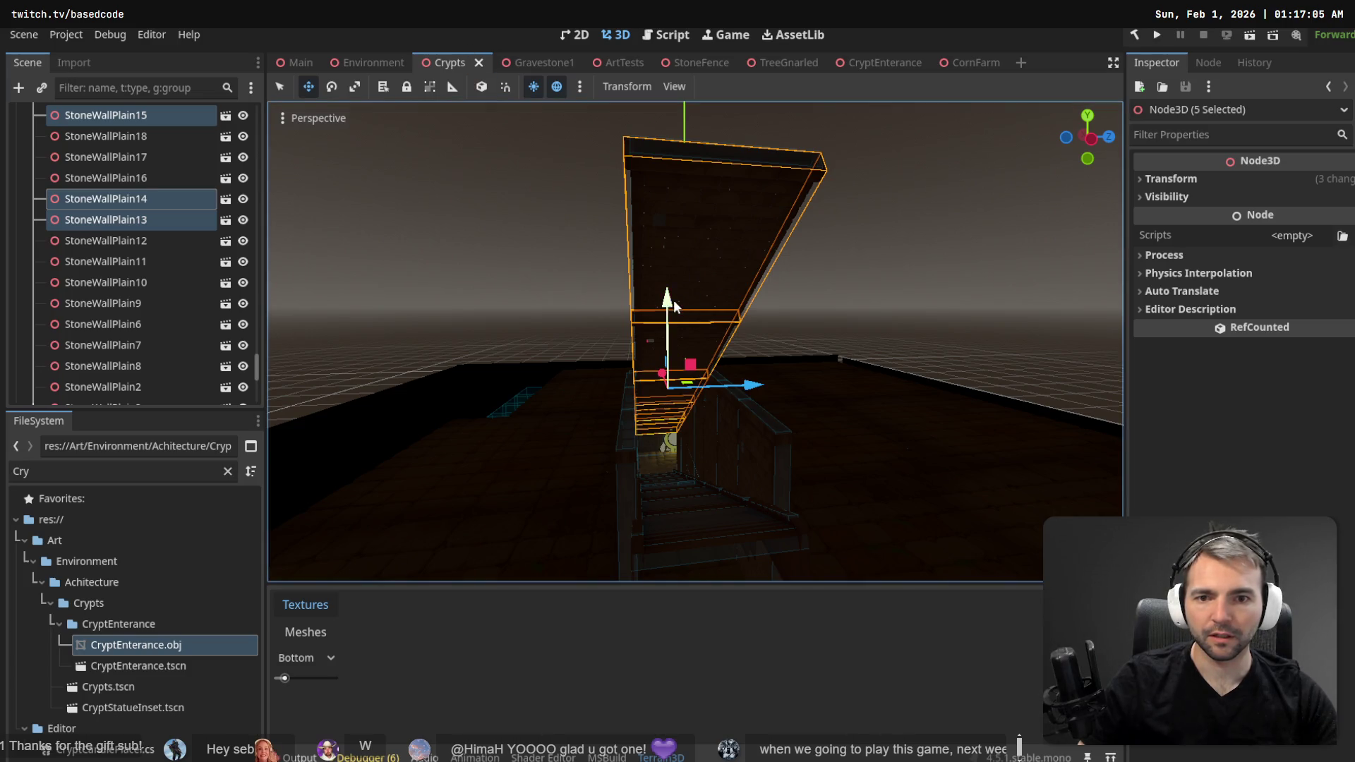
{"action": "left_click_drag", "start_coordinate": [669, 302], "coordinate": [672, 357]}
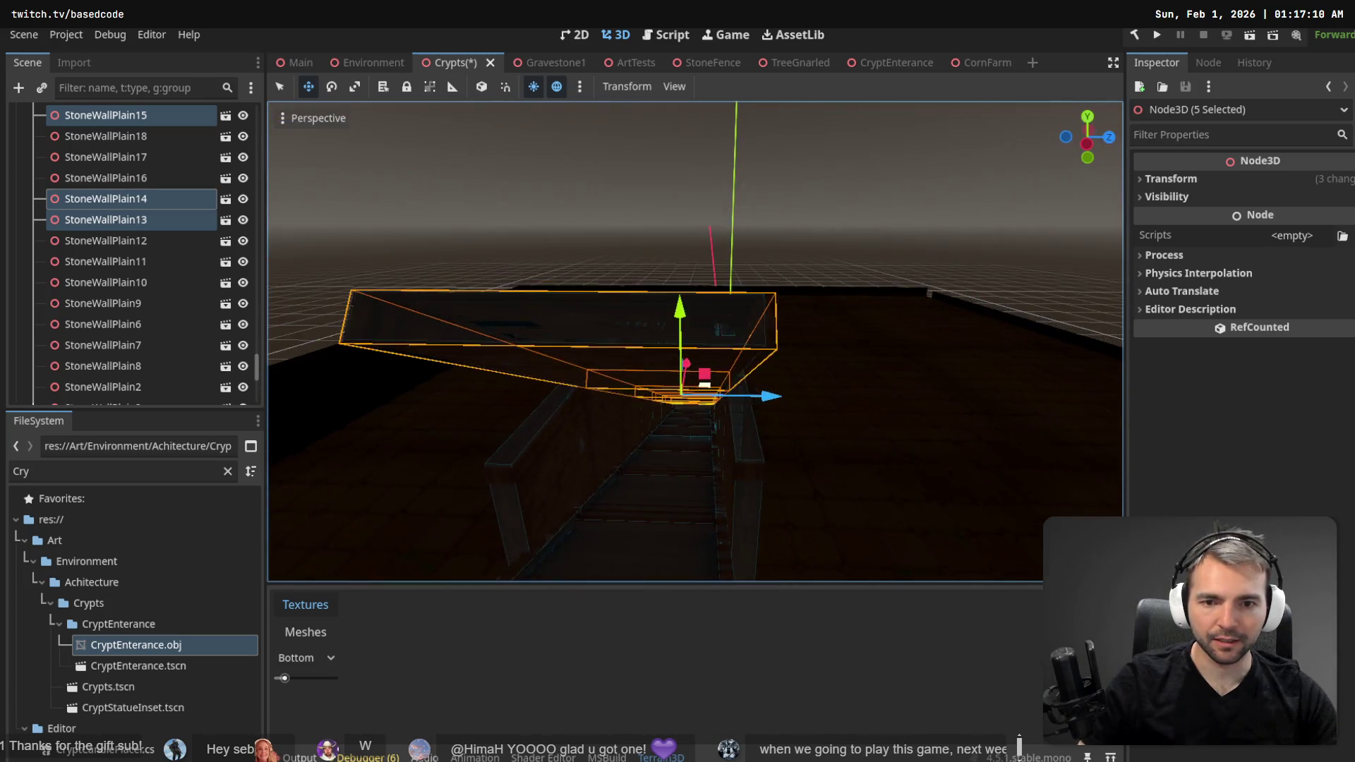
- Tilt the lowered slabs slightly along the stairway, cancelling a trial upward move
{"action": "key", "text": "w"}
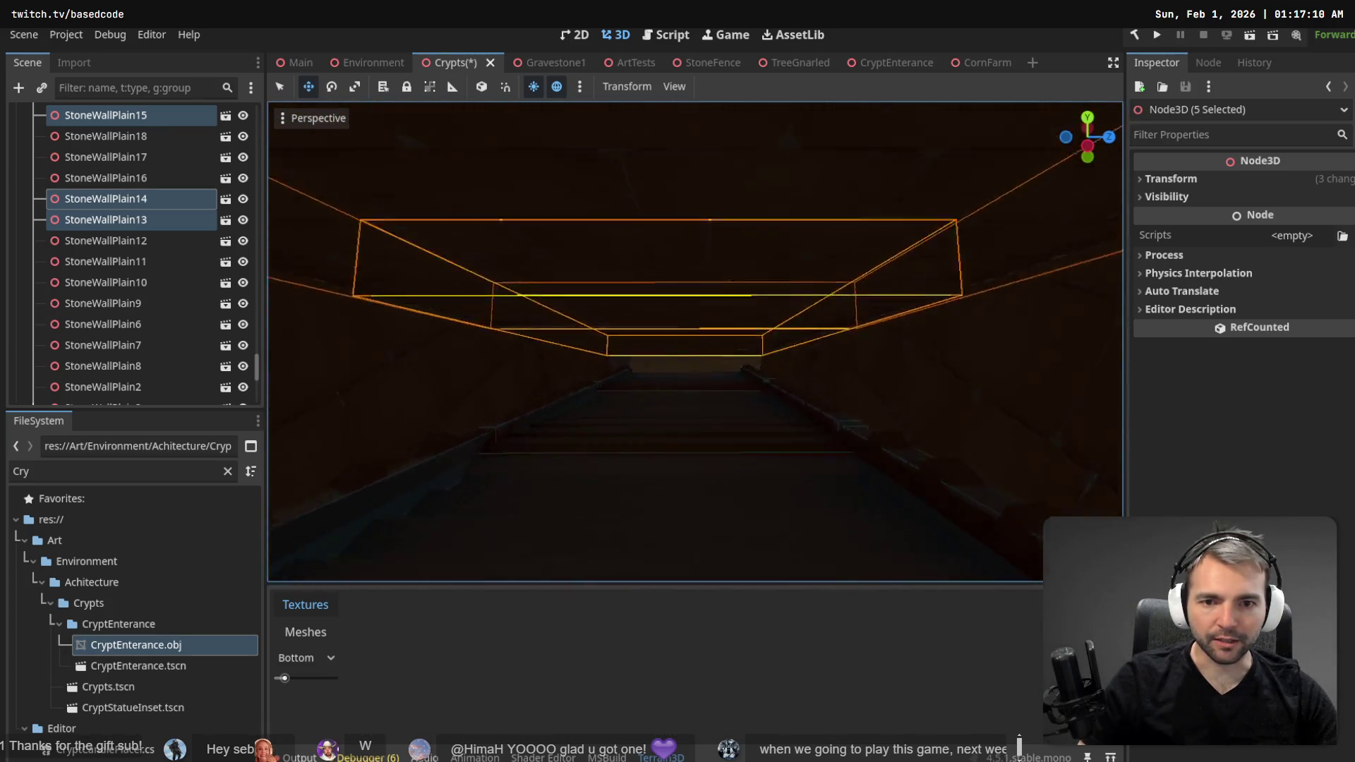
{"action": "key", "text": "s"}
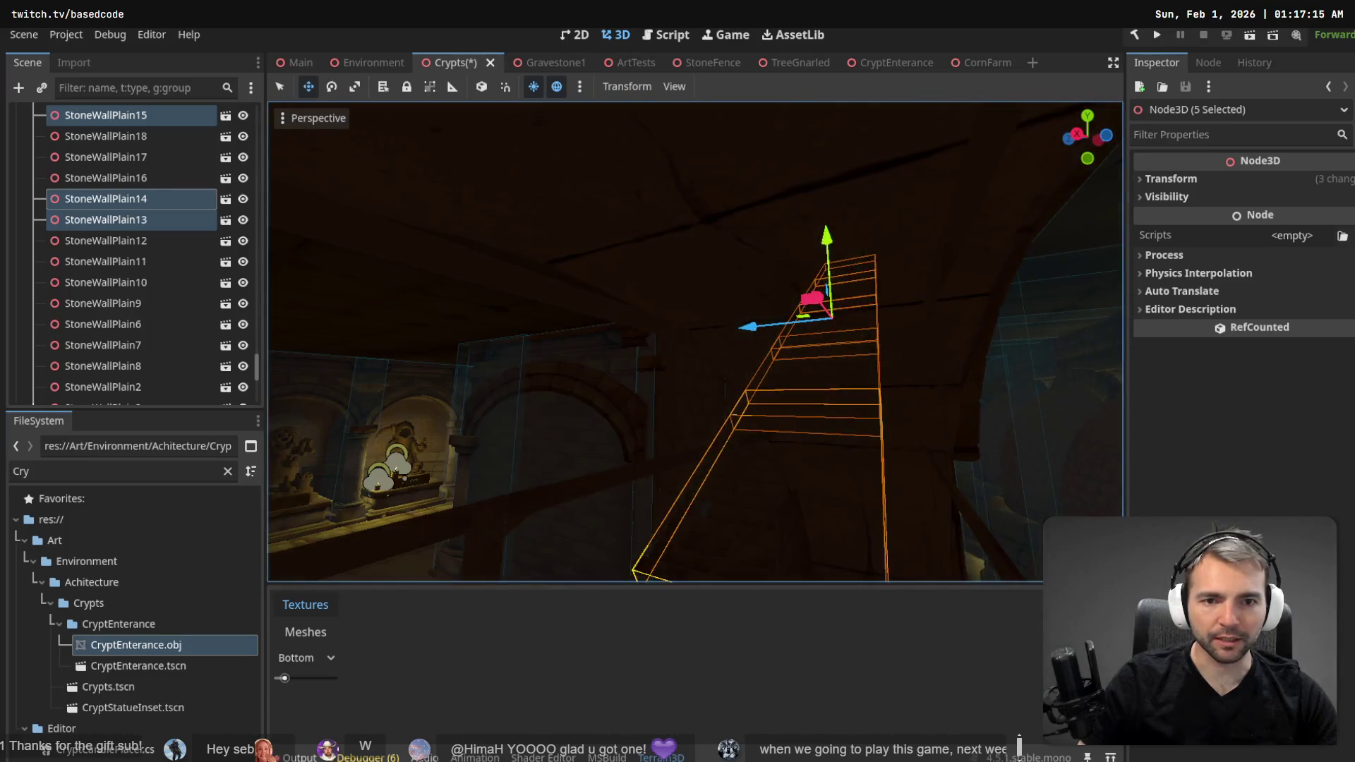
{"action": "key", "text": "e"}
{"action": "left_click_drag", "start_coordinate": [738, 326], "coordinate": [740, 333]}
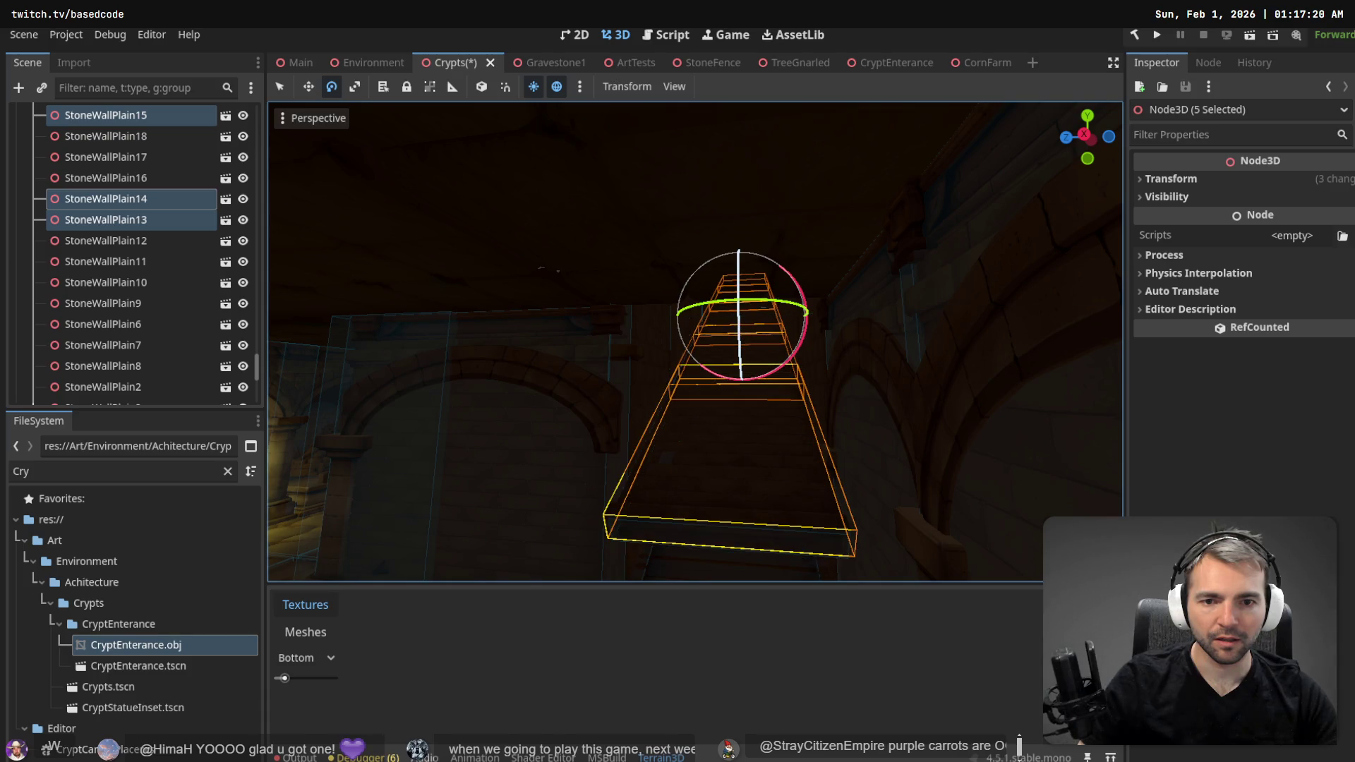
{"action": "key", "text": "w"}
{"action": "key", "text": "e"}
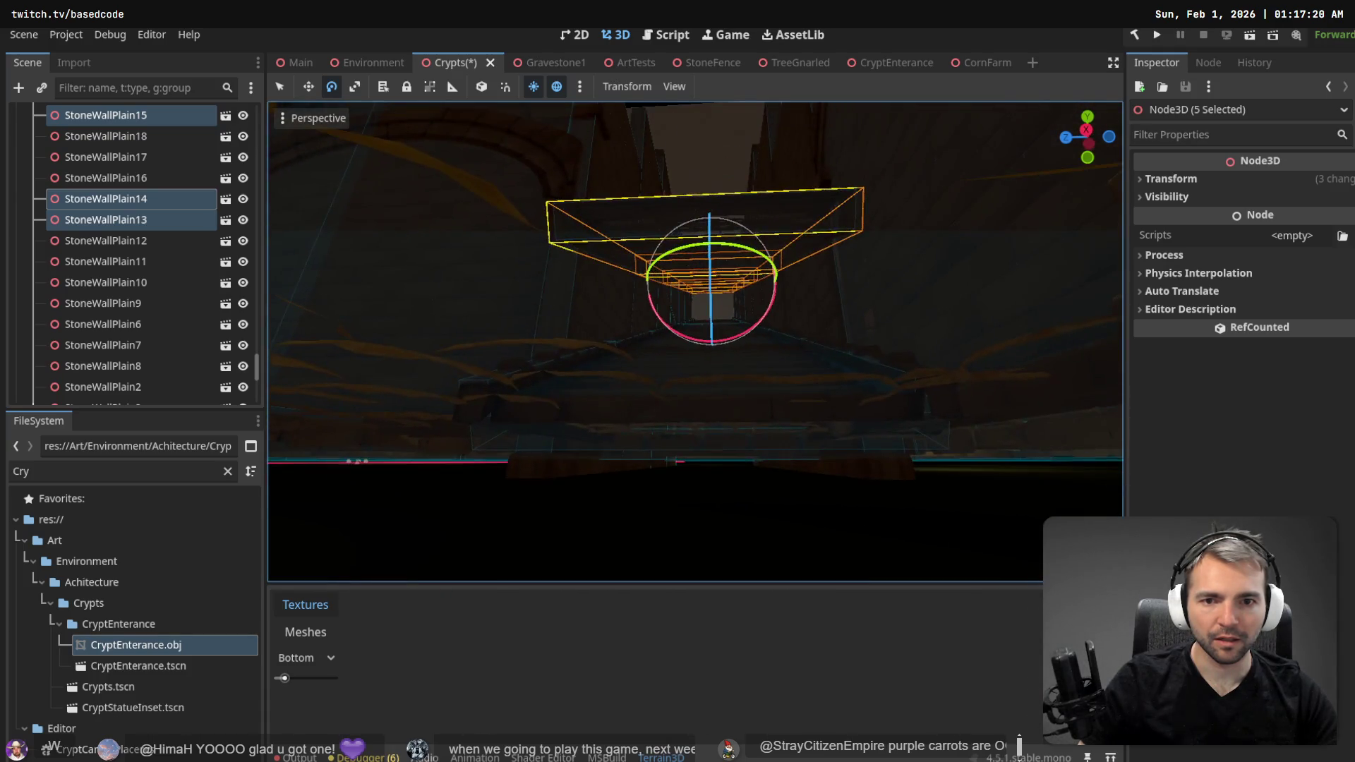
{"action": "key", "text": "w"}
{"action": "left_click_drag", "start_coordinate": [711, 220], "coordinate": [715, 173]}
{"action": "right_click", "coordinate": [711, 208]}
- Save the Crypts scene and return to the Main scene
{"action": "scroll", "coordinate": [715, 173], "scroll_direction": "up", "scroll_amount": 5}
{"action": "scroll", "coordinate": [714, 173], "scroll_direction": "up", "scroll_amount": 5}
{"action": "key", "text": "ctrl+s"}
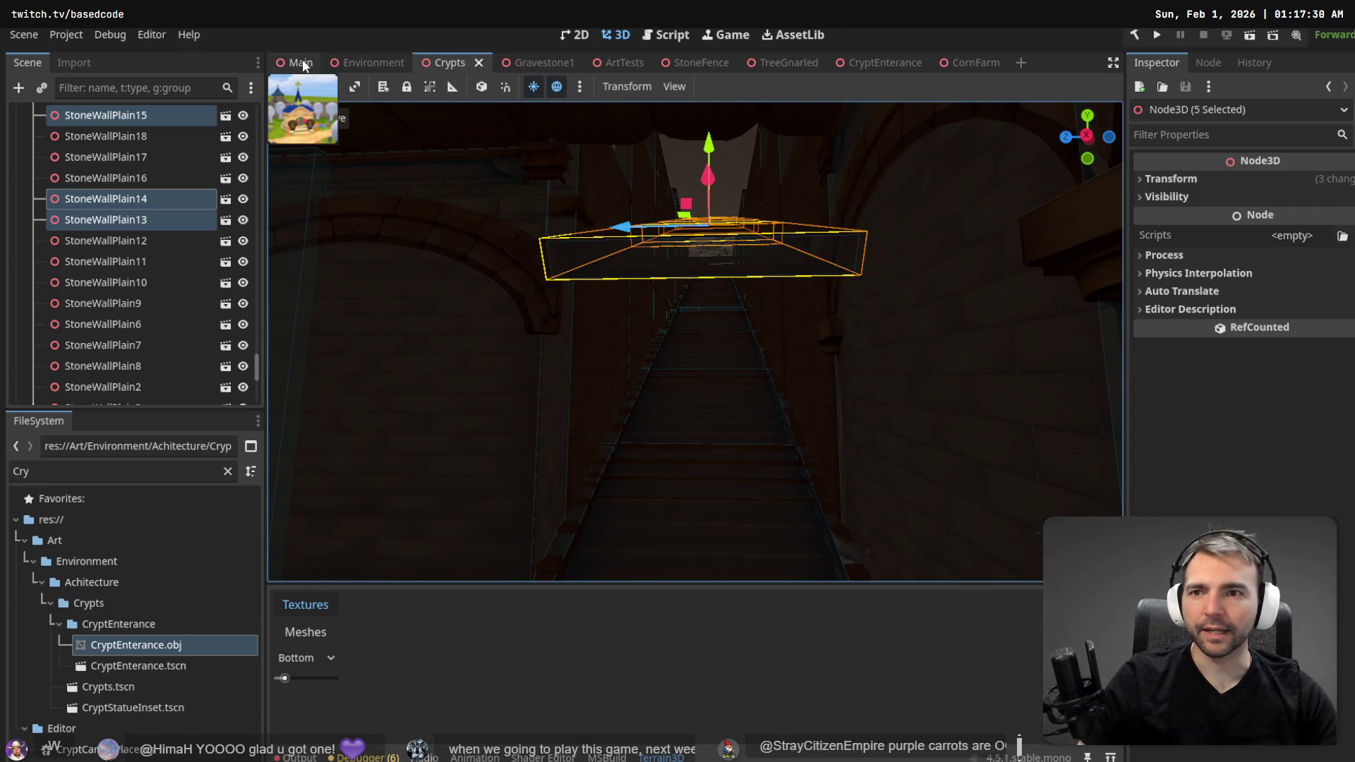
{"action": "mouse_move", "coordinate": [346, 65]}
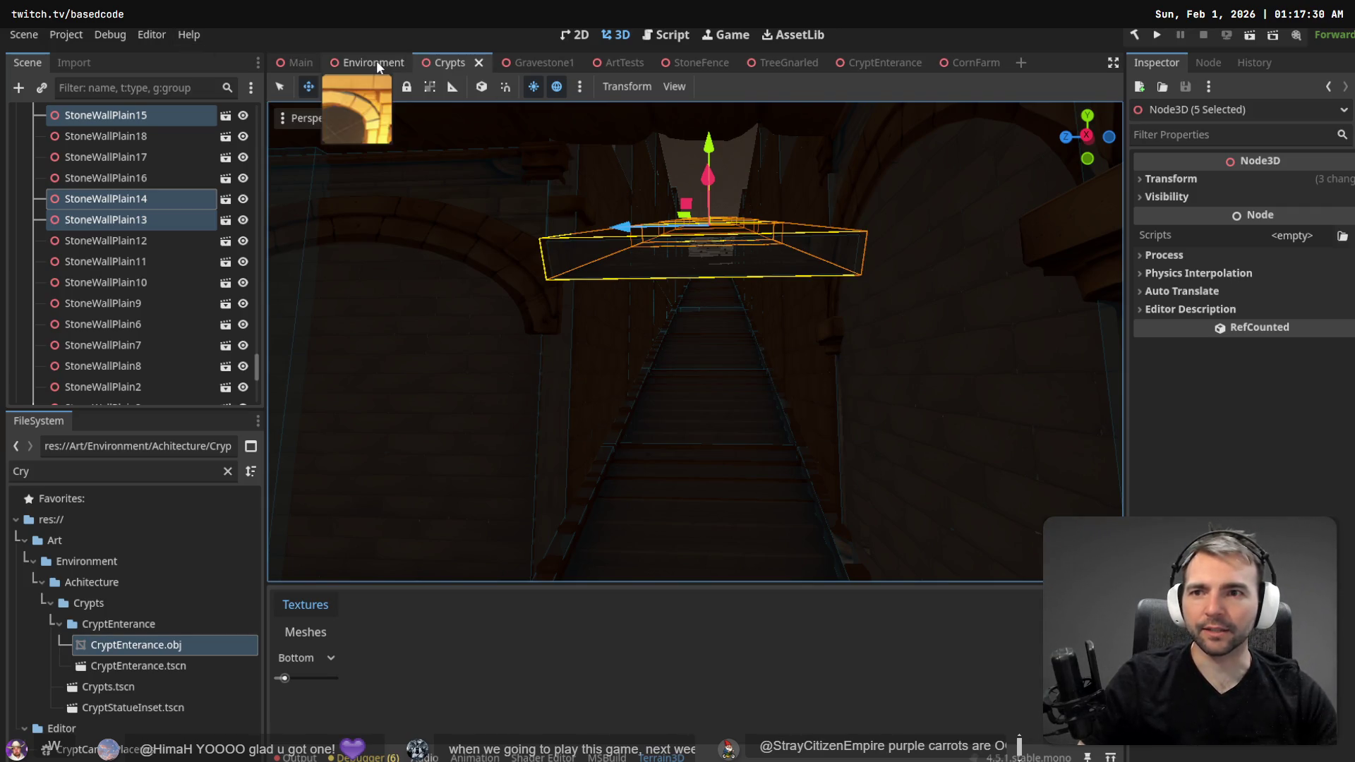
{"action": "left_click", "coordinate": [300, 64]}
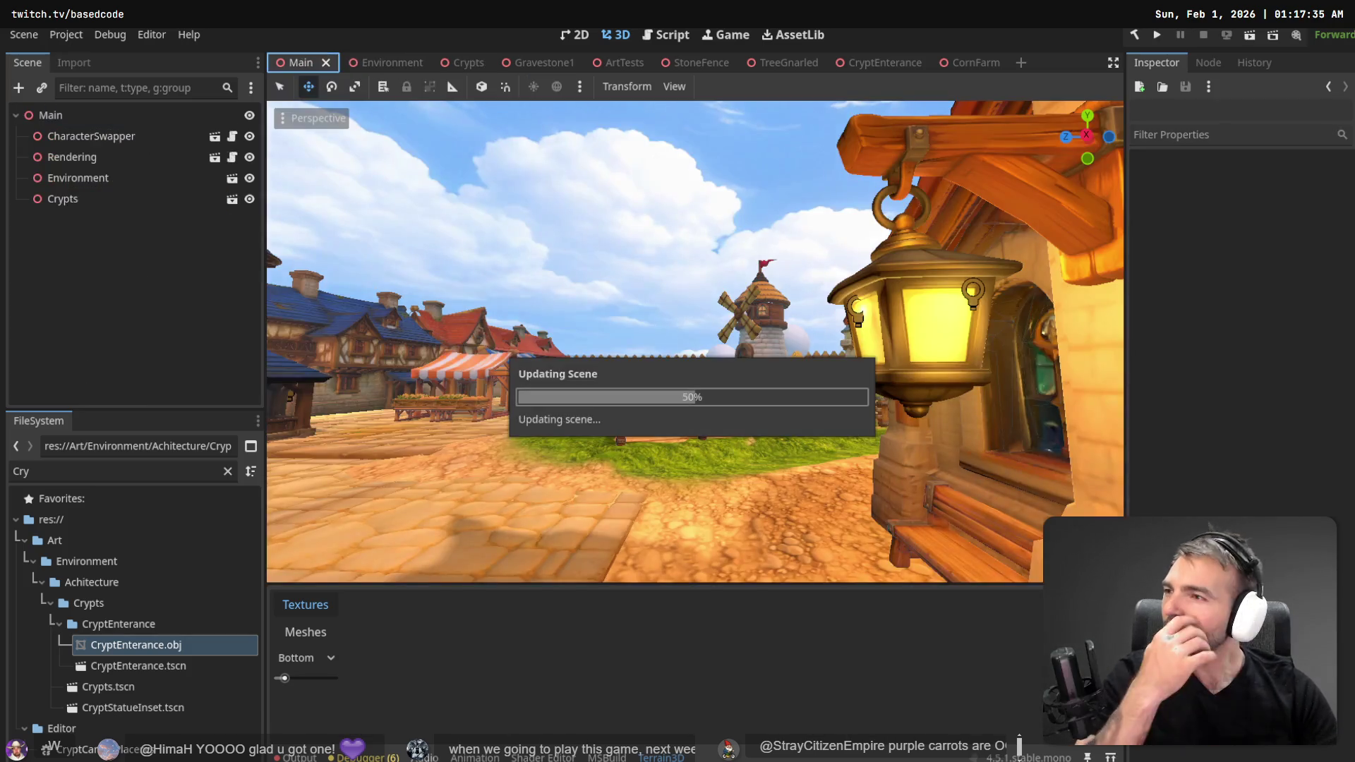
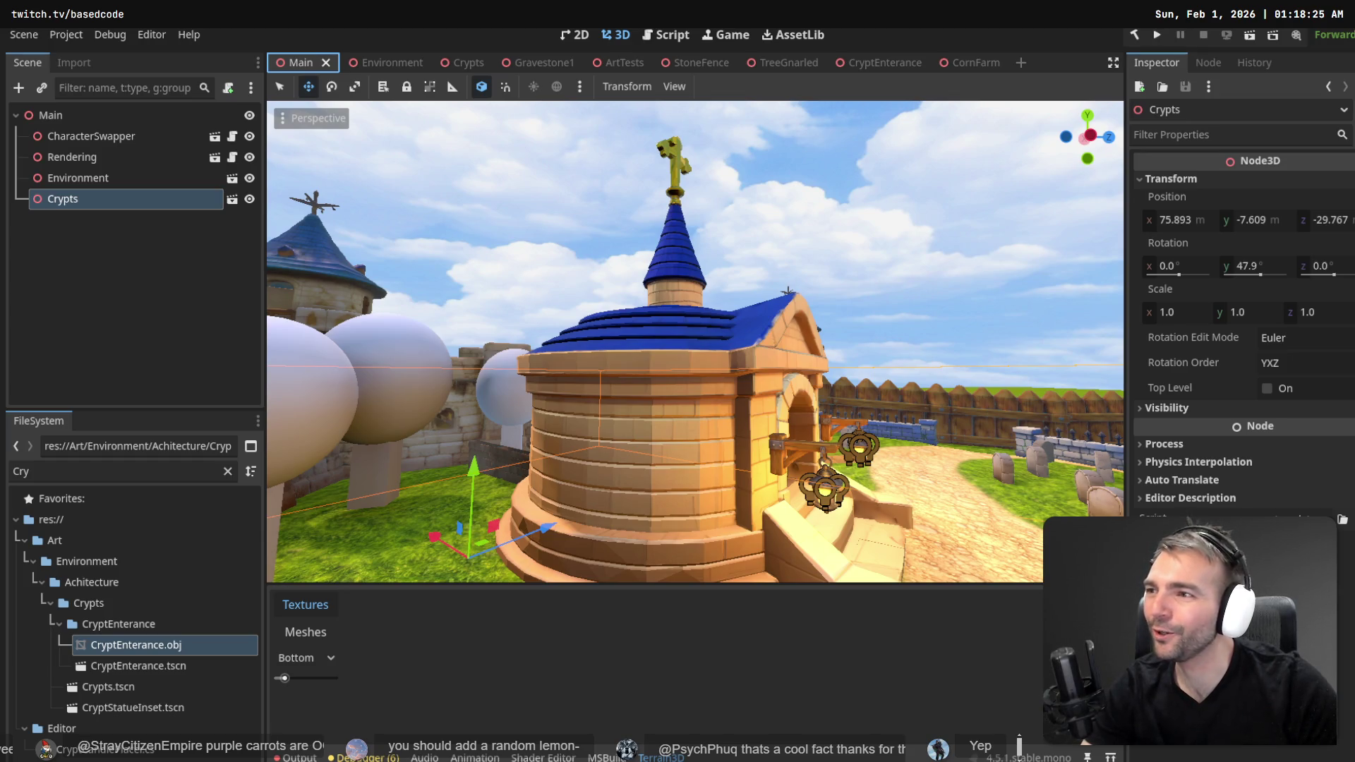
- Frame the Crypts node and check the level map reference before opening the Crypts scene
{"action": "key", "text": "f"}
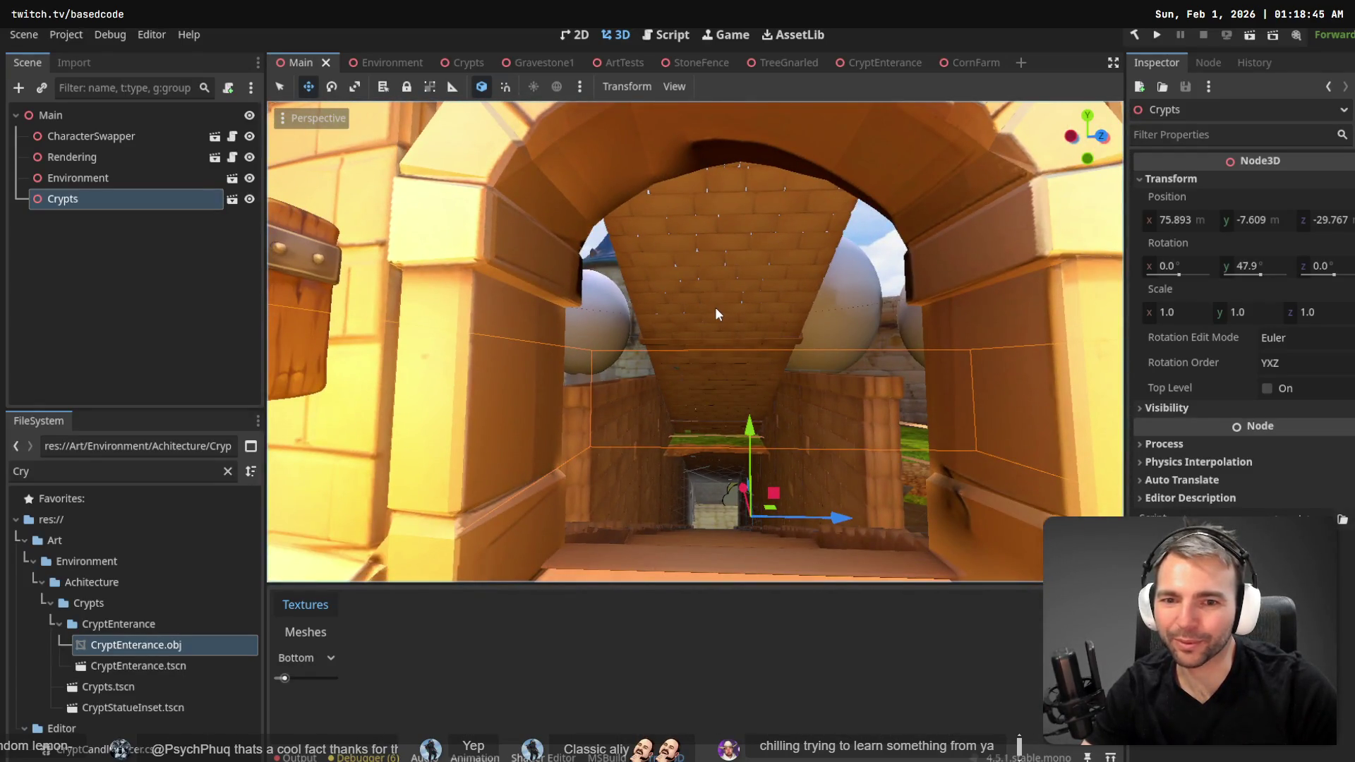
{"action": "key", "text": "alt+Tab"}
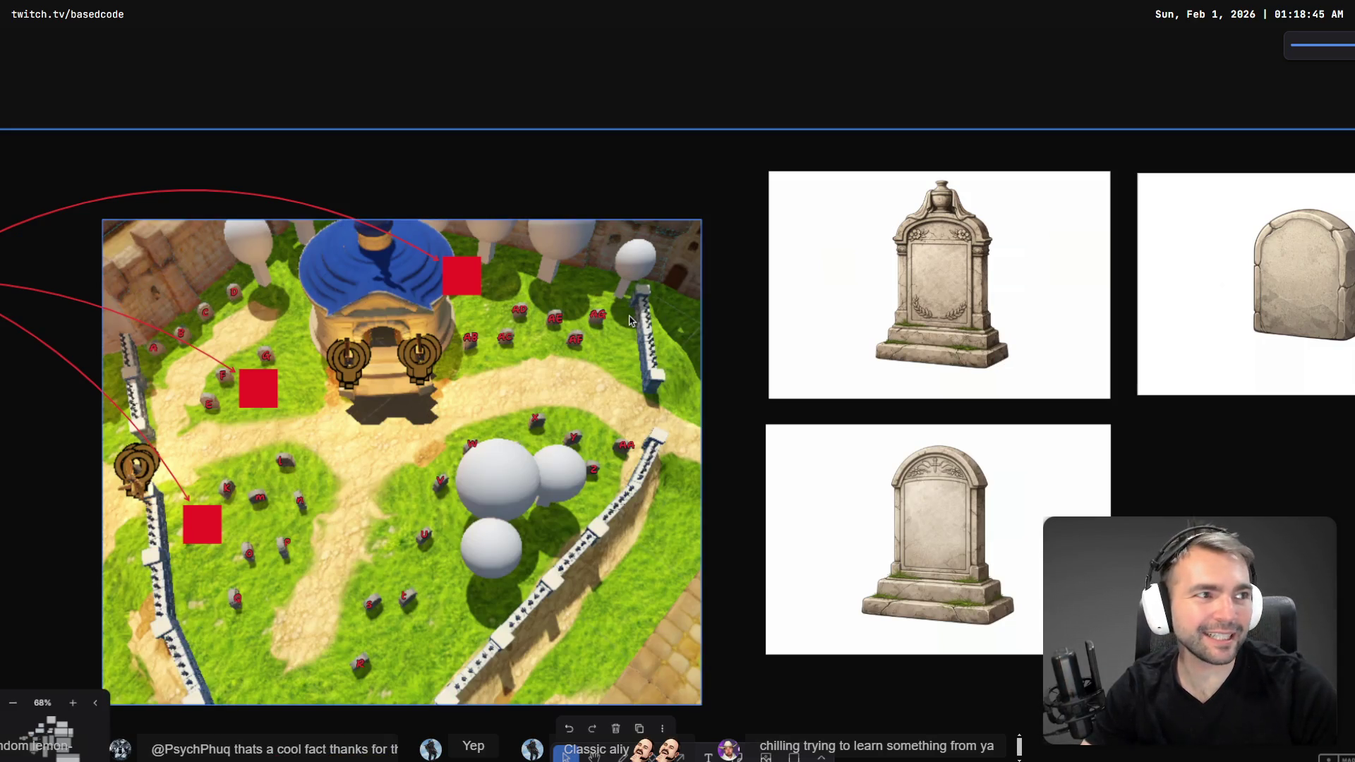
{"action": "key", "text": "alt+Tab"}
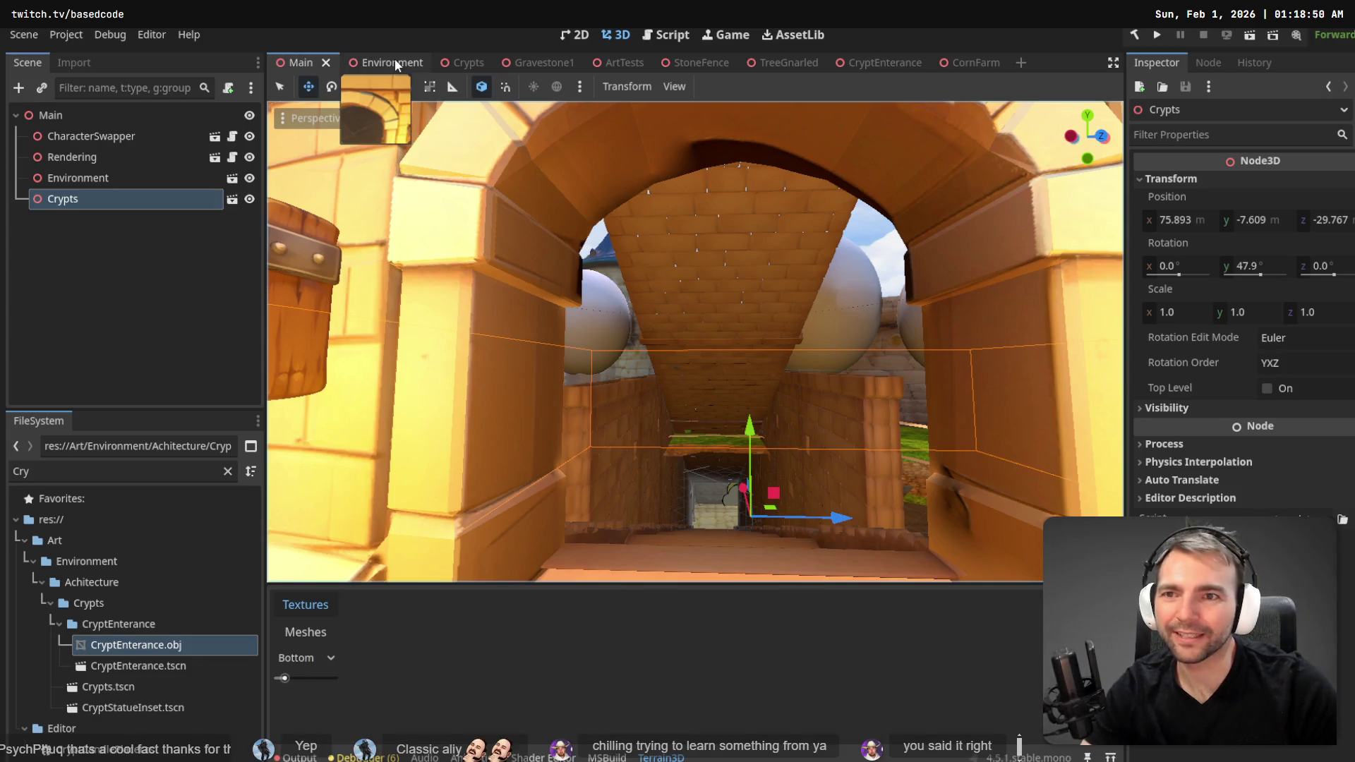
{"action": "left_click", "coordinate": [395, 62]}
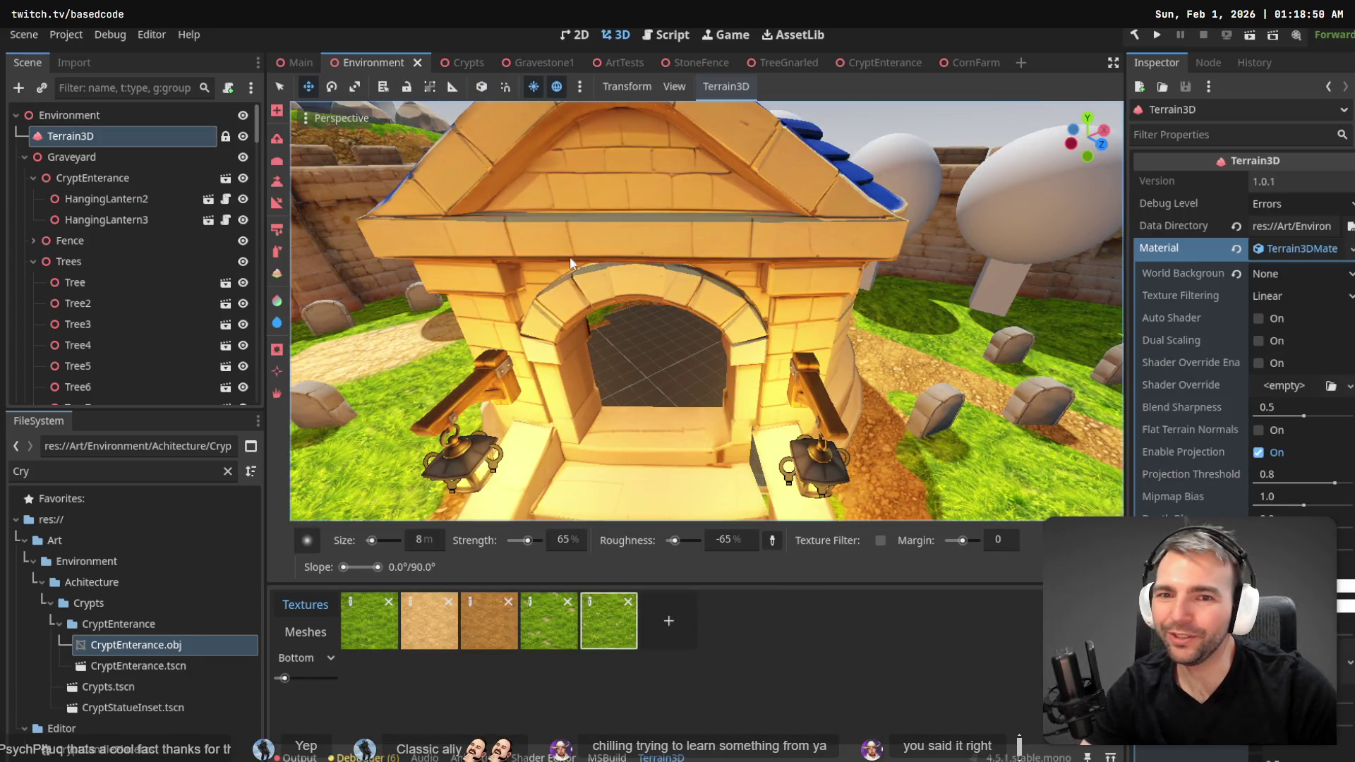
{"action": "left_click", "coordinate": [467, 59]}
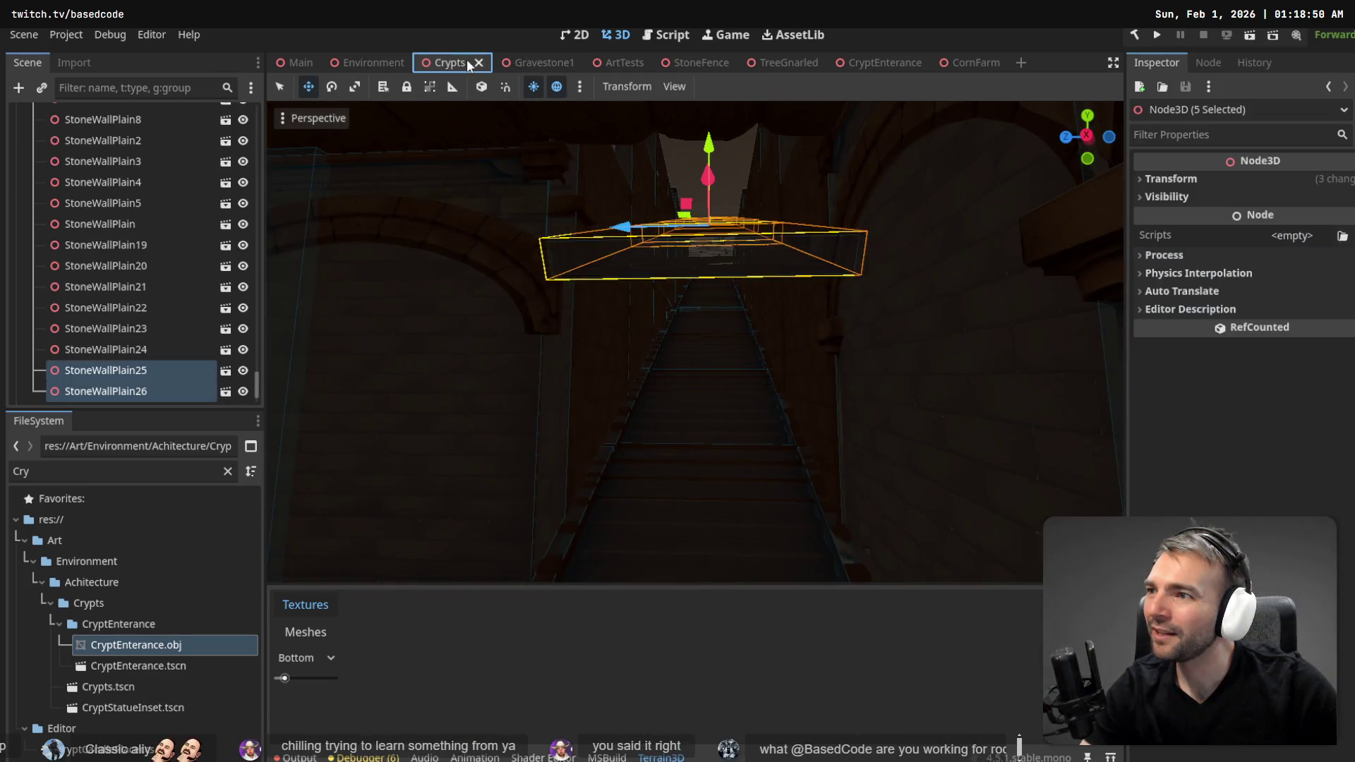
- Nudge the selected corridor wall pieces vertically, fly through the stair corridor, and save Crypts
{"action": "left_click_drag", "start_coordinate": [710, 145], "coordinate": [711, 151]}
{"action": "key", "text": "w"}
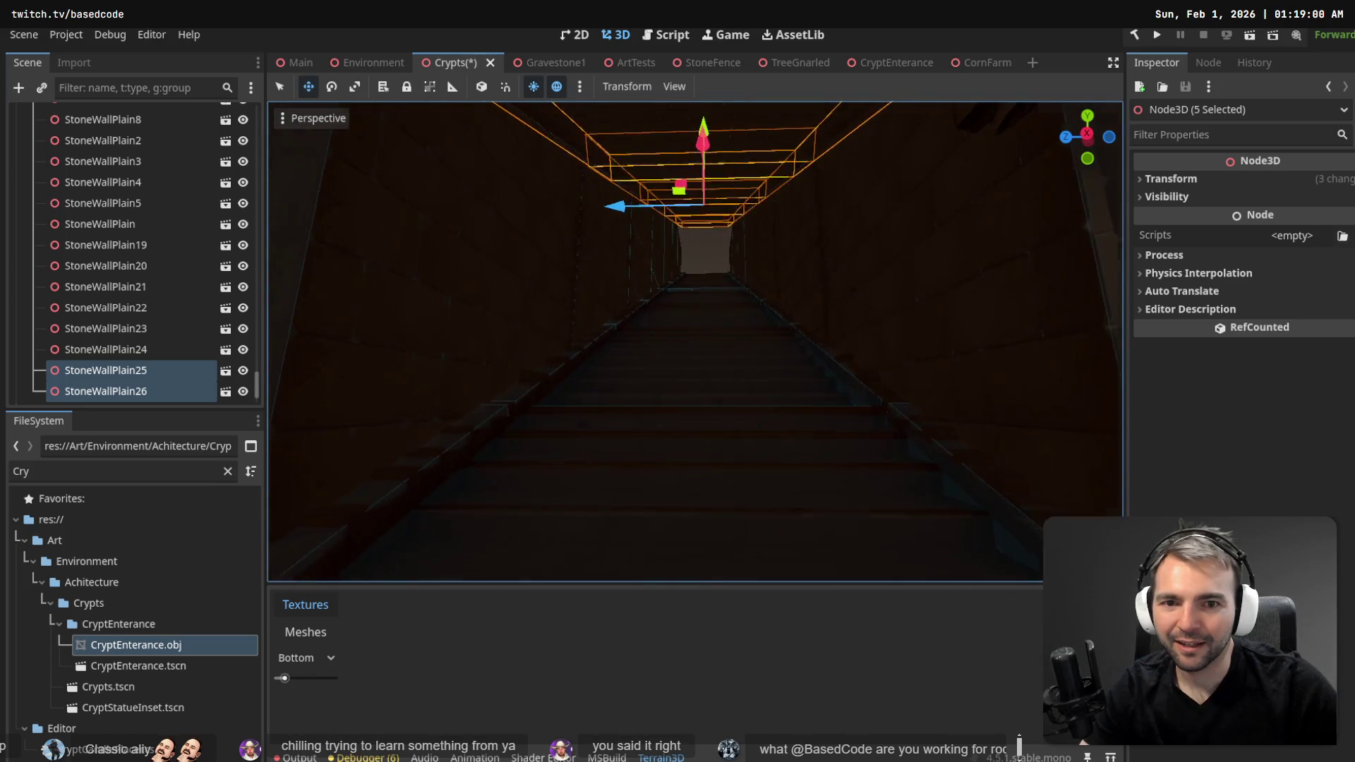
{"action": "key", "text": "s"}
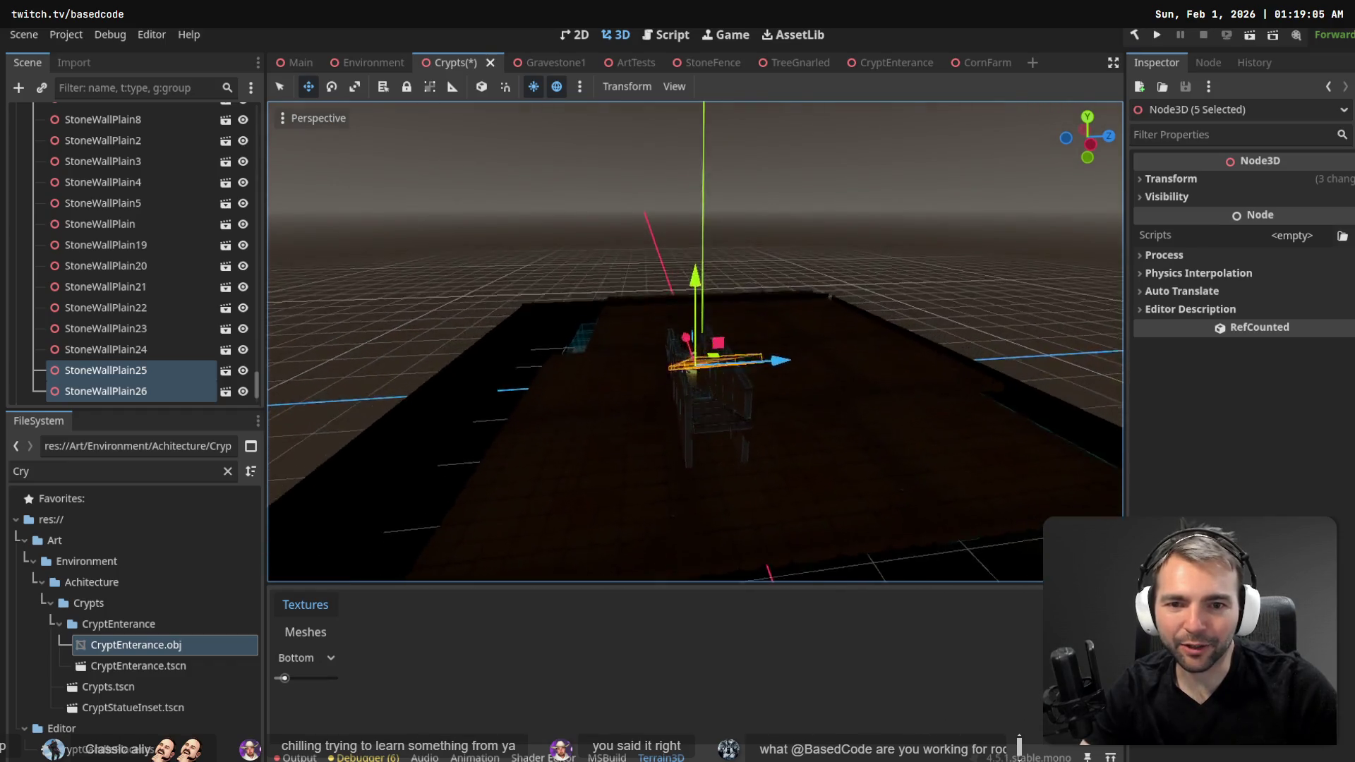
{"action": "key", "text": "ctrl+s"}
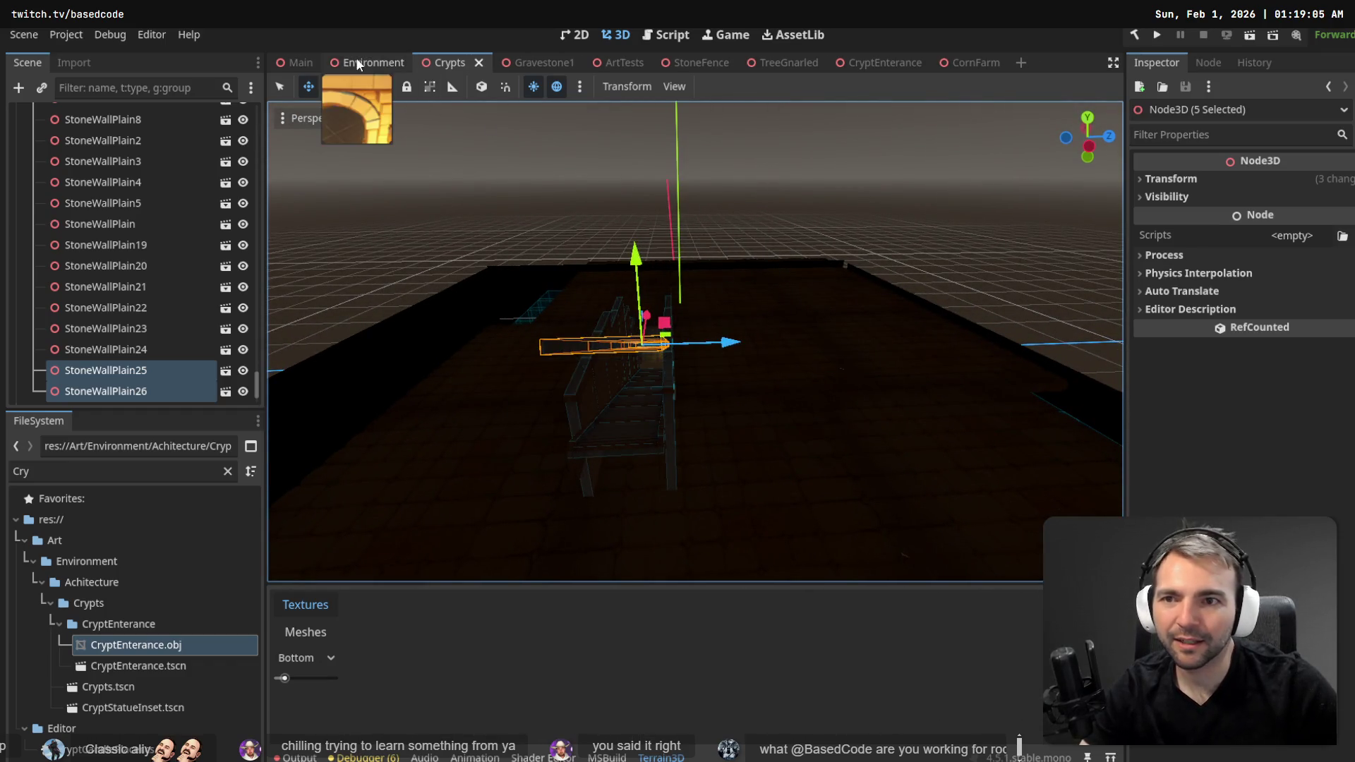
{"action": "left_click", "coordinate": [356, 62]}
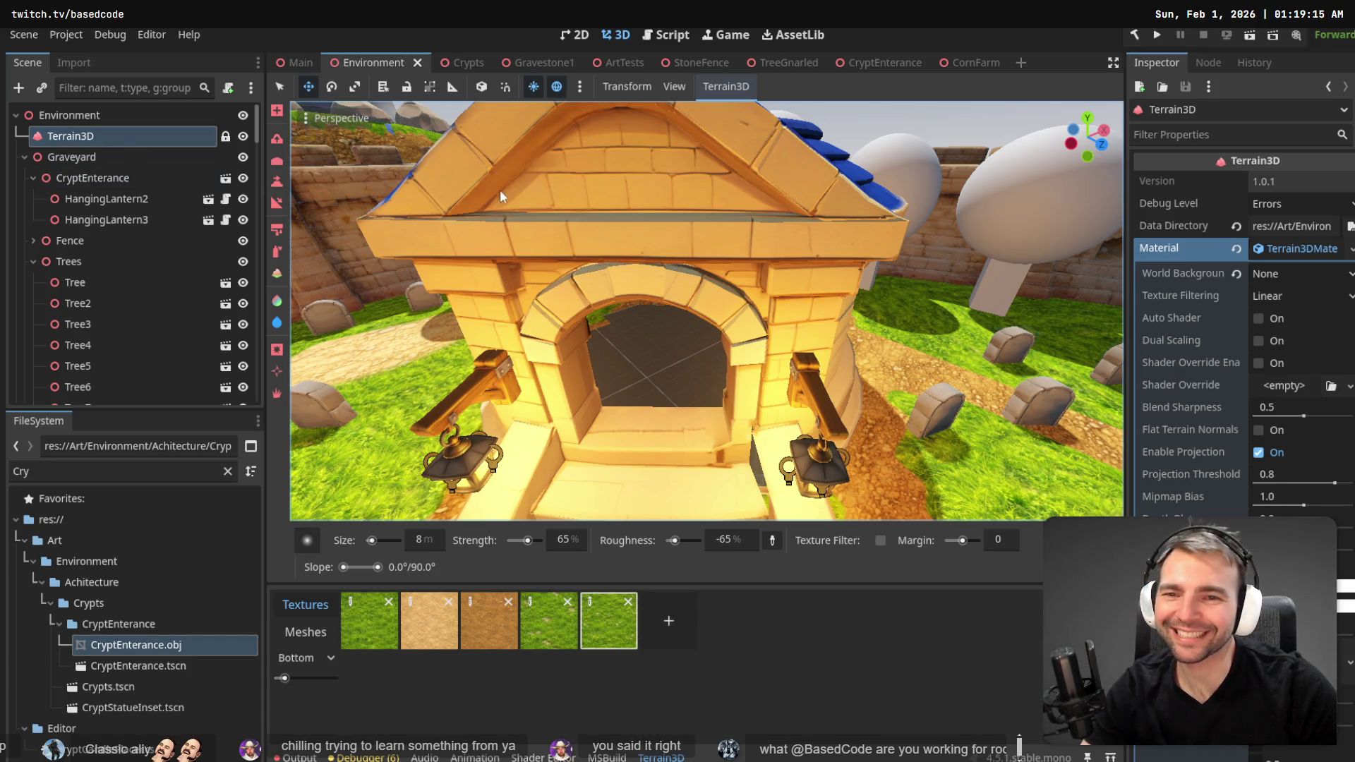
- In the Main scene, zoom and orbit through the crypt arch into the terrain-blocked stairwell
{"action": "mouse_move", "coordinate": [289, 63]}
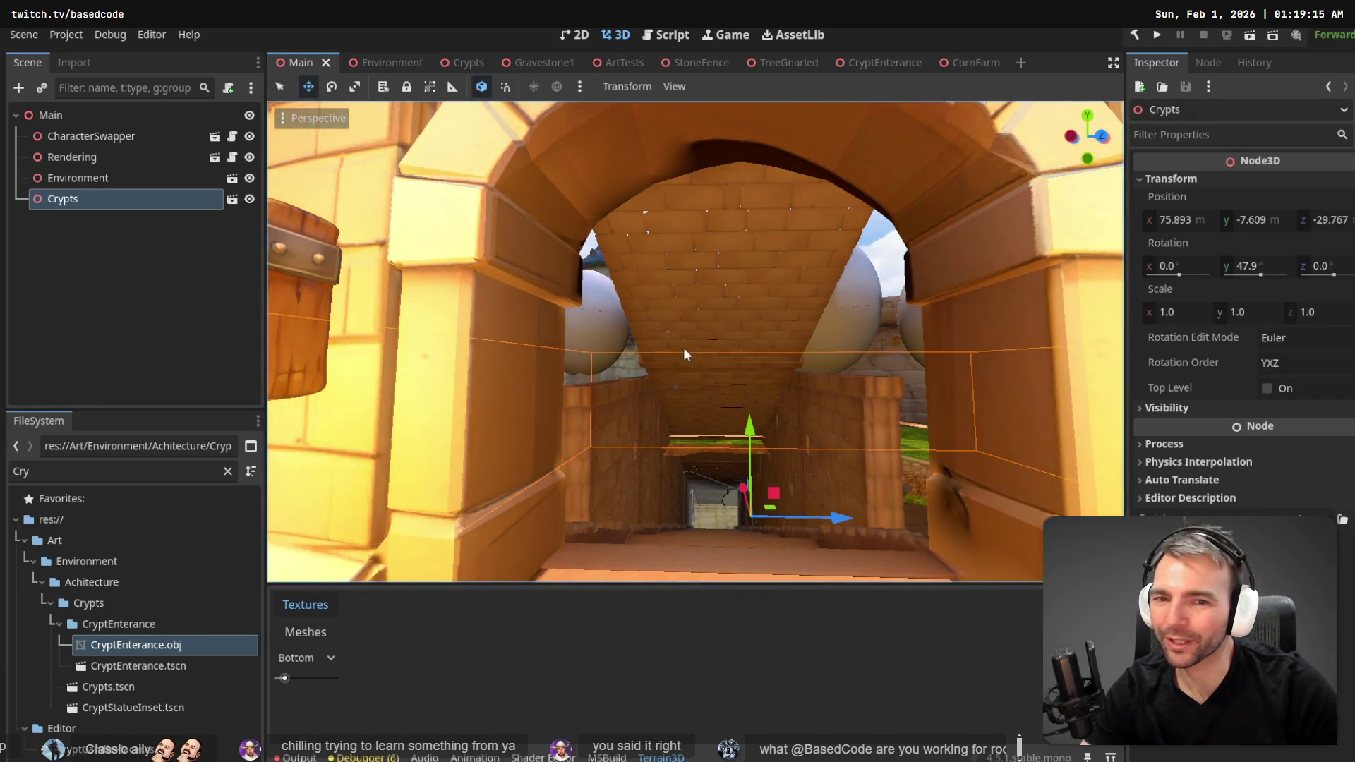
{"action": "scroll", "coordinate": [680, 347], "scroll_direction": "down", "scroll_amount": 5}
{"action": "scroll", "coordinate": [695, 342], "scroll_direction": "up", "scroll_amount": 8}
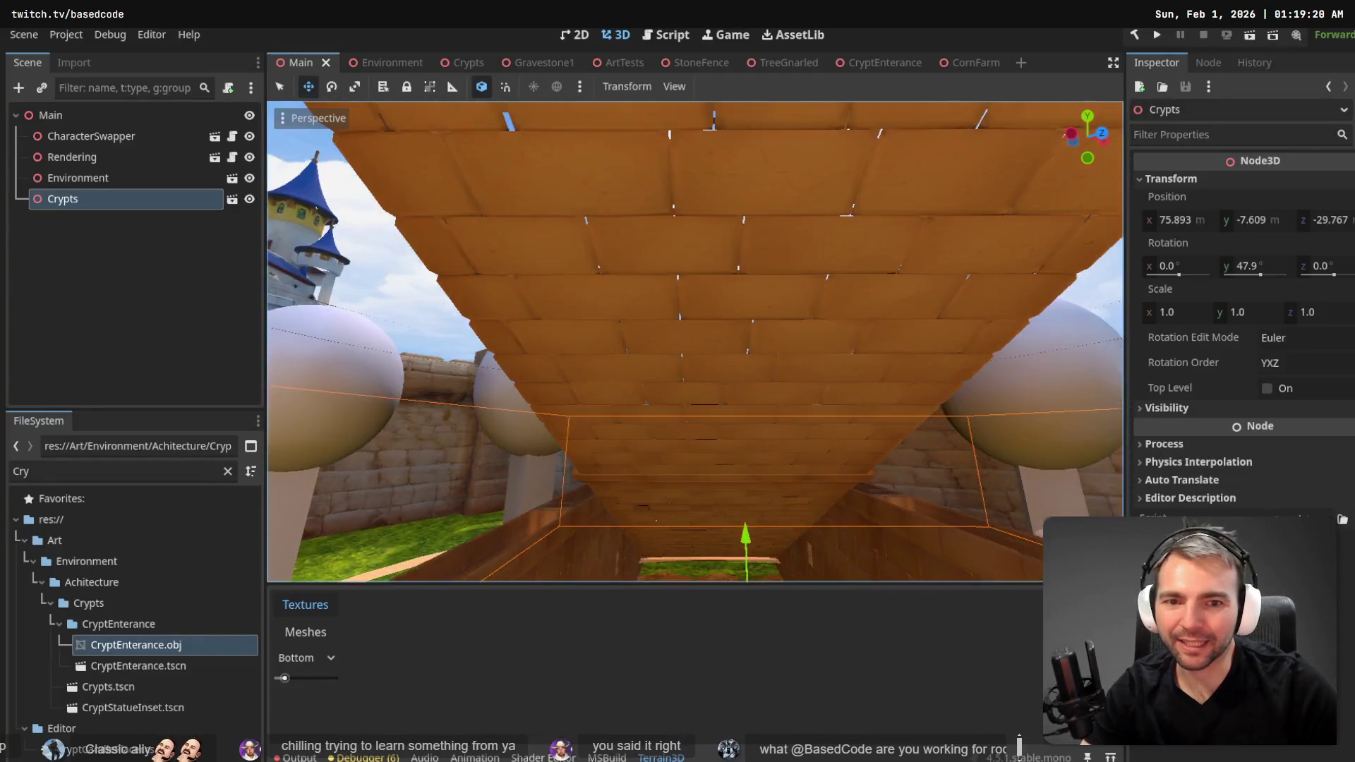
{"action": "mouse_move", "coordinate": [695, 342]}
{"action": "left_mouse_down"}
{"action": "mouse_move", "coordinate": [706, 332]}
{"action": "mouse_move", "coordinate": [734, 367]}
{"action": "mouse_move", "coordinate": [762, 374]}
{"action": "left_mouse_up"}
{"action": "scroll", "coordinate": [695, 342], "scroll_direction": "down", "scroll_amount": 6}
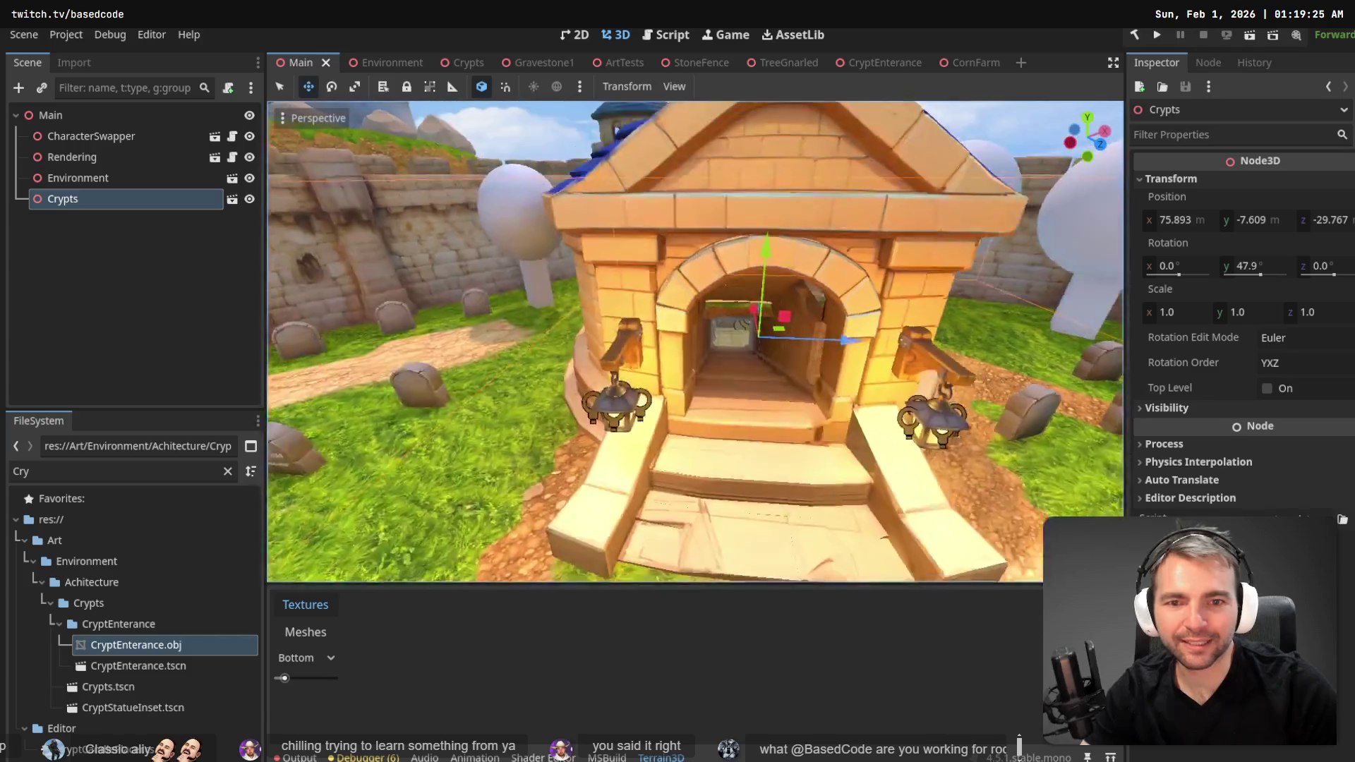
{"action": "scroll", "coordinate": [644, 356], "scroll_direction": "up", "scroll_amount": 8}
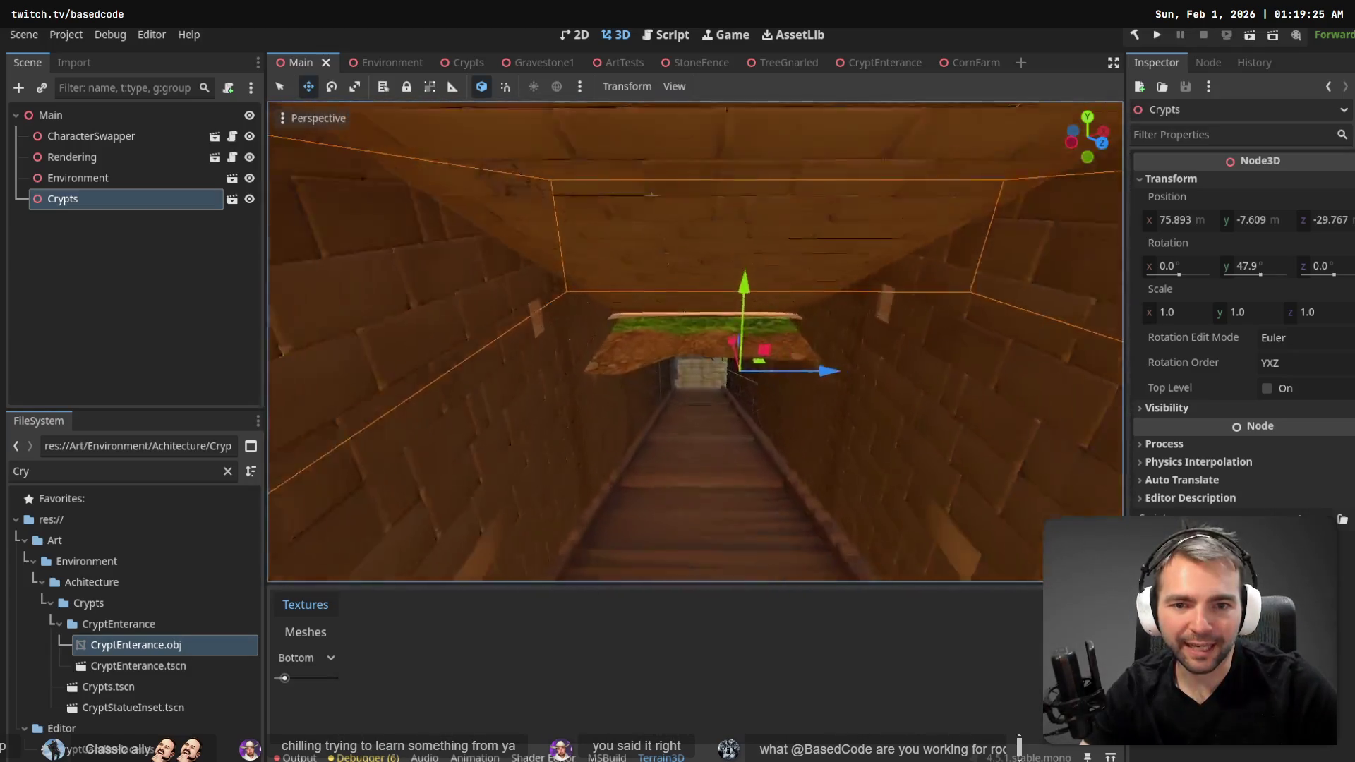
{"action": "left_click", "coordinate": [392, 66]}
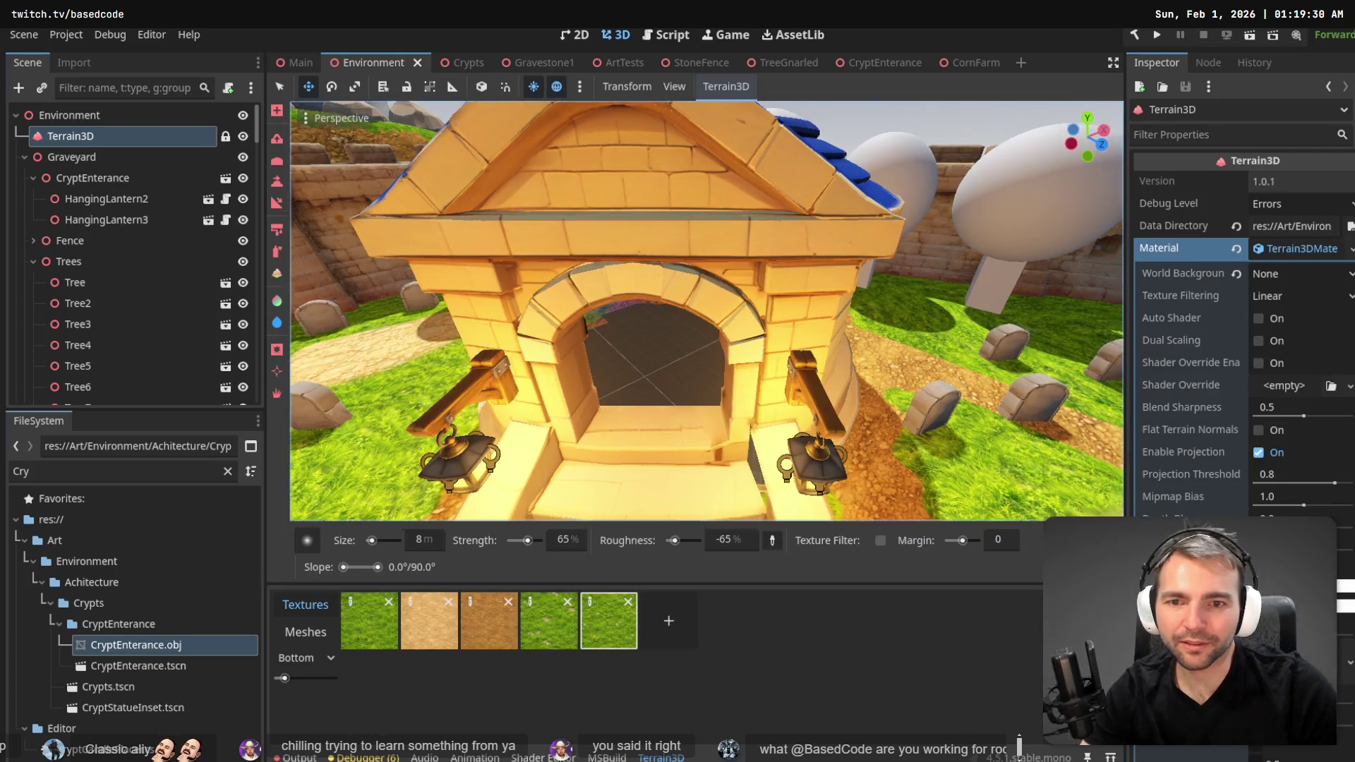
- Use Terrain3D region editing to remove the terrain regions around and under the crypt
{"action": "scroll", "coordinate": [509, 210], "scroll_direction": "up", "scroll_amount": 10}
{"action": "scroll", "coordinate": [705, 310], "scroll_direction": "up", "scroll_amount": 2}
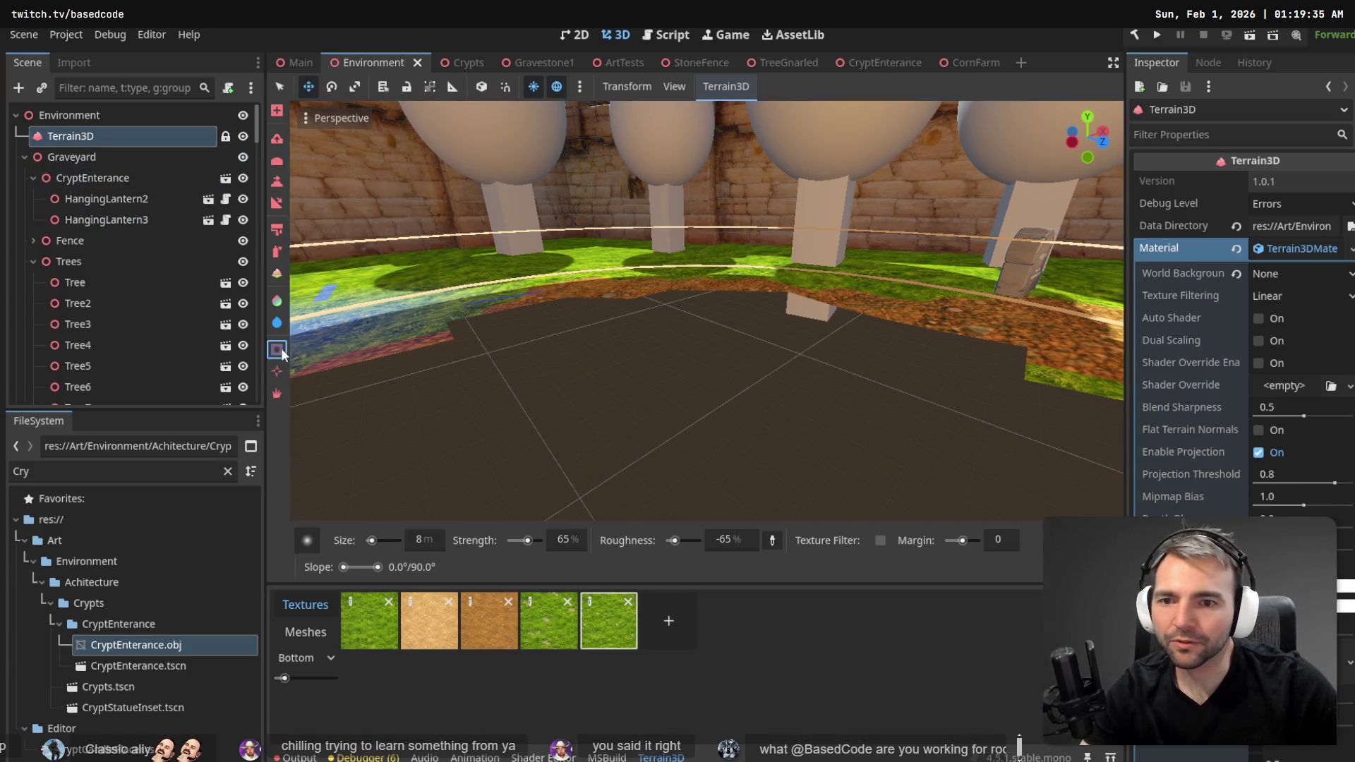
{"action": "key", "text": "e"}
{"action": "mouse_move", "coordinate": [510, 323]}
{"action": "left_mouse_down"}
{"action": "mouse_move", "coordinate": [637, 306]}
{"action": "mouse_move", "coordinate": [823, 340]}
{"action": "mouse_move", "coordinate": [404, 350]}
{"action": "mouse_move", "coordinate": [845, 318]}
{"action": "mouse_move", "coordinate": [938, 349]}
{"action": "left_mouse_up"}
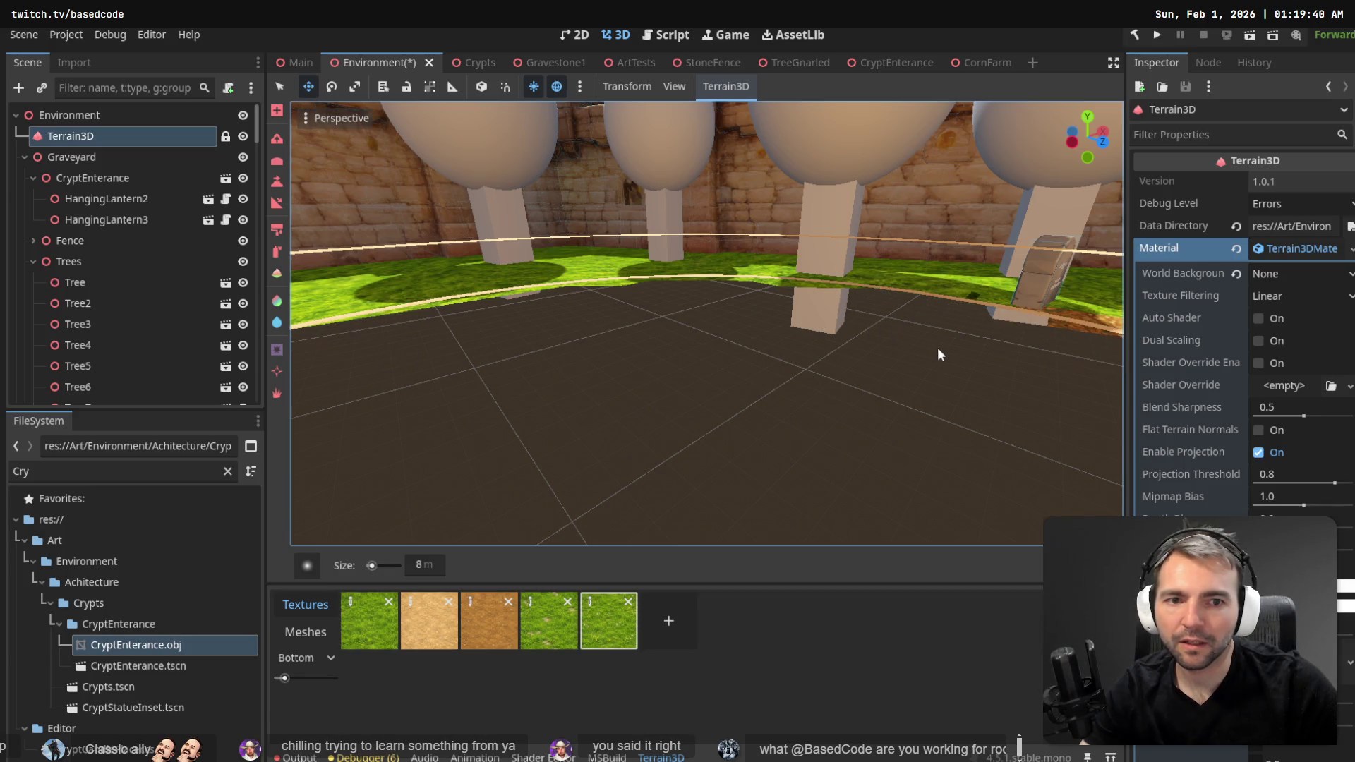
{"action": "key", "text": "w"}
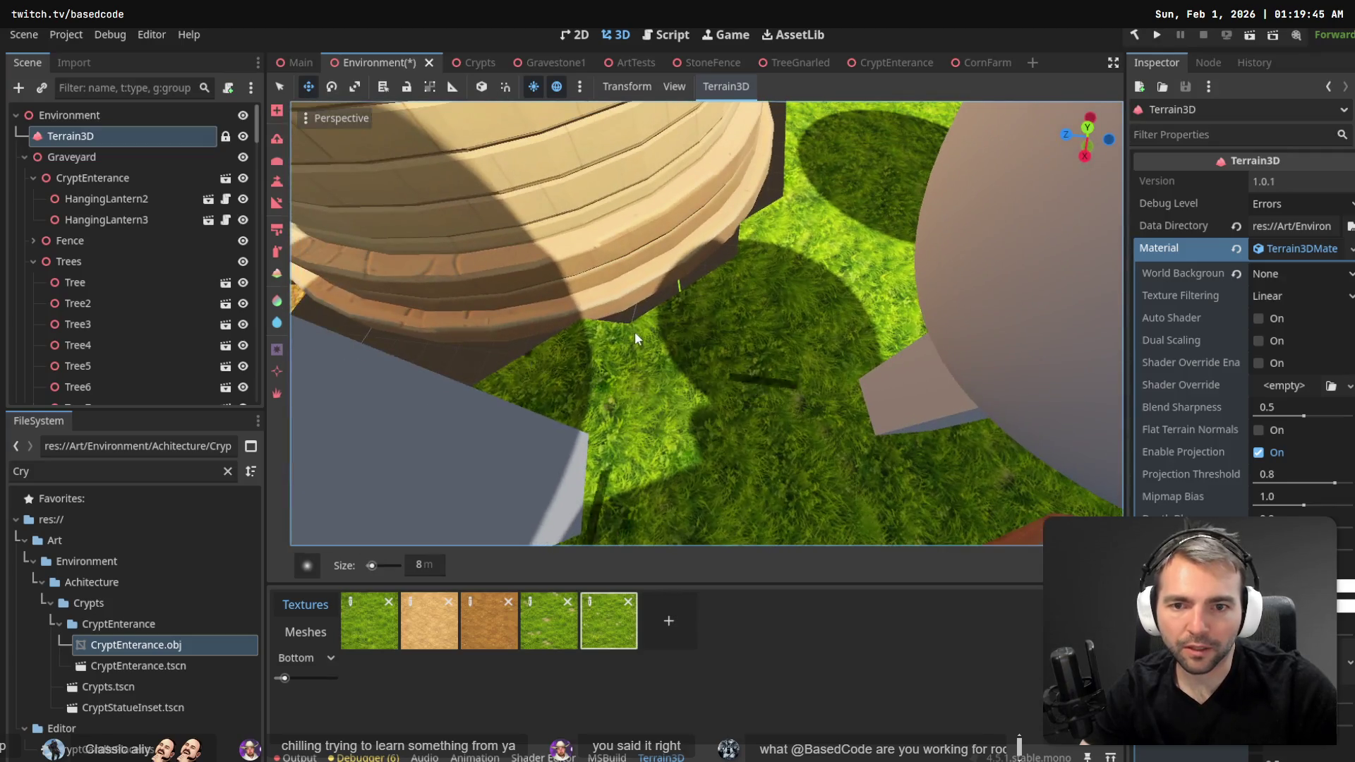
{"action": "mouse_move", "coordinate": [633, 332]}
{"action": "left_mouse_down"}
{"action": "mouse_move", "coordinate": [724, 288]}
{"action": "mouse_move", "coordinate": [664, 327]}
{"action": "mouse_move", "coordinate": [671, 307]}
{"action": "mouse_move", "coordinate": [633, 328]}
{"action": "left_mouse_up"}
- Compare the terrain cut with undo and redo, orbit around the crypt, and save Environment
{"action": "key", "text": "ctrl+z"}
{"action": "key", "text": "ctrl+shift+z"}
{"action": "key", "text": "ctrl+z"}
{"action": "key", "text": "ctrl+z"}
{"action": "key", "text": "ctrl+z"}
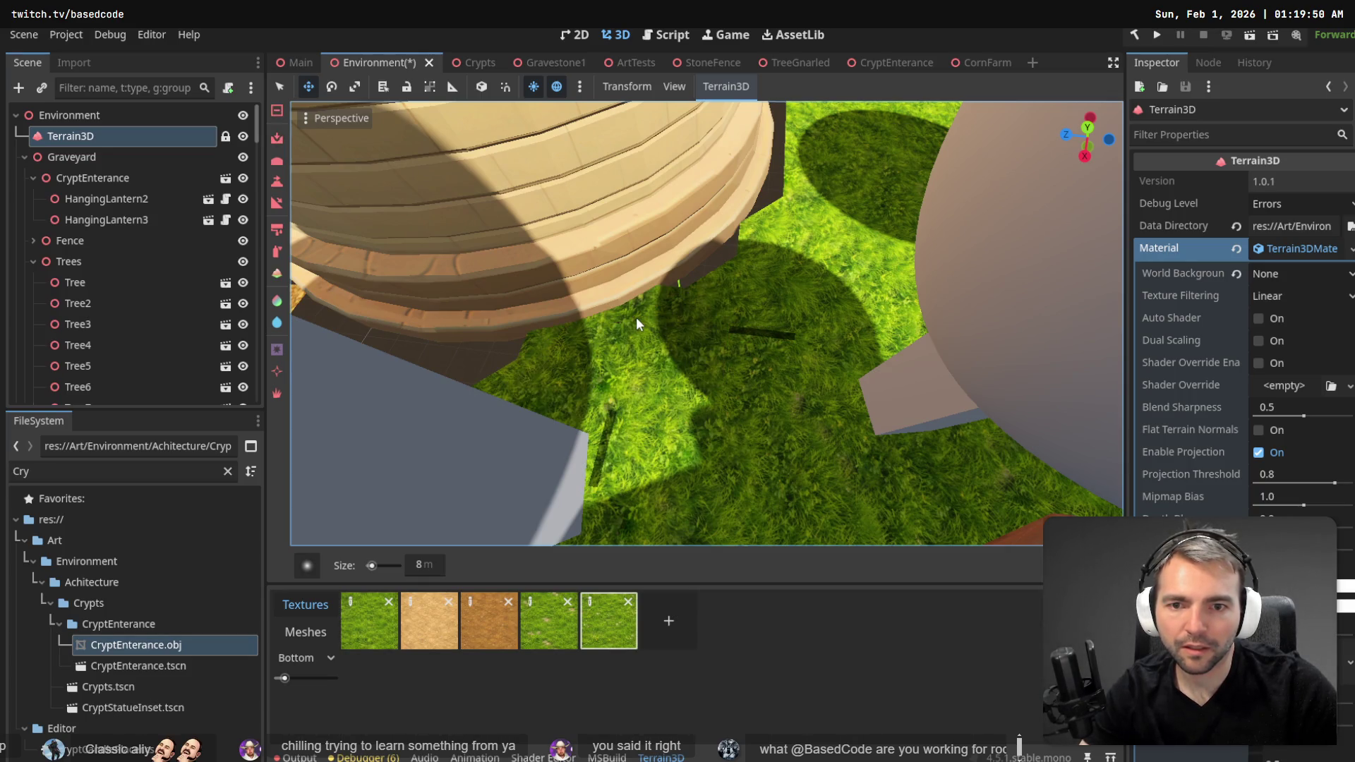
{"action": "key", "text": "ctrl+z"}
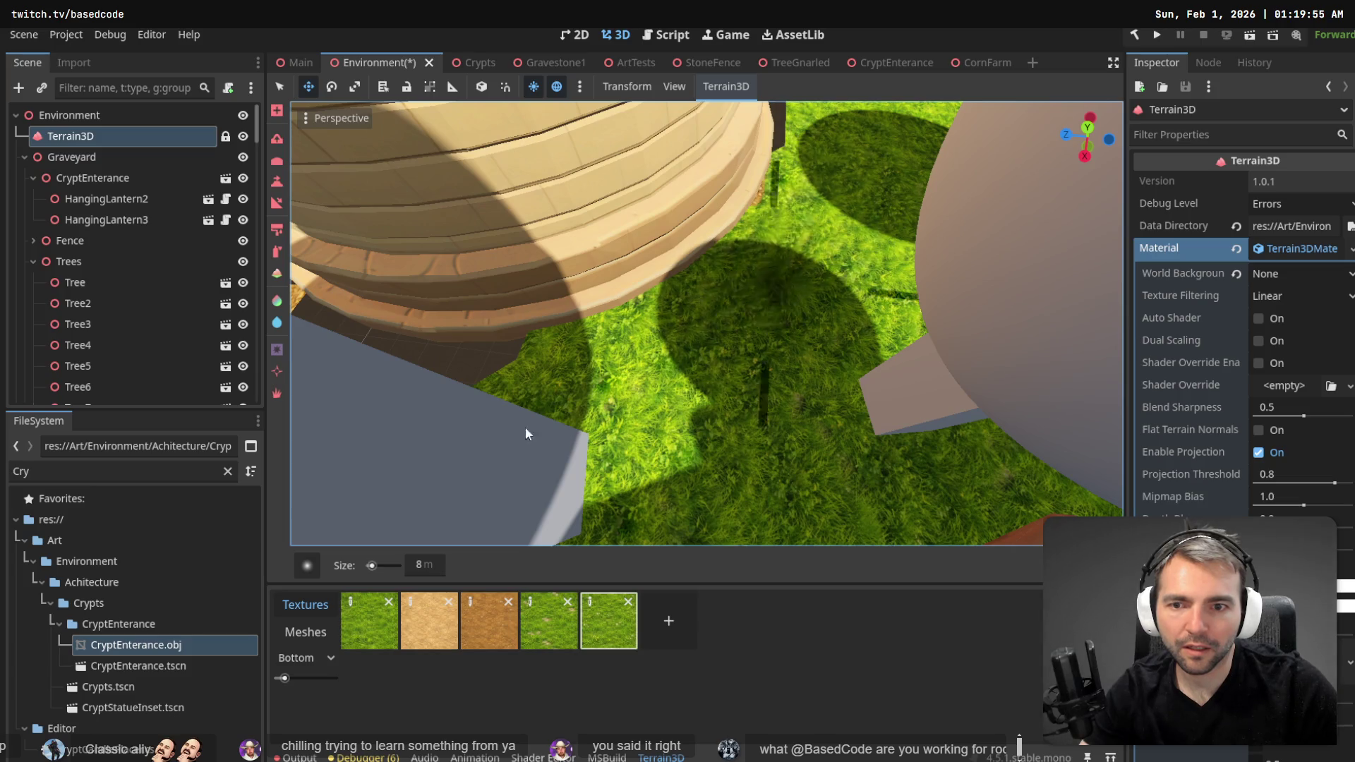
{"action": "mouse_move", "coordinate": [615, 358]}
{"action": "left_mouse_down"}
{"action": "mouse_move", "coordinate": [570, 323]}
{"action": "mouse_move", "coordinate": [567, 288]}
{"action": "left_mouse_up"}
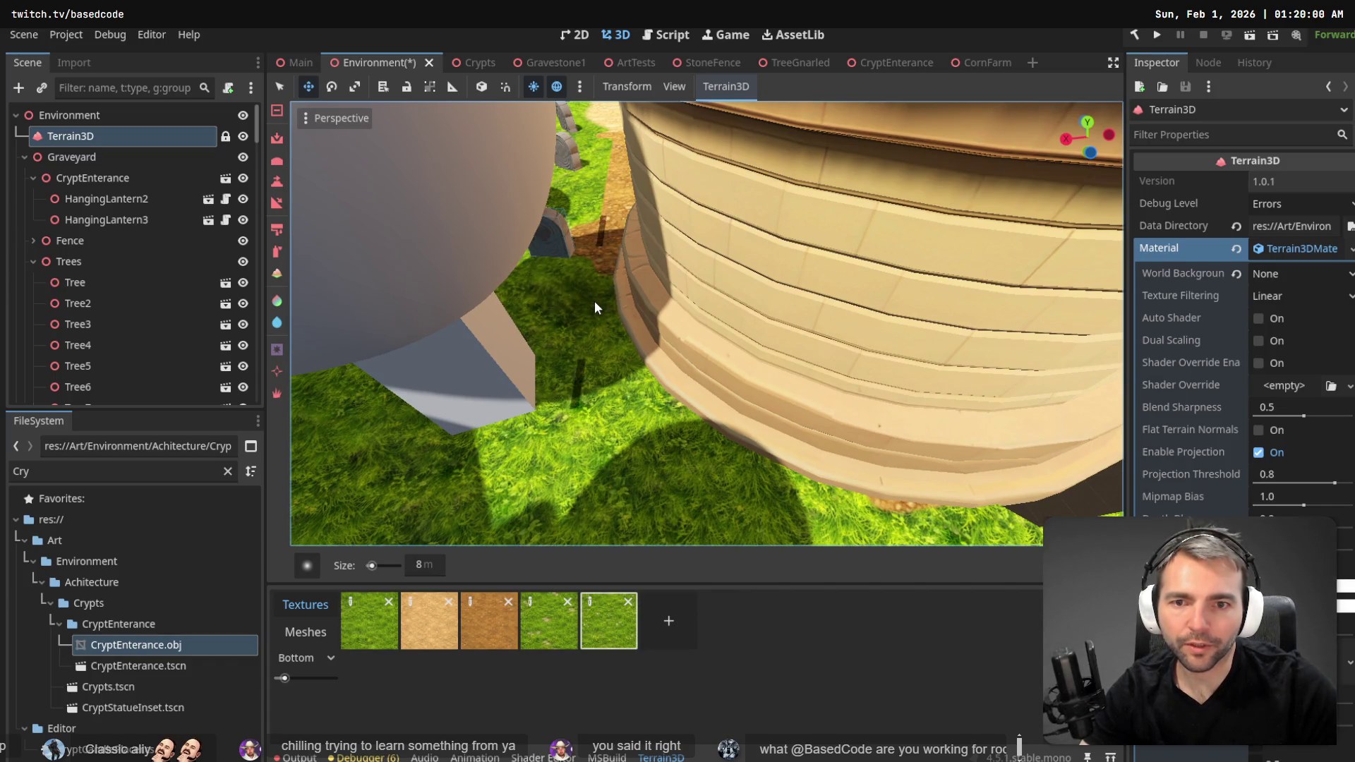
{"action": "mouse_move", "coordinate": [700, 436]}
{"action": "left_mouse_down"}
{"action": "mouse_move", "coordinate": [846, 439]}
{"action": "mouse_move", "coordinate": [704, 388]}
{"action": "left_mouse_up"}
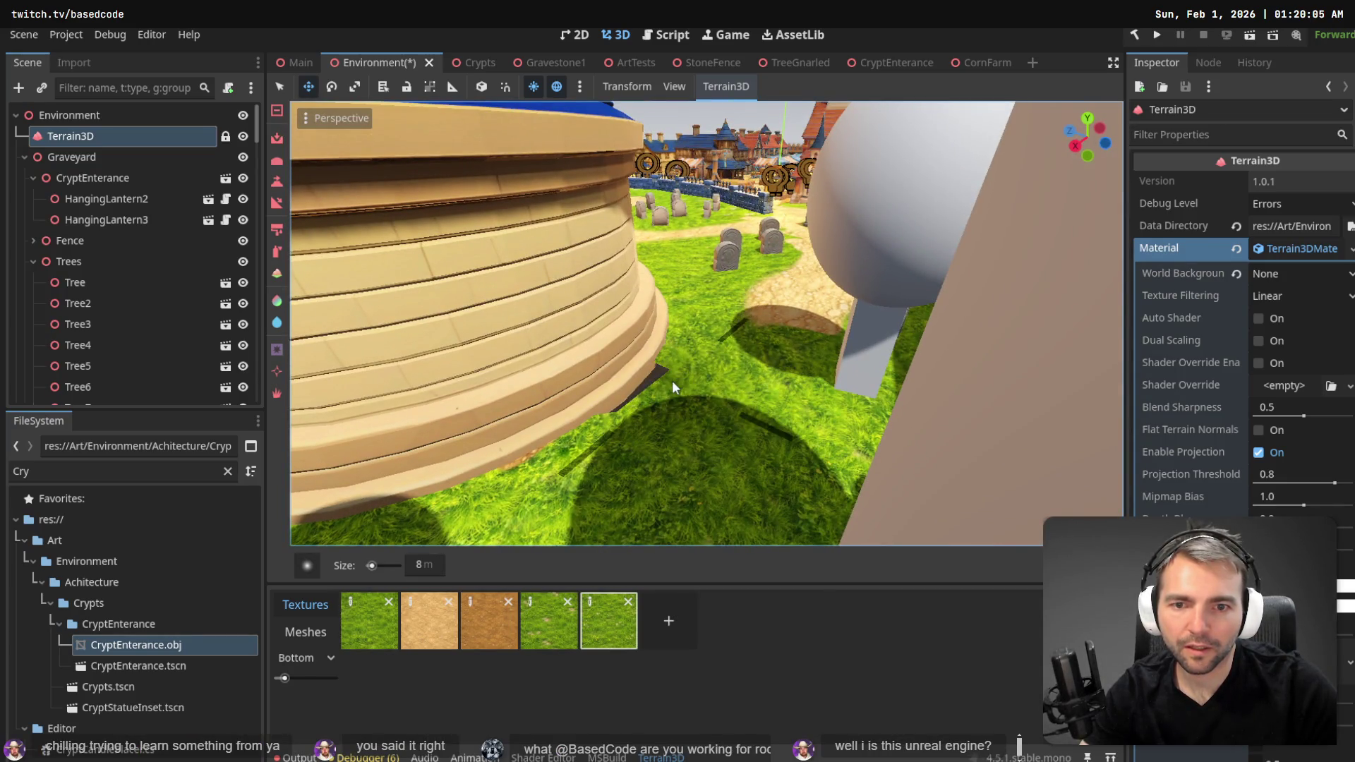
{"action": "mouse_move", "coordinate": [706, 324]}
{"action": "left_mouse_down"}
{"action": "mouse_move", "coordinate": [705, 303]}
{"action": "mouse_move", "coordinate": [705, 353]}
{"action": "mouse_move", "coordinate": [706, 289]}
{"action": "mouse_move", "coordinate": [705, 324]}
{"action": "left_mouse_up"}
{"action": "key", "text": "ctrl+s"}
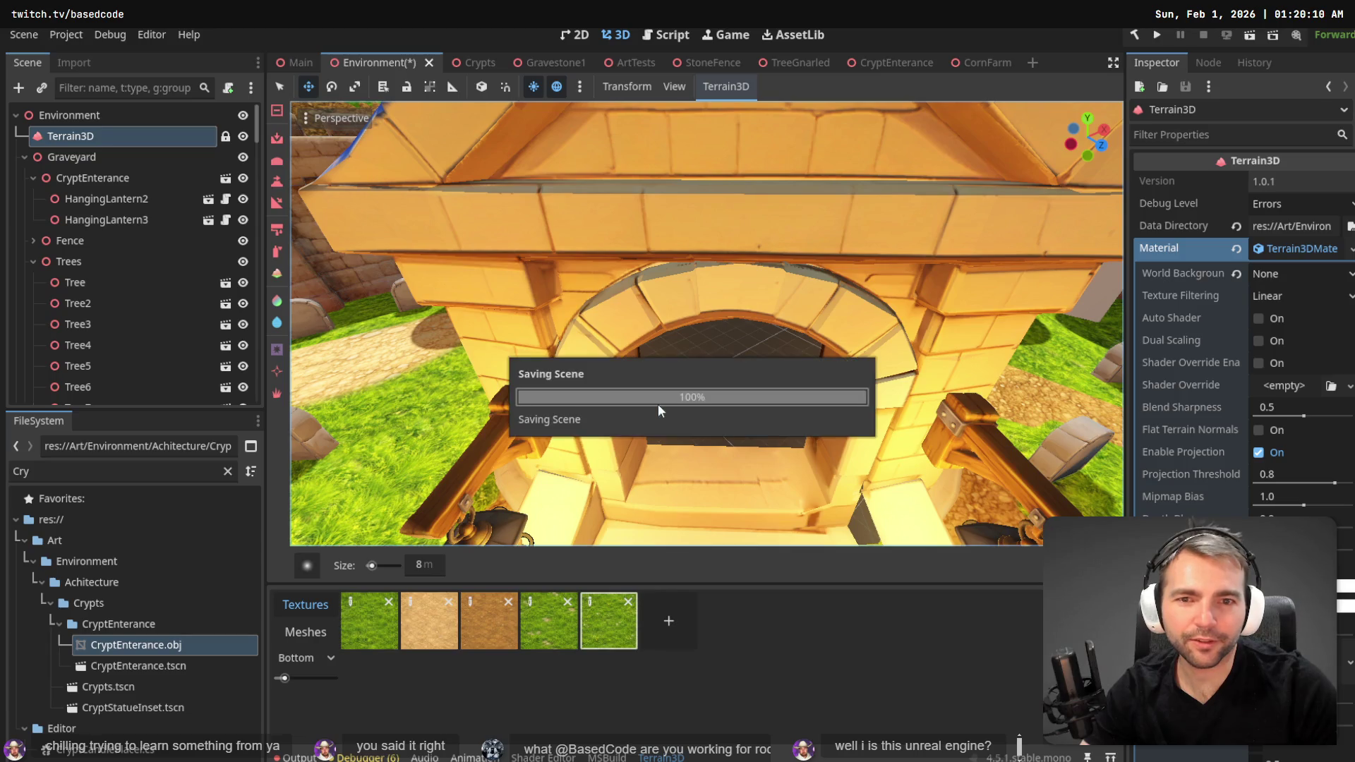
- Show the Main scene and frame the Crypts node to review the stairwell
{"action": "left_click", "coordinate": [290, 62]}
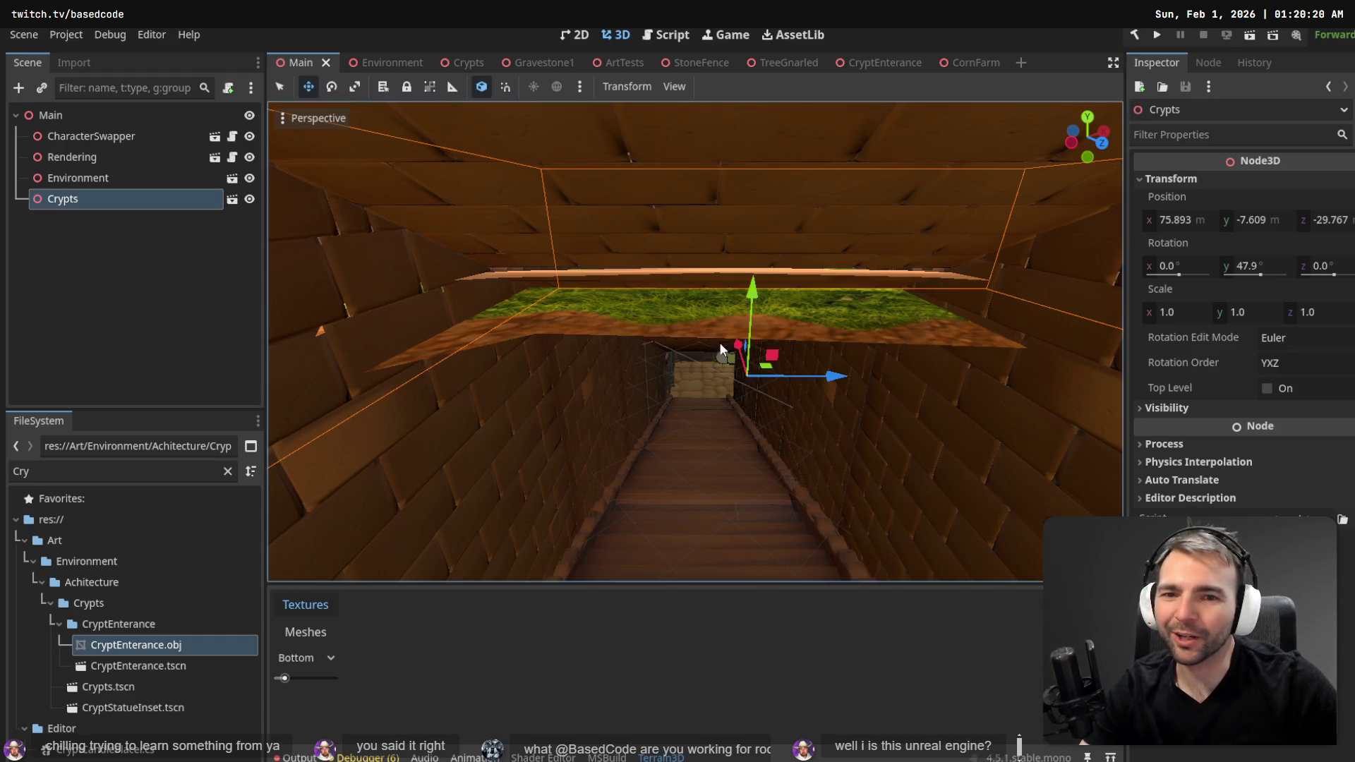
{"action": "key", "text": "f"}
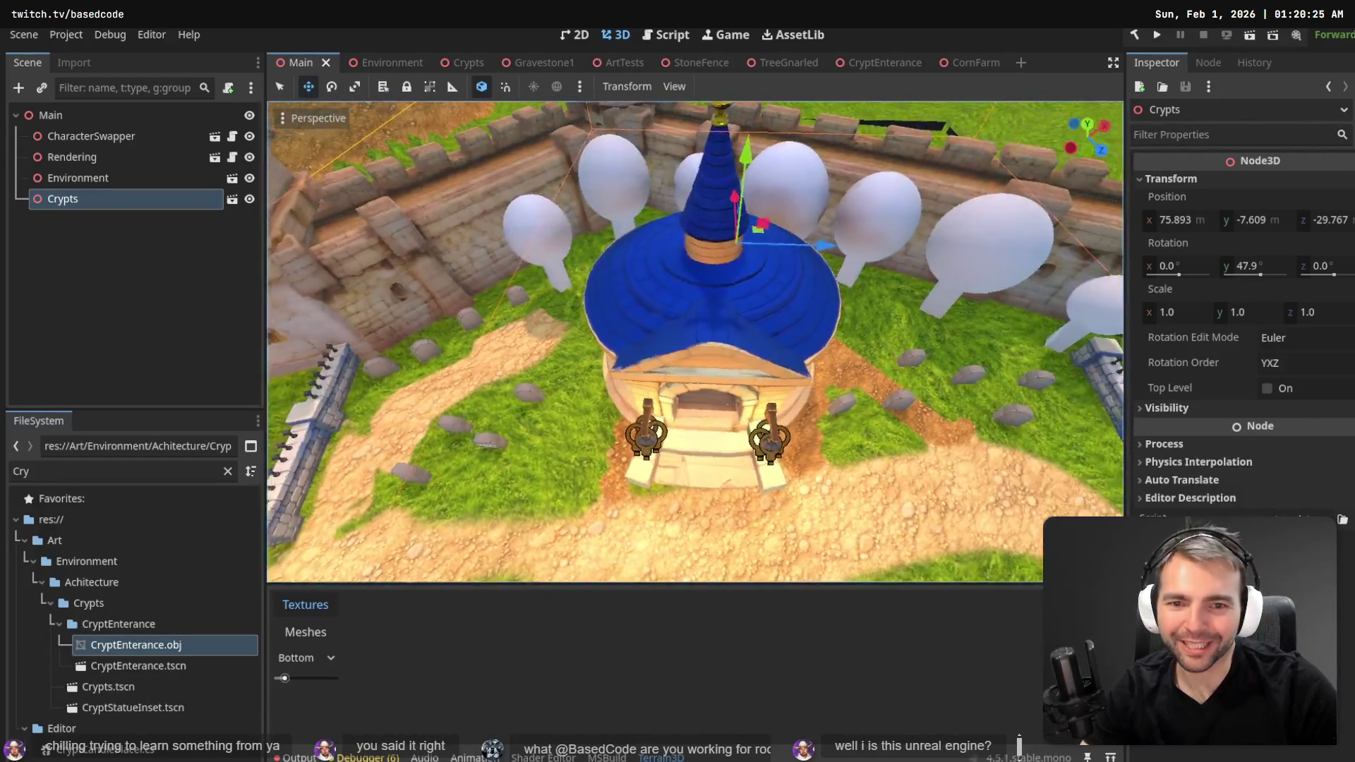
- In the Environment scene, select the CryptEnterance node after briefly checking HangingLantern2
{"action": "left_click", "coordinate": [383, 66]}
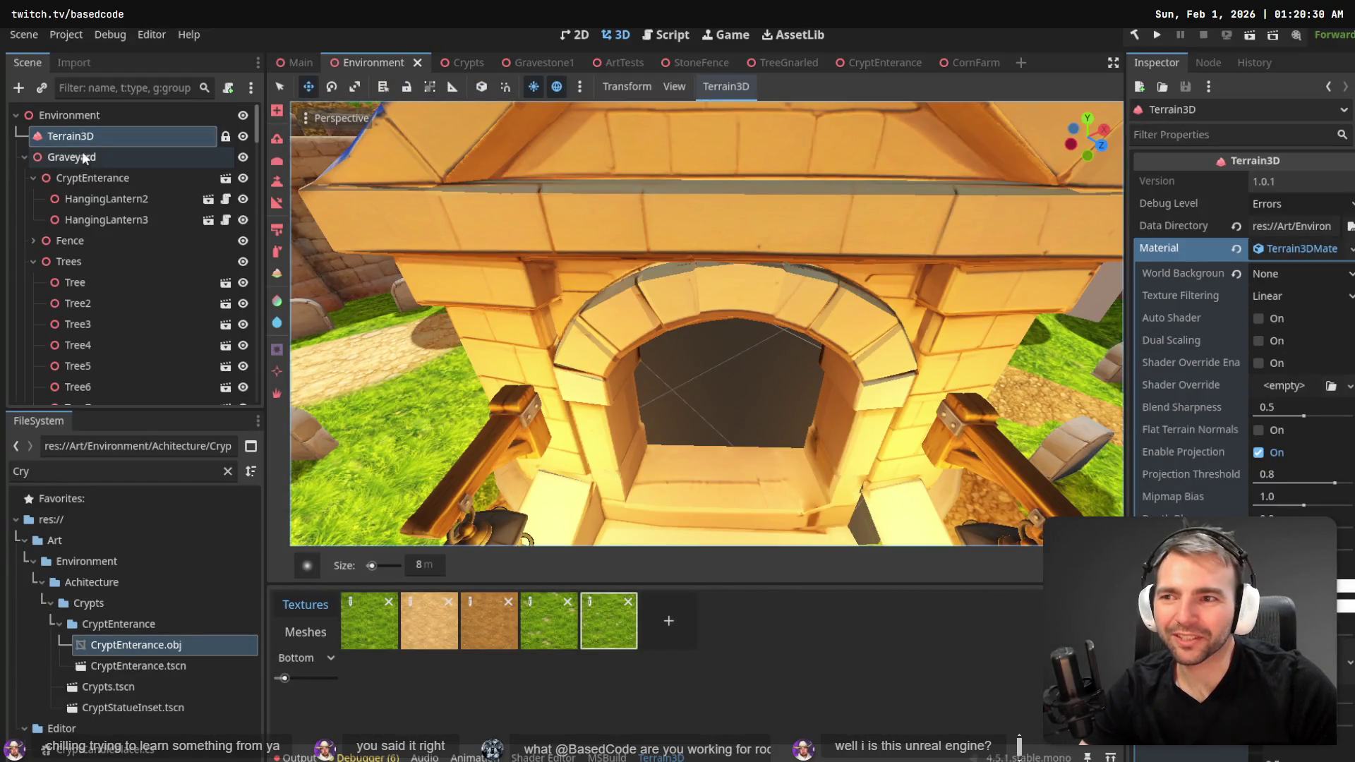
{"action": "left_click", "coordinate": [68, 183]}
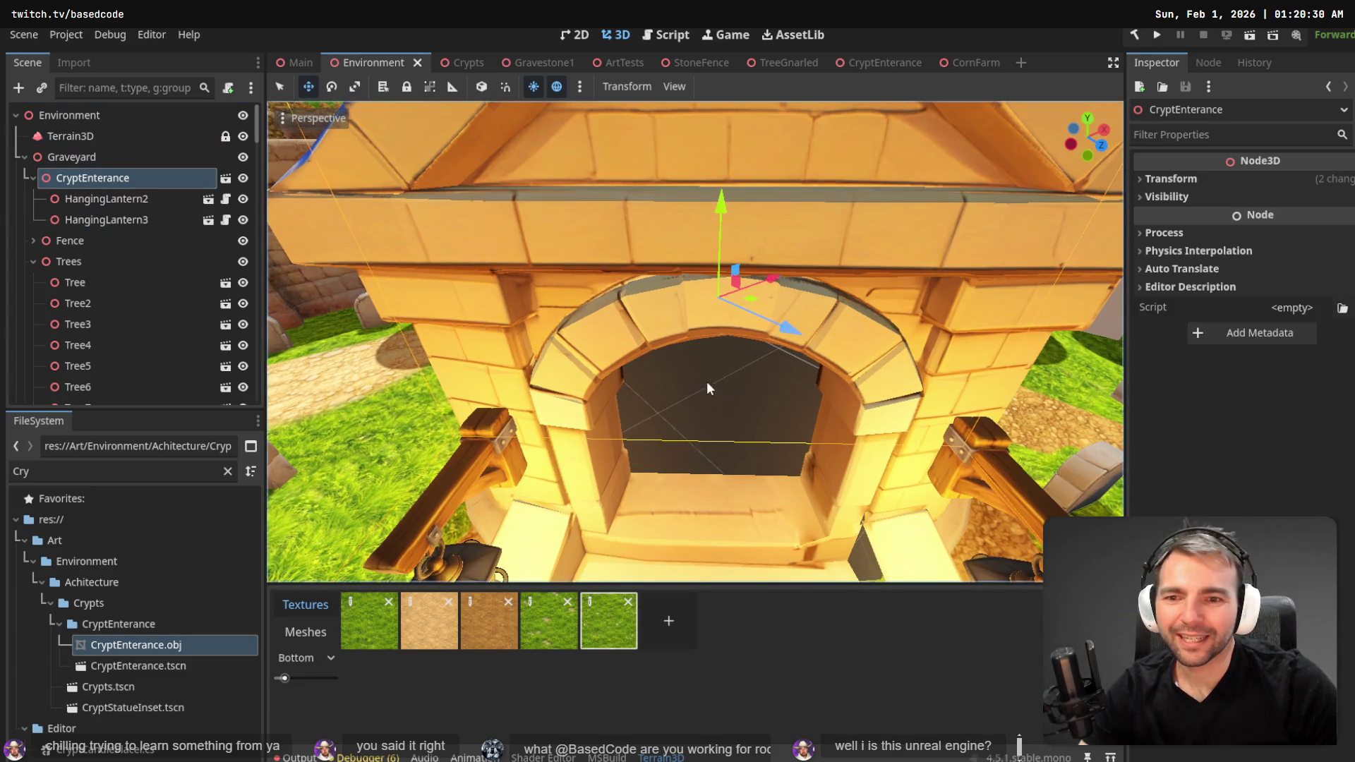
{"action": "left_click", "coordinate": [92, 199]}
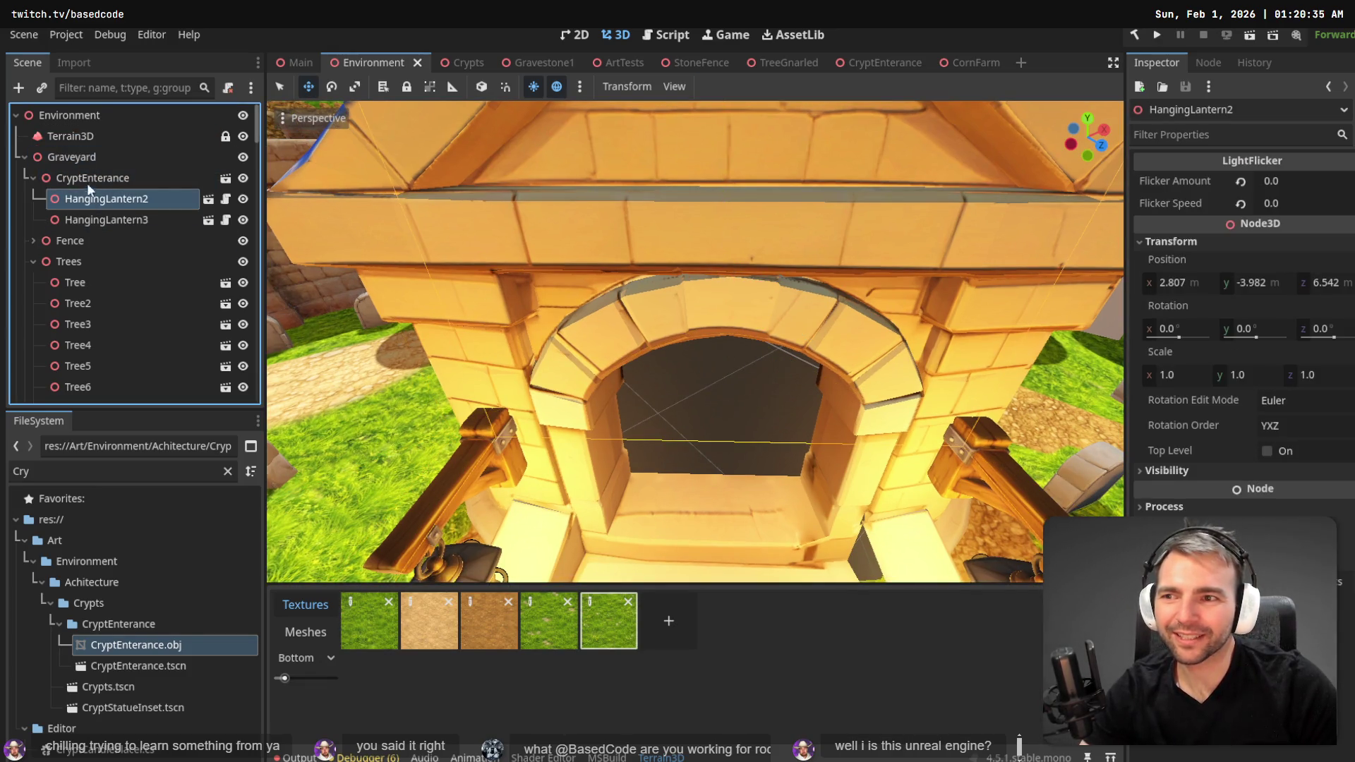
{"action": "left_click", "coordinate": [89, 181]}
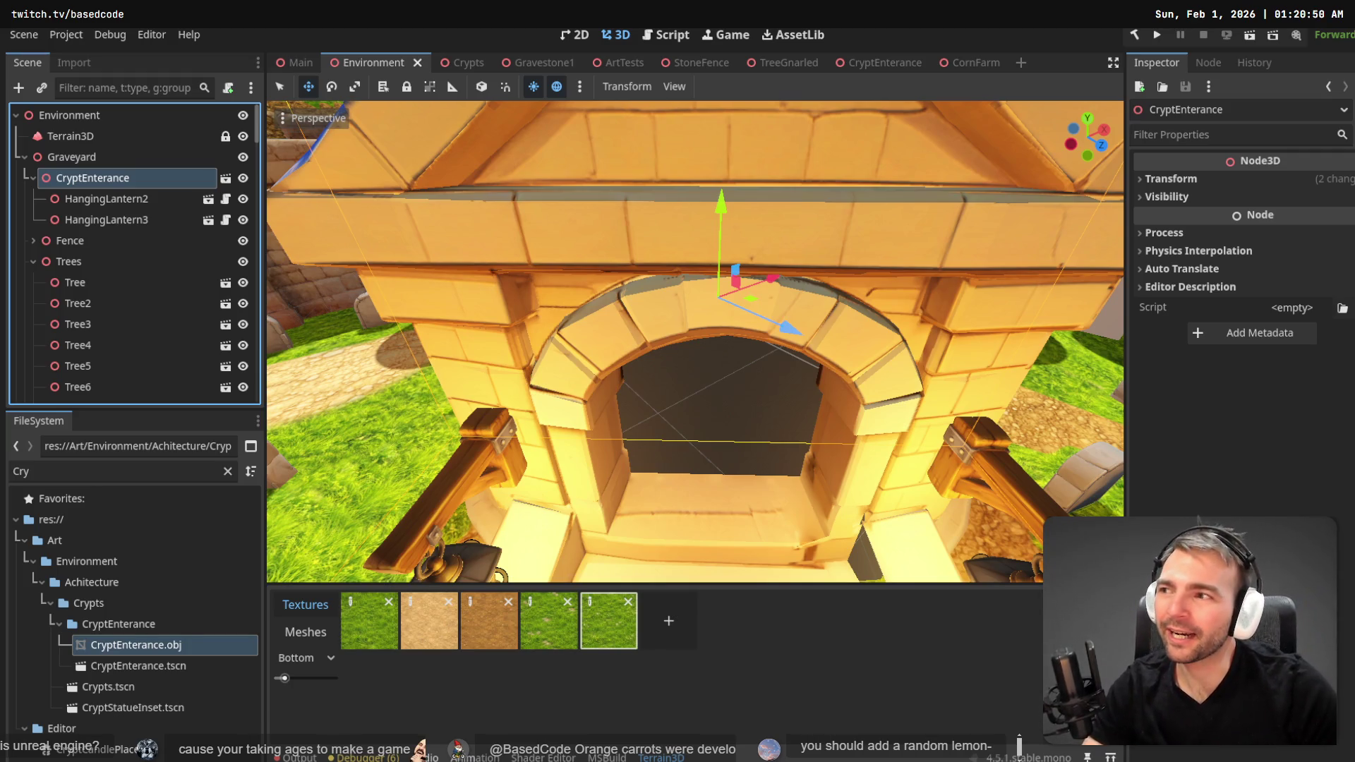
{"action": "key", "text": "f"}
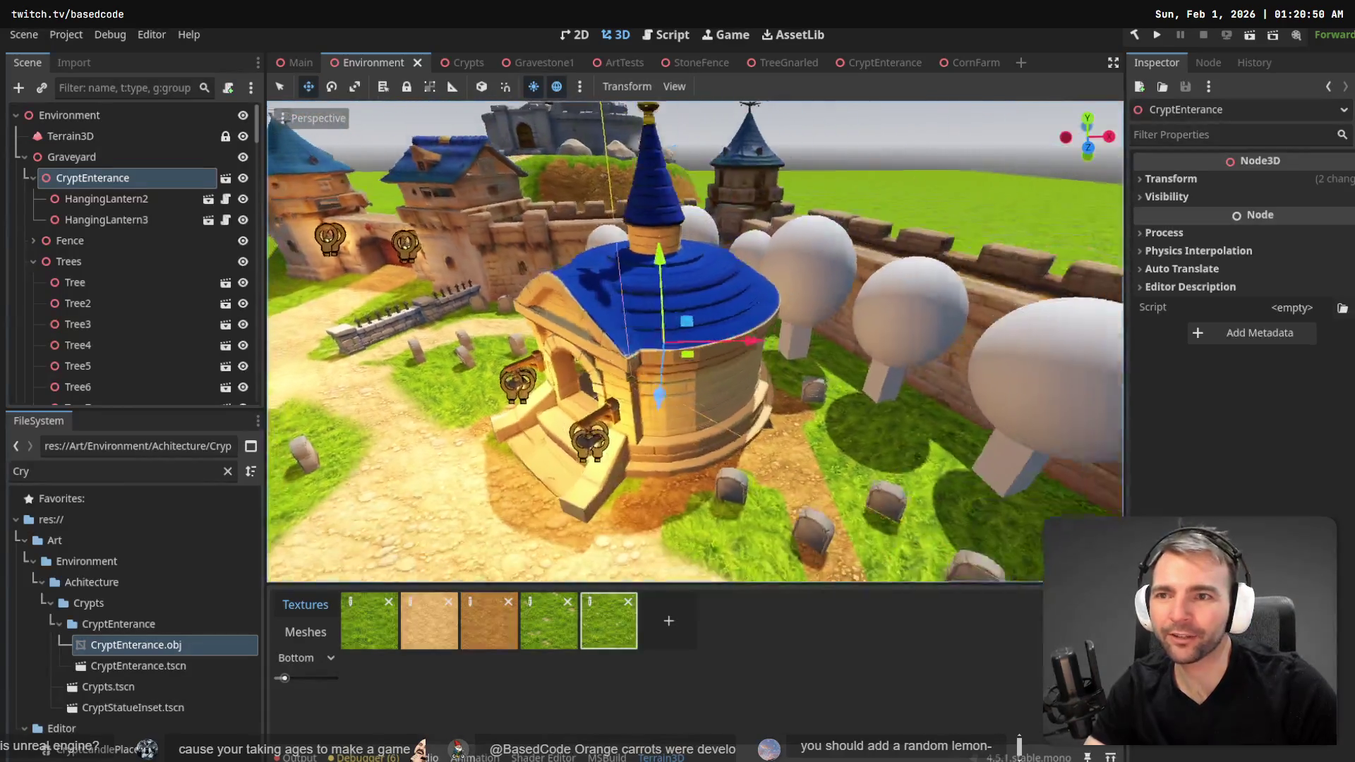
{"action": "key", "text": "w"}
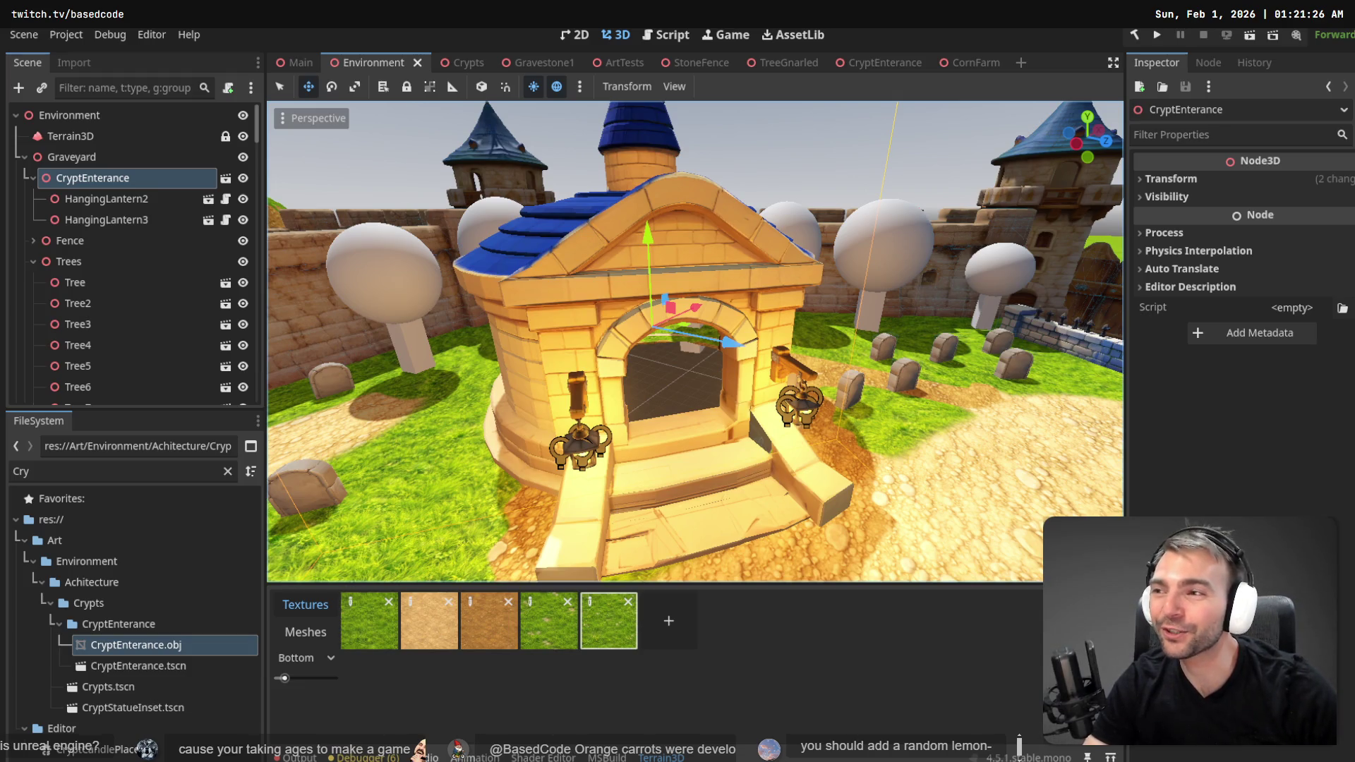
{"action": "key", "text": "shift+f"}
{"action": "key", "text": "w"}
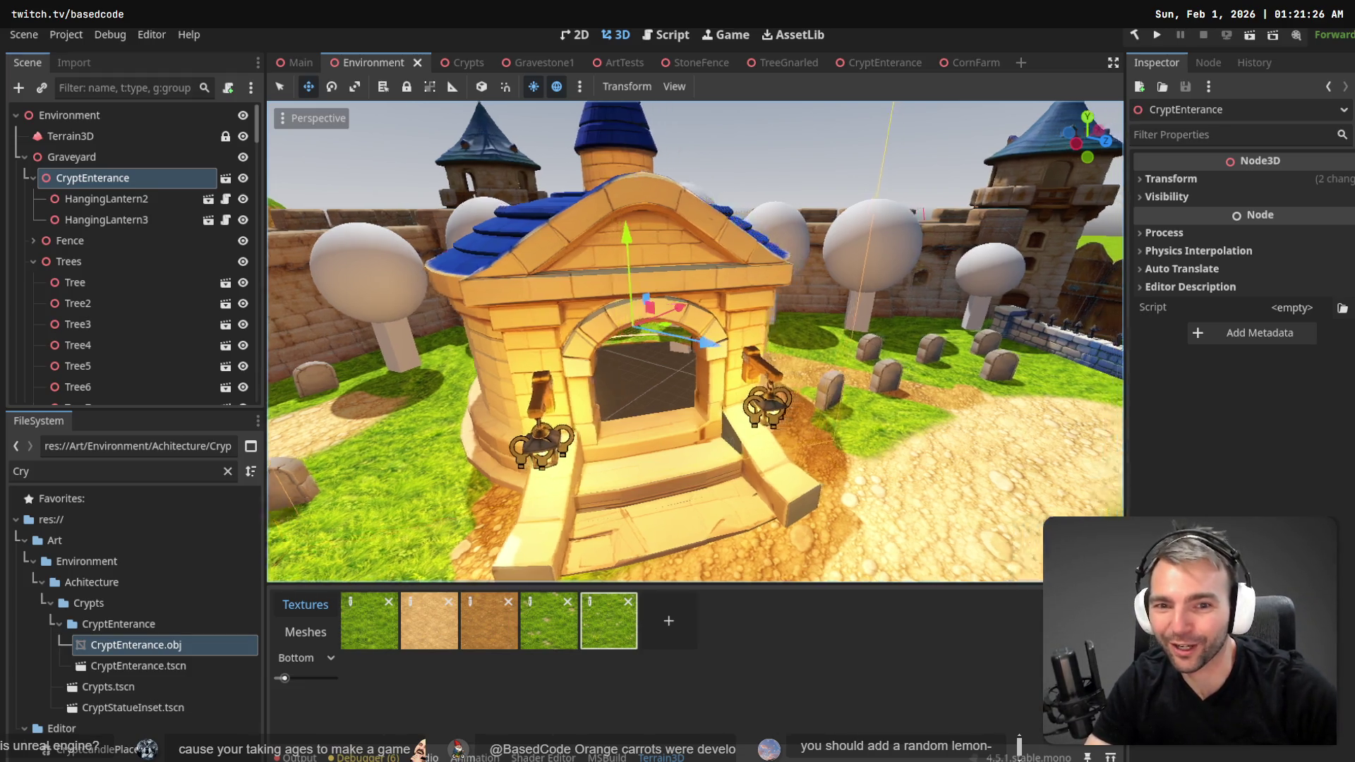
{"action": "key", "text": "s"}
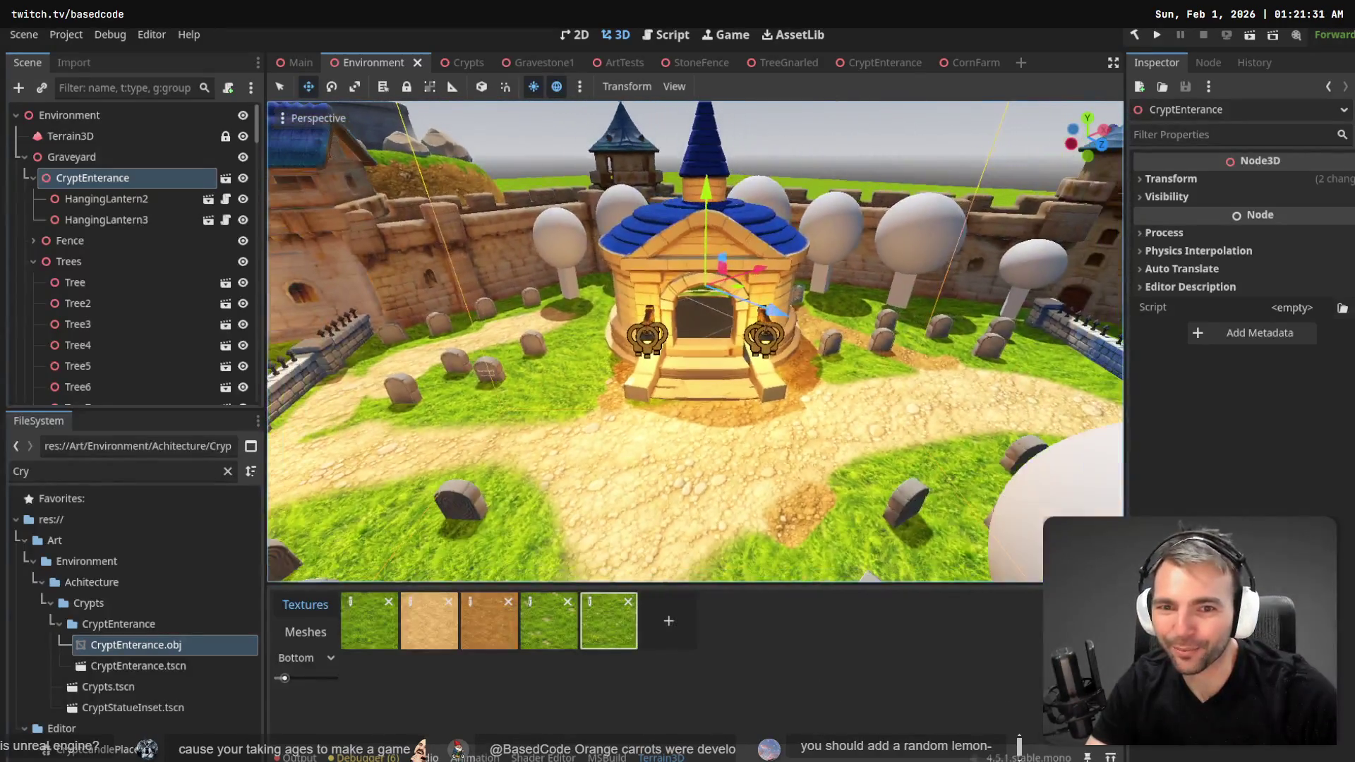
{"action": "key", "text": "w"}
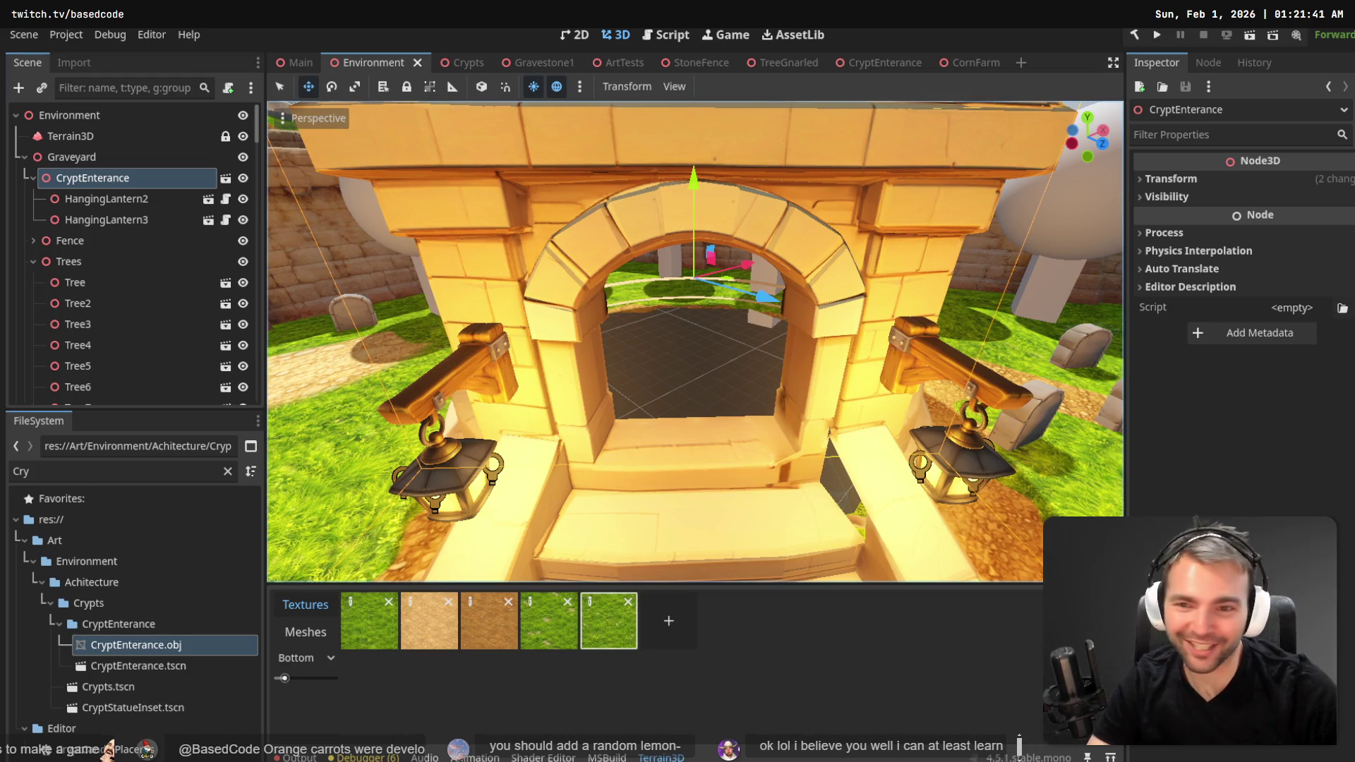
{"action": "key", "text": "w"}
{"action": "key", "text": "w"}
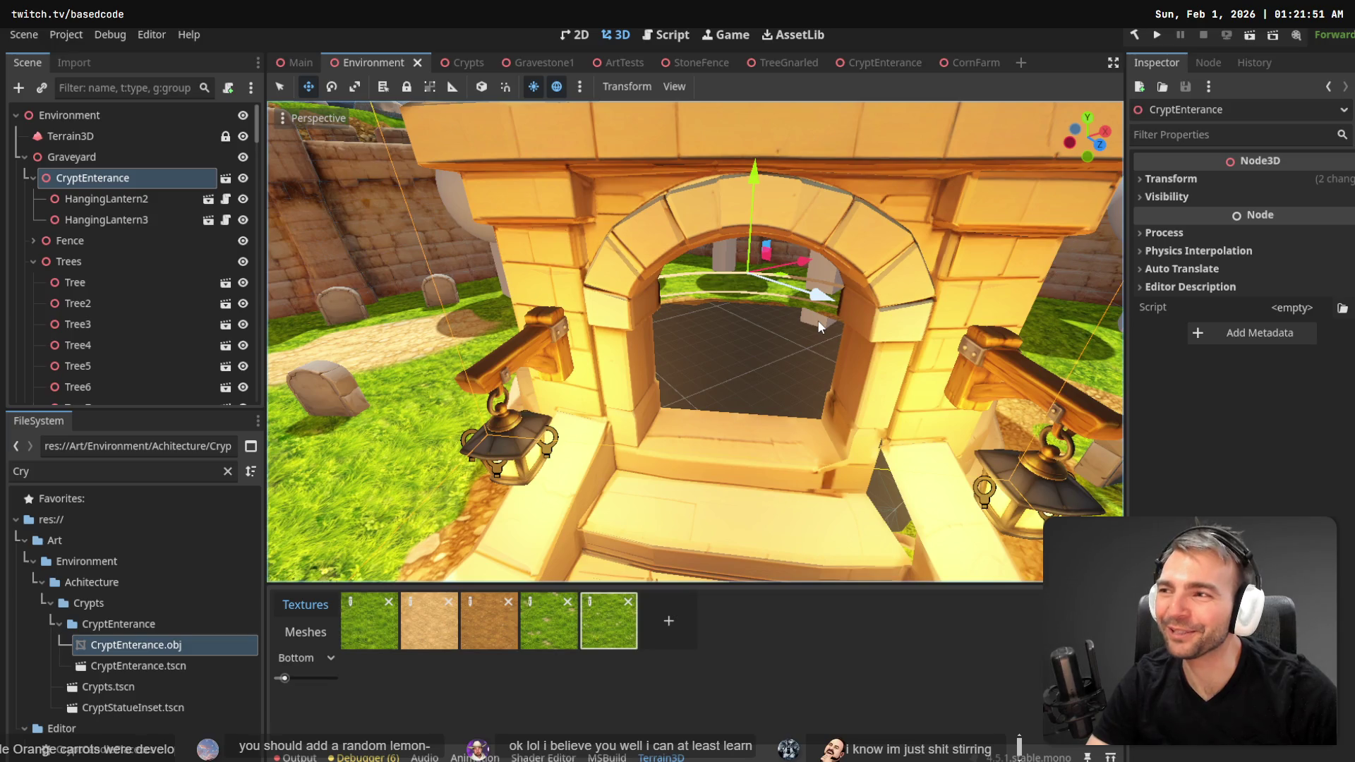
{"action": "key", "text": "s"}
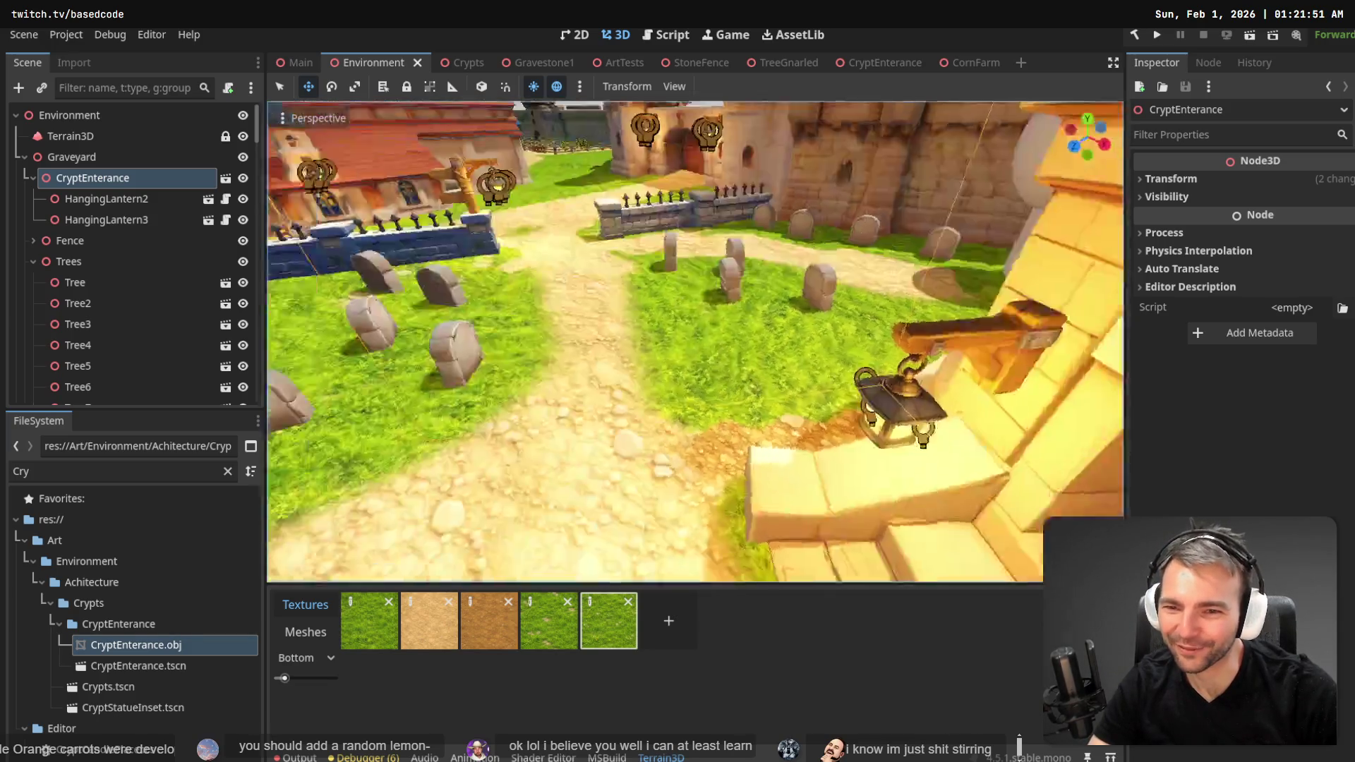
{"action": "key", "text": "f"}
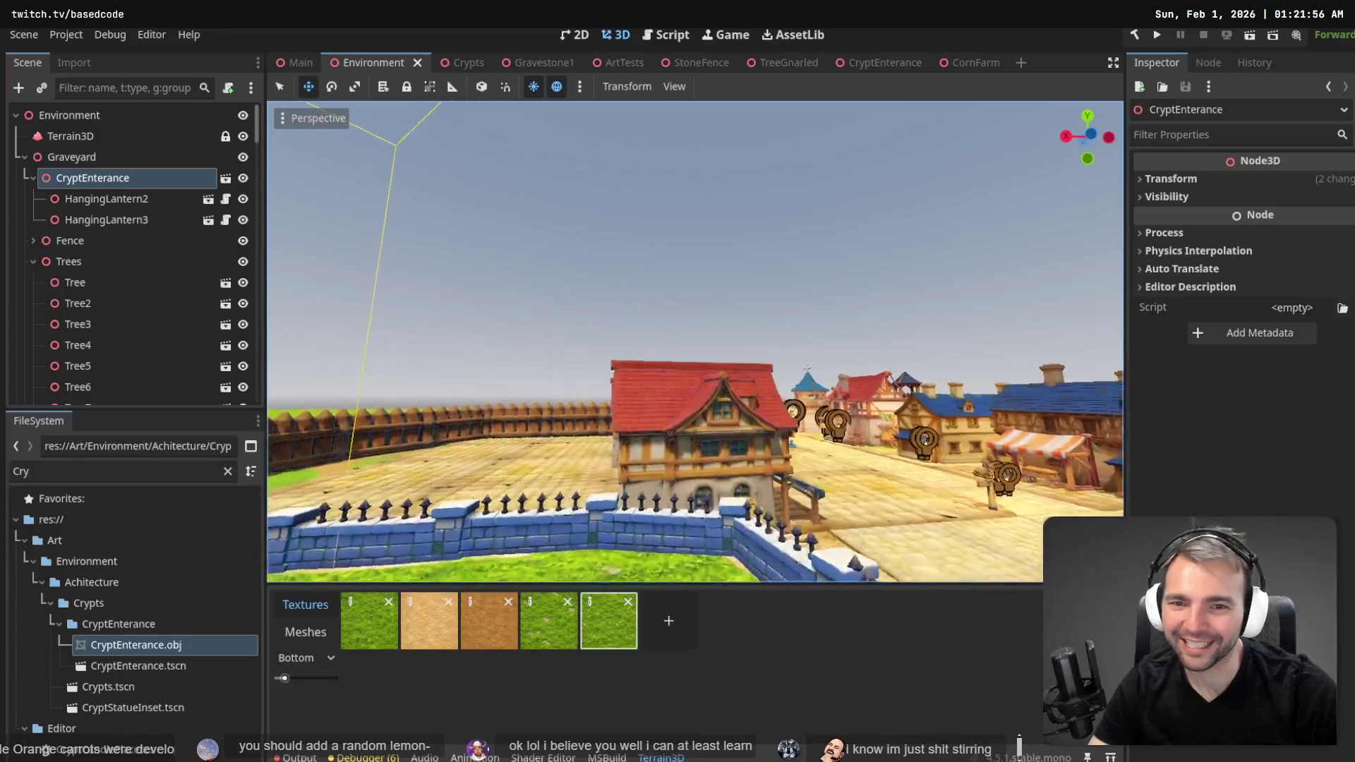
{"action": "key", "text": "w"}
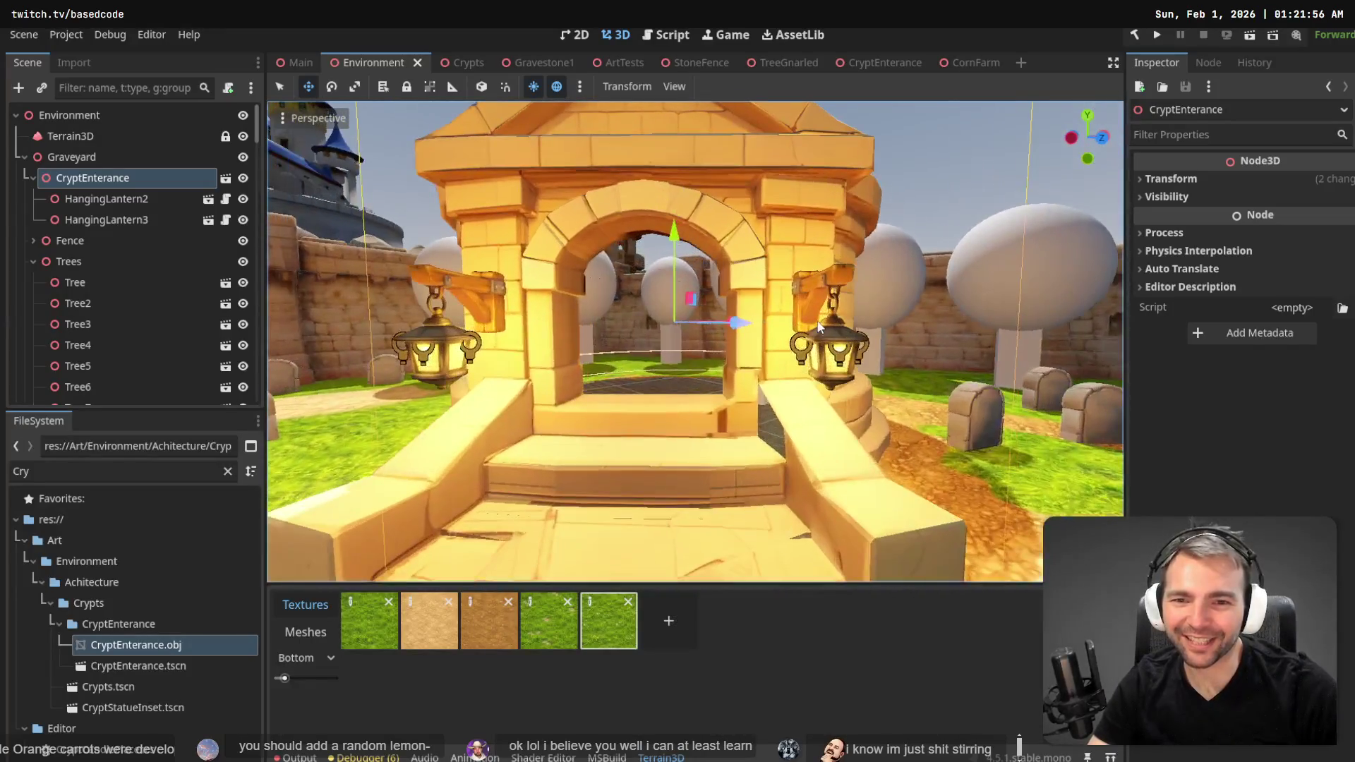
{"action": "left_click", "coordinate": [299, 65]}
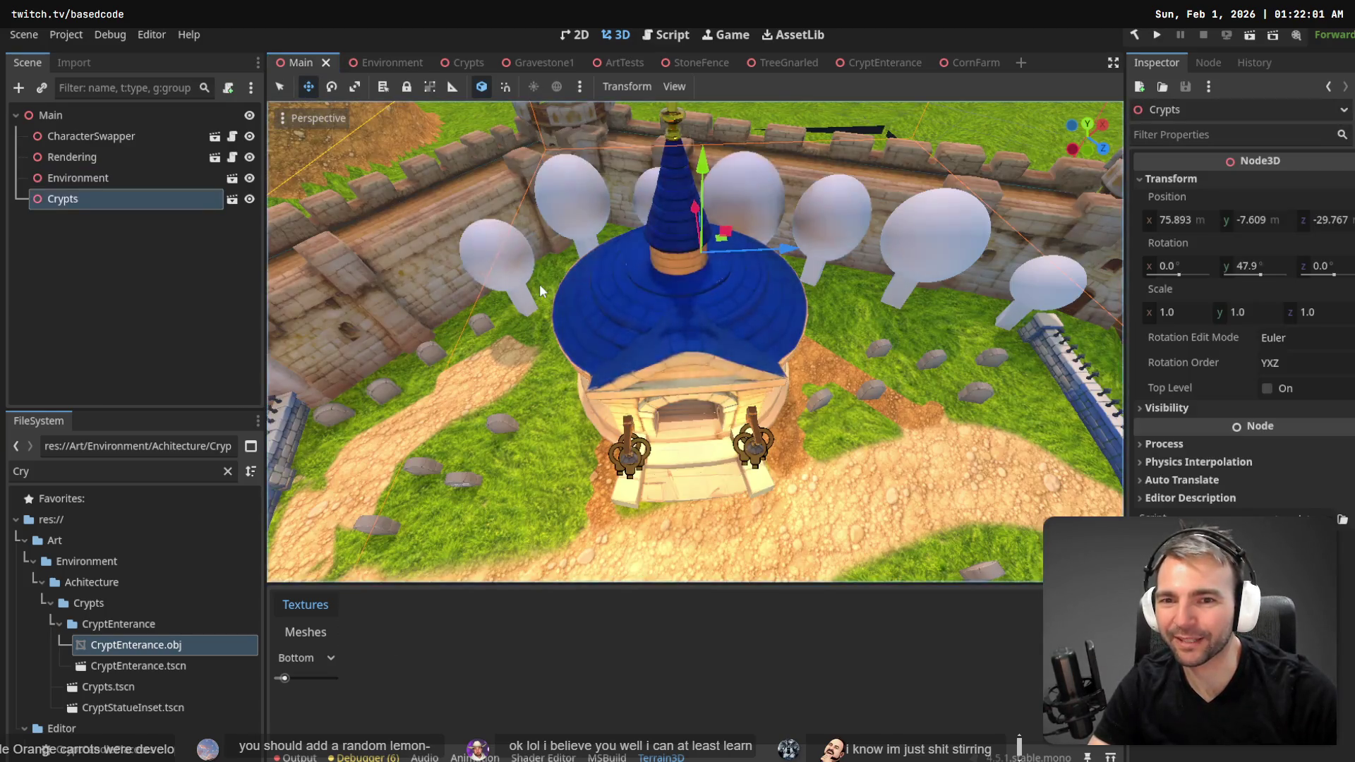
{"action": "key", "text": "w"}
{"action": "key", "text": "w"}
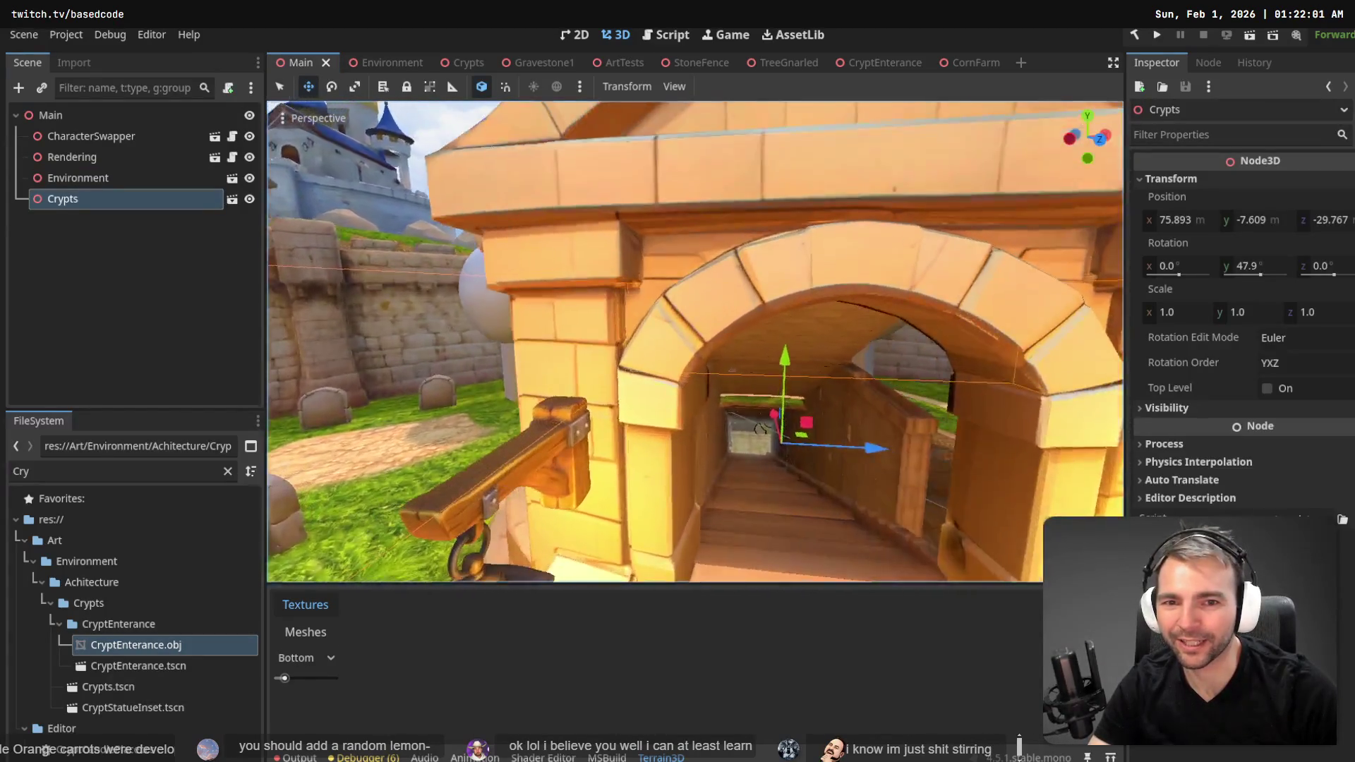
{"action": "key", "text": "s"}
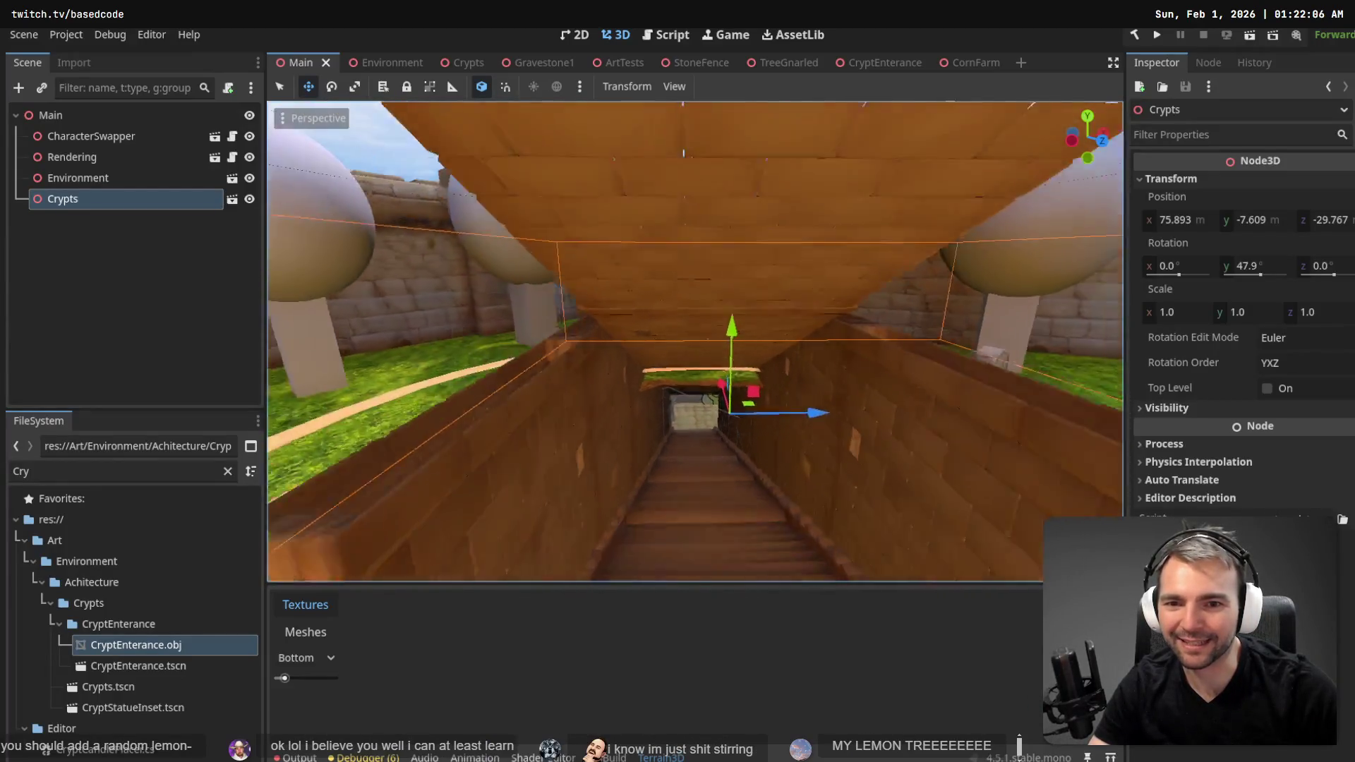
{"action": "key", "text": "s"}
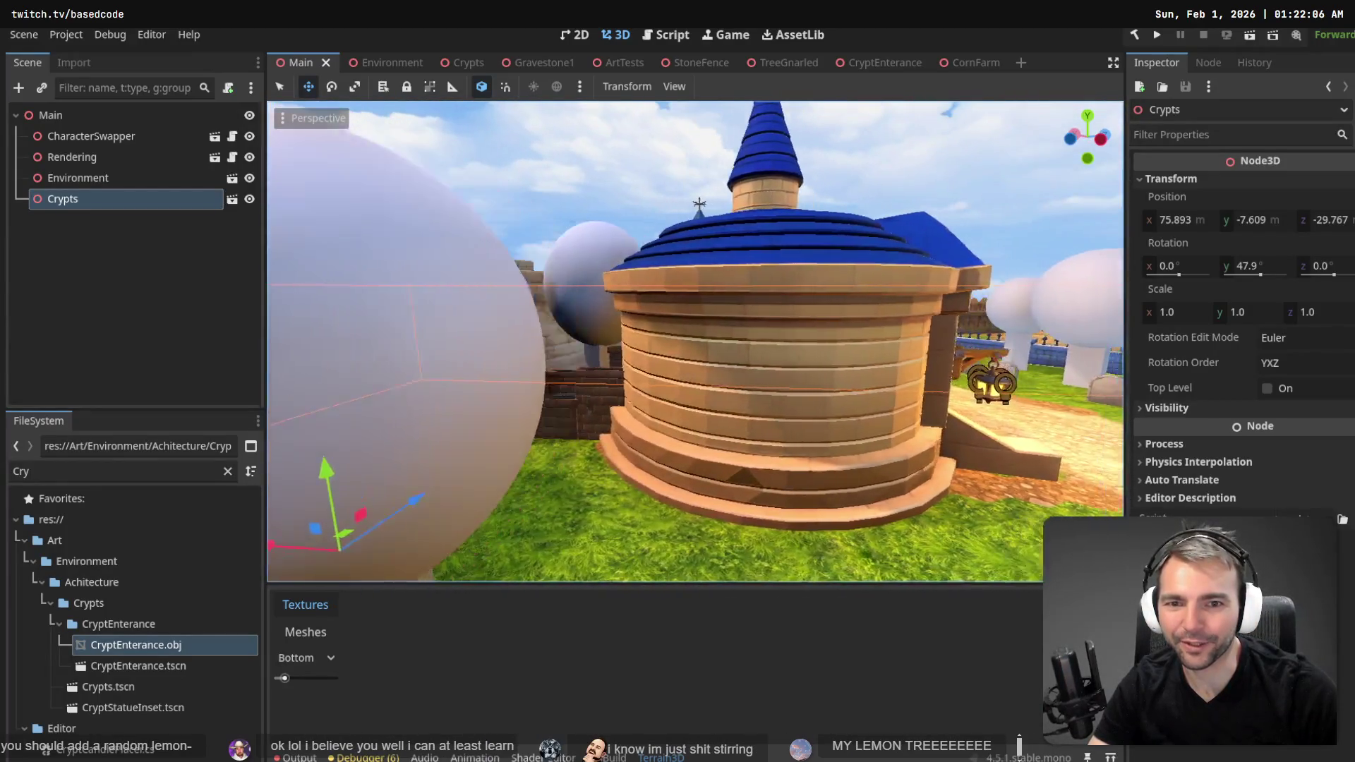
{"action": "key", "text": "w"}
{"action": "key", "text": "w"}
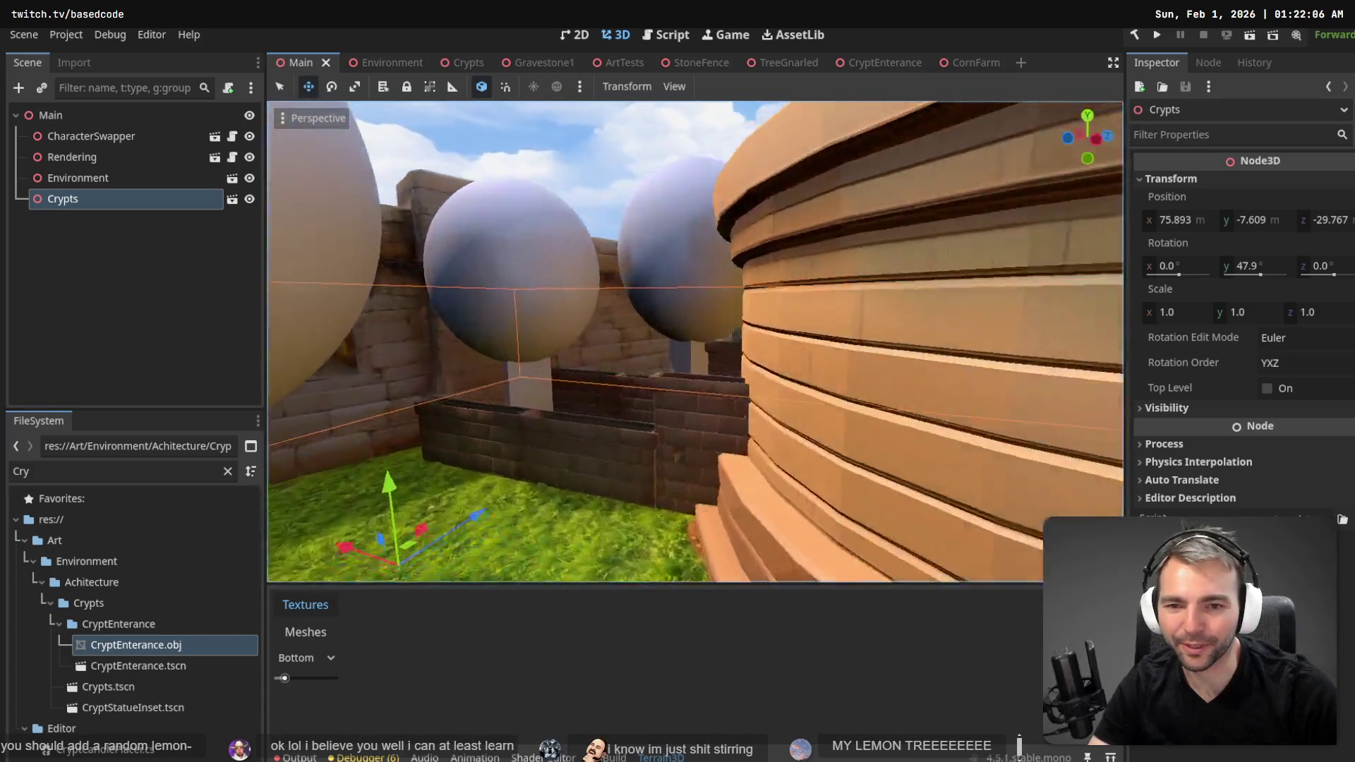
{"action": "key", "text": "s"}
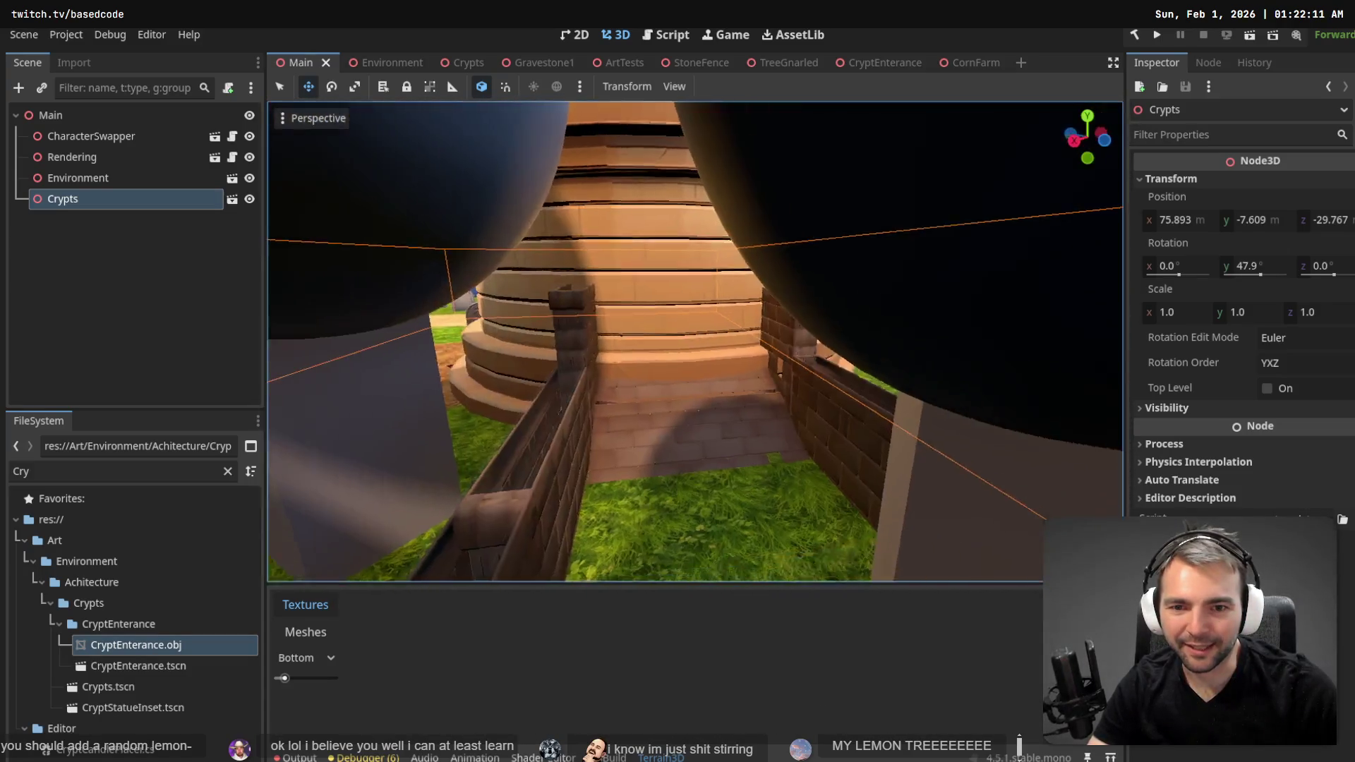
{"action": "key", "text": "s"}
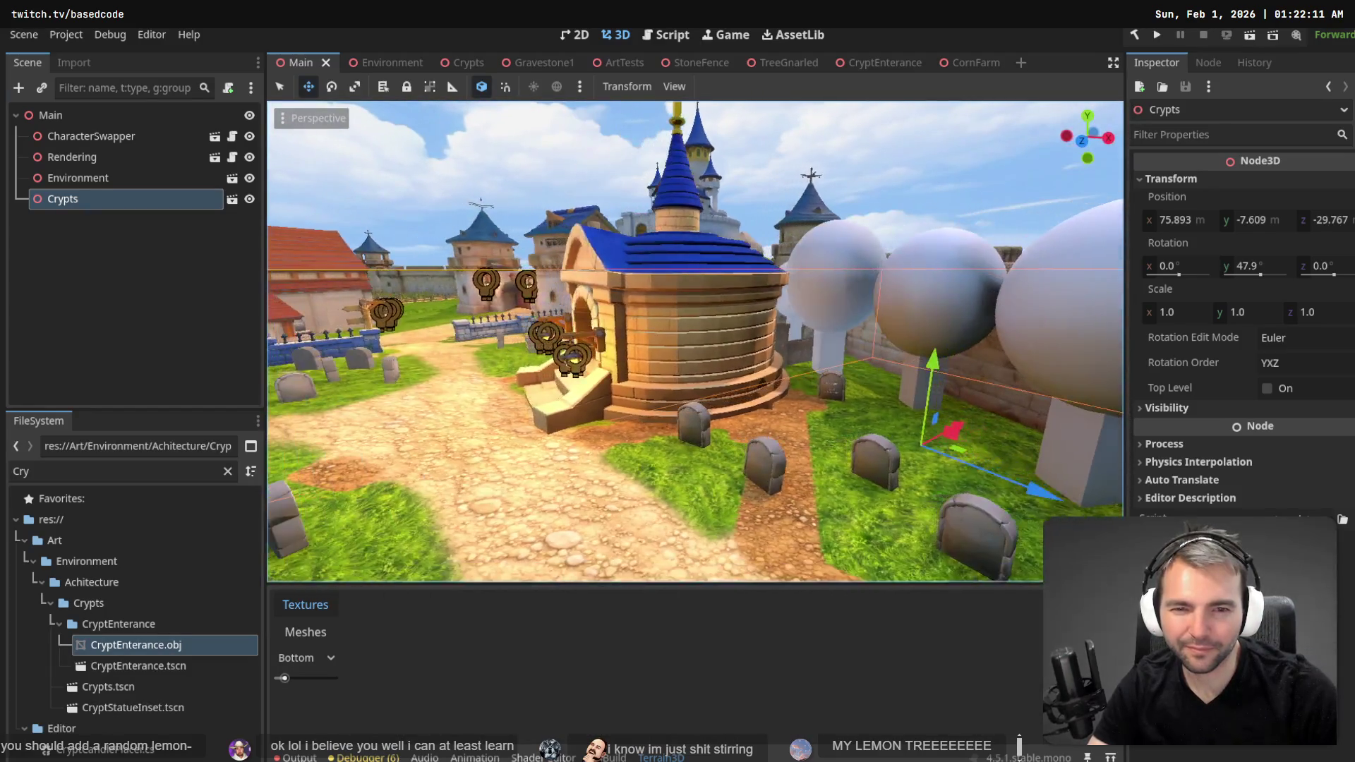
{"action": "key", "text": "w"}
{"action": "key", "text": "w"}
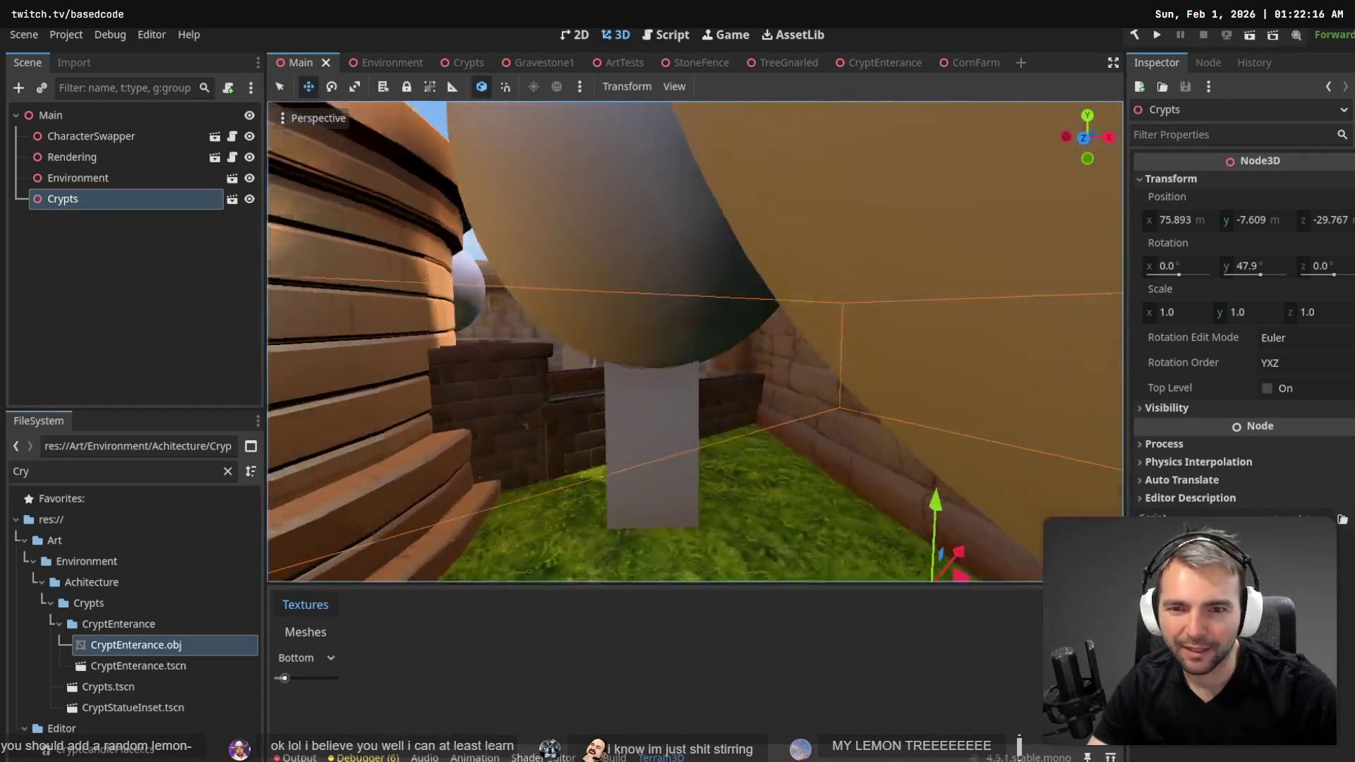
{"action": "key", "text": "s"}
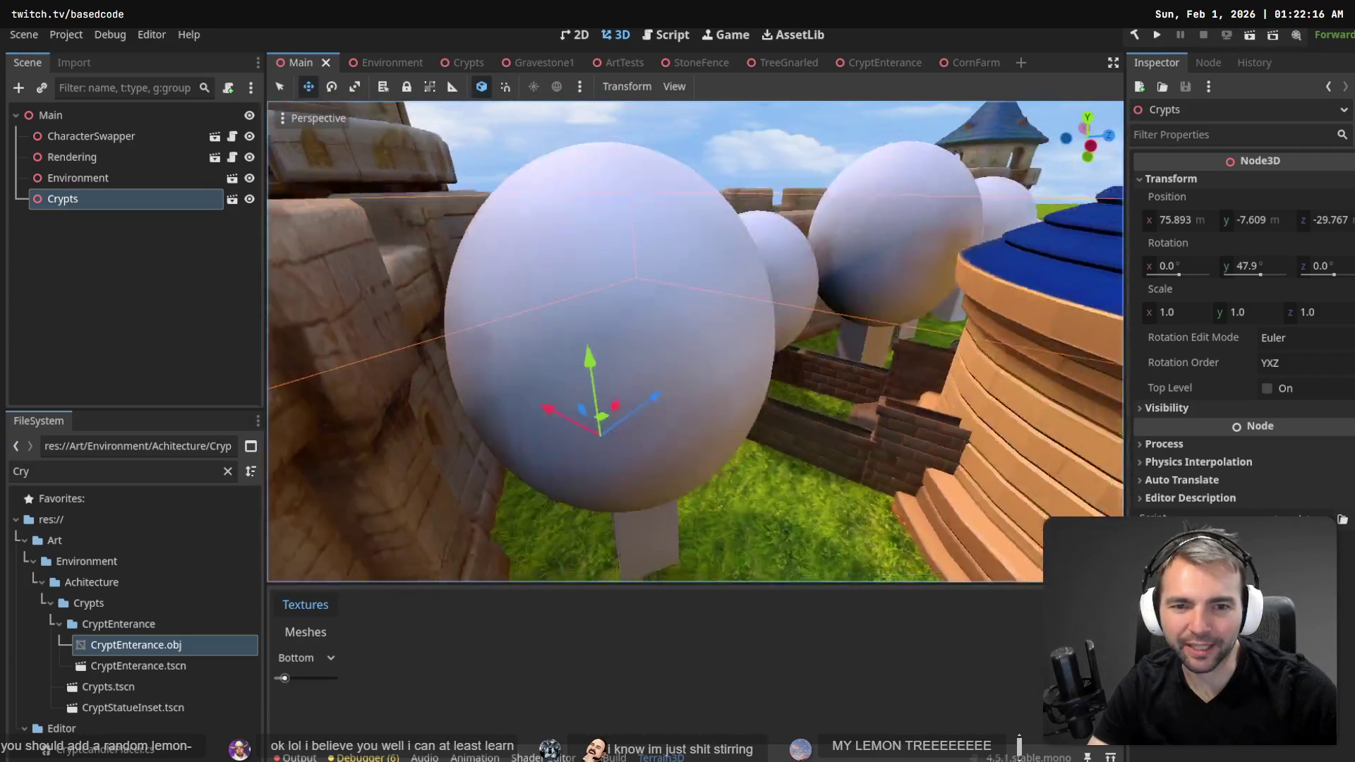
{"action": "key", "text": "w"}
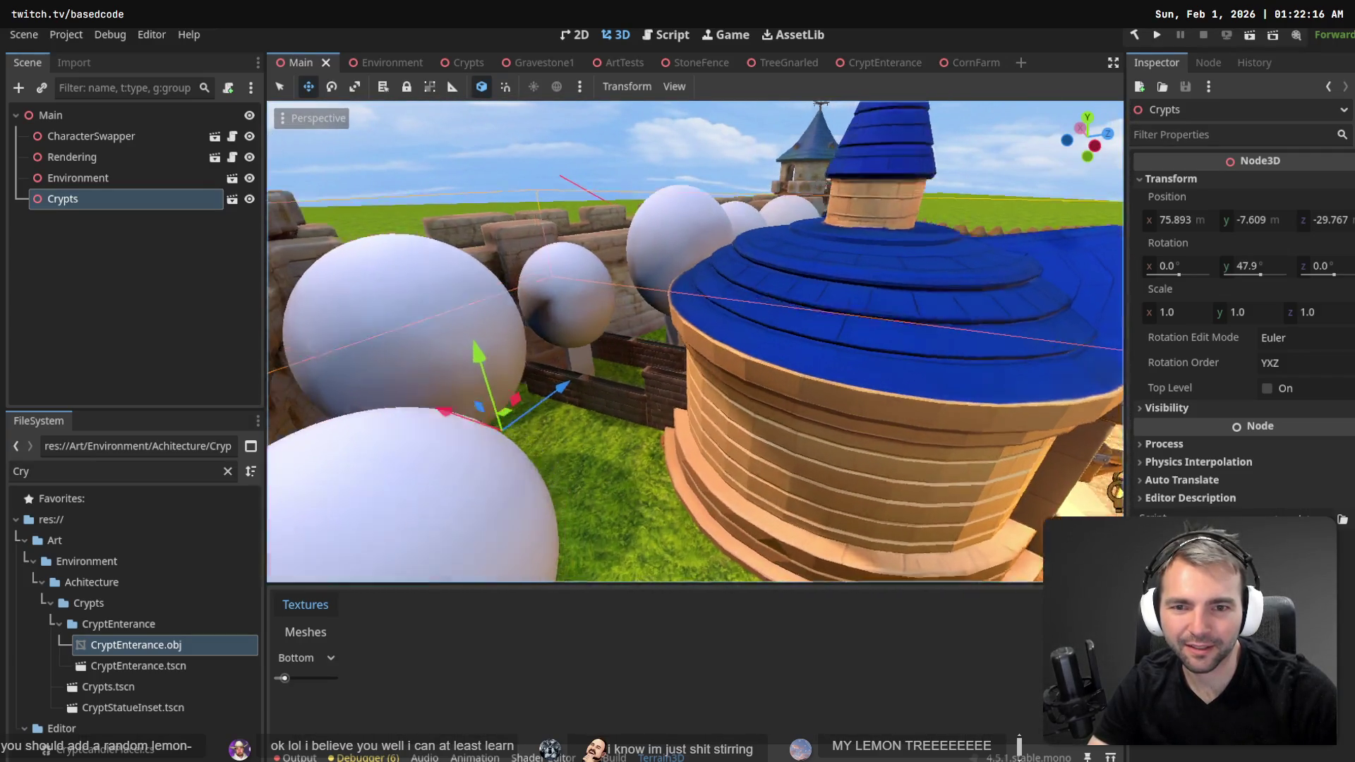
{"action": "key", "text": "s"}
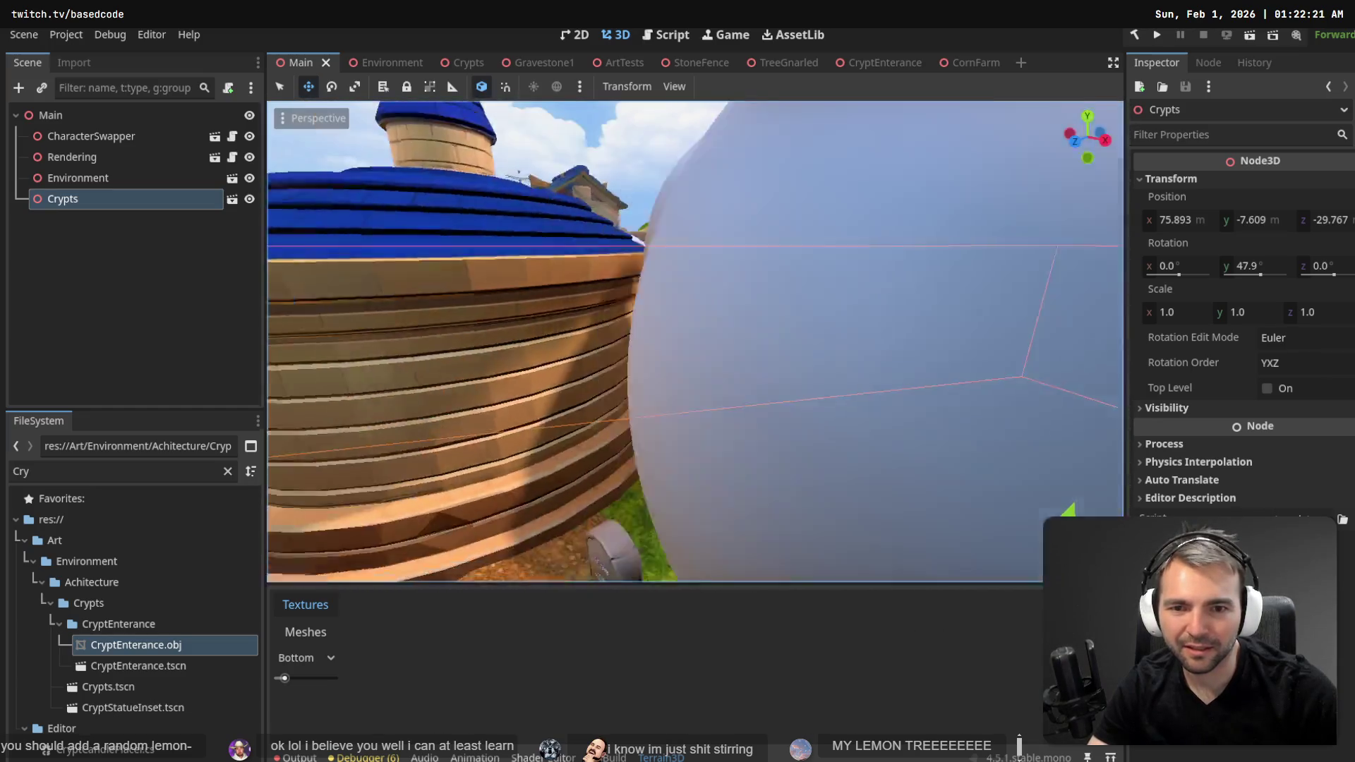
{"action": "key", "text": "w"}
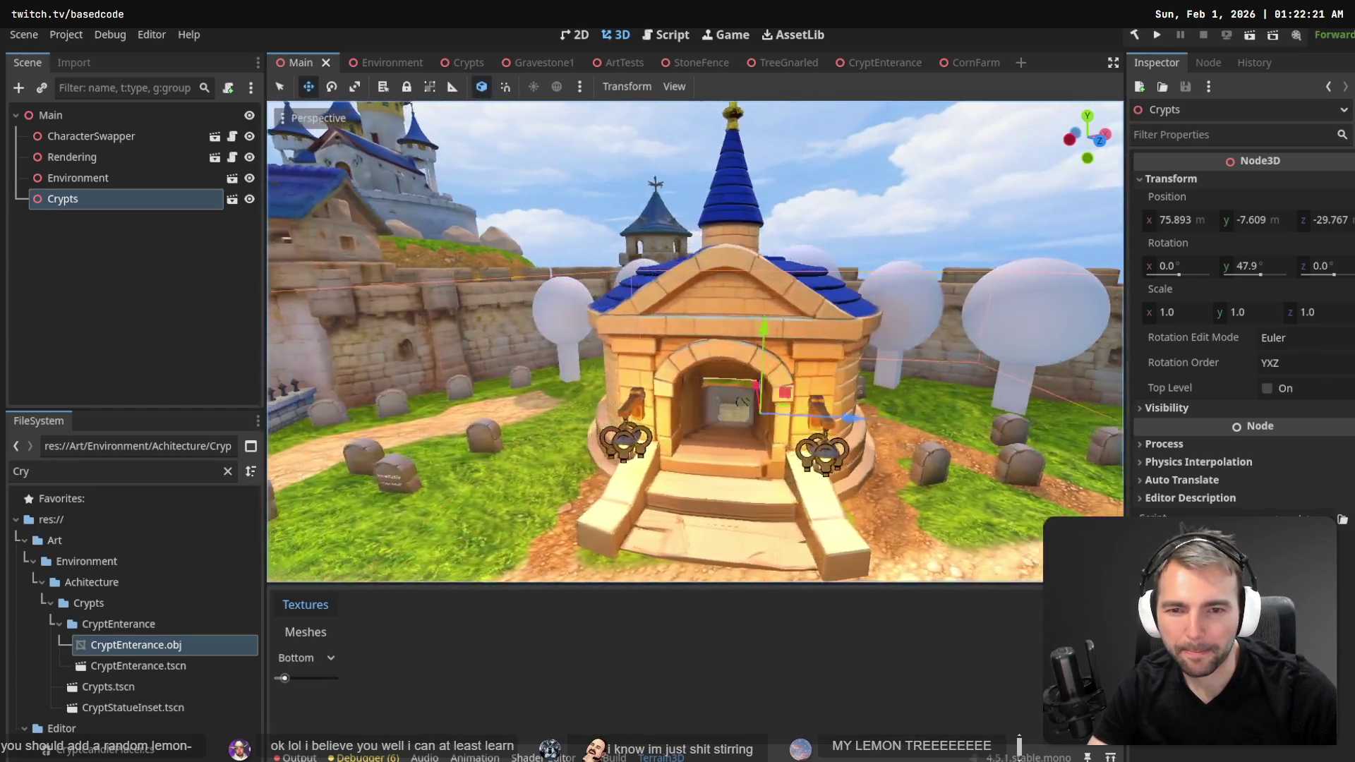
{"action": "key", "text": "s"}
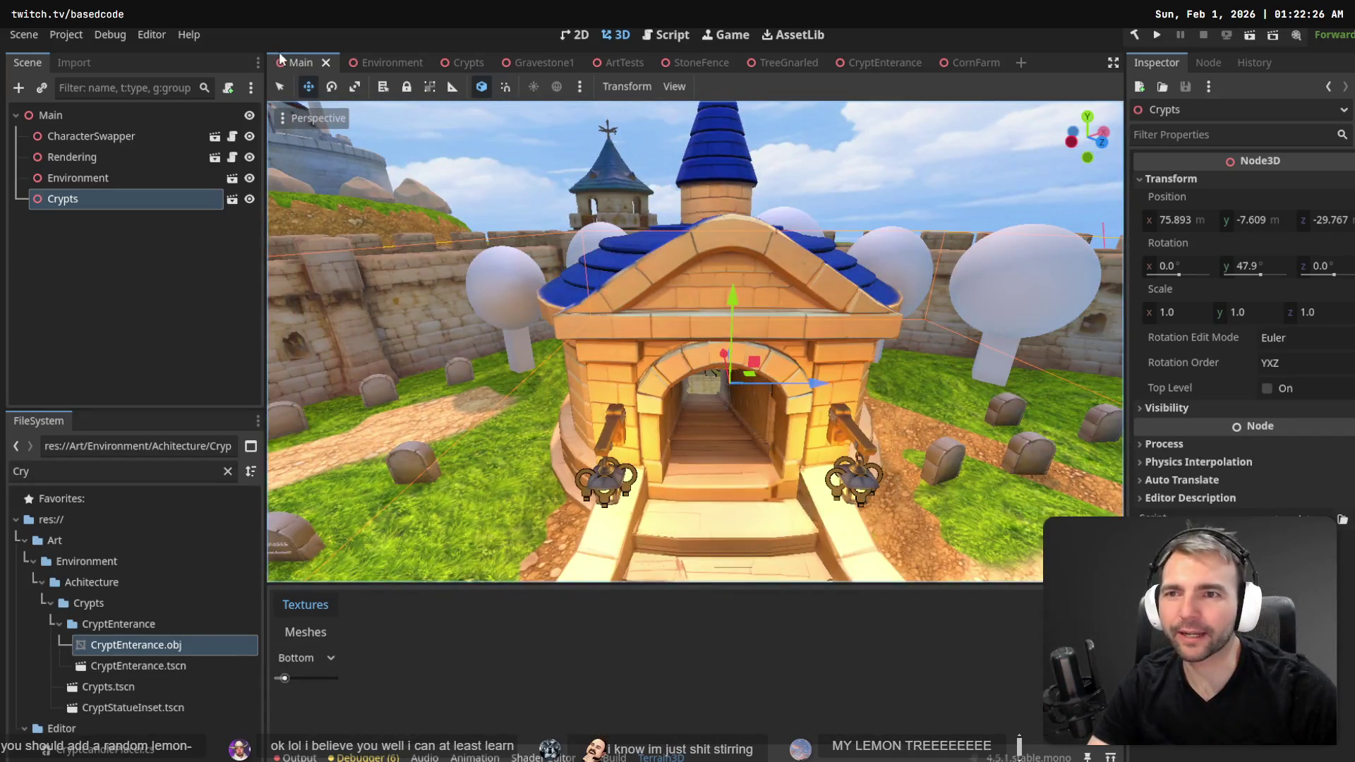
{"action": "mouse_move", "coordinate": [386, 57]}
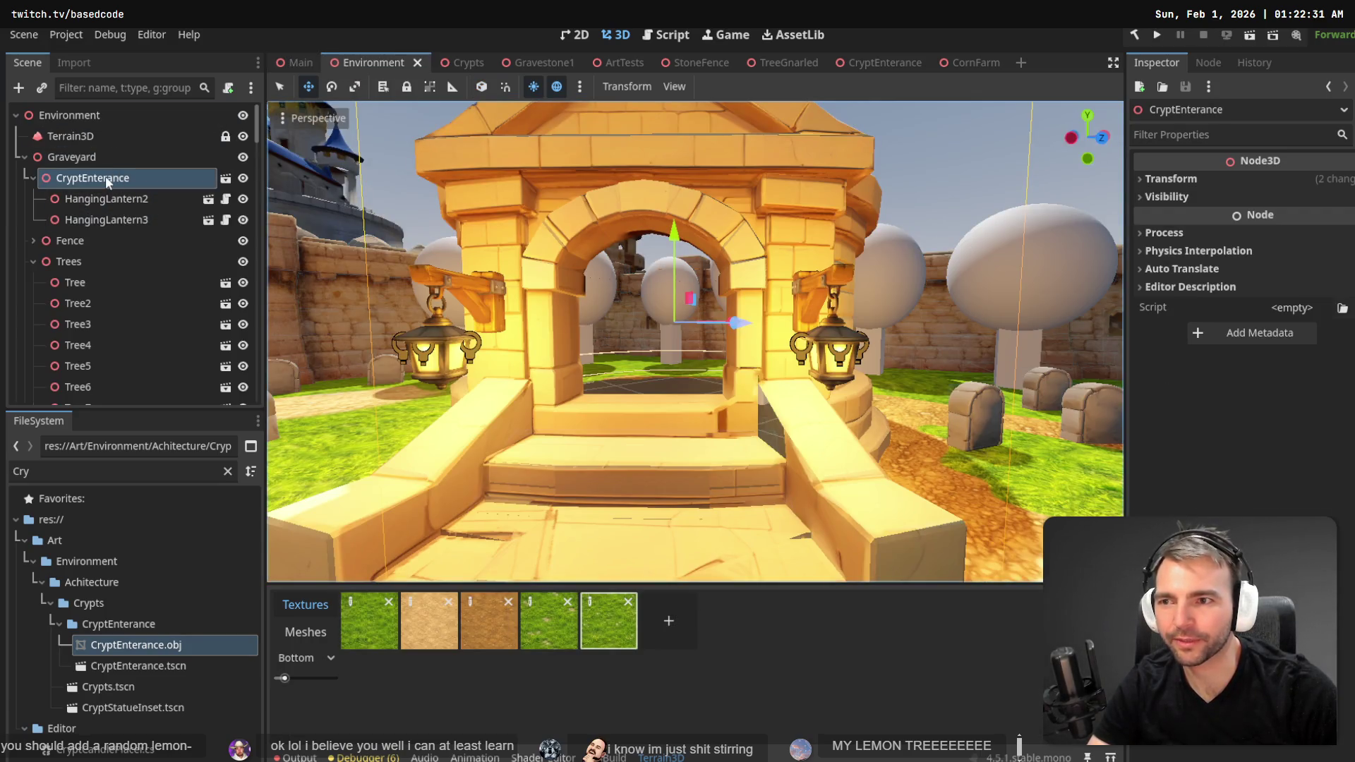
- Open CryptEnterance in its own tab, zoom out, and check both collision shapes and the mesh
{"action": "left_click", "coordinate": [226, 179]}
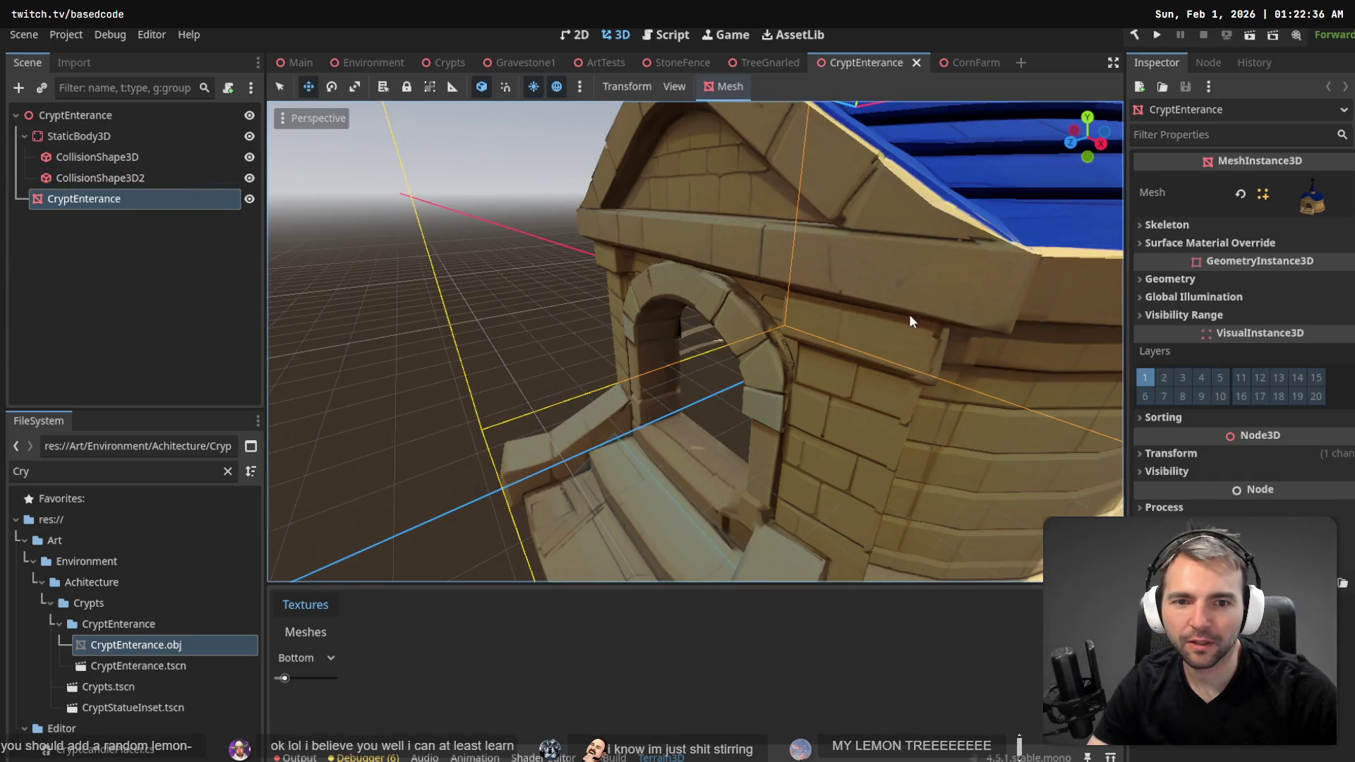
{"action": "scroll", "coordinate": [912, 313], "scroll_direction": "down", "scroll_amount": 5}
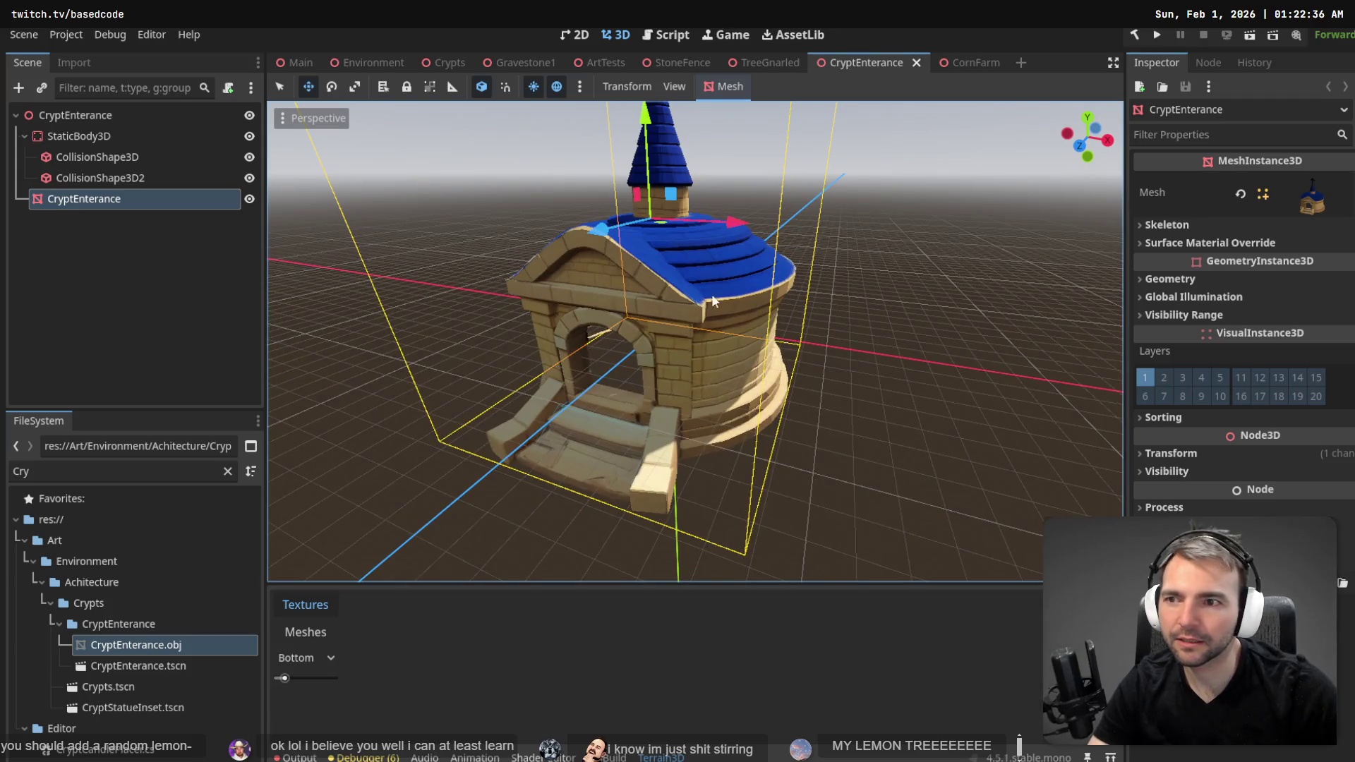
{"action": "left_click", "coordinate": [150, 178]}
{"action": "left_click", "coordinate": [155, 157]}
{"action": "left_click", "coordinate": [125, 198]}
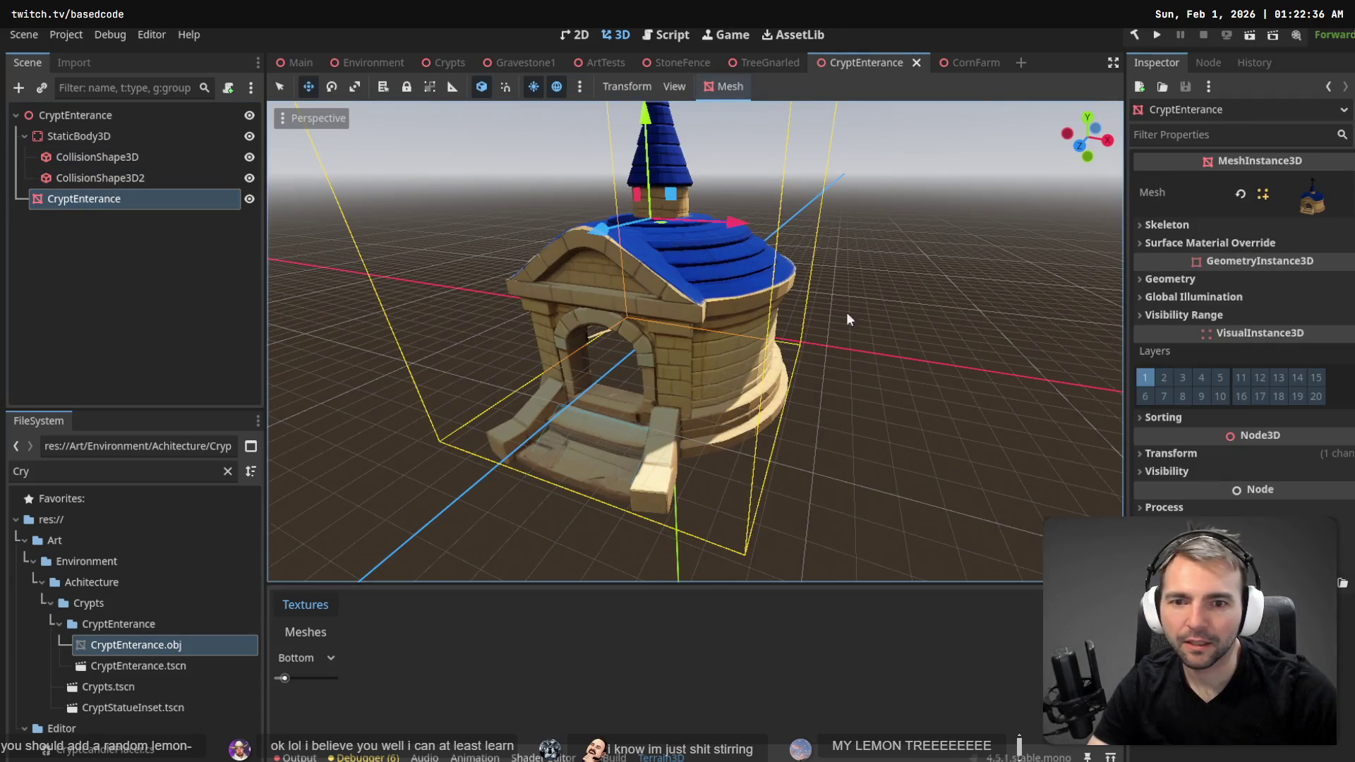